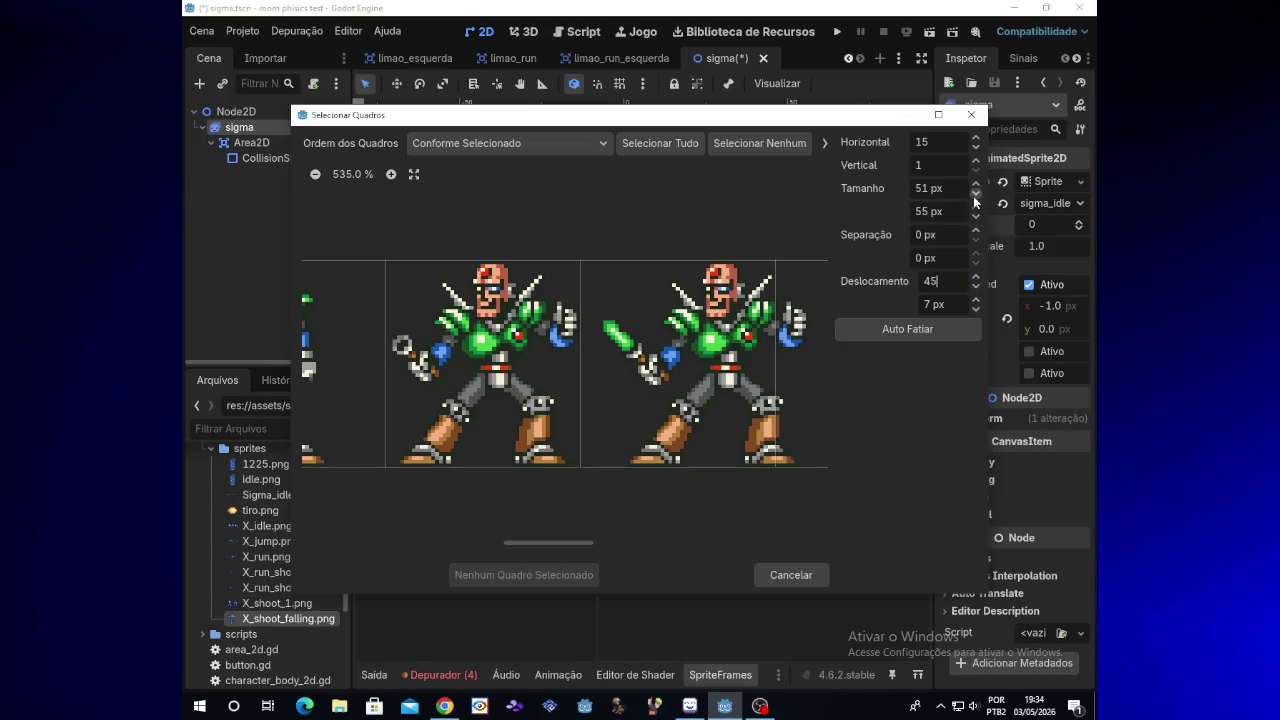
Narrow the cells to 50 px, shift the grid right, and add the first sprite frame to sigma_idle
click(975, 195)
click(976, 277)
click(976, 277)
click(976, 277)
click(976, 277)
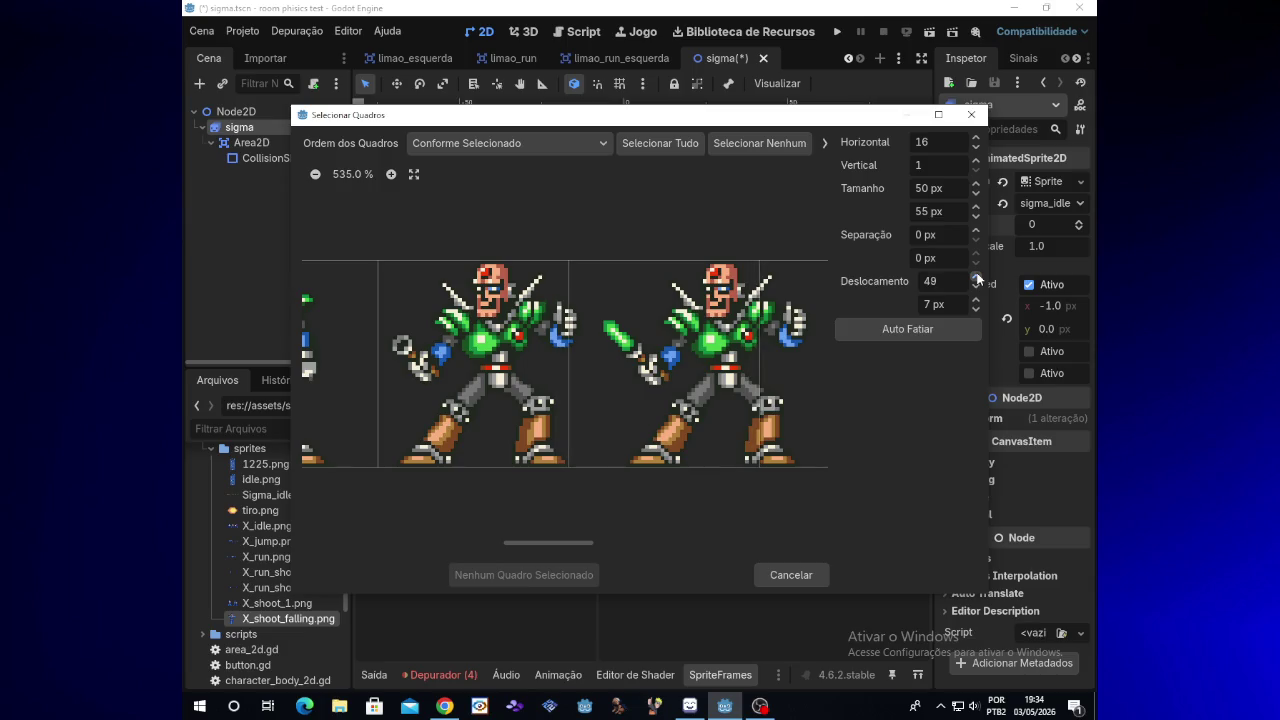
click(976, 277)
click(976, 277)
click(976, 277)
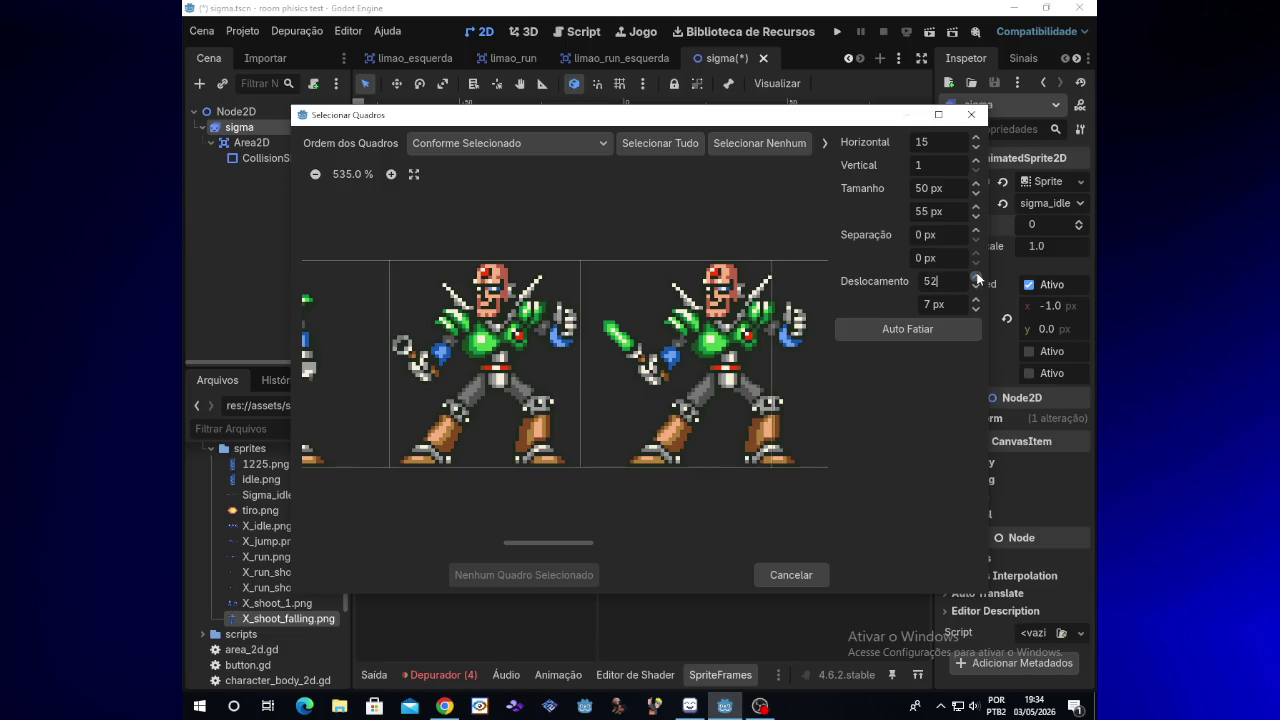
click(551, 422)
click(545, 572)
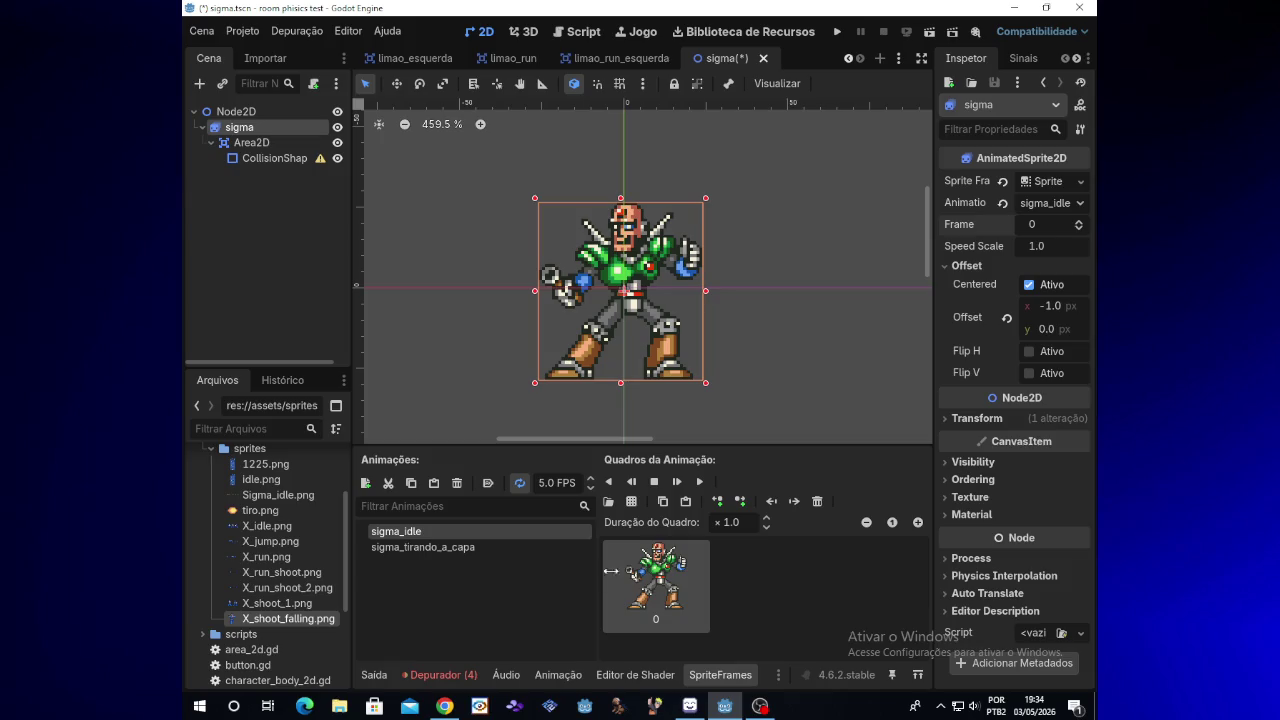
Reopen Sigma_idle.png in the frame picker and set the horizontal offset to 57 px
click(631, 501)
double_click(586, 228)
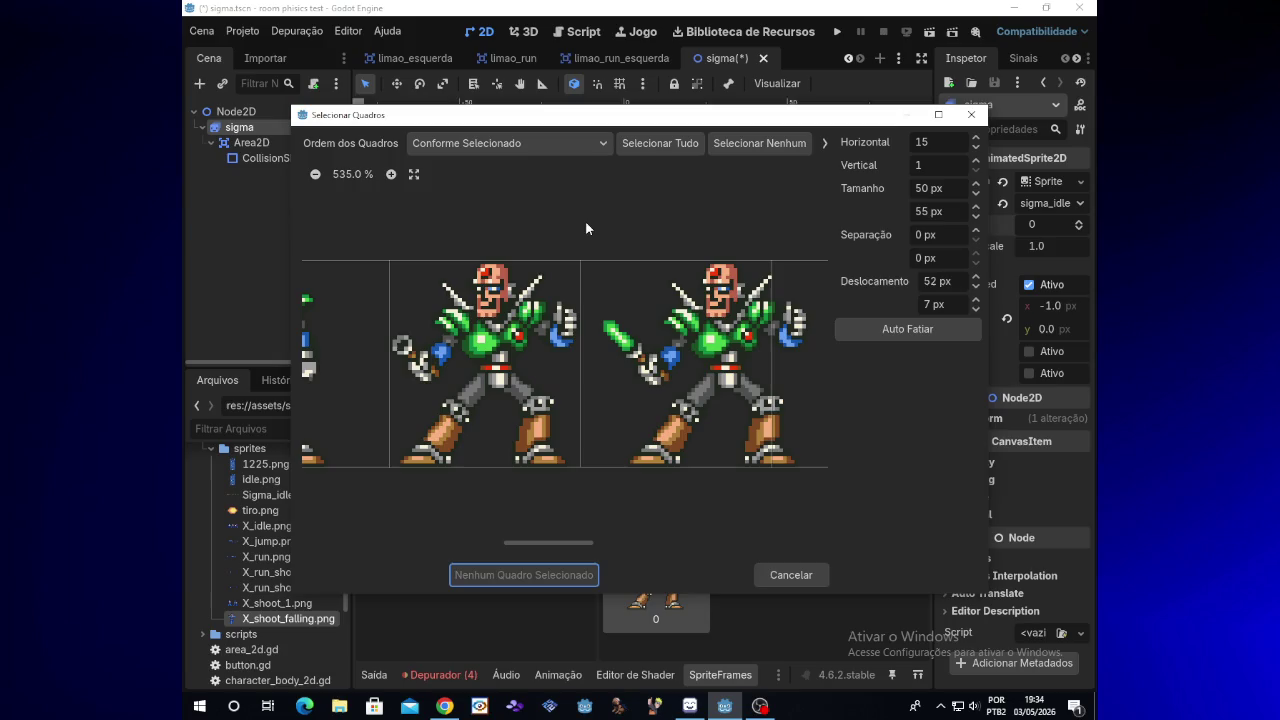
click(975, 277)
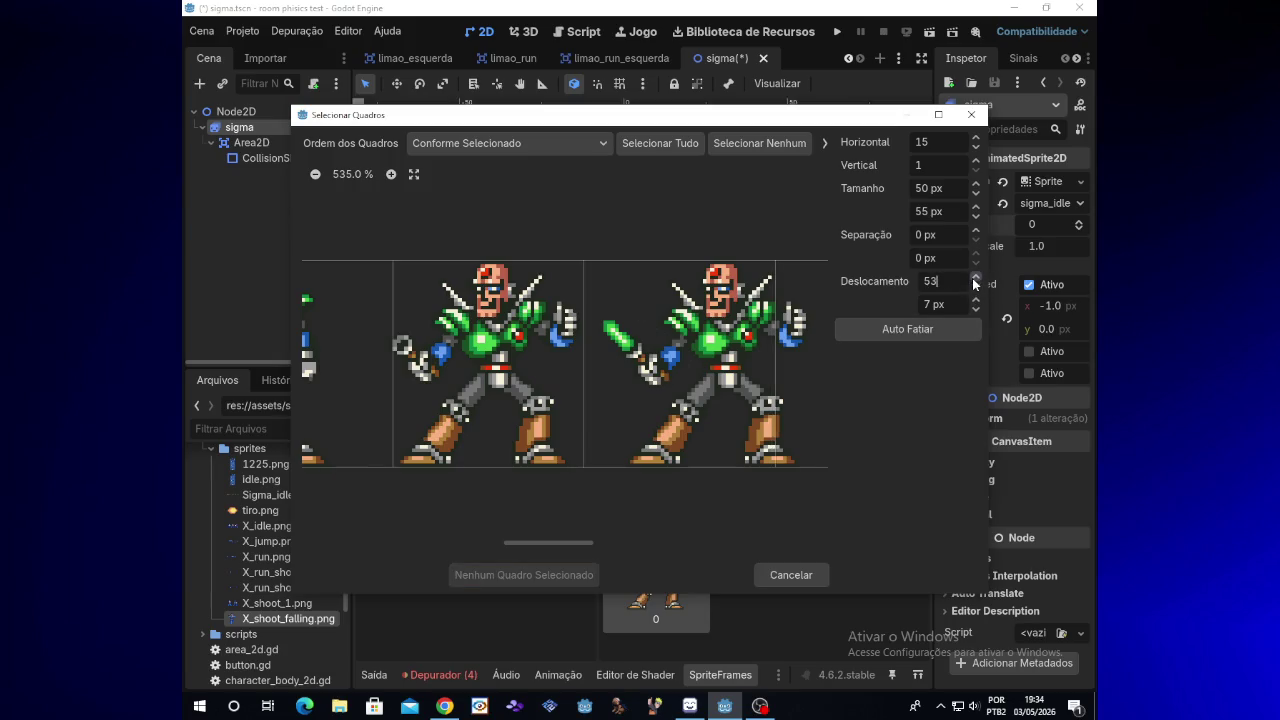
click(975, 277)
click(975, 277)
click(975, 277)
click(975, 277)
click(975, 278)
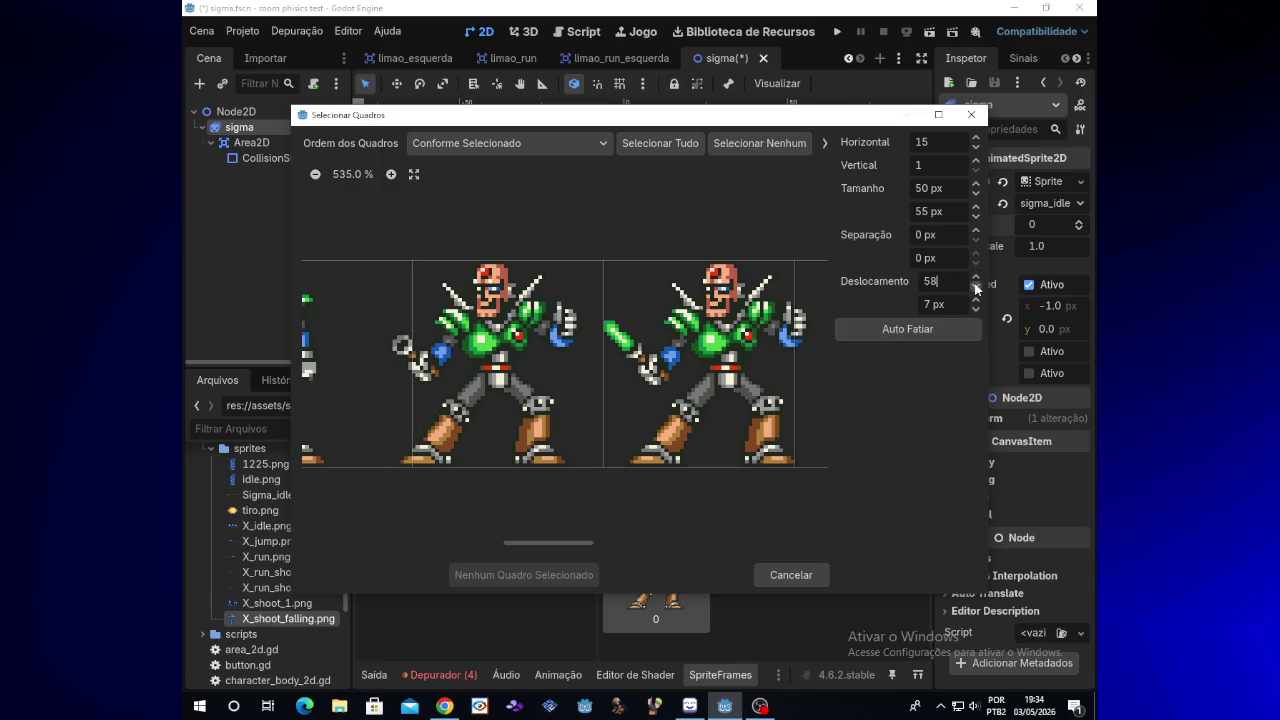
click(975, 289)
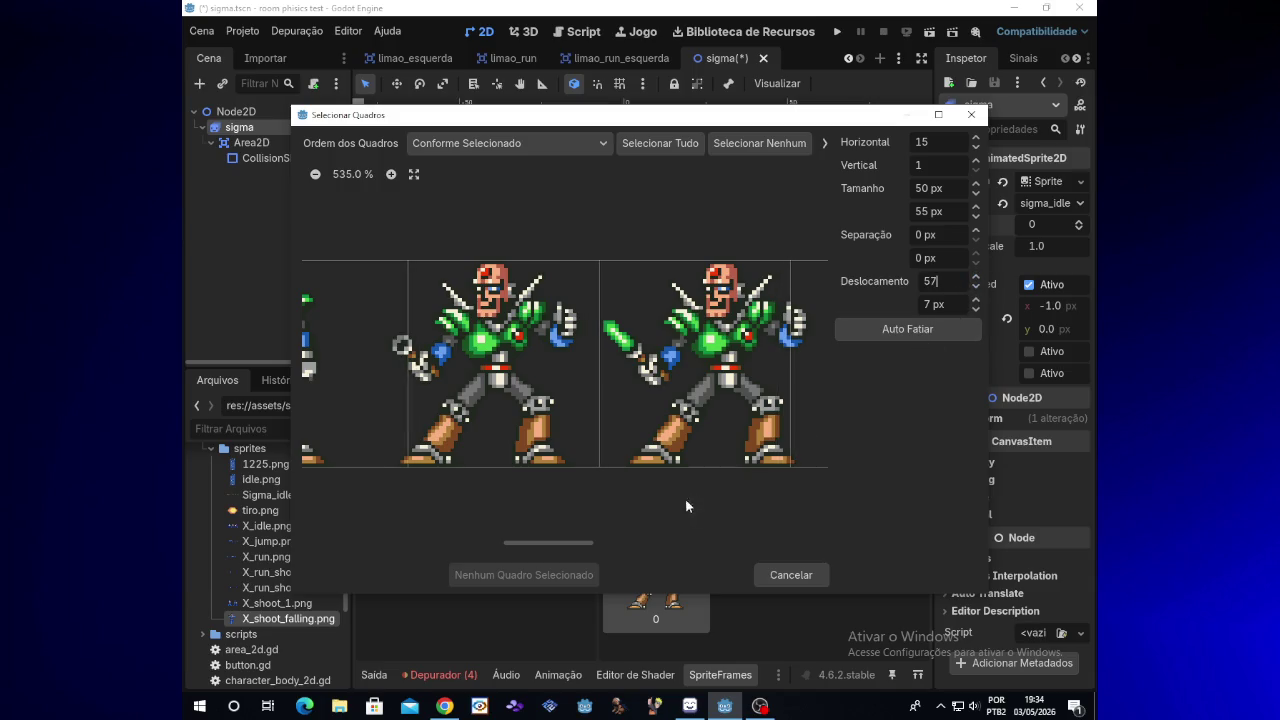
mouse_move(574, 540)
mouse_down()
mouse_move(610, 540)
mouse_move(595, 540)
mouse_up()
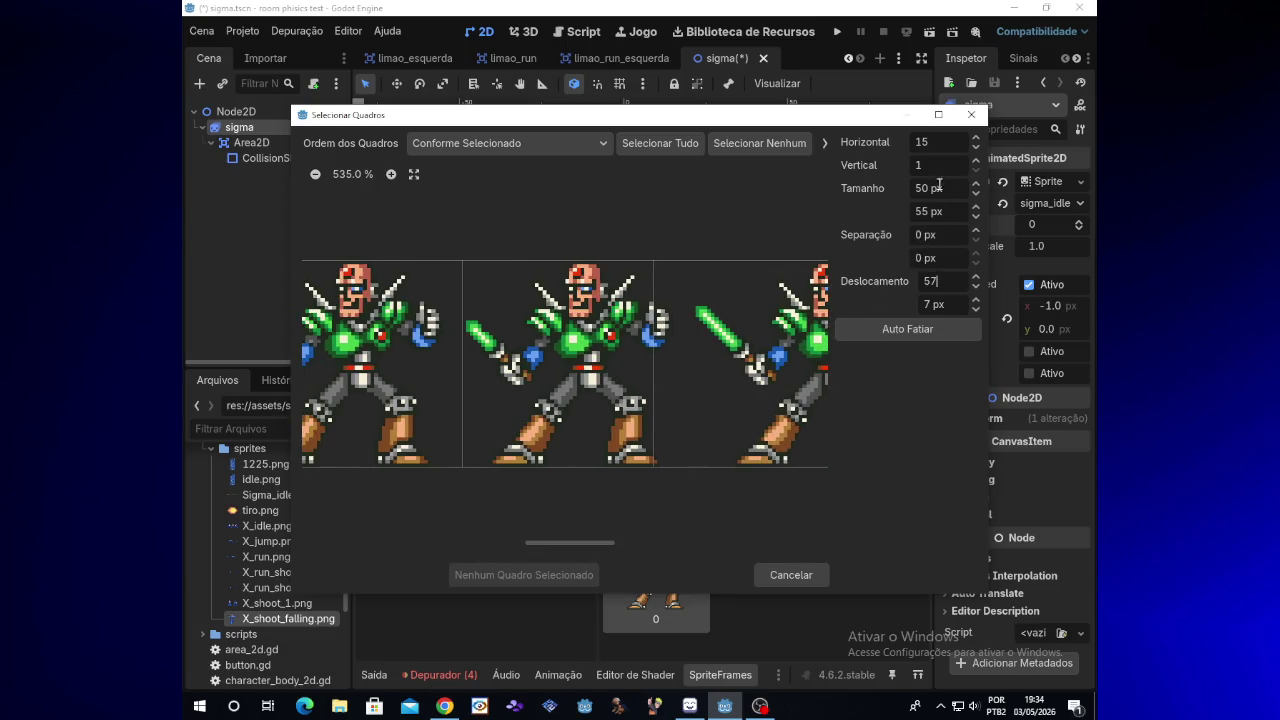
Re-slice the sheet into 55 px cells at a 22 px offset and add the middle frame
click(975, 183)
click(975, 183)
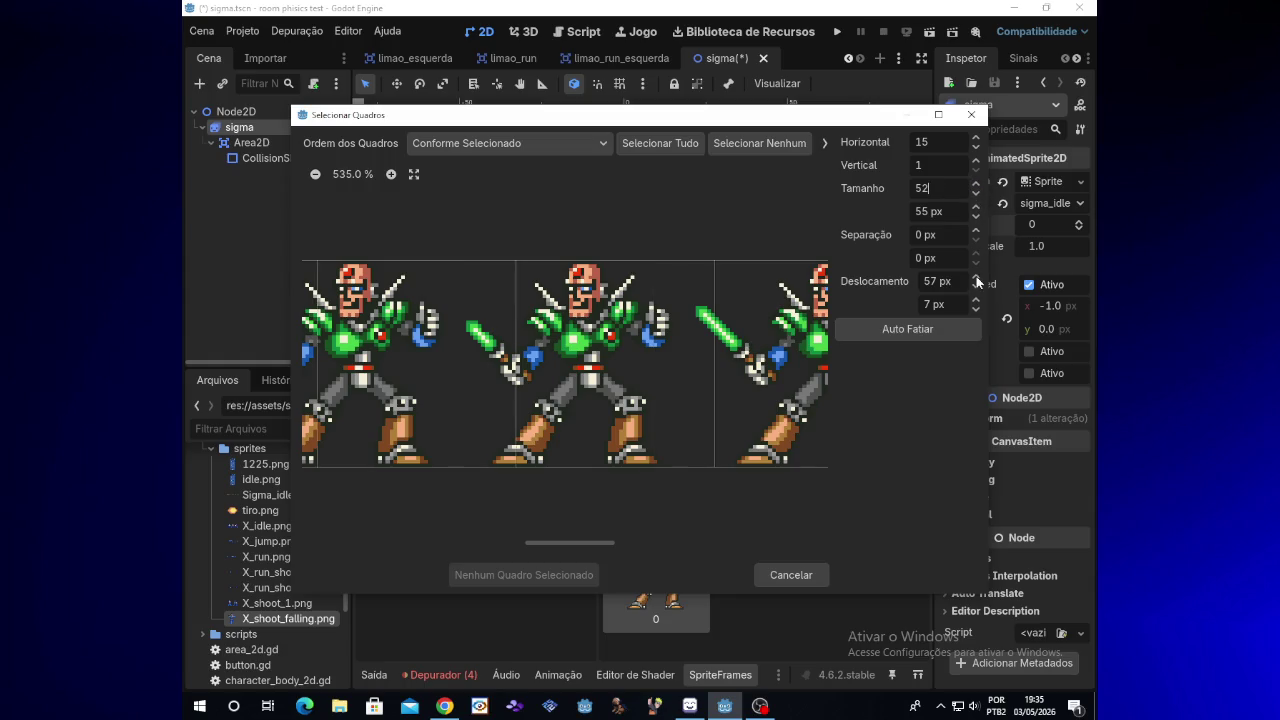
click(975, 288)
click(975, 289)
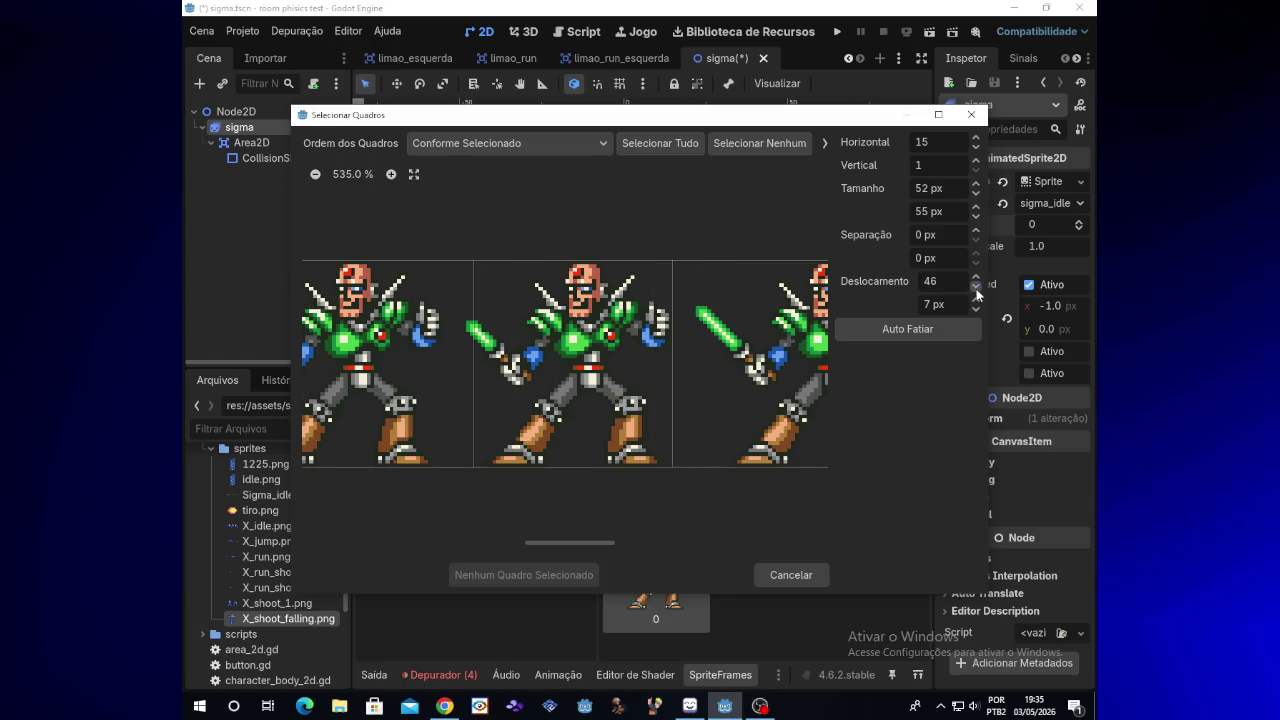
click(976, 288)
click(977, 291)
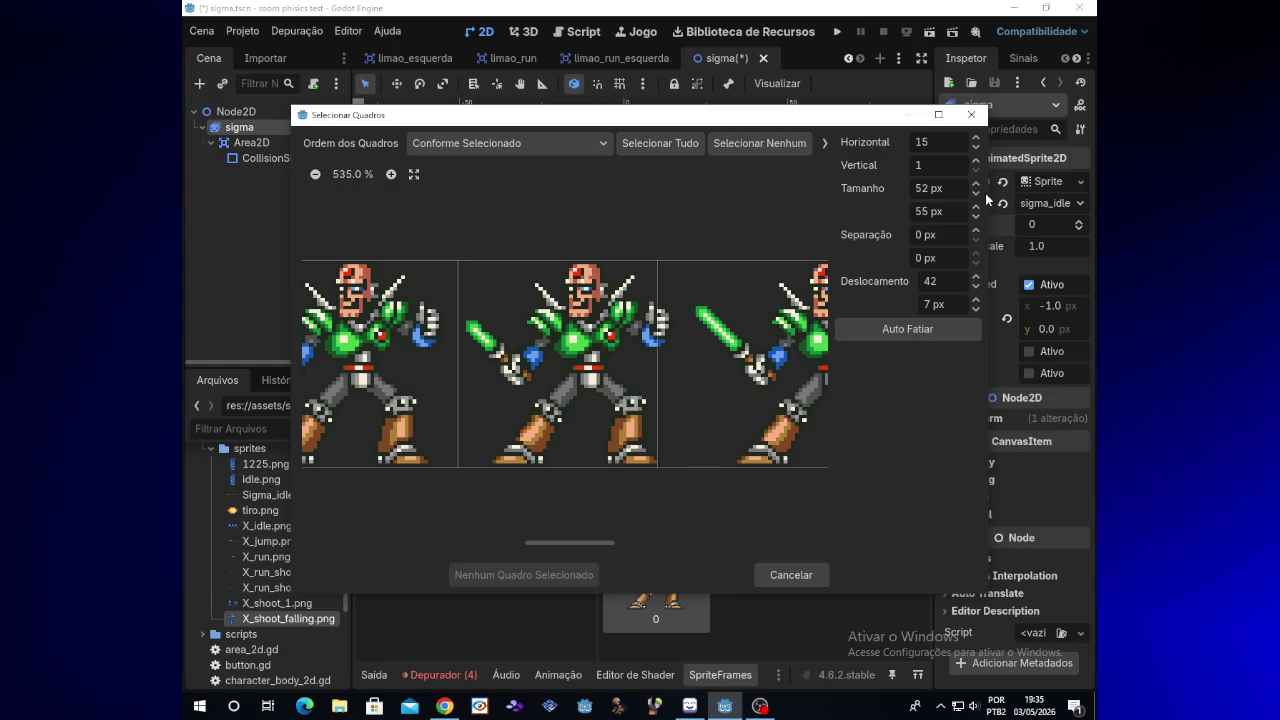
click(975, 184)
click(975, 184)
click(975, 184)
click(976, 289)
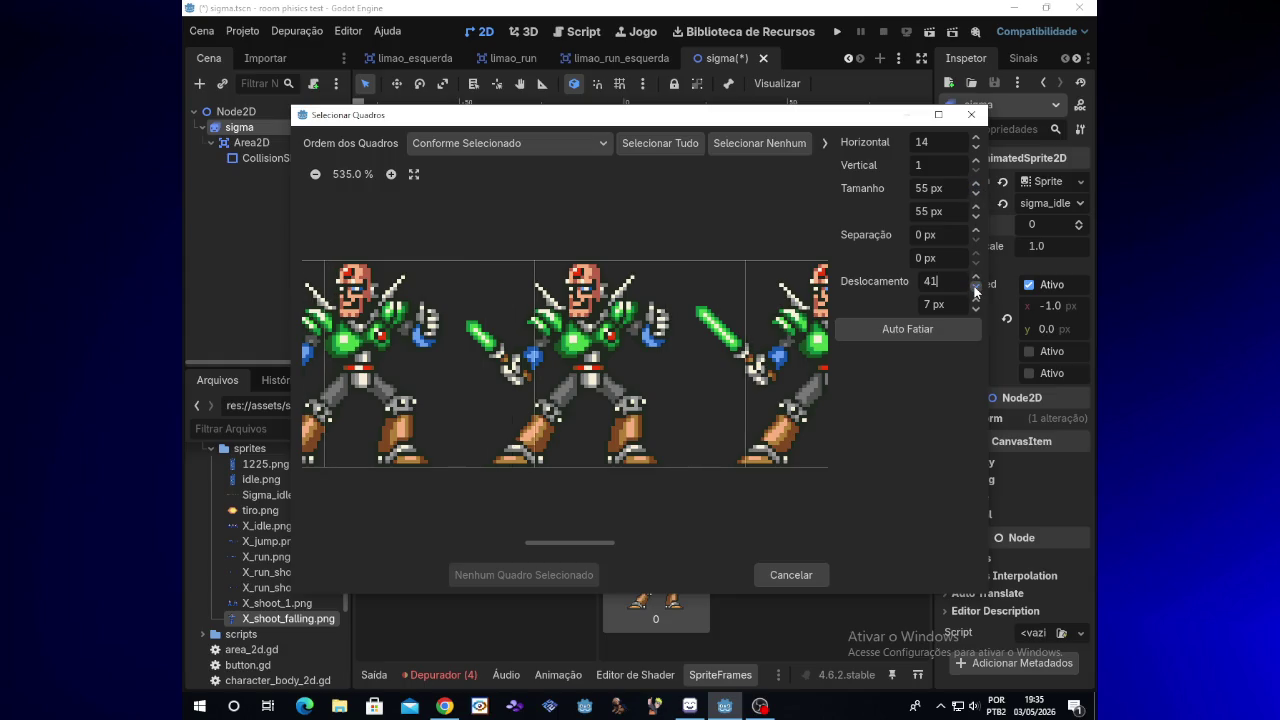
drag(976, 291, 976, 291)
click(586, 421)
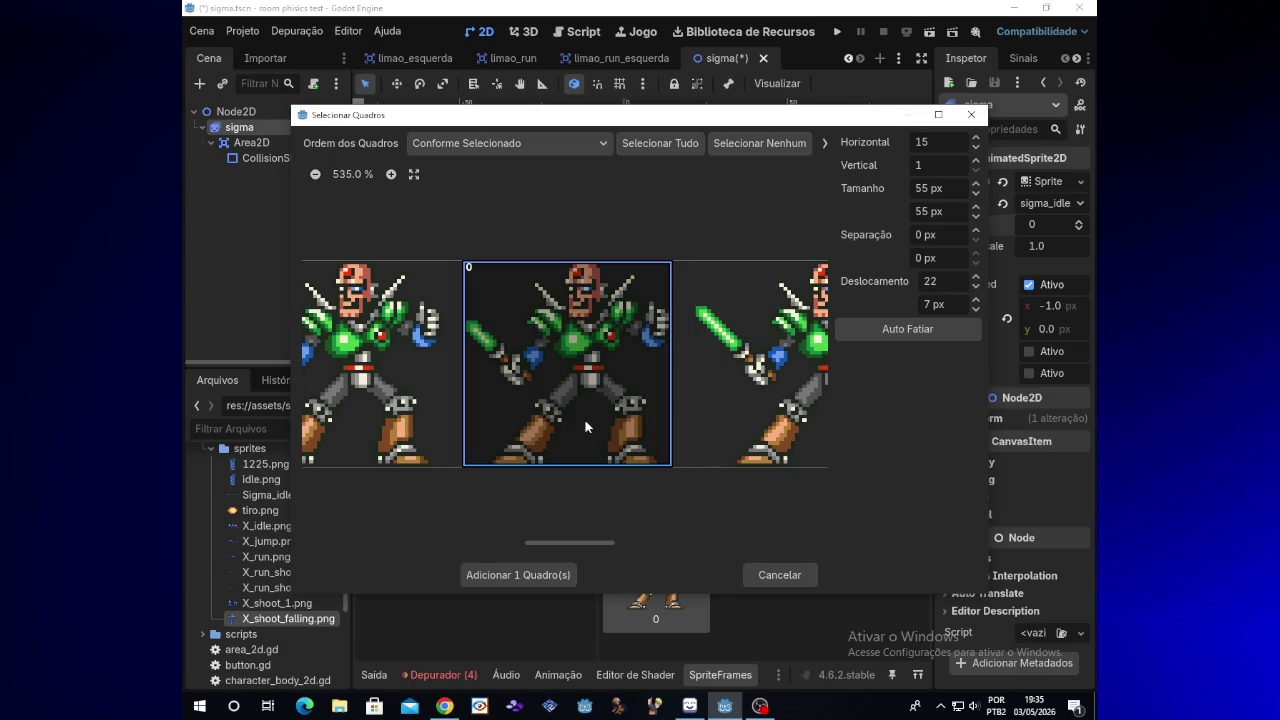
click(550, 572)
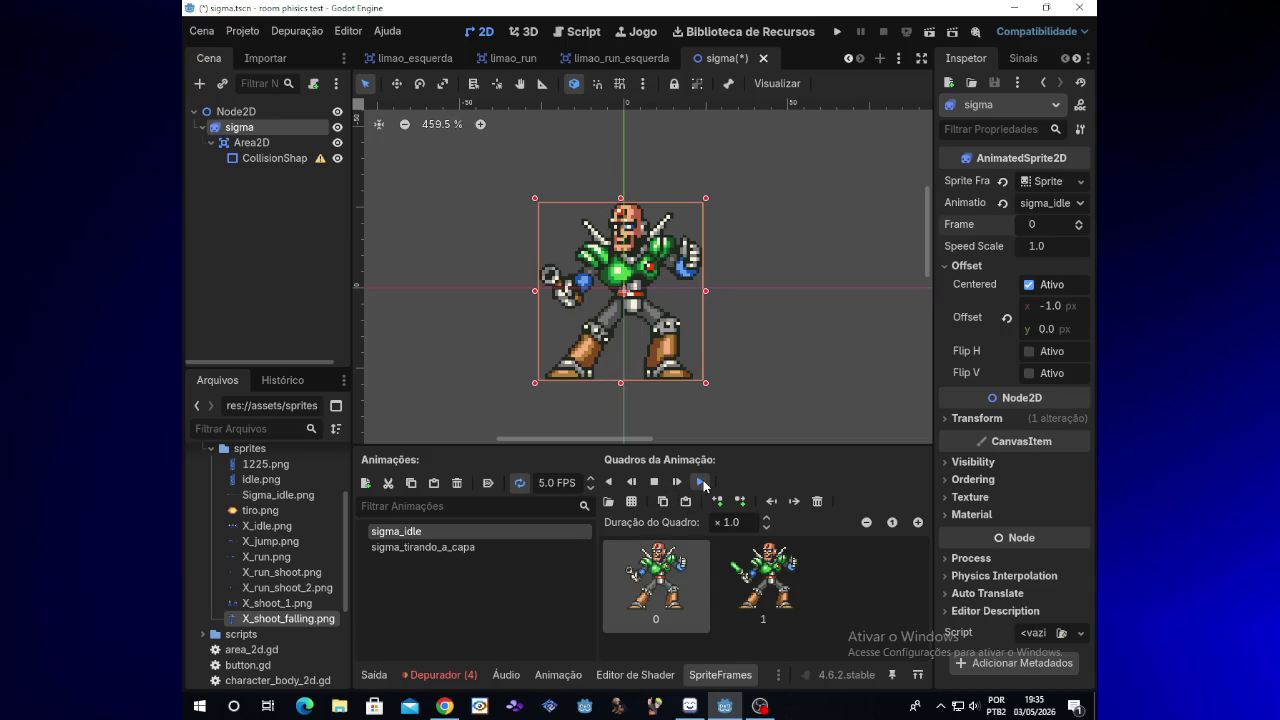
Play sigma_idle, compare it with sigma_tirando_a_capa, replay sigma_idle and select frame 1
click(704, 483)
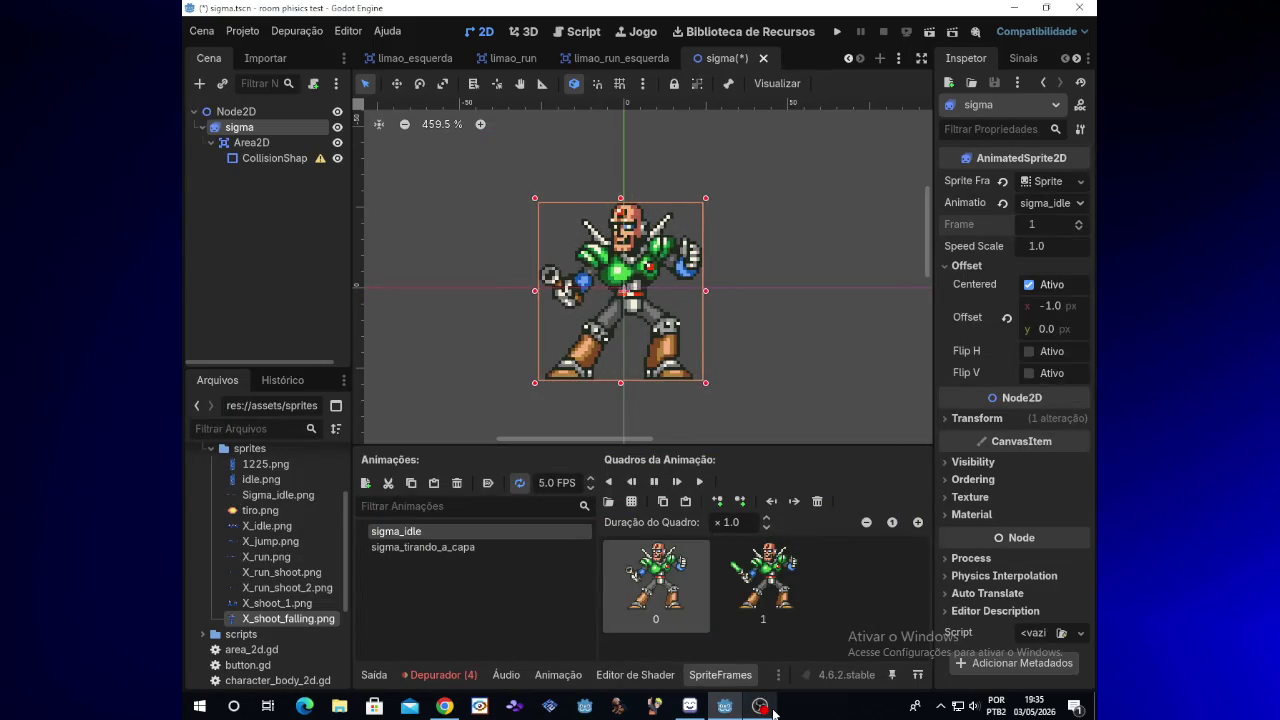
click(528, 547)
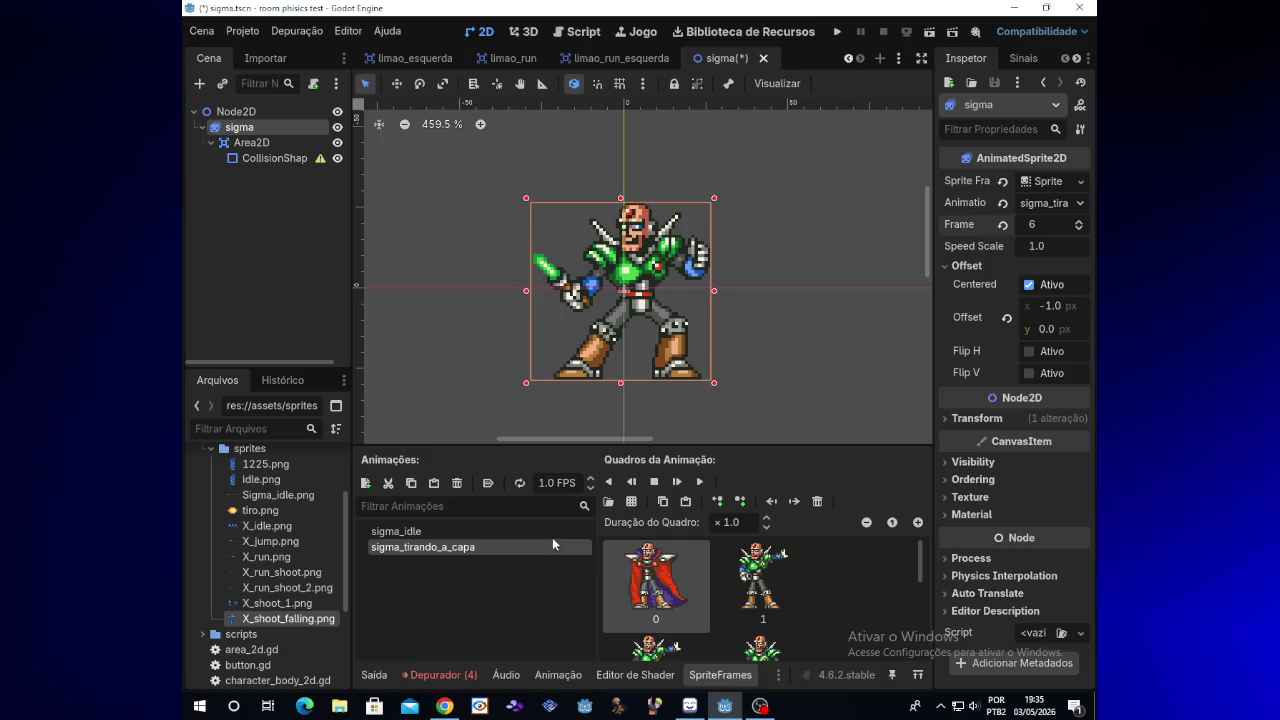
click(562, 538)
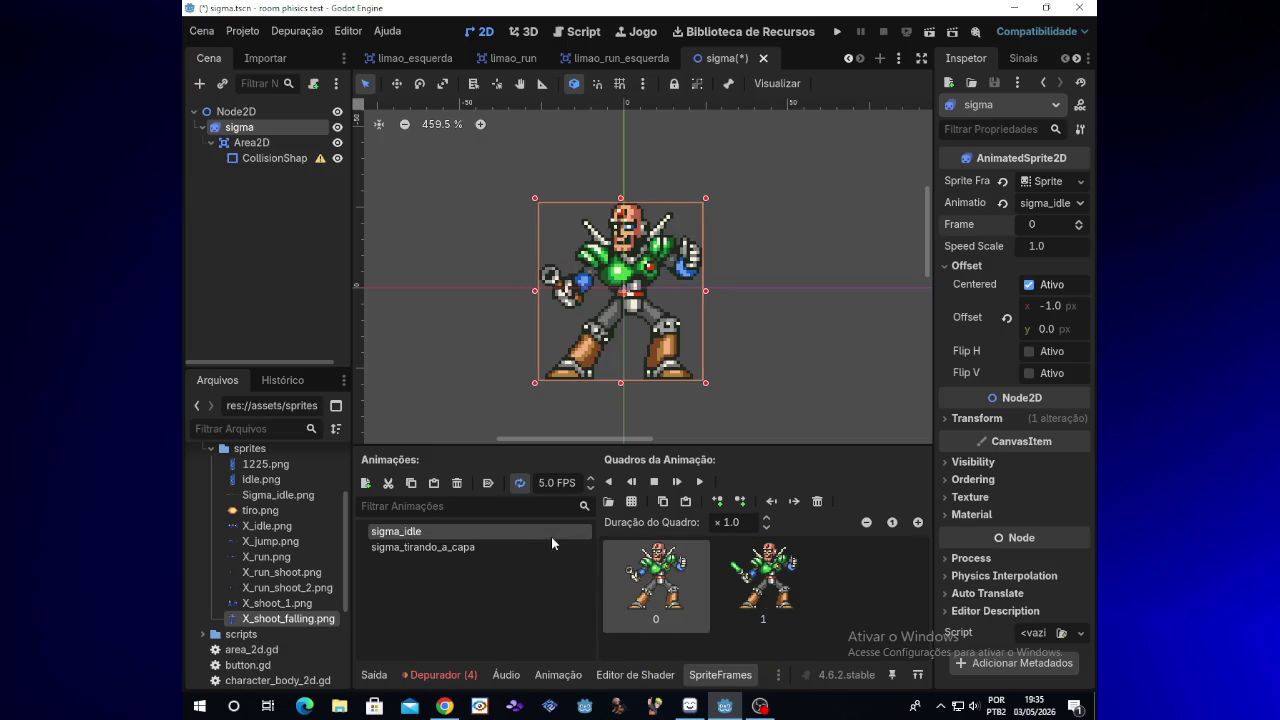
click(699, 484)
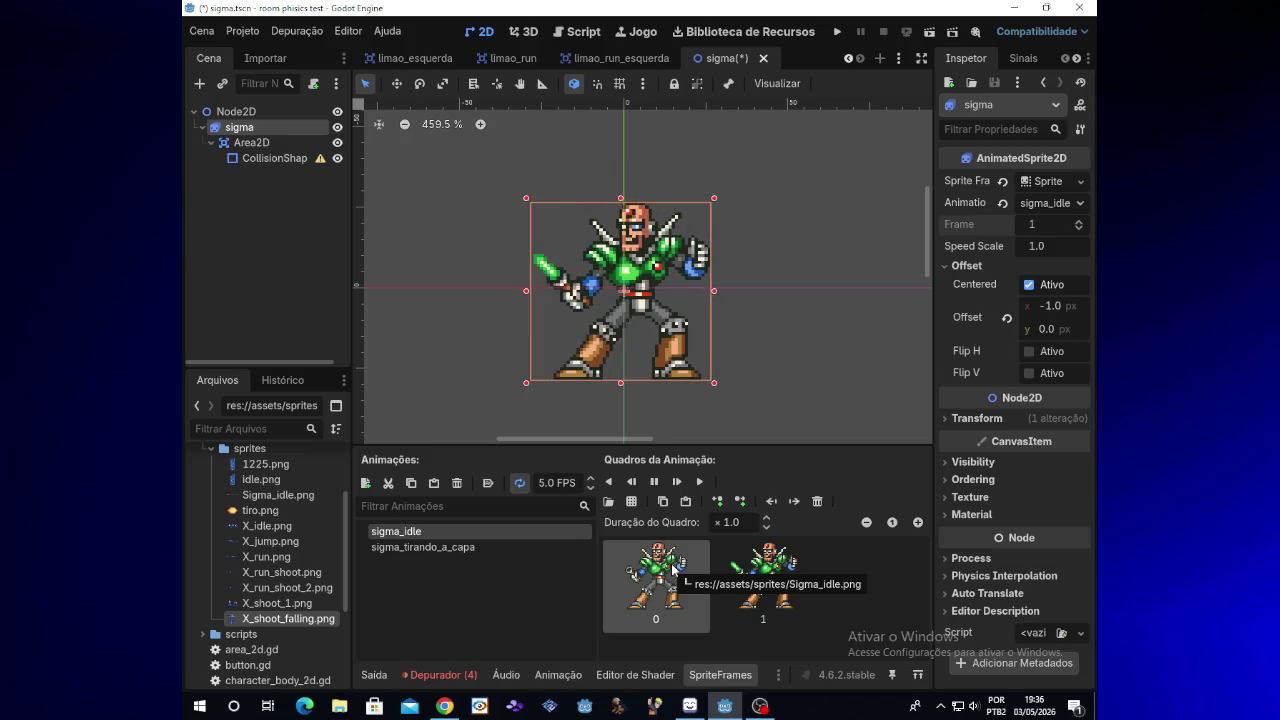
click(740, 577)
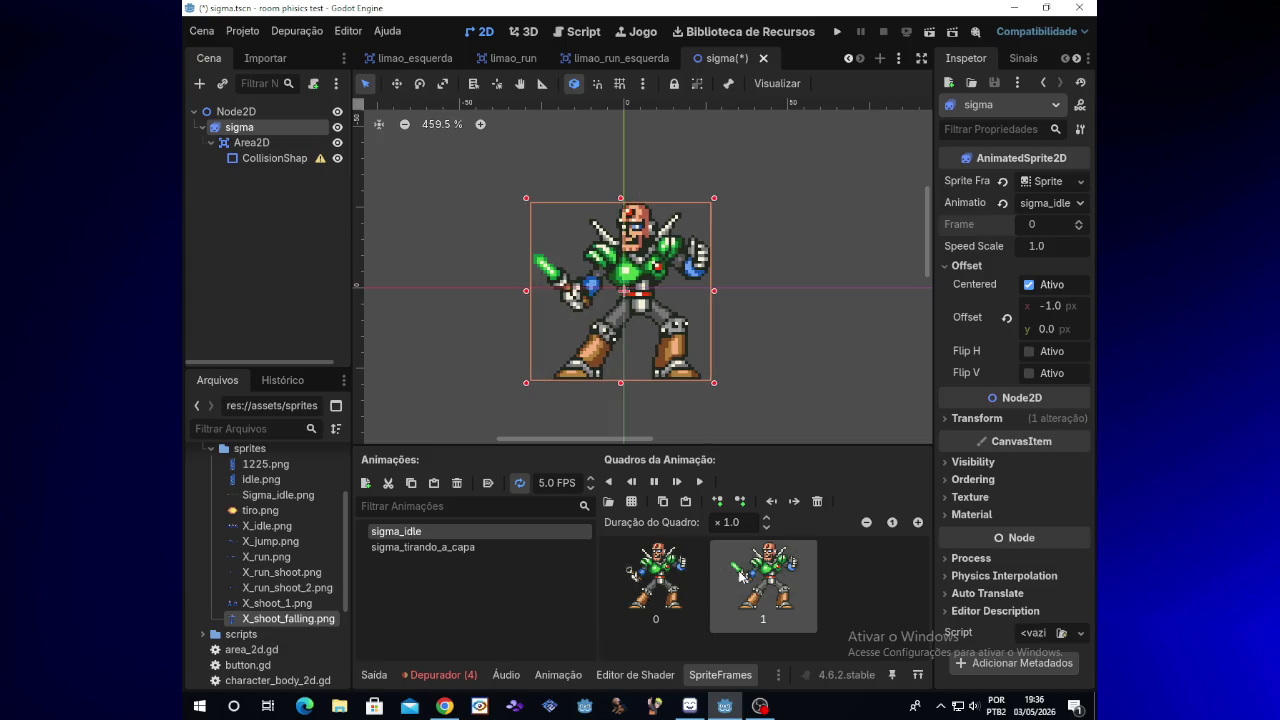
Delete frame 1 from sigma_idle and reopen Sigma_idle.png in the frame picker
key(Delete)
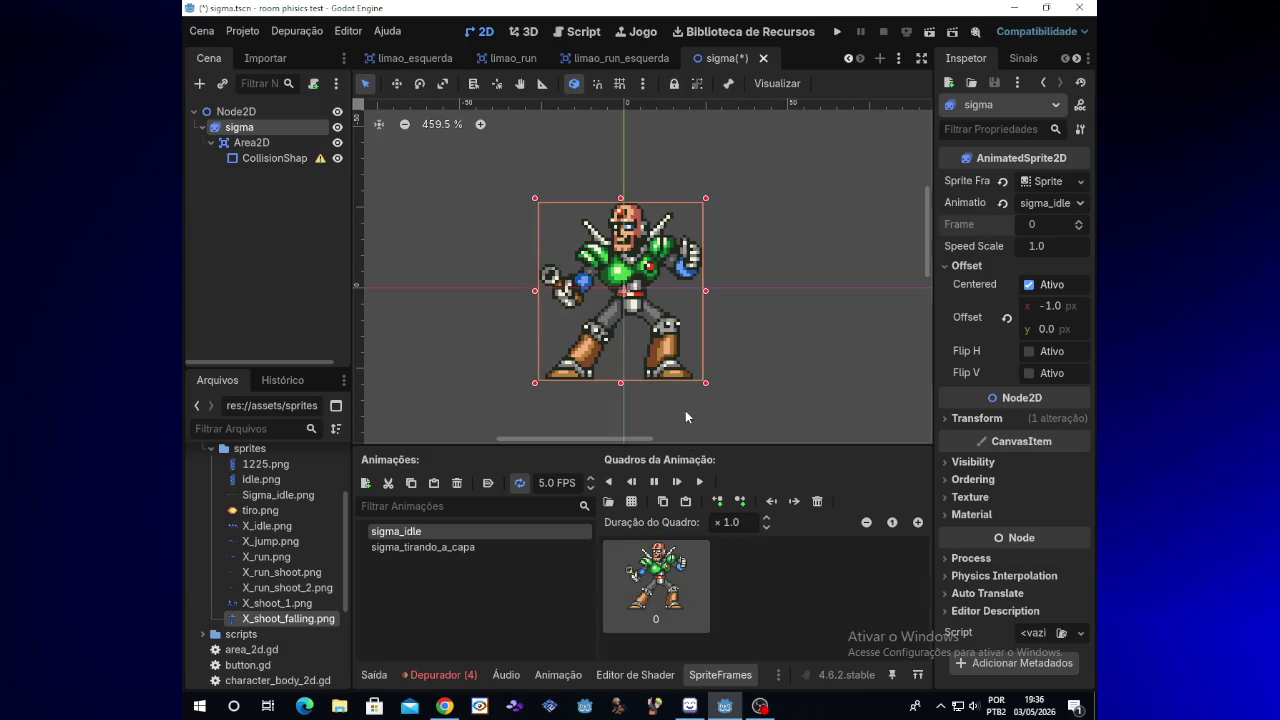
click(608, 501)
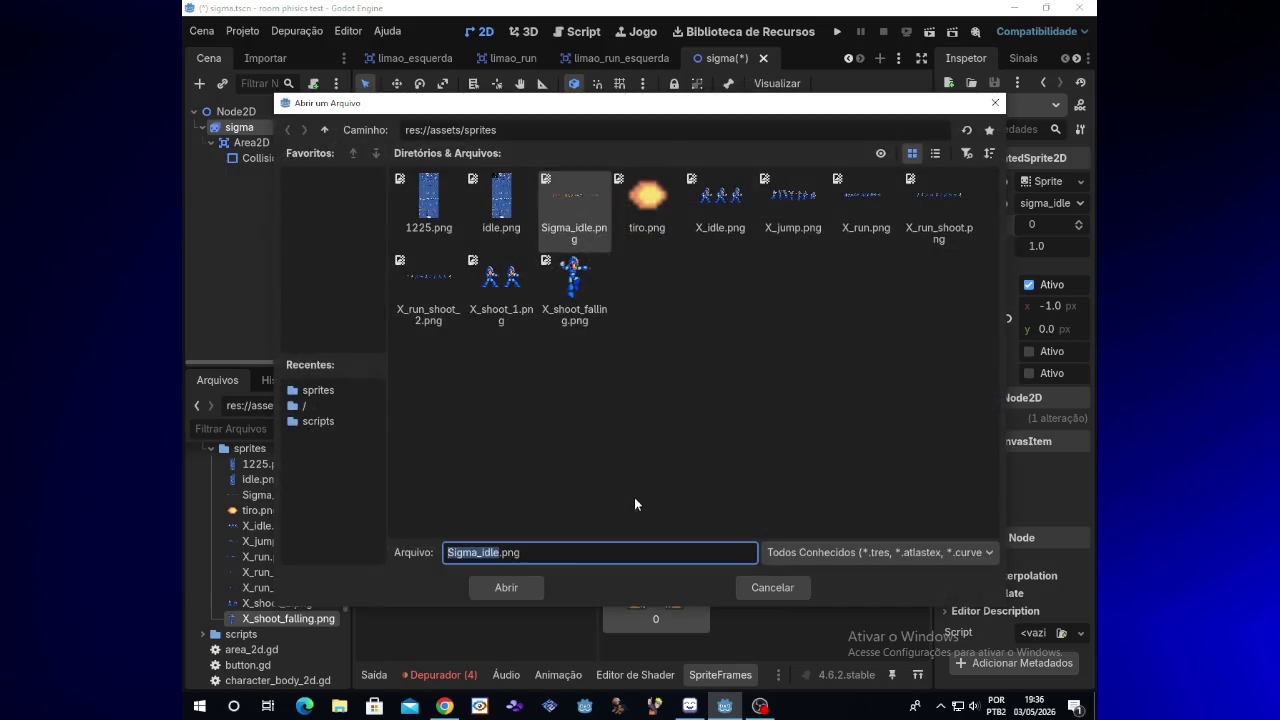
double_click(594, 232)
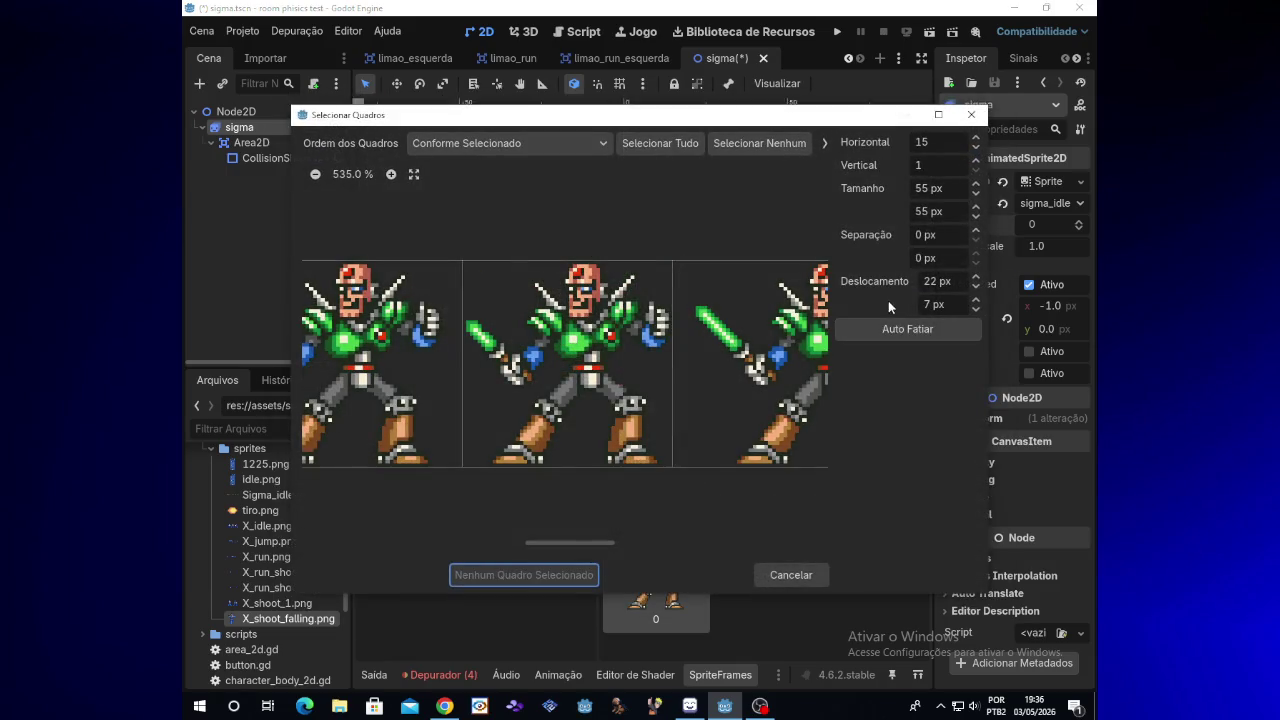
Try 53–55 px cell sizes with horizontal offsets between 21 and 30 px
click(975, 196)
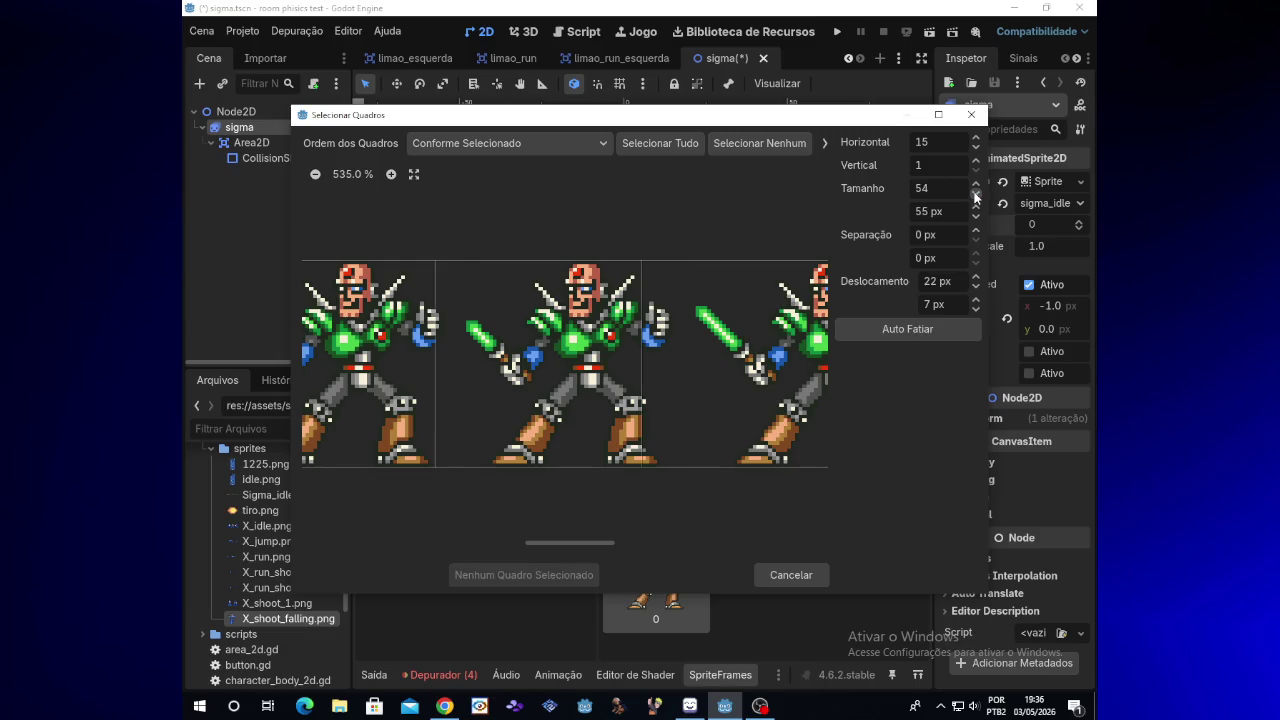
click(975, 185)
click(975, 196)
click(976, 278)
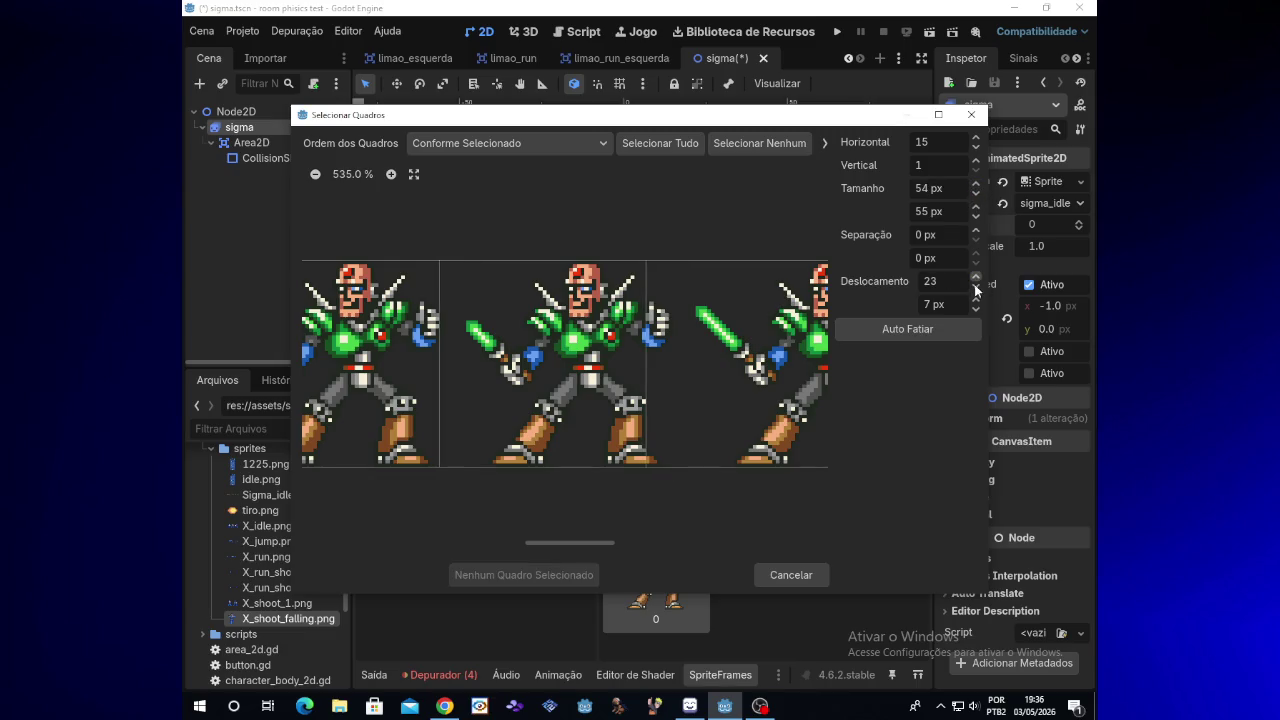
click(975, 196)
click(976, 186)
click(976, 186)
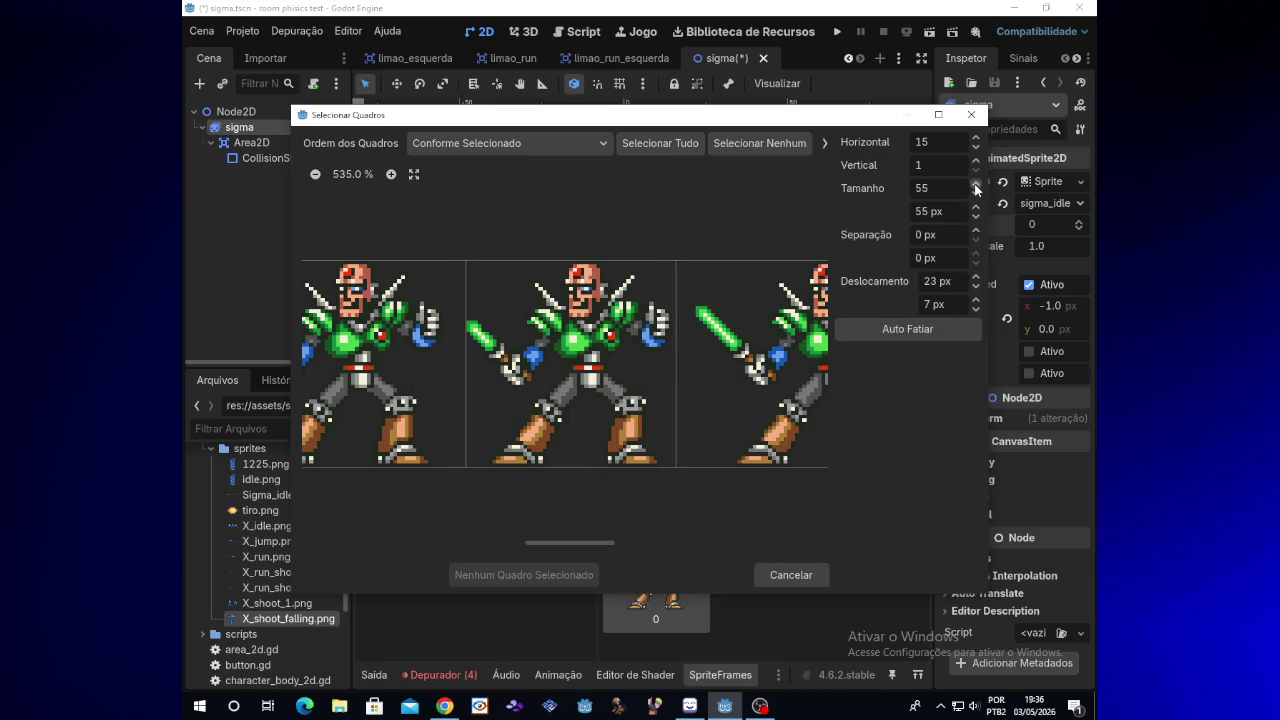
click(976, 196)
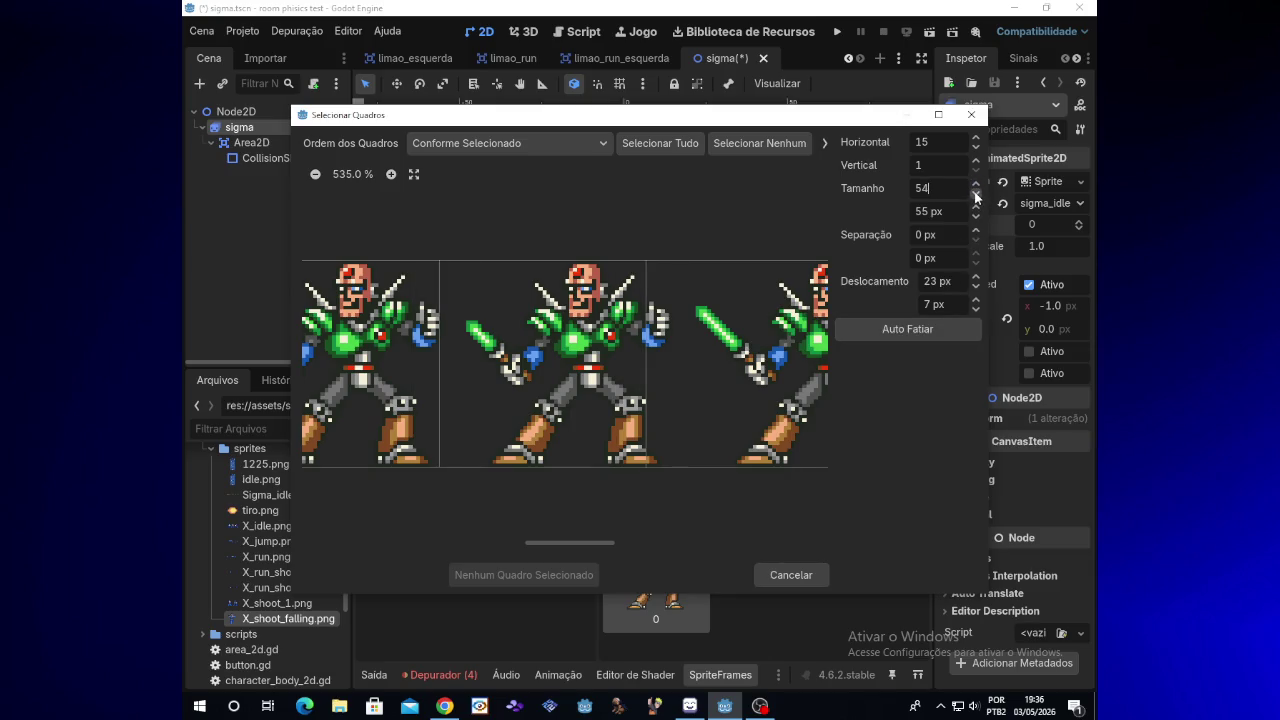
click(977, 288)
click(977, 288)
click(977, 288)
click(977, 277)
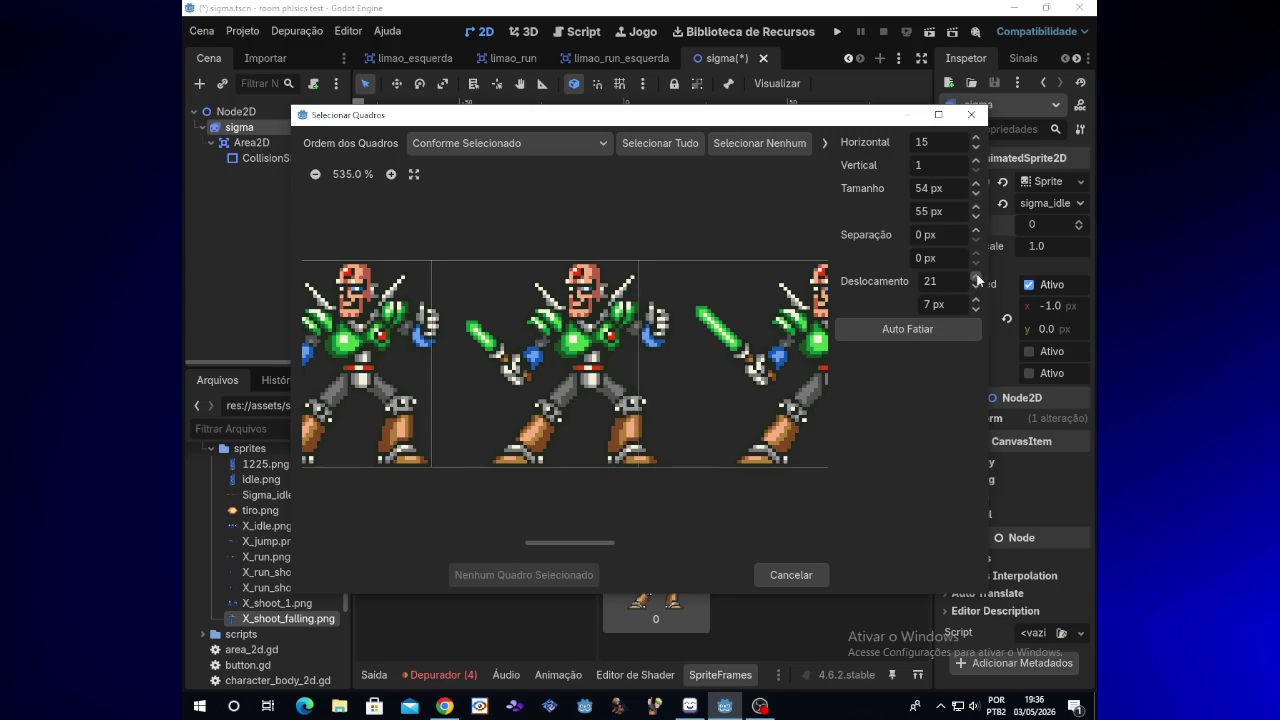
double_click(977, 277)
double_click(977, 277)
double_click(977, 277)
double_click(977, 277)
click(977, 277)
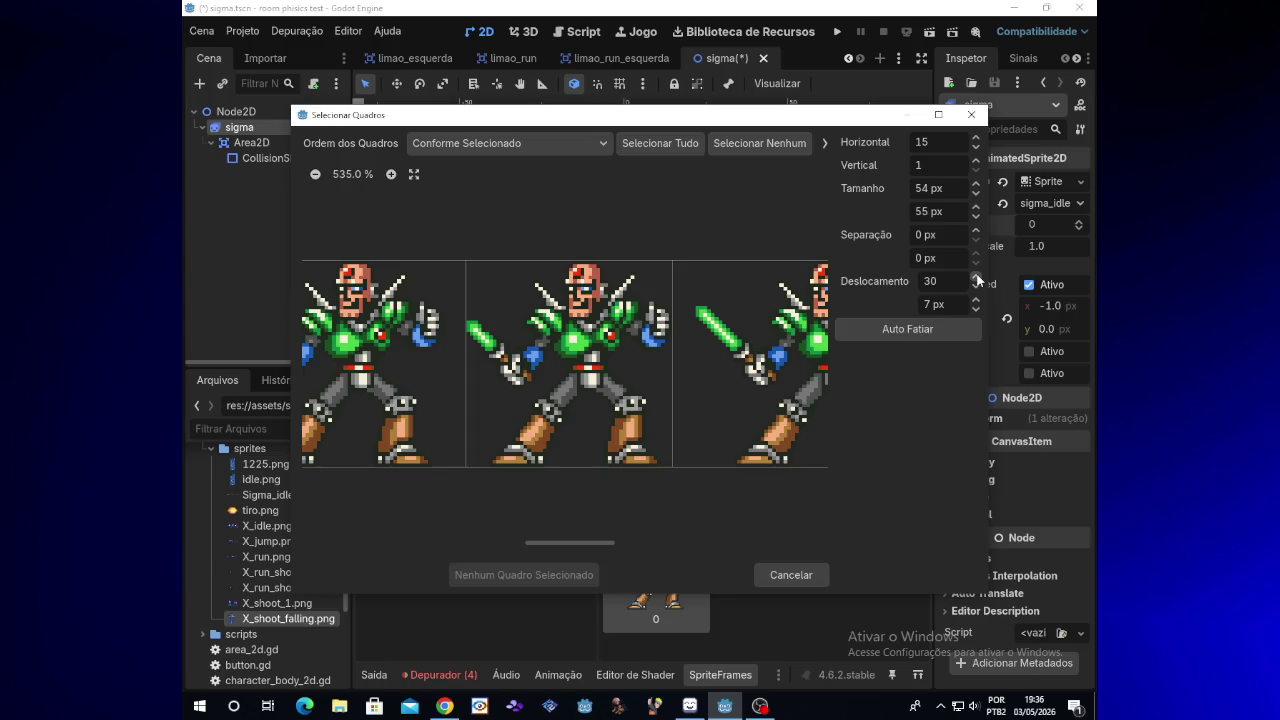
click(977, 288)
double_click(977, 288)
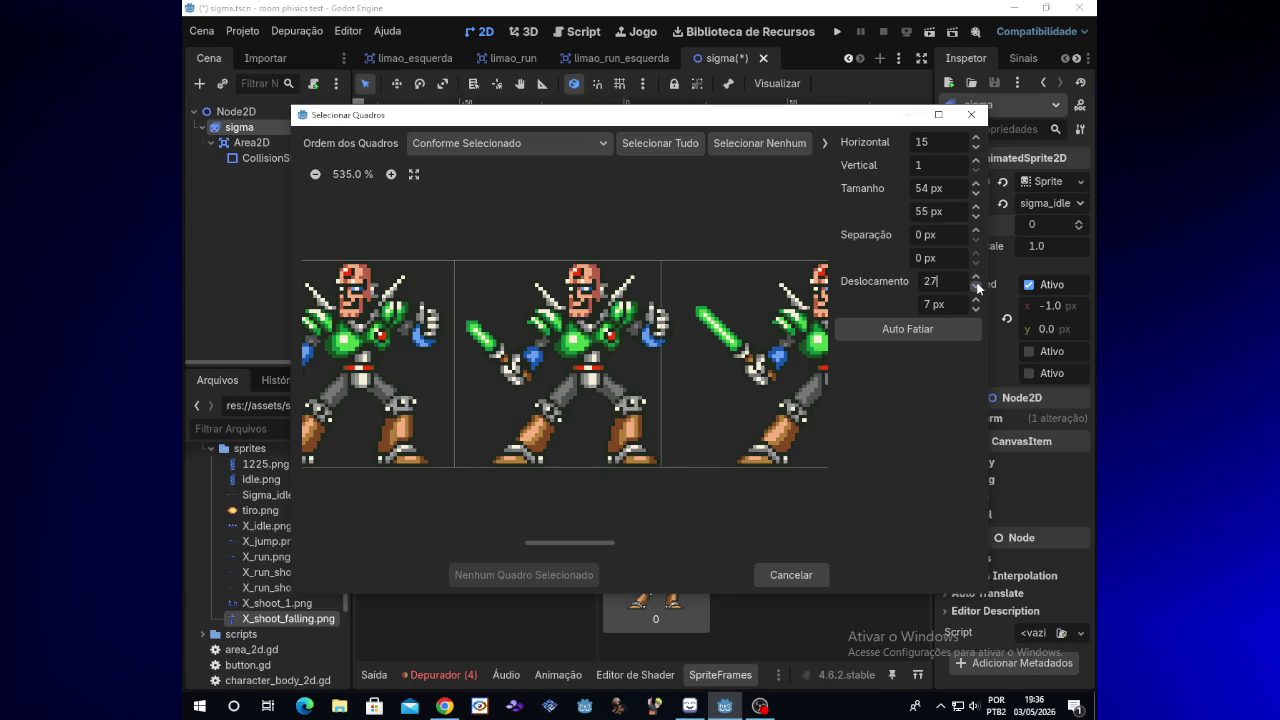
double_click(977, 288)
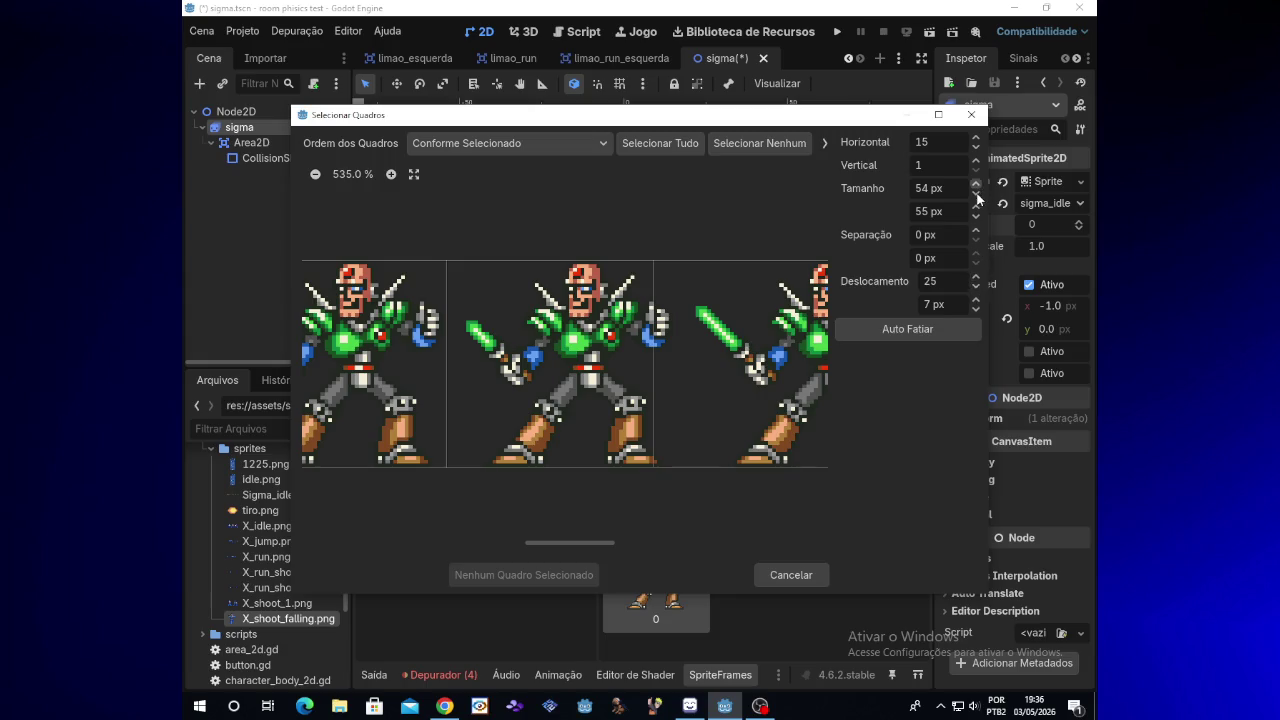
Narrow the cells to 52 px and shift the grid offset right to 50 px
double_click(977, 196)
double_click(977, 277)
double_click(977, 277)
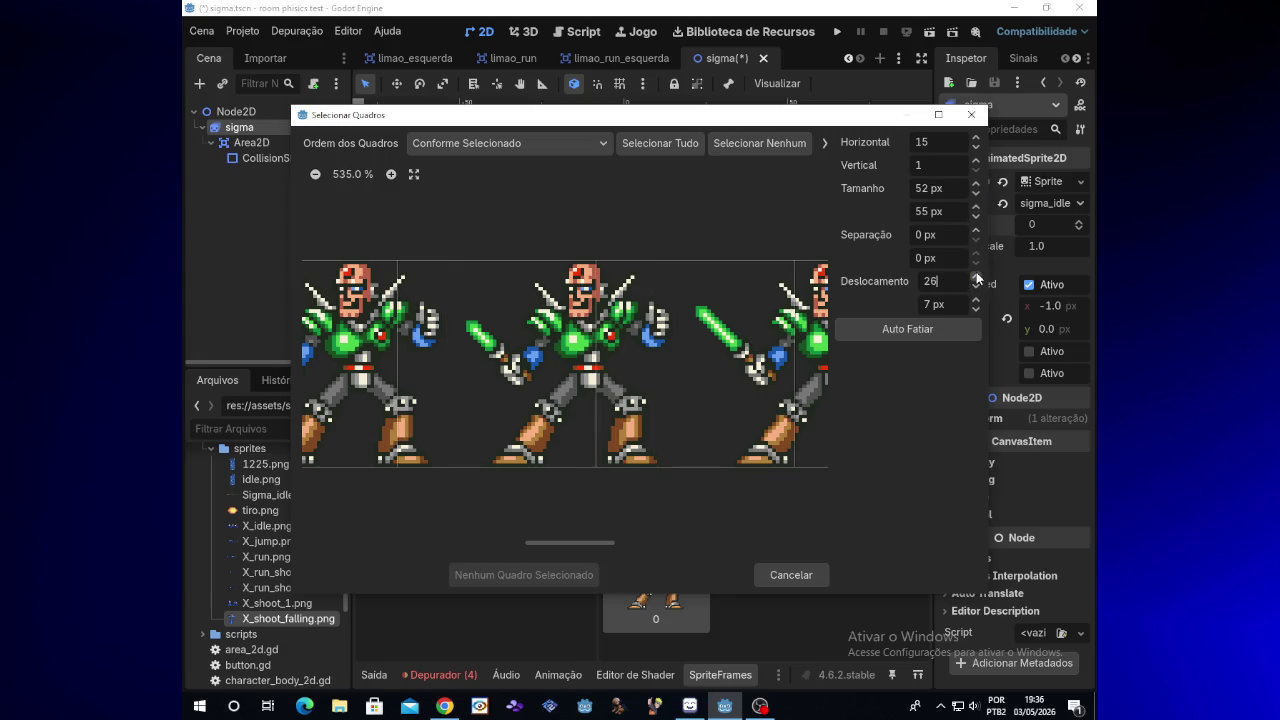
double_click(977, 277)
double_click(977, 277)
double_click(977, 277)
click(977, 277)
double_click(977, 277)
double_click(977, 277)
click(977, 277)
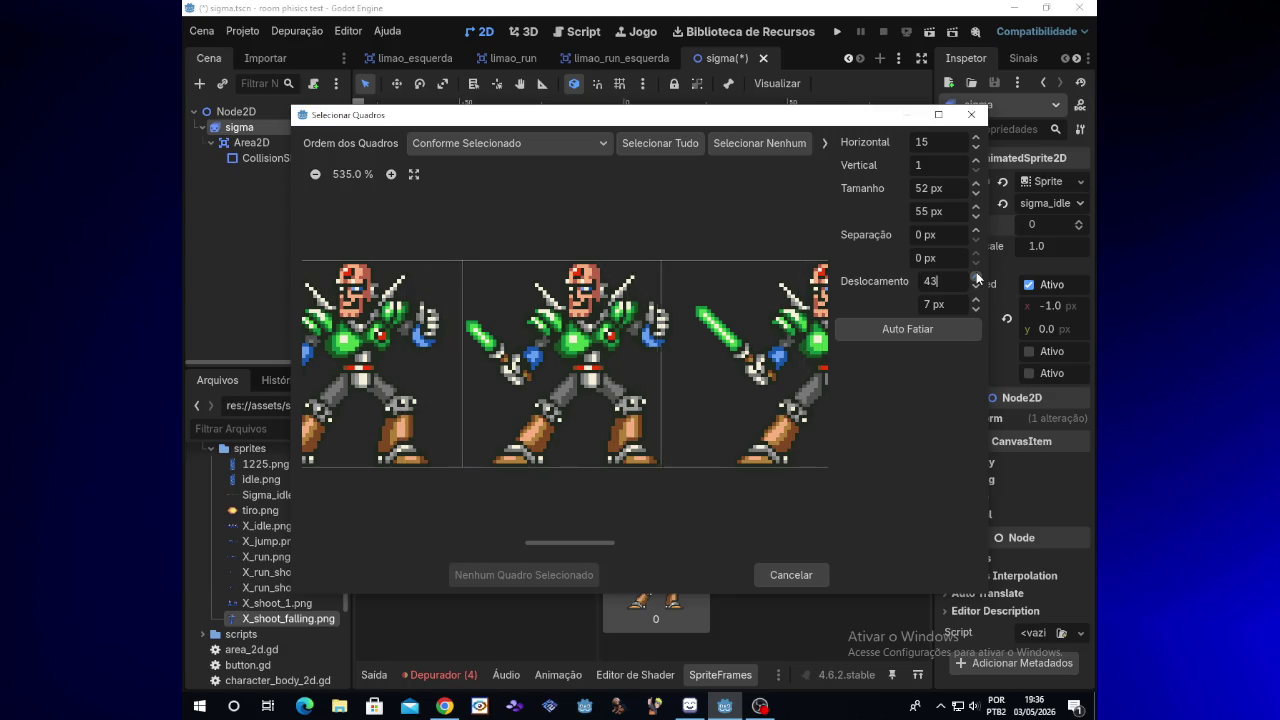
double_click(977, 277)
double_click(977, 277)
click(977, 277)
click(977, 279)
double_click(977, 279)
click(977, 279)
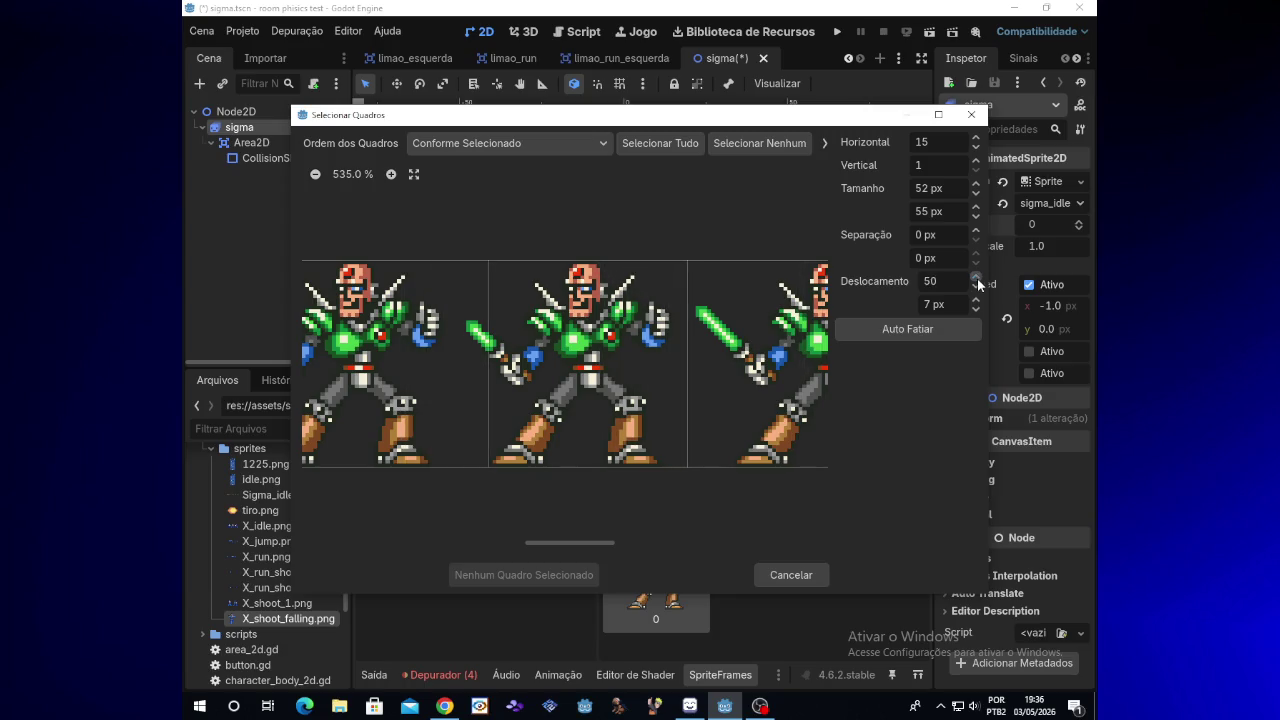
Set 57 px cells with a 63 px offset and add the middle sword-drawn pose
double_click(976, 183)
click(976, 183)
double_click(976, 183)
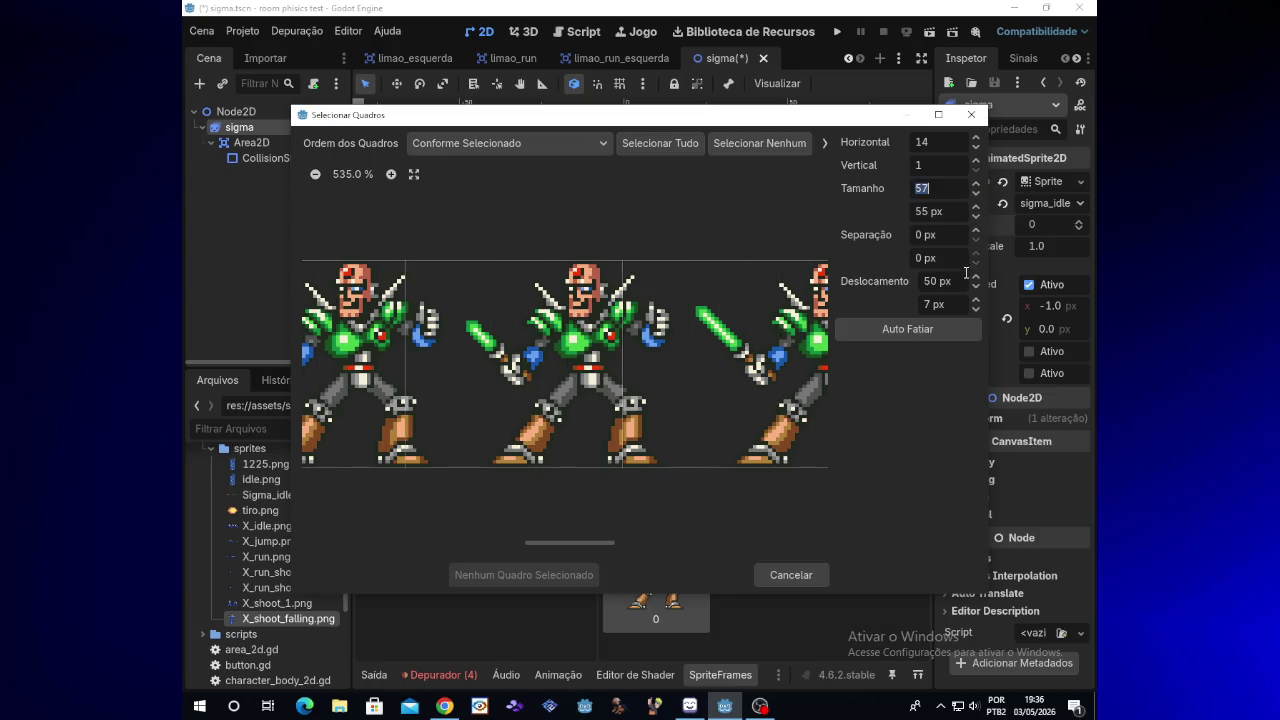
click(974, 288)
double_click(974, 288)
double_click(974, 288)
click(974, 288)
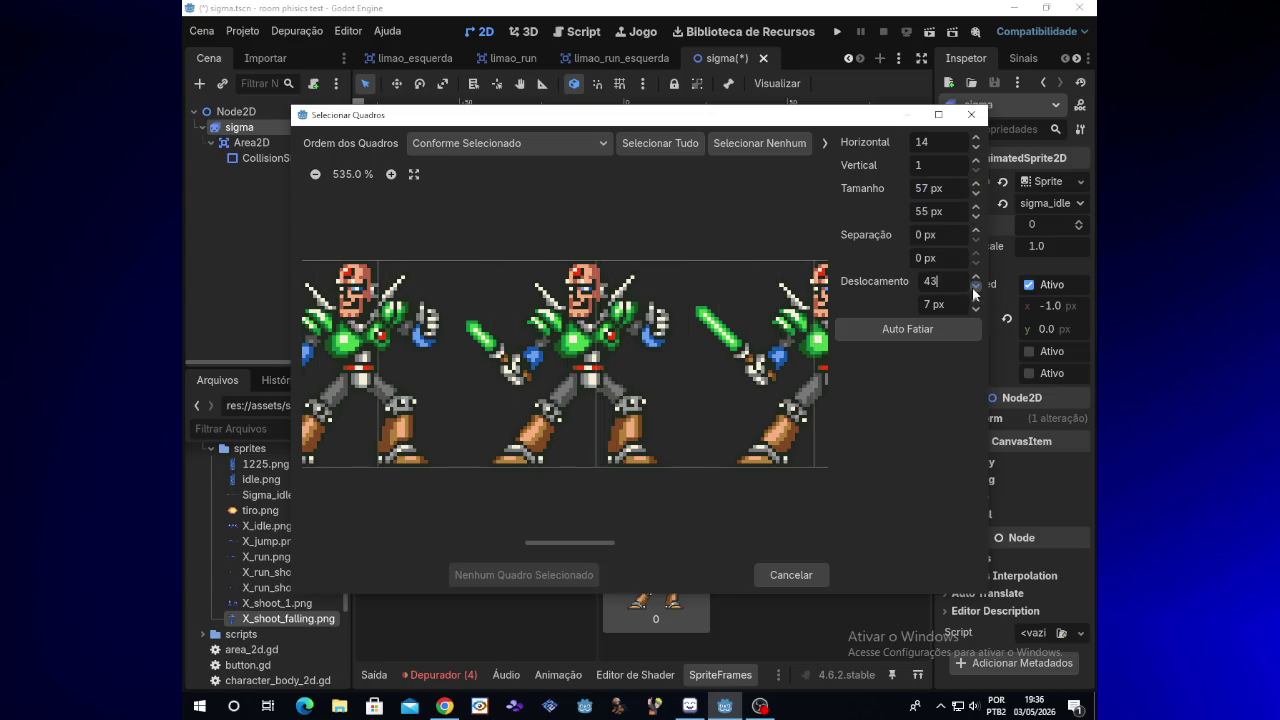
double_click(974, 288)
double_click(977, 279)
double_click(977, 279)
double_click(977, 279)
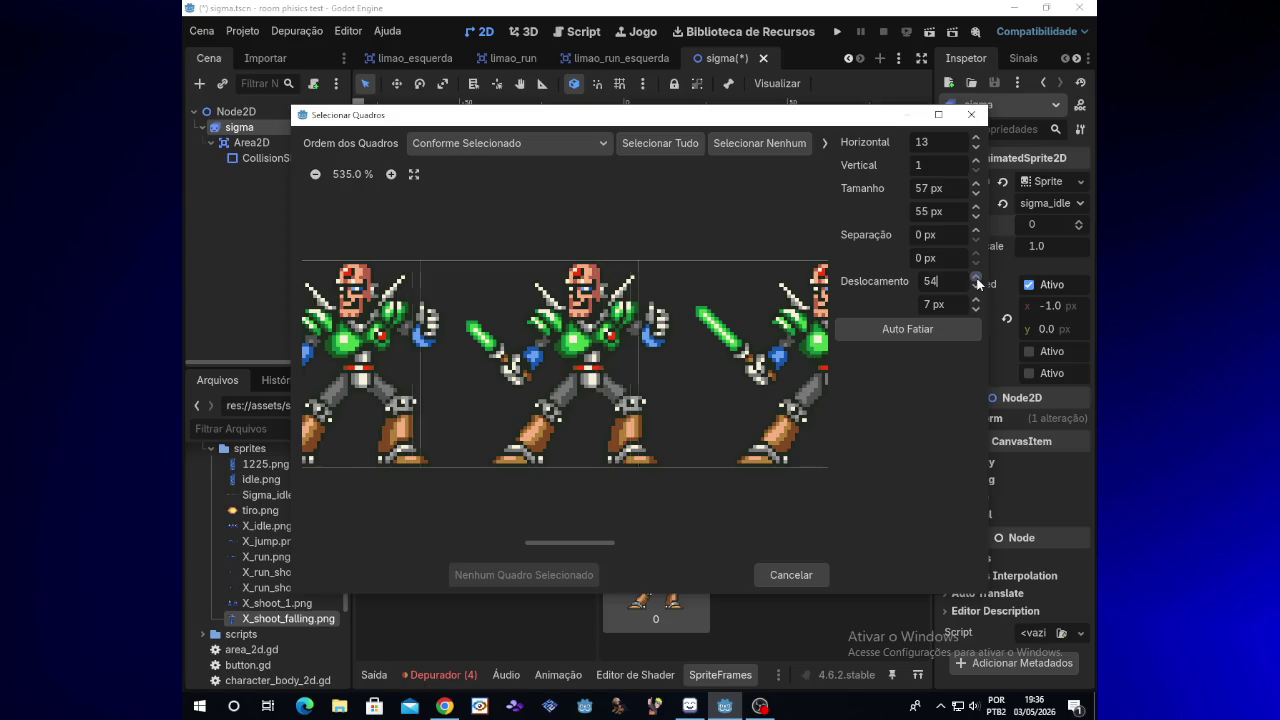
double_click(977, 279)
triple_click(977, 279)
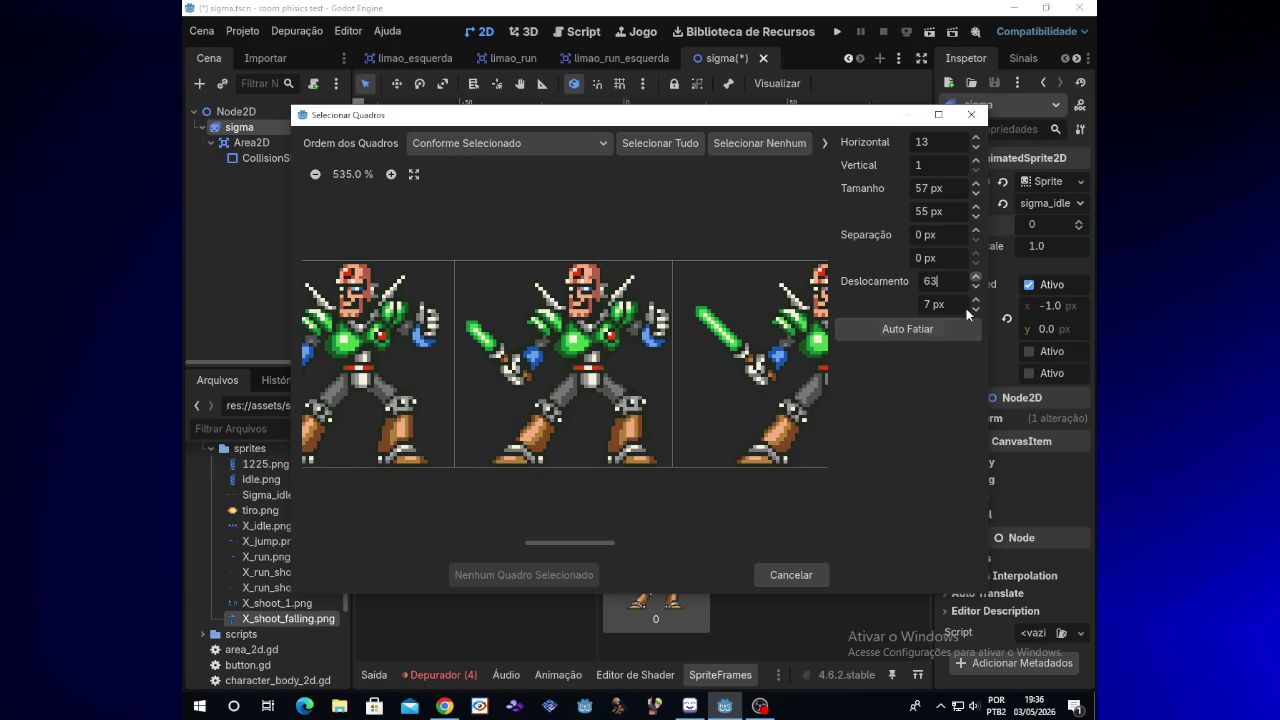
click(627, 452)
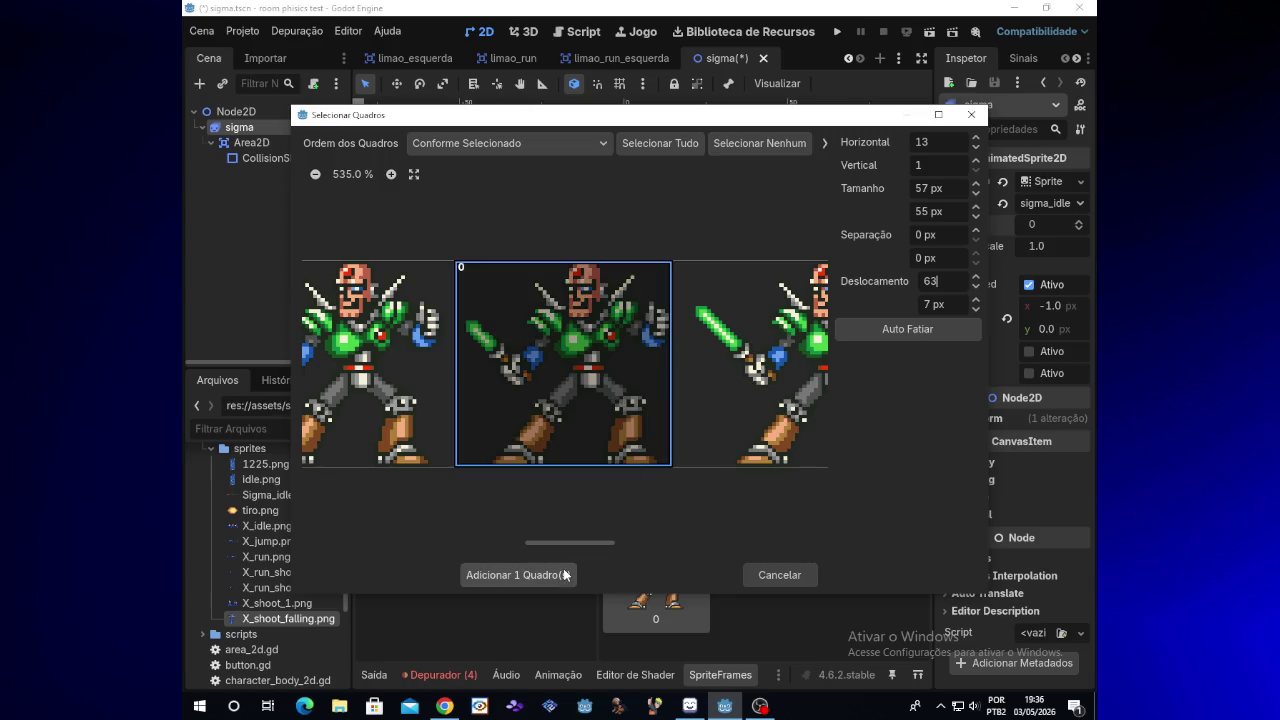
click(524, 575)
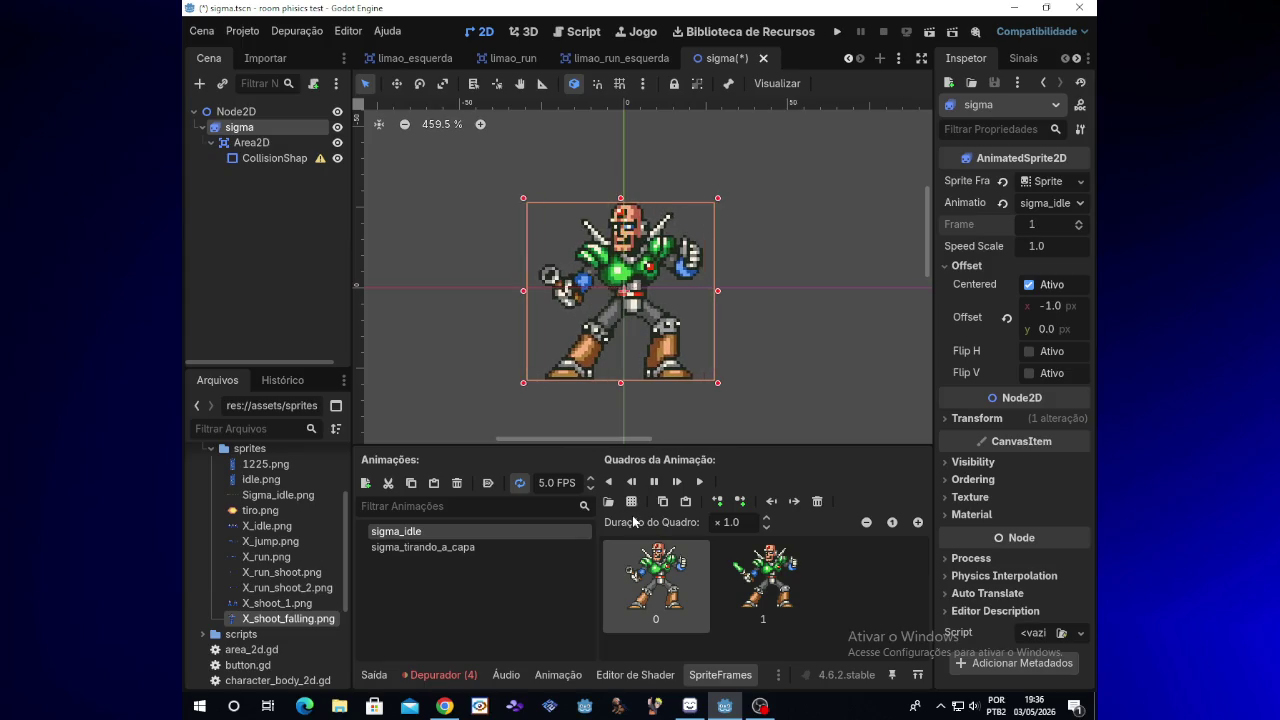
Delete frames 1 and 0 from the sigma_idle animation
click(733, 575)
key(Delete)
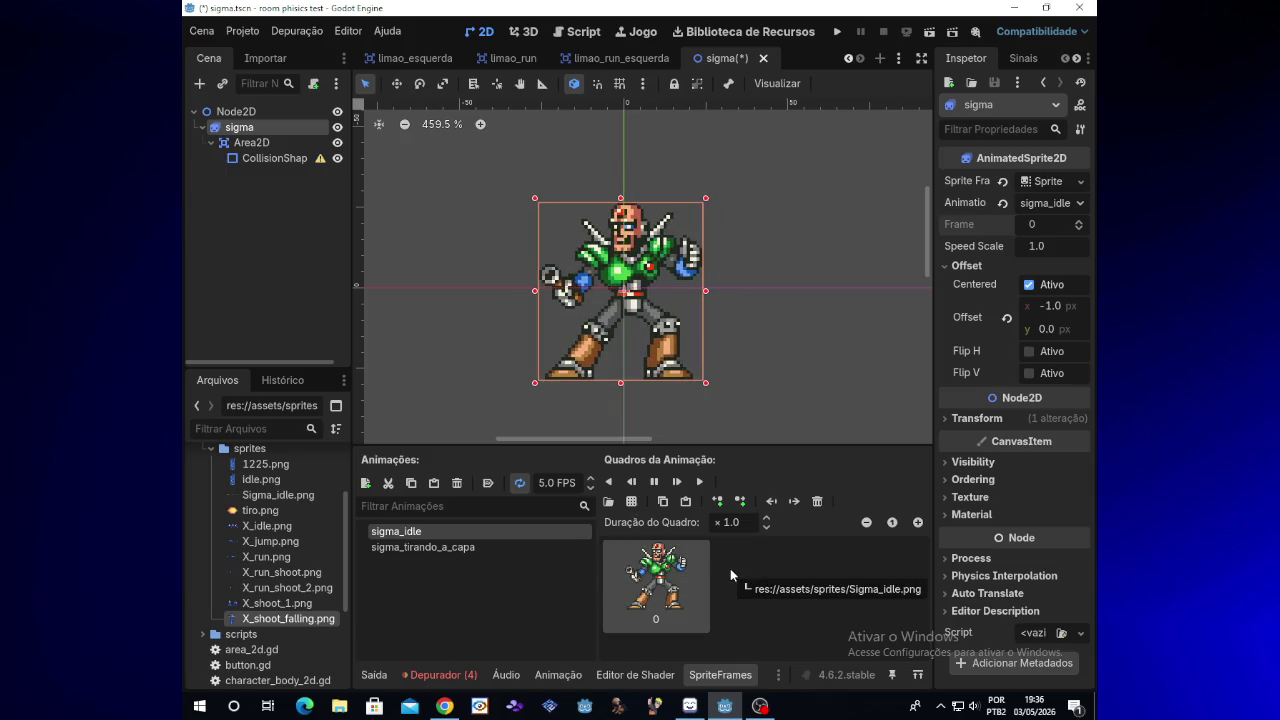
click(817, 501)
Start adding frames from a sprite sheet, then switch to the YouTube browser window
click(757, 707)
click(757, 707)
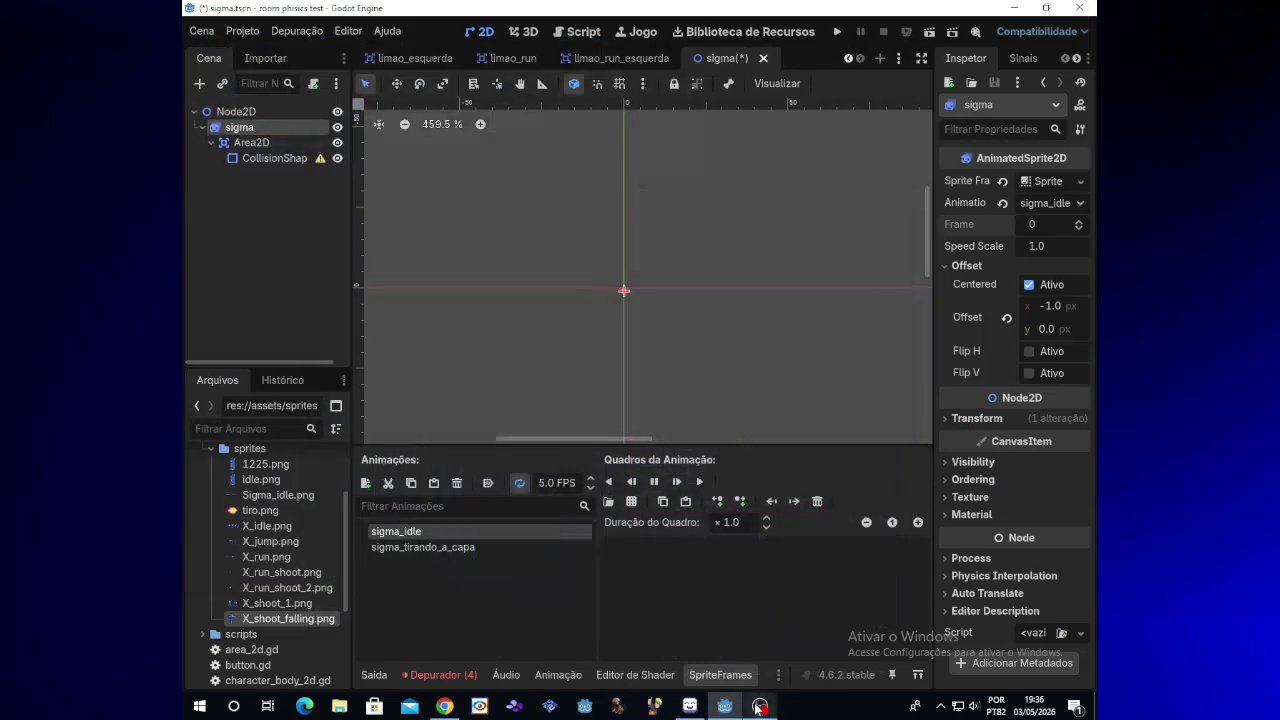
click(637, 505)
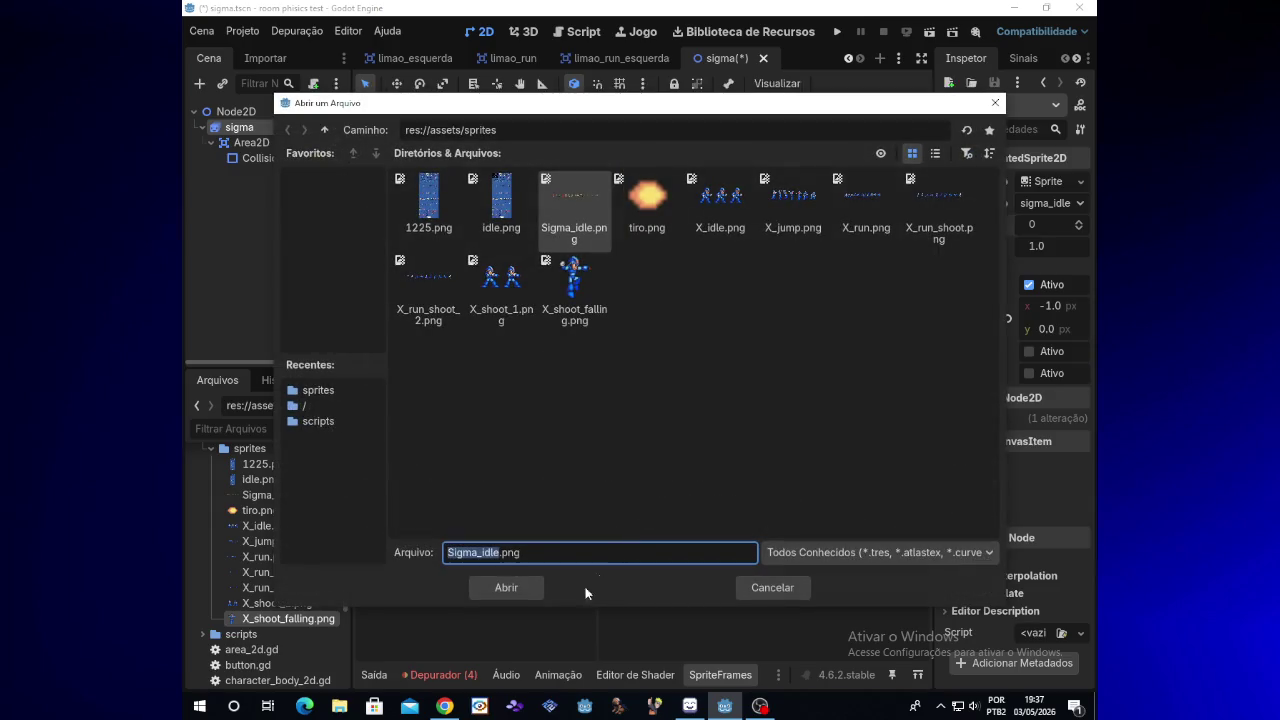
click(449, 707)
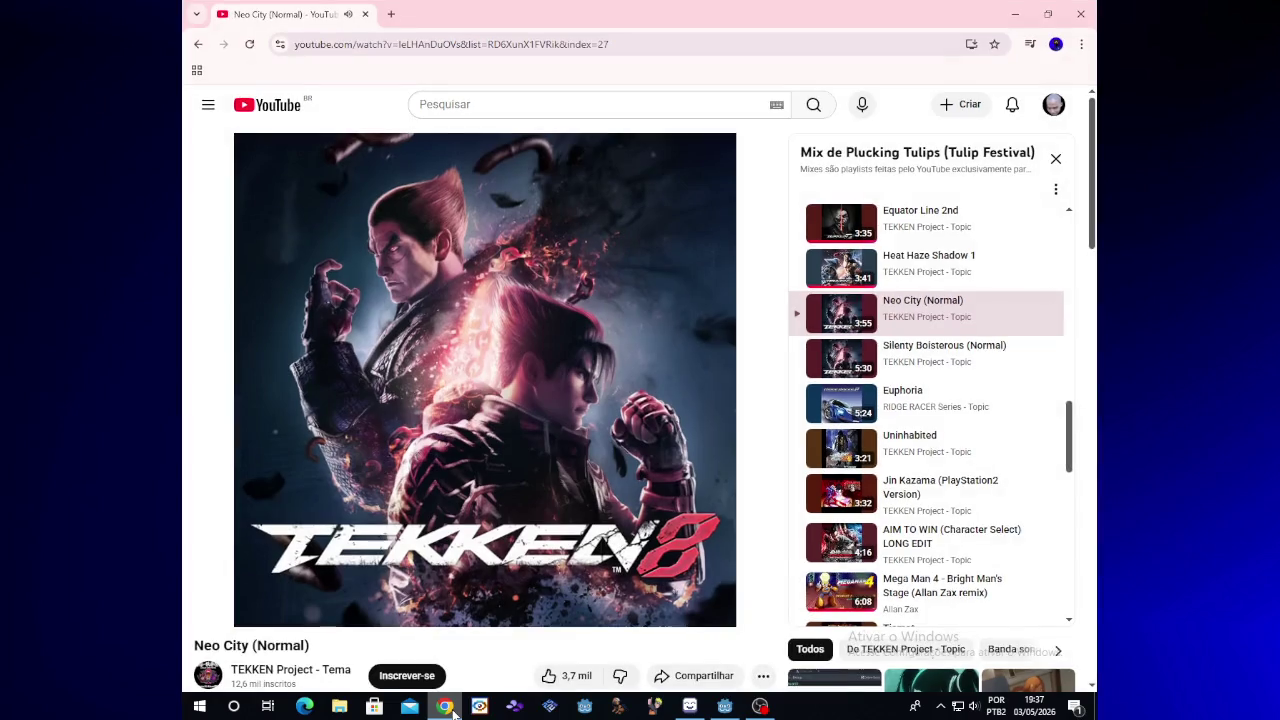
Play the Mega Man 4 Bright Man's Stage remix, then a Power Rangers video, and return to Godot
click(955, 358)
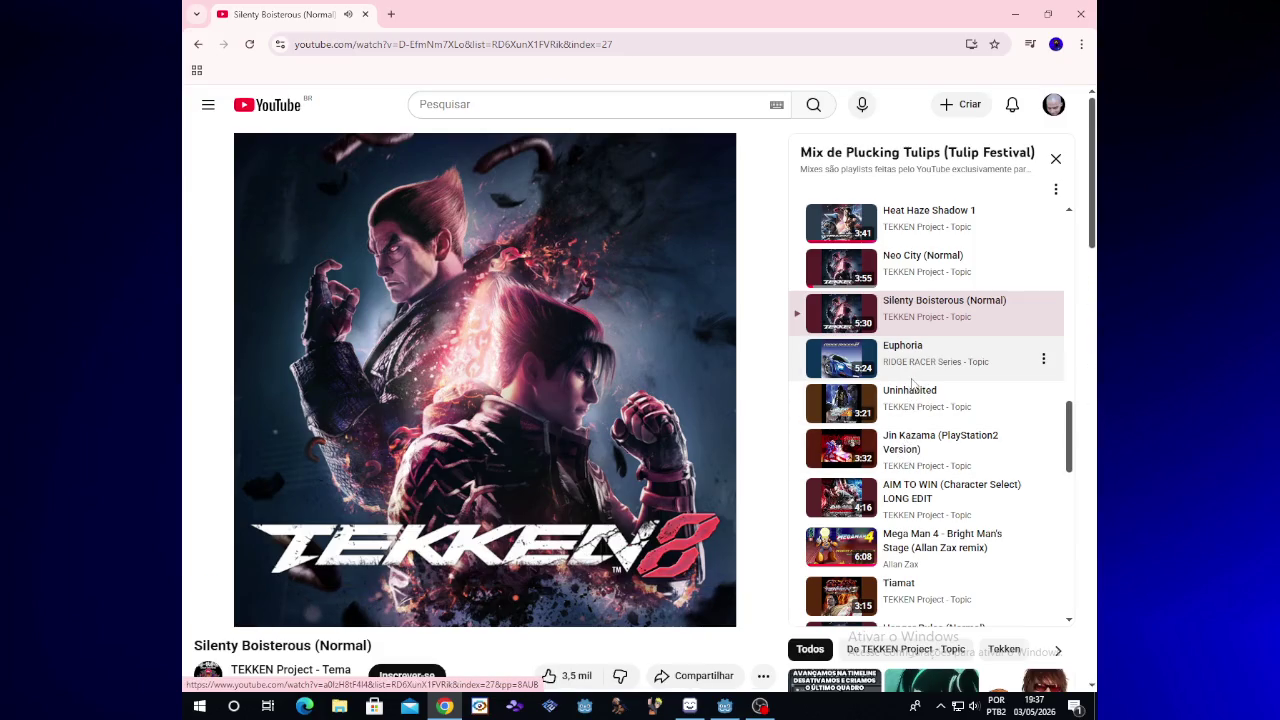
click(922, 546)
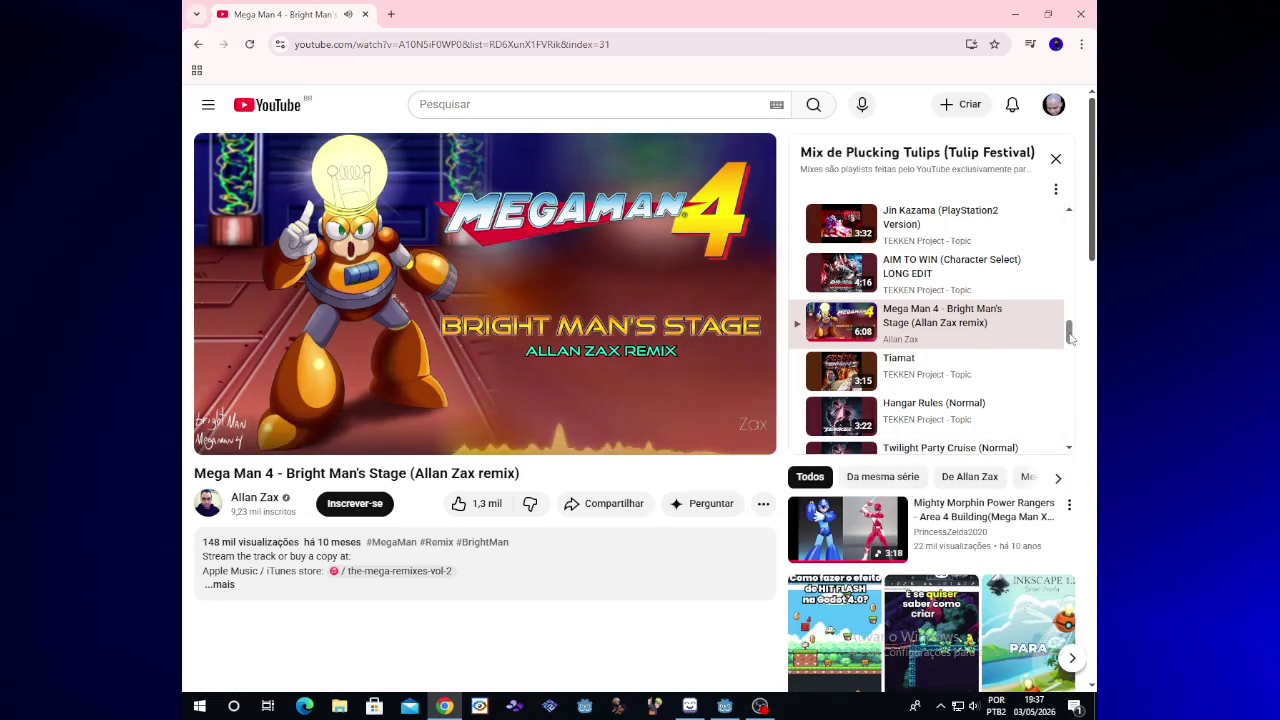
drag(1069, 337, 1067, 437)
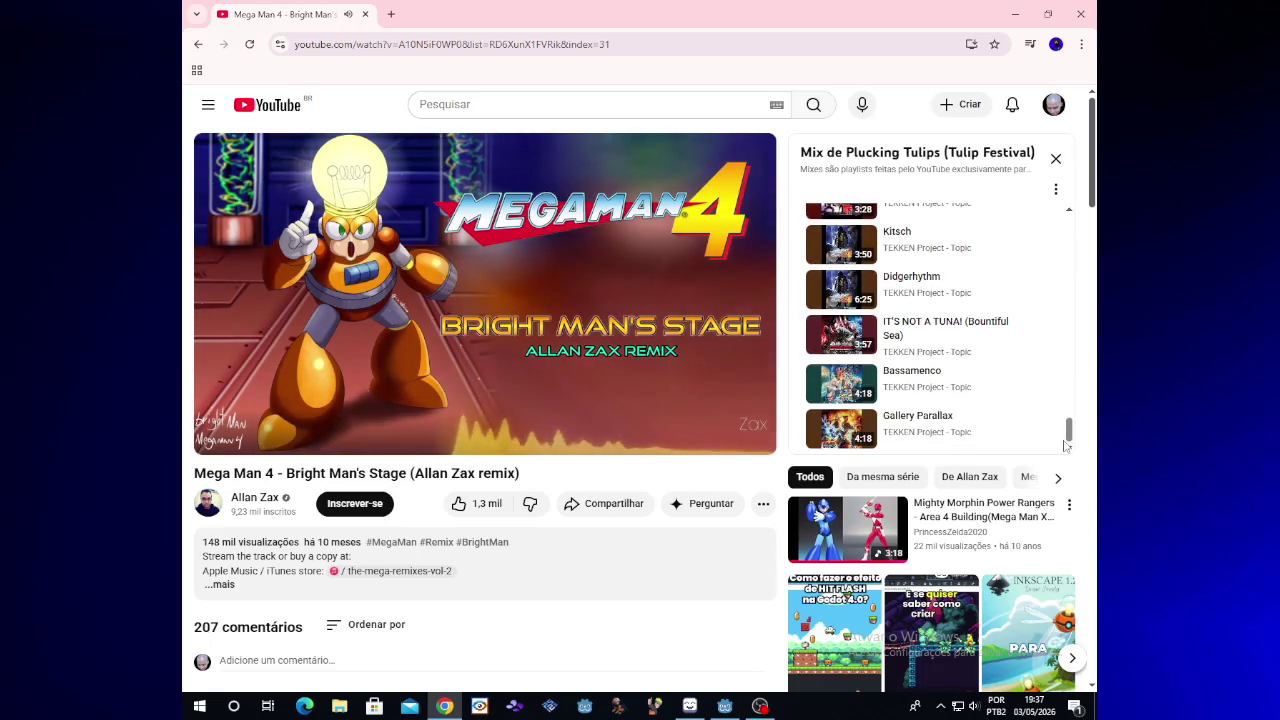
click(986, 533)
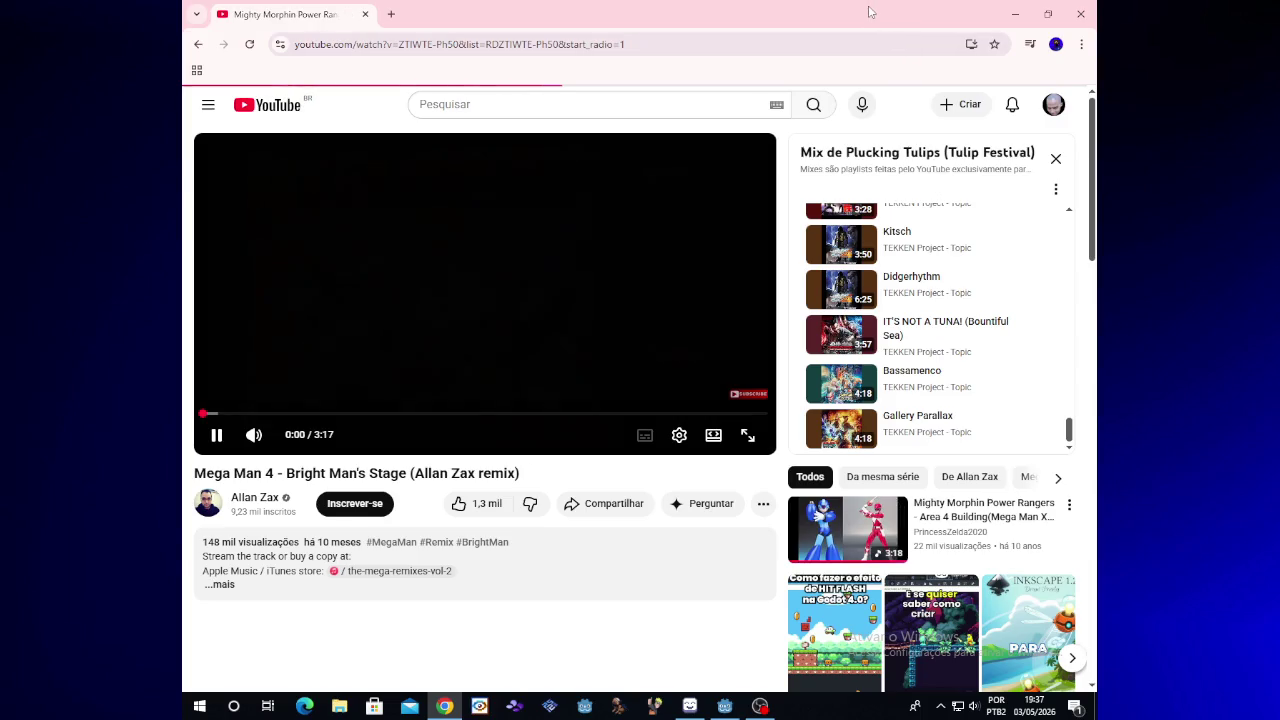
key(alt+Tab)
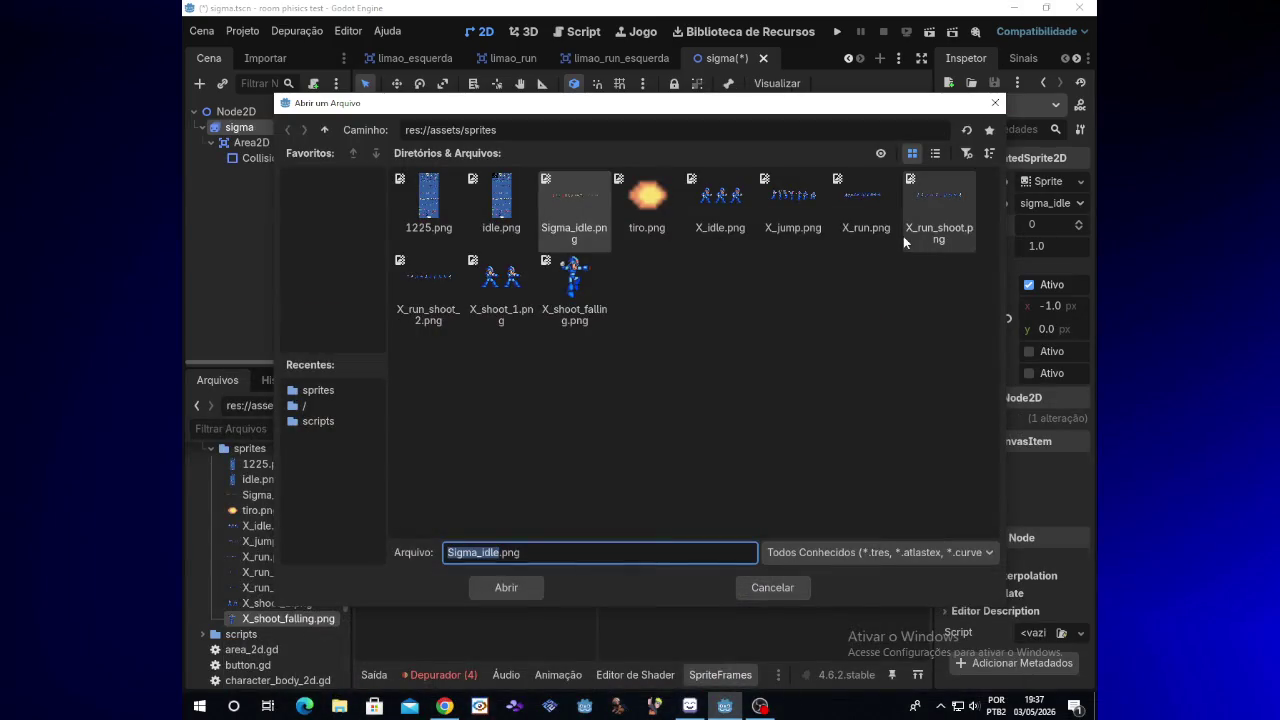
Open Sigma_idle.png and test 56 px width and 54 px height before restoring 57×55 cells
double_click(567, 217)
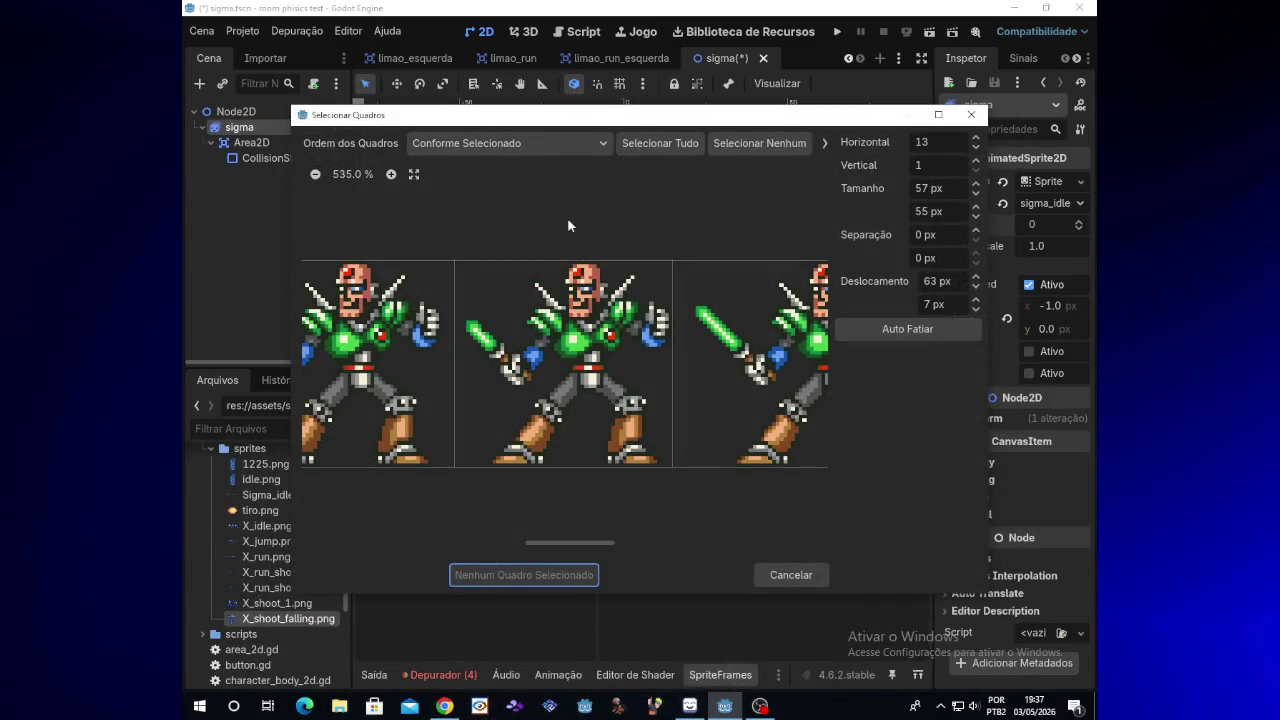
drag(604, 540, 567, 541)
click(976, 194)
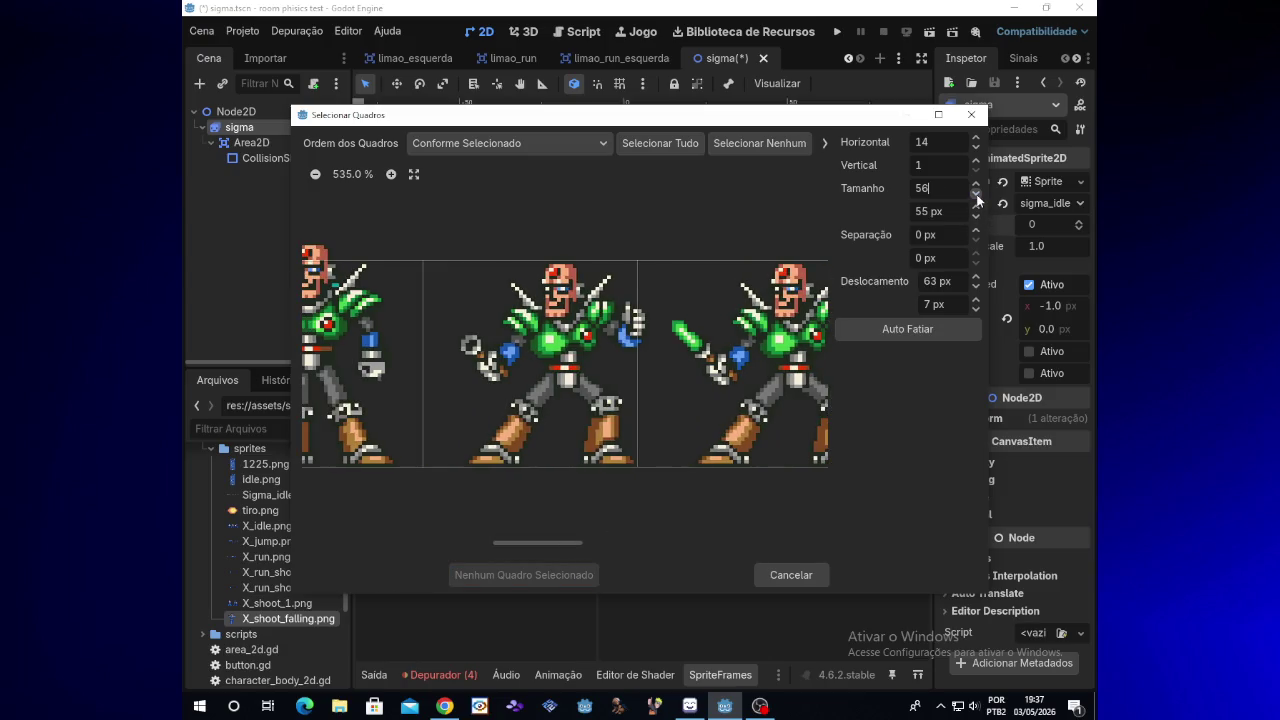
click(976, 185)
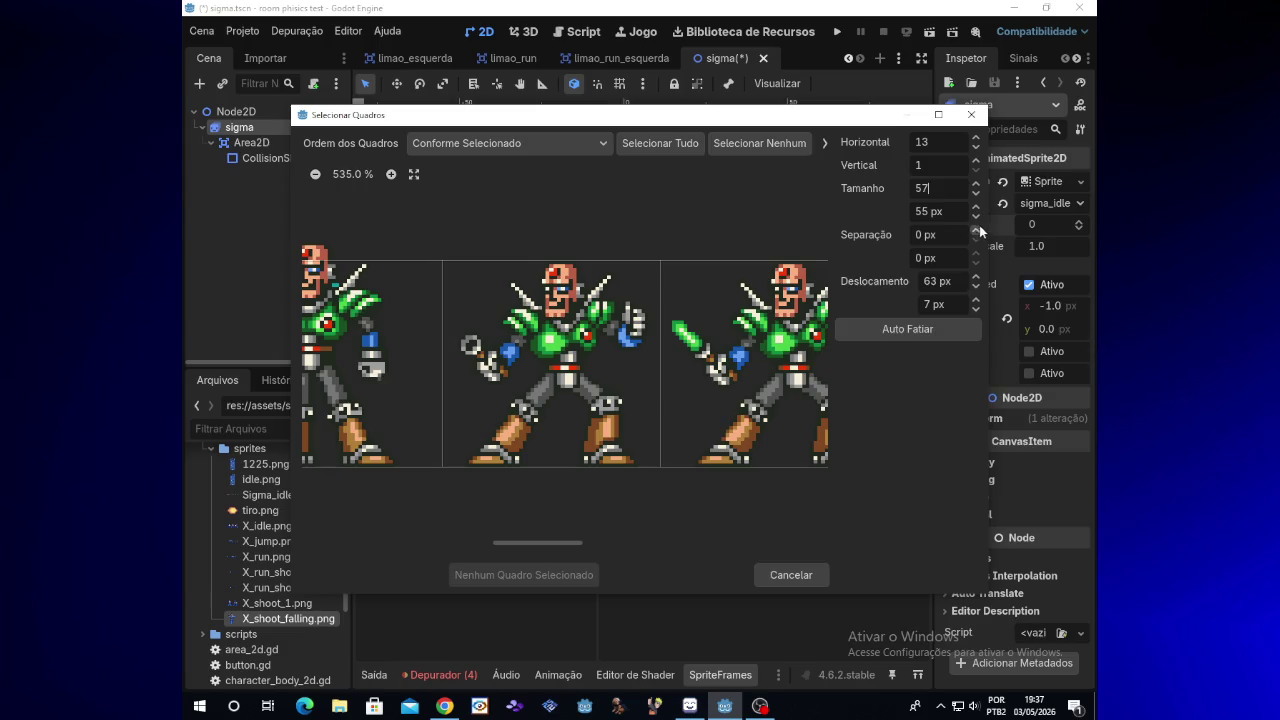
click(976, 220)
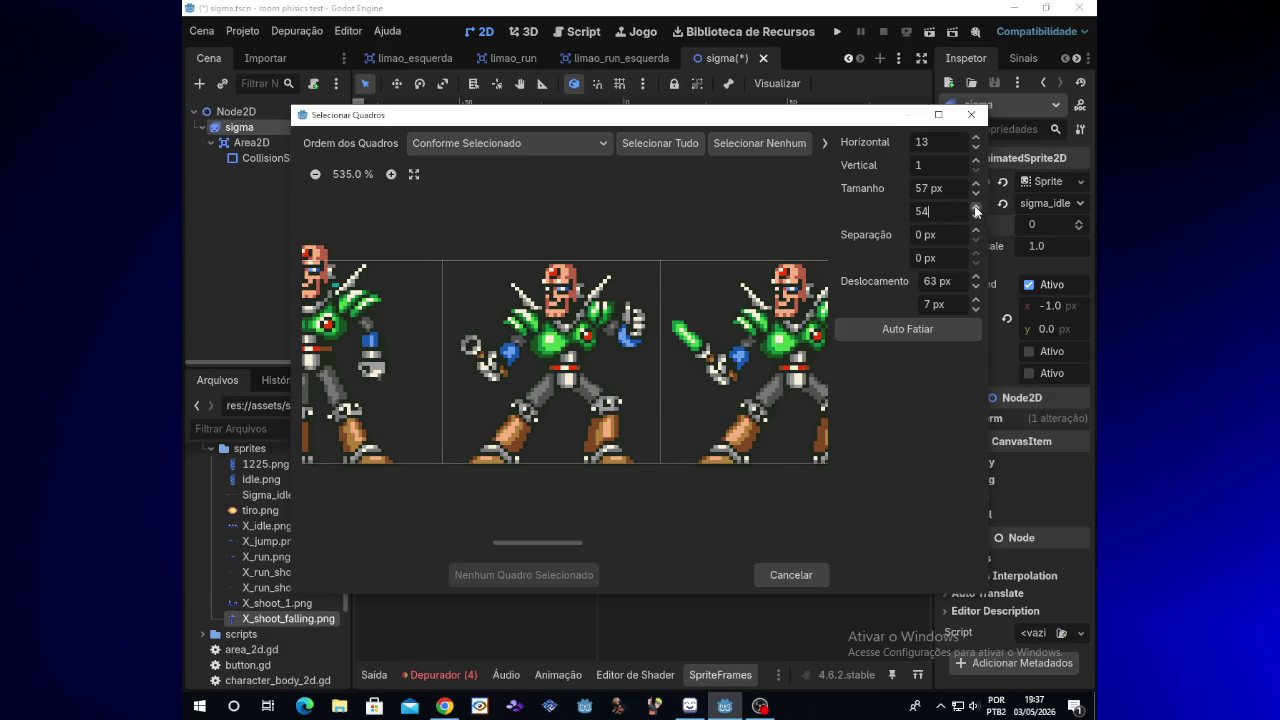
click(976, 207)
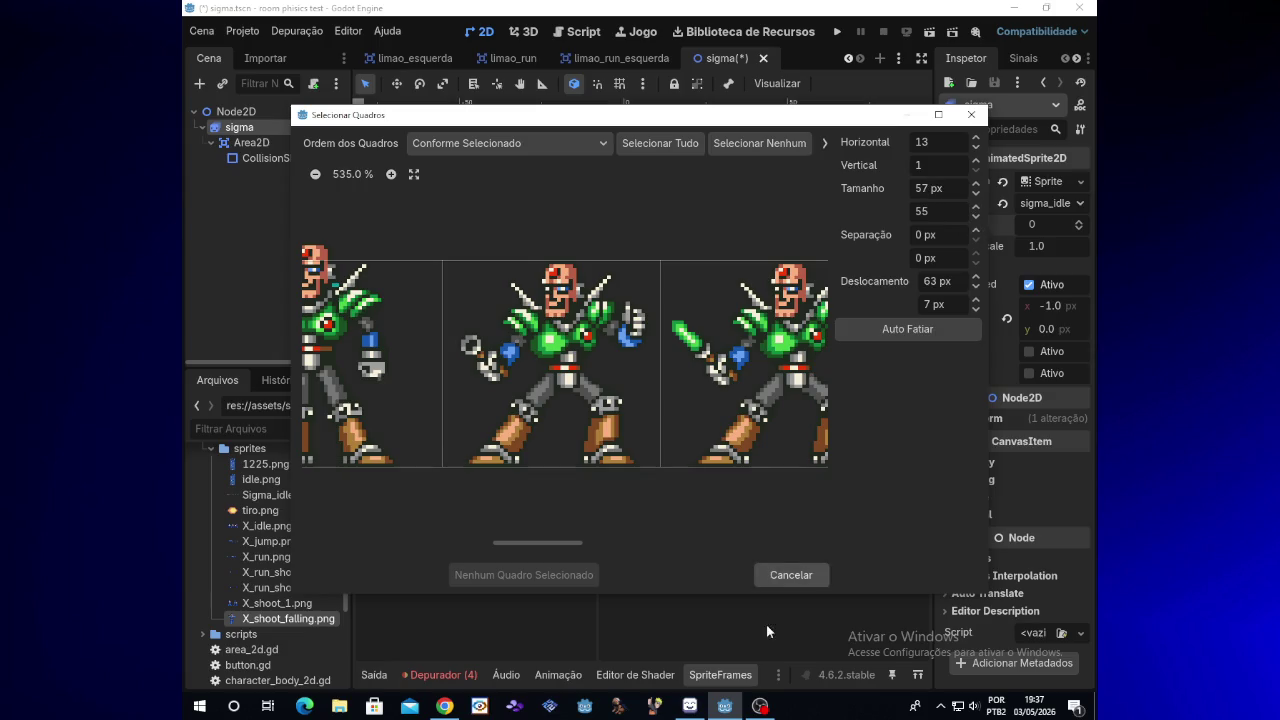
click(770, 705)
click(775, 707)
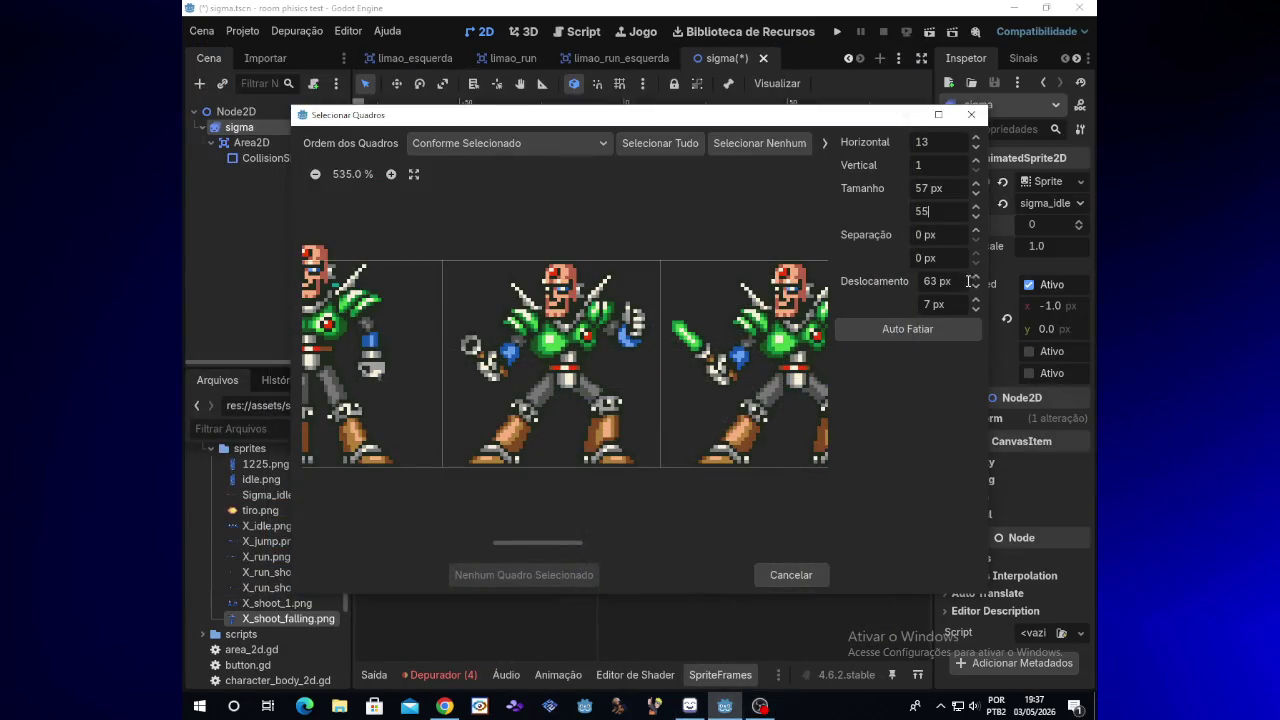
Slide the cell's X offset from 60 up to 794 to frame the last sword pose
click(978, 285)
click(978, 285)
click(978, 285)
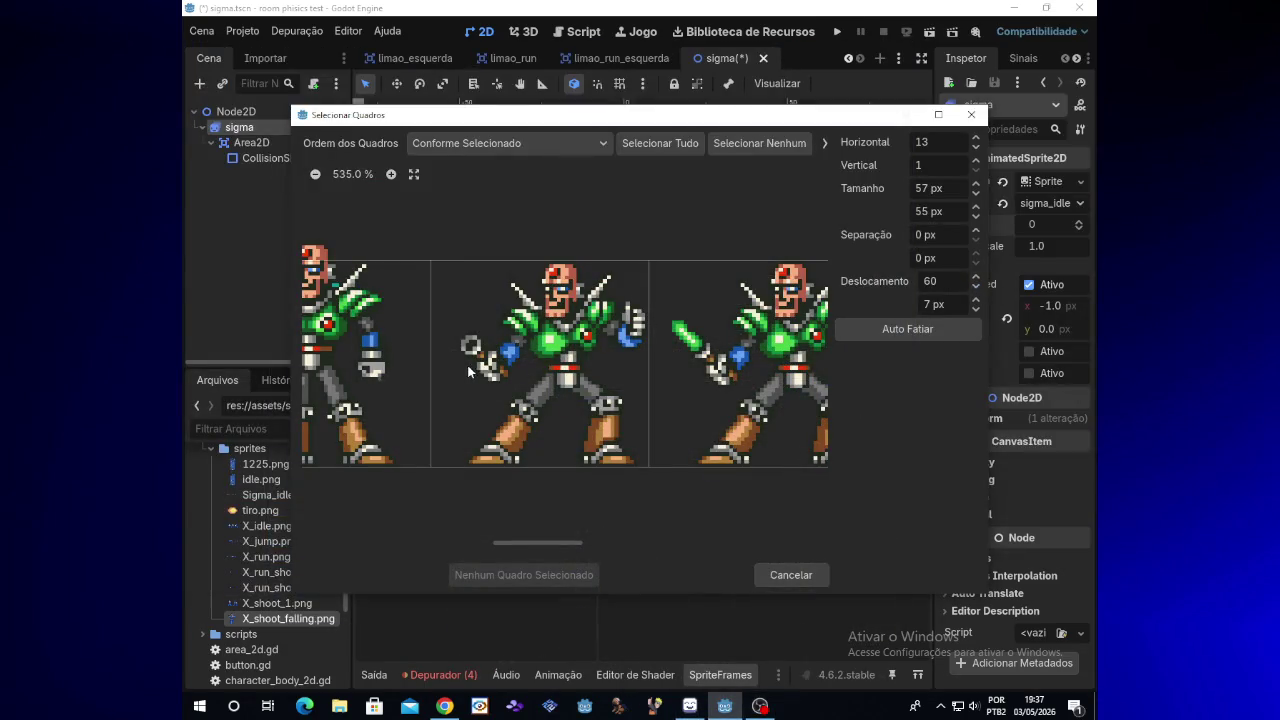
drag(540, 545, 645, 545)
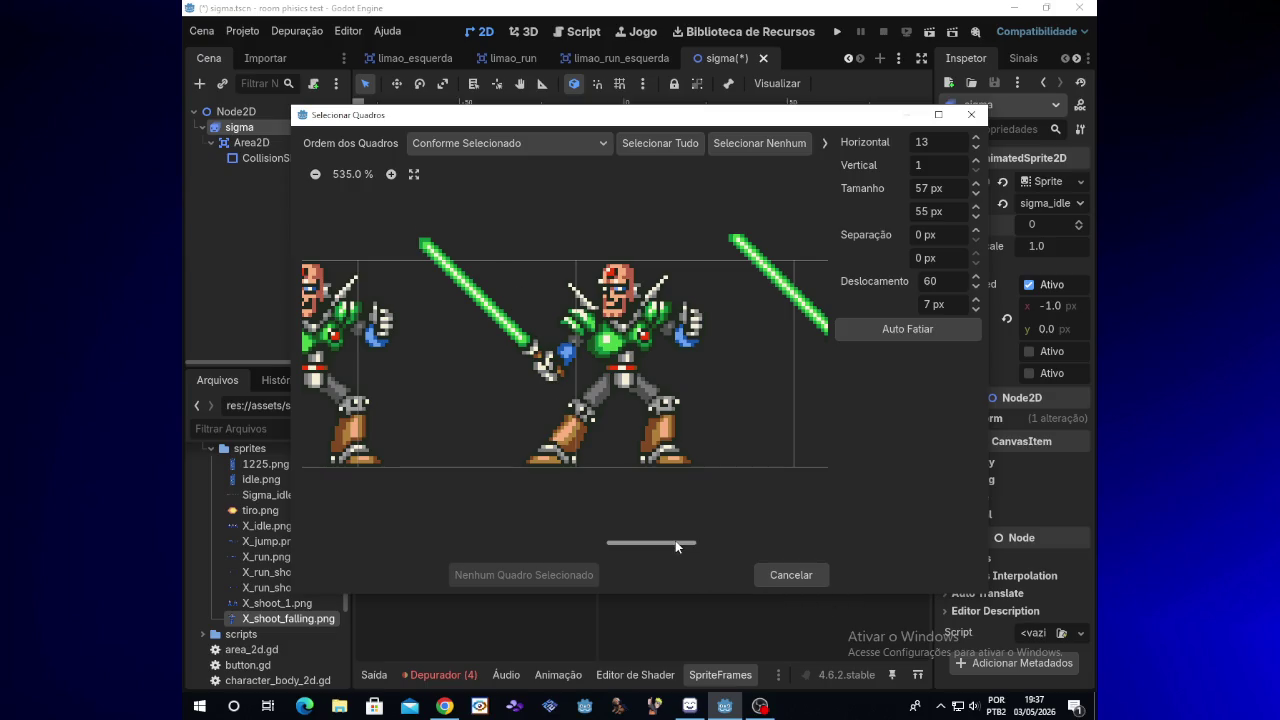
drag(675, 540, 813, 545)
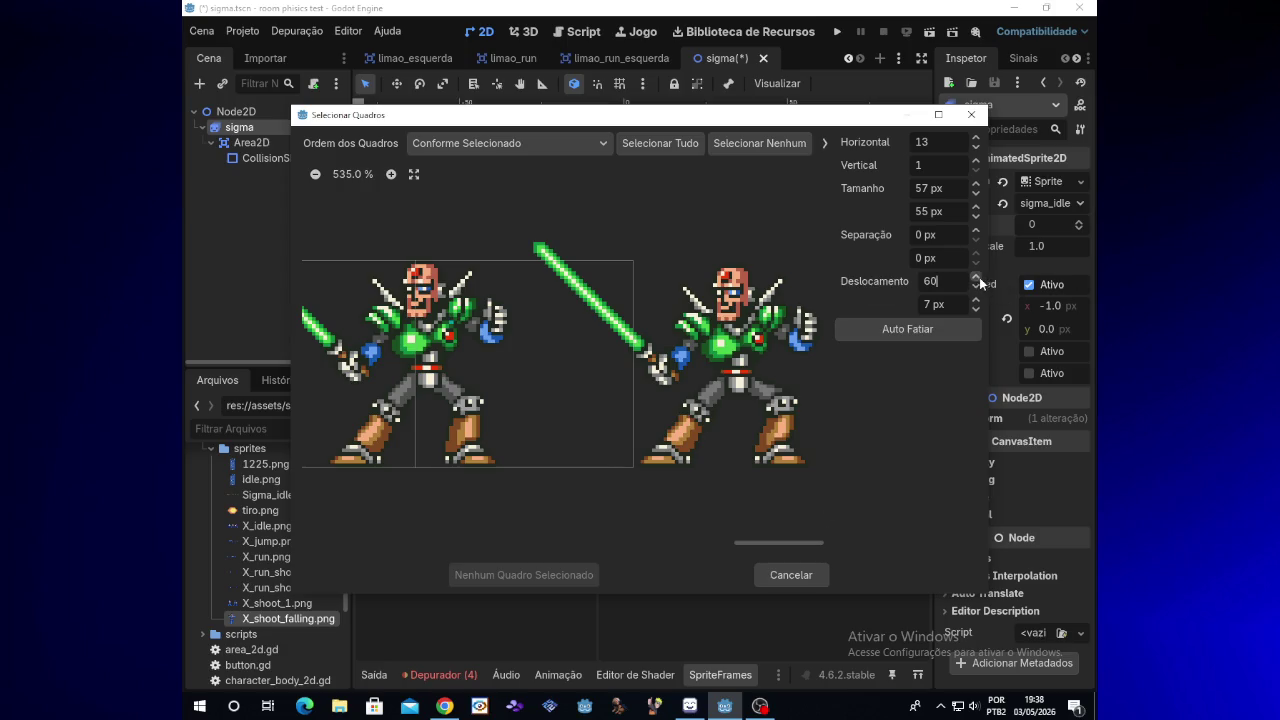
mouse_move(979, 277)
mouse_down()
mouse_move(979, 258)
mouse_move(977, 282)
mouse_up()
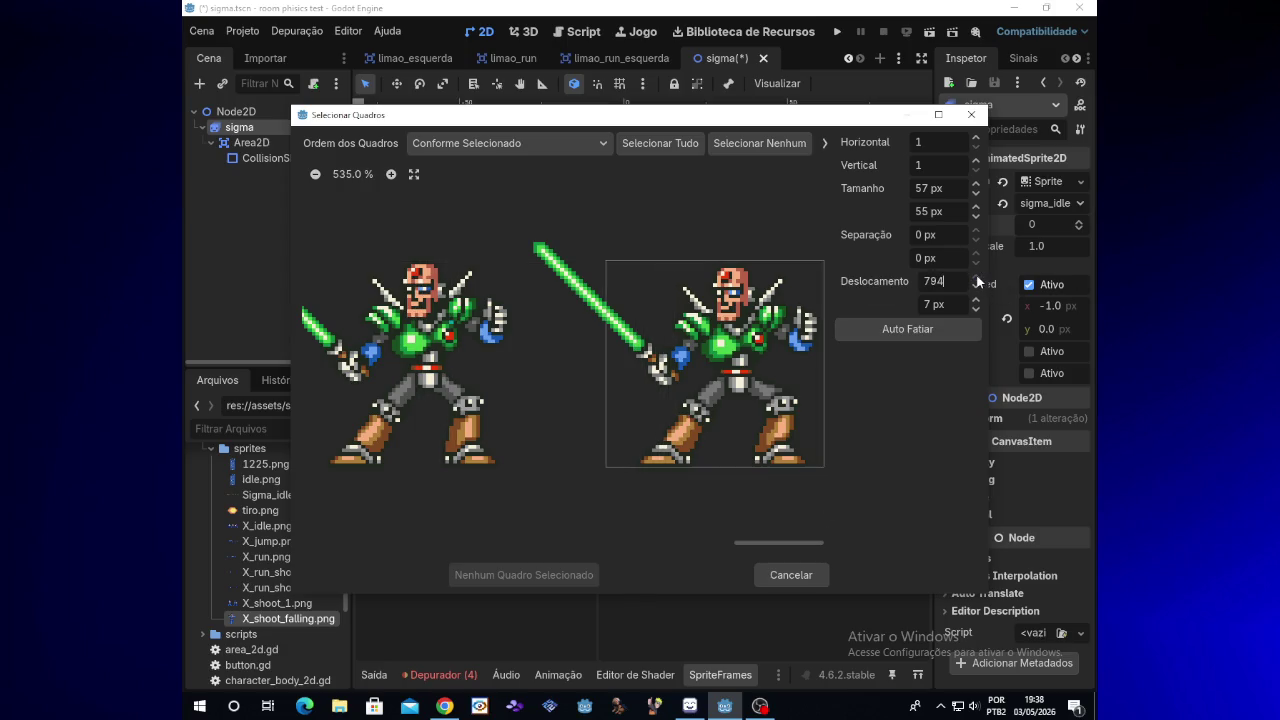
Settle the X offset at 794 and widen the frame region to fit the saber
click(976, 287)
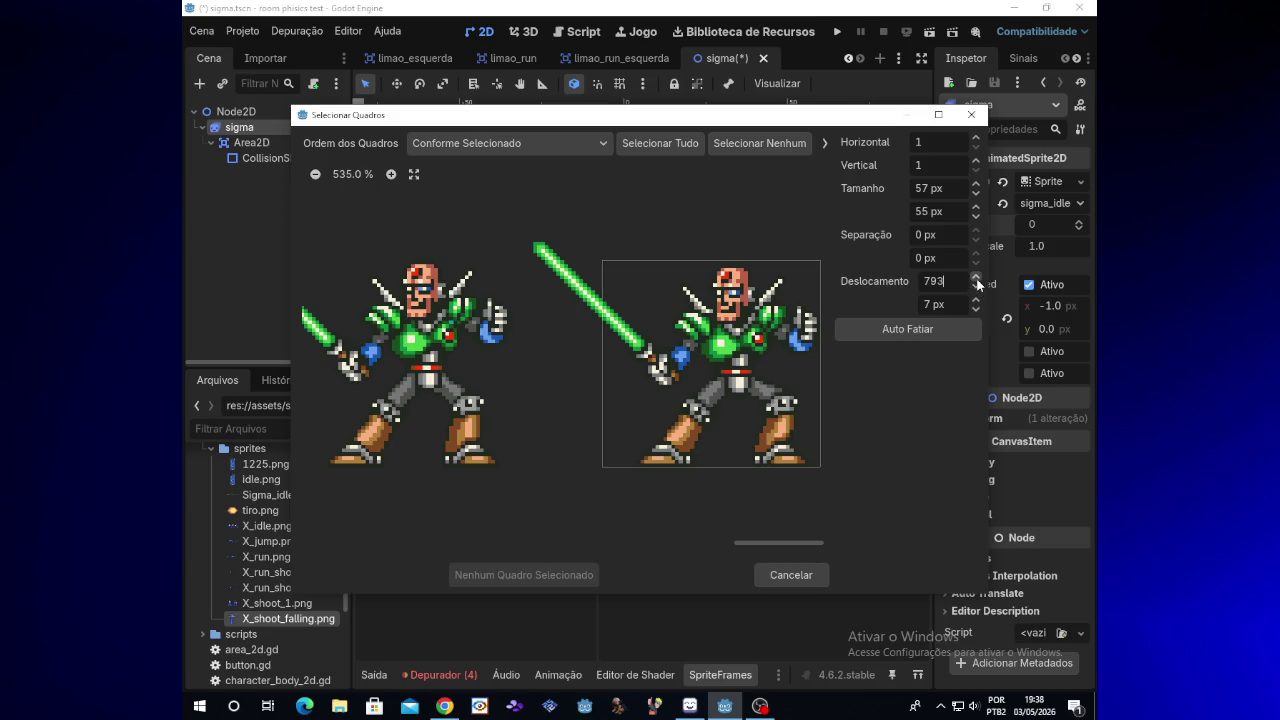
click(978, 277)
click(978, 288)
click(962, 160)
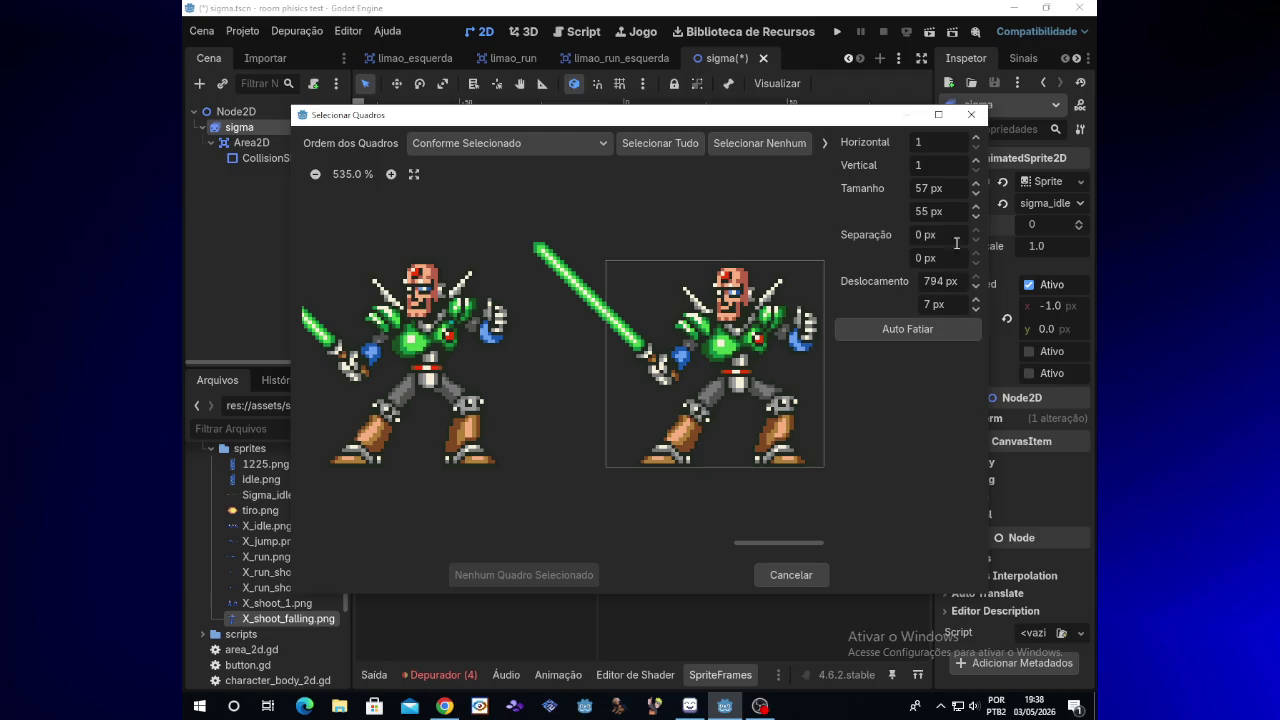
double_click(976, 186)
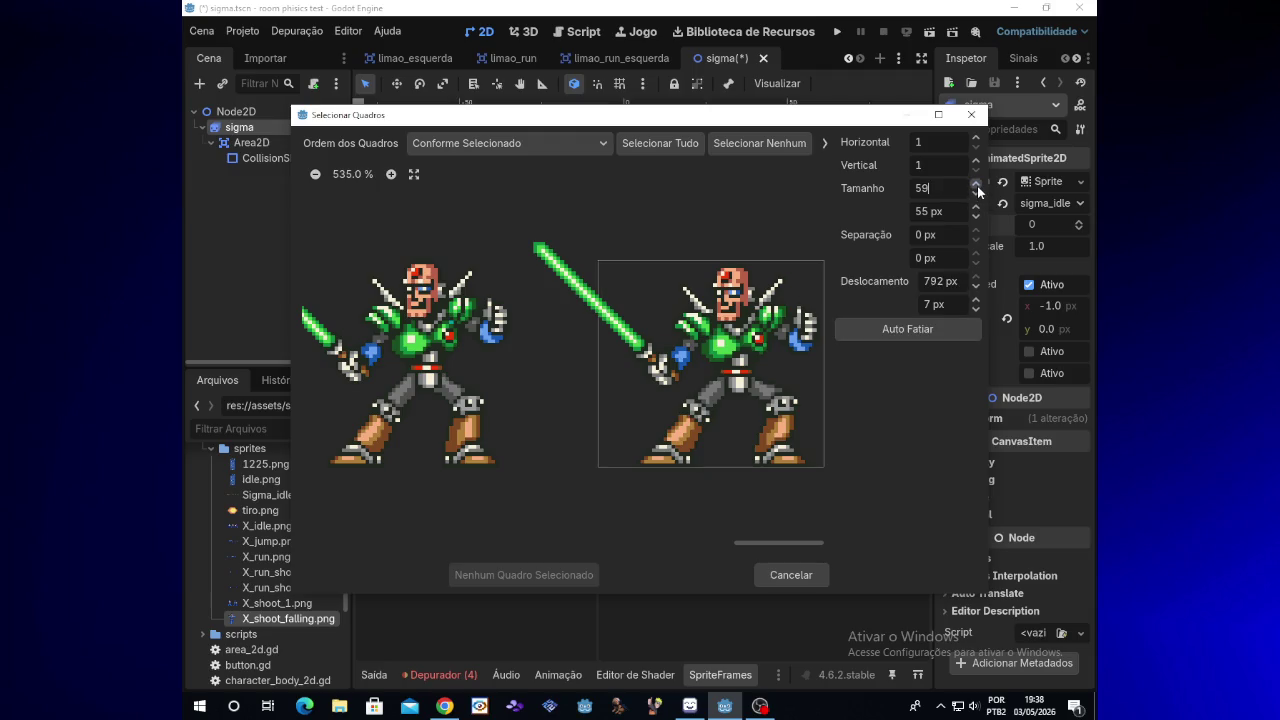
drag(977, 186, 977, 186)
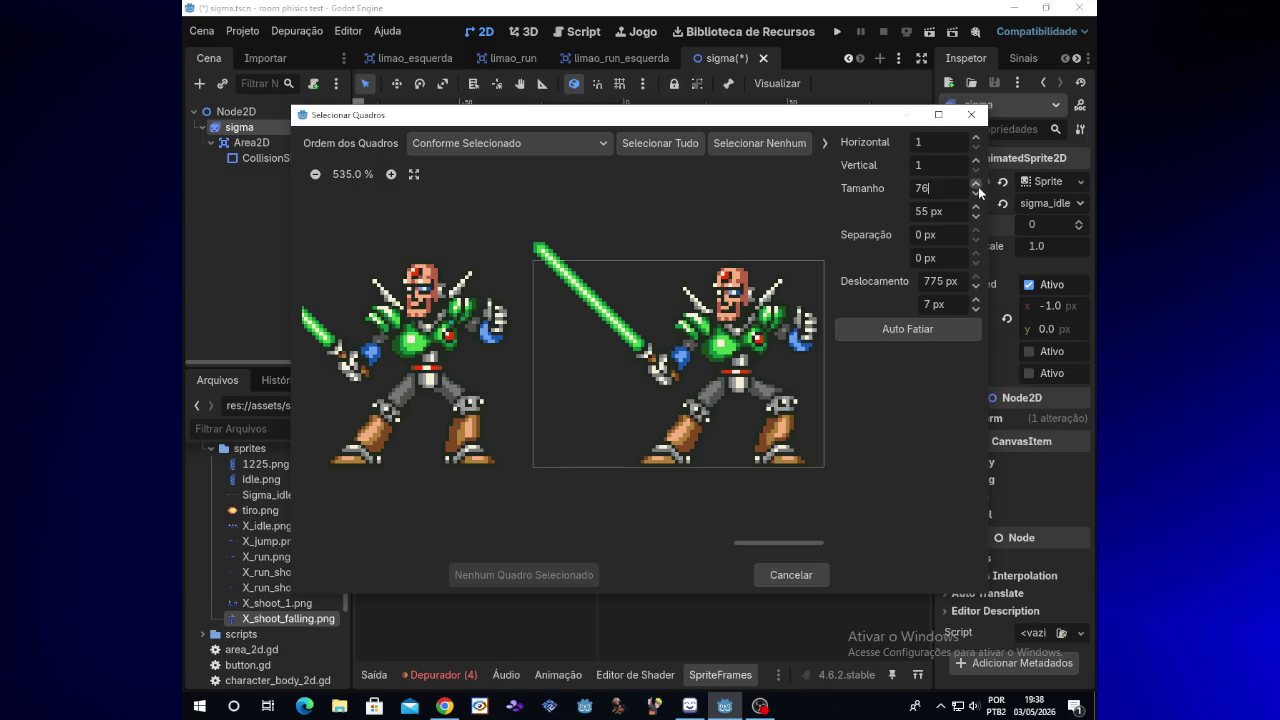
click(977, 287)
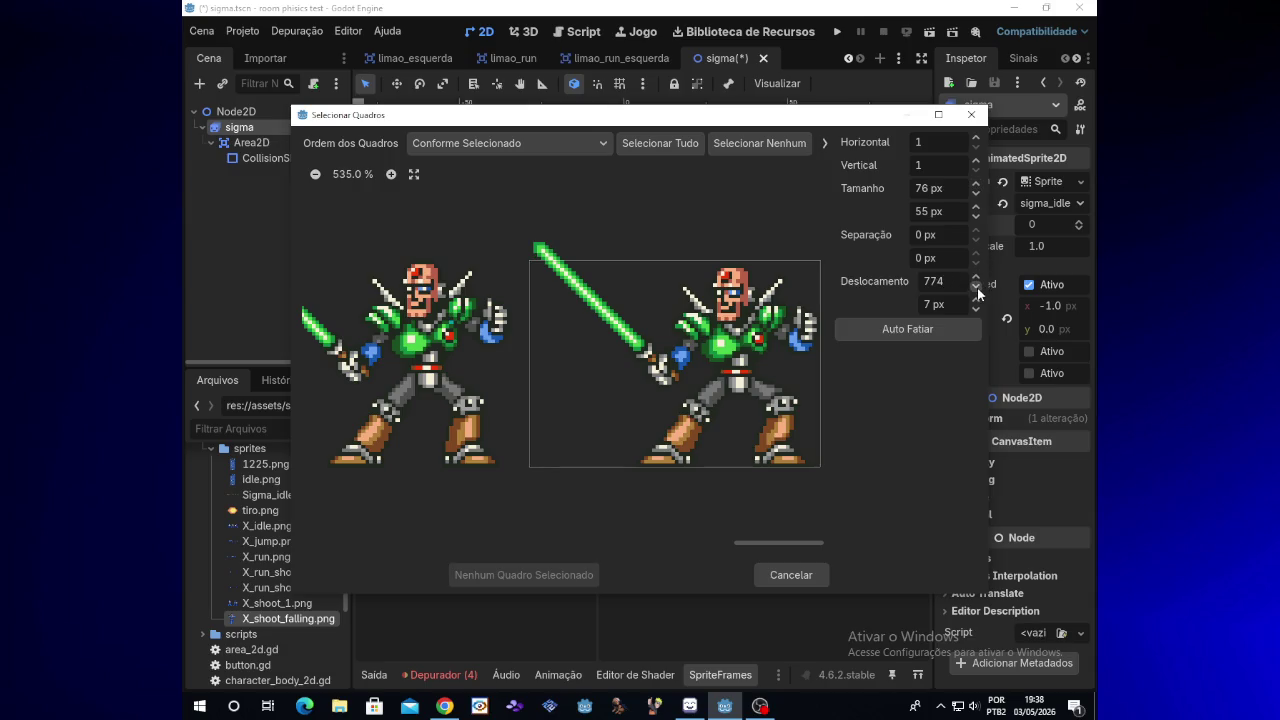
Set the region width to 75 px and fine-tune its offset by a pixel
click(977, 187)
click(975, 194)
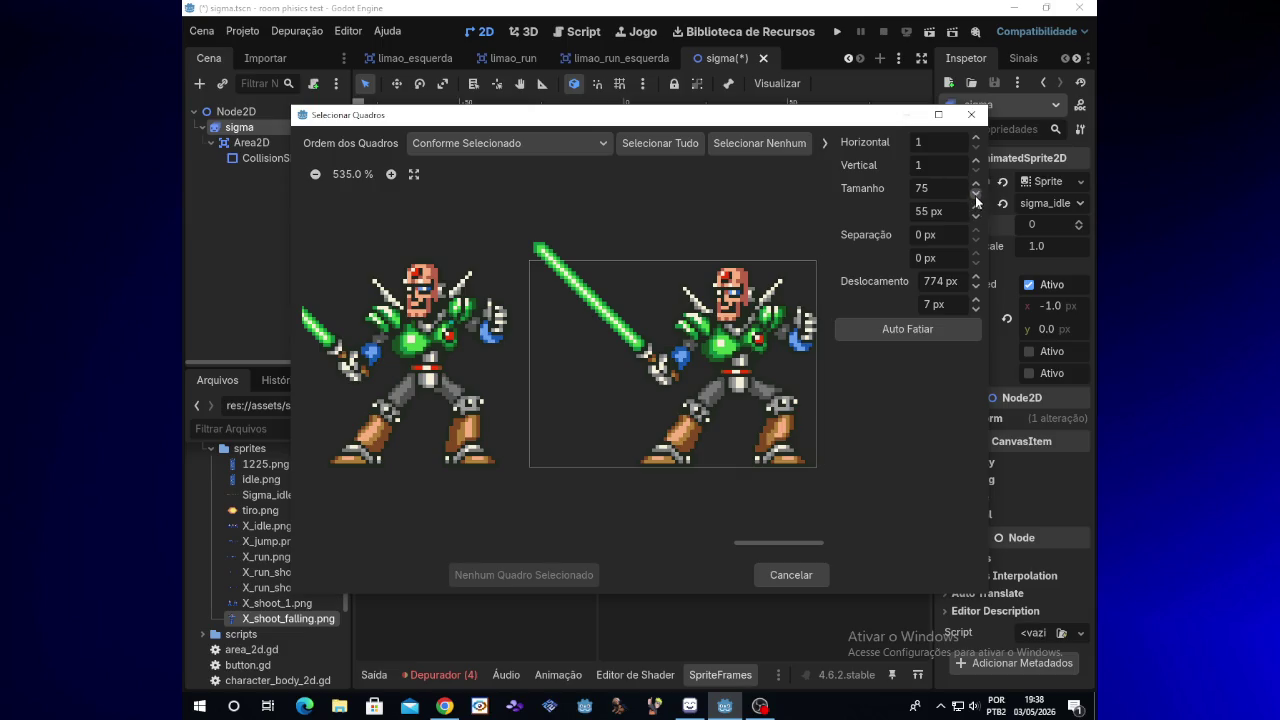
click(977, 300)
click(976, 307)
click(976, 277)
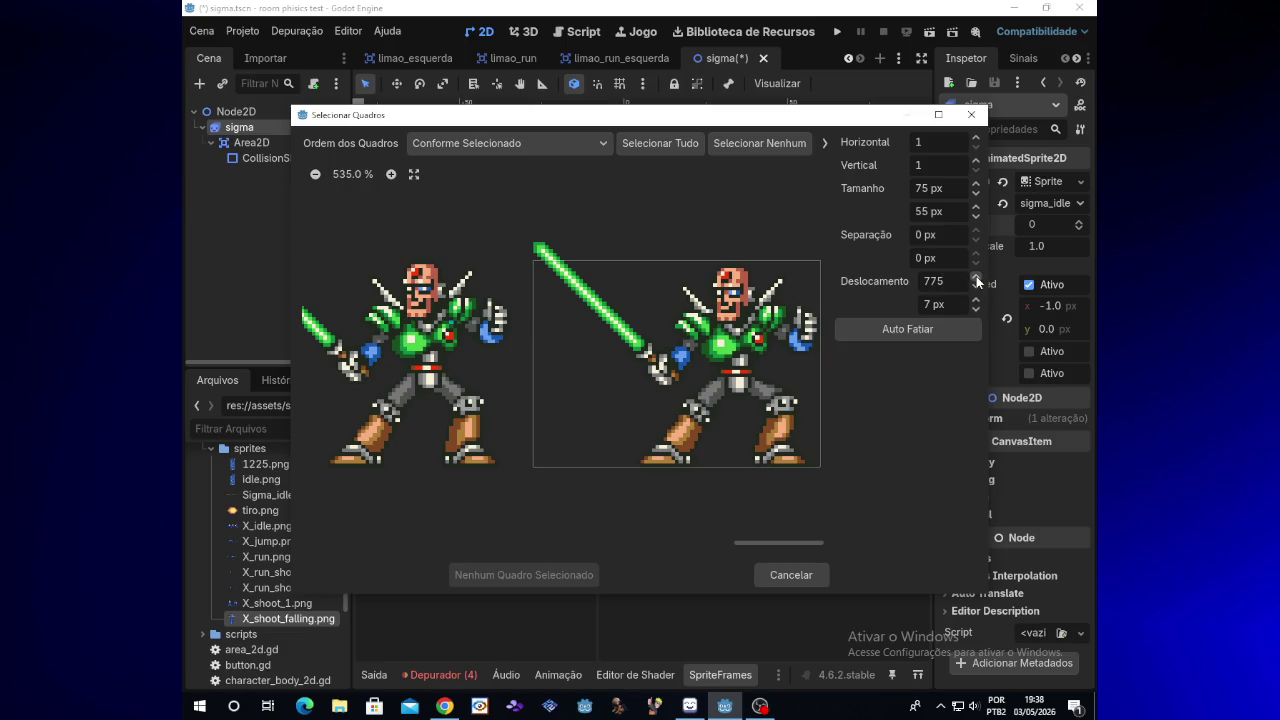
Set the region height to 60 px at offset 775, 2 and select the framed pose
click(976, 217)
click(977, 206)
click(977, 205)
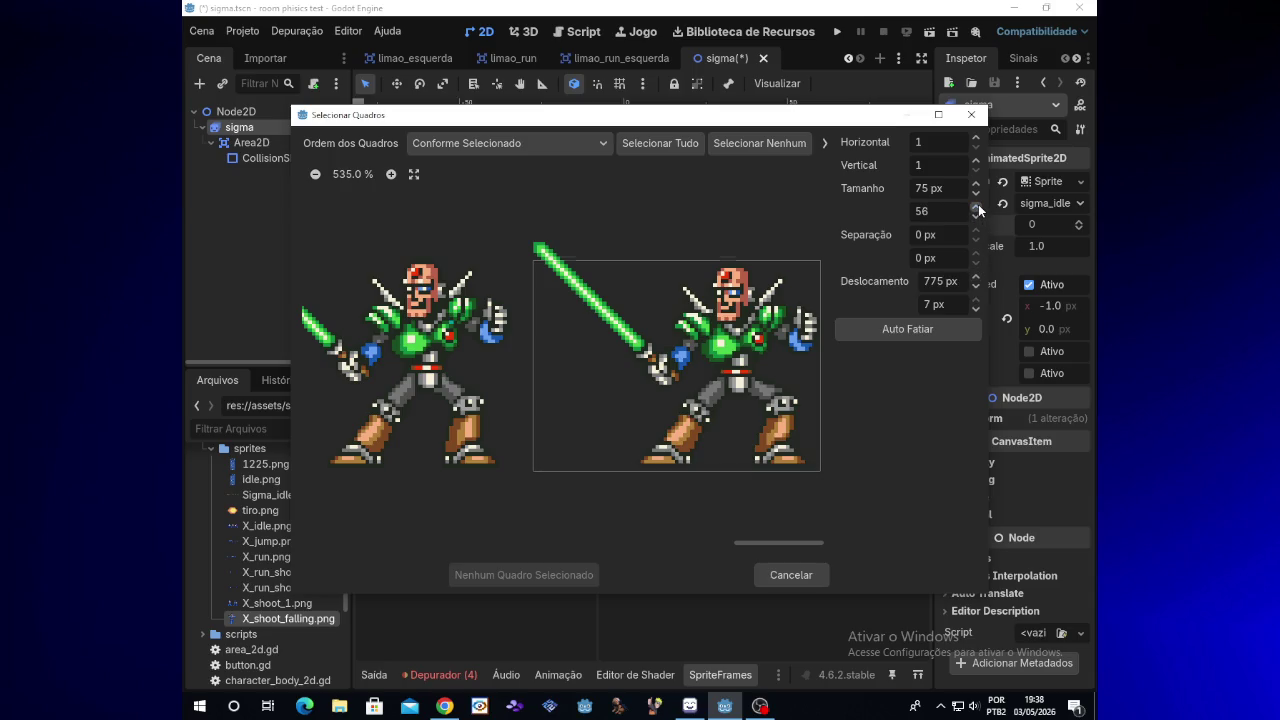
click(977, 205)
click(977, 205)
click(977, 205)
click(977, 205)
click(977, 205)
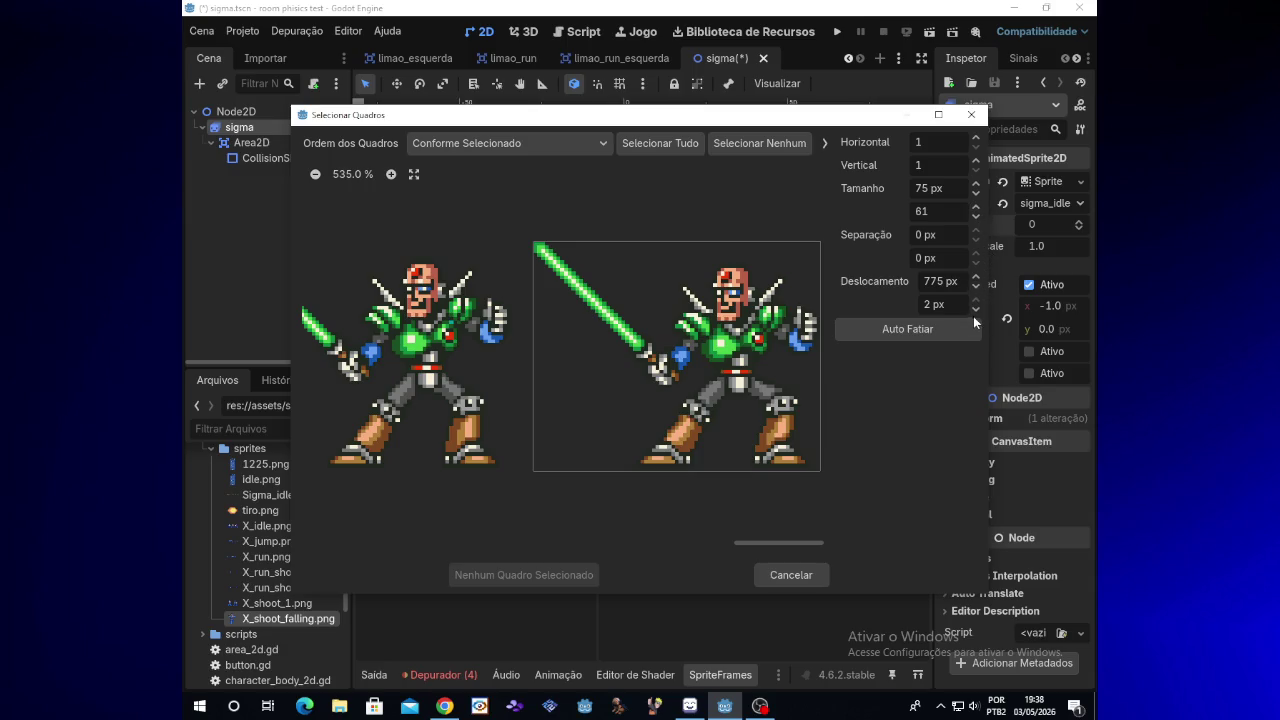
click(977, 206)
click(977, 217)
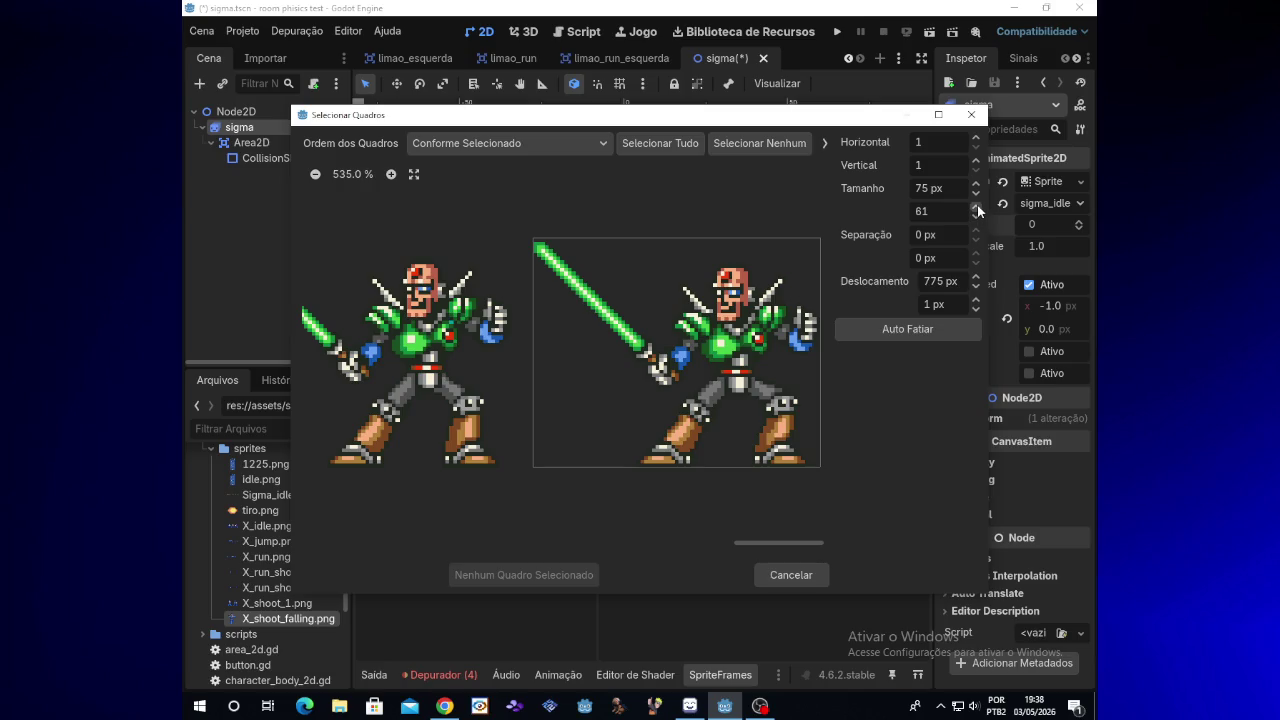
click(977, 218)
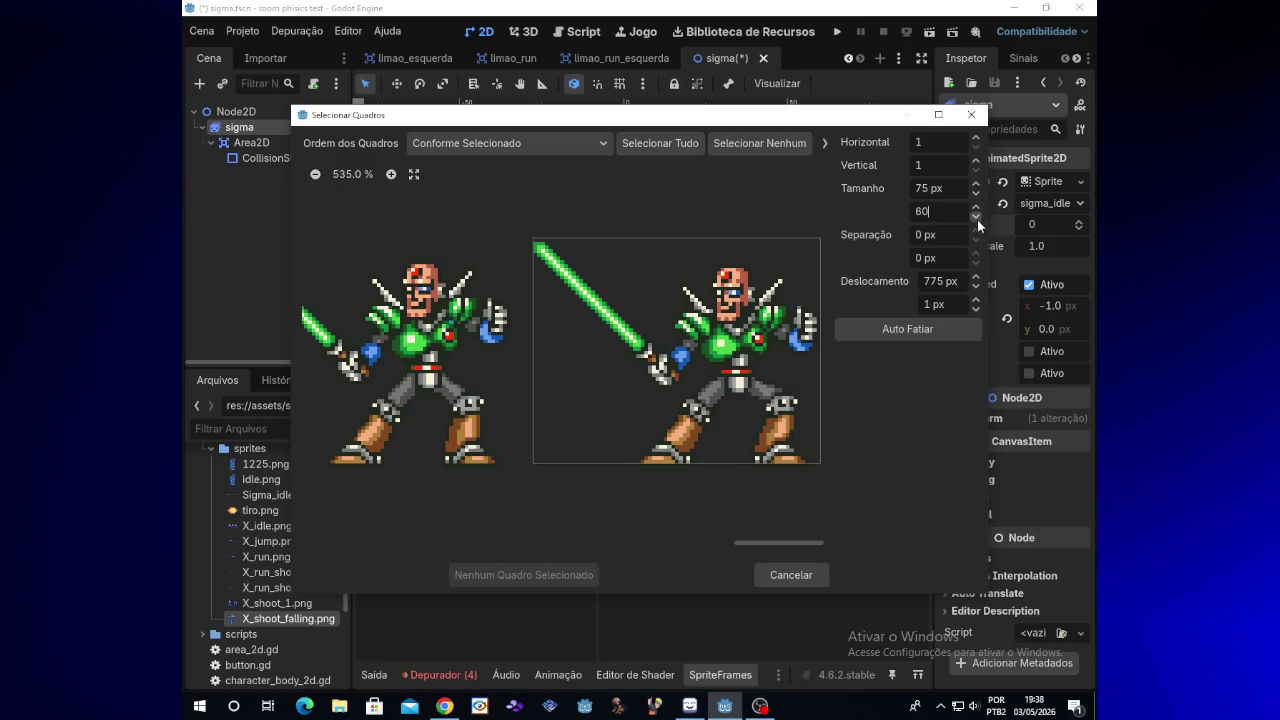
click(977, 300)
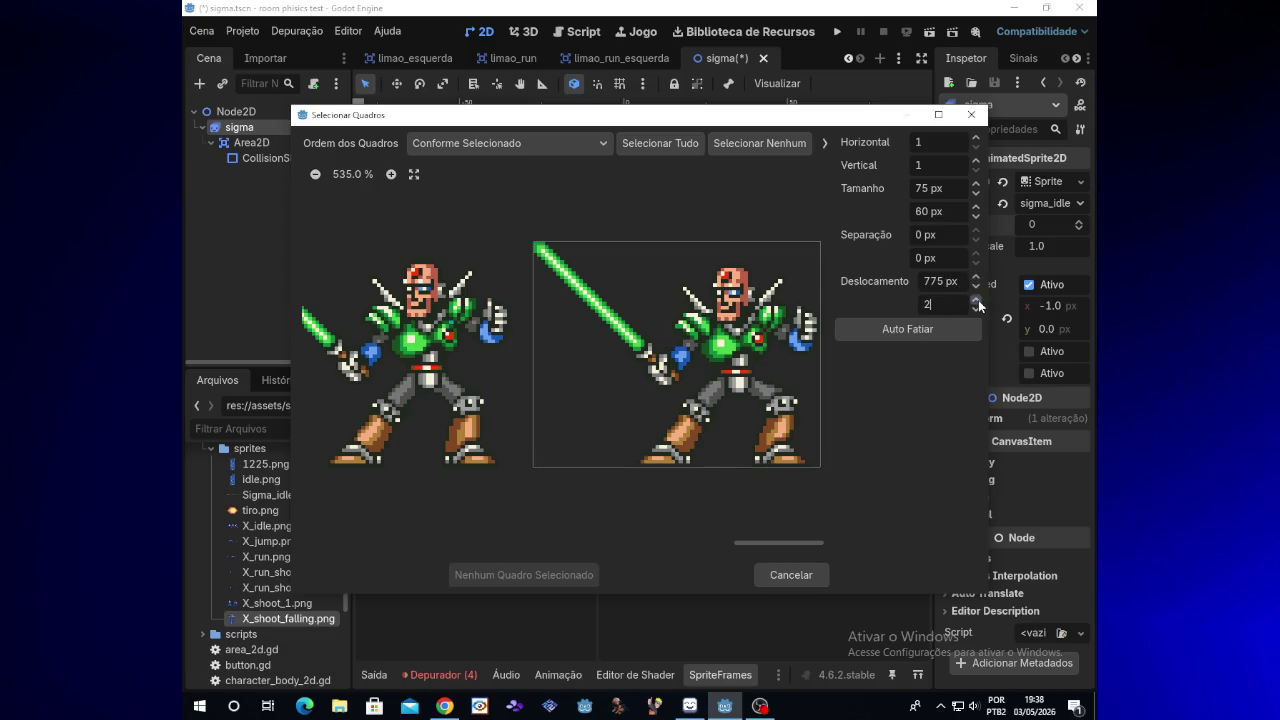
click(785, 349)
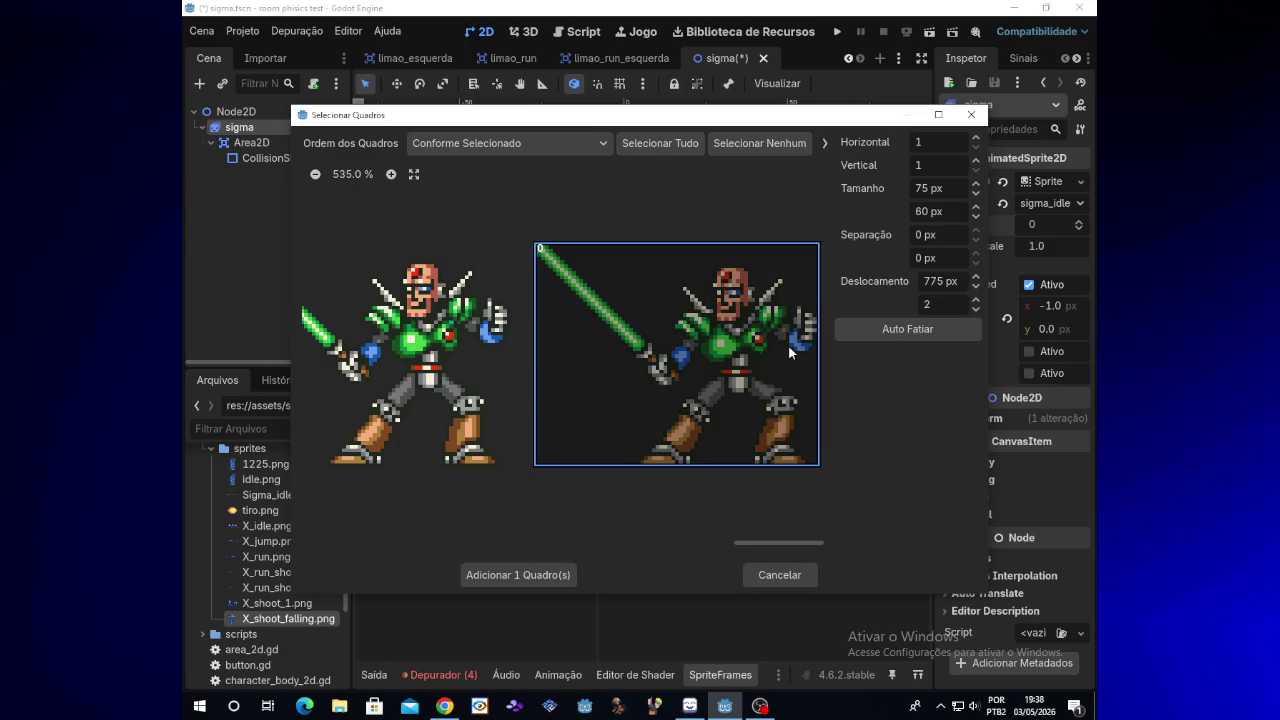
Add the extended-lightsaber pose as frame 0, check the sheet in LibreSprite, and reopen Sigma_idle.png selection
click(533, 576)
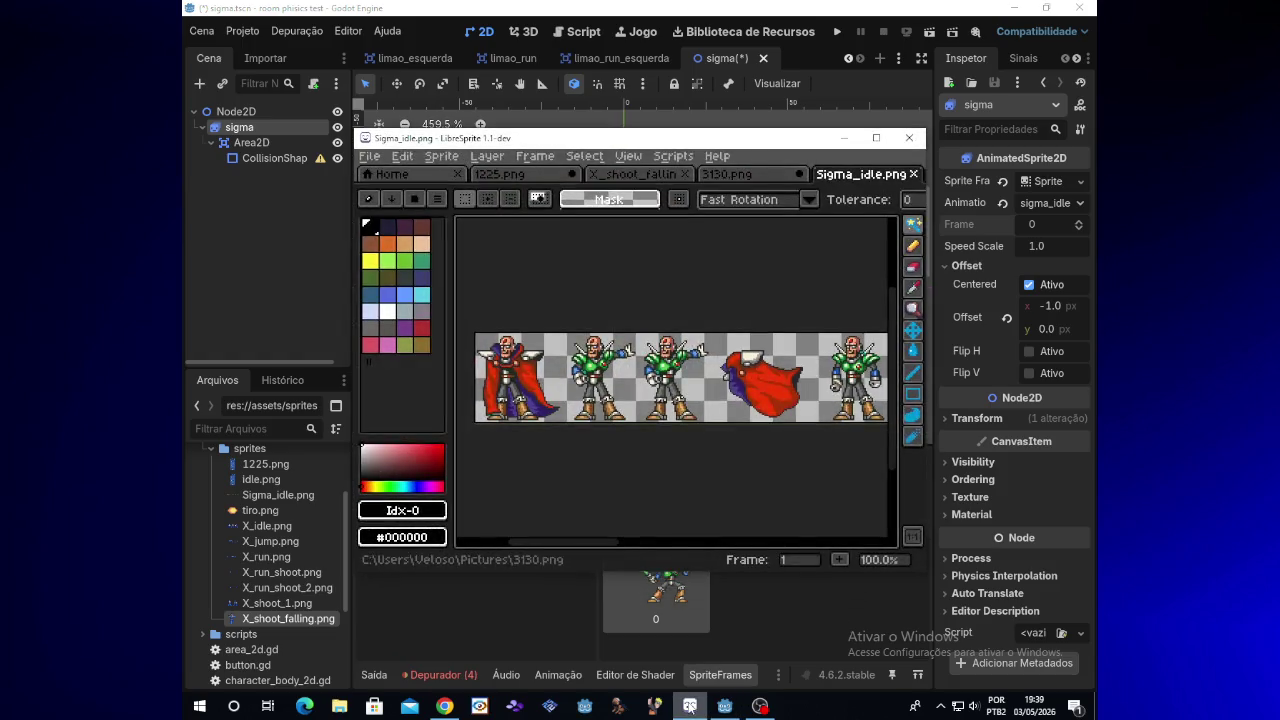
click(760, 706)
click(760, 706)
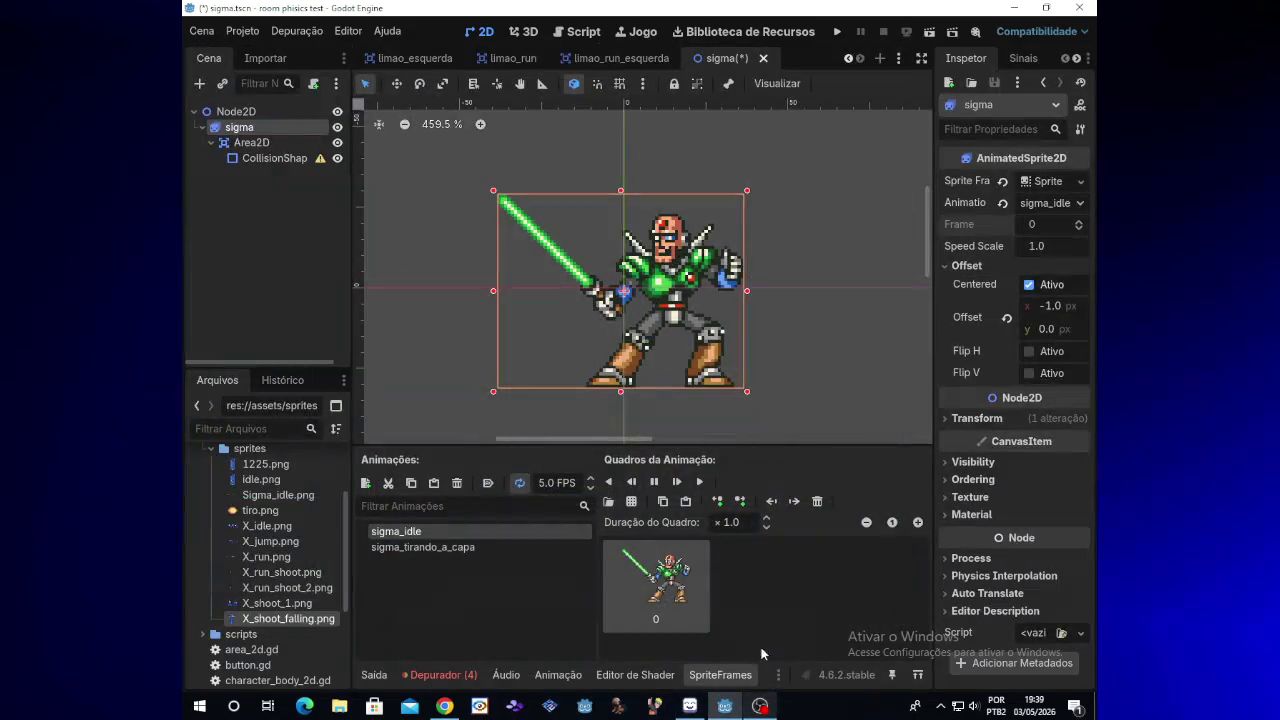
click(631, 500)
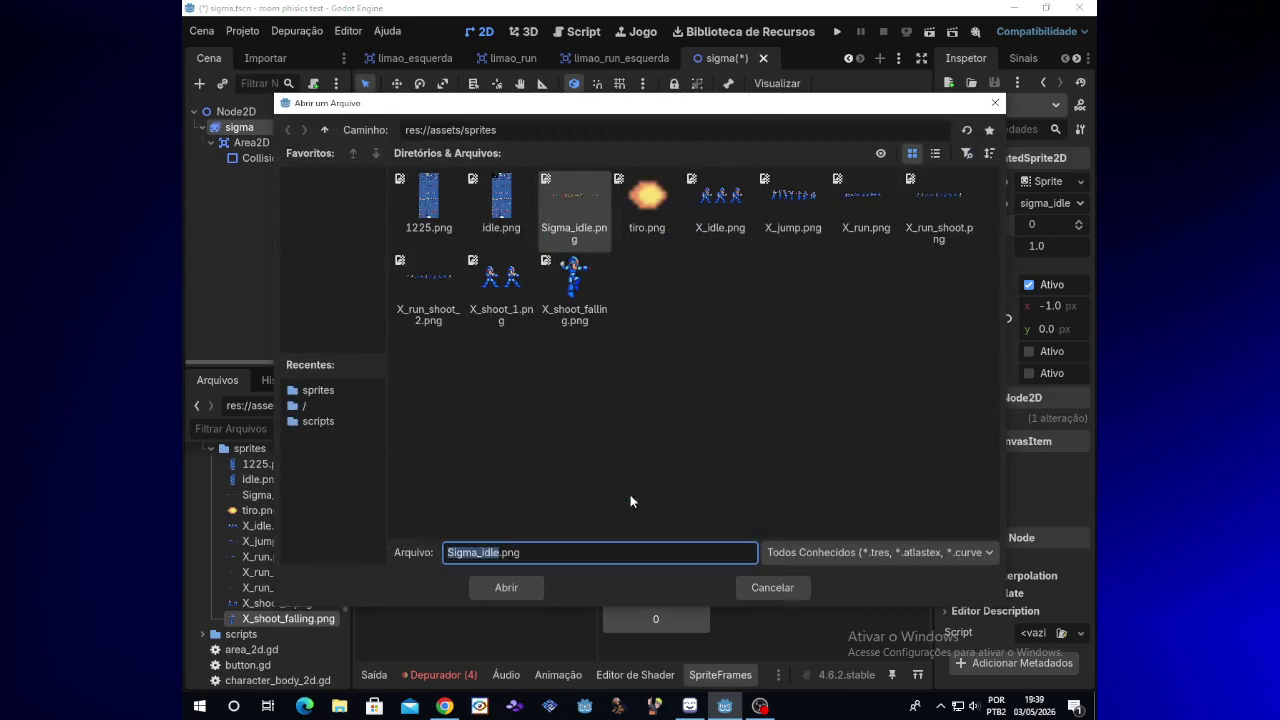
Load Sigma_idle.png into the frame selector and slide the region left toward the next pose
double_click(558, 213)
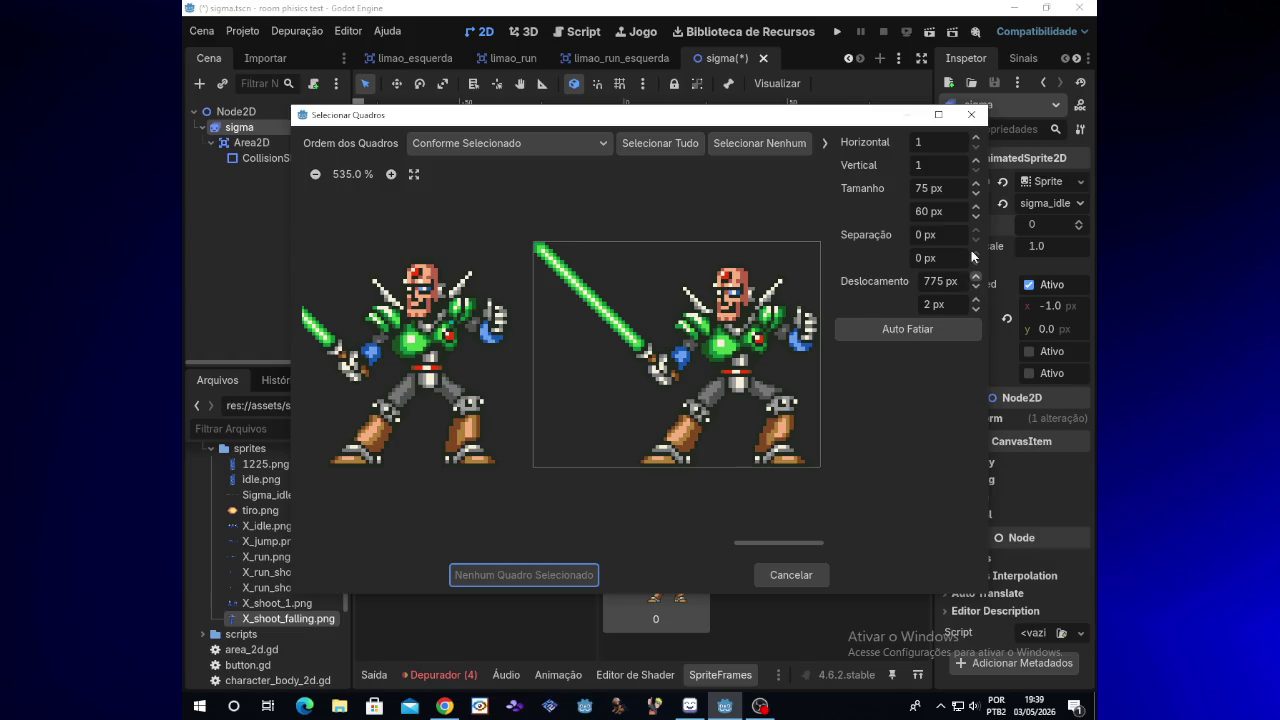
click(976, 288)
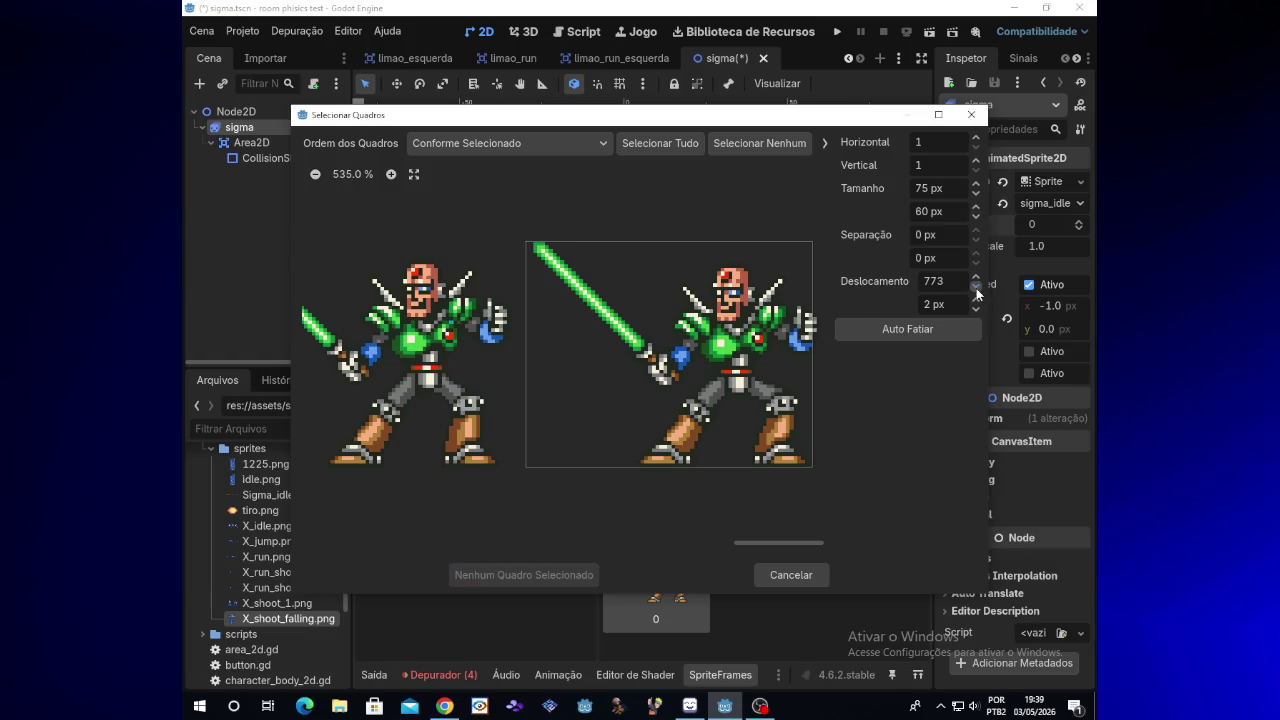
click(976, 288)
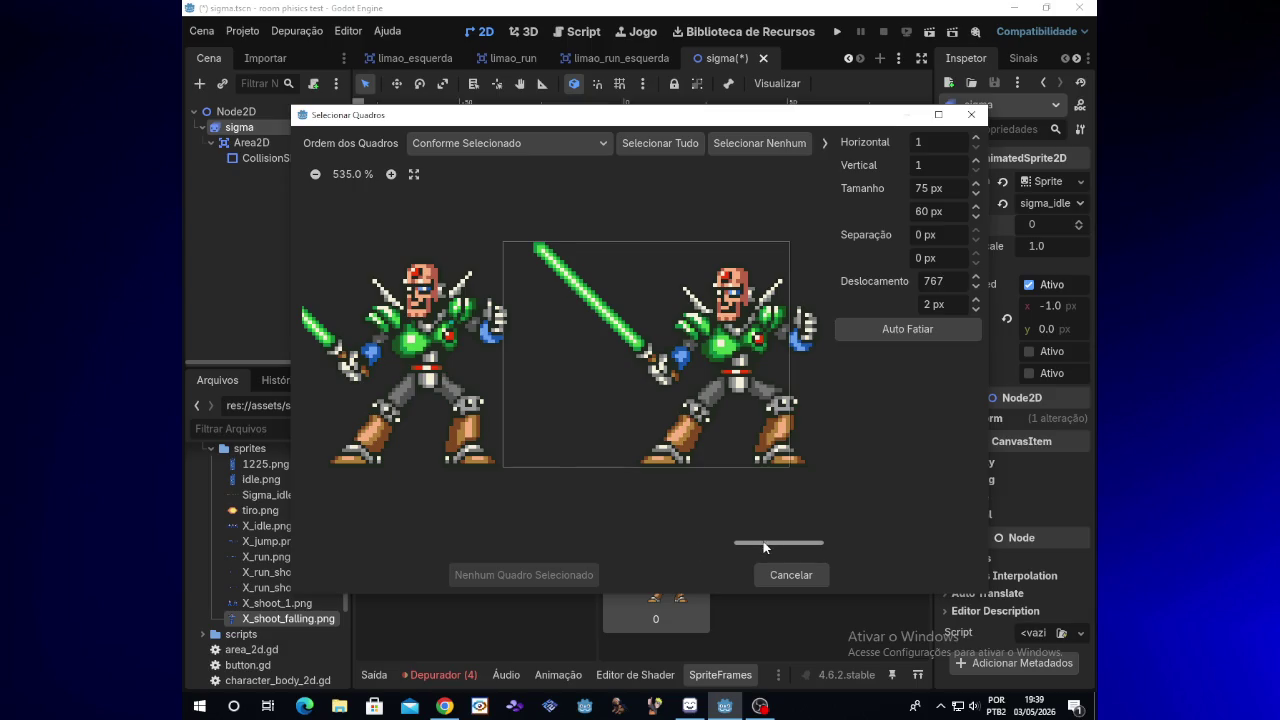
drag(770, 542, 734, 542)
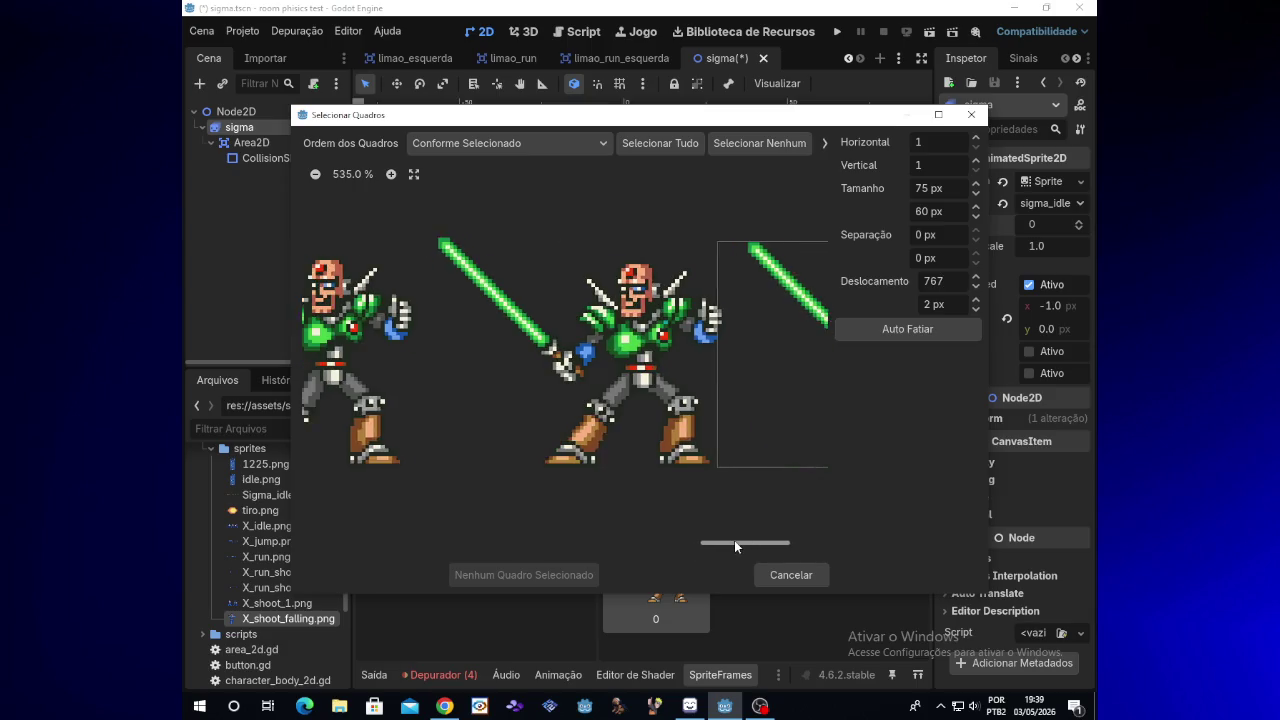
click(975, 288)
click(975, 288)
click(975, 288)
drag(975, 288, 975, 288)
Fine-tune the frame region offset to 694, 1 px
click(977, 278)
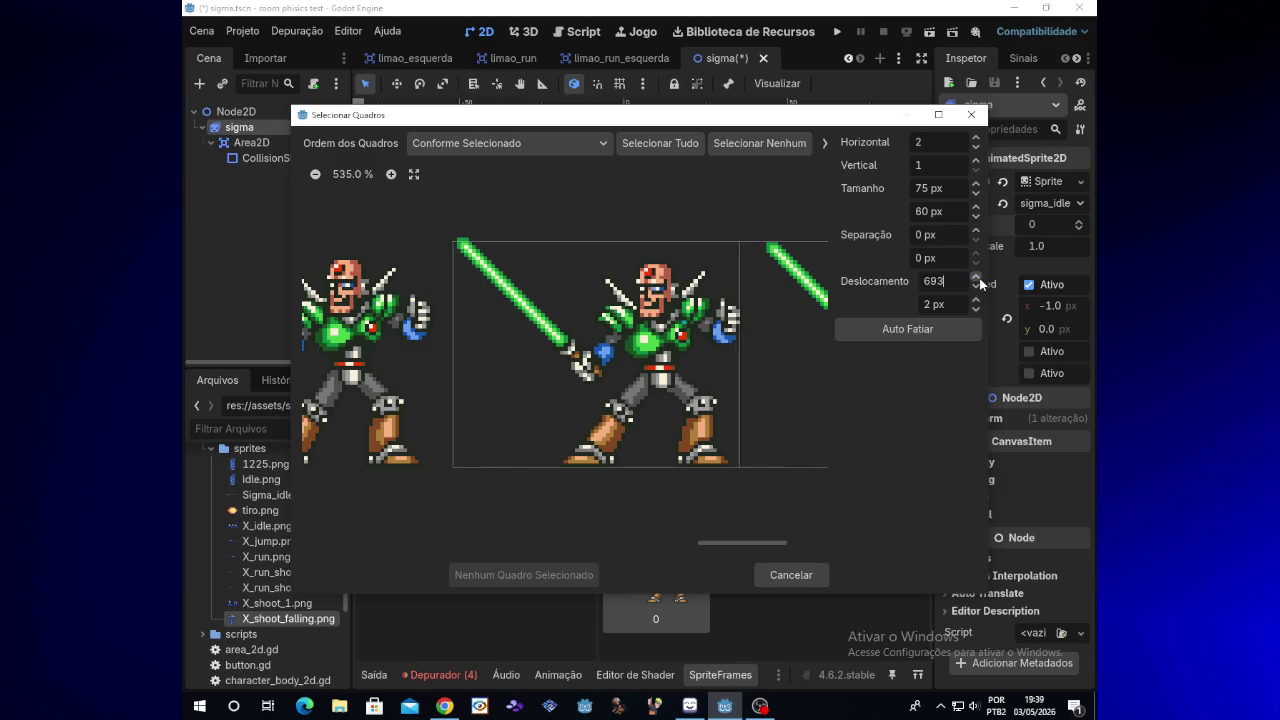
click(976, 278)
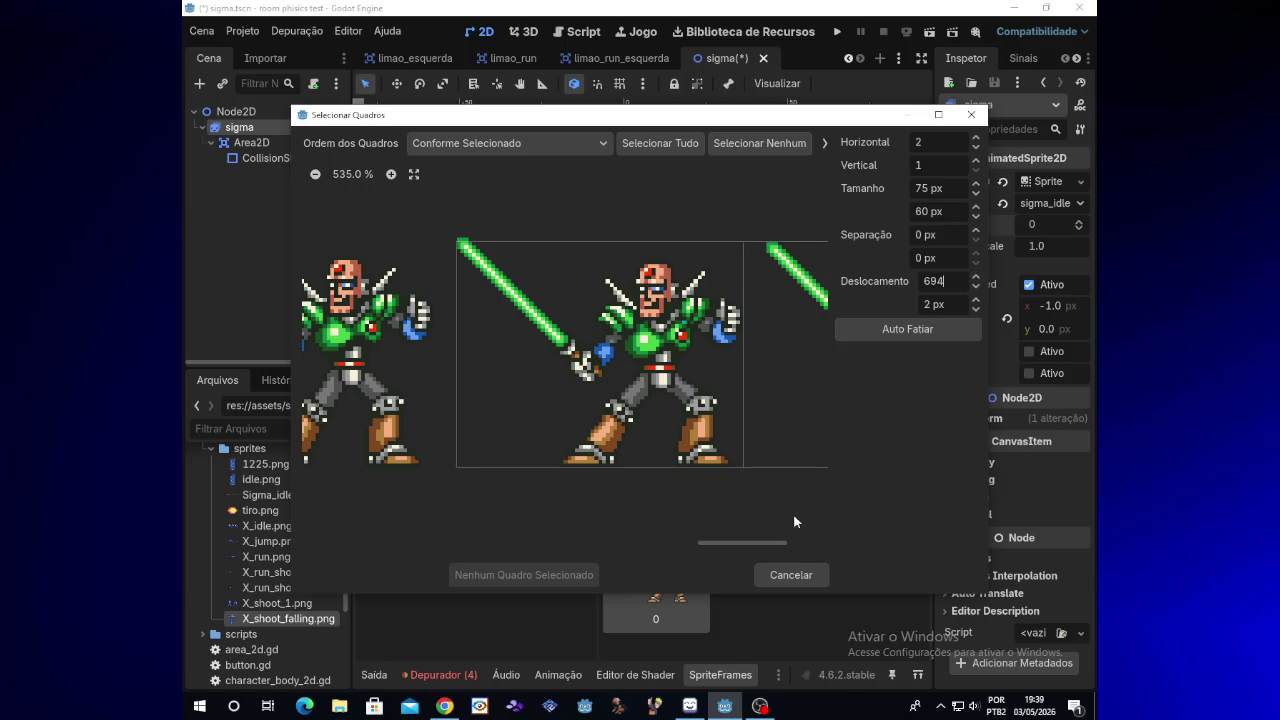
mouse_move(759, 543)
mouse_down()
mouse_move(737, 540)
mouse_move(752, 547)
mouse_up()
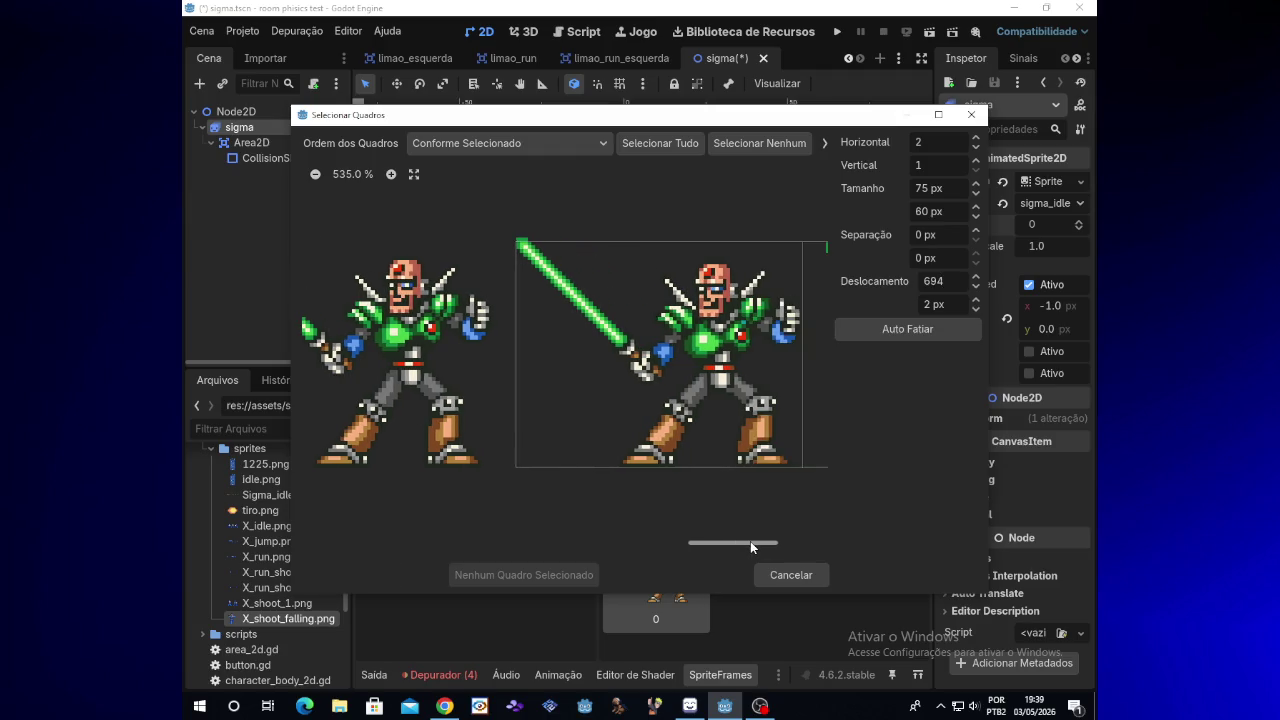
click(976, 278)
click(976, 288)
click(977, 309)
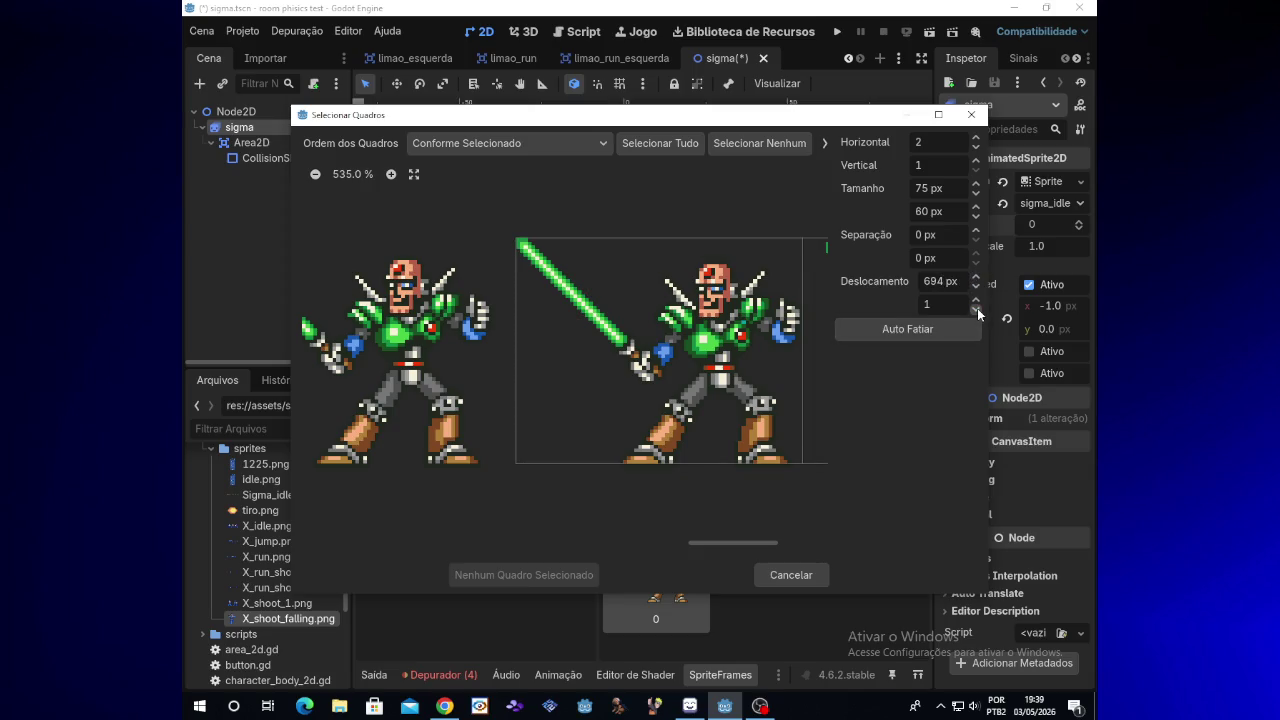
click(977, 301)
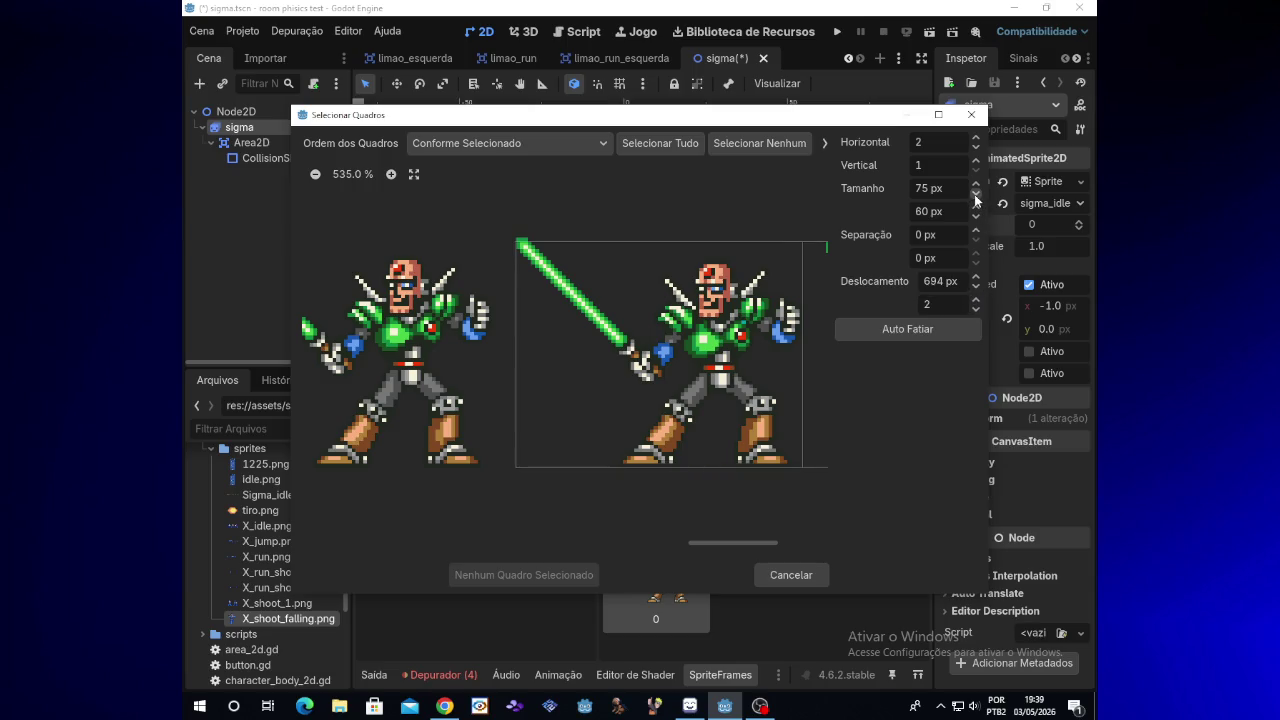
click(977, 194)
Set the region size to 75×61 px, then select the second pose and add it as a frame
click(976, 183)
click(974, 207)
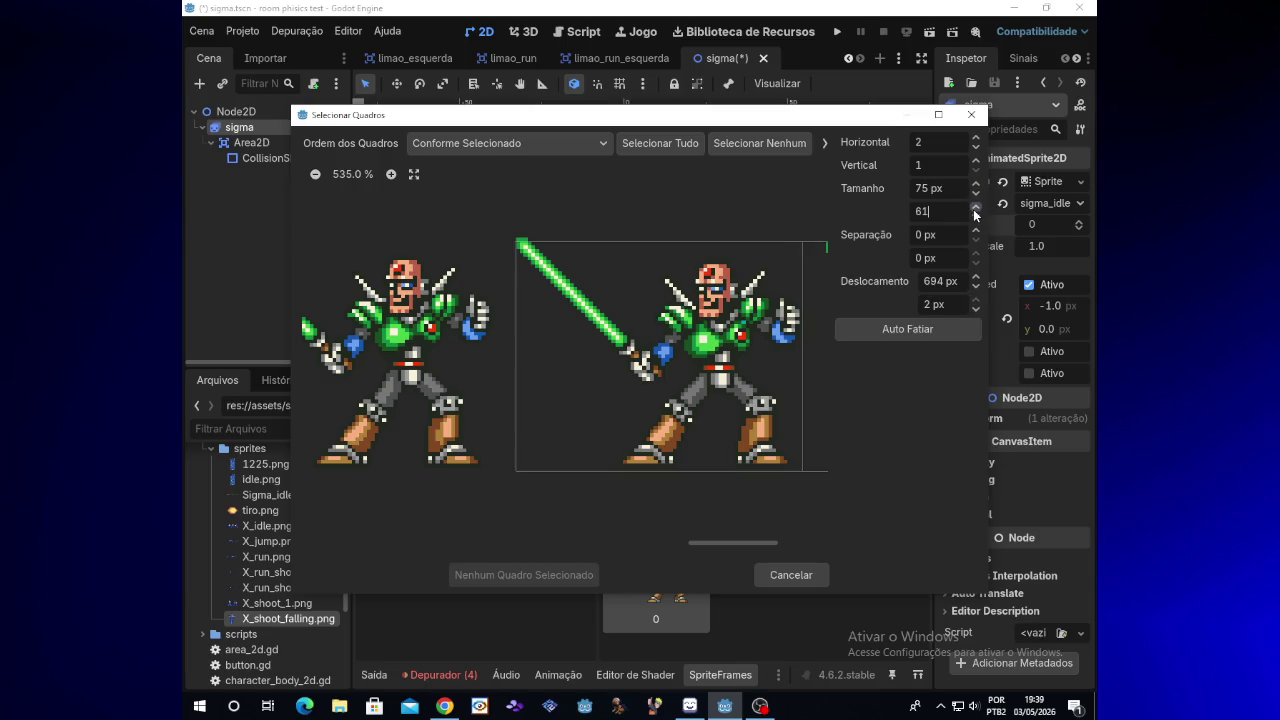
click(976, 217)
click(977, 195)
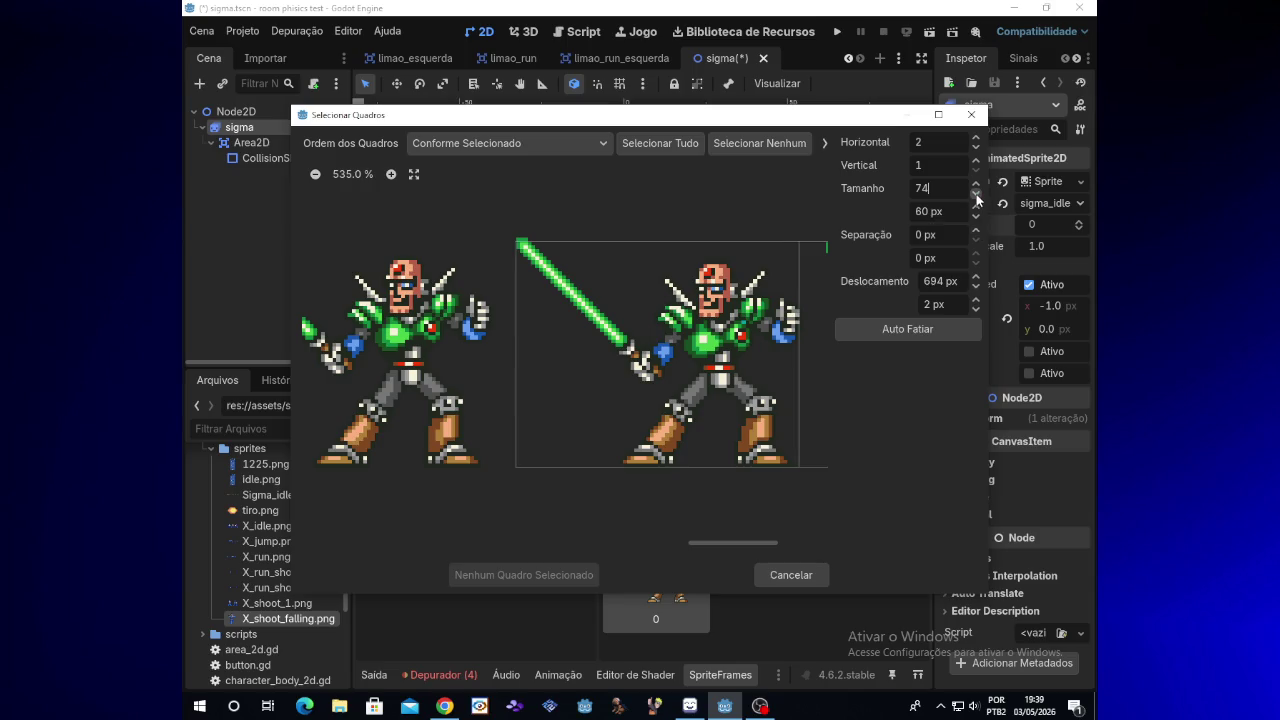
click(977, 184)
click(975, 212)
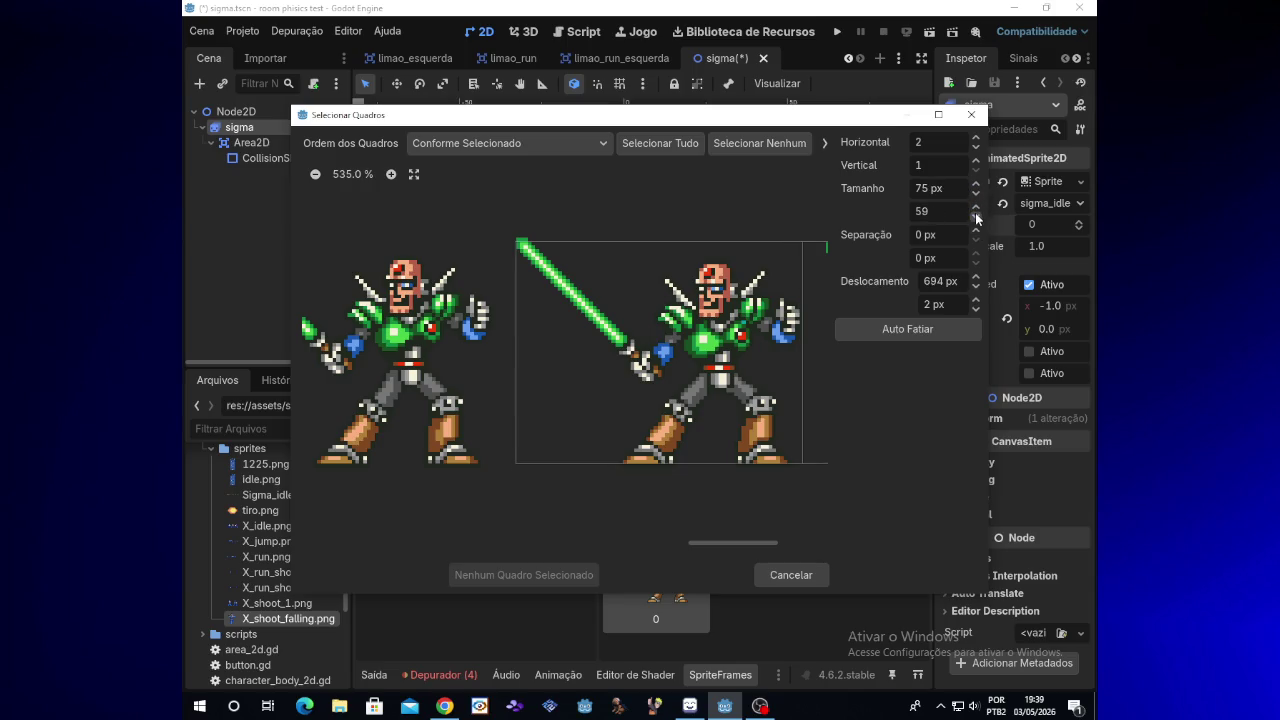
click(976, 207)
click(976, 207)
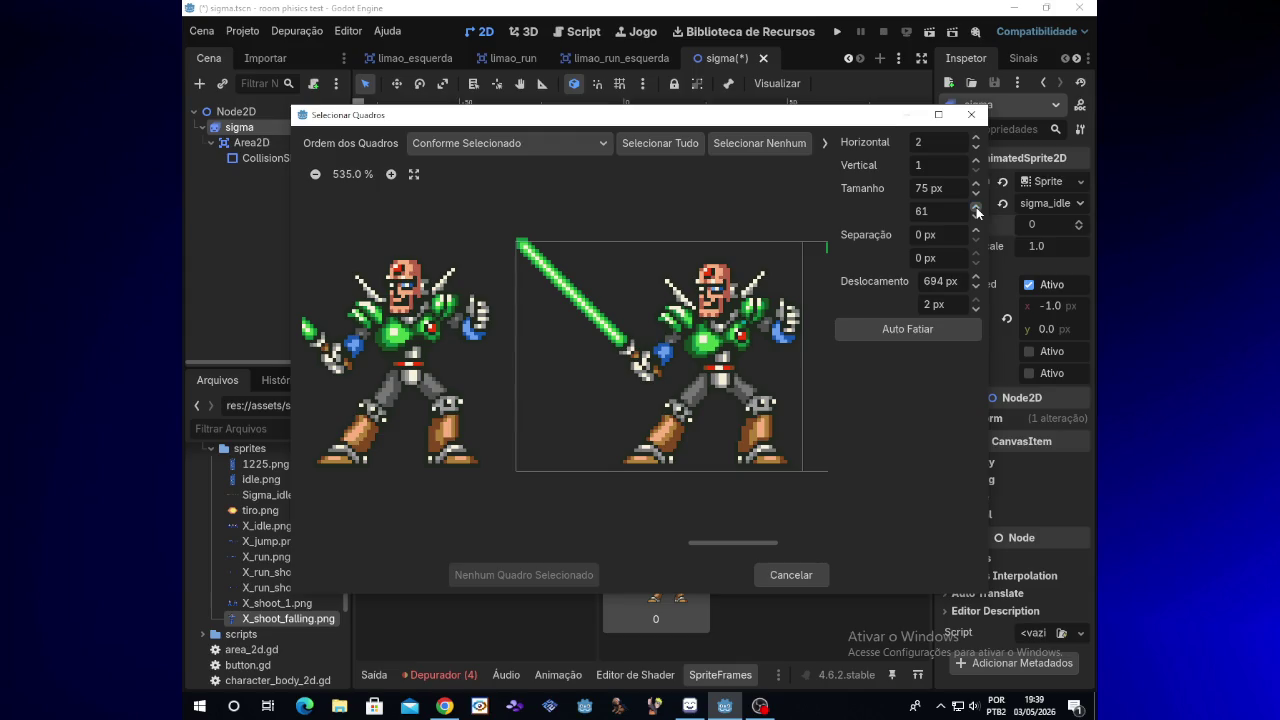
click(980, 304)
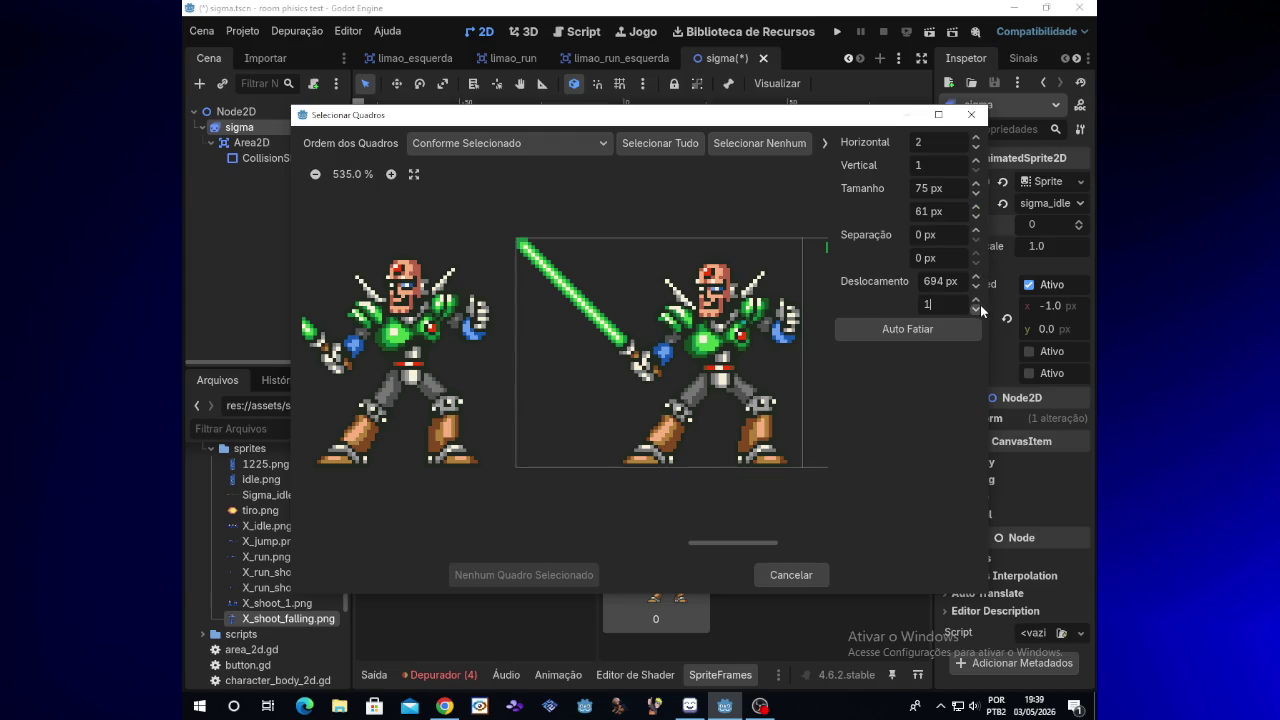
click(749, 401)
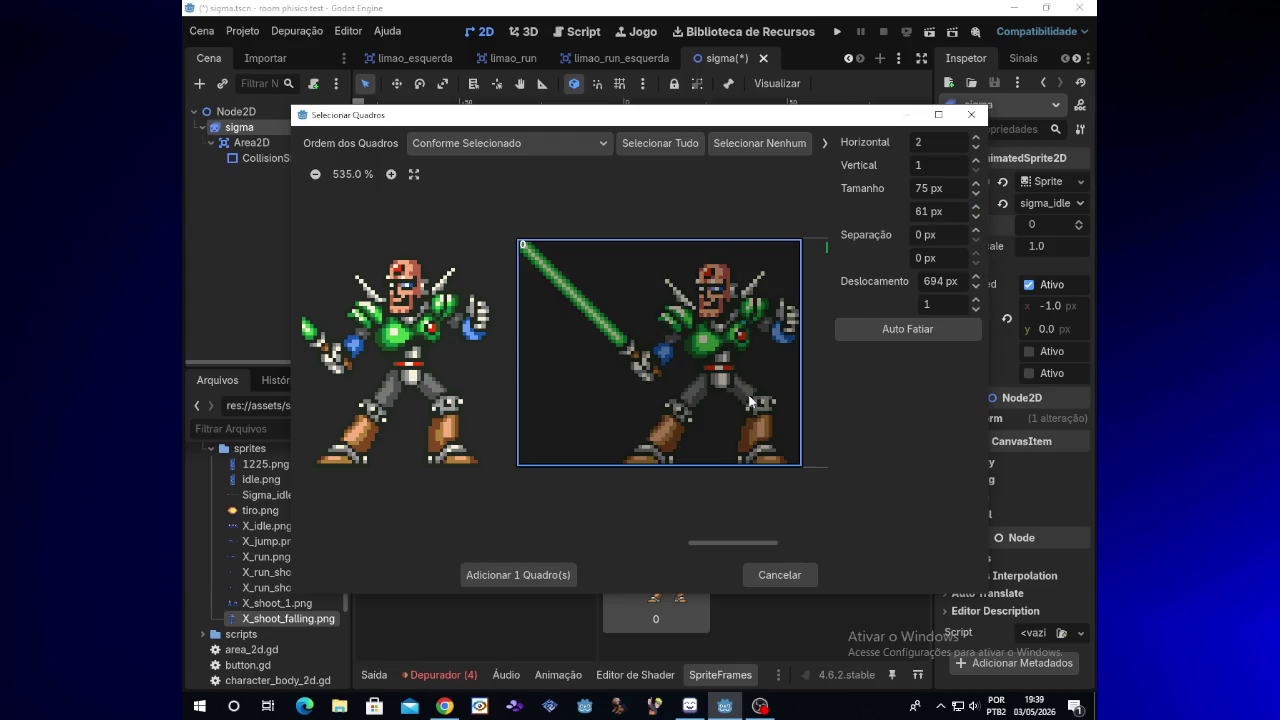
click(539, 582)
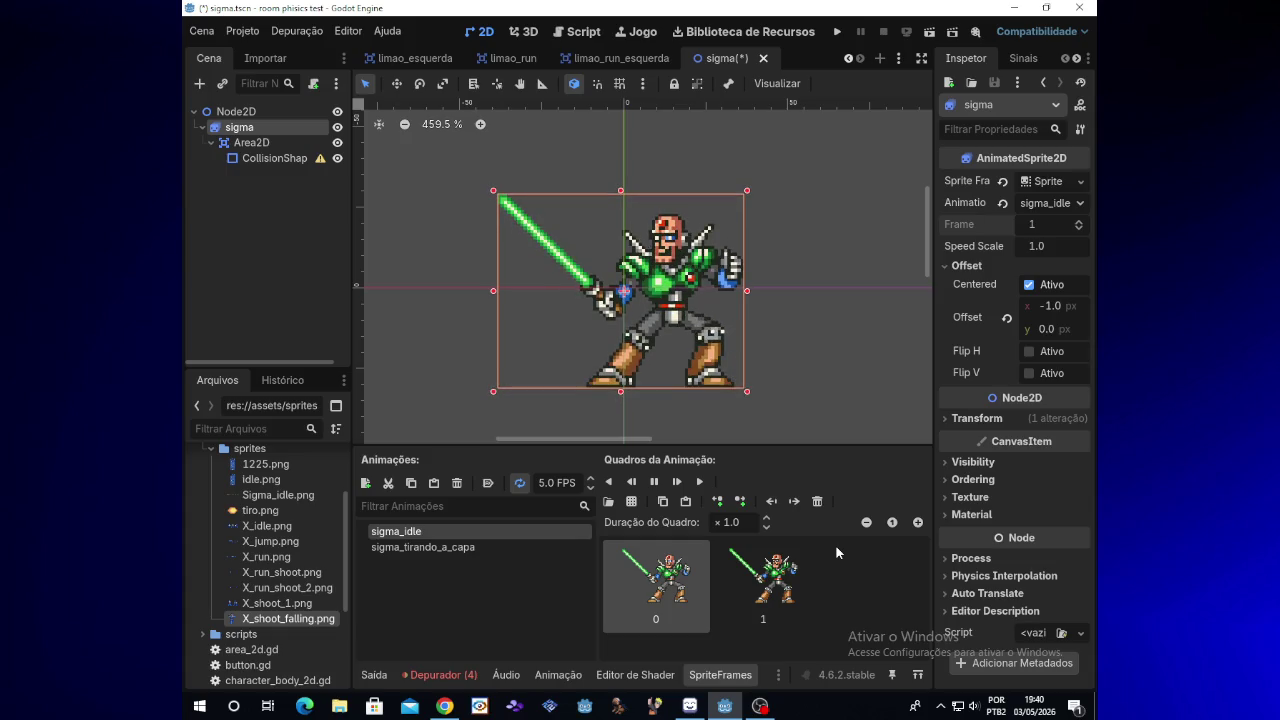
Load Sigma_idle.png from the sprite sheet picker and slide the slice grid left
click(630, 502)
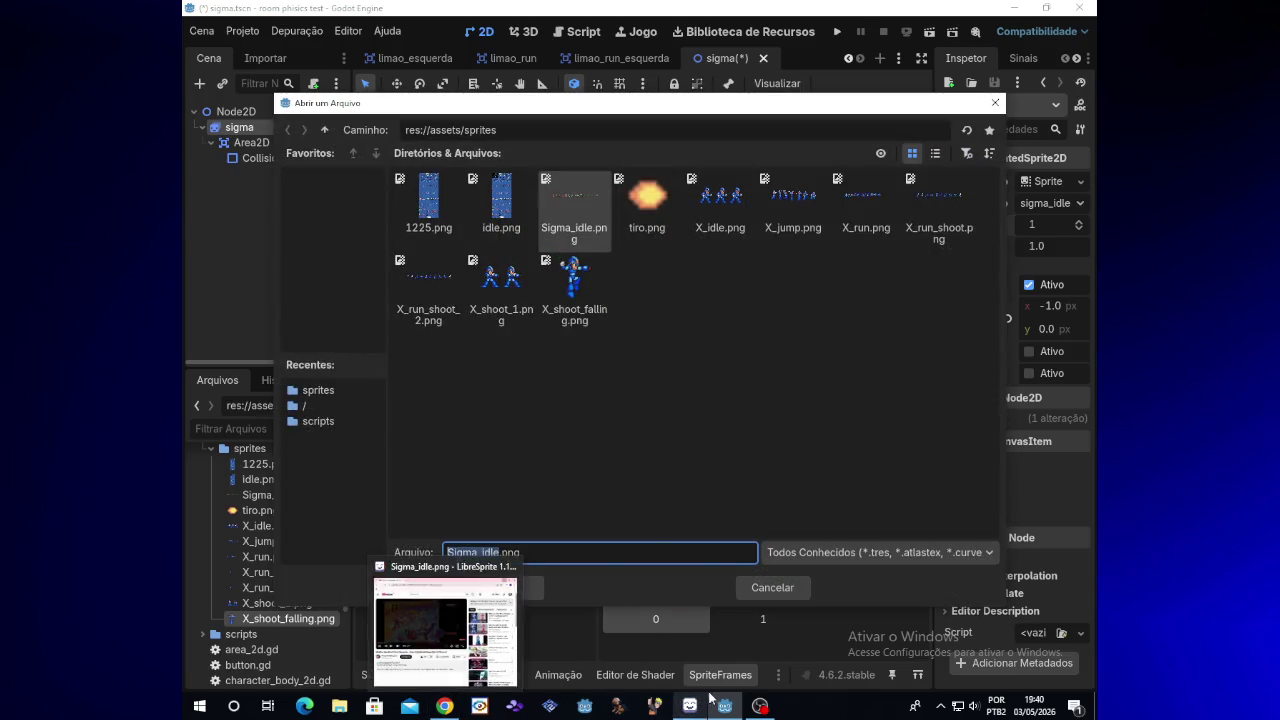
mouse_move(760, 706)
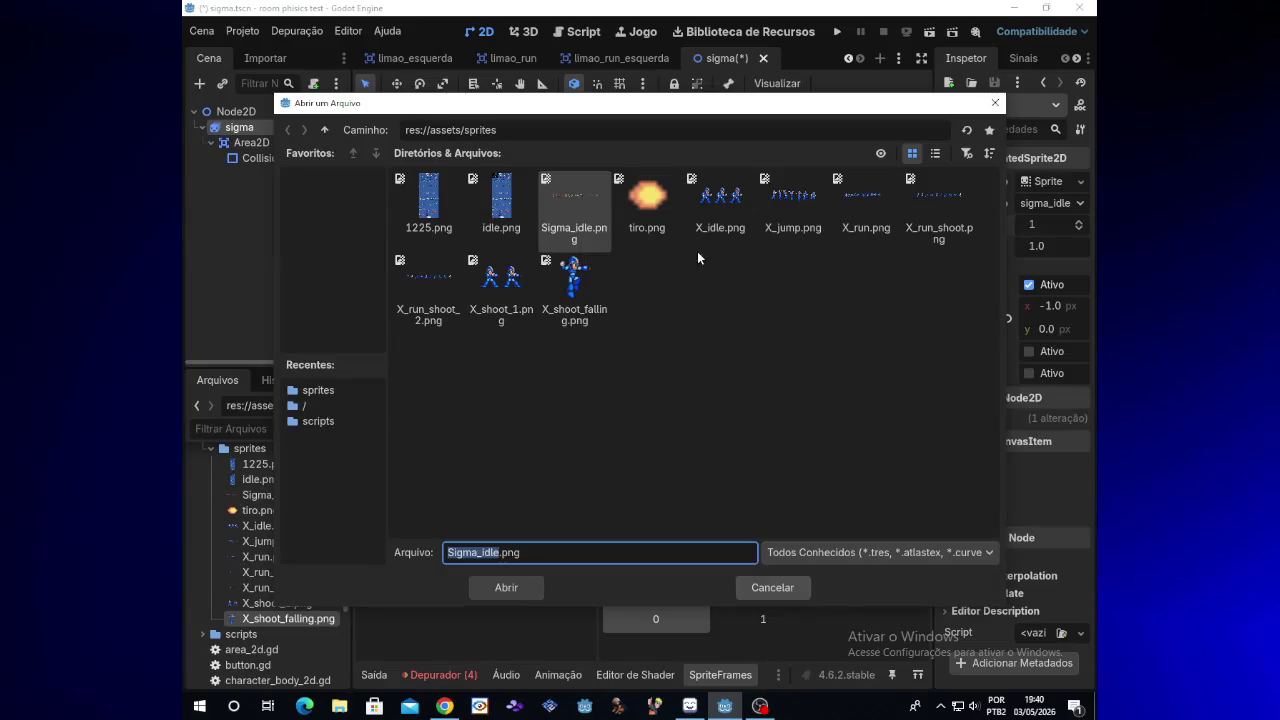
double_click(578, 198)
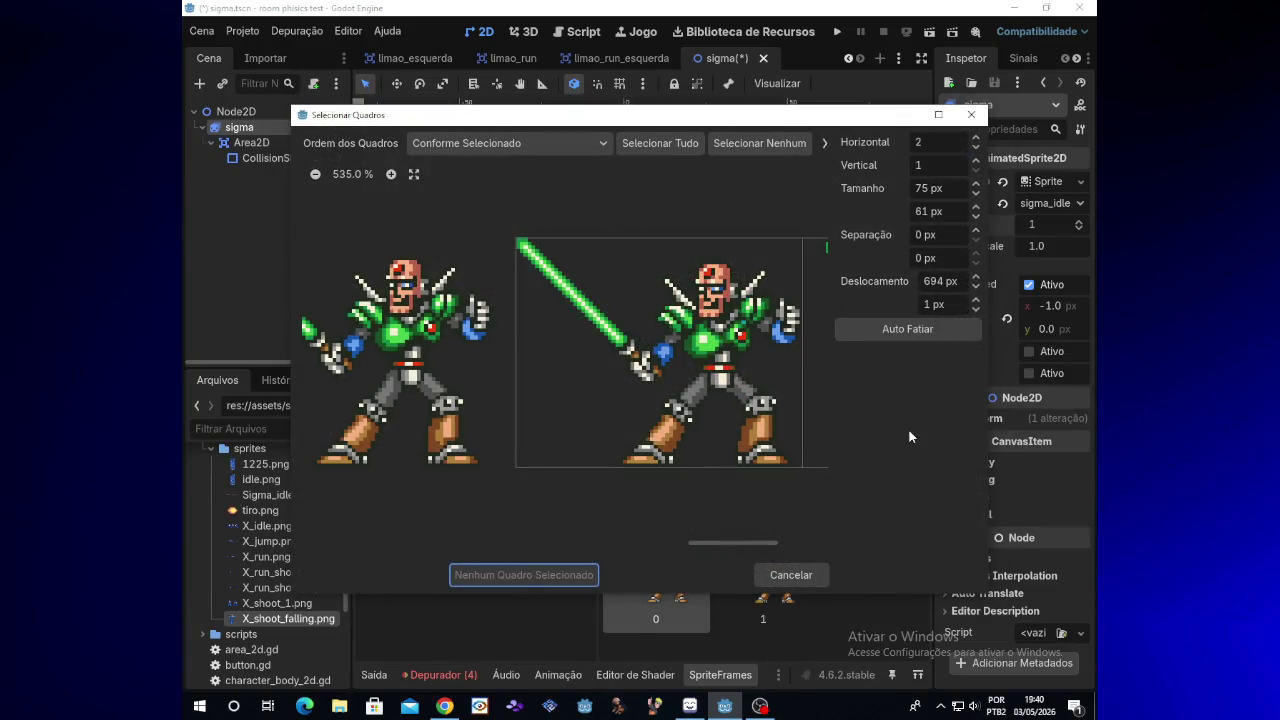
drag(752, 542, 737, 540)
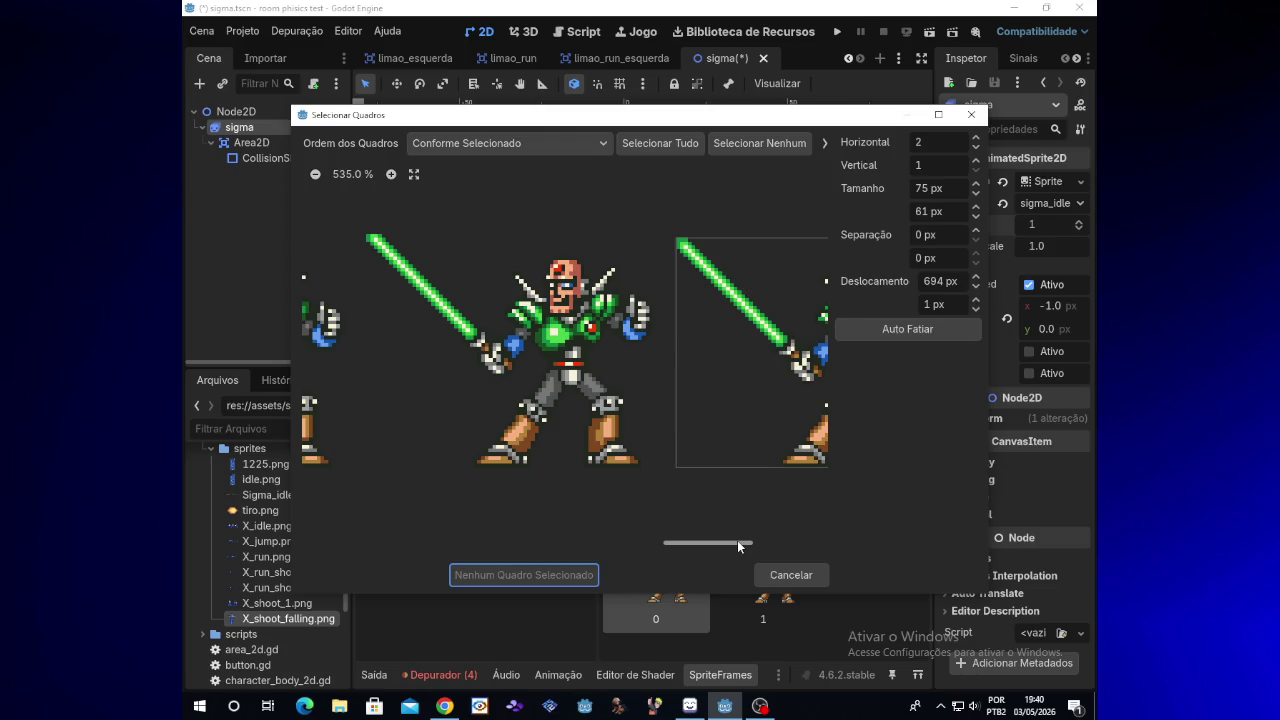
click(976, 288)
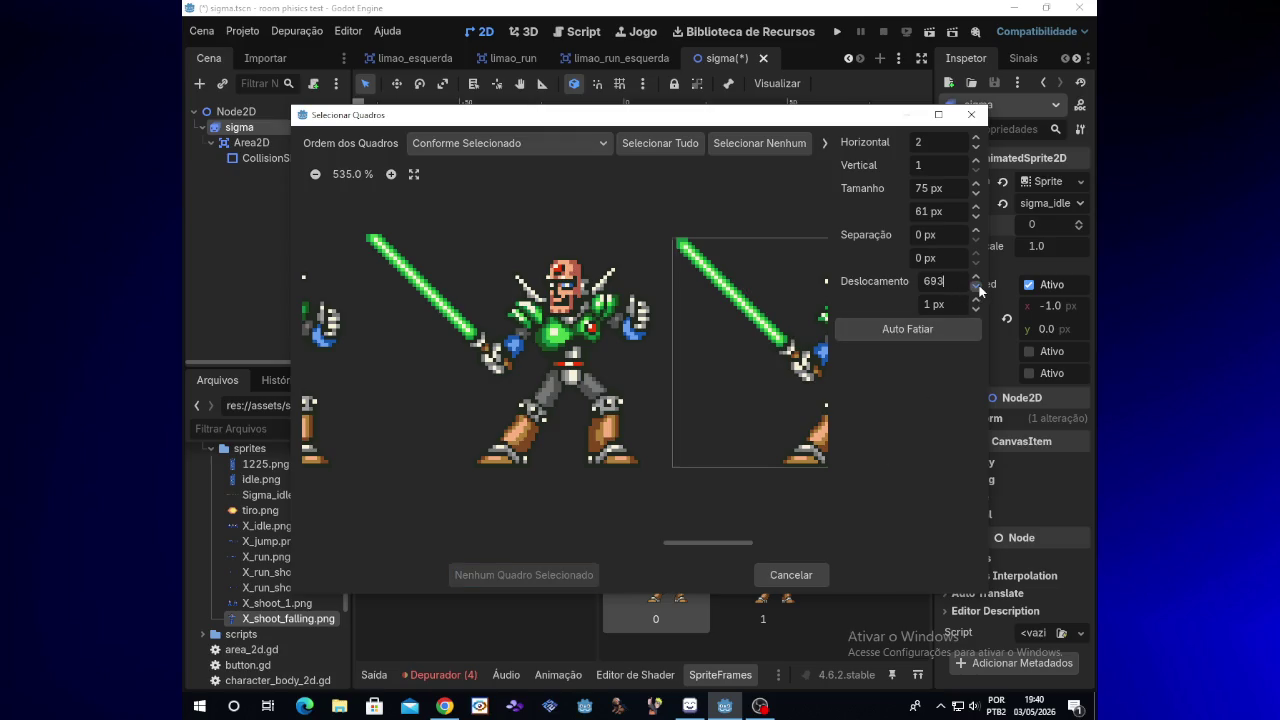
drag(979, 290, 979, 290)
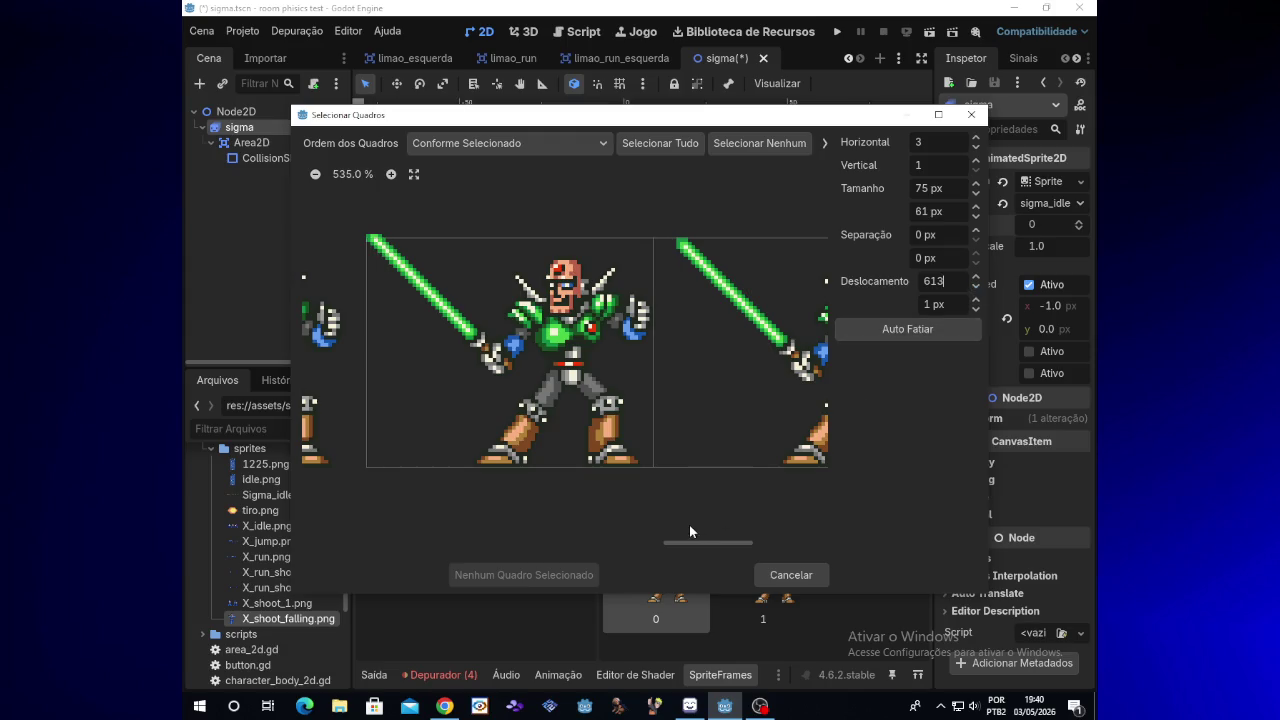
mouse_move(684, 543)
mouse_down()
mouse_move(574, 543)
mouse_move(629, 539)
mouse_up()
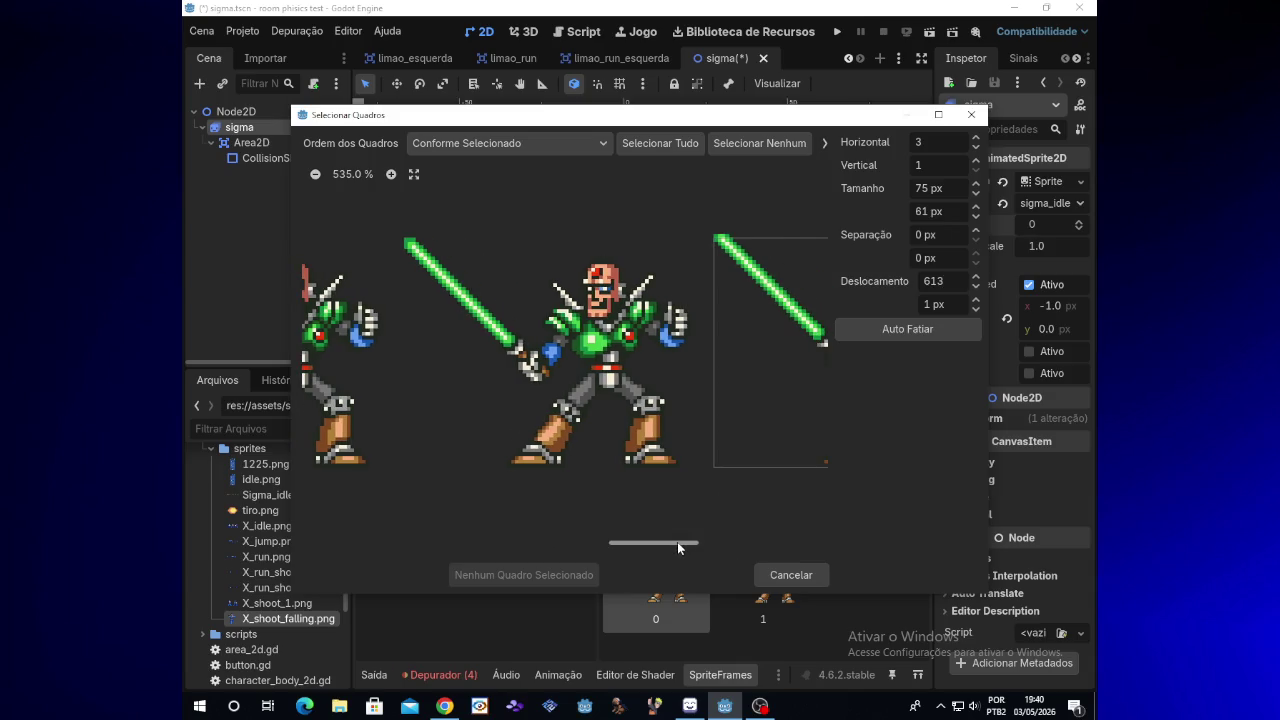
mouse_move(677, 541)
mouse_down()
mouse_move(664, 542)
mouse_move(798, 538)
mouse_move(684, 540)
mouse_up()
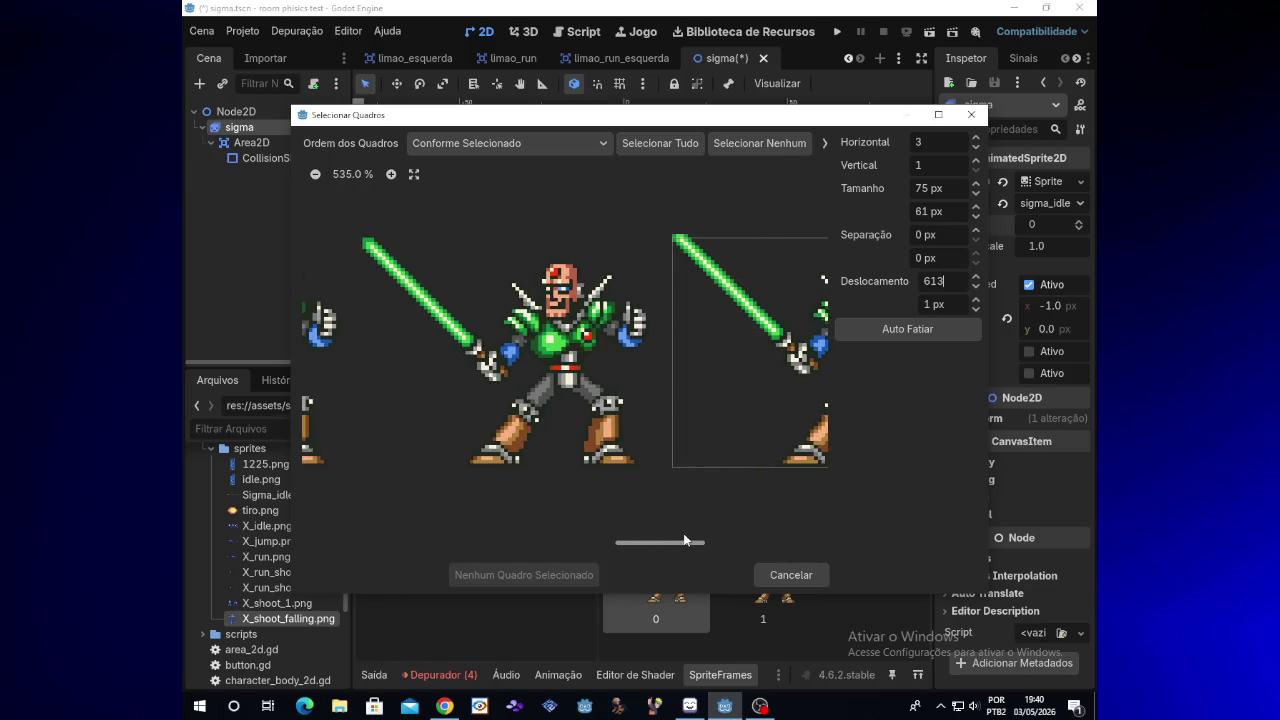
Set a 75×62 px cell at offset 613, 0, then add the selected third lightsaber frame
click(977, 288)
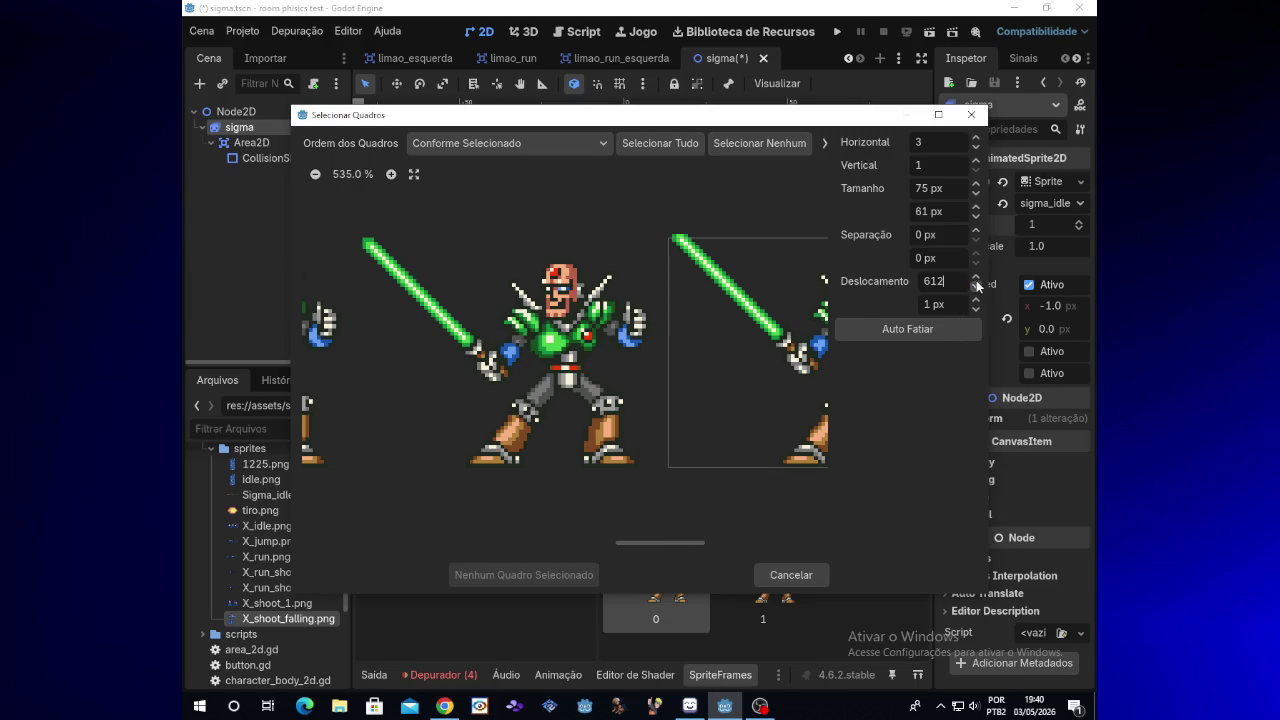
click(976, 277)
click(977, 196)
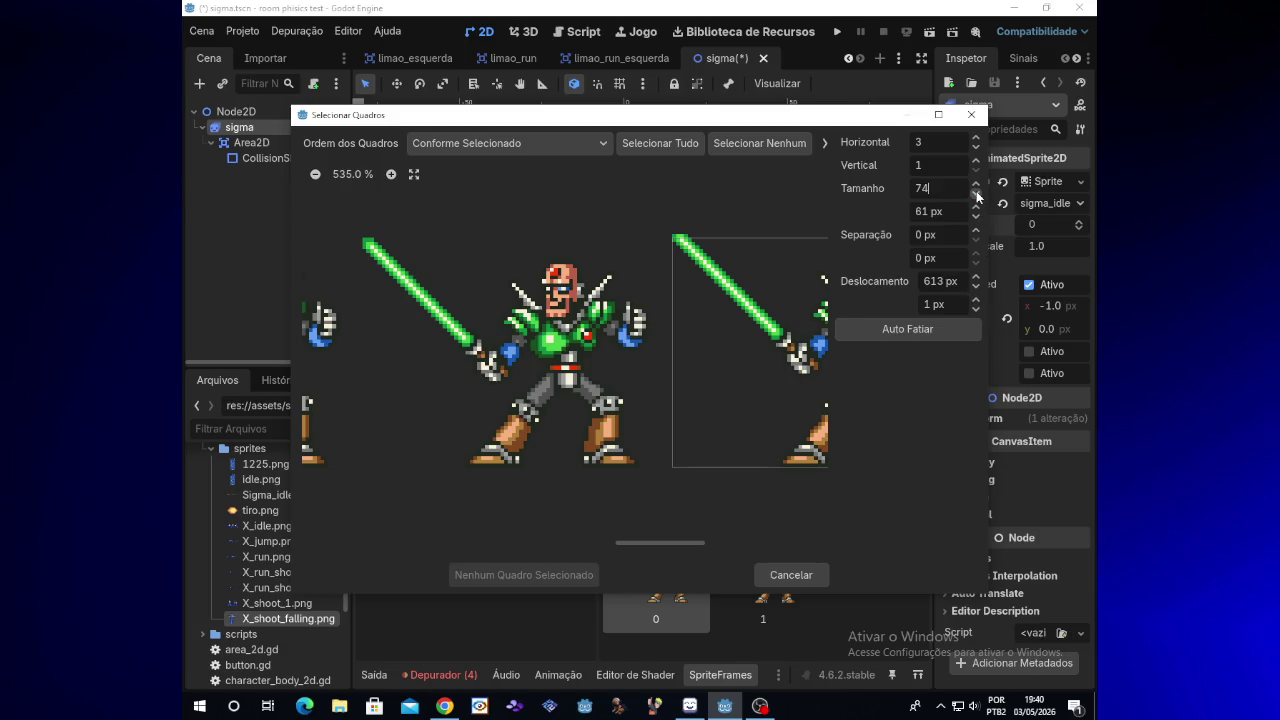
click(977, 184)
click(977, 216)
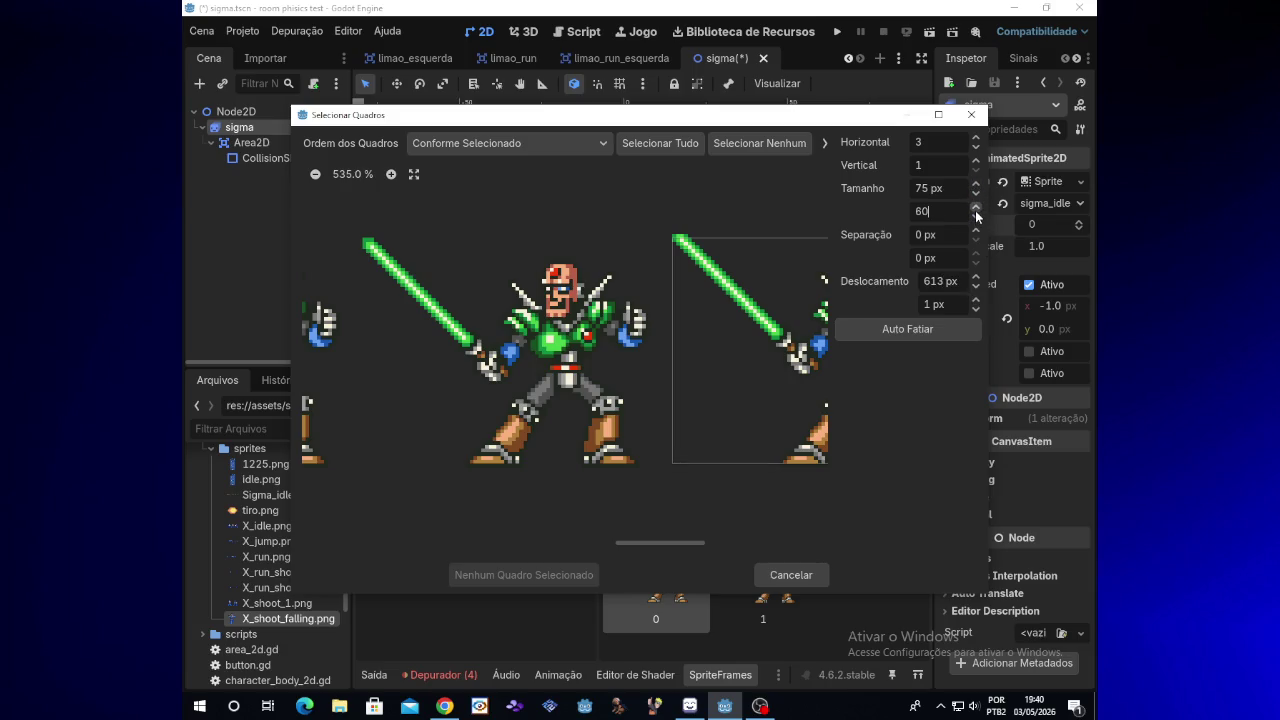
click(977, 206)
click(977, 206)
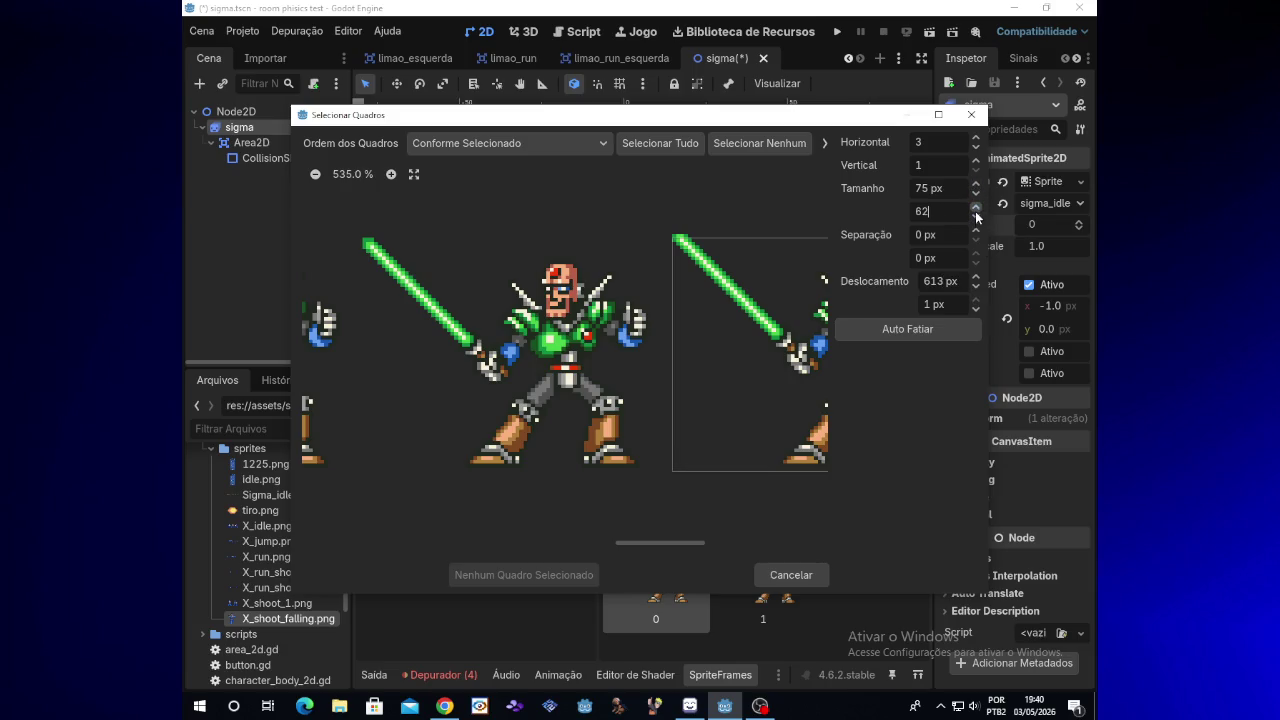
click(976, 284)
click(976, 278)
click(976, 307)
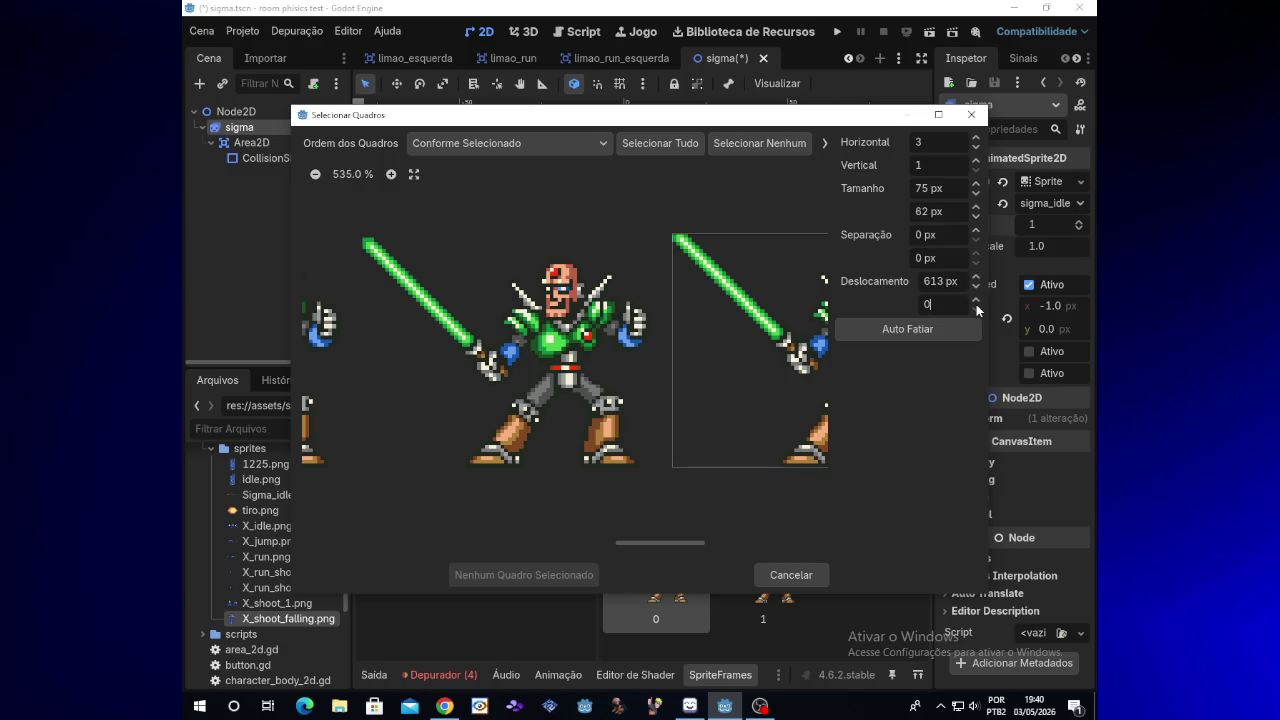
click(765, 449)
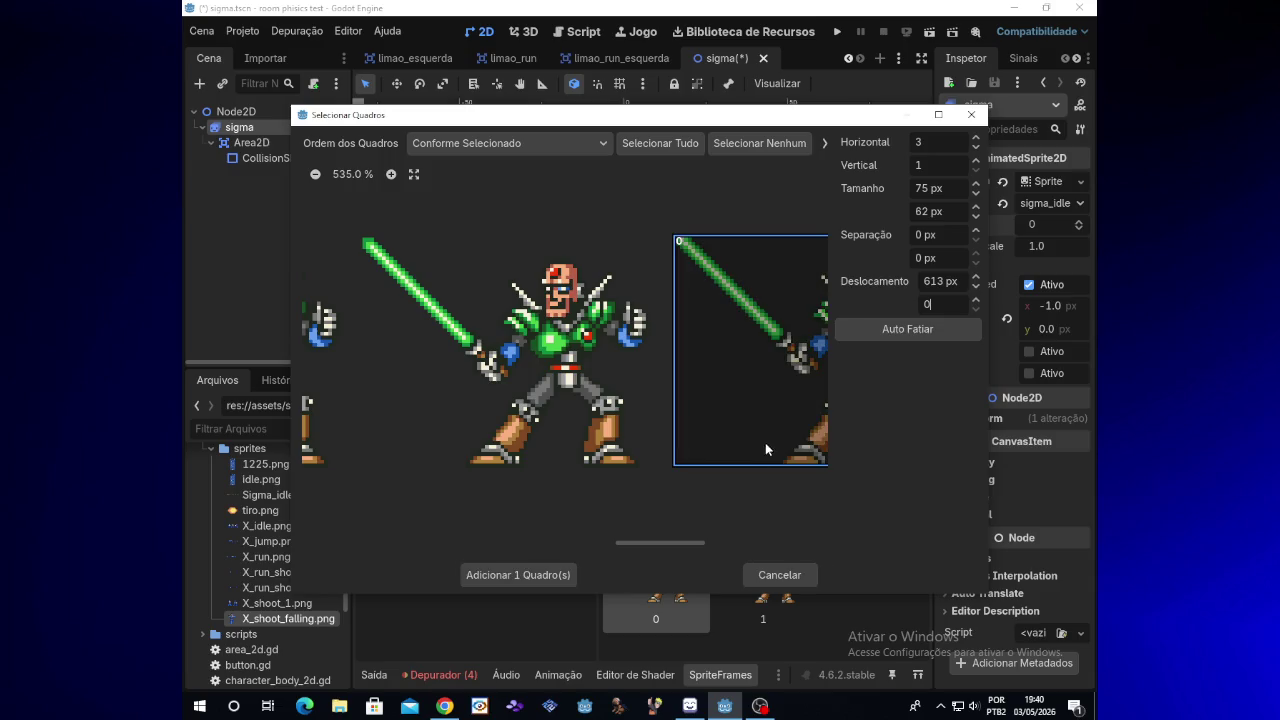
click(543, 574)
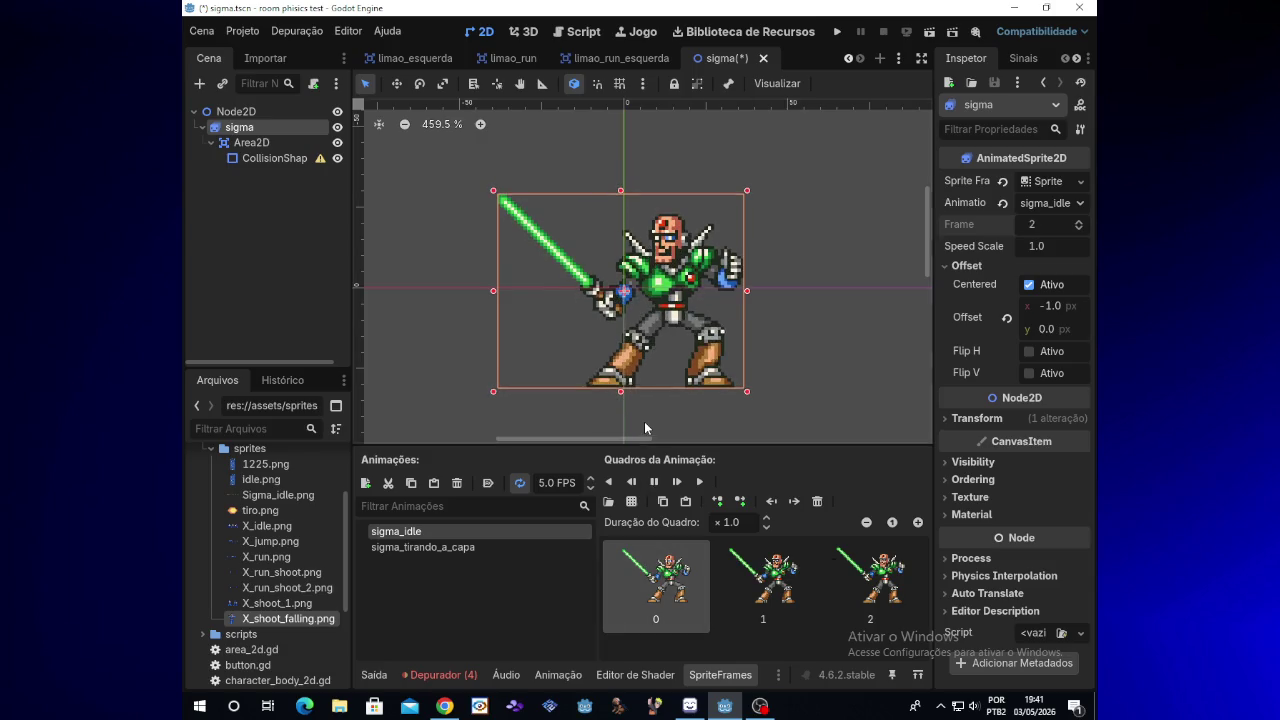
Reload Sigma_idle.png, set the slice offset X to 532 px and add the first cell as a frame
click(638, 501)
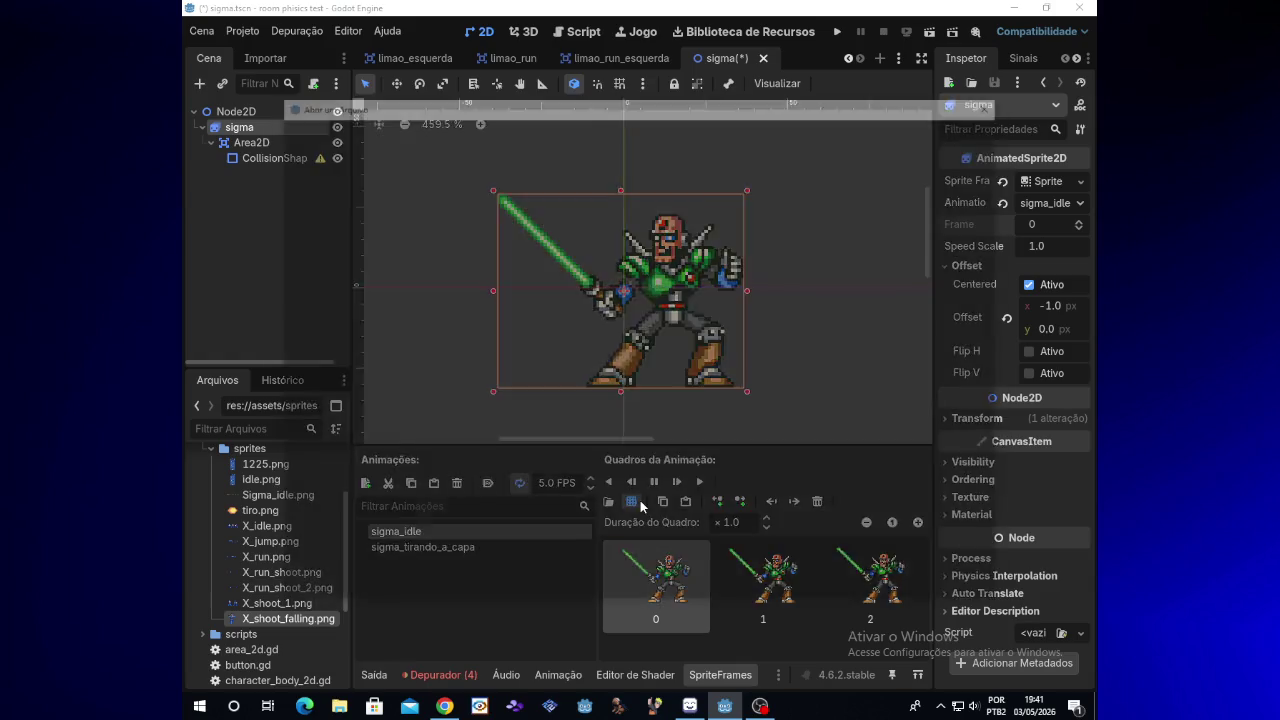
double_click(571, 218)
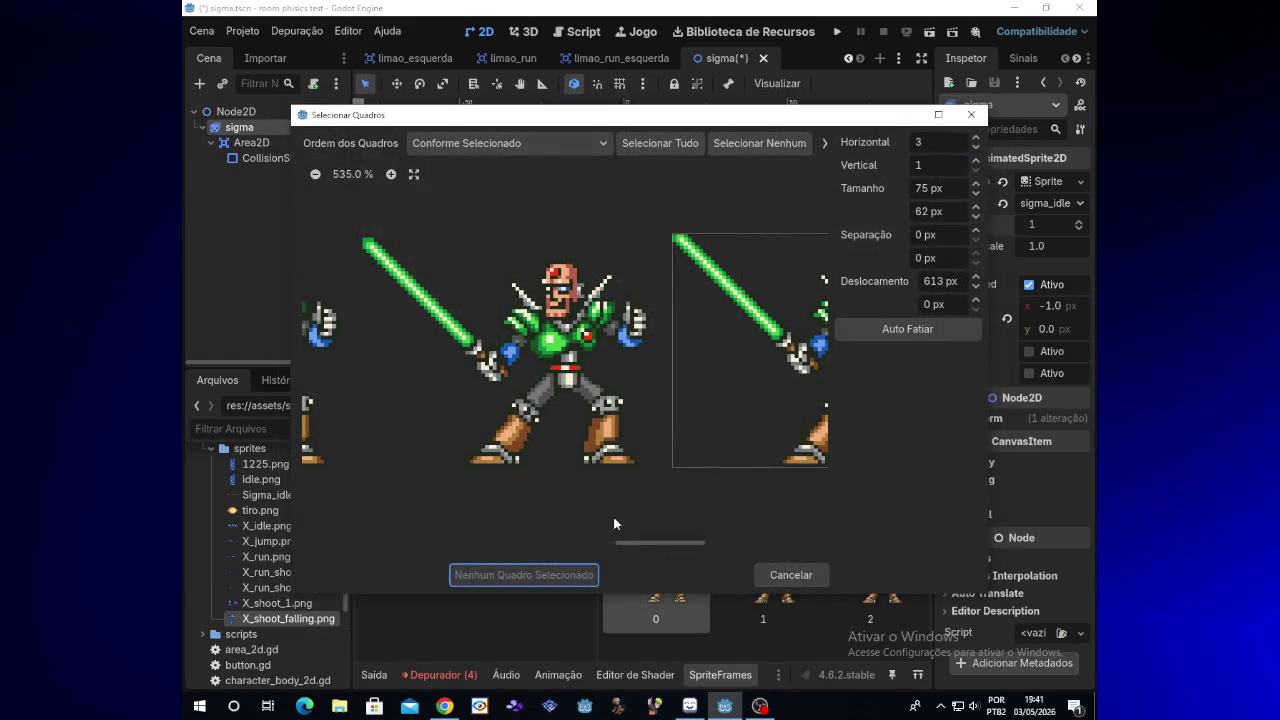
click(976, 288)
drag(976, 290, 976, 290)
drag(977, 291, 977, 291)
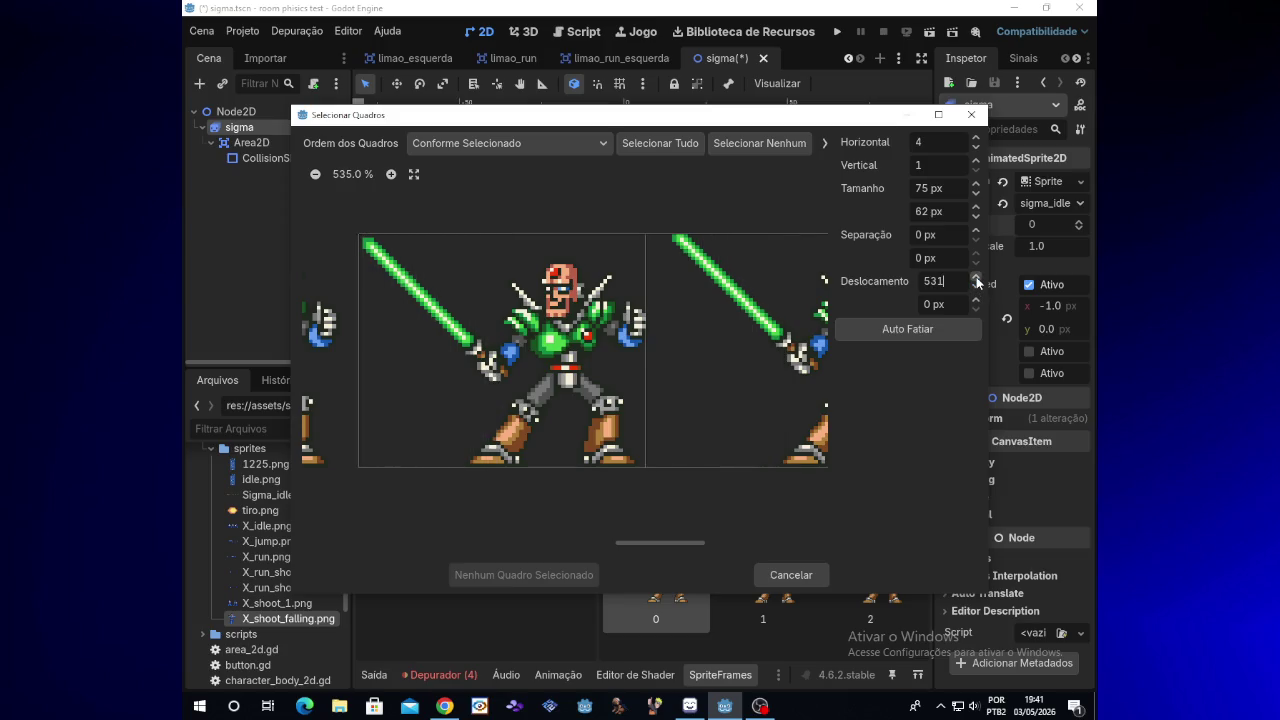
click(977, 280)
click(620, 420)
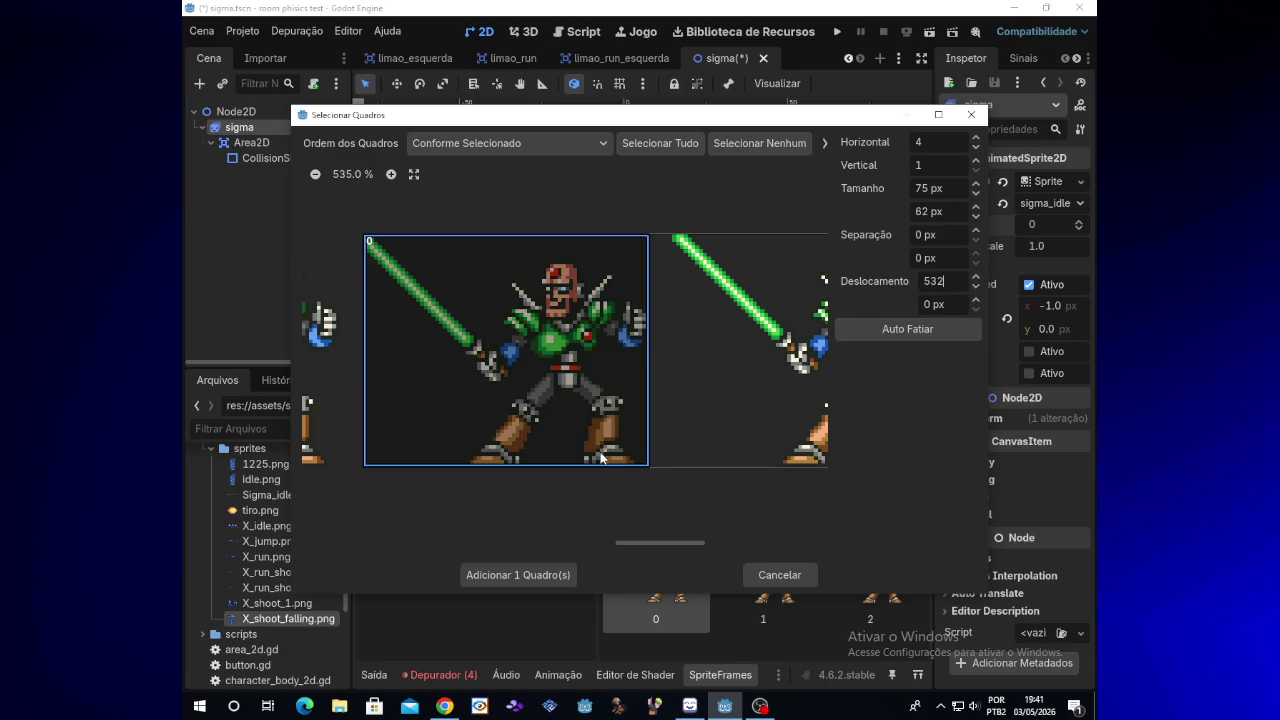
click(552, 574)
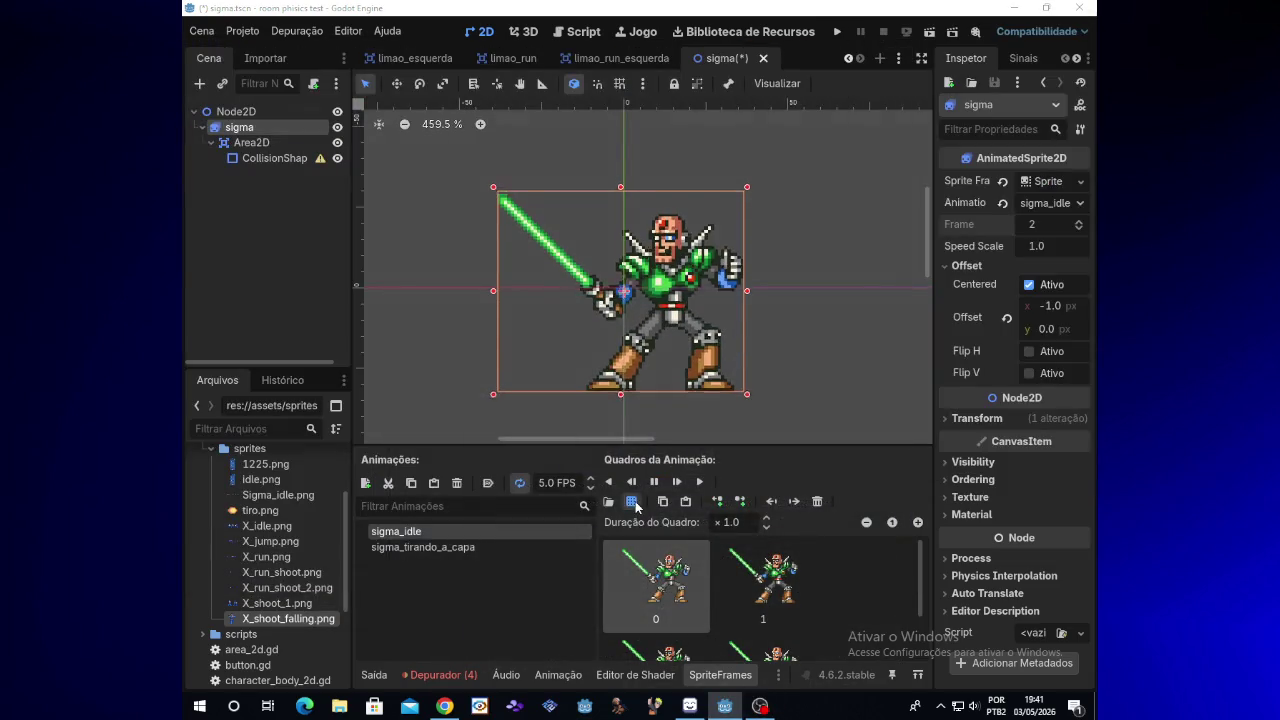
Reopen Sigma_idle.png in the frame selector and reset the horizontal offset to 0
click(631, 501)
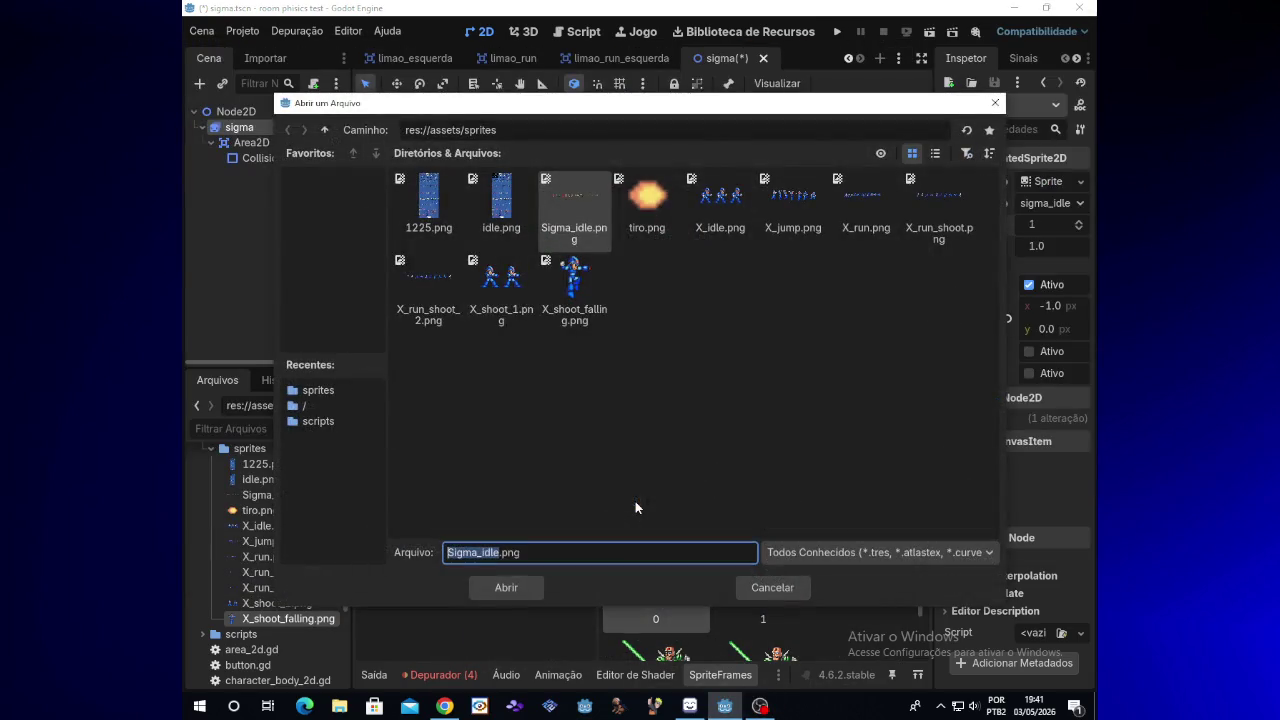
double_click(586, 233)
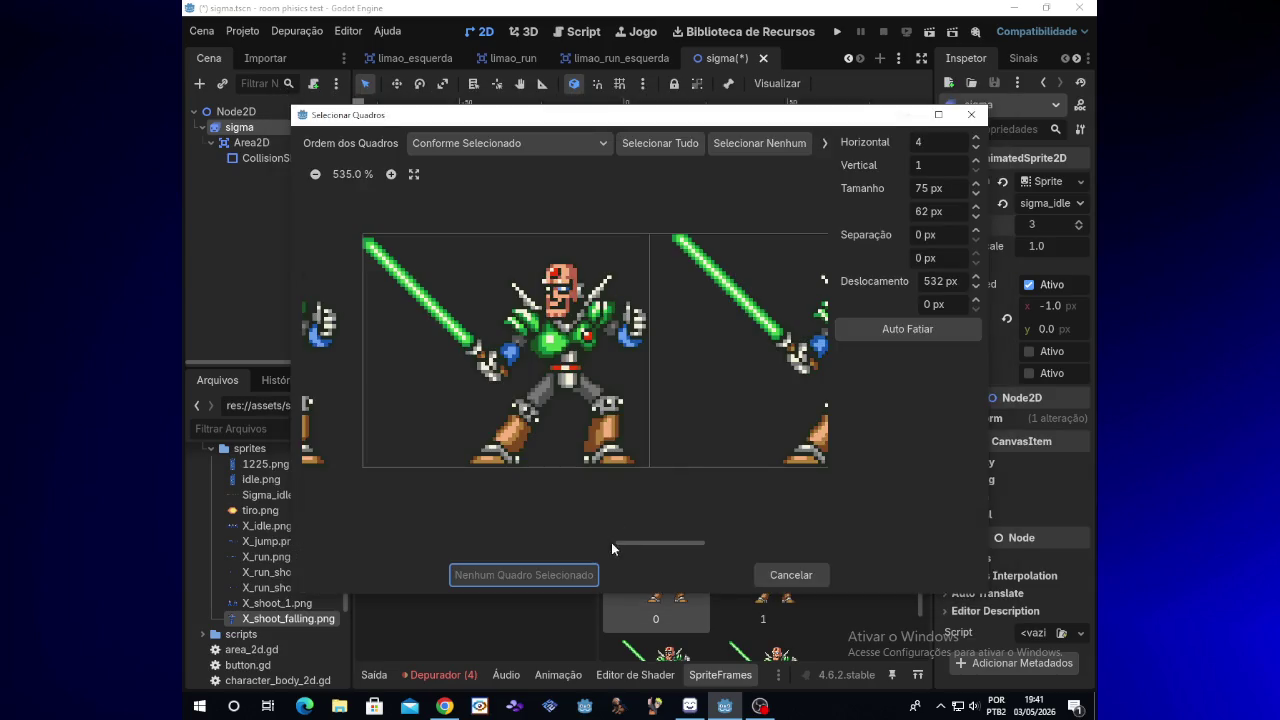
drag(619, 548, 580, 543)
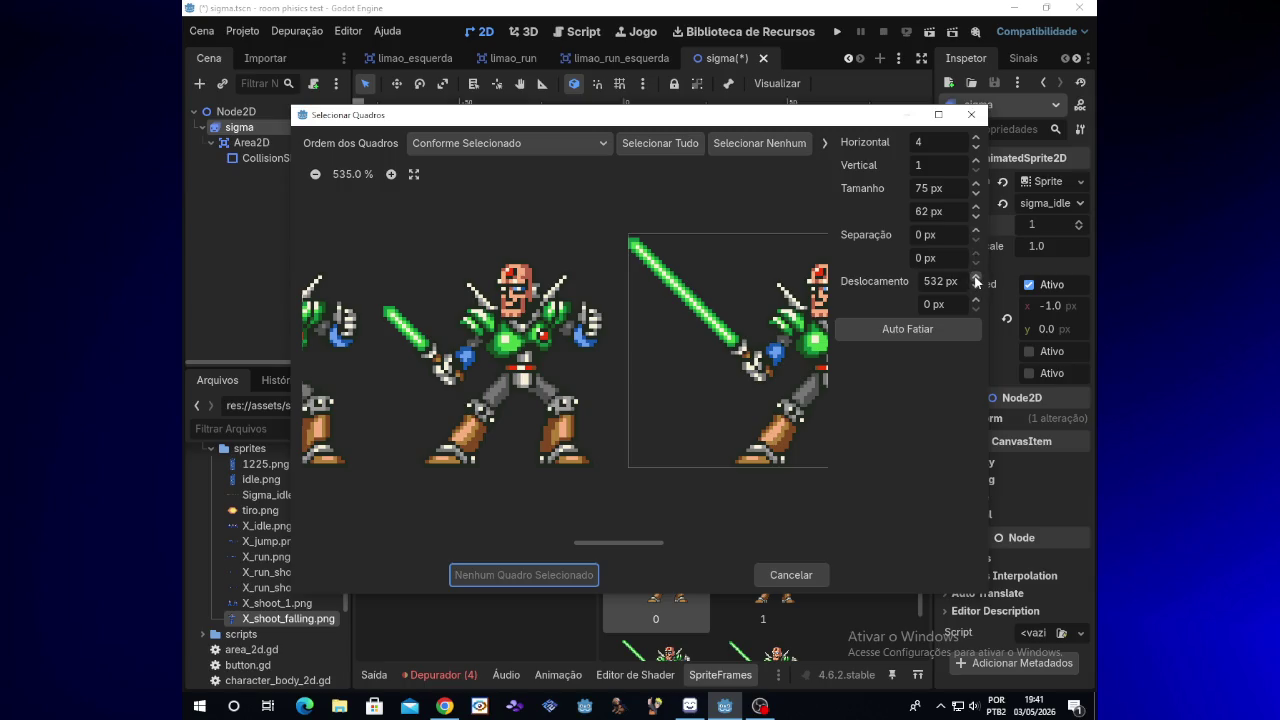
click(975, 290)
click(975, 290)
text(0)
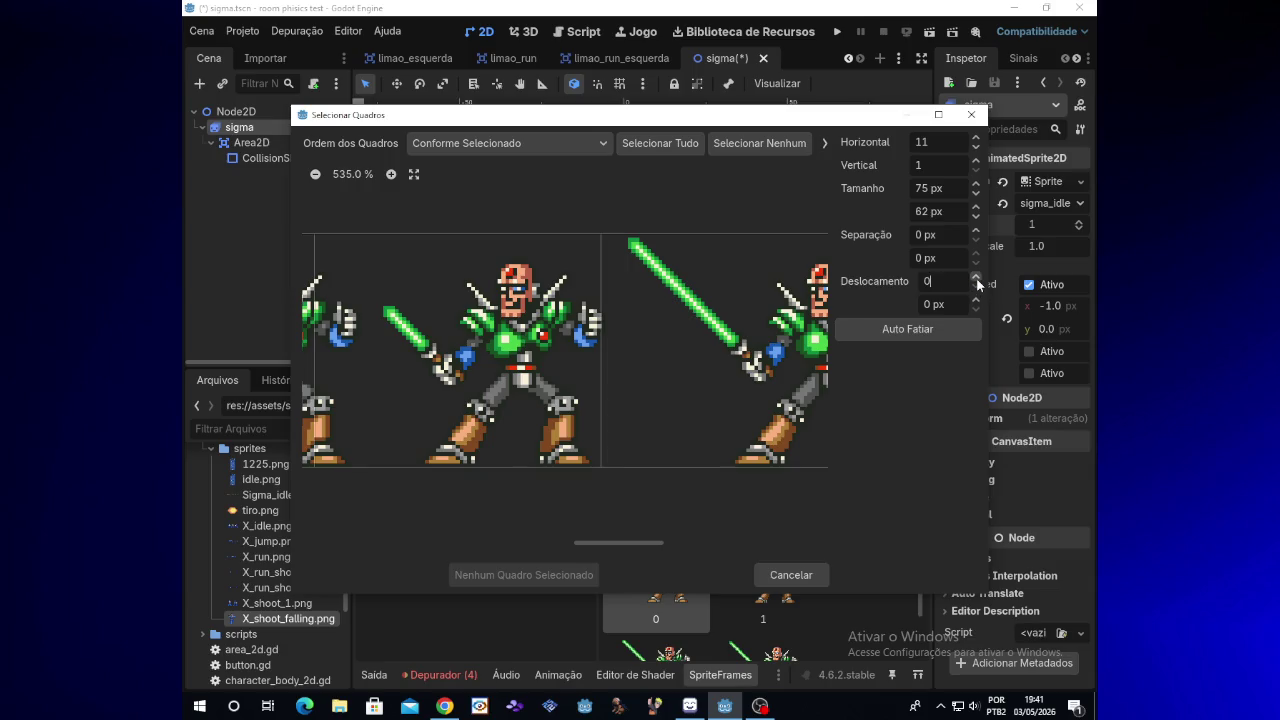
click(976, 278)
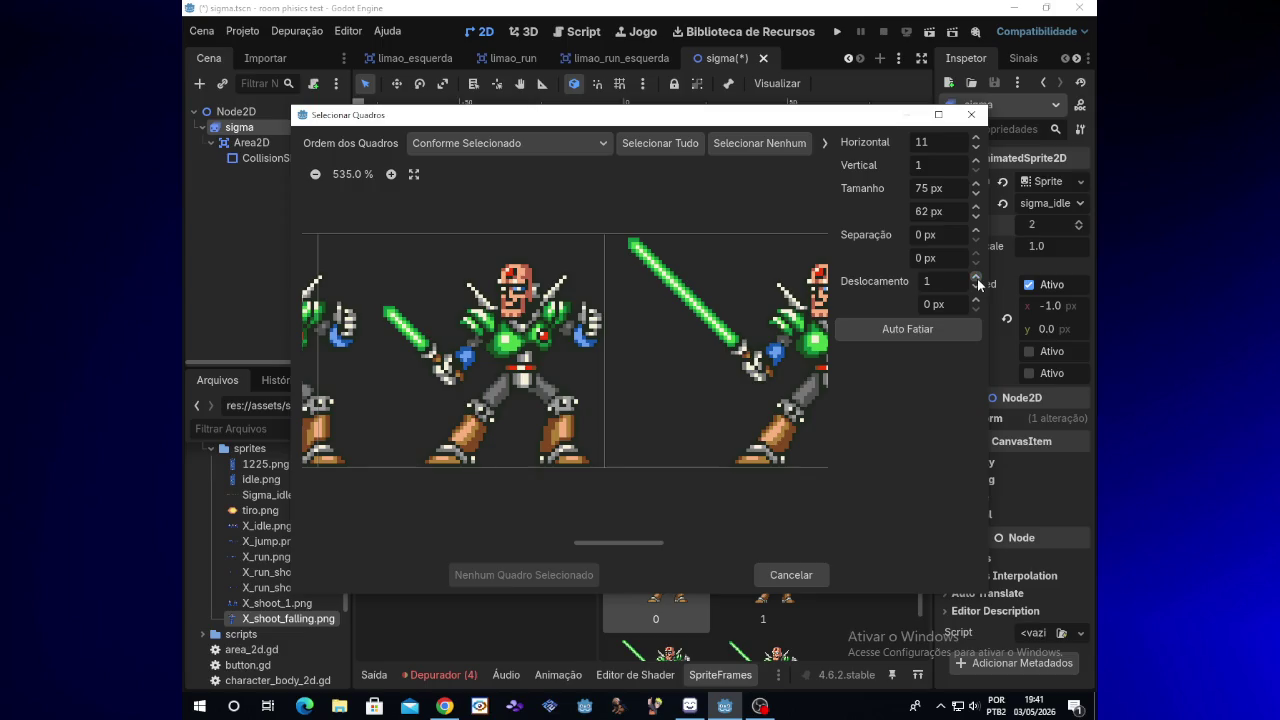
click(975, 287)
Settle the grid at 11 columns of 75×62 px with a 7 px horizontal offset
click(976, 278)
click(976, 278)
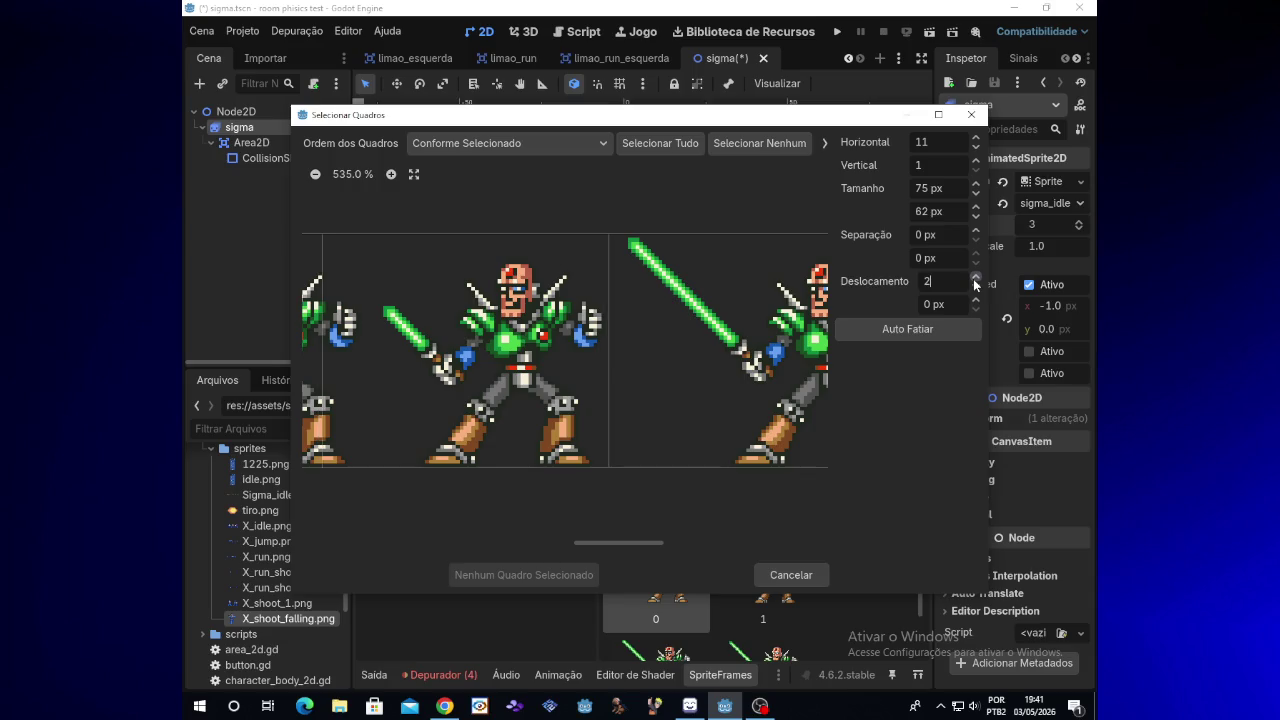
click(976, 278)
click(976, 278)
click(976, 278)
click(976, 278)
click(976, 278)
click(976, 278)
click(976, 278)
click(976, 278)
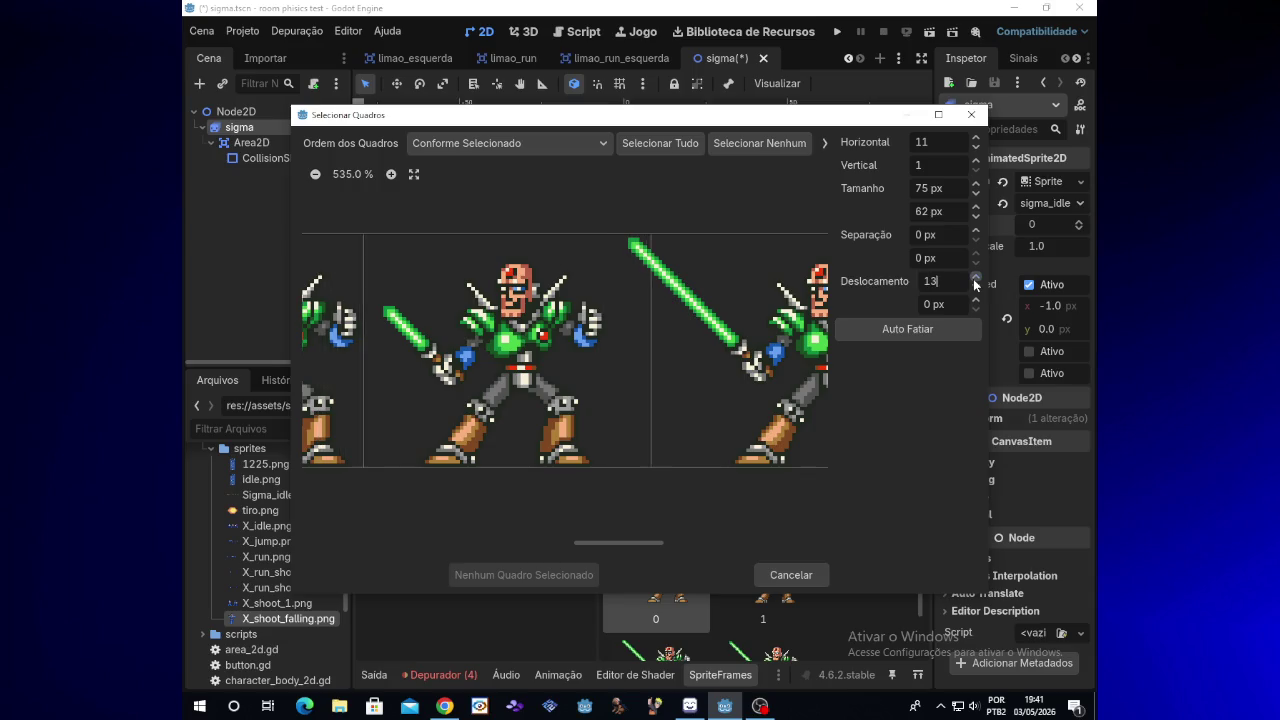
click(976, 278)
click(976, 278)
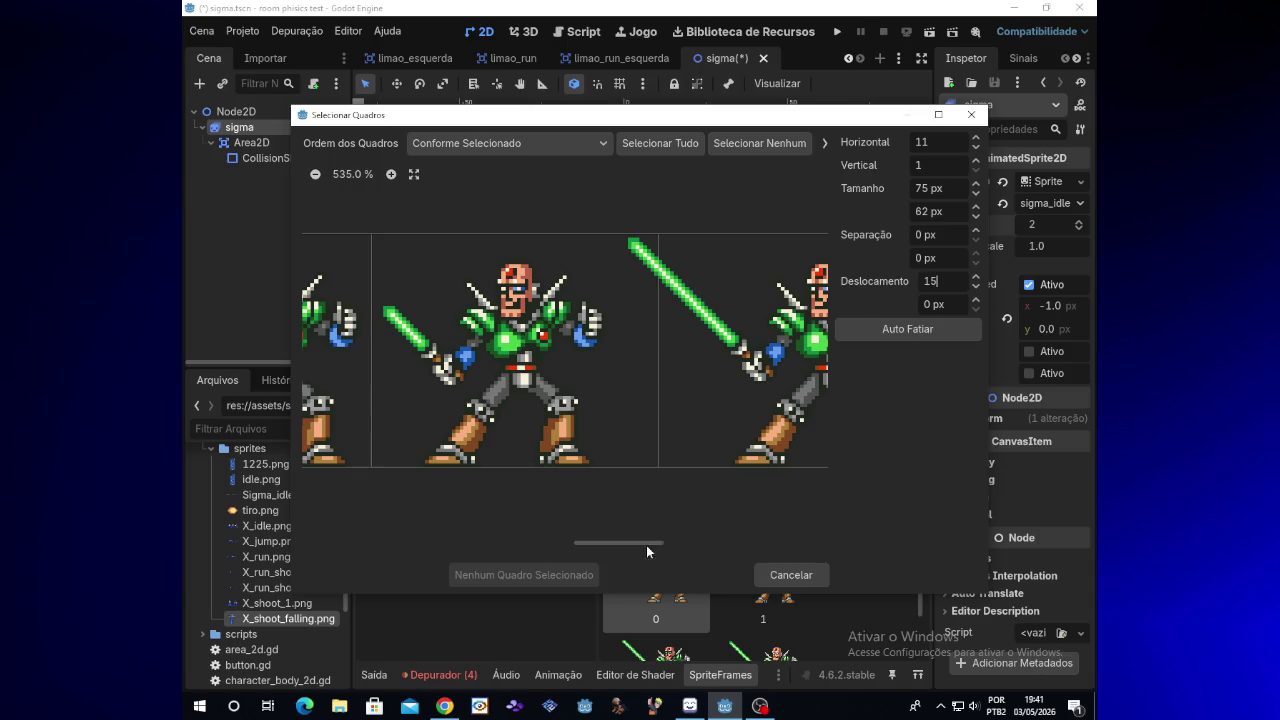
drag(660, 545, 701, 538)
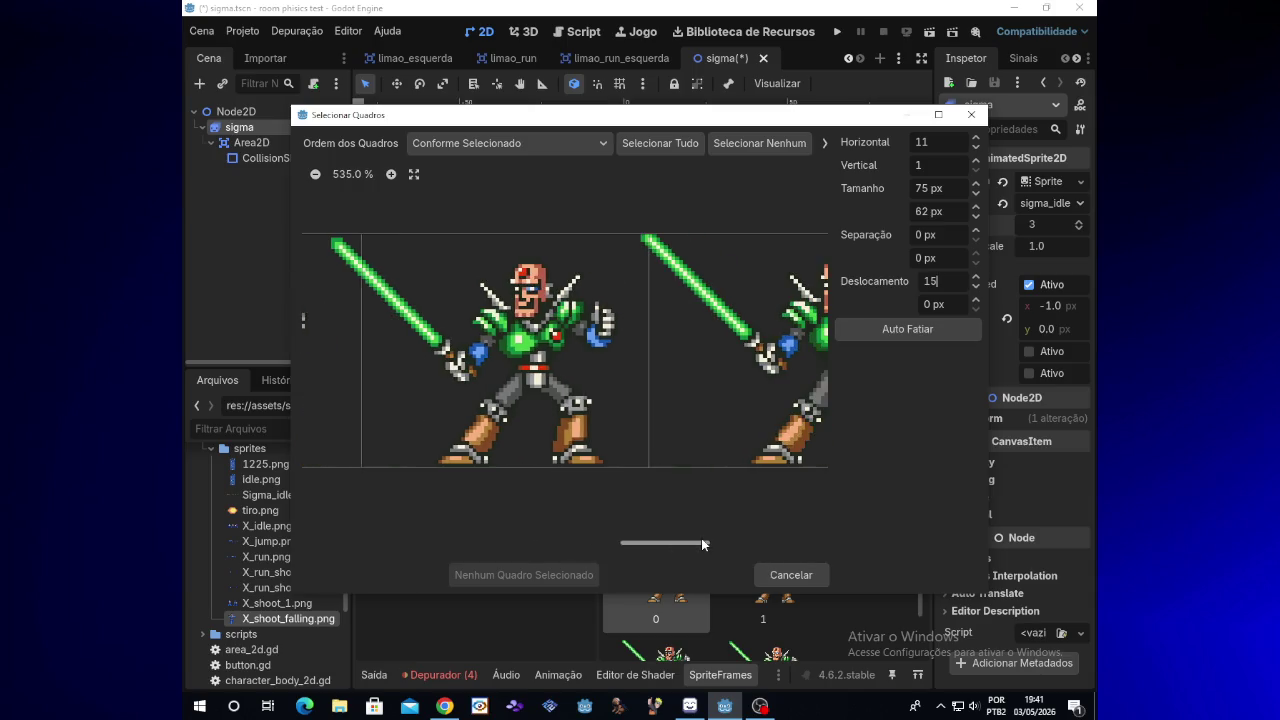
click(977, 288)
click(977, 288)
click(977, 288)
click(977, 288)
click(977, 288)
click(977, 288)
click(977, 288)
click(977, 288)
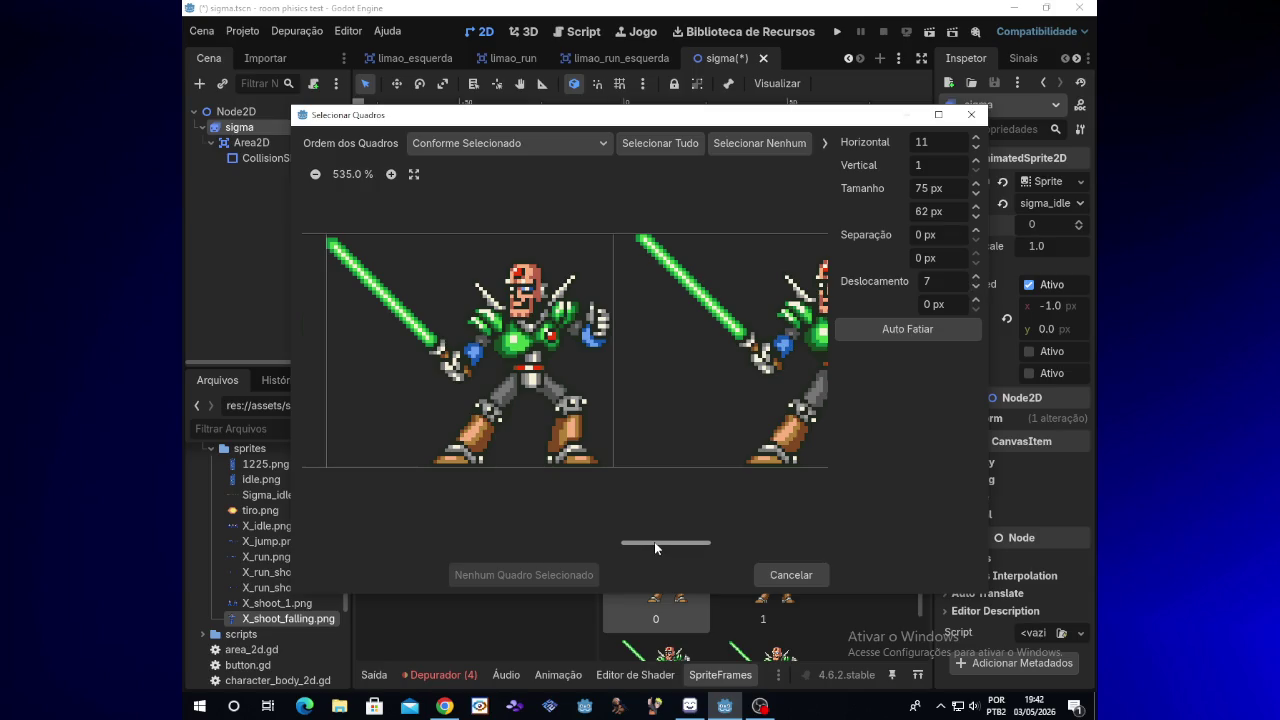
drag(654, 541, 615, 541)
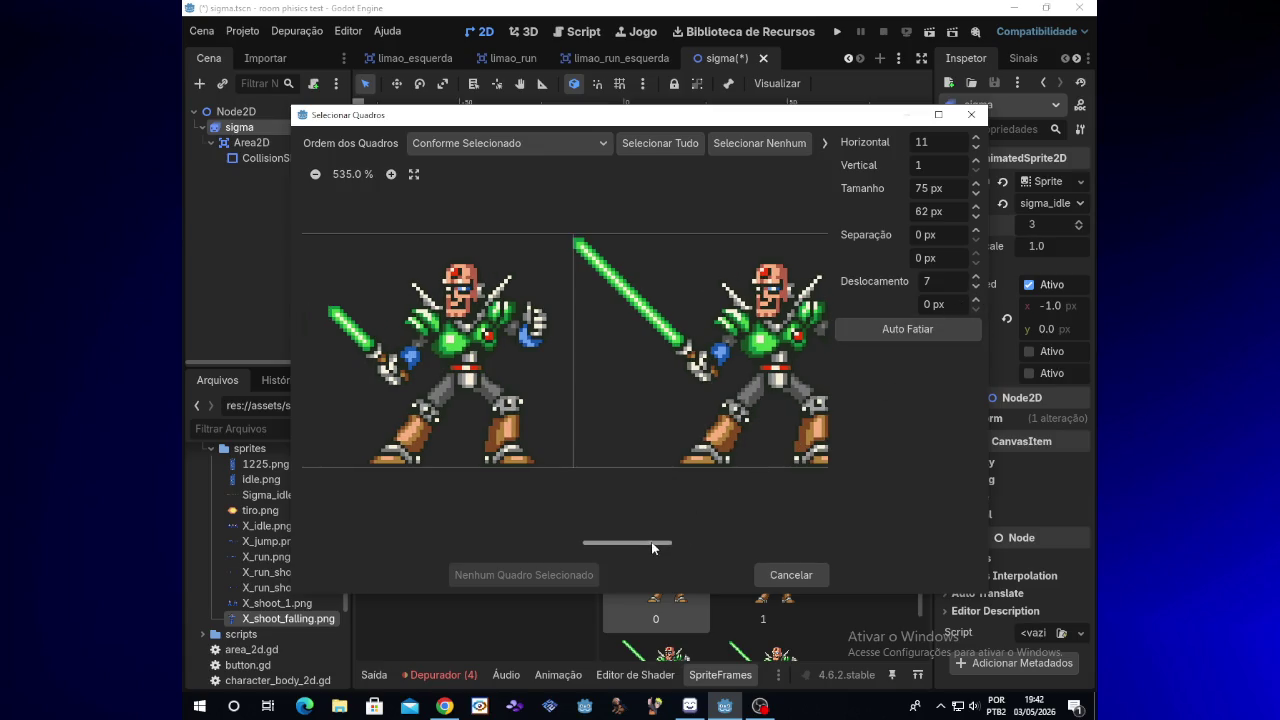
drag(652, 543, 633, 531)
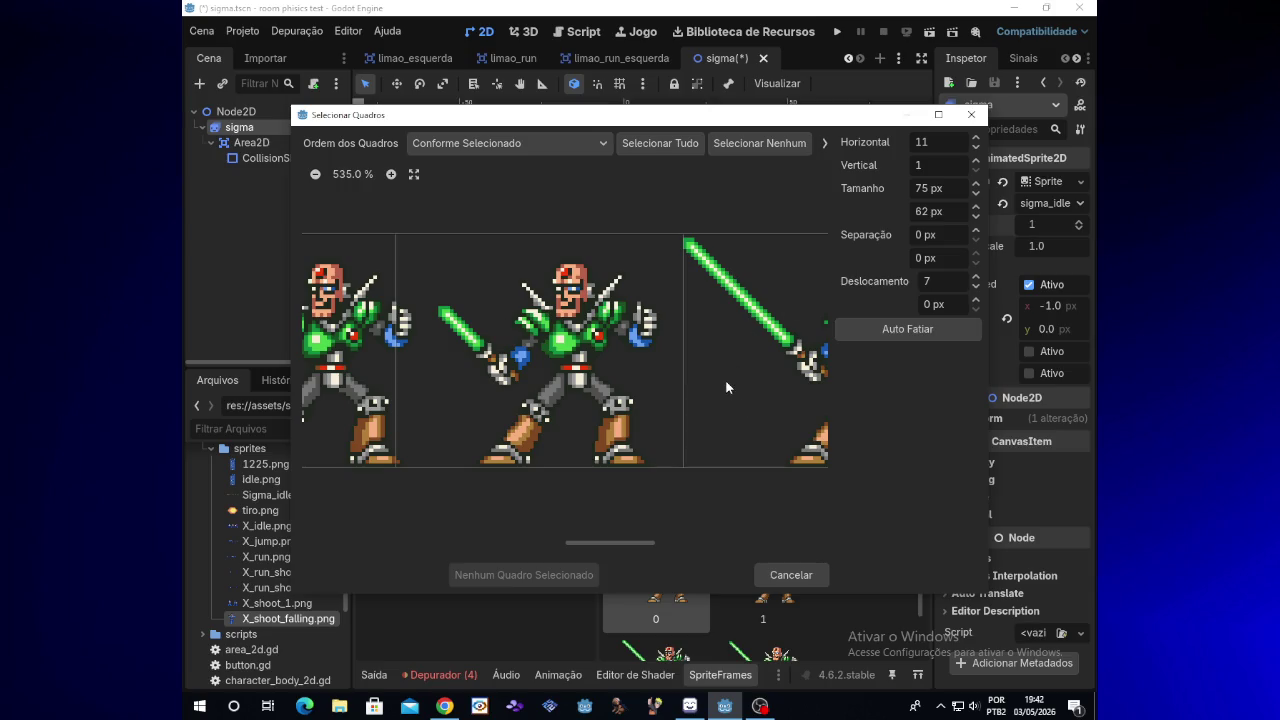
Test a 1 px offset and 75–81 px cell widths, then raise the horizontal offset to about 28 px
click(977, 291)
click(977, 291)
click(977, 291)
click(977, 291)
click(977, 291)
click(977, 291)
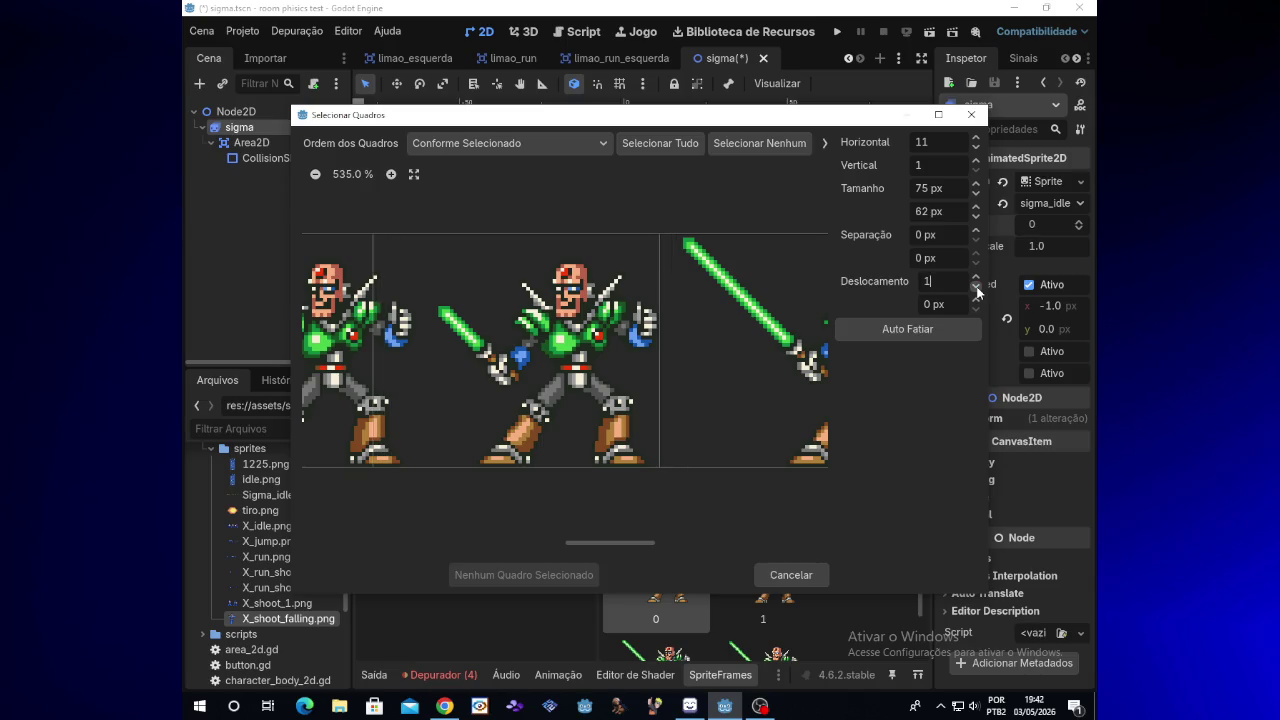
click(977, 186)
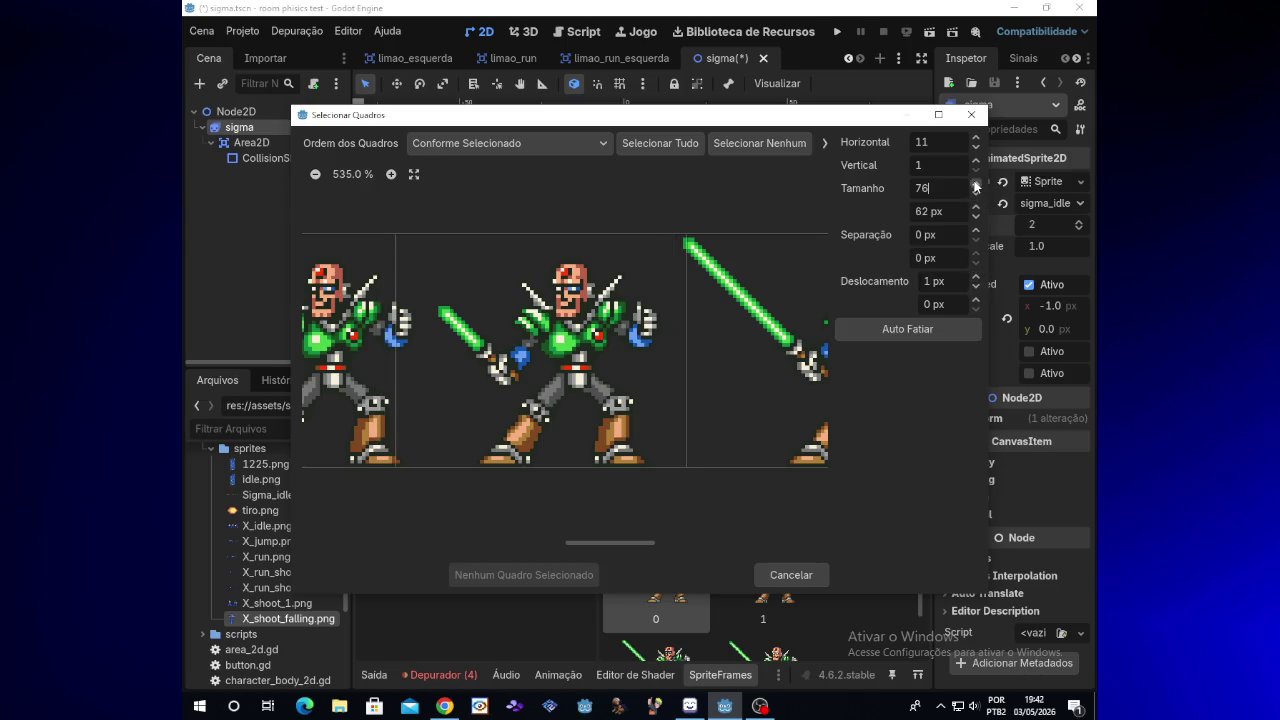
click(976, 193)
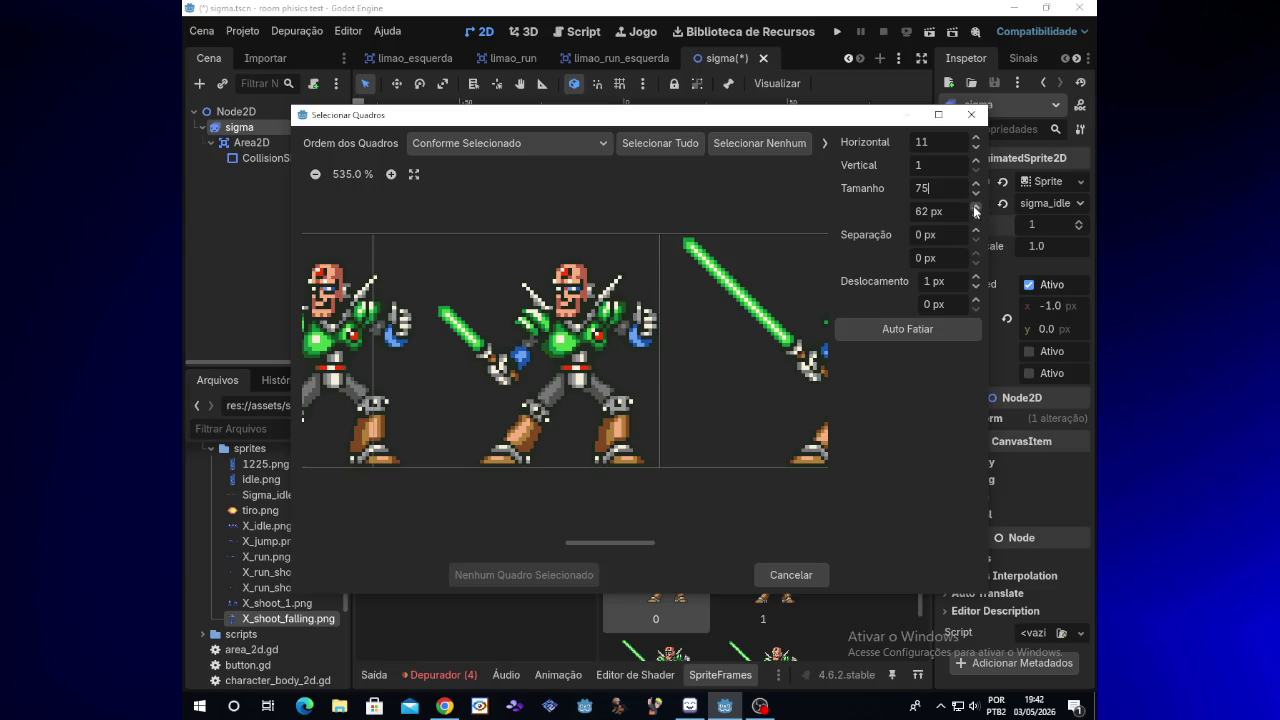
click(975, 207)
click(976, 184)
click(976, 184)
click(976, 184)
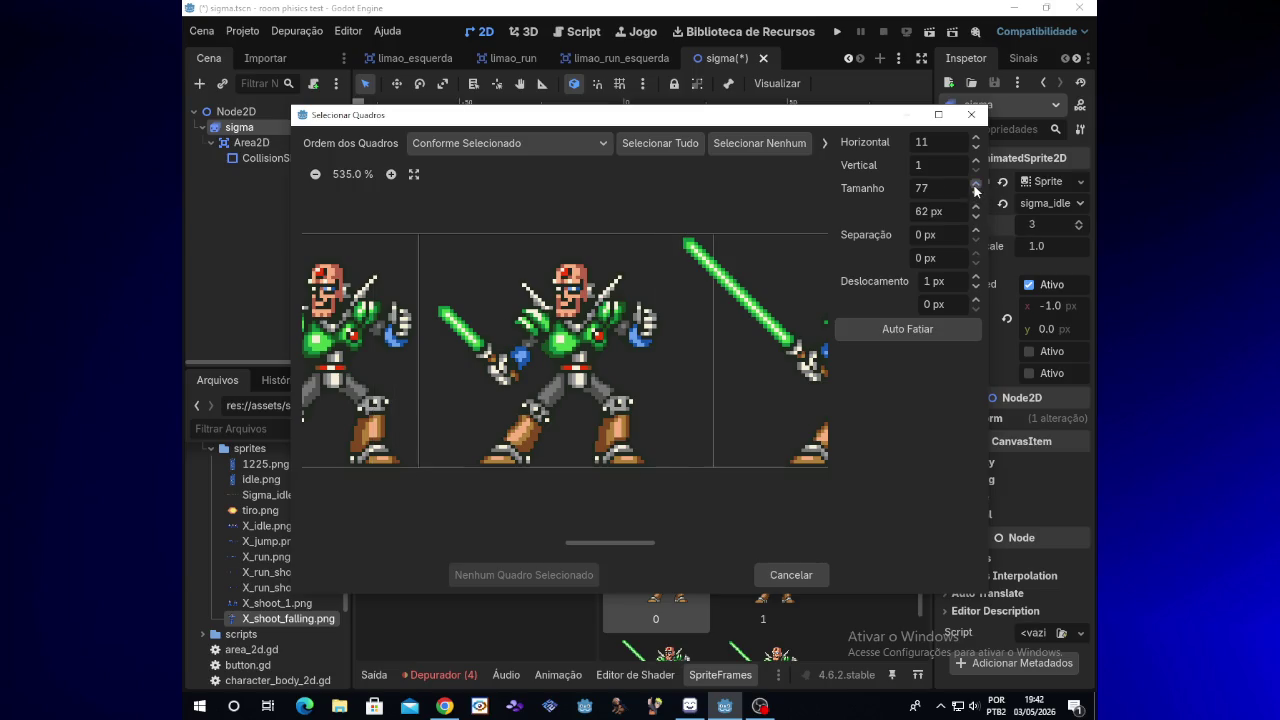
click(976, 184)
click(976, 184)
click(976, 184)
click(976, 288)
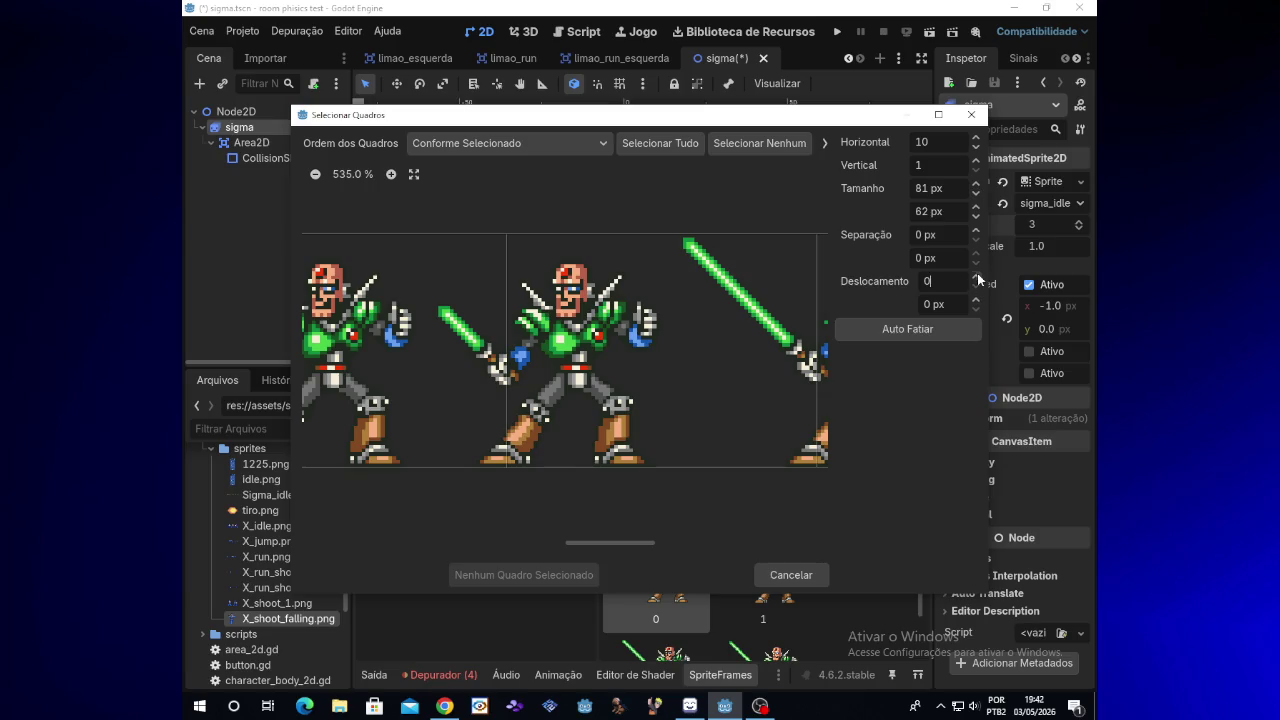
click(976, 277)
click(976, 277)
drag(977, 279, 978, 280)
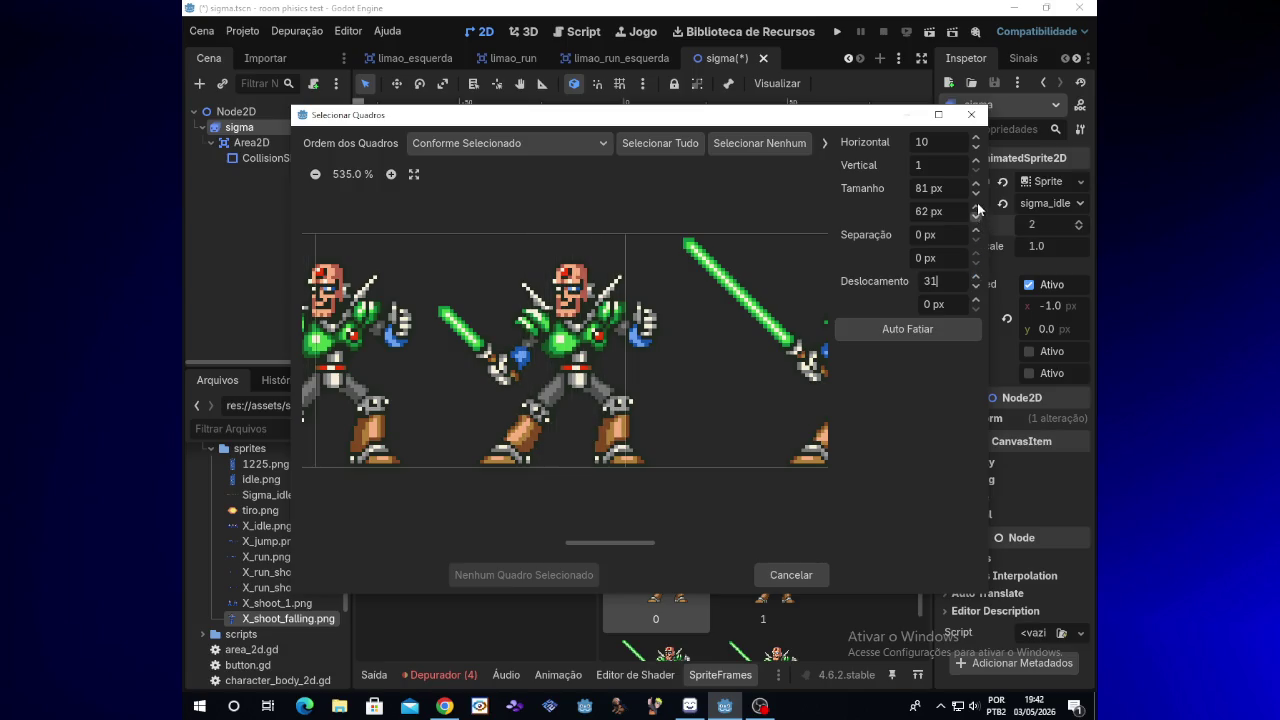
Narrow the frame cells from 79 to 62 px, giving thirteen columns
click(978, 196)
click(978, 196)
click(978, 196)
click(978, 196)
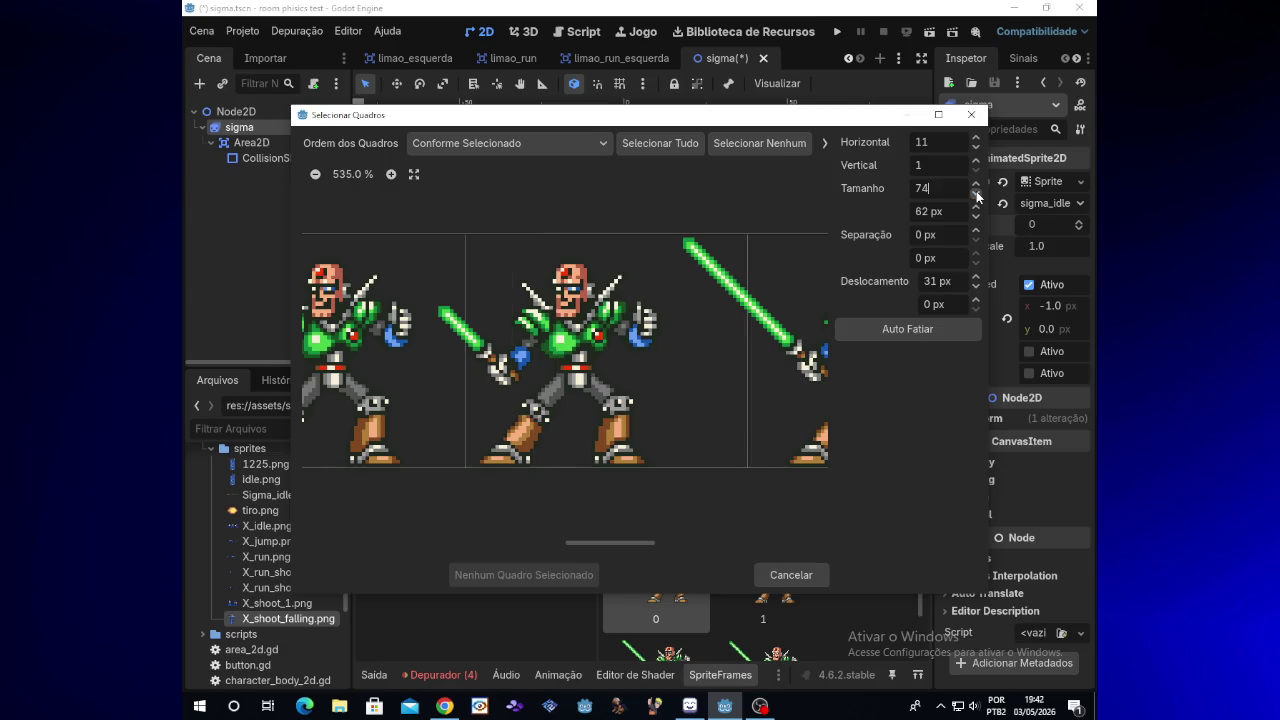
click(978, 196)
click(978, 196)
click(978, 196)
click(978, 196)
click(978, 196)
click(978, 196)
click(978, 196)
click(978, 196)
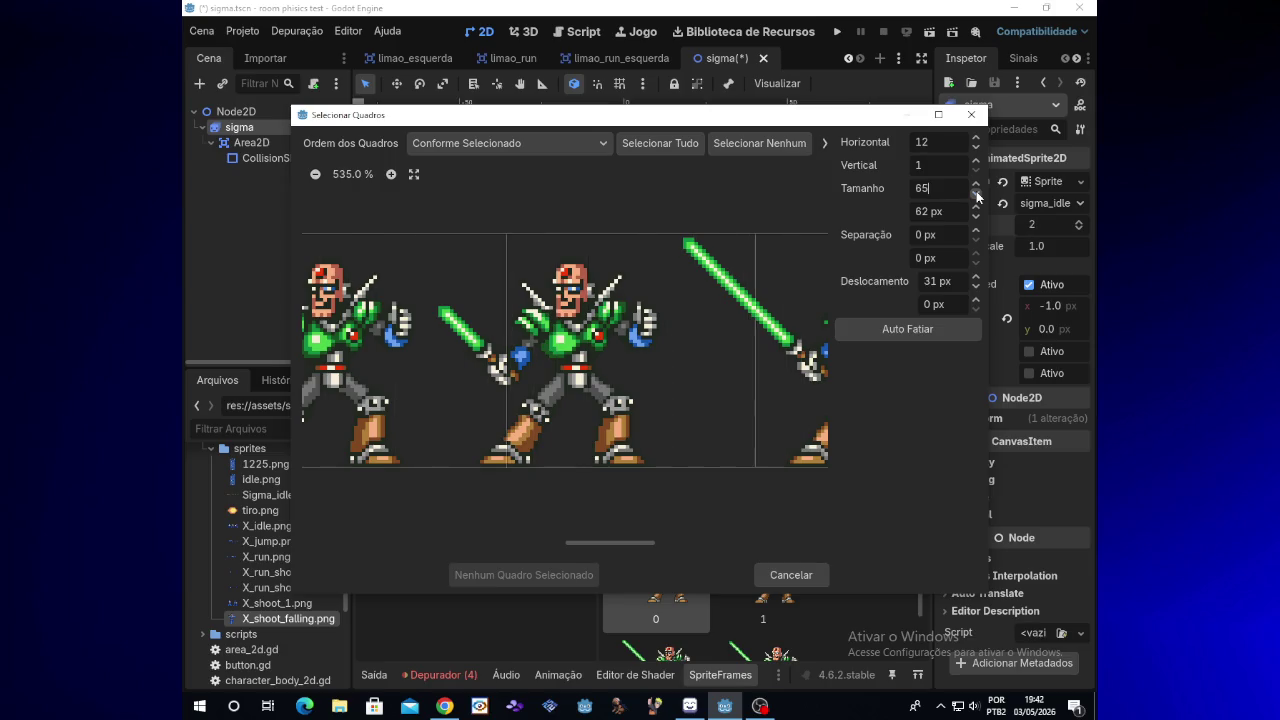
click(978, 196)
click(978, 196)
click(978, 196)
click(978, 196)
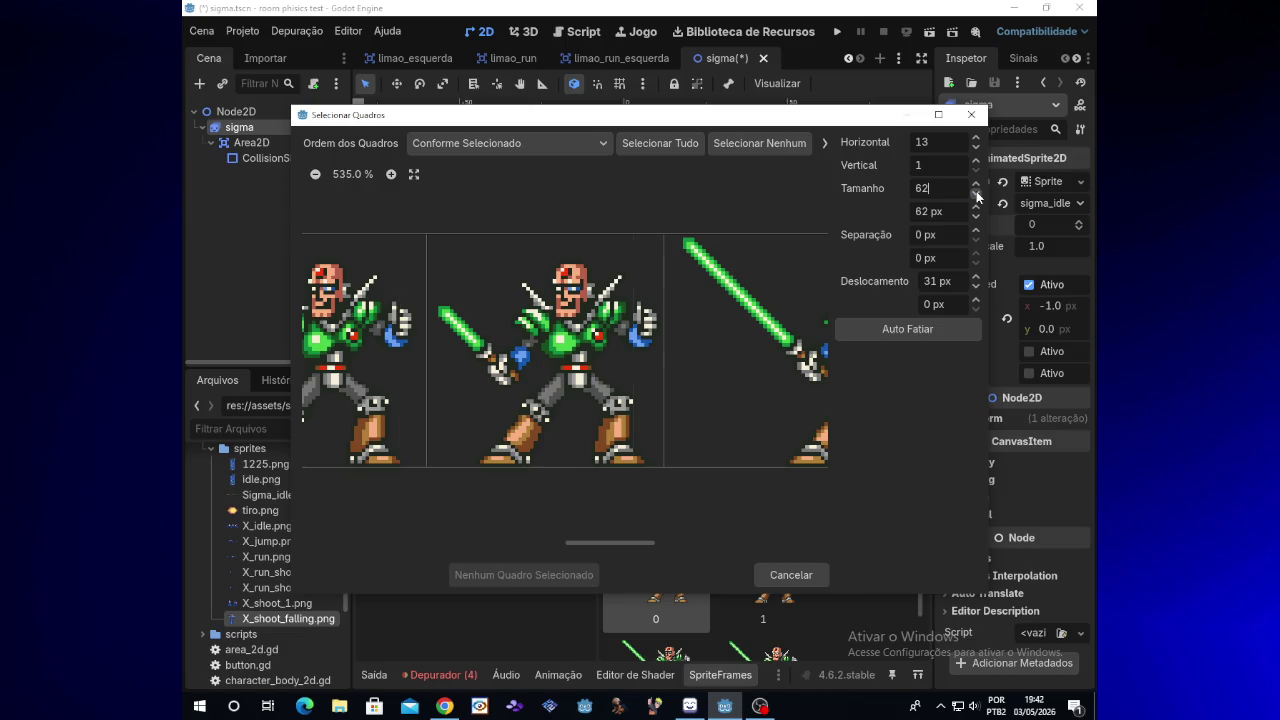
click(978, 196)
click(978, 196)
click(978, 196)
click(978, 196)
Lower the horizontal offset to about 18 px, then add the sword-extended pose to sigma_idle
click(977, 288)
click(977, 288)
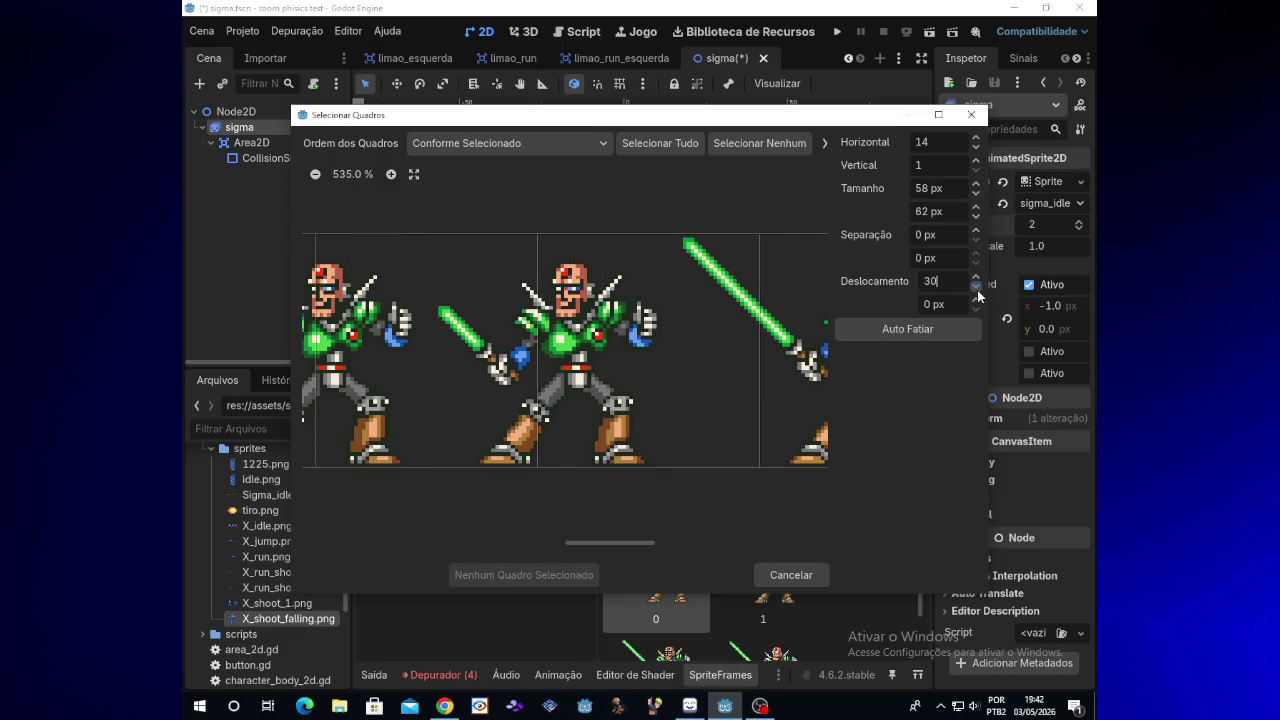
click(977, 288)
click(977, 288)
click(977, 288)
click(977, 288)
click(977, 288)
click(977, 288)
click(977, 288)
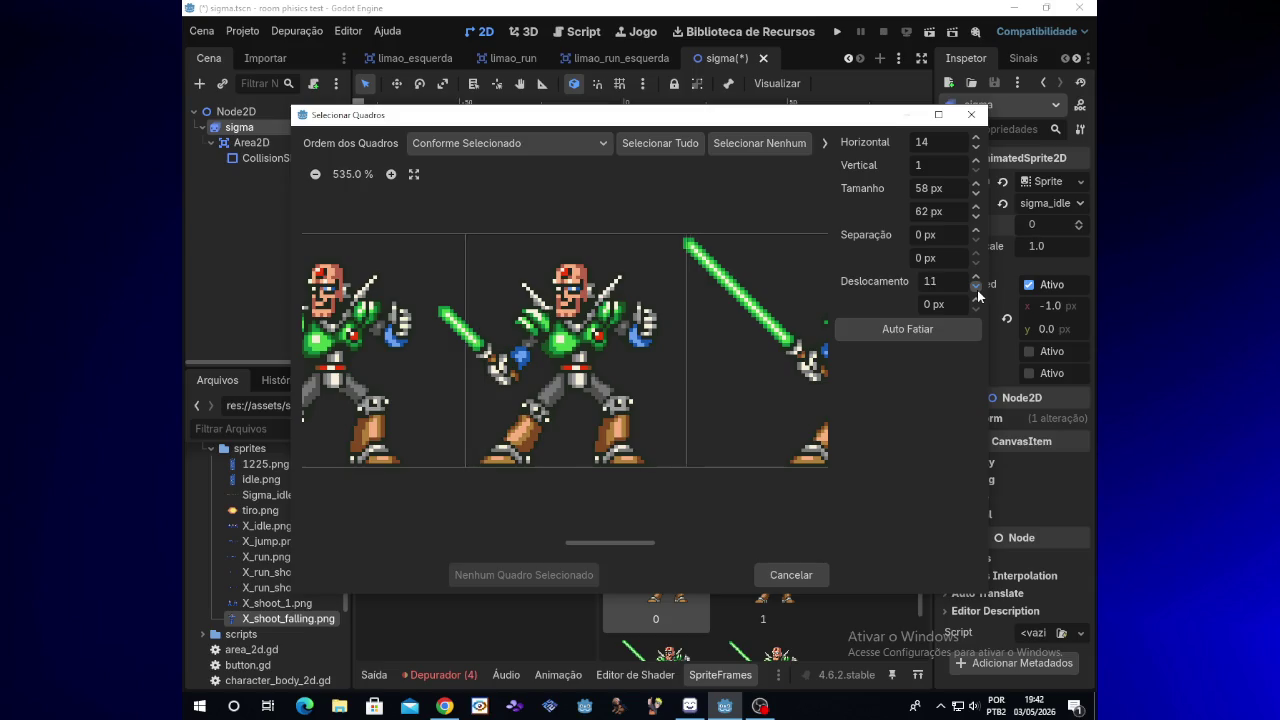
click(977, 288)
click(977, 288)
click(977, 288)
click(977, 288)
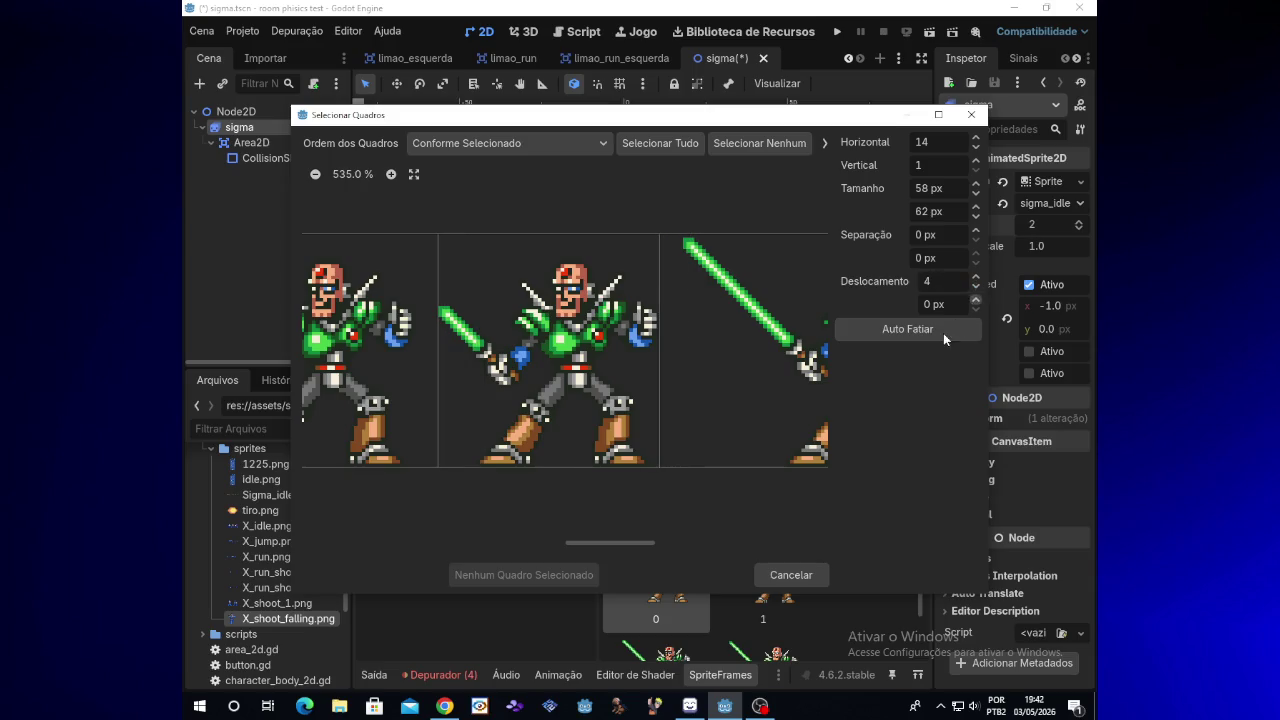
click(566, 411)
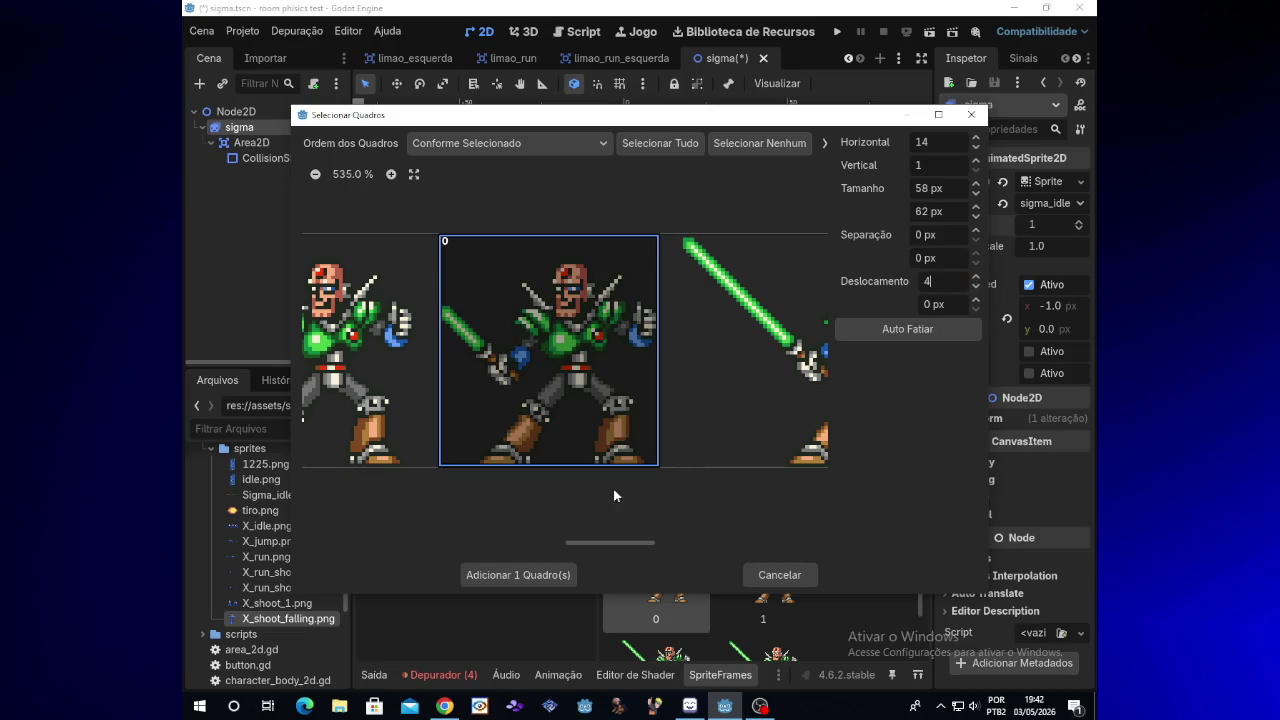
click(531, 577)
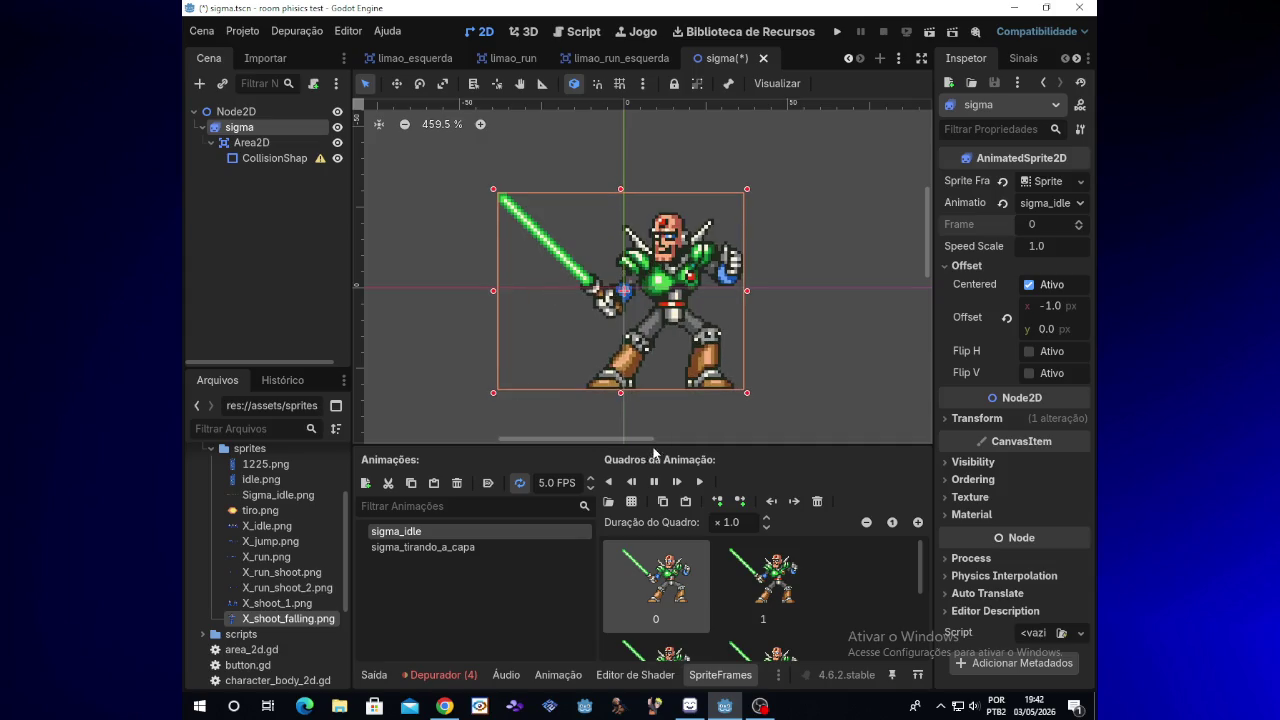
mouse_move(704, 709)
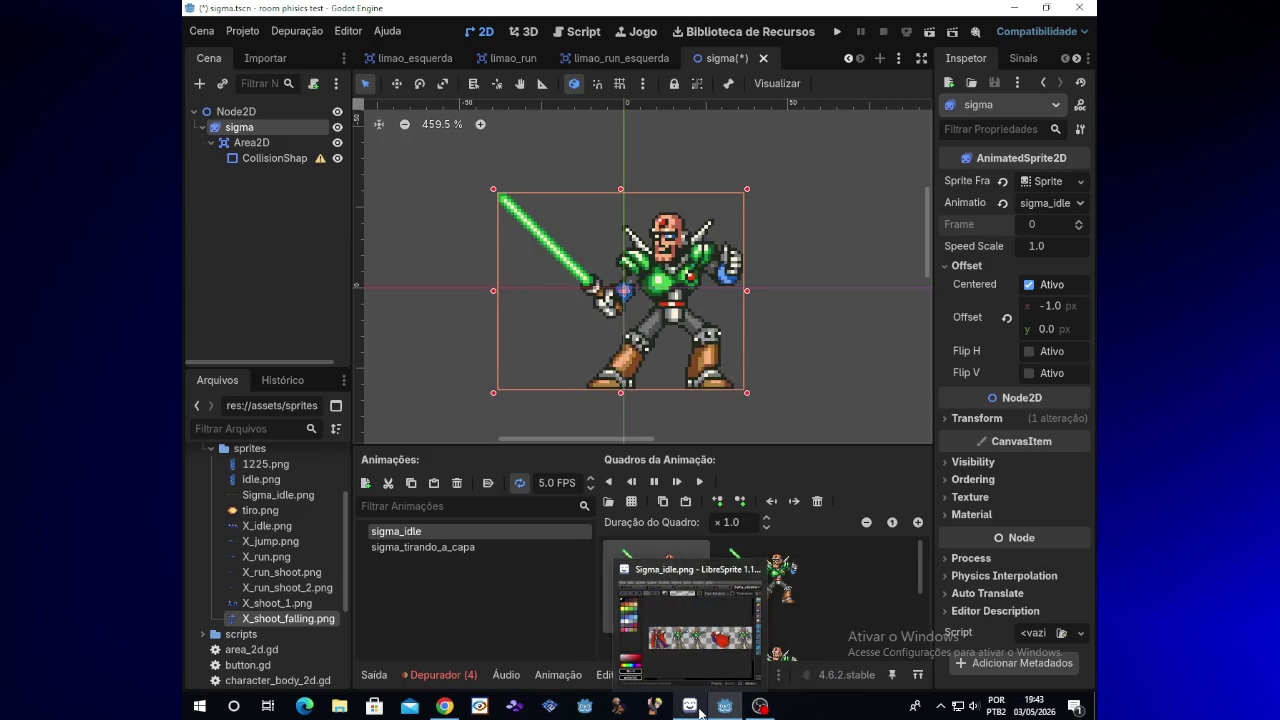
Switch to Sigma_idle.png in LibreSprite and marquee-select the two standing poses
mouse_move(768, 712)
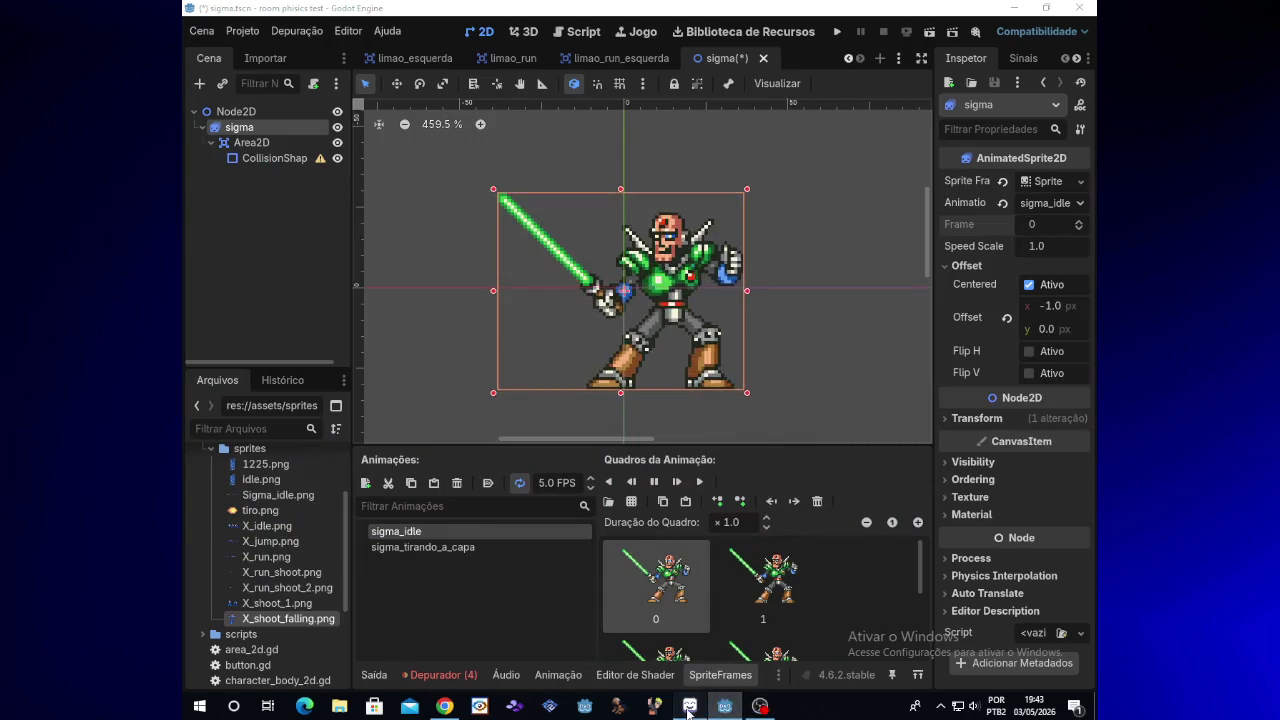
click(689, 708)
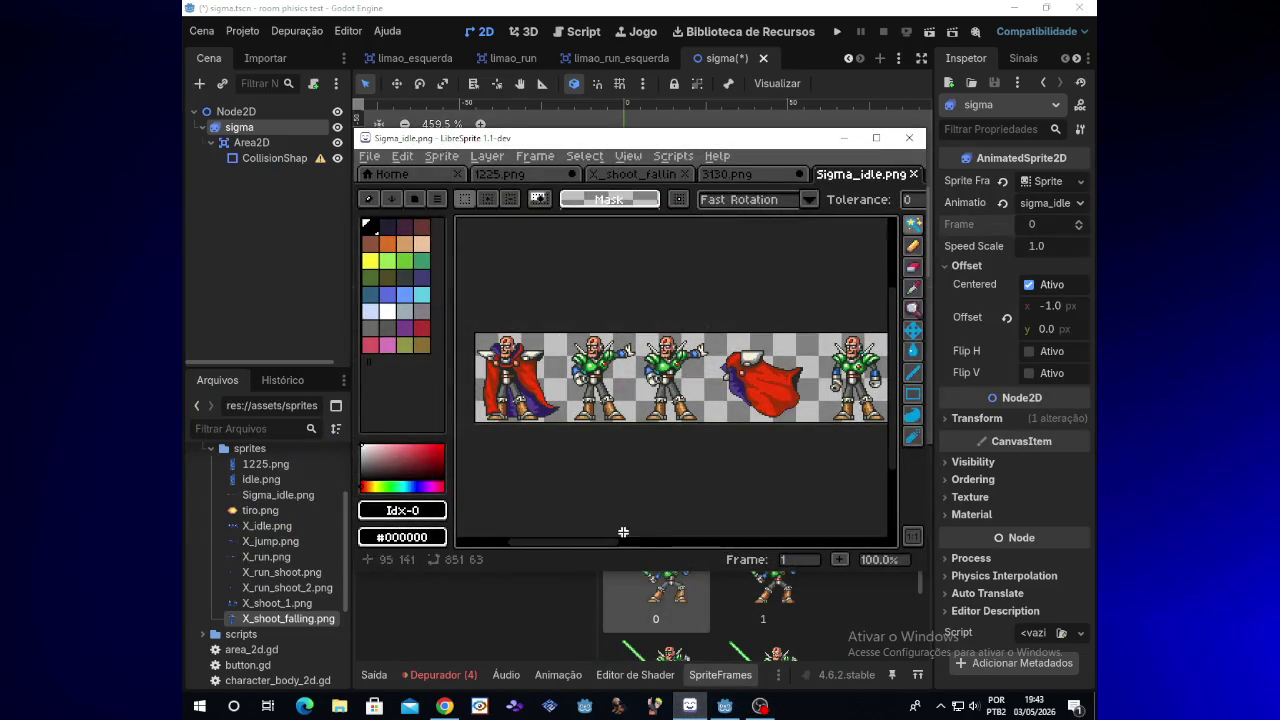
drag(603, 540, 675, 545)
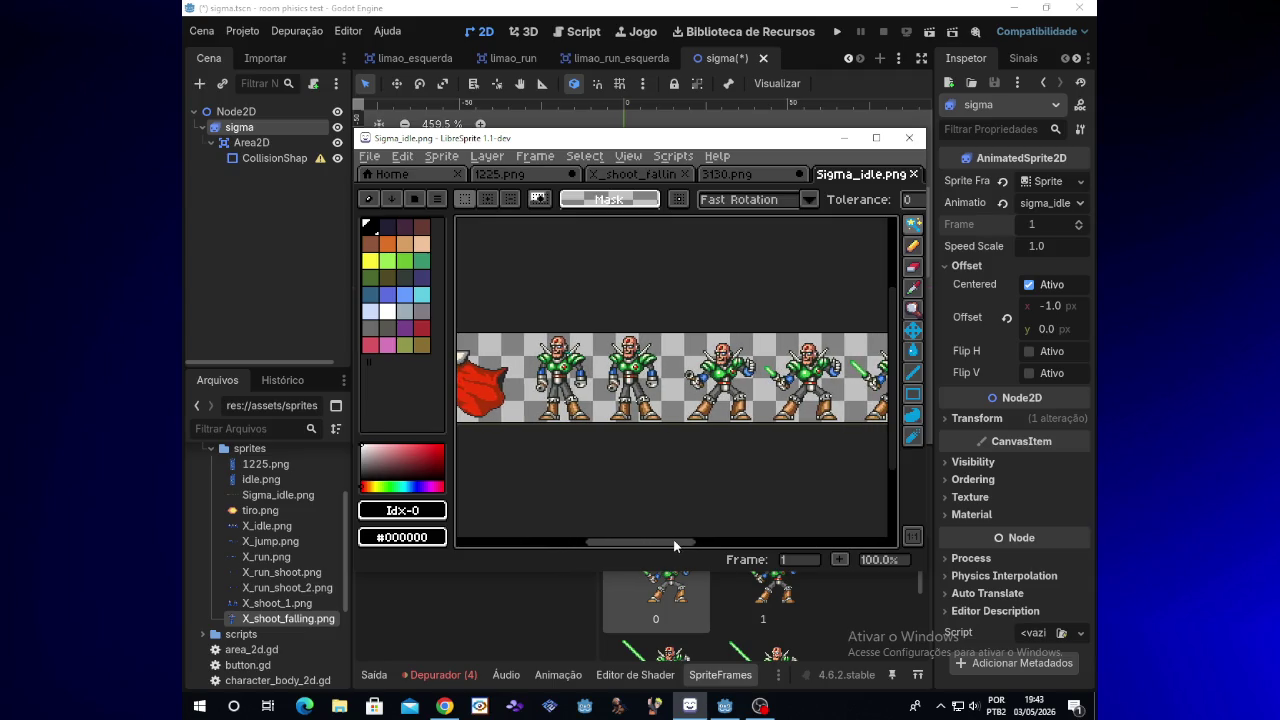
mouse_move(675, 545)
mouse_down()
mouse_move(795, 533)
mouse_move(592, 541)
mouse_up()
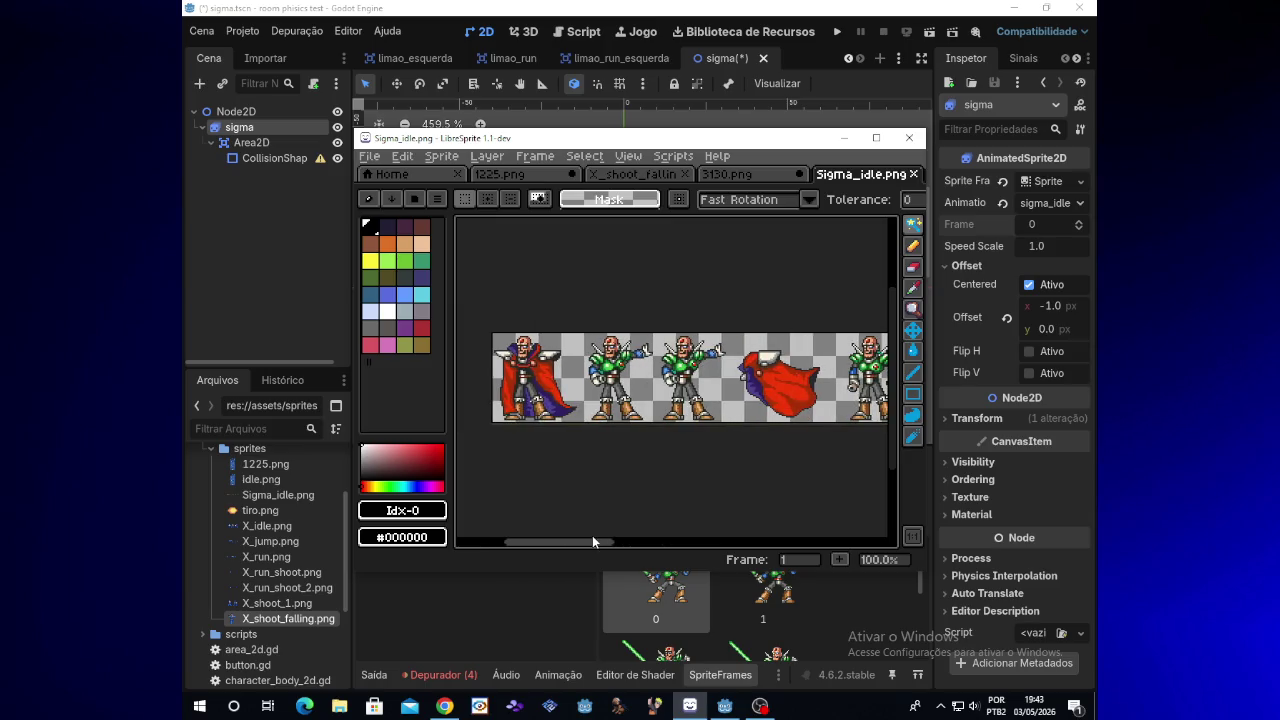
mouse_move(912, 224)
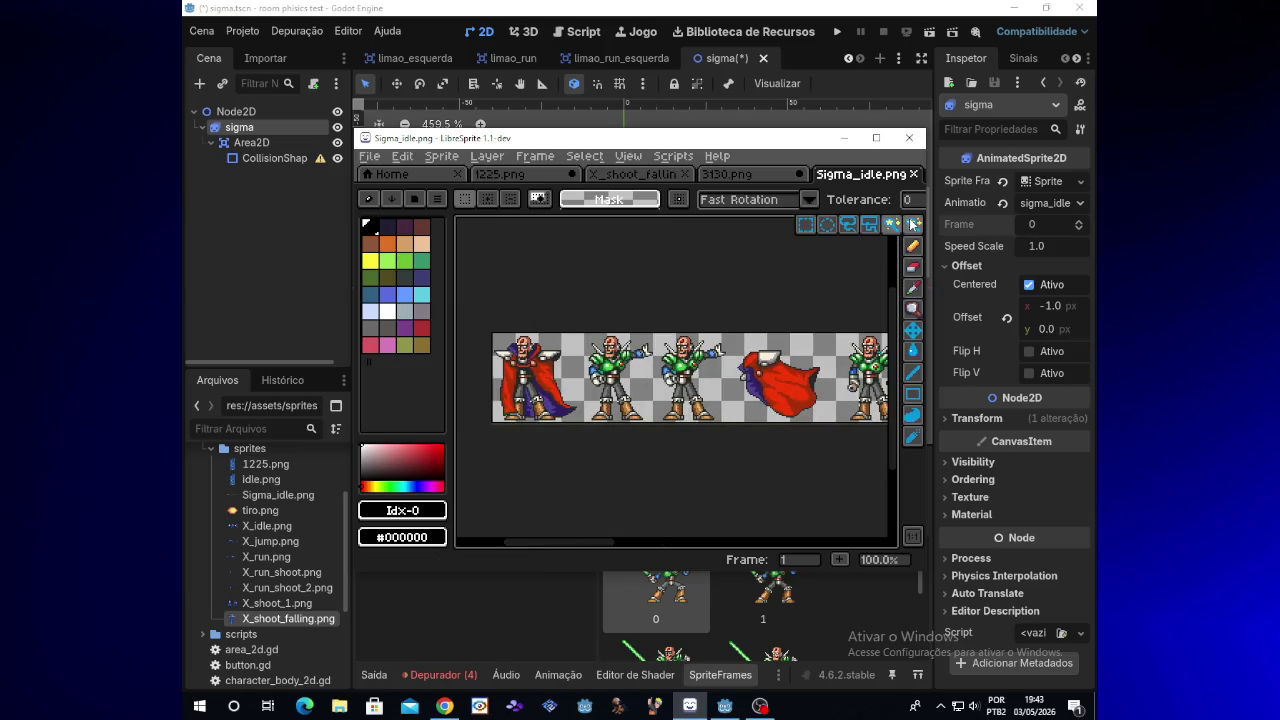
click(806, 224)
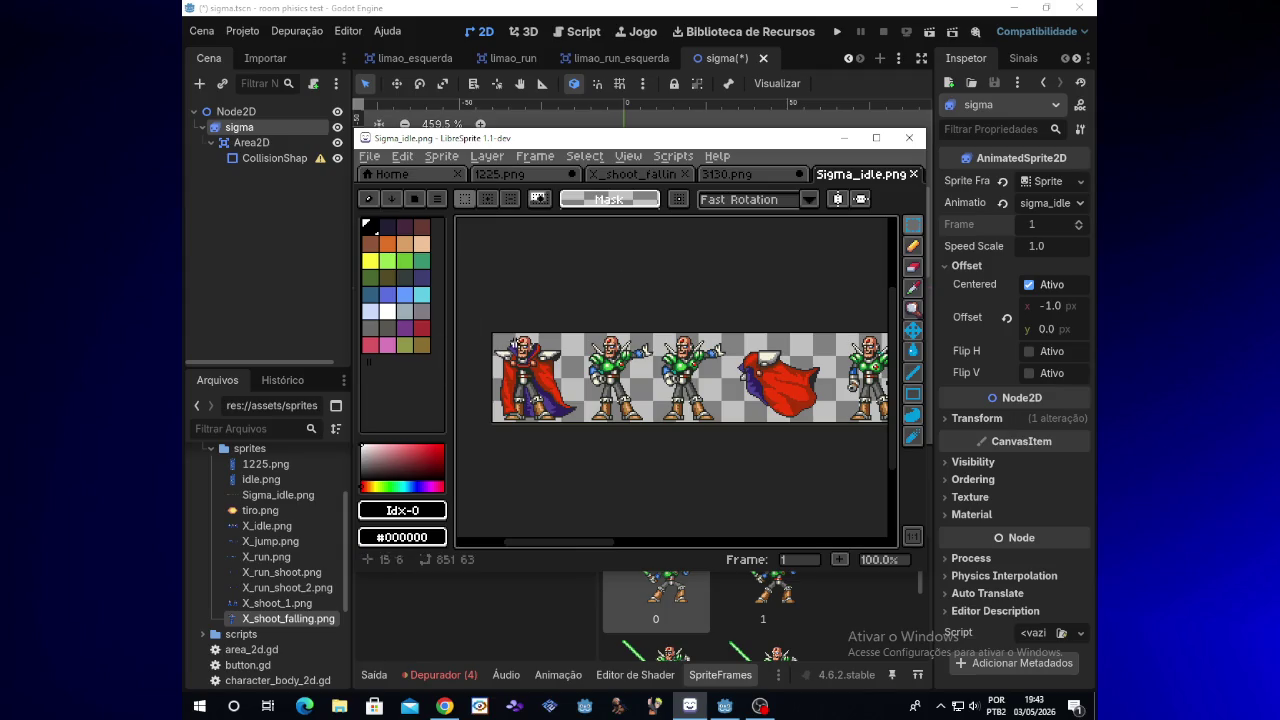
mouse_move(478, 319)
mouse_down()
mouse_move(846, 449)
mouse_move(884, 439)
mouse_move(610, 429)
mouse_up()
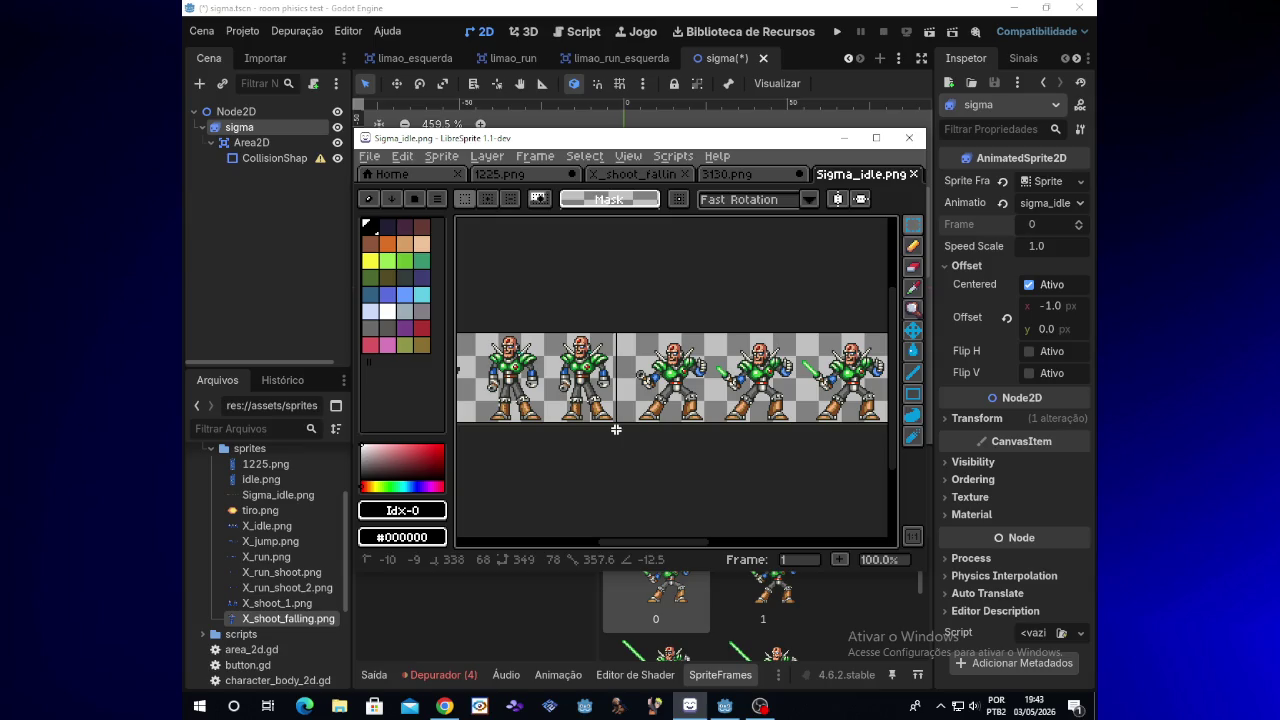
drag(616, 429, 630, 429)
Erase the two standing poses and shift the first sword-holding pose left into the gap
key(Delete)
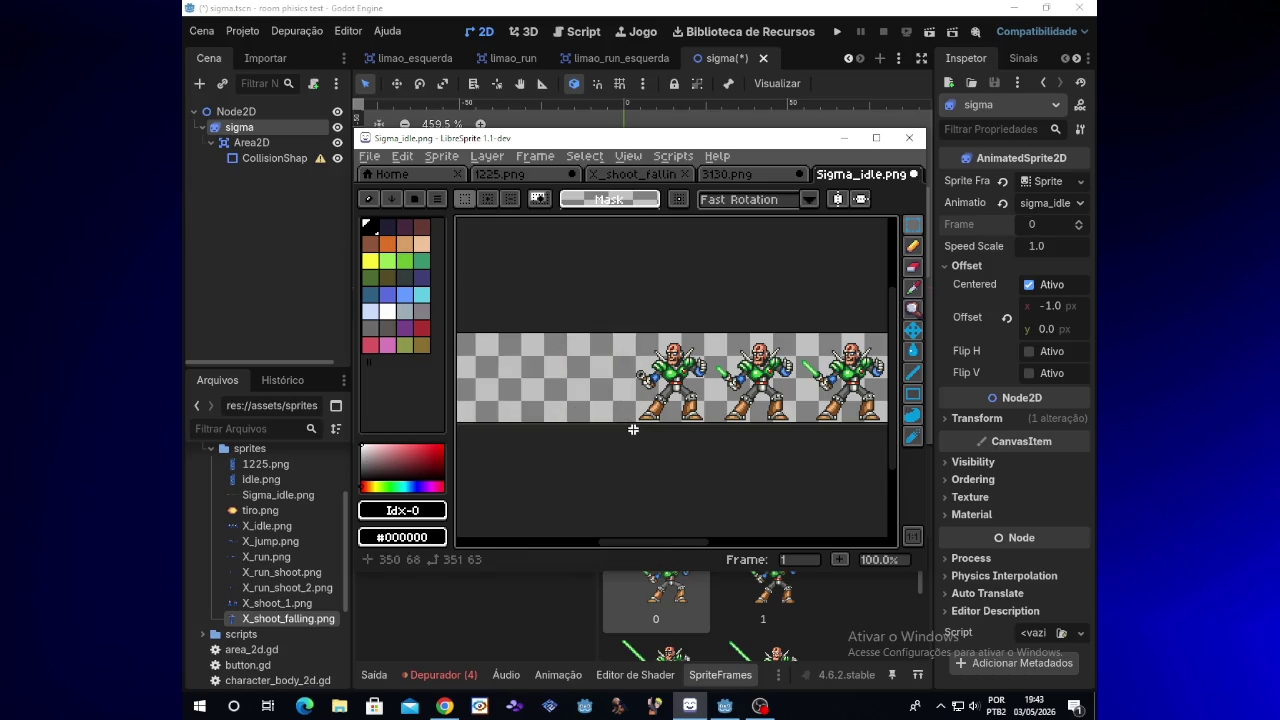
drag(621, 330, 712, 435)
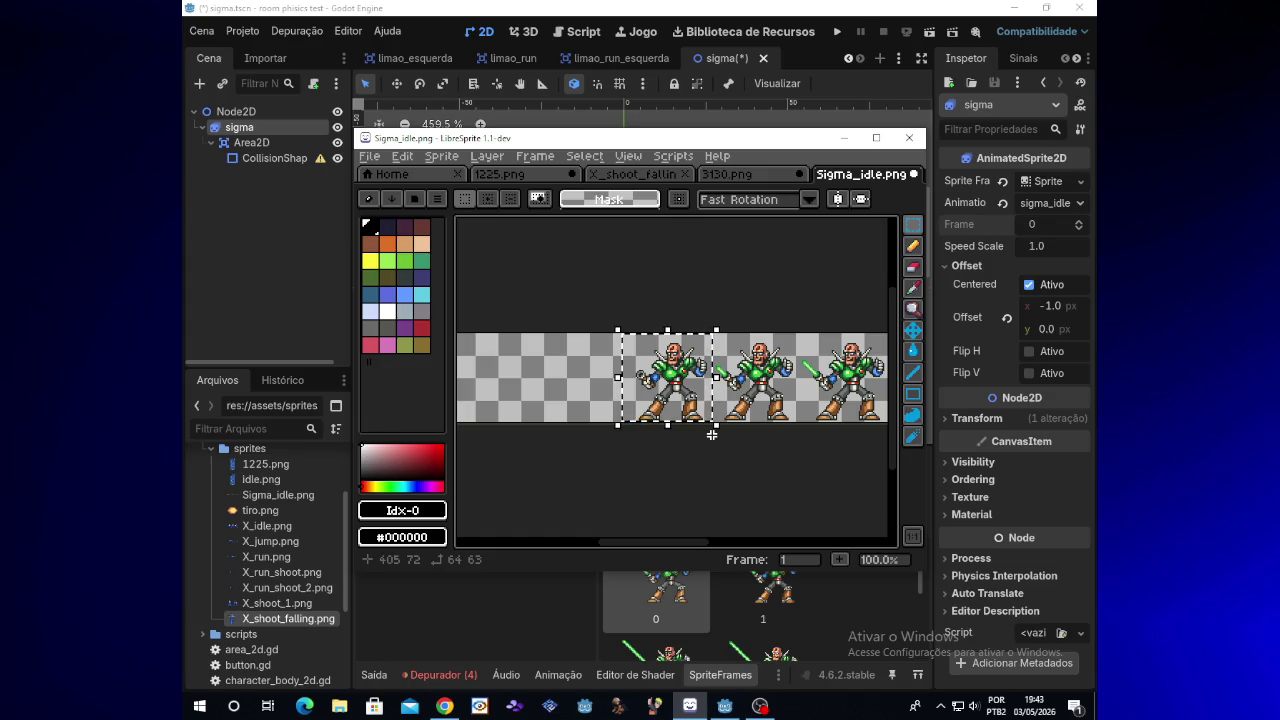
key(Left)
key(Left)
key(Left)
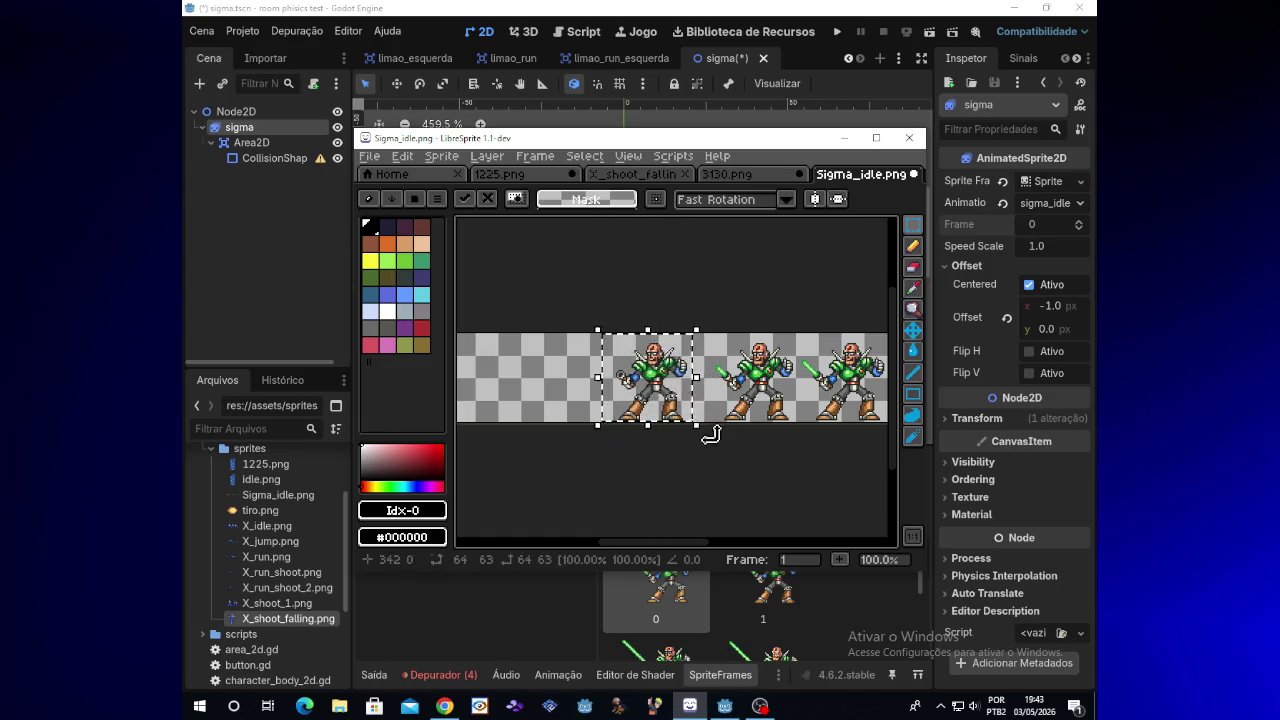
key(Left)
key(Left)
key(Left)
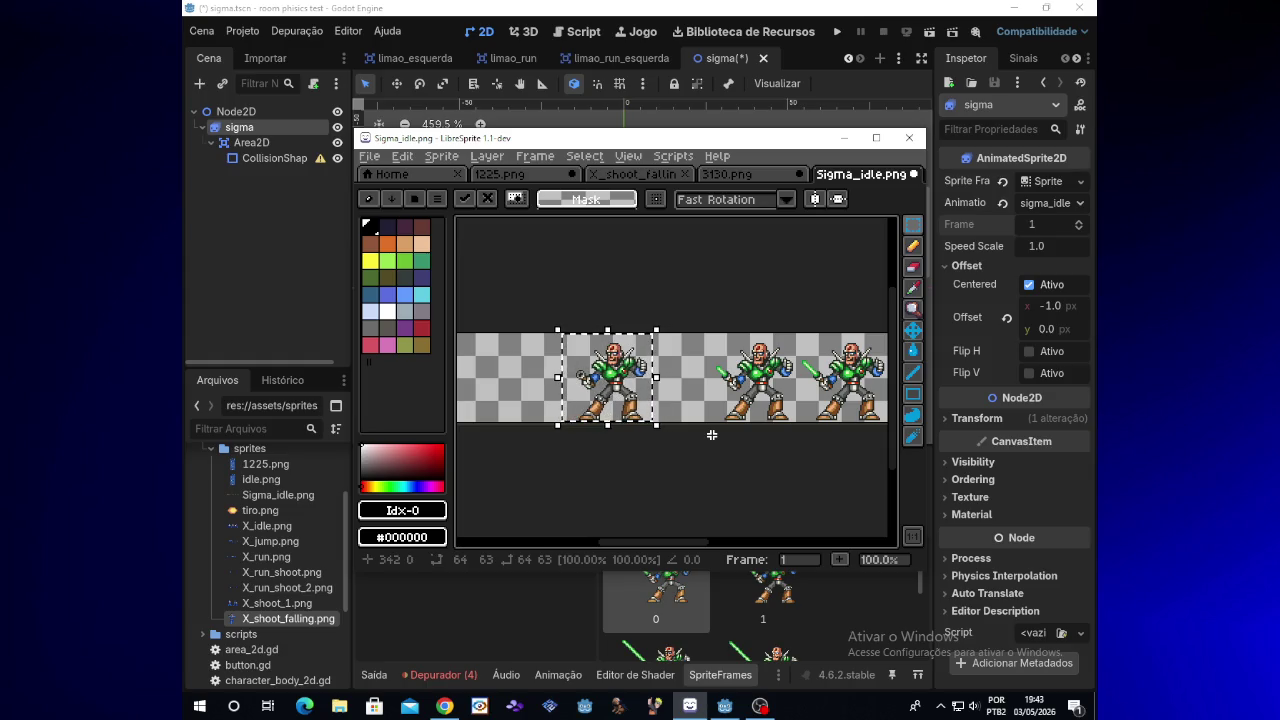
key(Left)
key(Left)
key(Left)
key(Left)
key(Left)
key(Left)
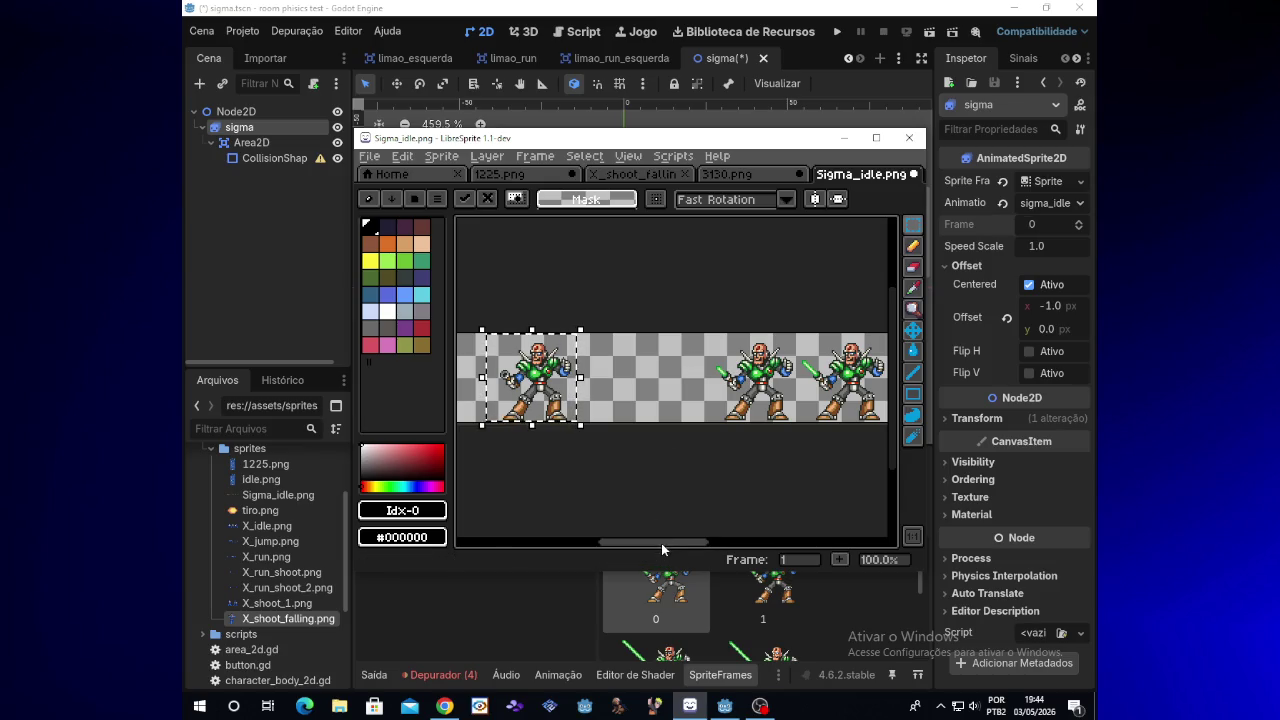
scroll(661, 543, down, 3)
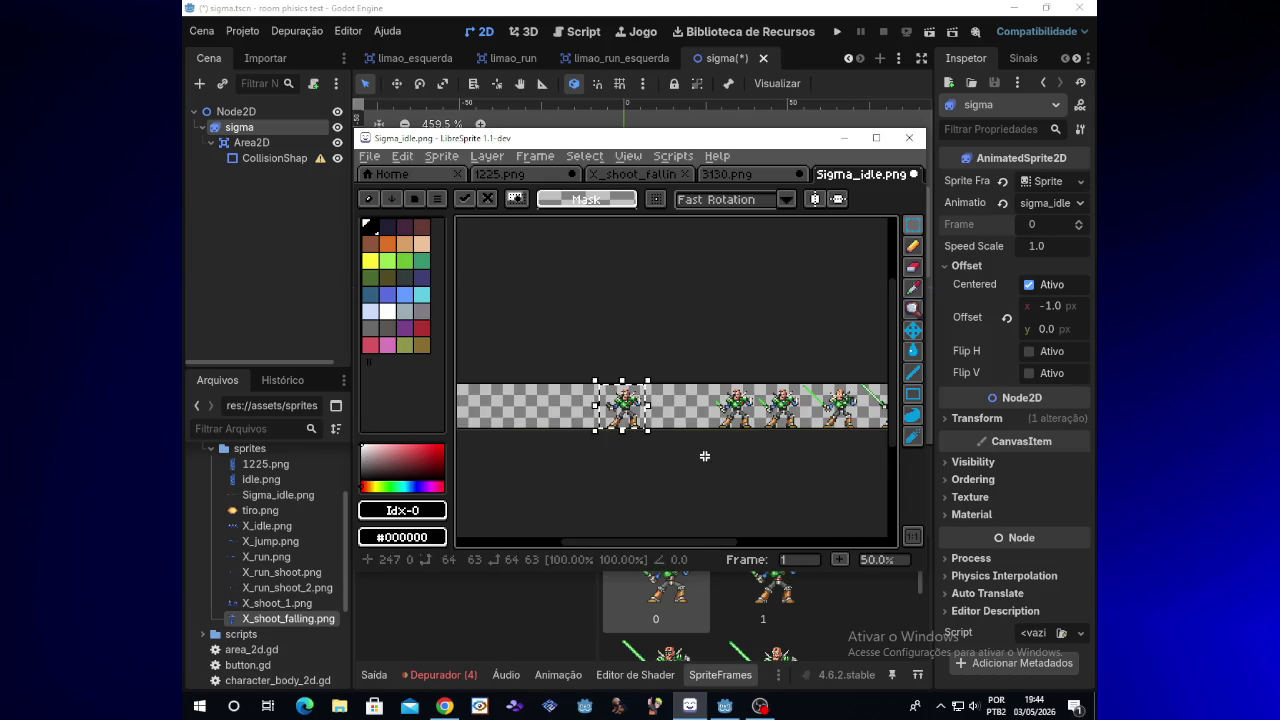
scroll(705, 455, up, 3)
scroll(705, 455, down, 3)
scroll(705, 456, up, 2)
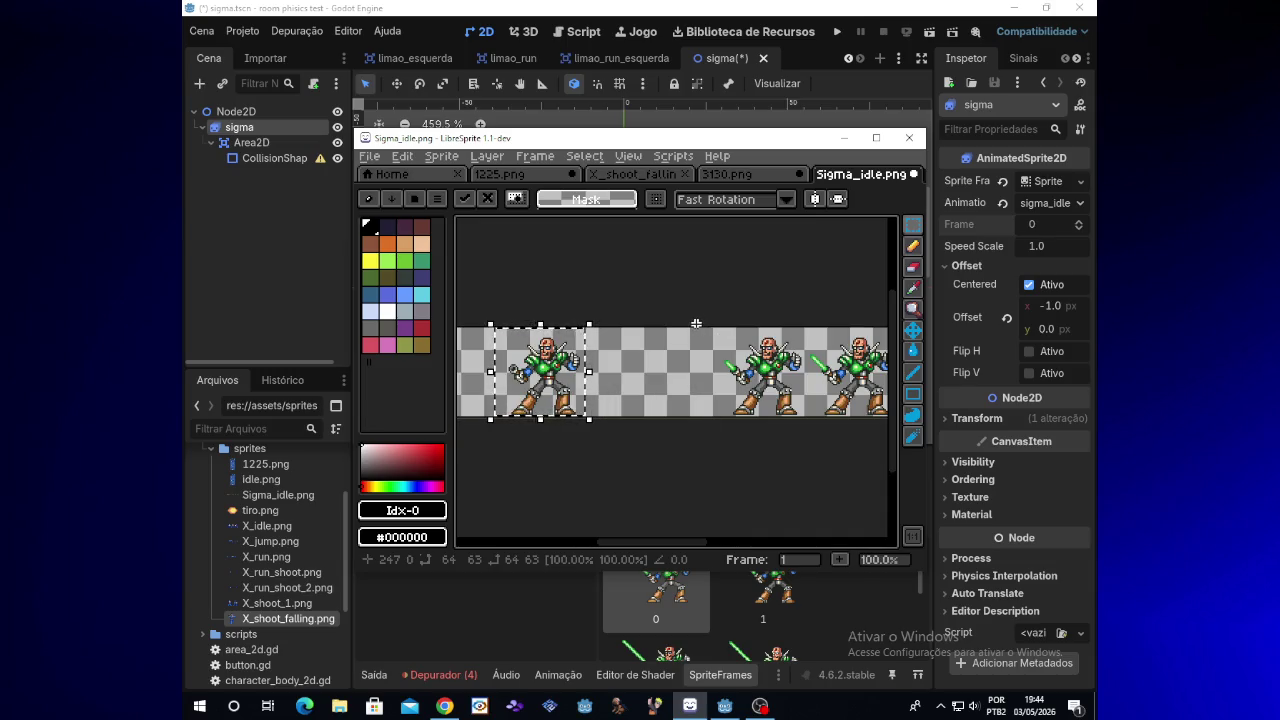
Select the second Sigma frame and slide it left, using Shift+Left for larger moves
mouse_move(696, 323)
mouse_down()
mouse_move(828, 428)
mouse_move(811, 432)
mouse_up()
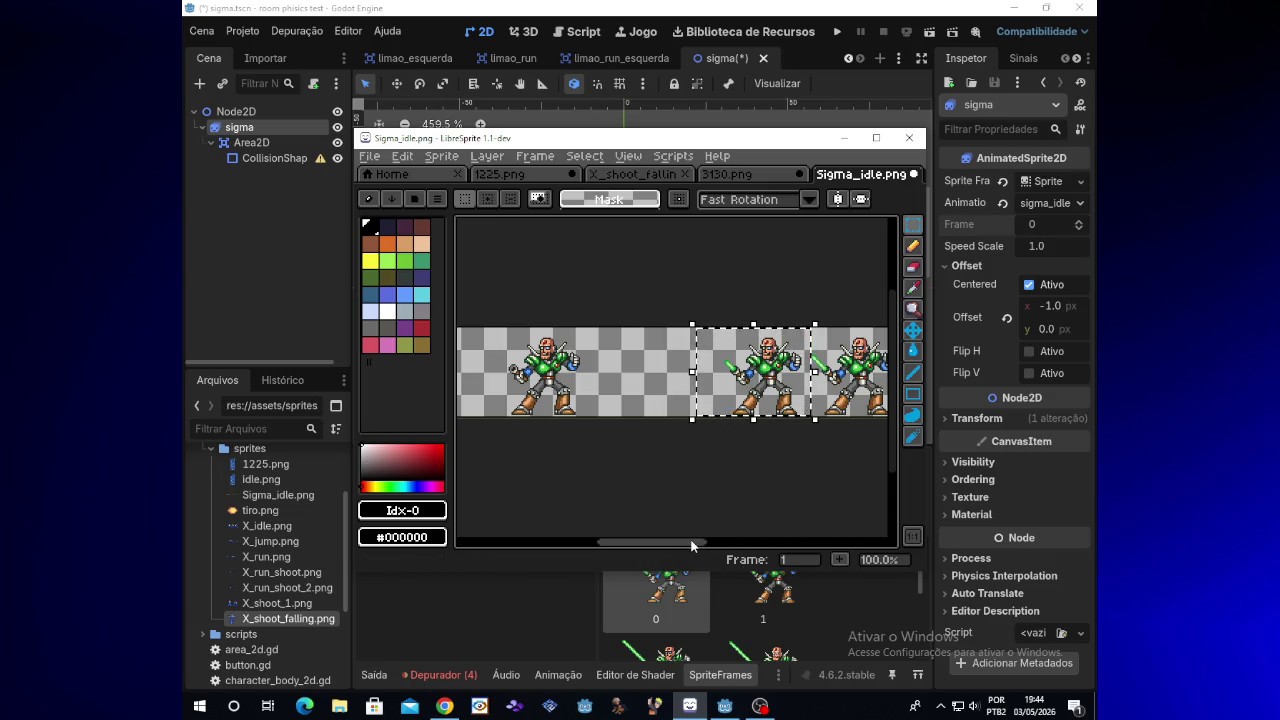
key(Left)
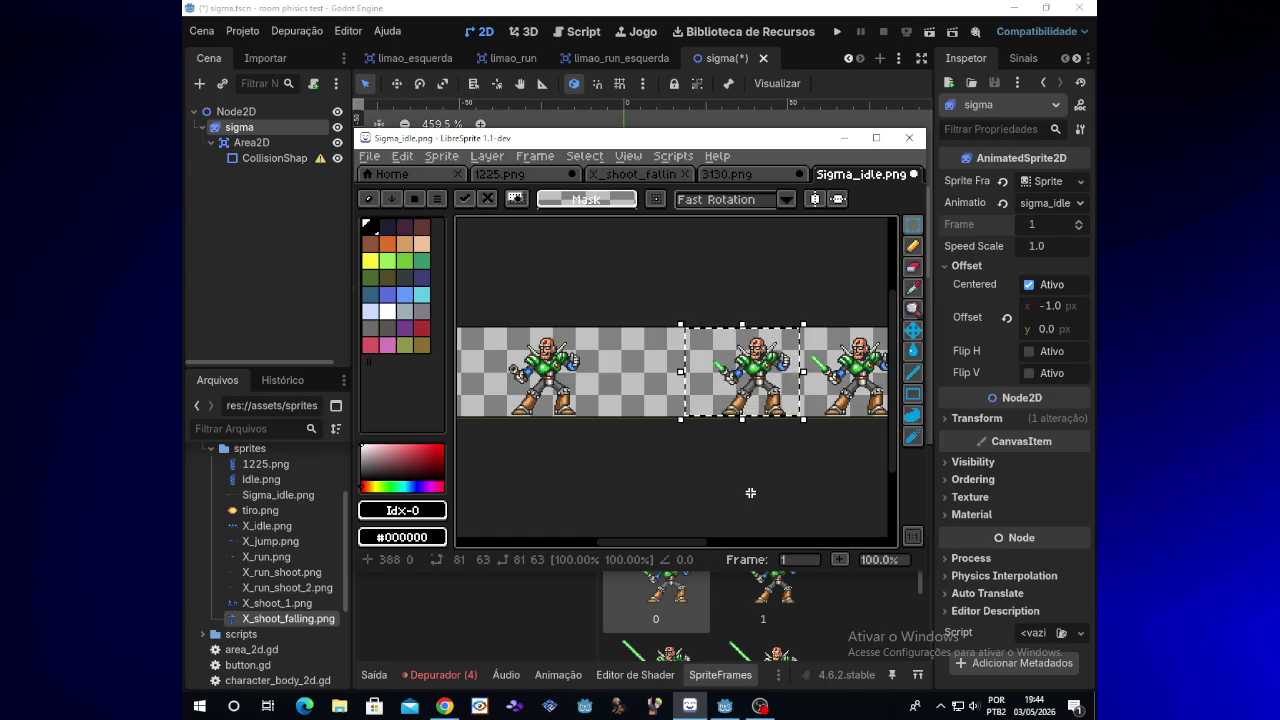
key(Left)
key(Left)
key(Left)
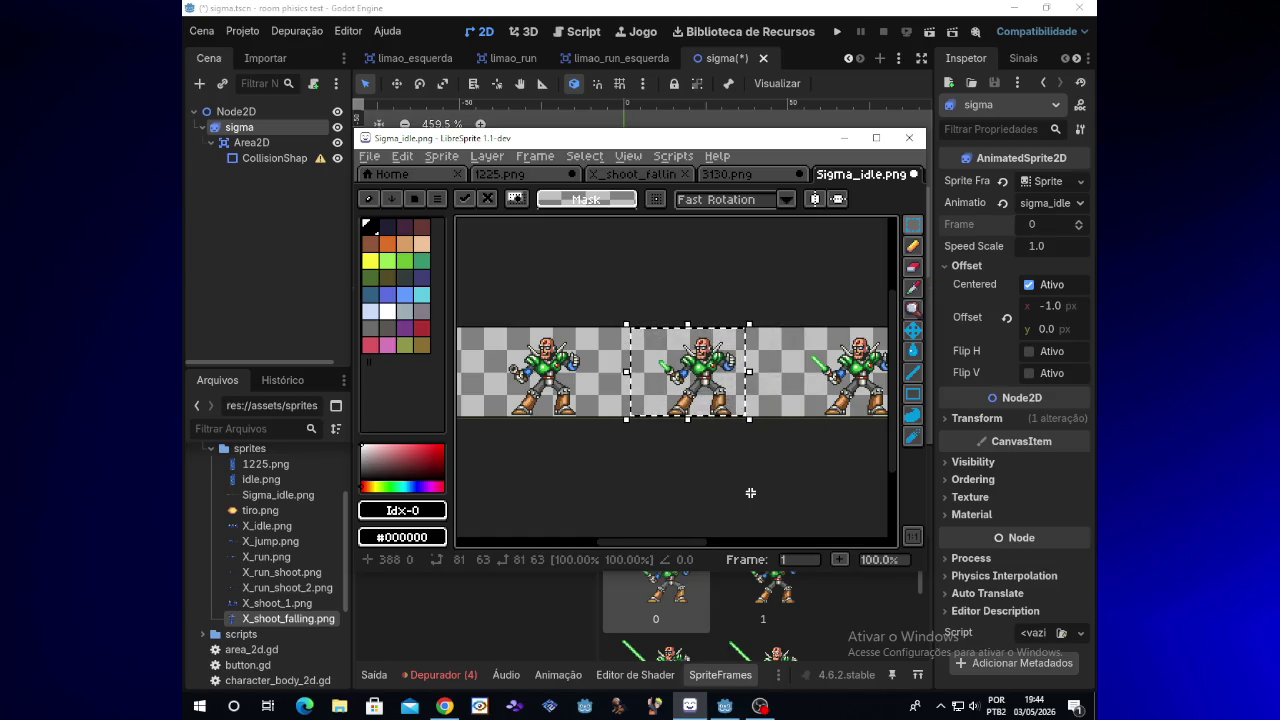
mouse_move(676, 538)
mouse_down()
mouse_move(703, 536)
mouse_move(630, 528)
mouse_up()
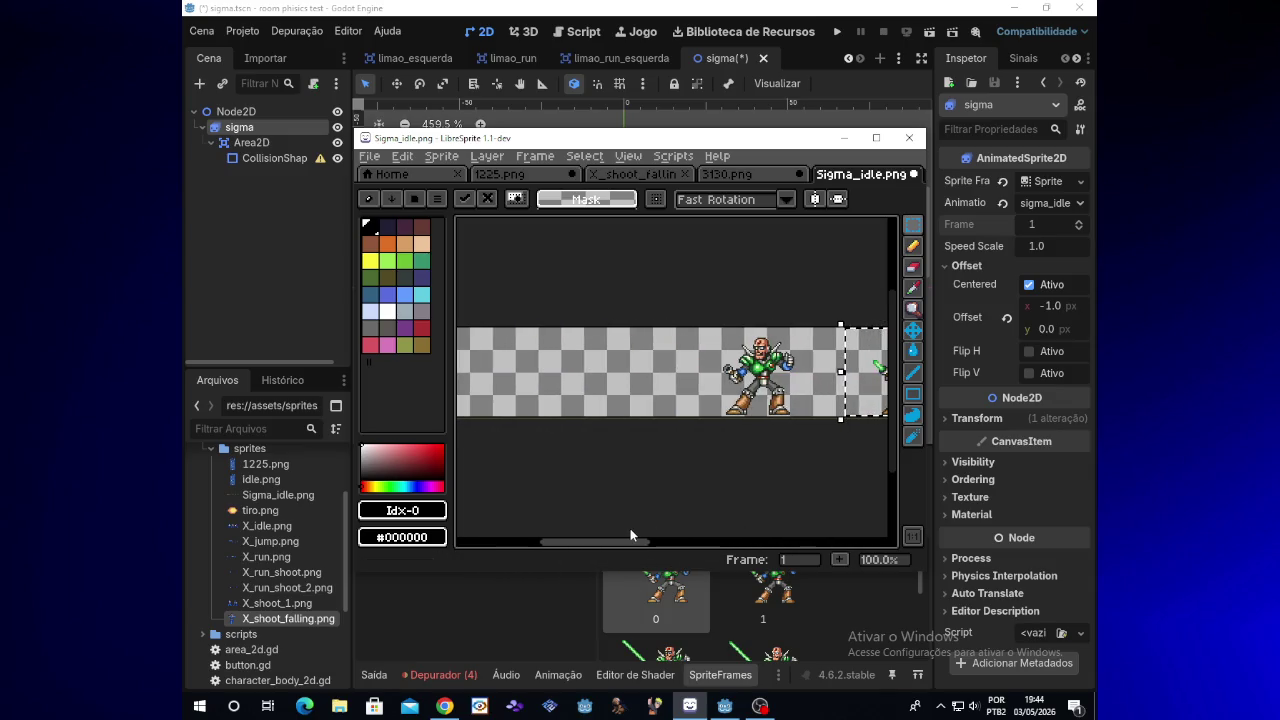
drag(689, 307, 806, 444)
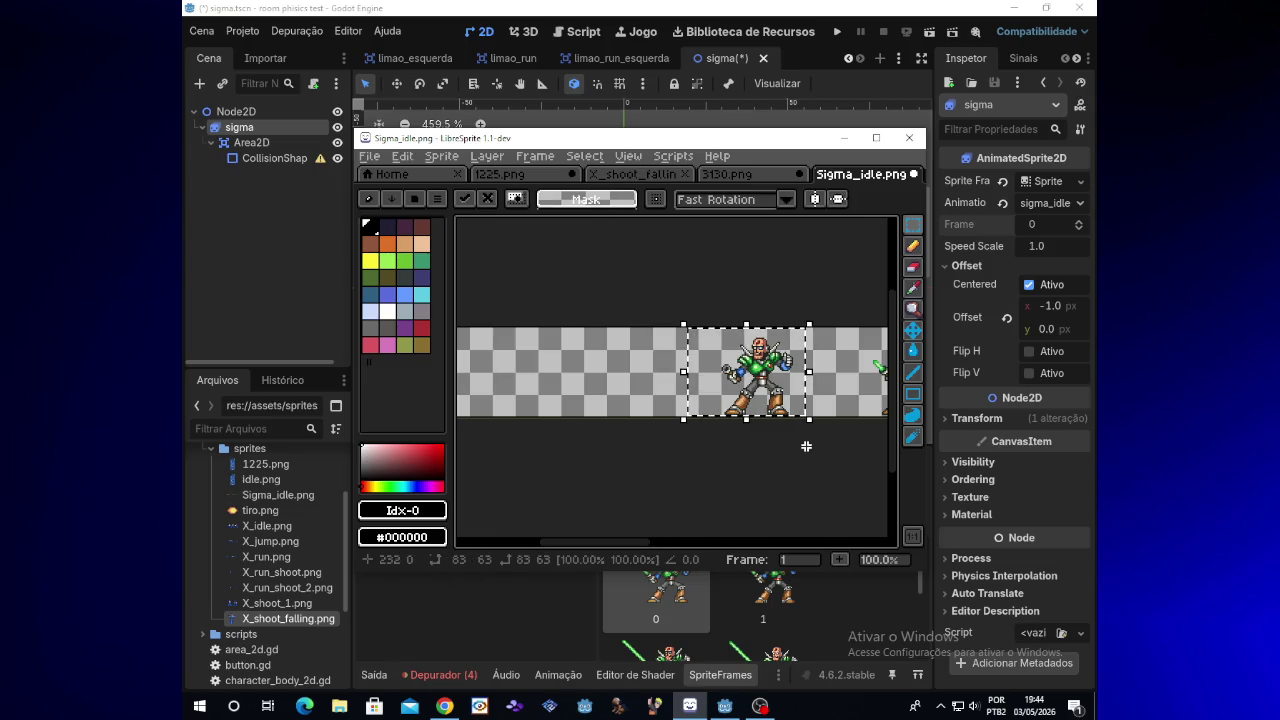
key(shift+Left)
key(shift+Left)
key(shift+Left)
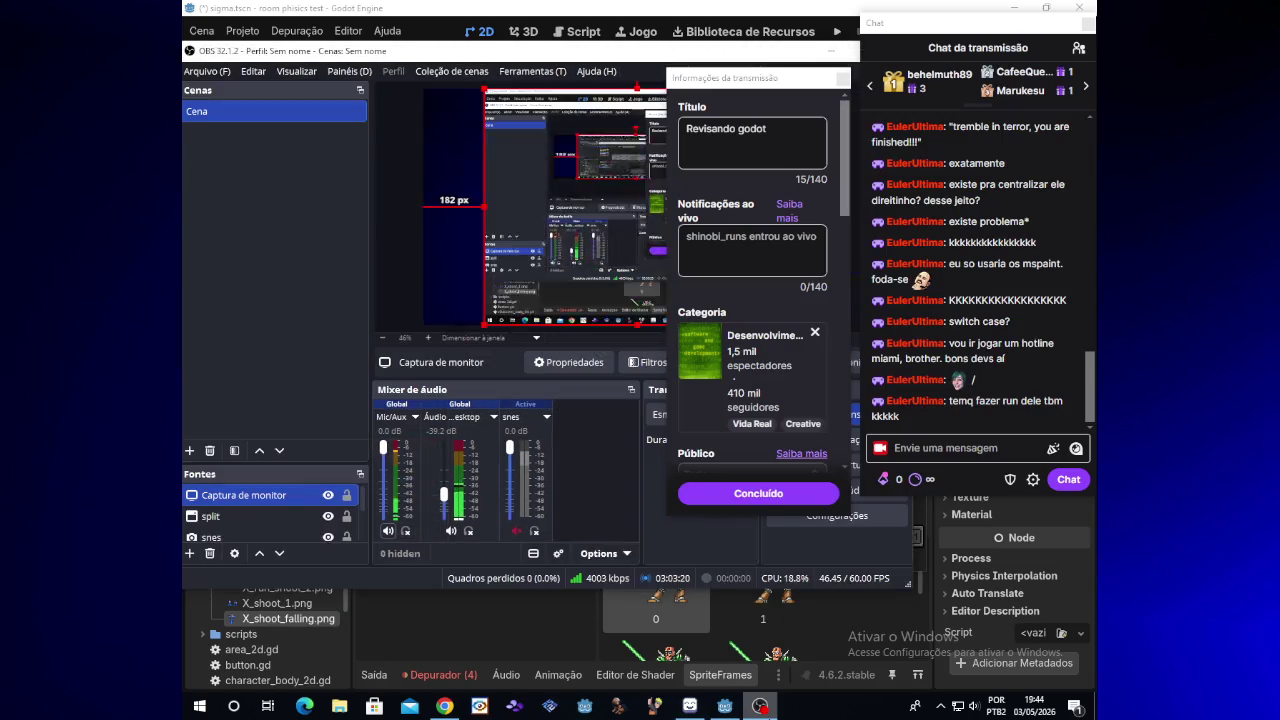
key(shift+Left)
key(shift+Left)
key(shift+Left)
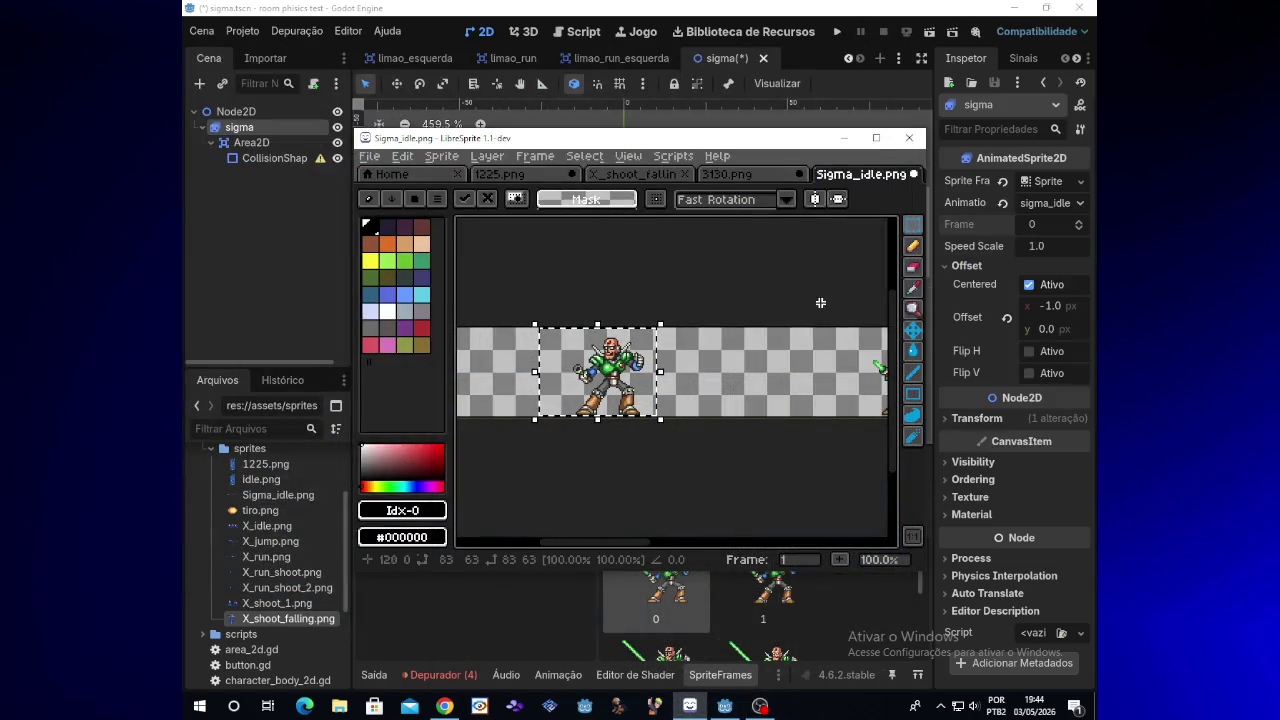
Resize the LibreSprite window back over Godot and undo a stray selection of the right pose
click(876, 138)
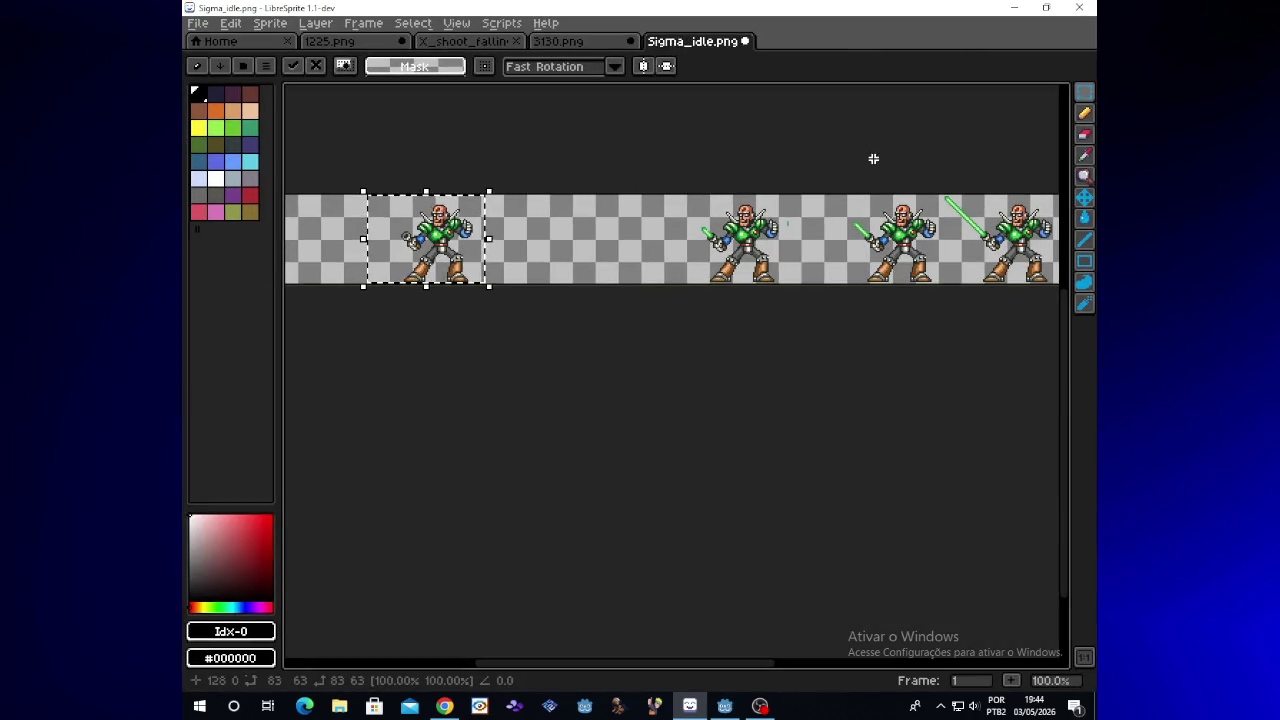
click(1046, 7)
drag(598, 541, 679, 540)
mouse_move(646, 540)
mouse_down()
mouse_move(629, 540)
mouse_move(679, 527)
mouse_up()
drag(713, 303, 807, 417)
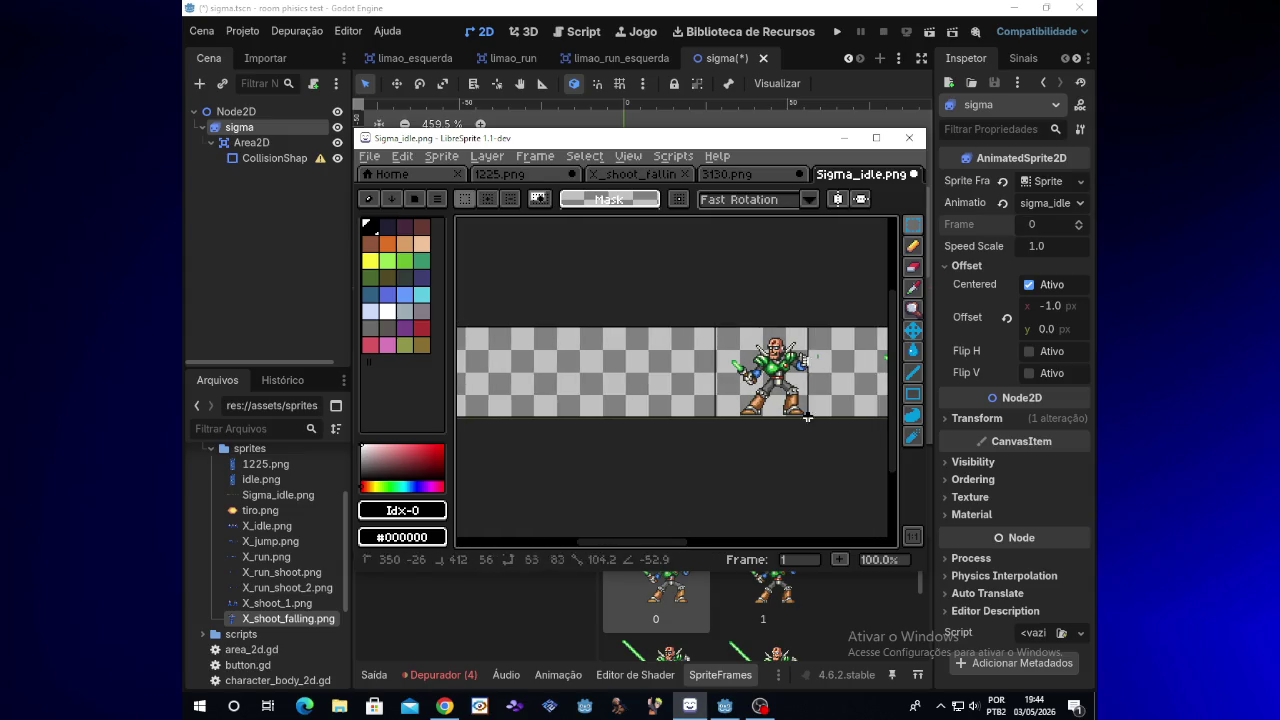
drag(830, 464, 830, 464)
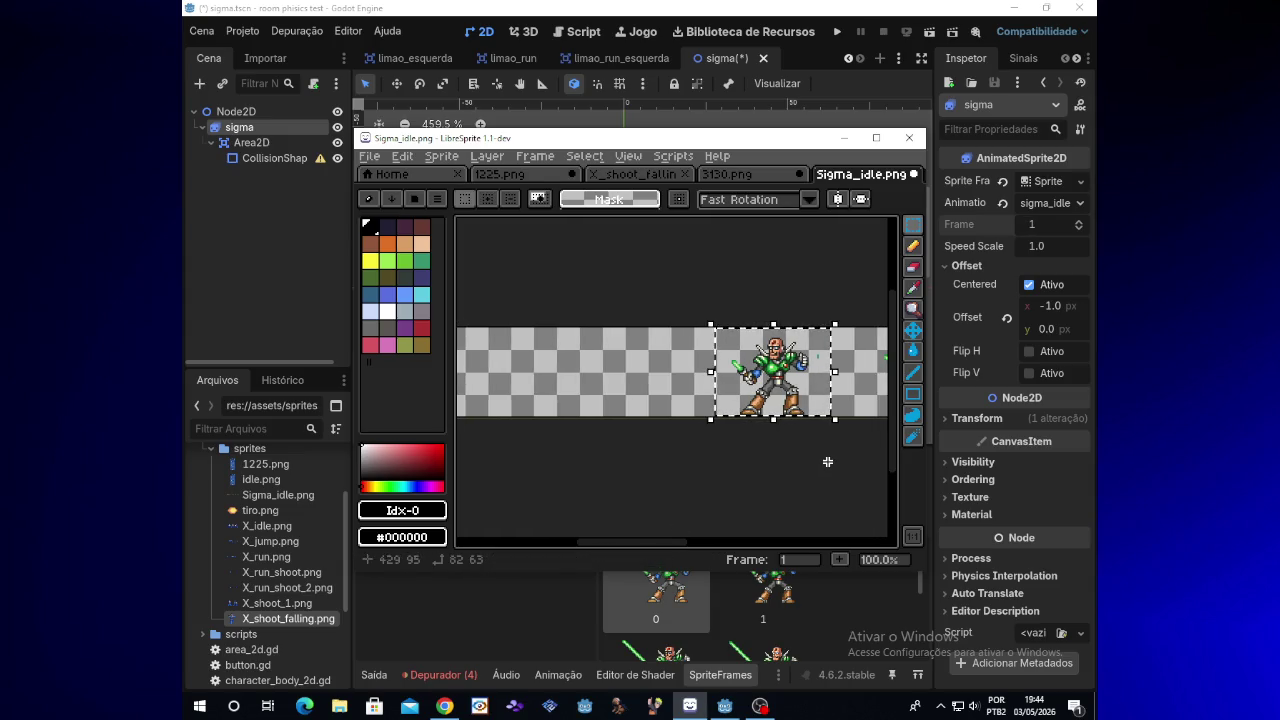
key(ctrl+z)
mouse_move(690, 543)
mouse_down()
mouse_move(641, 541)
mouse_move(717, 540)
mouse_up()
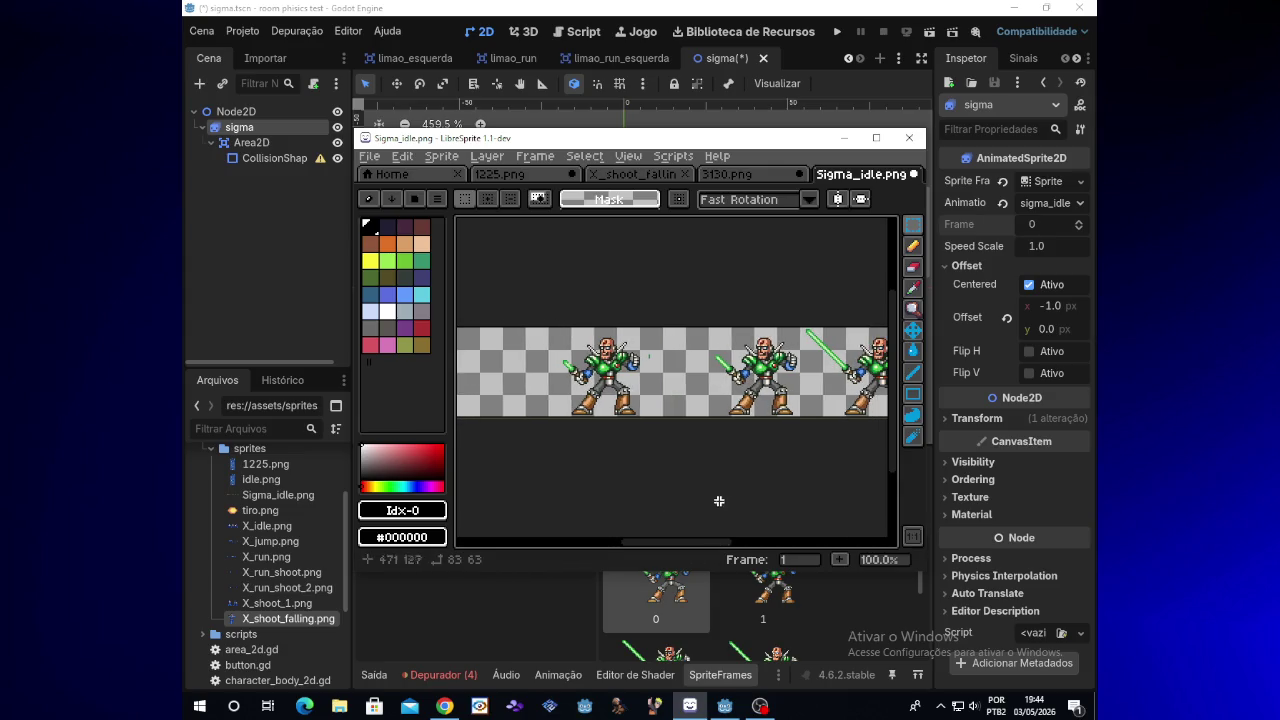
At 400% zoom, shift the 6x5 stray green pixels right onto Sigma's sword tip and commit
scroll(667, 397, up, 3)
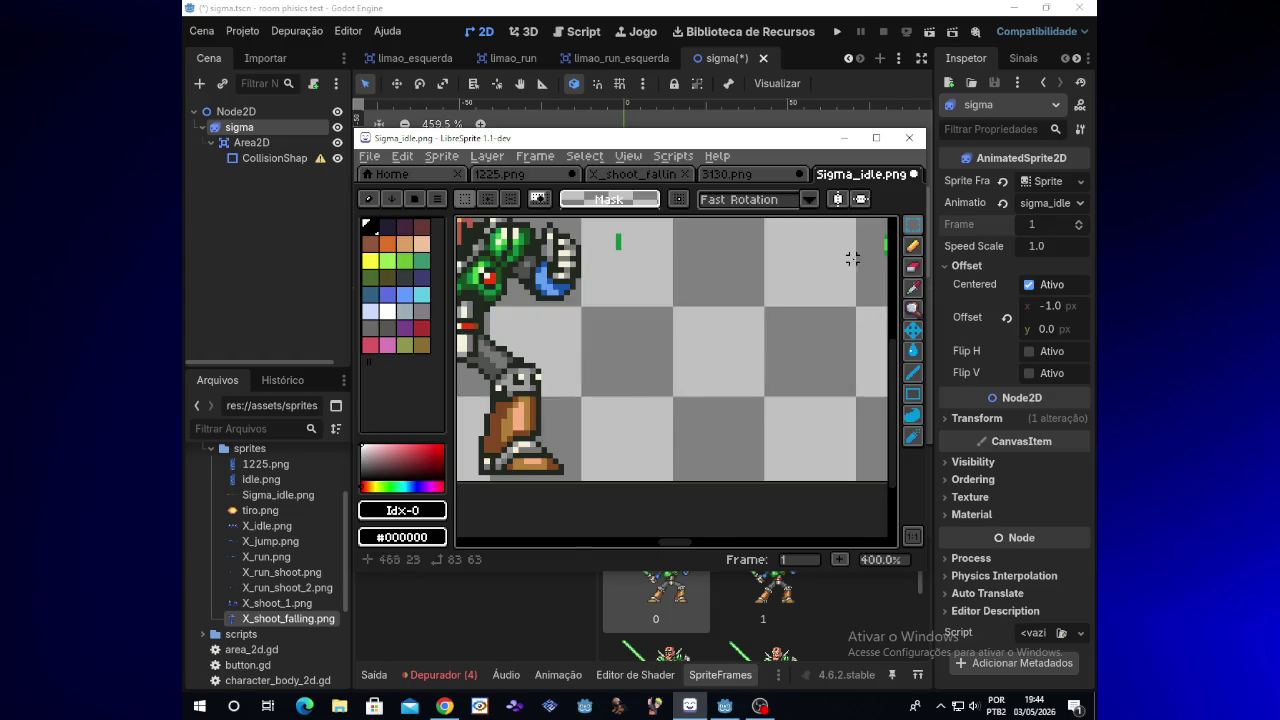
drag(674, 541, 681, 543)
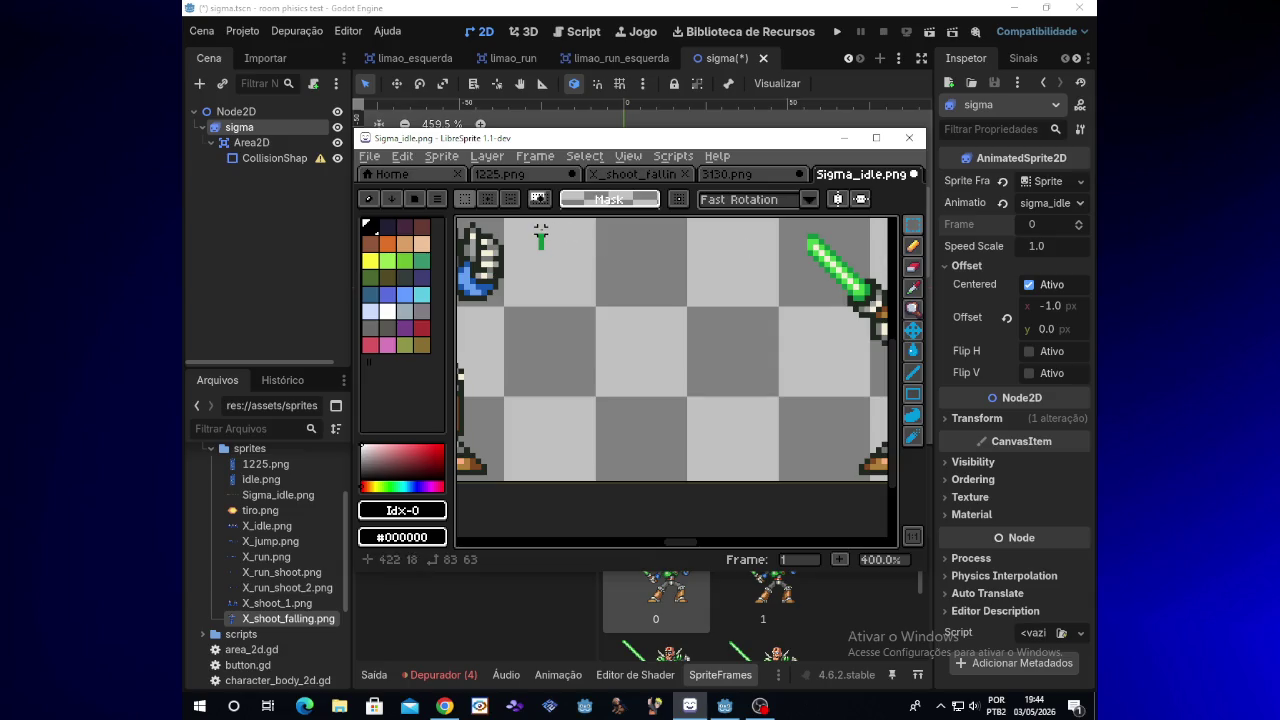
drag(534, 229, 566, 255)
key(Right)
key(Right)
key(Right)
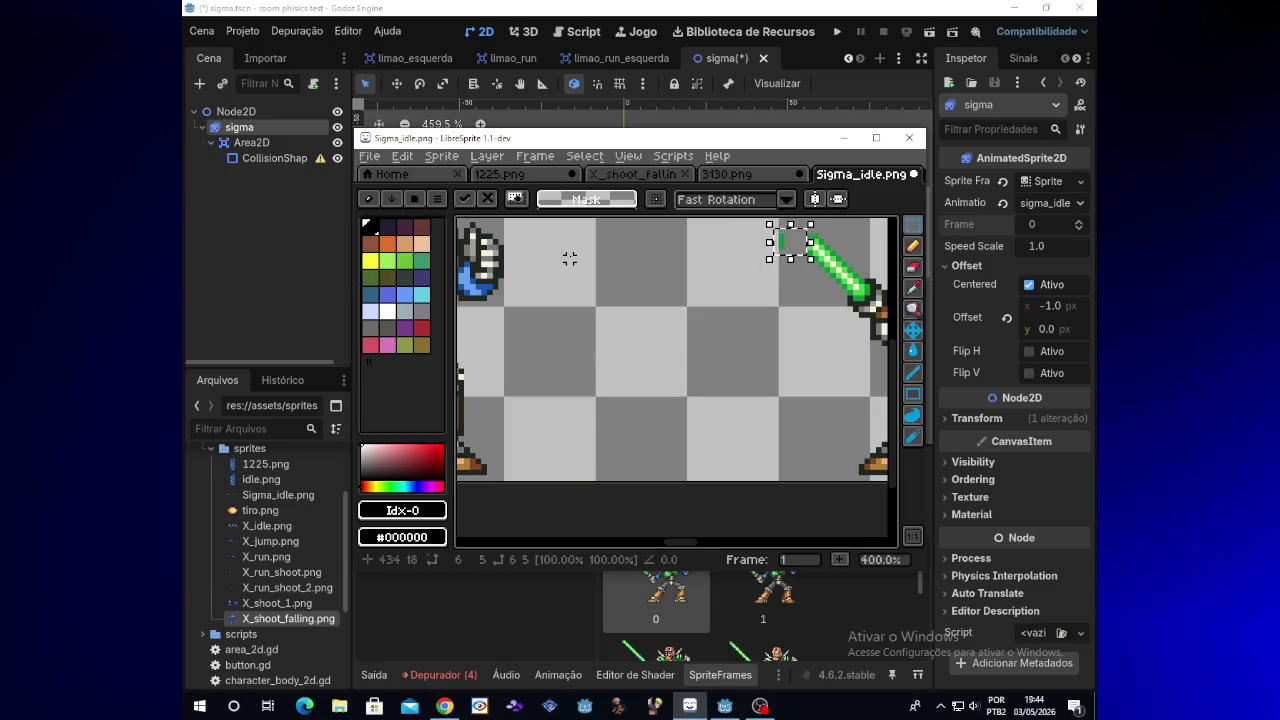
click(603, 287)
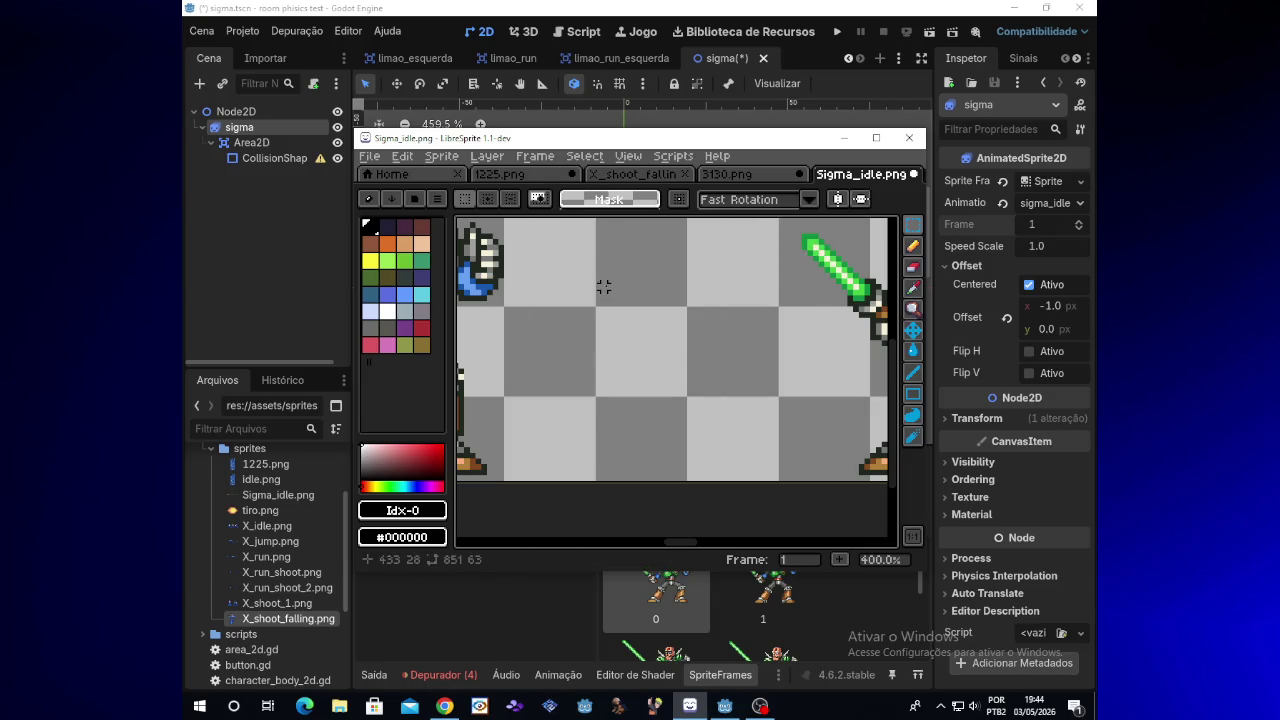
scroll(660, 422, down, 2)
mouse_move(663, 546)
mouse_down()
mouse_move(607, 535)
mouse_move(609, 523)
mouse_up()
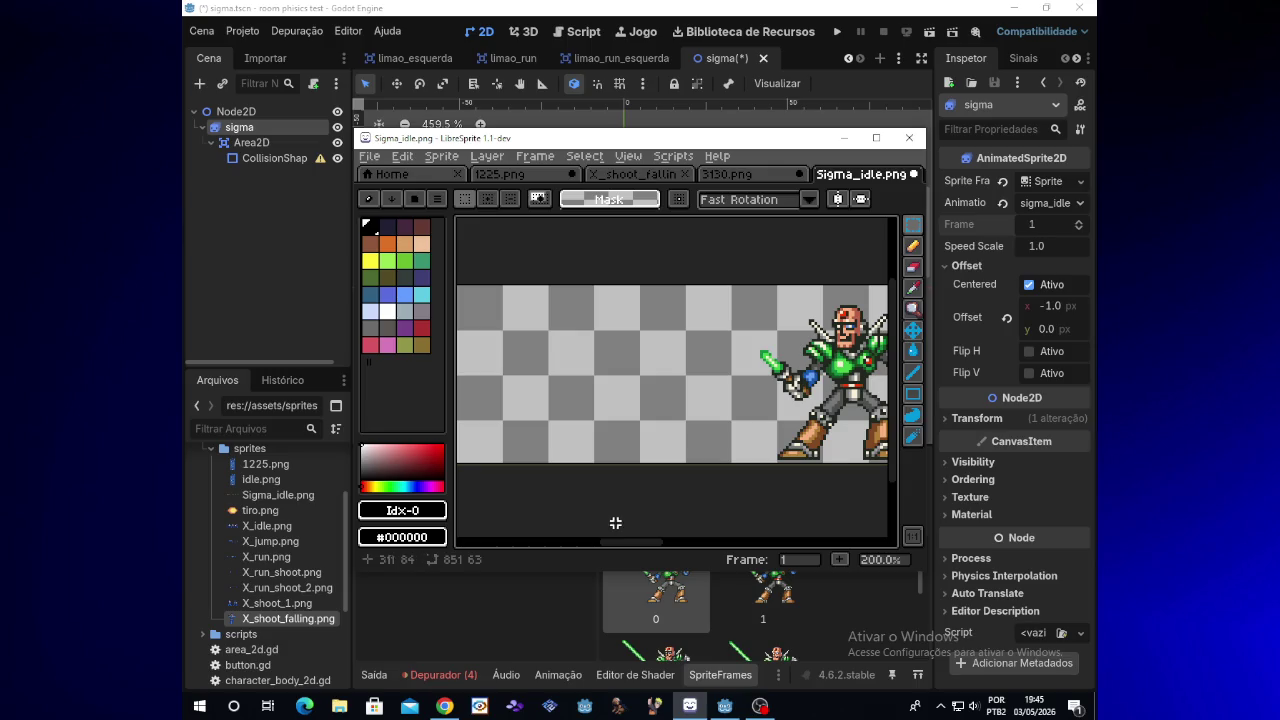
Select the Sigma pose near the right and slide it four steps left
scroll(678, 528, down, 1)
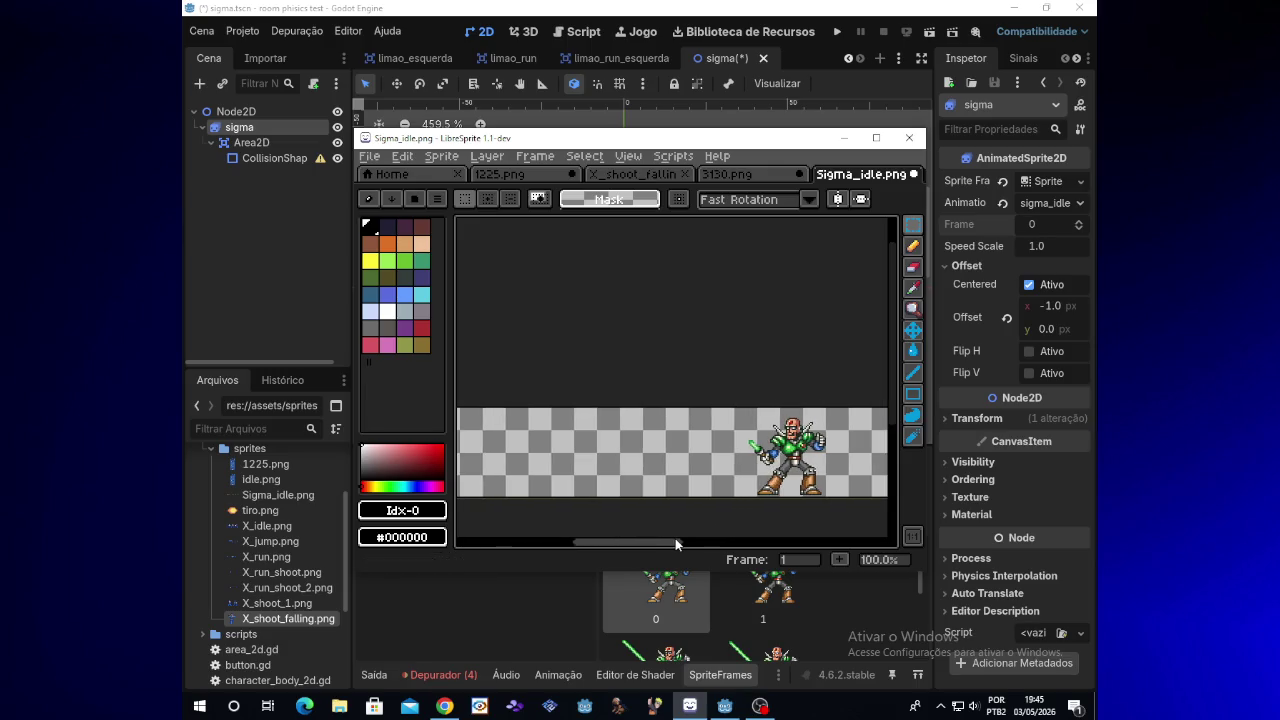
drag(681, 406, 808, 505)
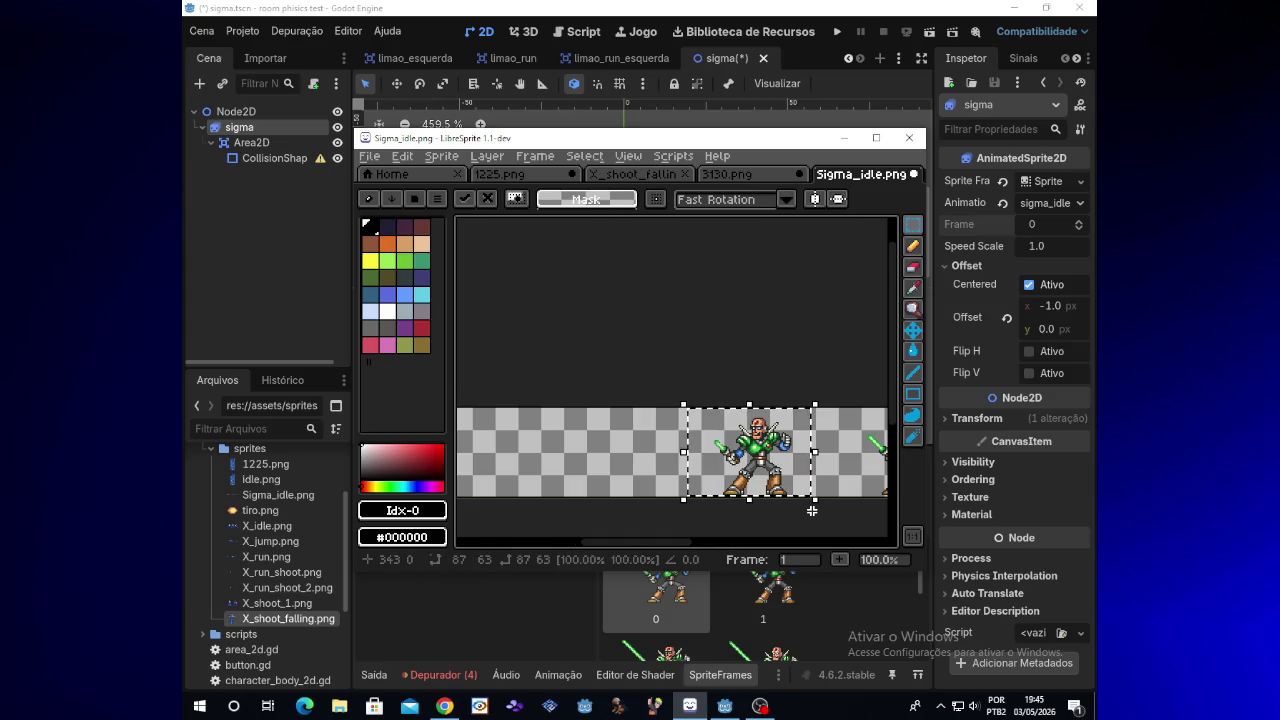
key(Left)
key(Left)
key(Left)
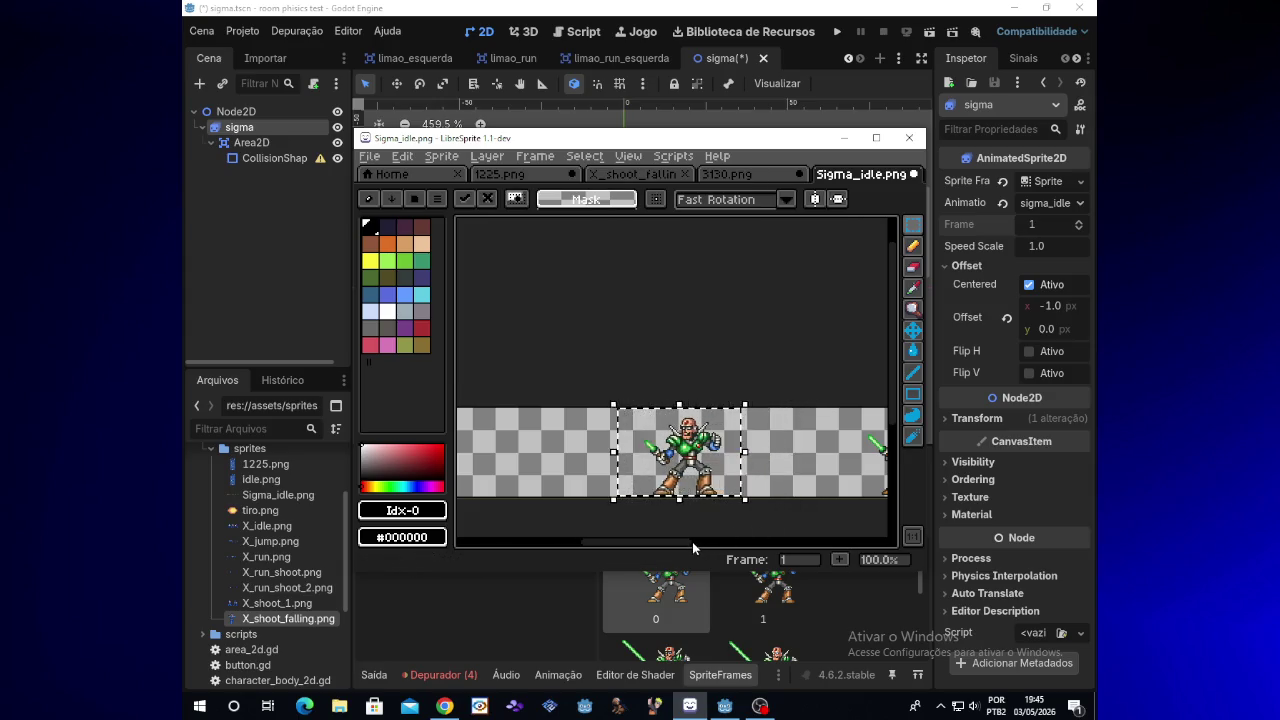
key(Left)
key(Left)
key(Left)
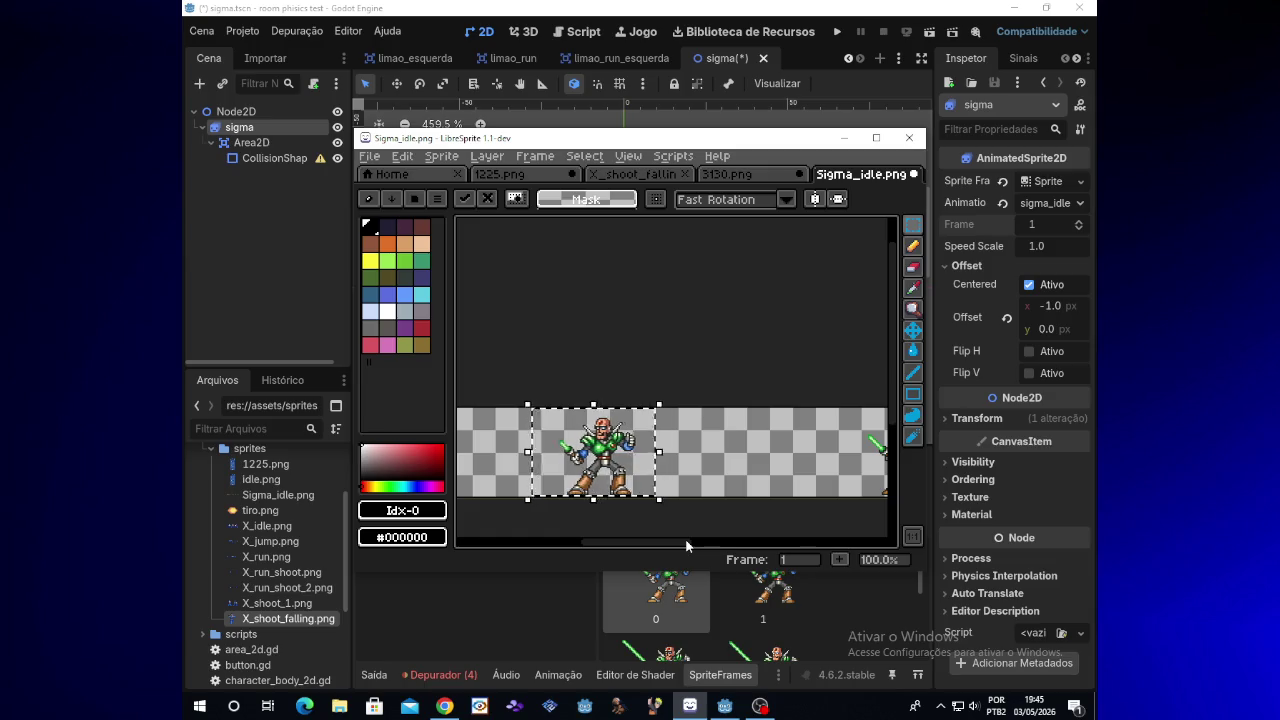
key(Left)
key(Left)
key(Left)
drag(675, 541, 631, 548)
key(Left)
key(Left)
key(Left)
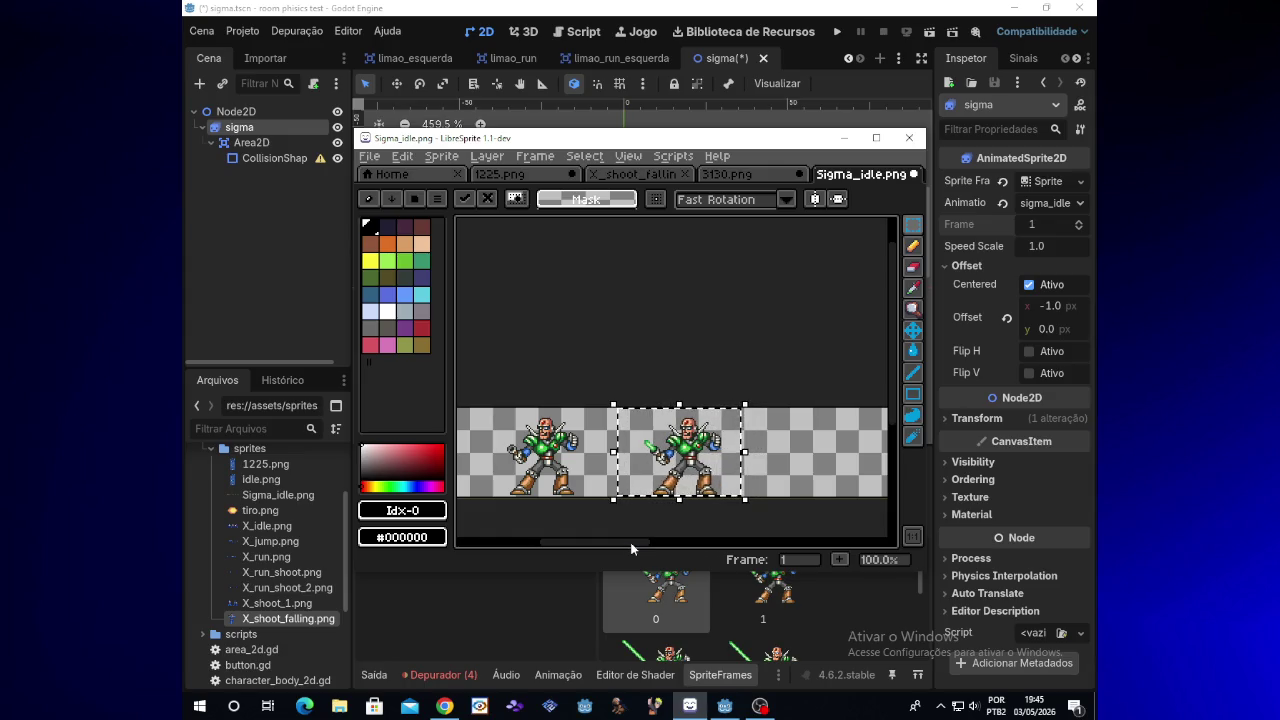
drag(636, 542, 718, 546)
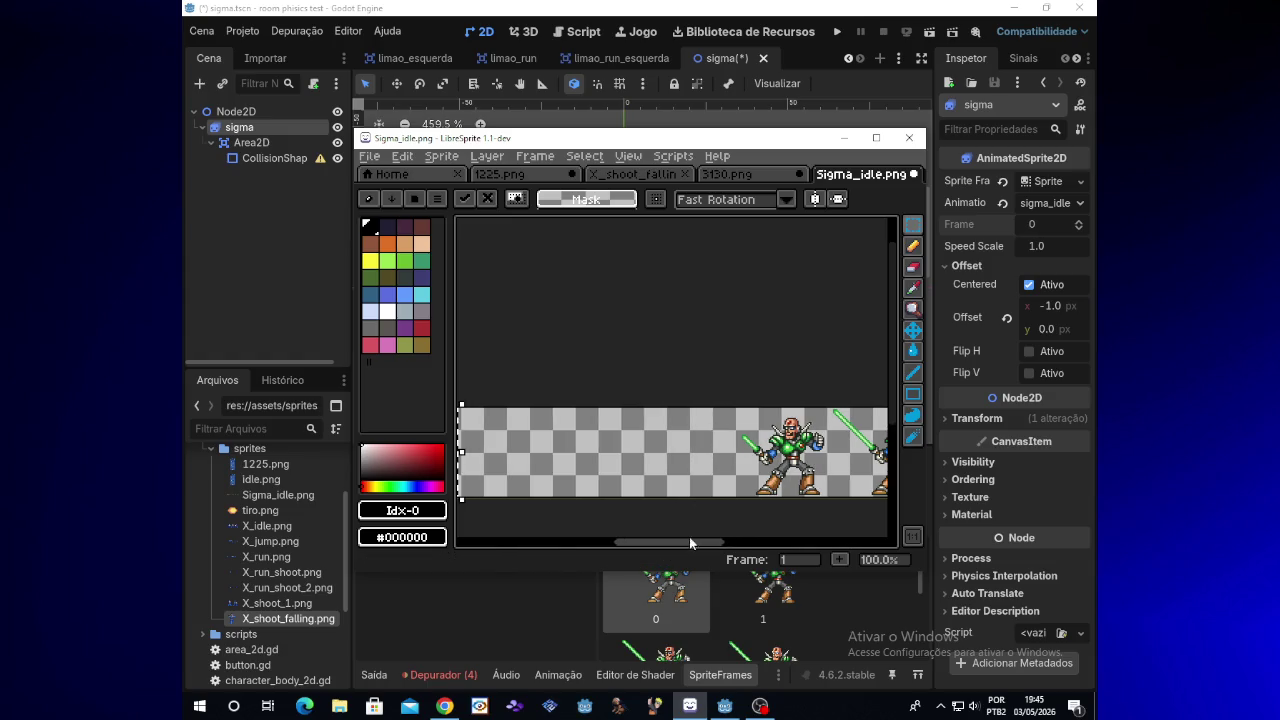
scroll(707, 515, down, 3)
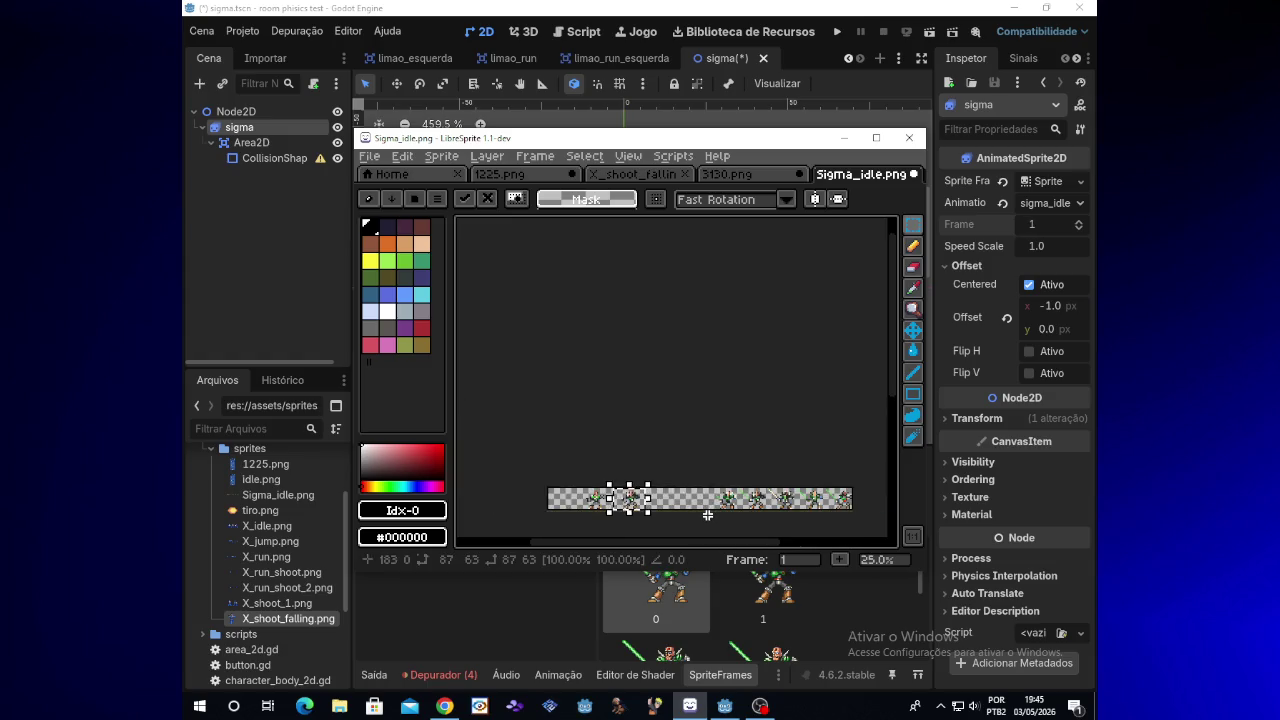
scroll(708, 516, up, 5)
drag(688, 541, 540, 527)
scroll(545, 521, left, 5)
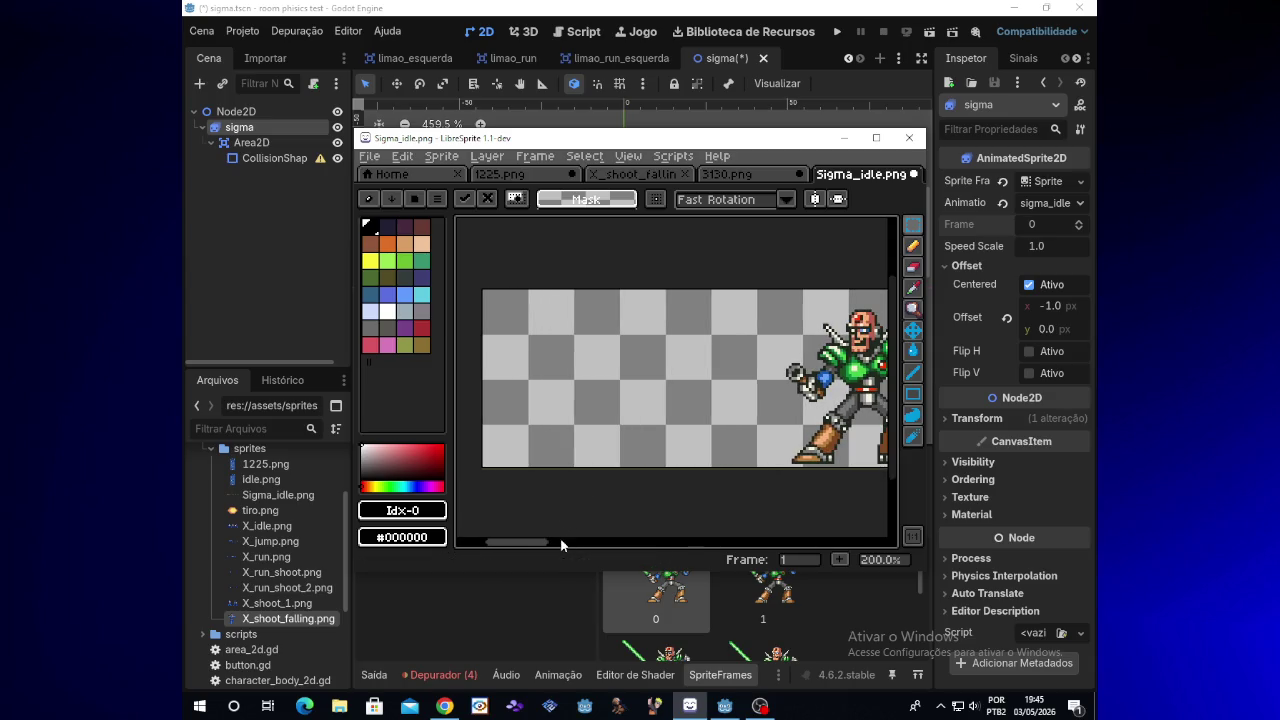
scroll(553, 540, right, 3)
Select the next Sigma sprite and nudge it two steps left
mouse_move(667, 294)
mouse_down()
mouse_move(735, 326)
mouse_move(863, 472)
mouse_move(789, 498)
mouse_move(713, 498)
mouse_up()
drag(548, 541, 538, 540)
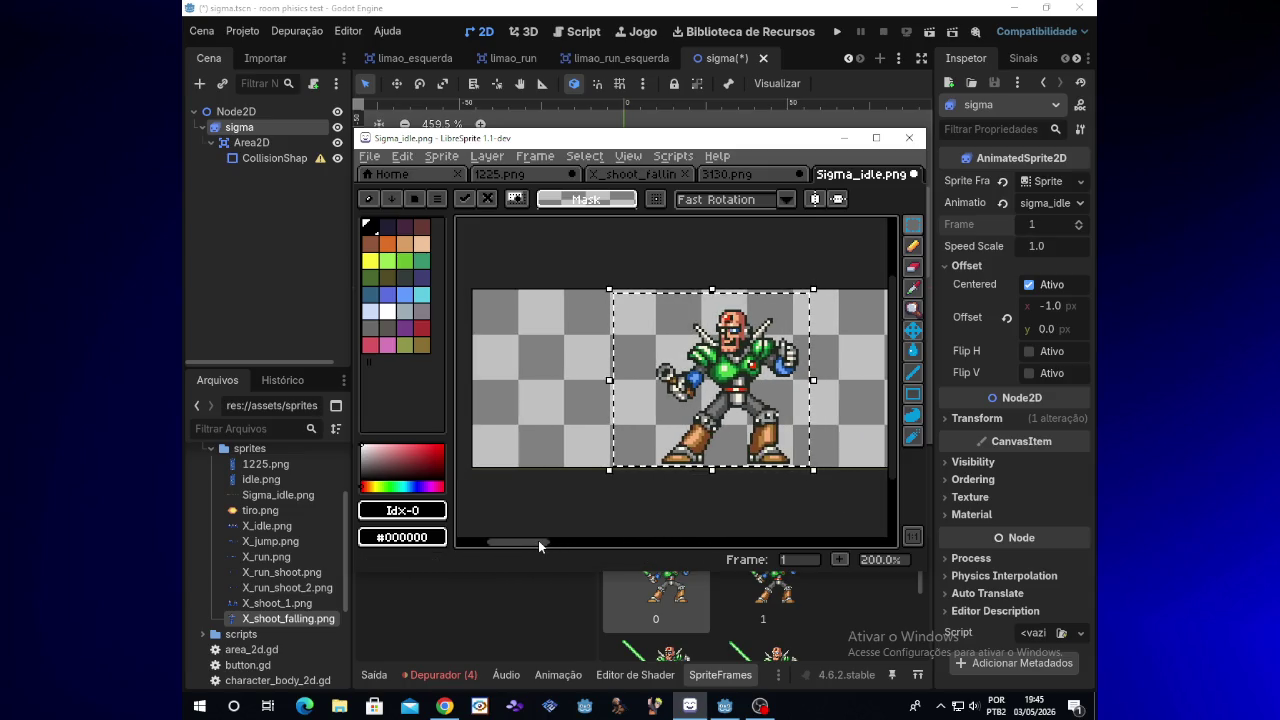
key(Left)
key(Left)
key(Left)
key(Left)
key(Left)
key(Left)
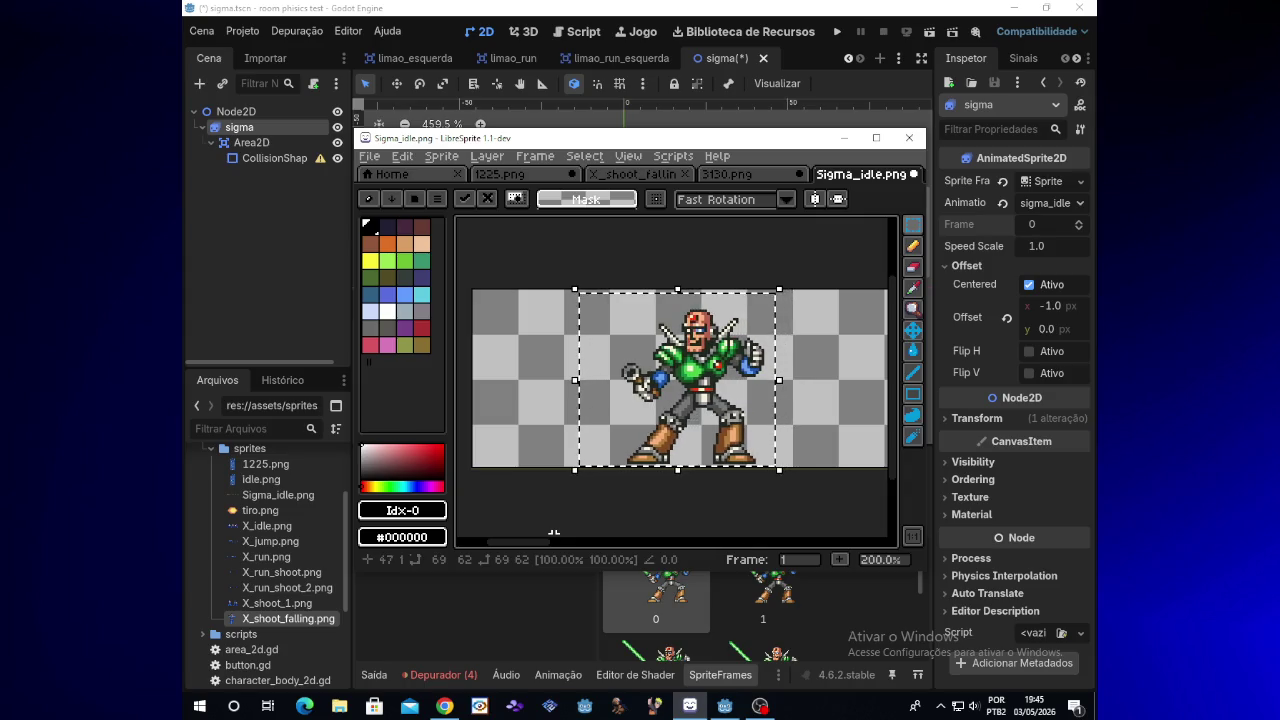
key(Left)
key(Left)
key(Left)
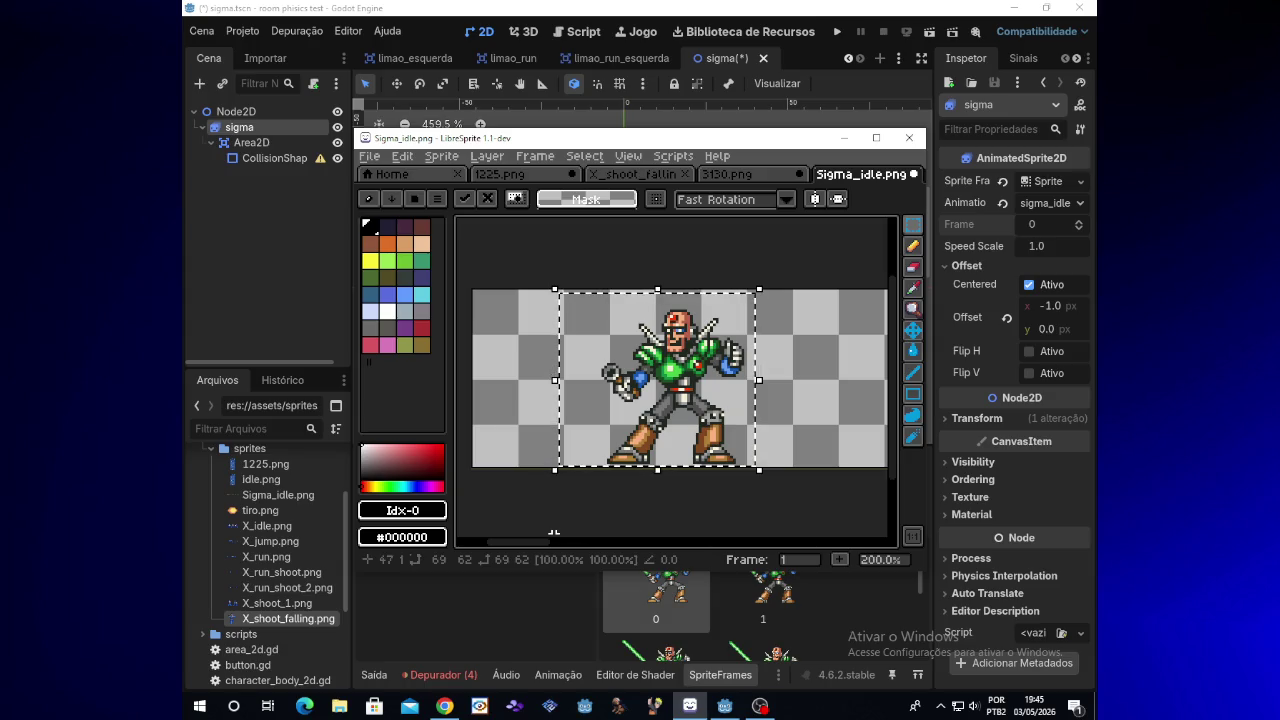
drag(553, 538, 614, 541)
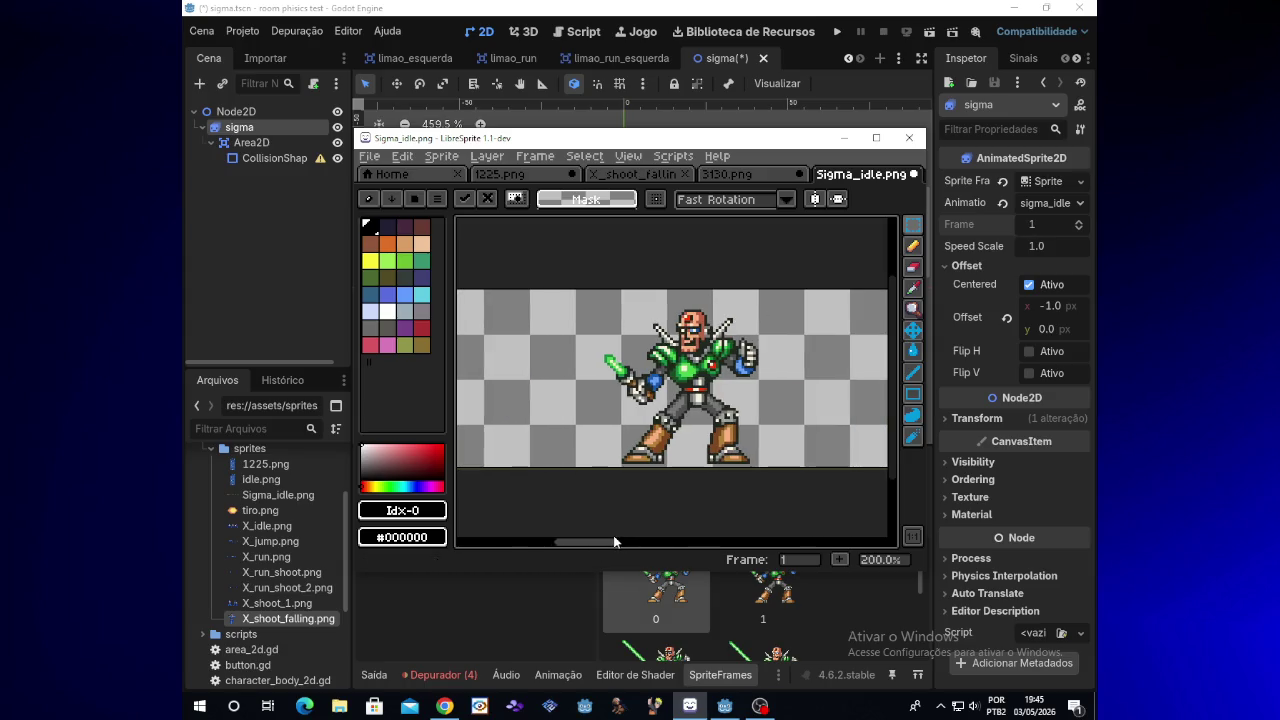
Select the Sigma sprite with the sword and fine-tune it further left
mouse_move(540, 288)
mouse_down()
mouse_move(736, 468)
mouse_move(790, 470)
mouse_up()
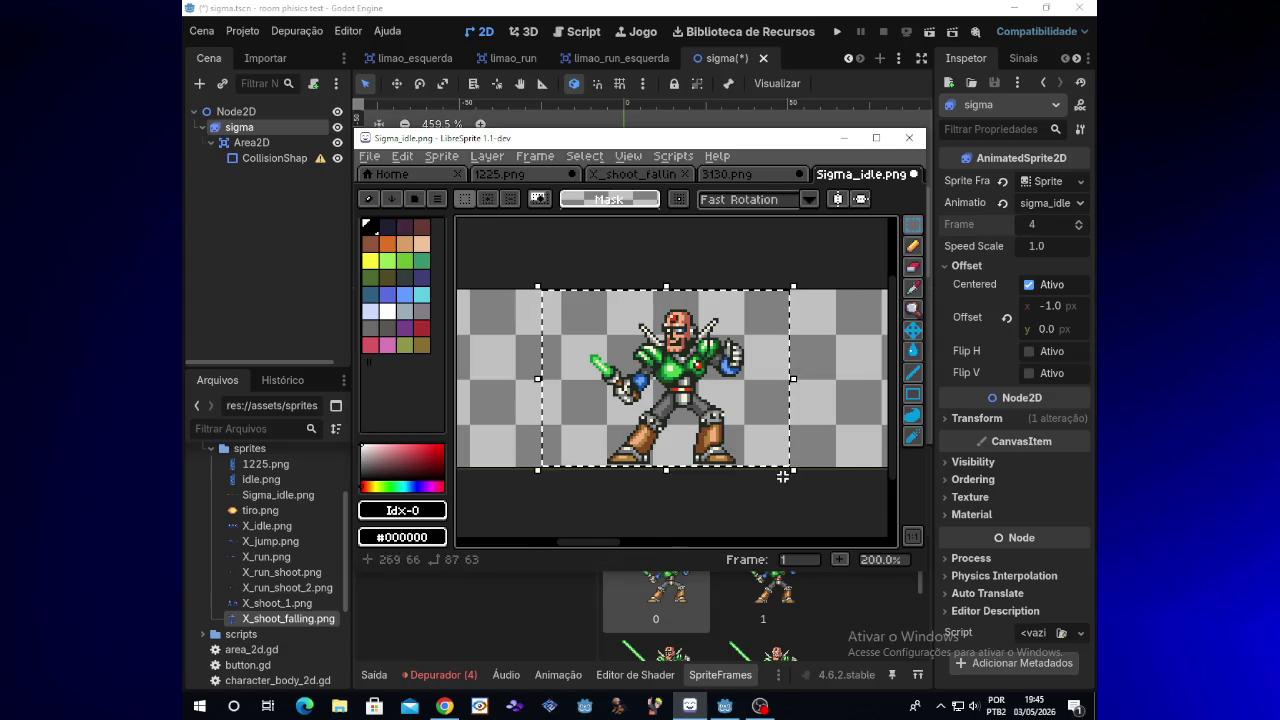
key(Left)
key(Left)
key(Left)
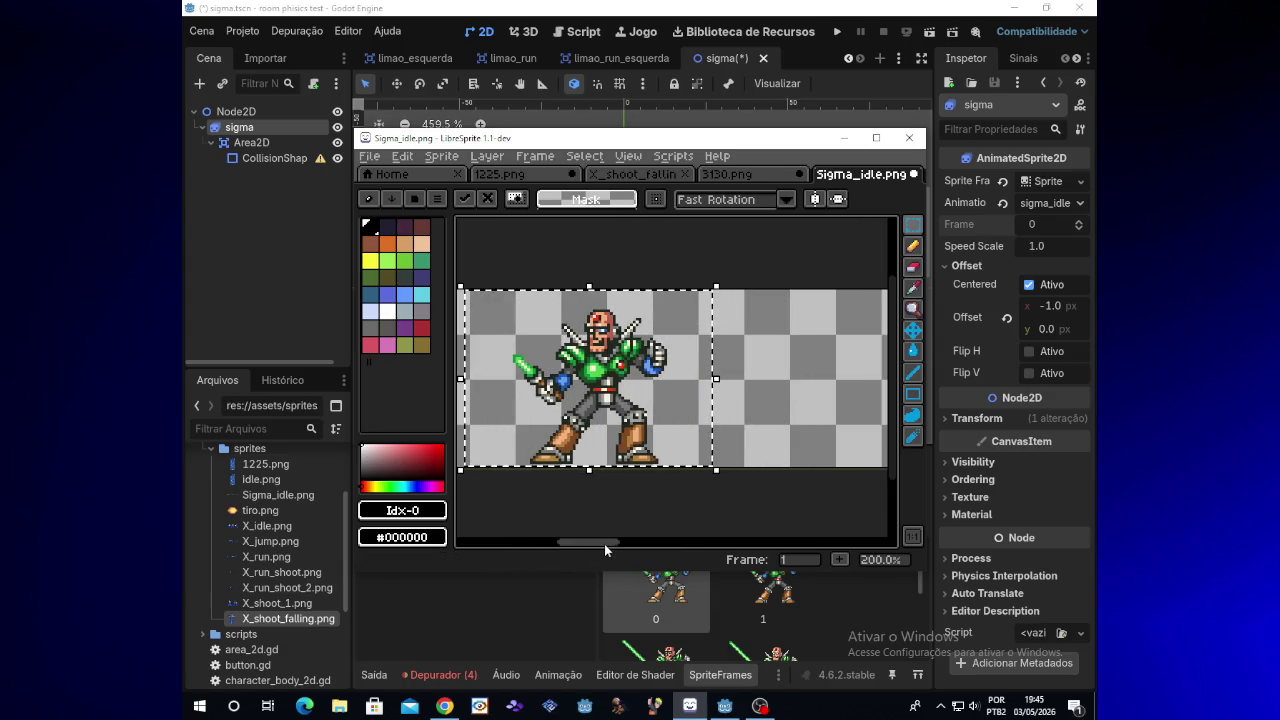
drag(604, 544, 565, 541)
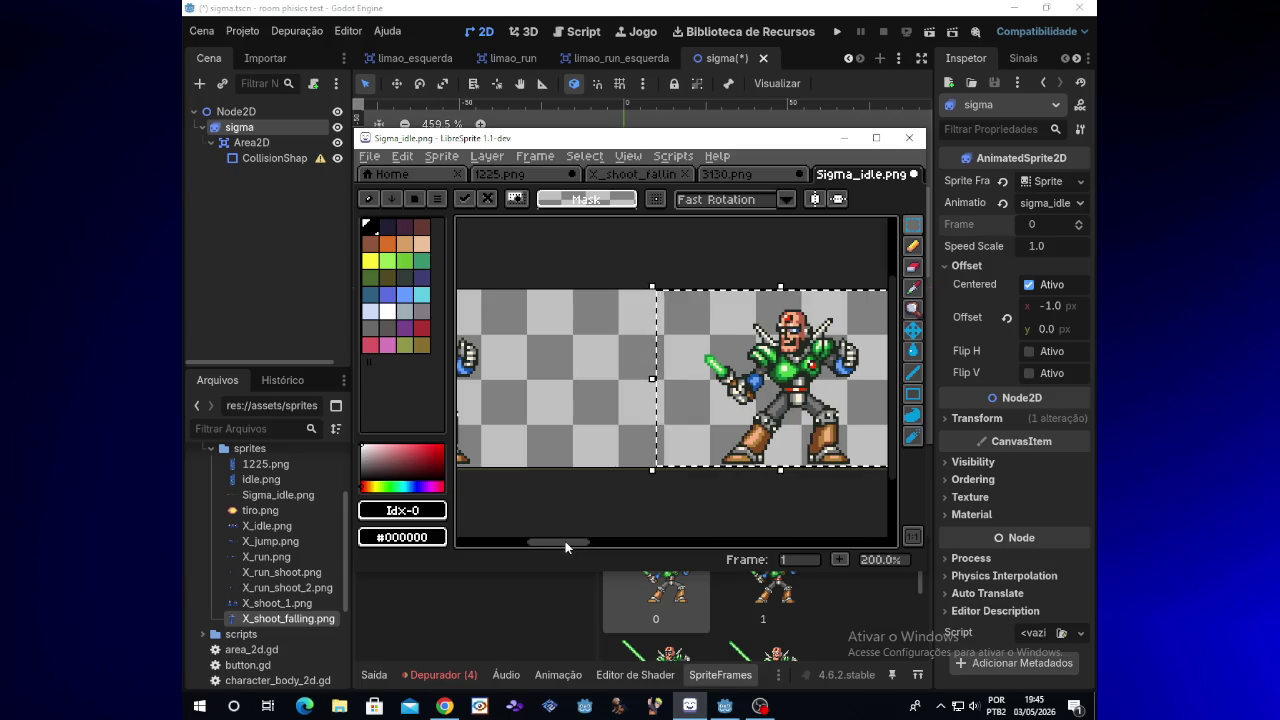
key(Left)
key(Left)
key(Left)
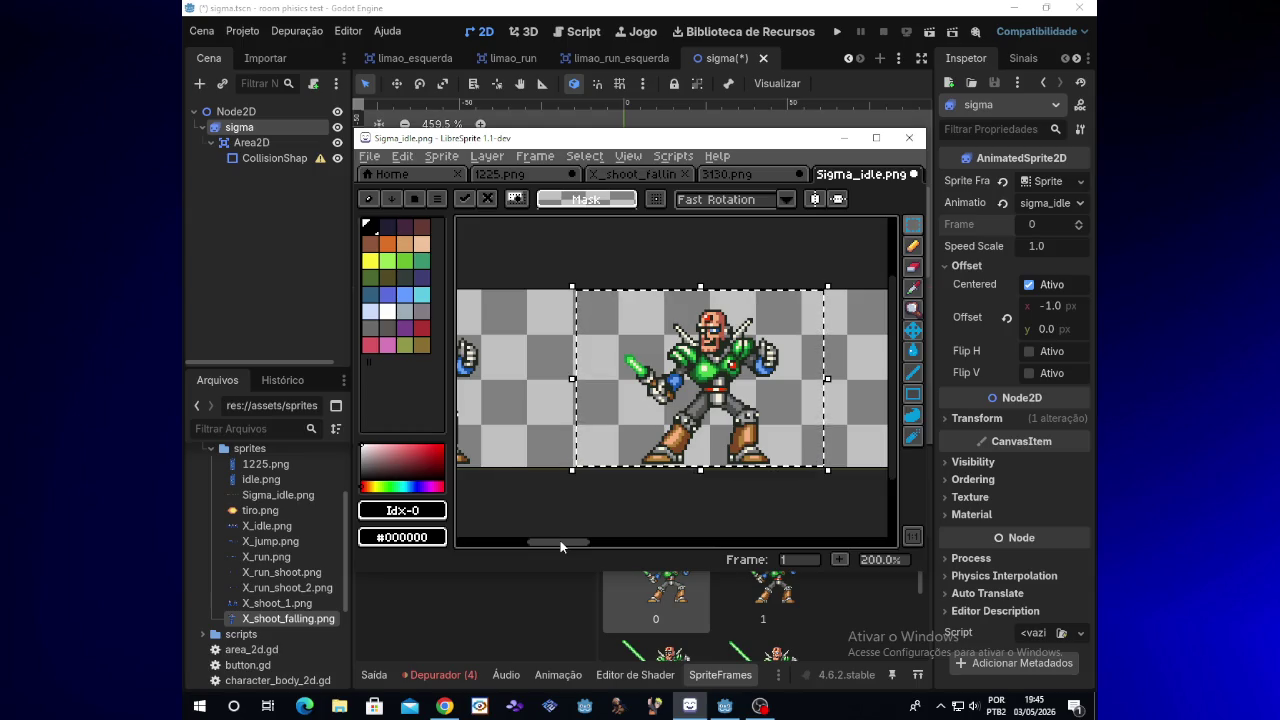
key(Right)
key(Right)
key(Right)
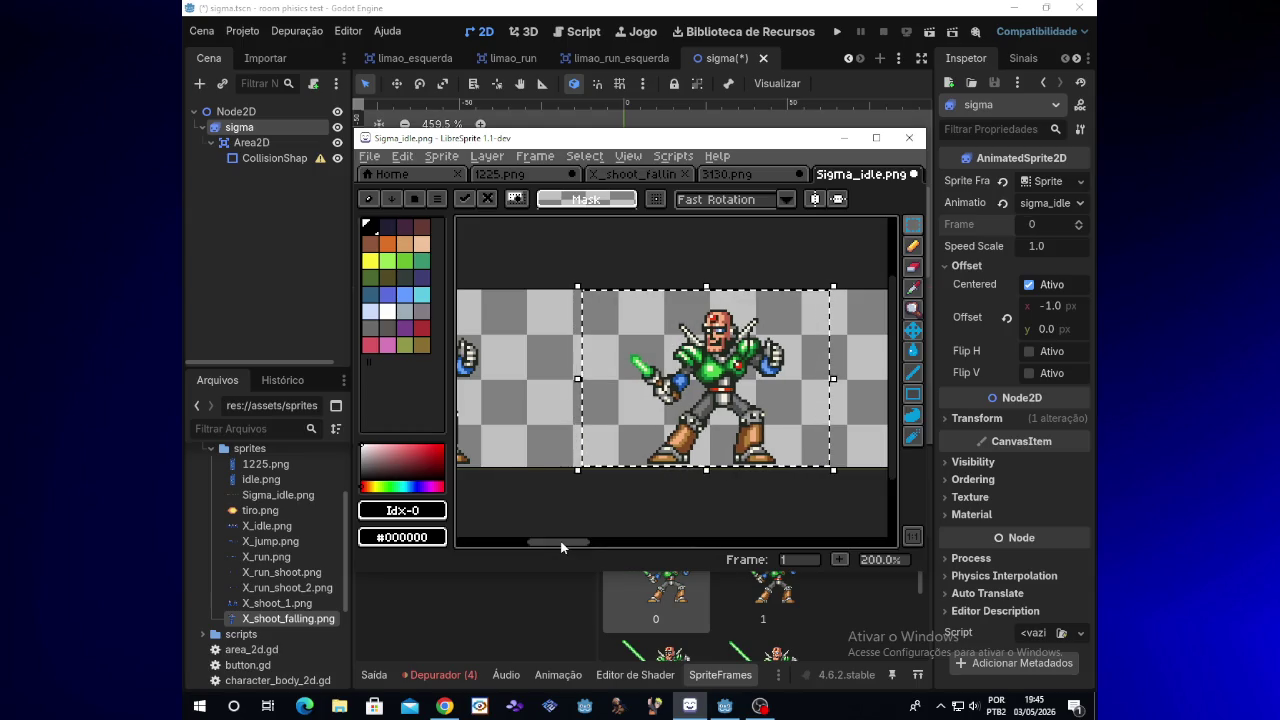
key(Left)
key(Left)
key(Left)
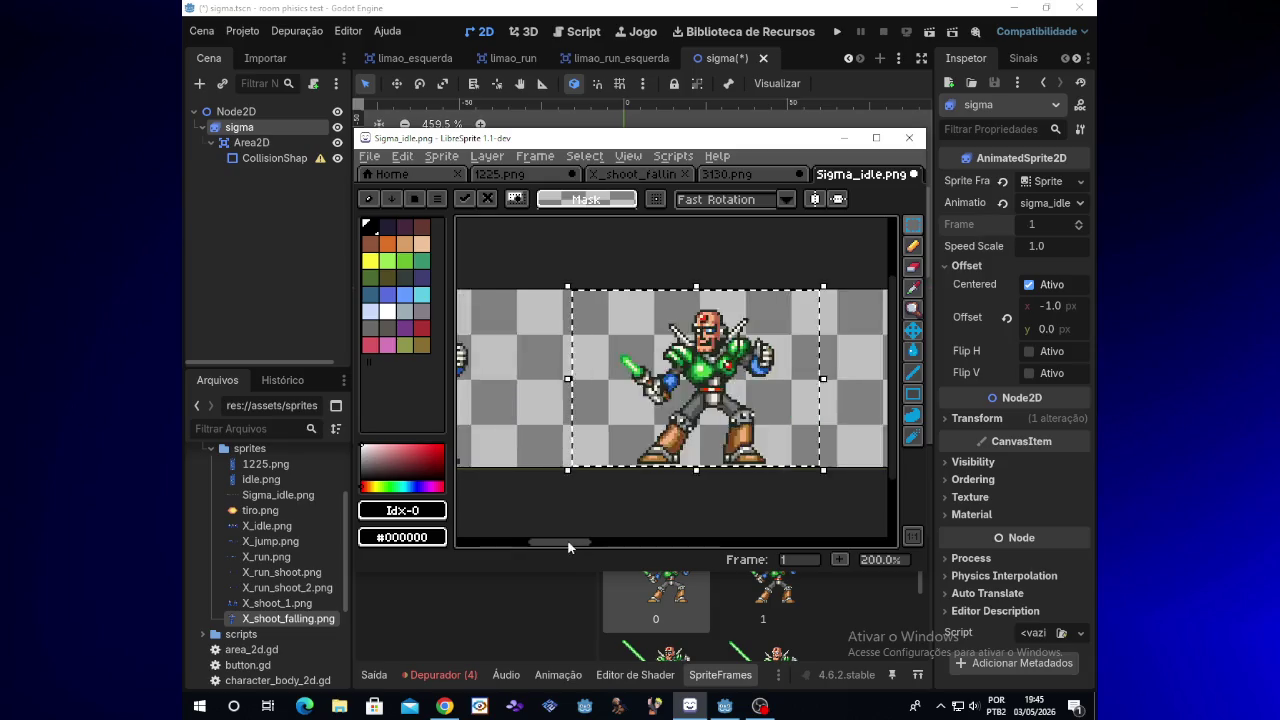
drag(567, 547, 685, 542)
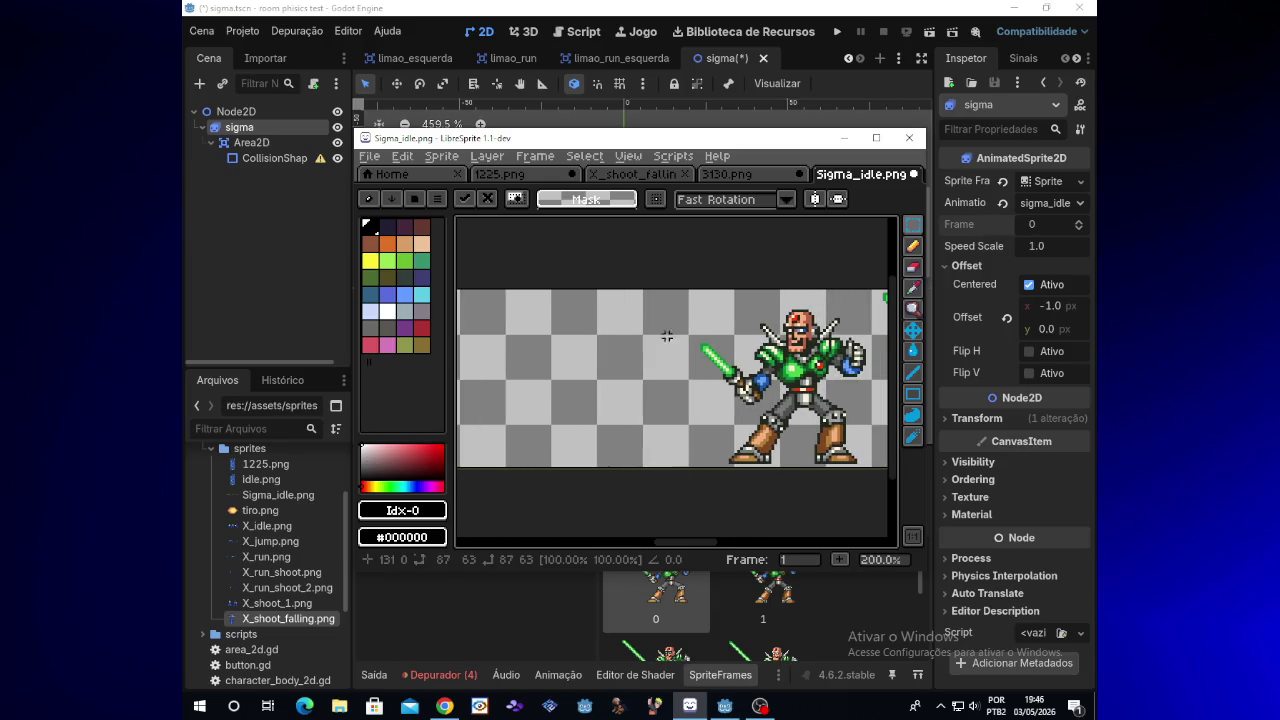
Select the next Sigma sprite and slide it four steps left toward its neighbour
mouse_move(658, 268)
mouse_down()
mouse_move(674, 266)
mouse_move(870, 490)
mouse_up()
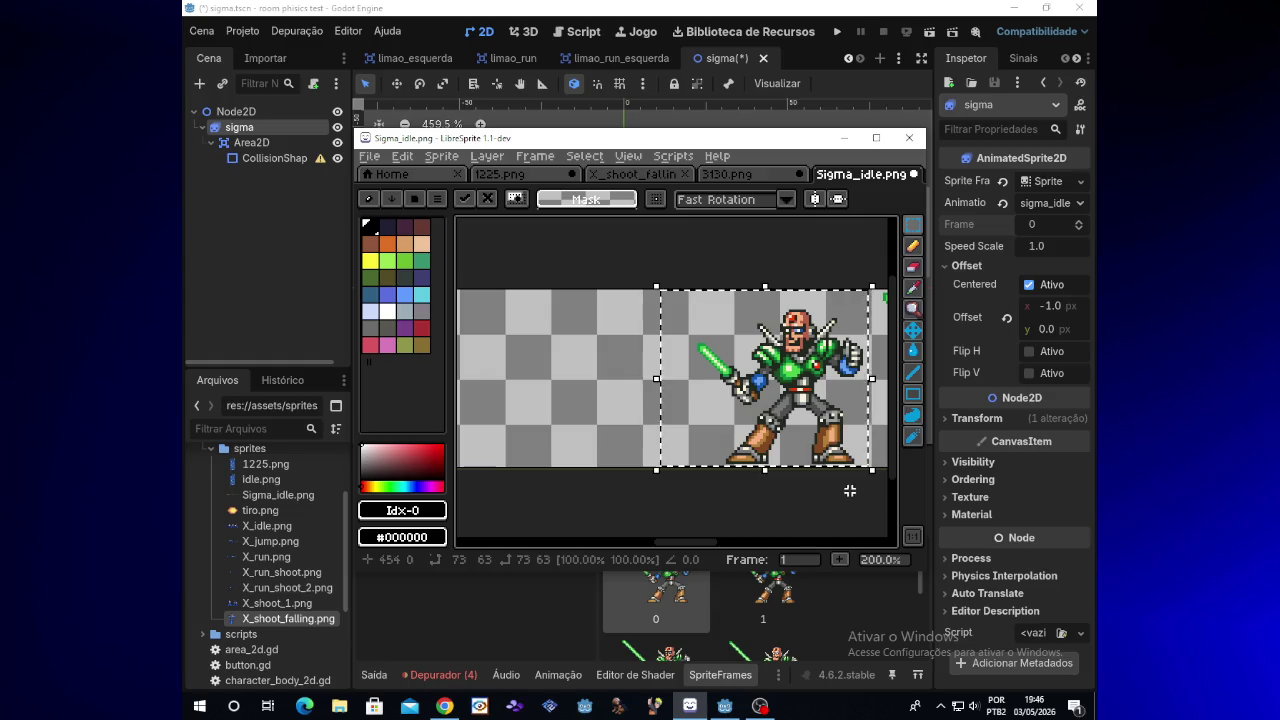
key(Left)
key(Left)
key(Left)
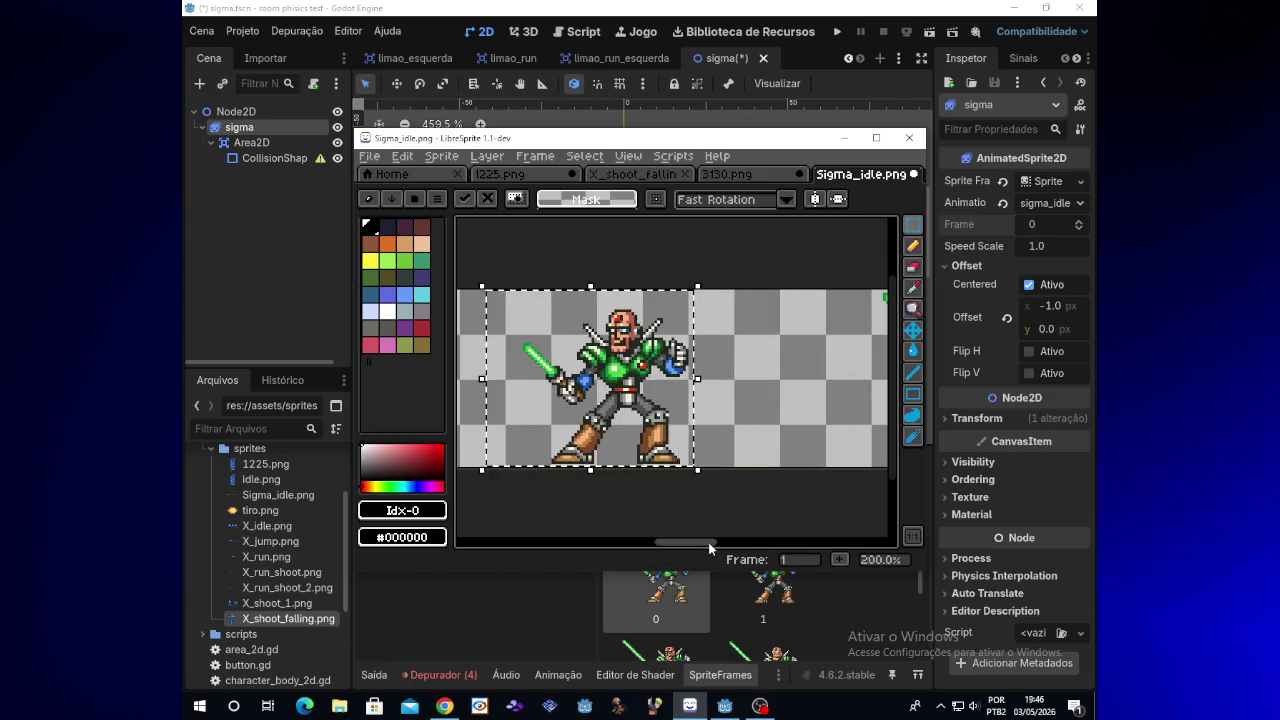
key(Left)
key(Left)
key(Left)
drag(701, 541, 667, 546)
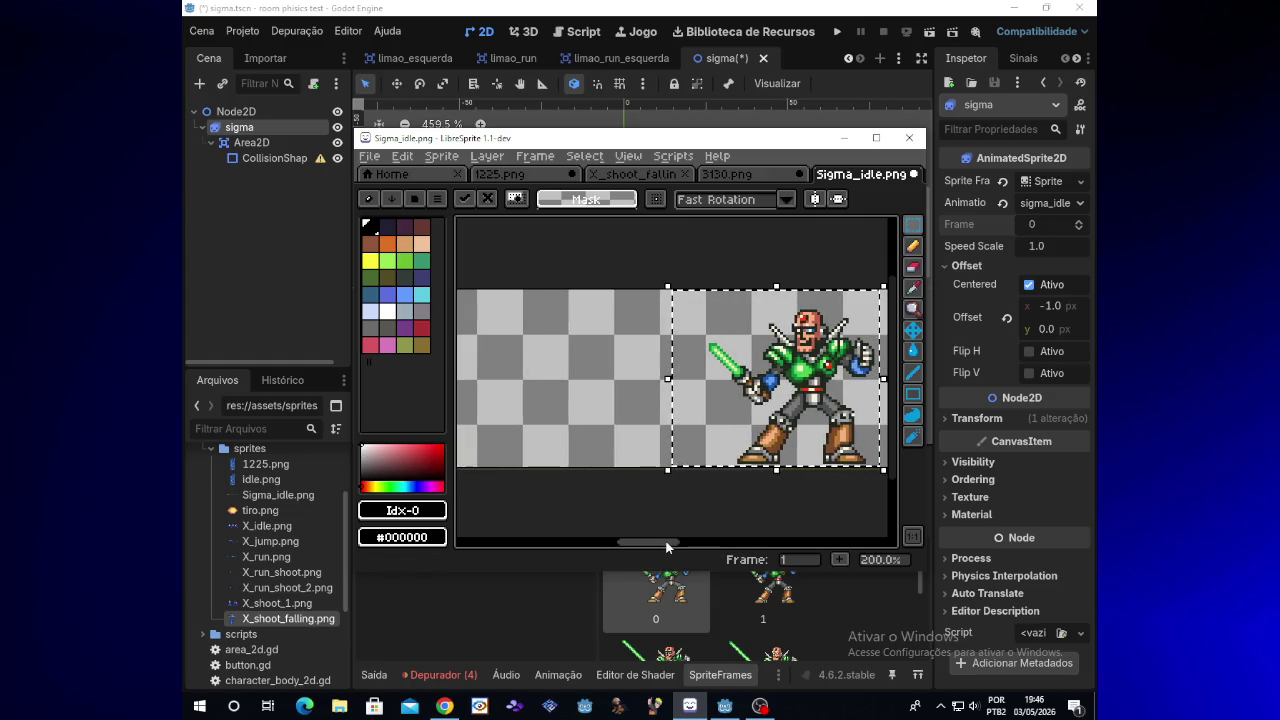
key(Left)
key(Left)
key(Left)
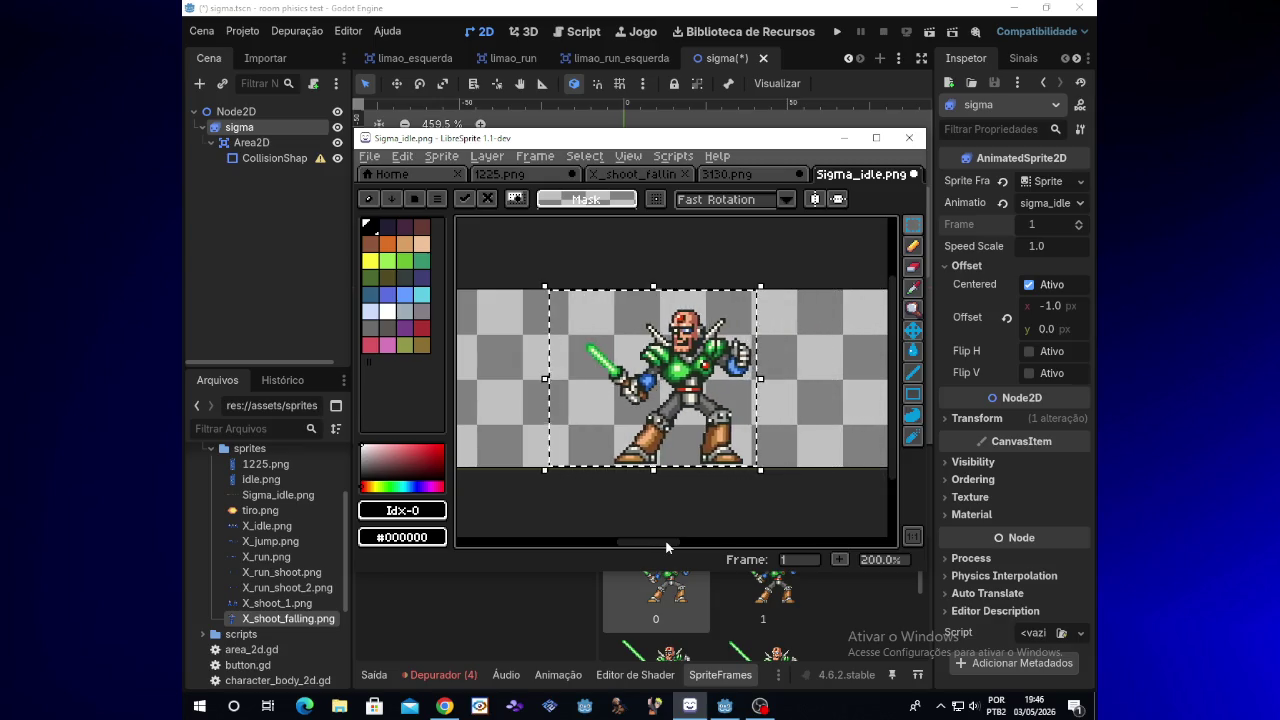
key(Left)
key(Left)
key(Left)
mouse_move(651, 547)
mouse_down()
mouse_move(622, 546)
mouse_move(646, 546)
mouse_up()
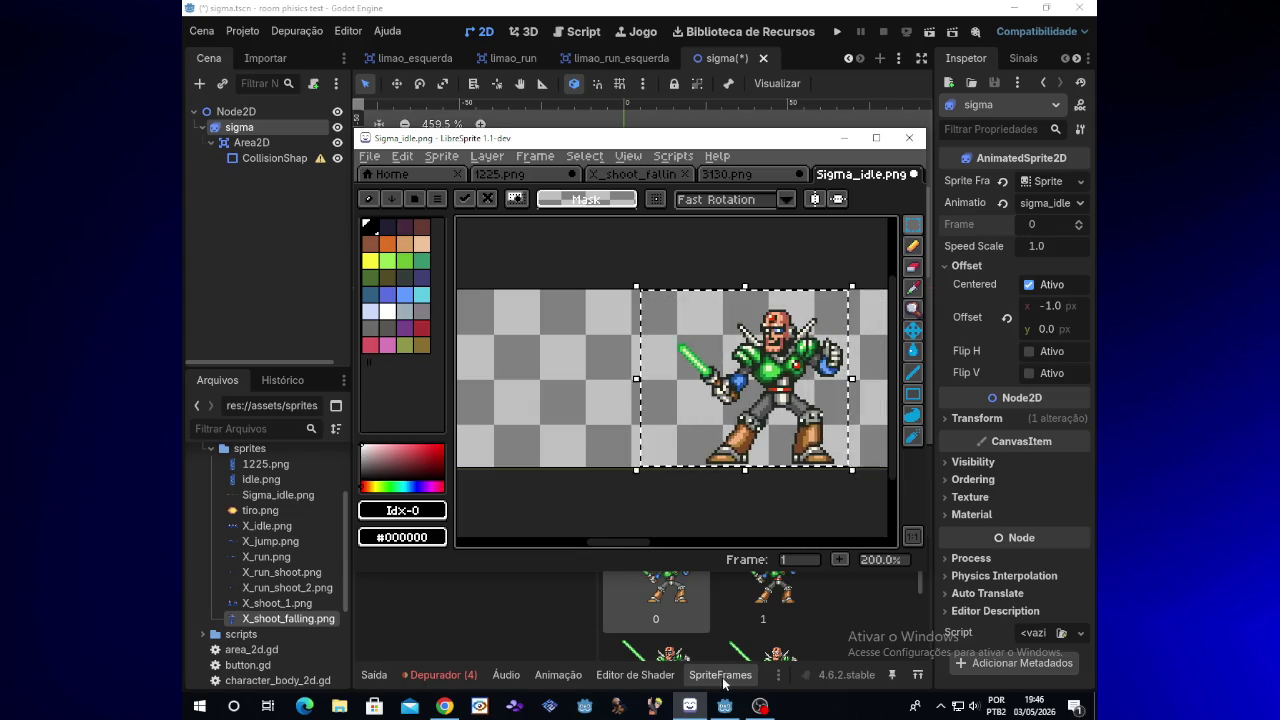
Fine-tune that sprite with two more left nudges and one step back right
click(760, 705)
click(760, 705)
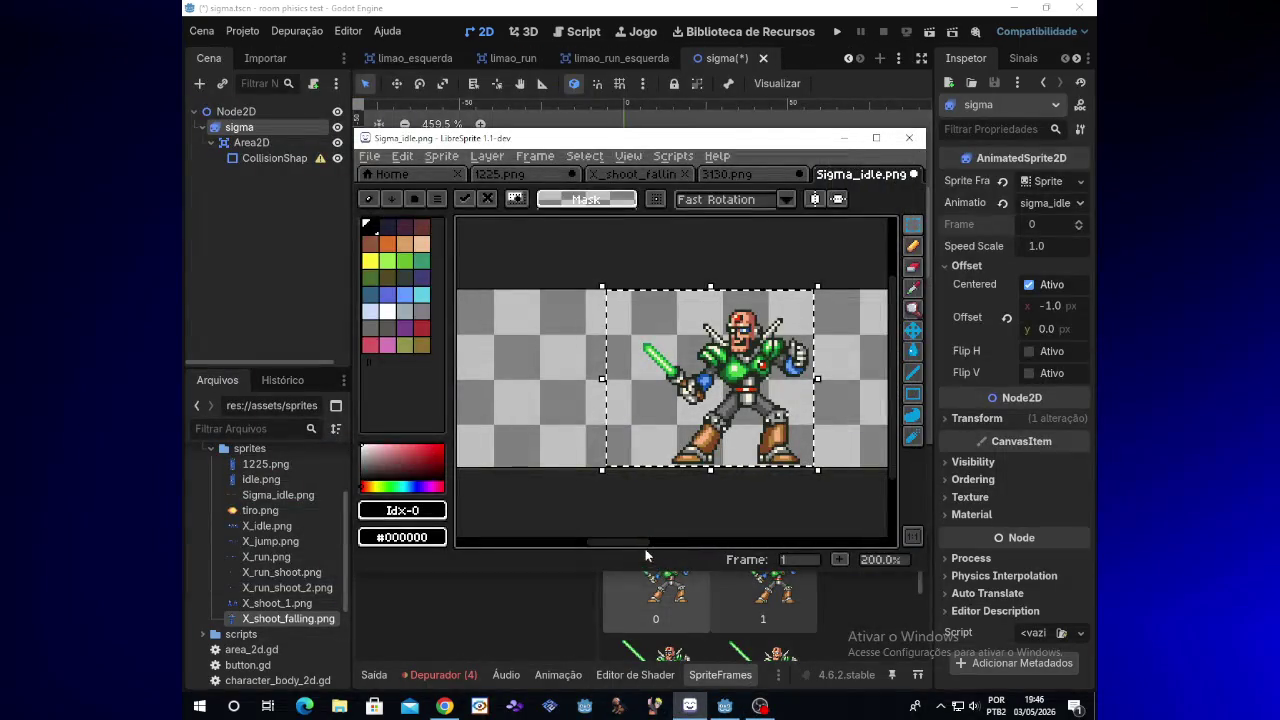
drag(635, 541, 619, 545)
key(Left)
key(Left)
key(Left)
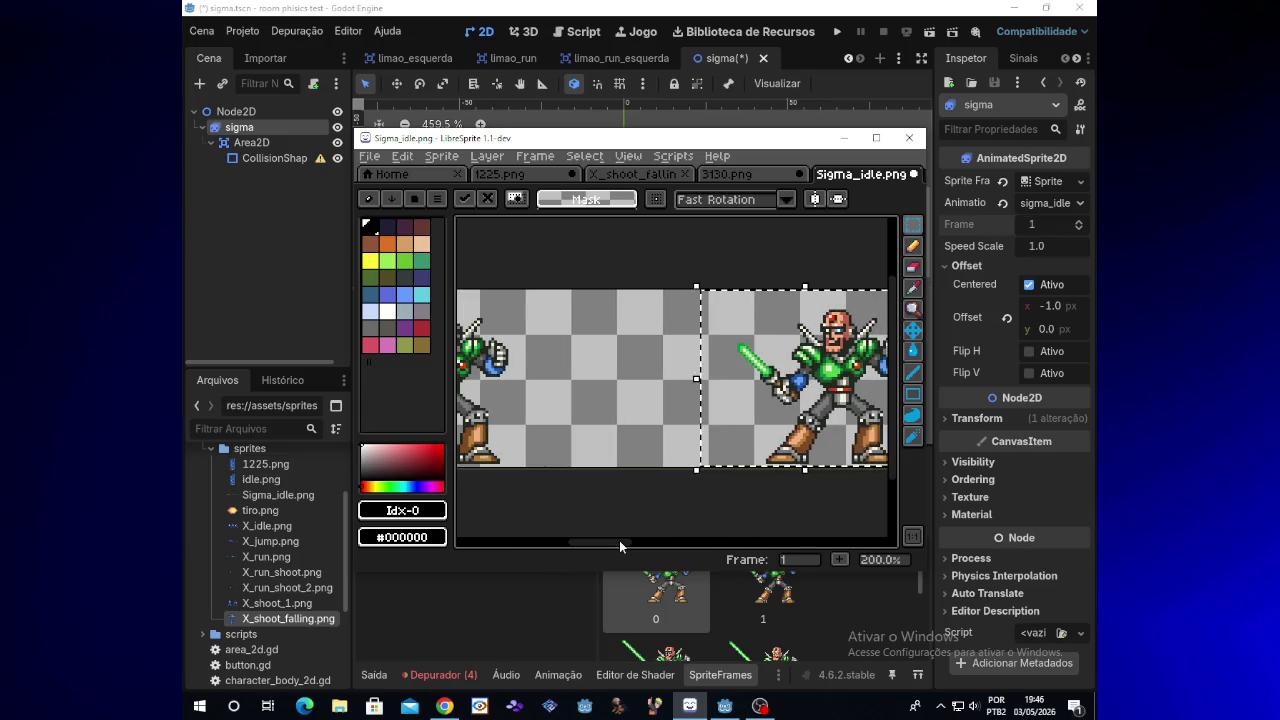
key(Left)
key(Left)
key(Left)
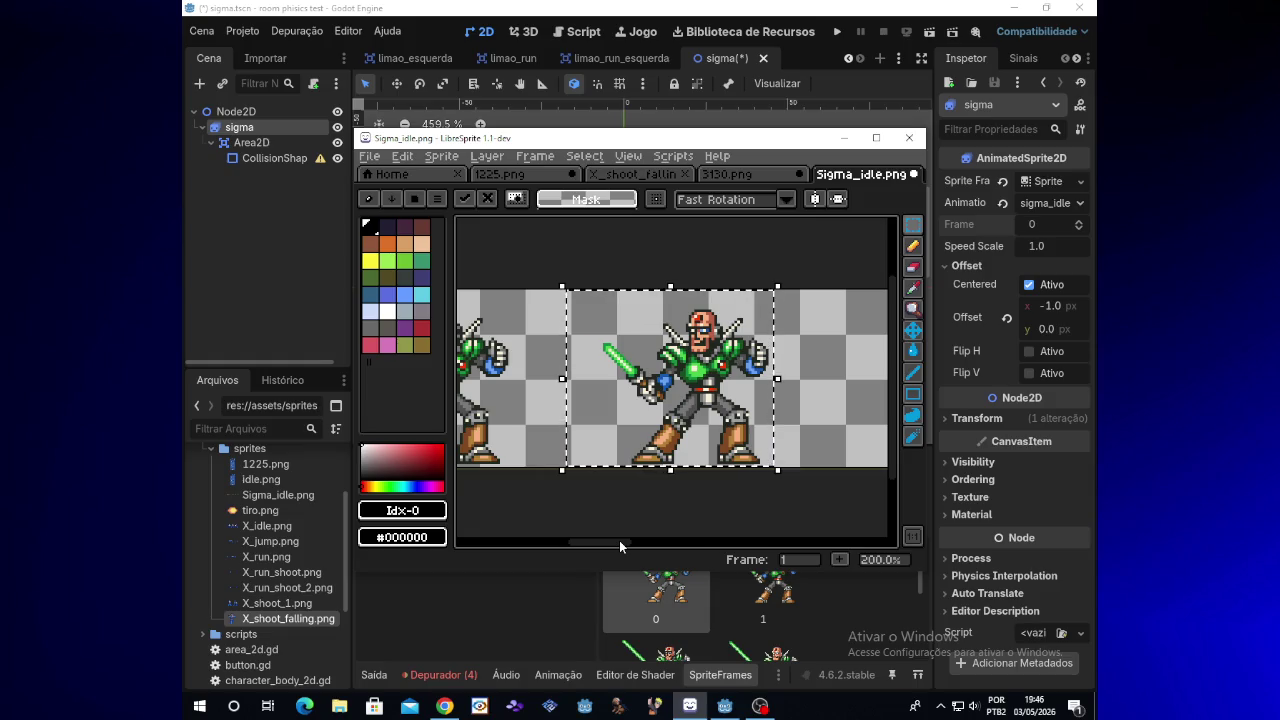
key(Right)
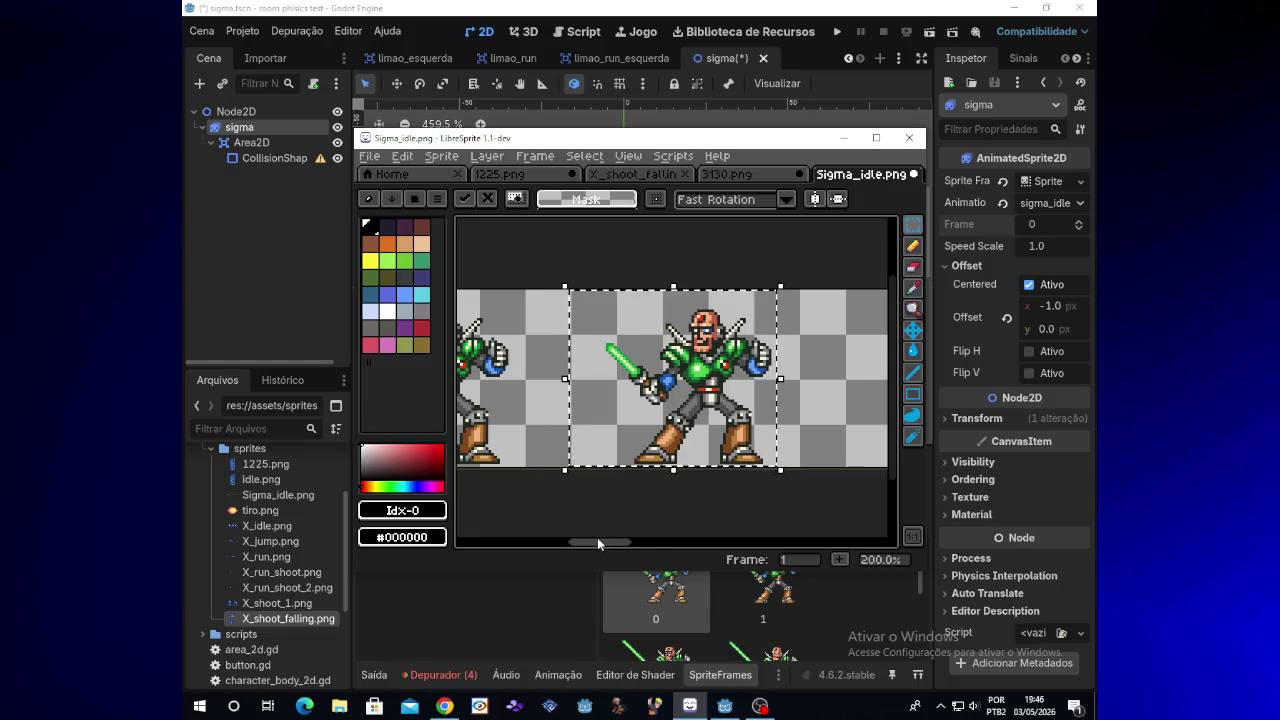
drag(597, 541, 735, 535)
Select the first saber-raised Sigma sprite, slide it four steps left, and drop it
drag(536, 276, 774, 479)
key(Left)
key(Left)
key(Left)
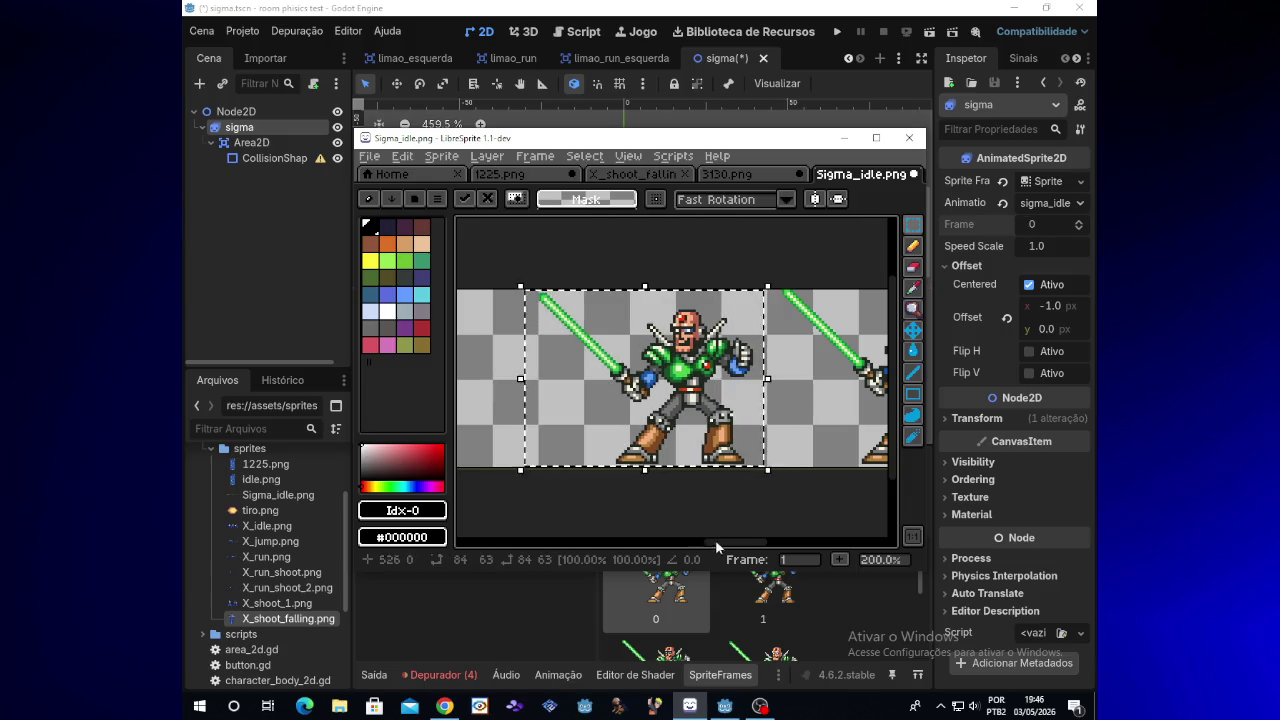
drag(720, 543, 680, 543)
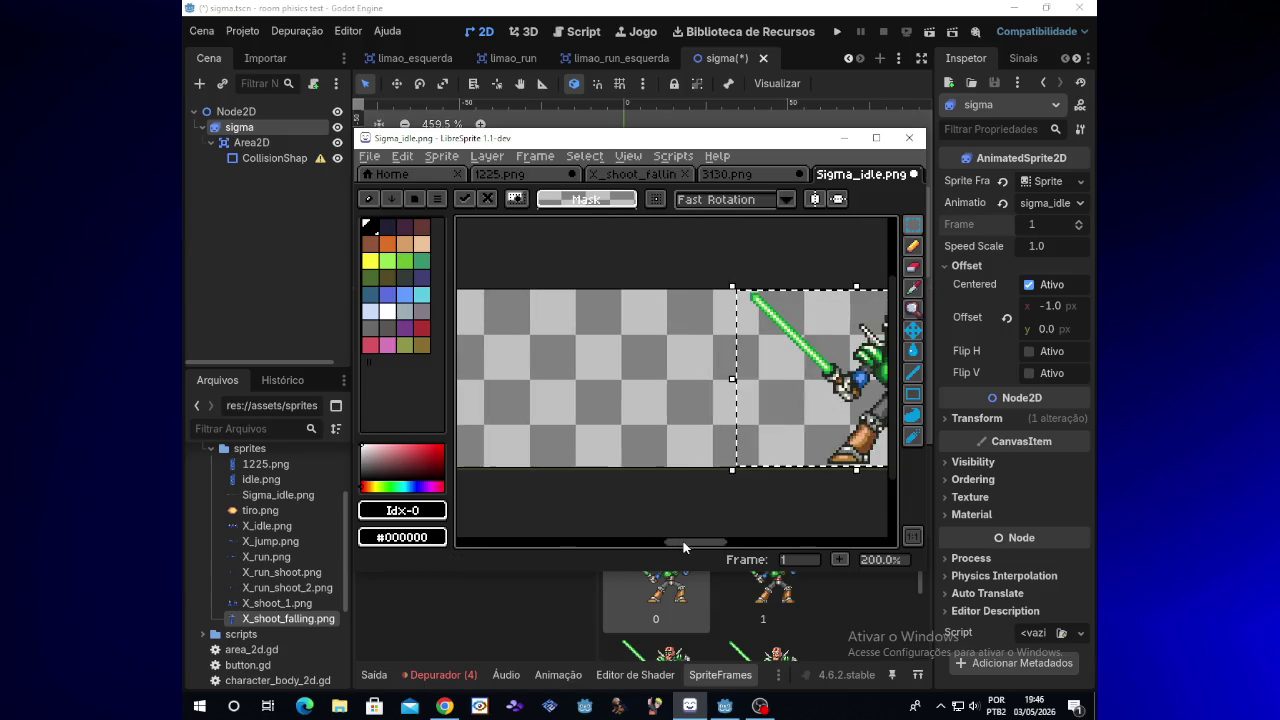
key(Left)
key(Left)
key(Left)
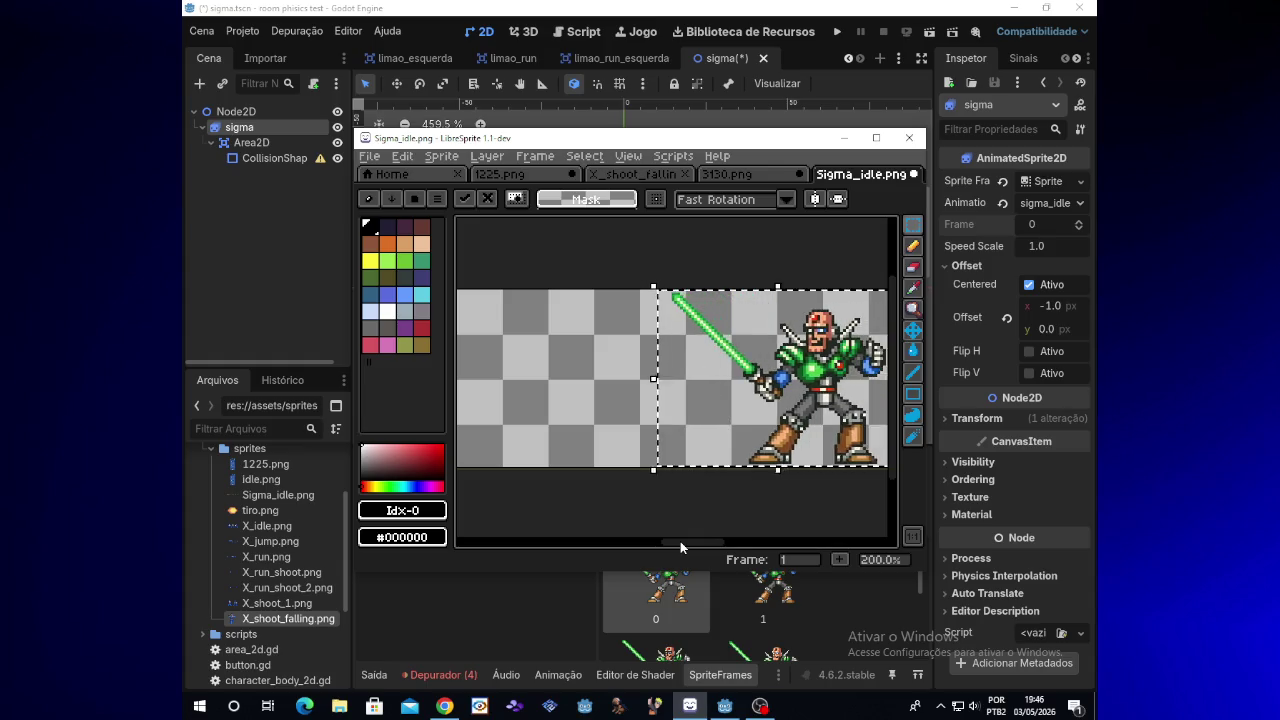
key(Left)
key(Left)
key(Left)
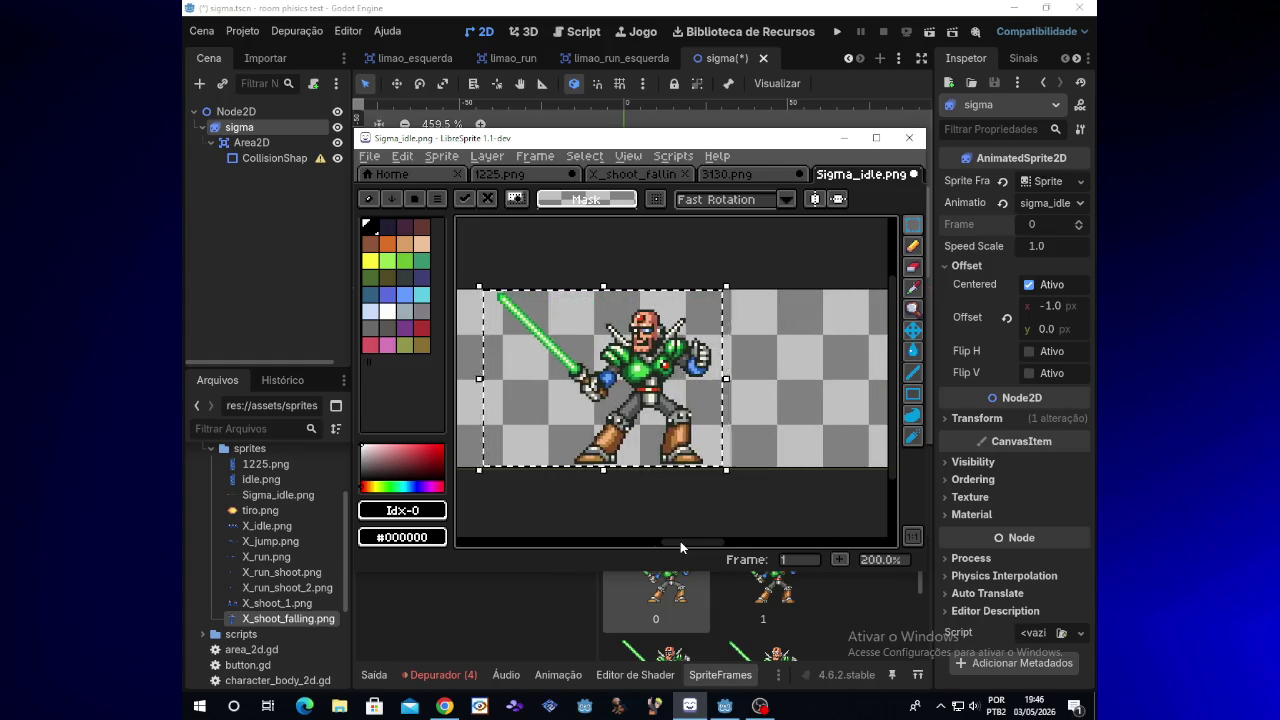
drag(677, 542, 638, 543)
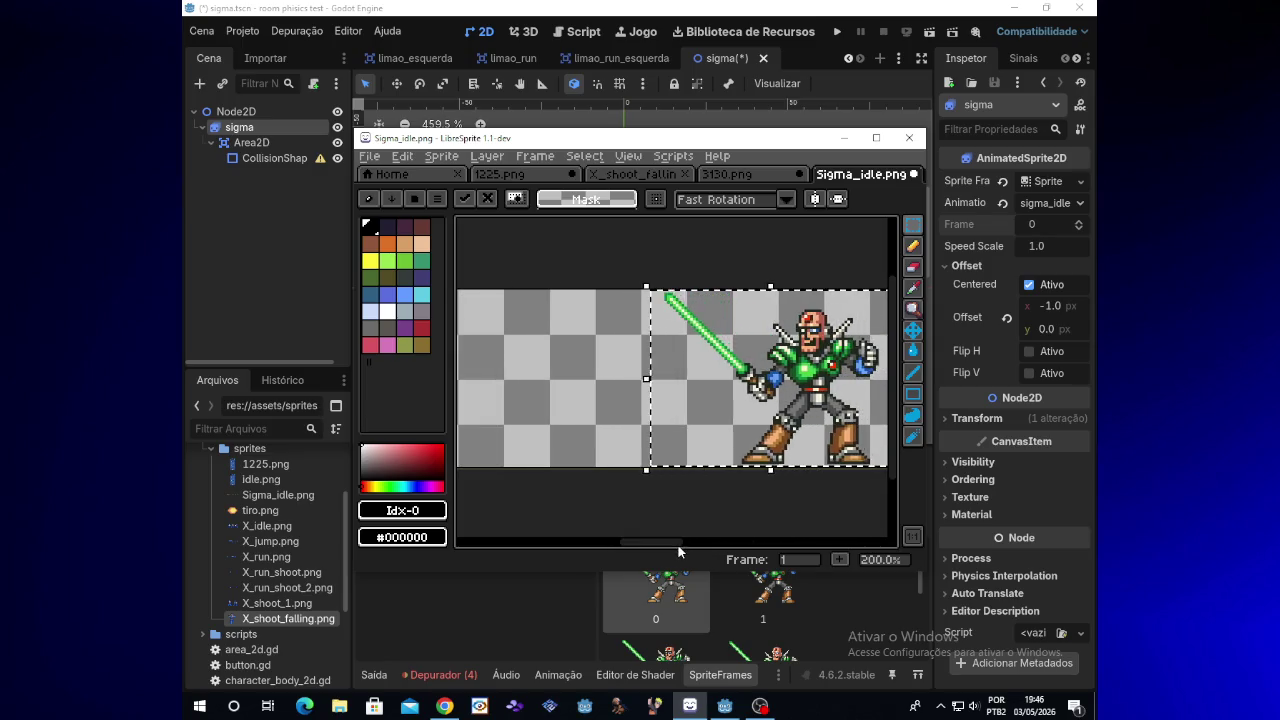
key(Left)
key(Left)
key(Left)
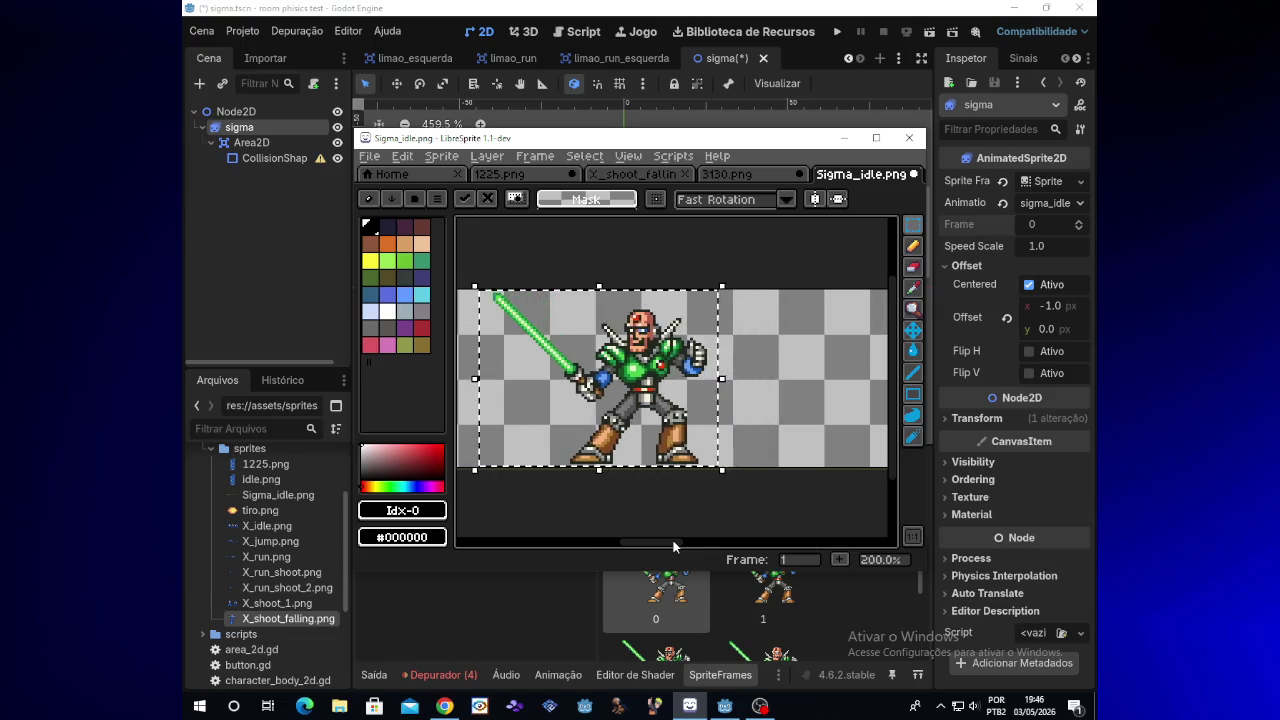
drag(673, 541, 644, 541)
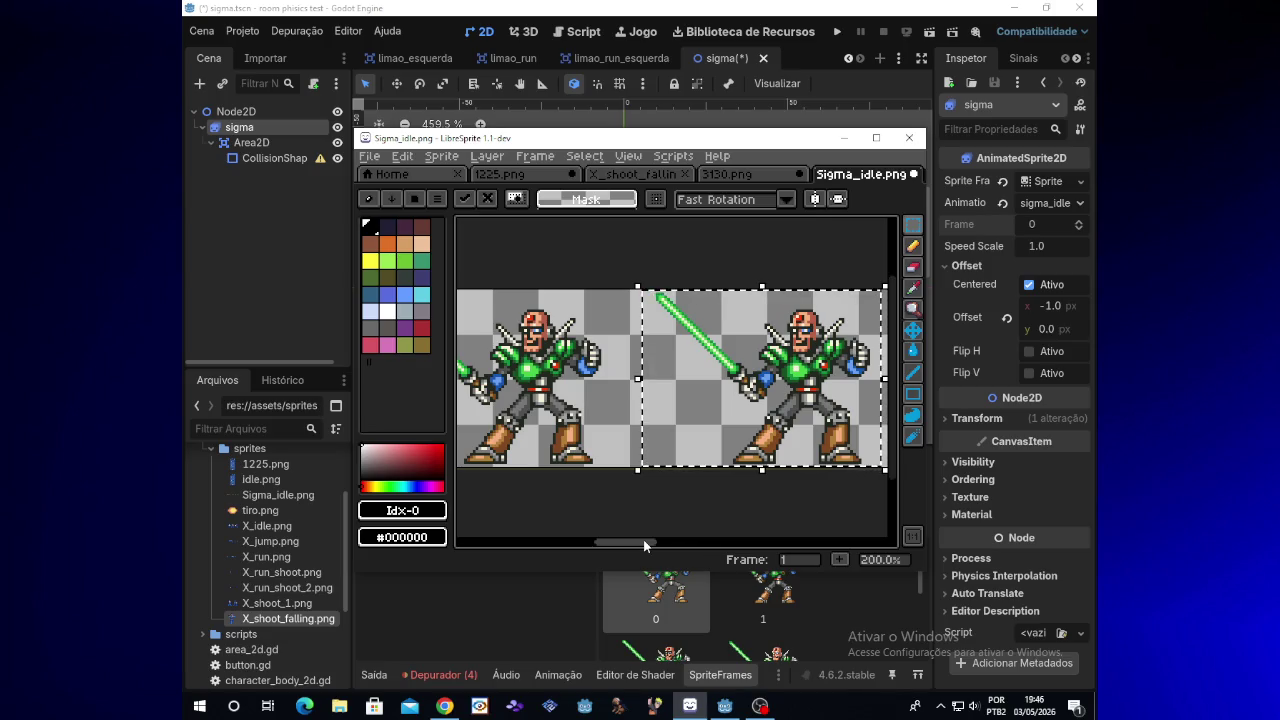
click(722, 527)
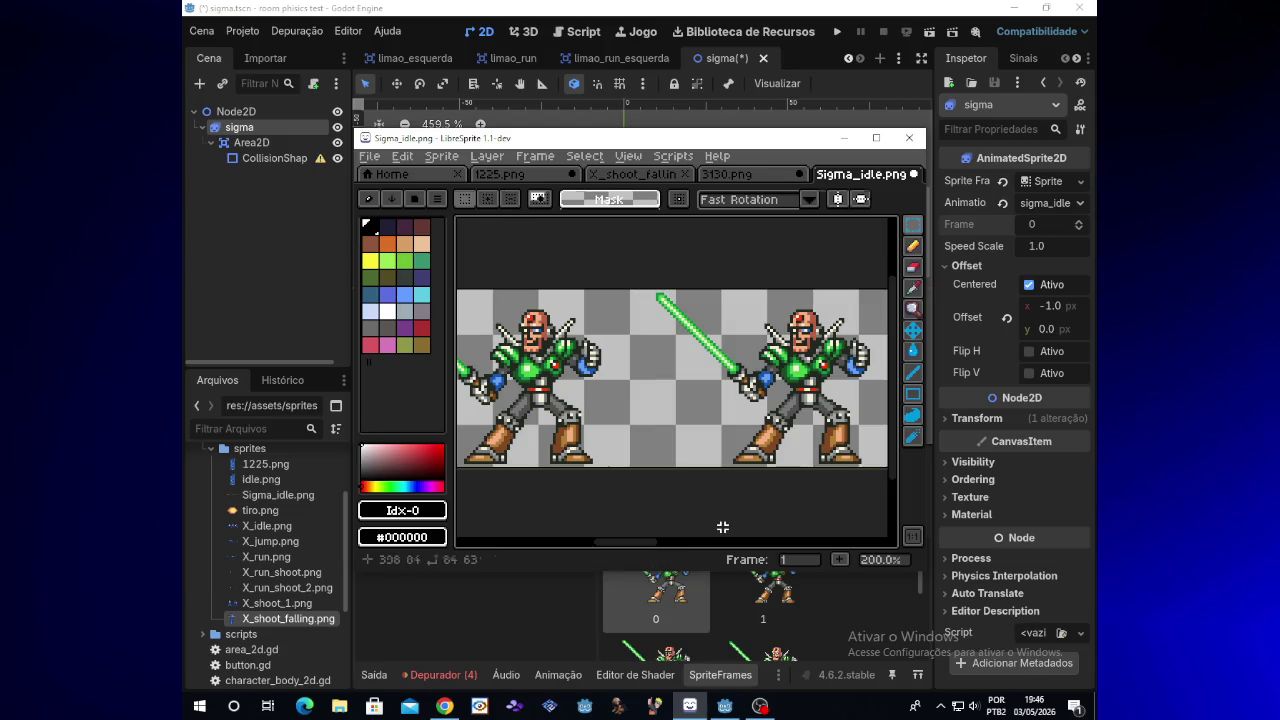
drag(642, 541, 781, 543)
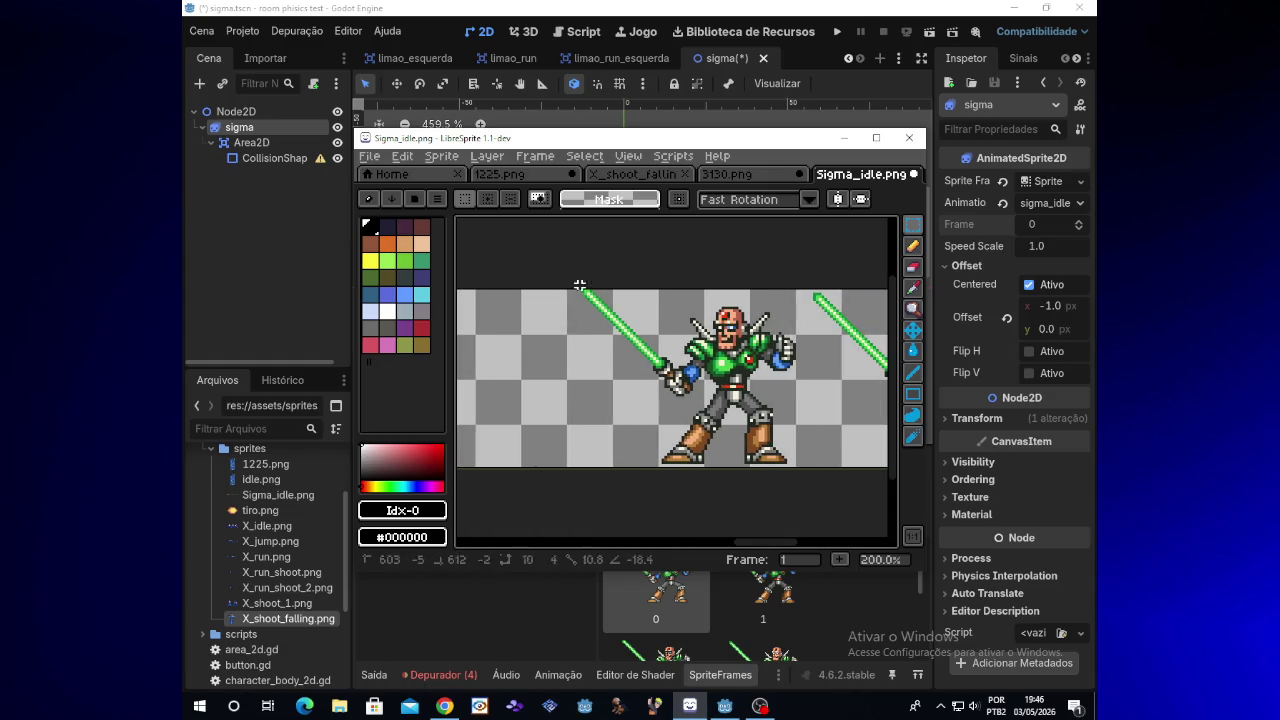
Drag the next saber-raised Sigma sprite left to x 403, beside the standing pose
mouse_move(551, 289)
mouse_down()
mouse_move(815, 452)
mouse_move(803, 468)
mouse_up()
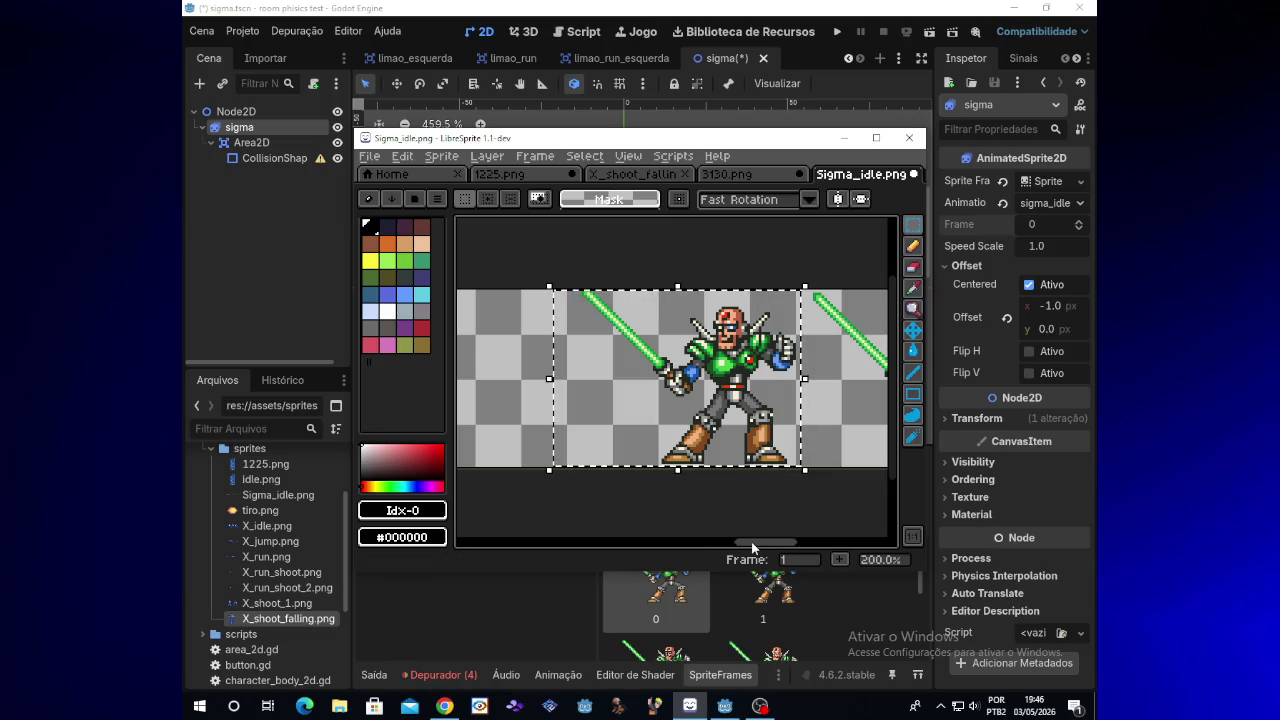
drag(752, 547, 623, 544)
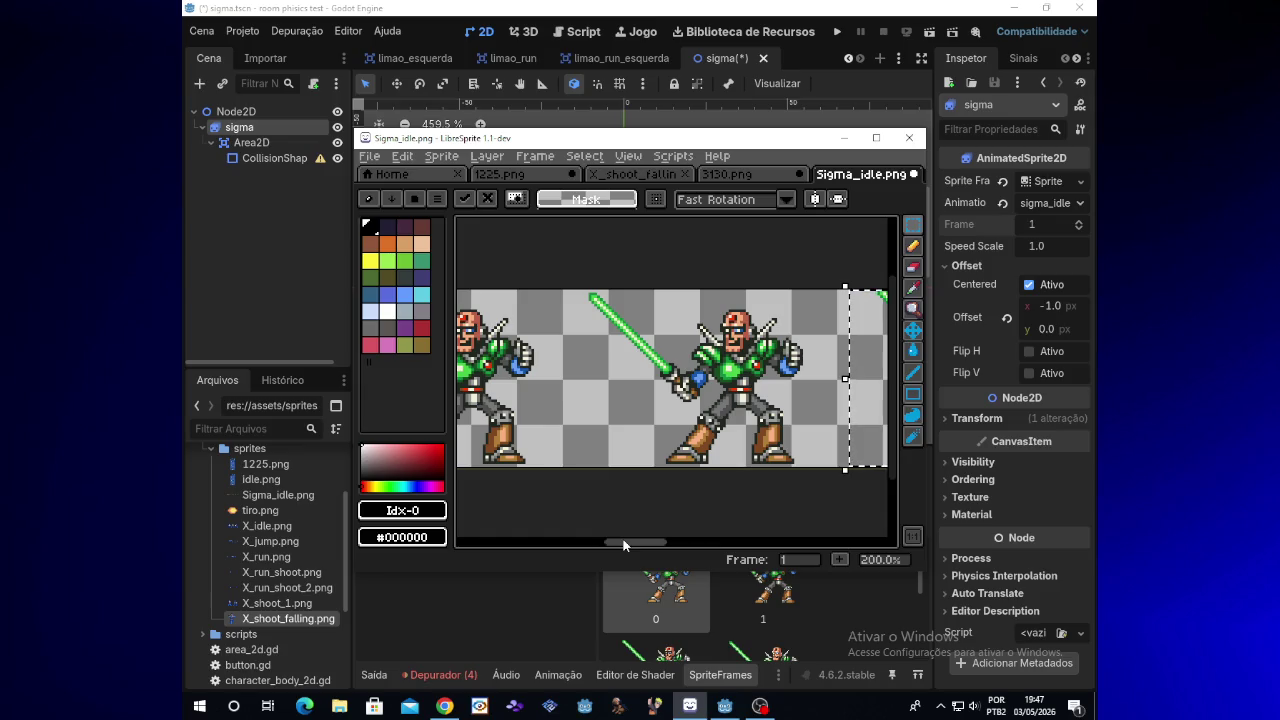
mouse_move(623, 544)
mouse_down()
mouse_move(557, 545)
mouse_move(668, 545)
mouse_up()
click(760, 705)
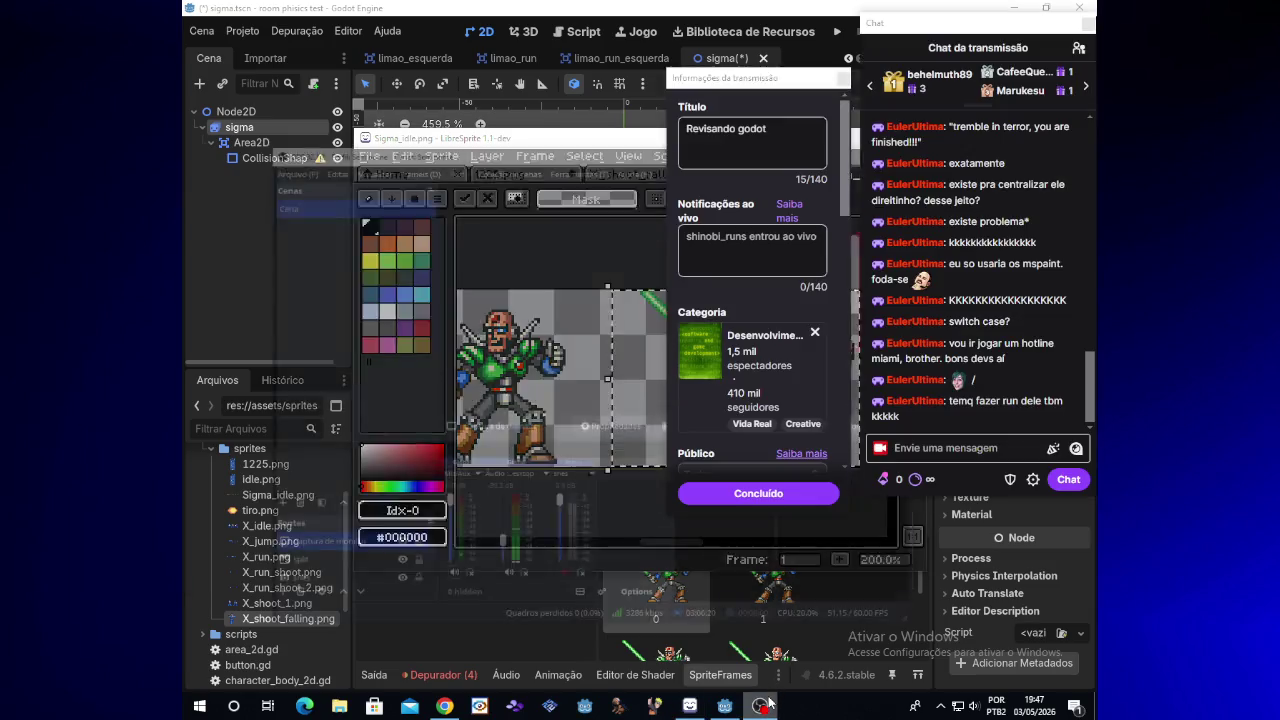
click(760, 705)
key(Left)
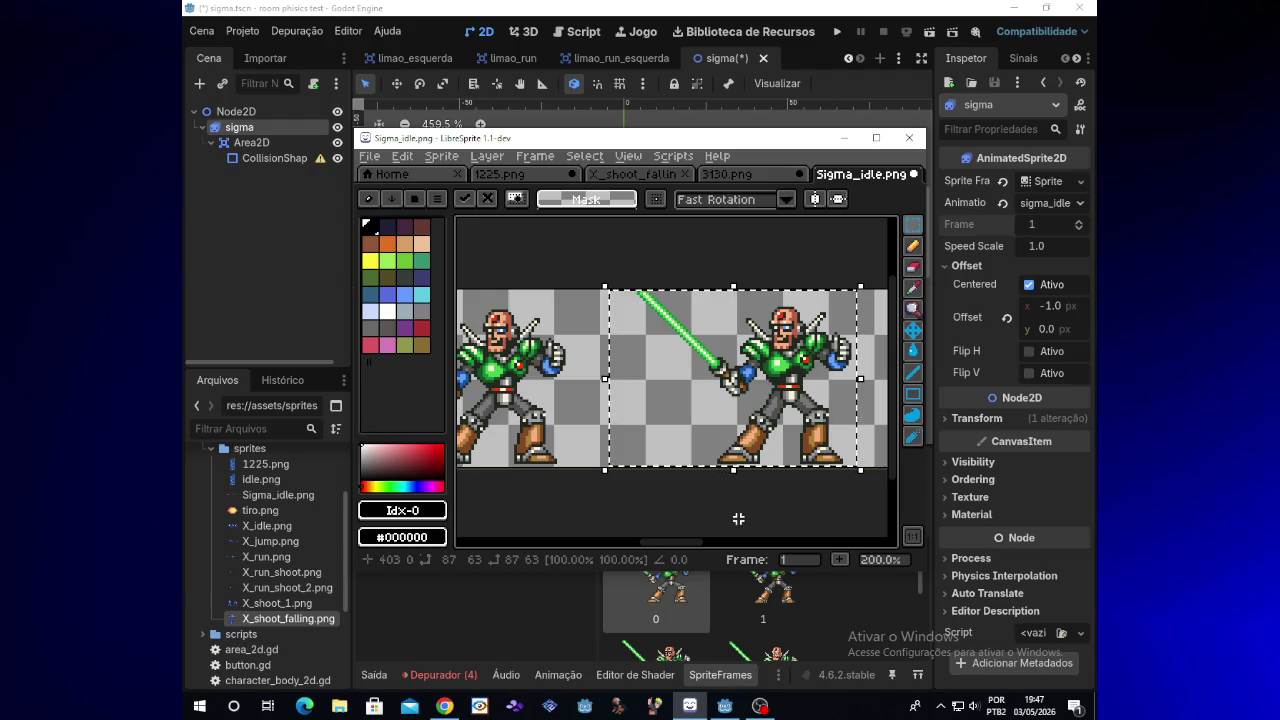
Commit the previous move, then adjust the second sprite left and back right before dropping it
key(ctrl+d)
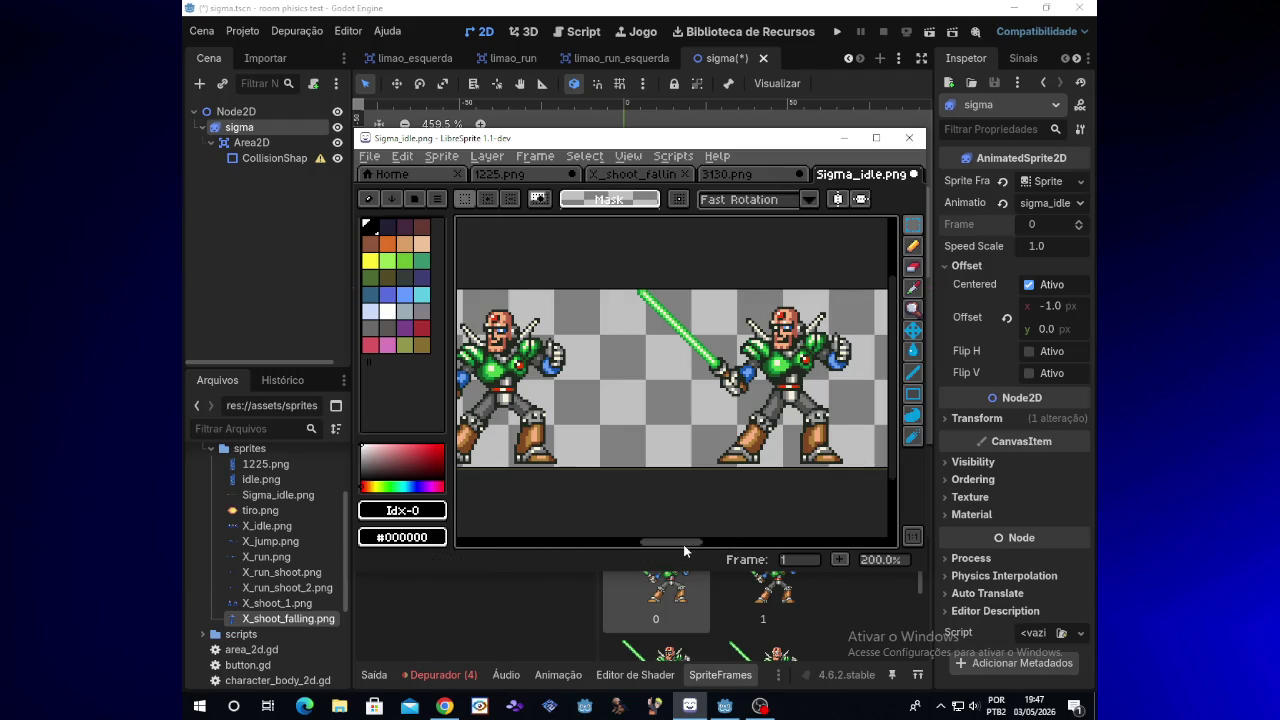
scroll(684, 548, left, 1)
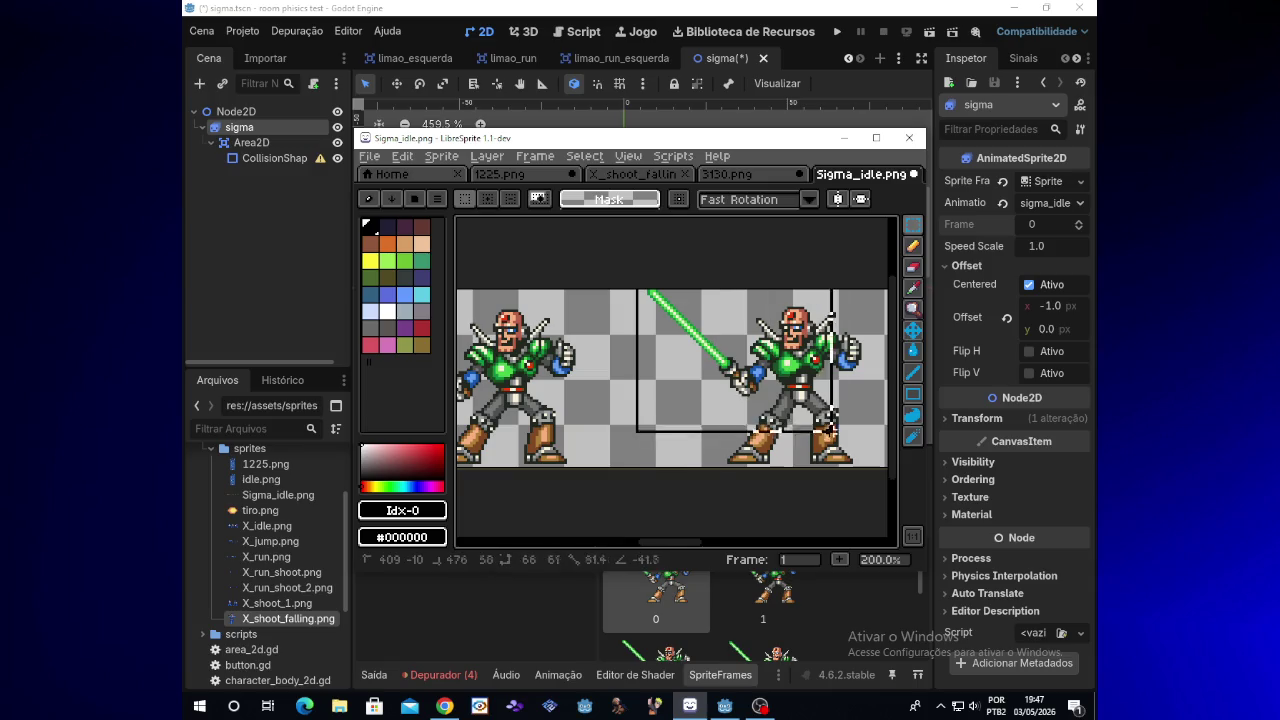
mouse_move(829, 428)
mouse_down()
mouse_move(871, 468)
mouse_move(830, 462)
mouse_move(874, 473)
mouse_up()
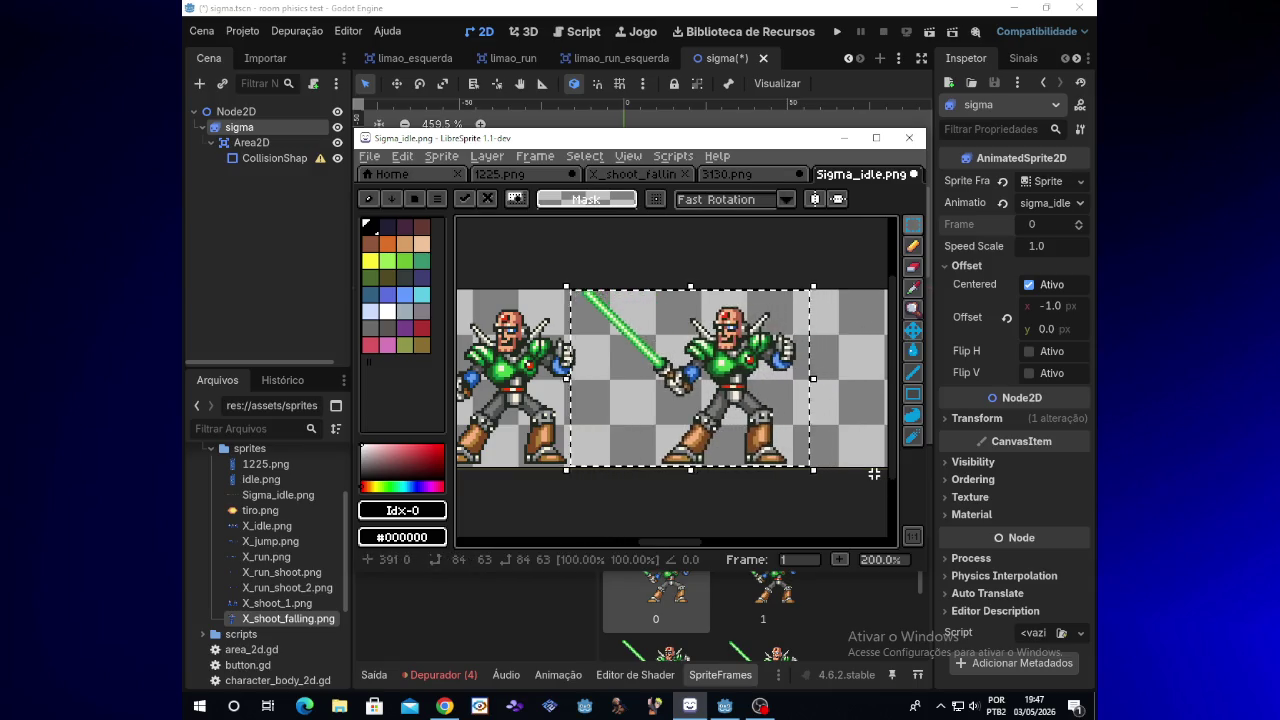
key(Left)
key(Left)
key(Left)
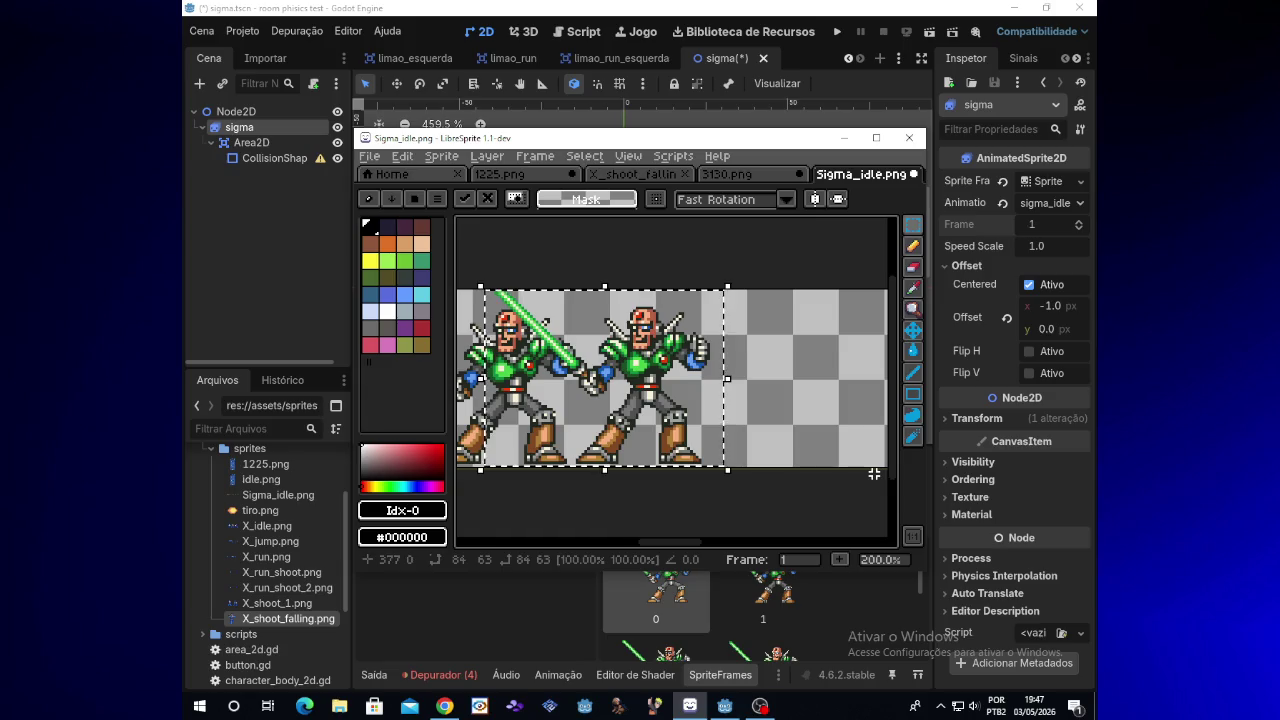
key(Right)
key(Right)
key(Right)
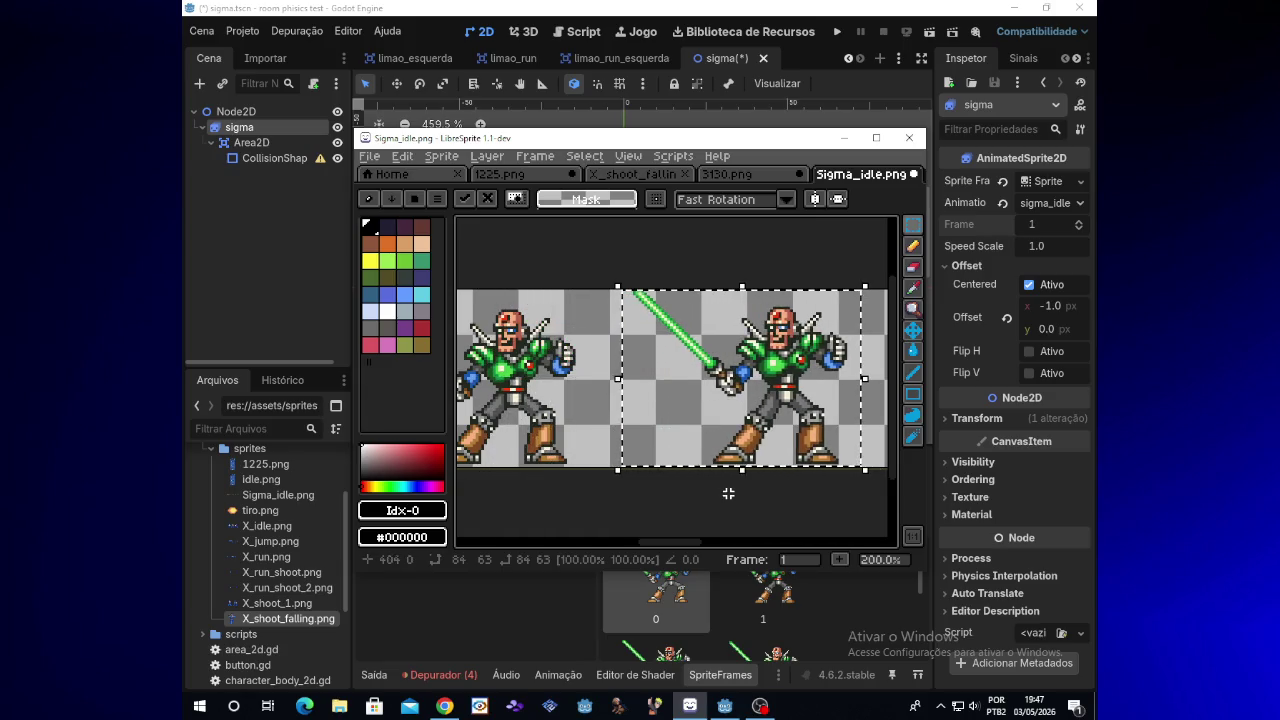
click(710, 540)
mouse_move(687, 541)
mouse_down()
mouse_move(872, 543)
mouse_move(819, 543)
mouse_up()
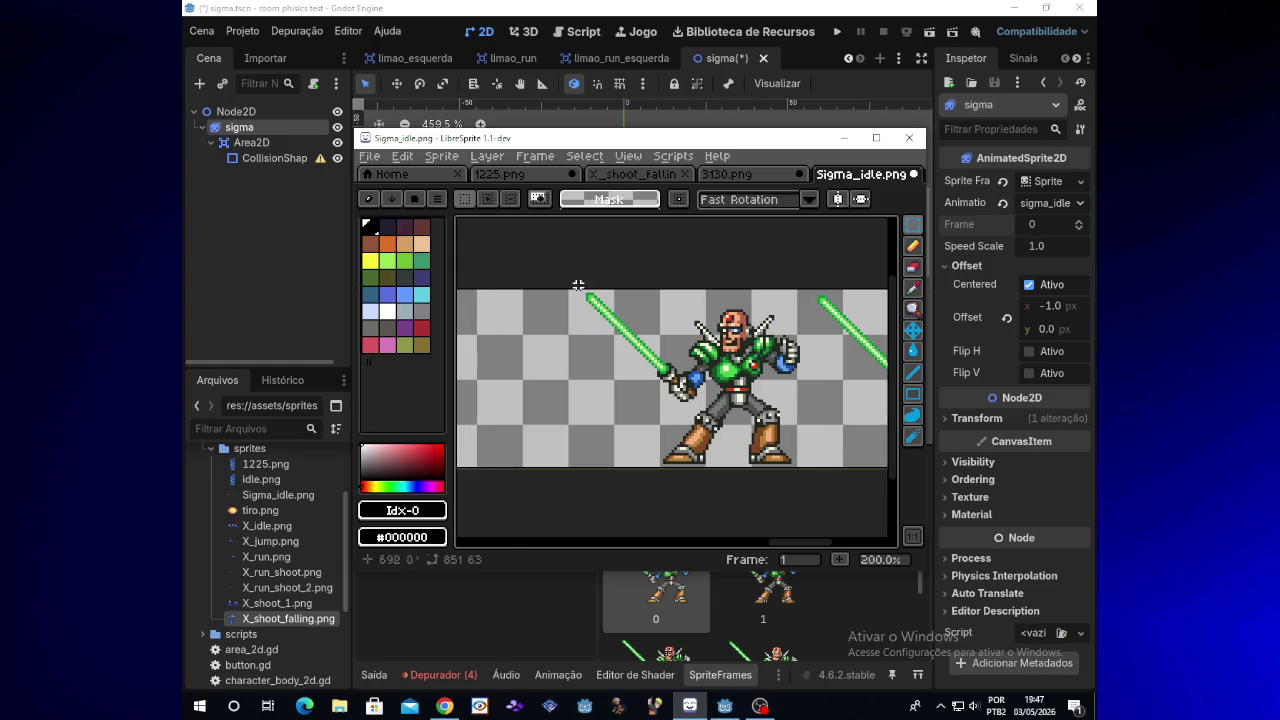
Slide the selected sprite about 100 px left and commit its position
key(Left)
key(Left)
key(Left)
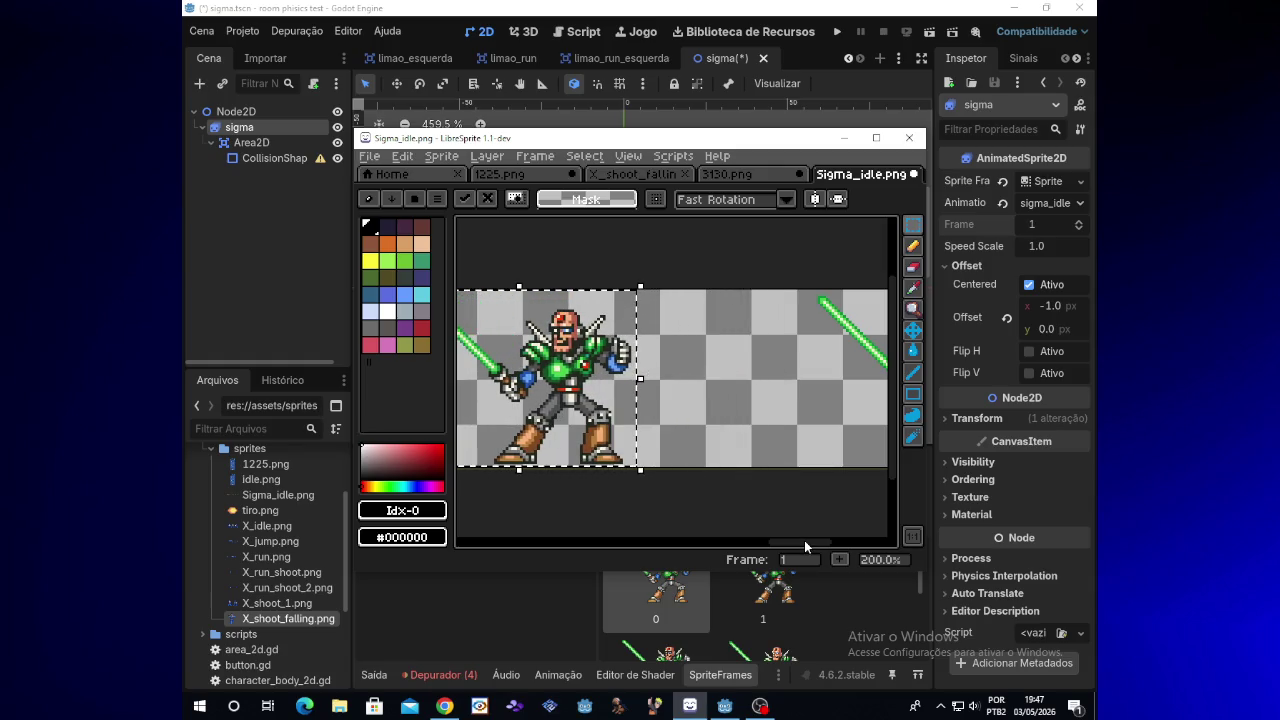
drag(798, 541, 761, 537)
key(Left)
key(Left)
key(Left)
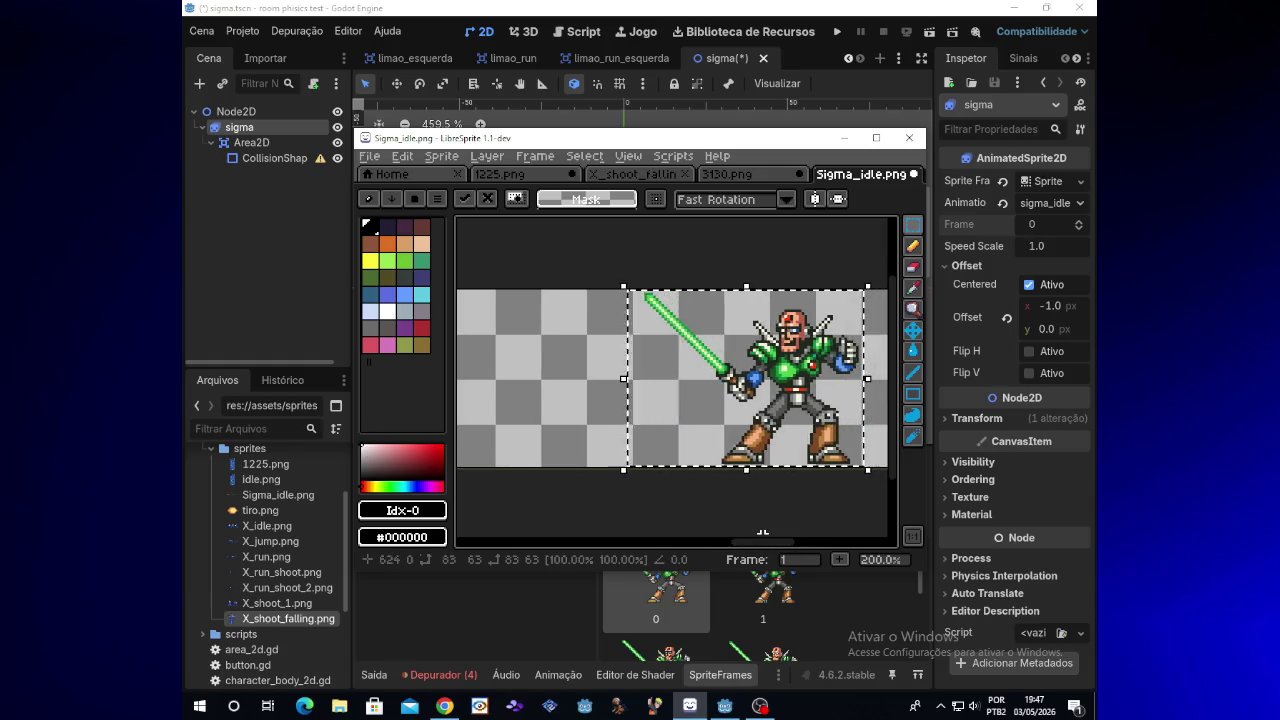
key(Left)
key(Left)
key(Left)
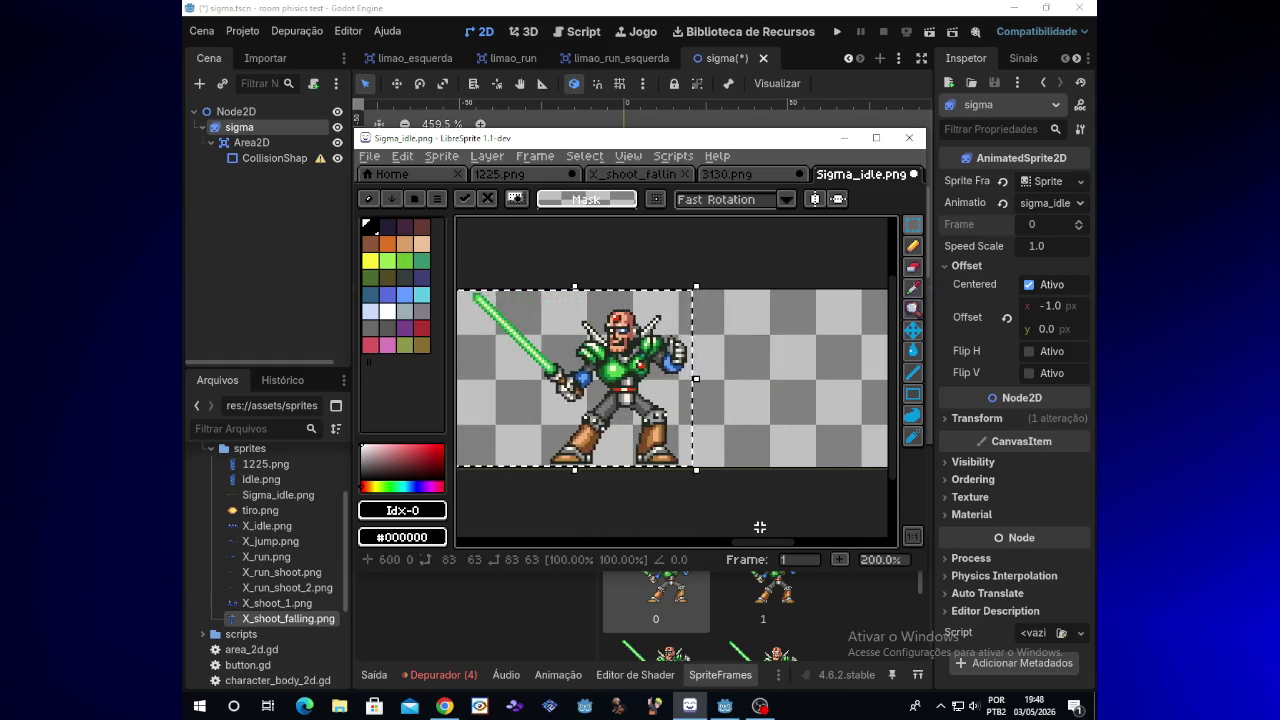
drag(767, 541, 730, 539)
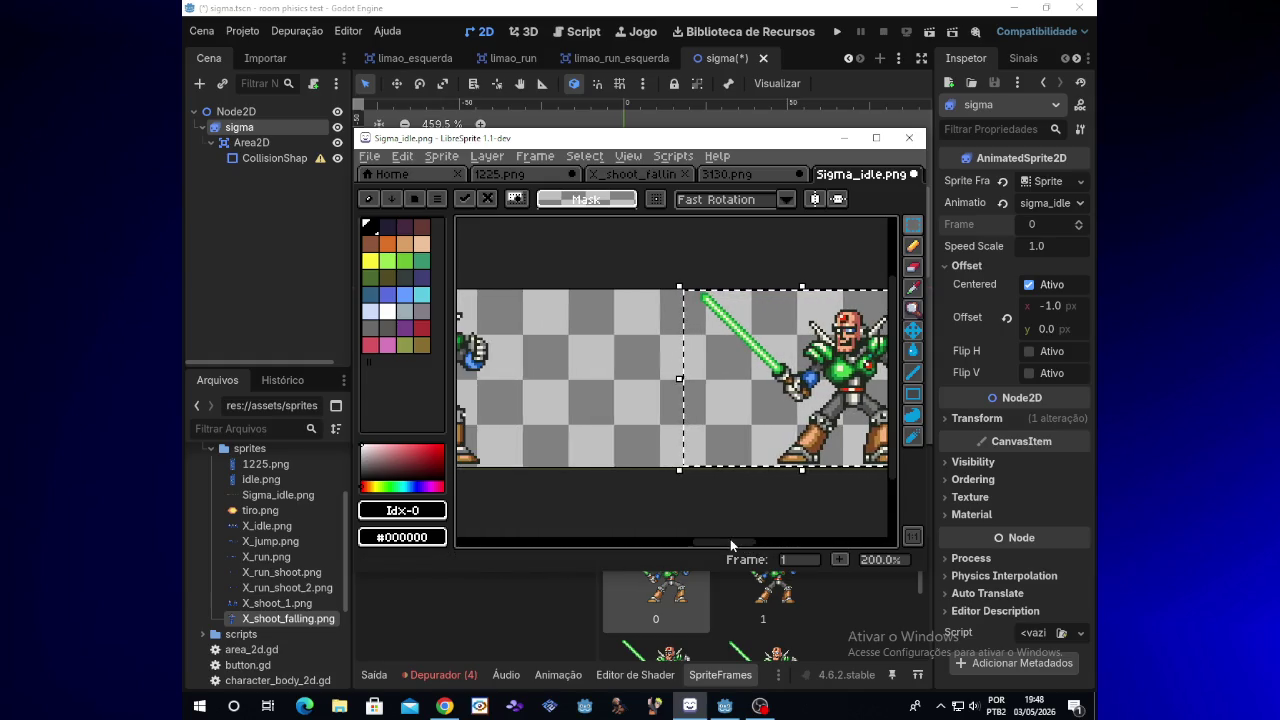
key(Left)
key(Left)
key(Left)
key(Left)
key(Left)
key(Left)
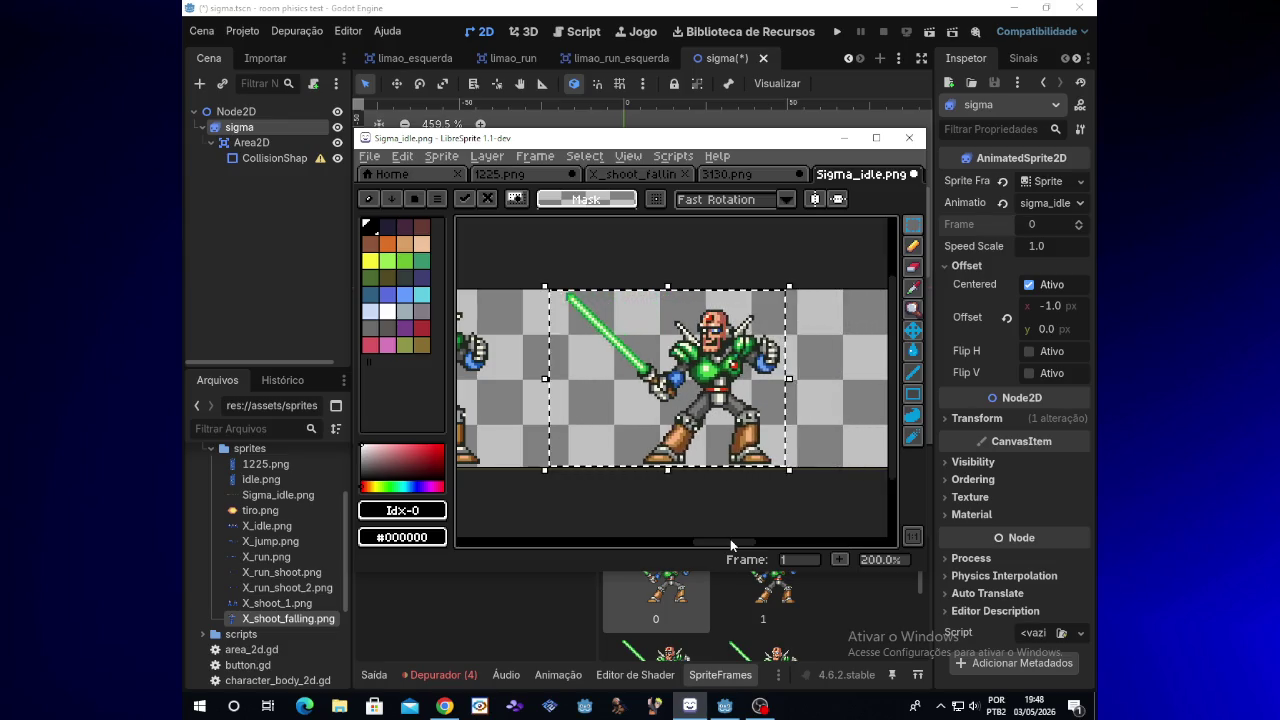
key(ctrl+d)
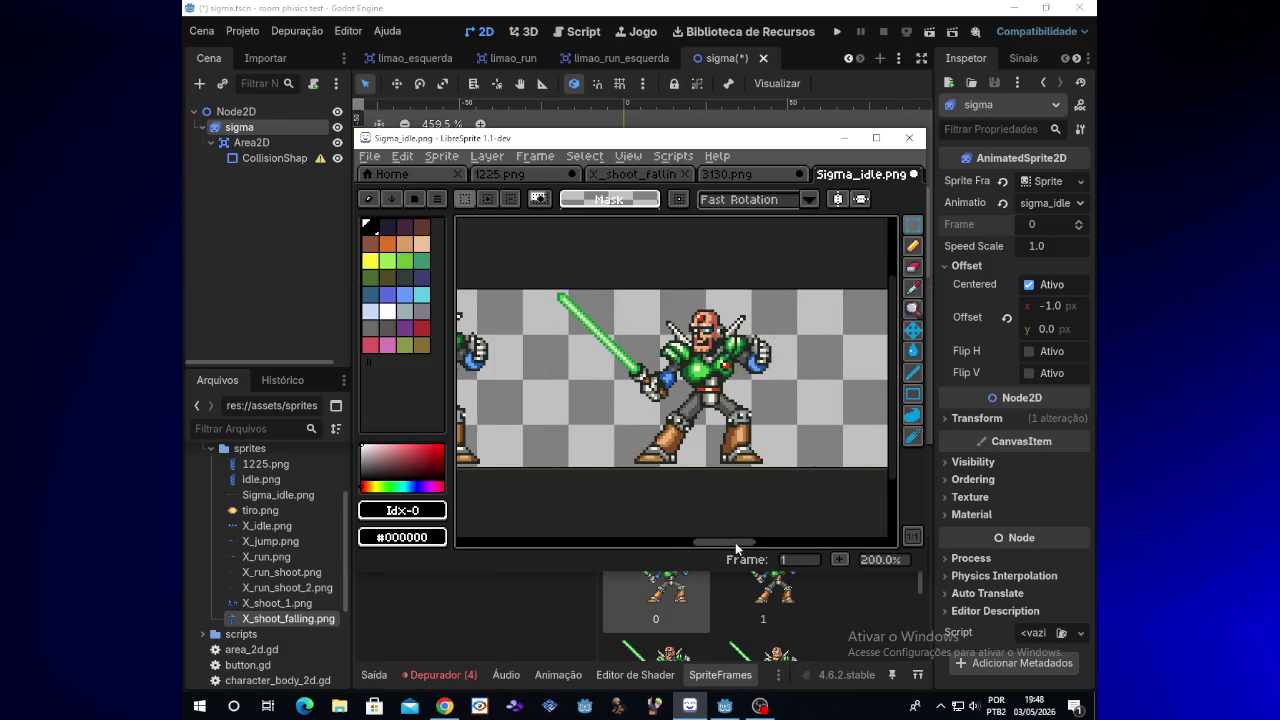
drag(735, 542, 835, 535)
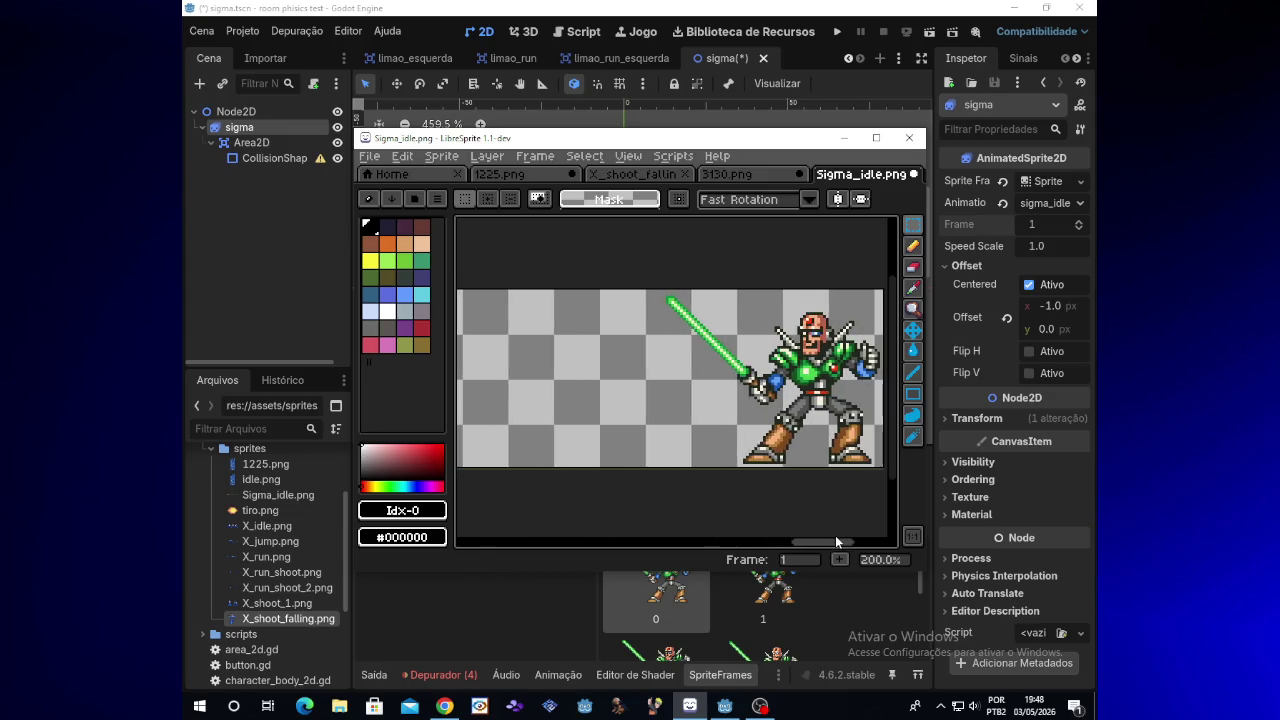
Paste the next lightsaber pose and slide it left into its evenly spaced slot
key(ctrl+v)
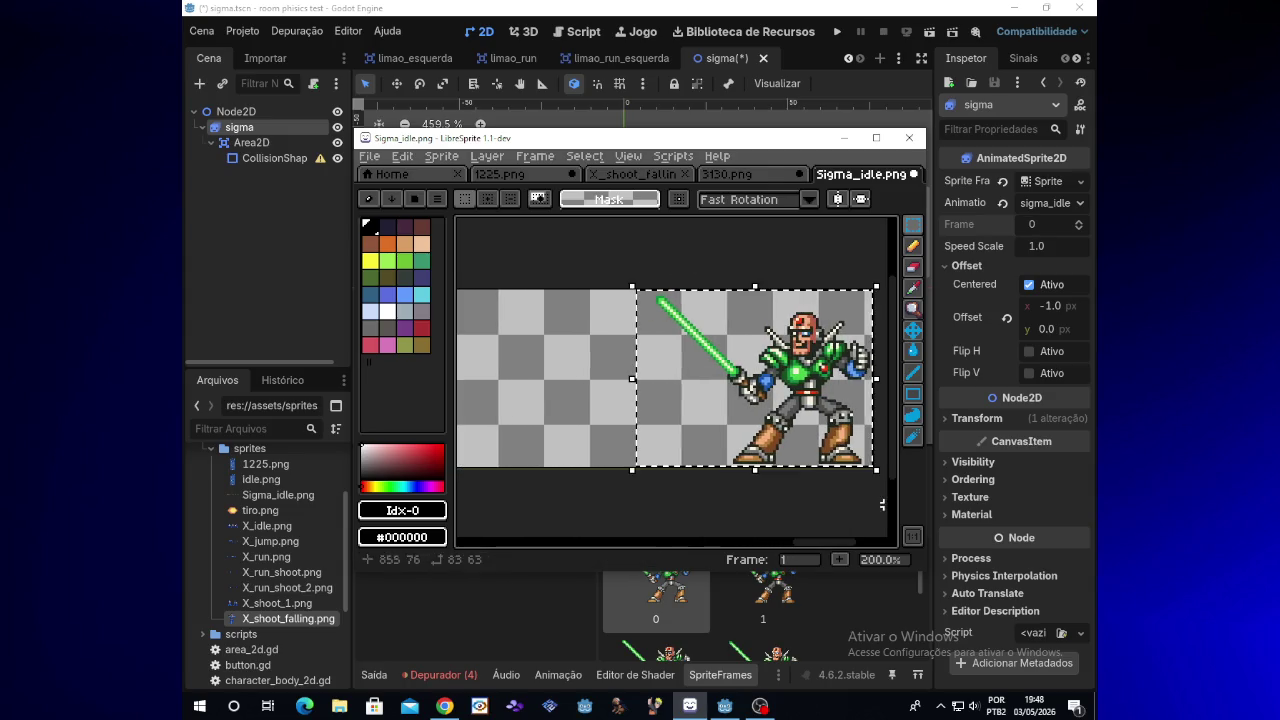
key(Left)
key(Left)
key(Left)
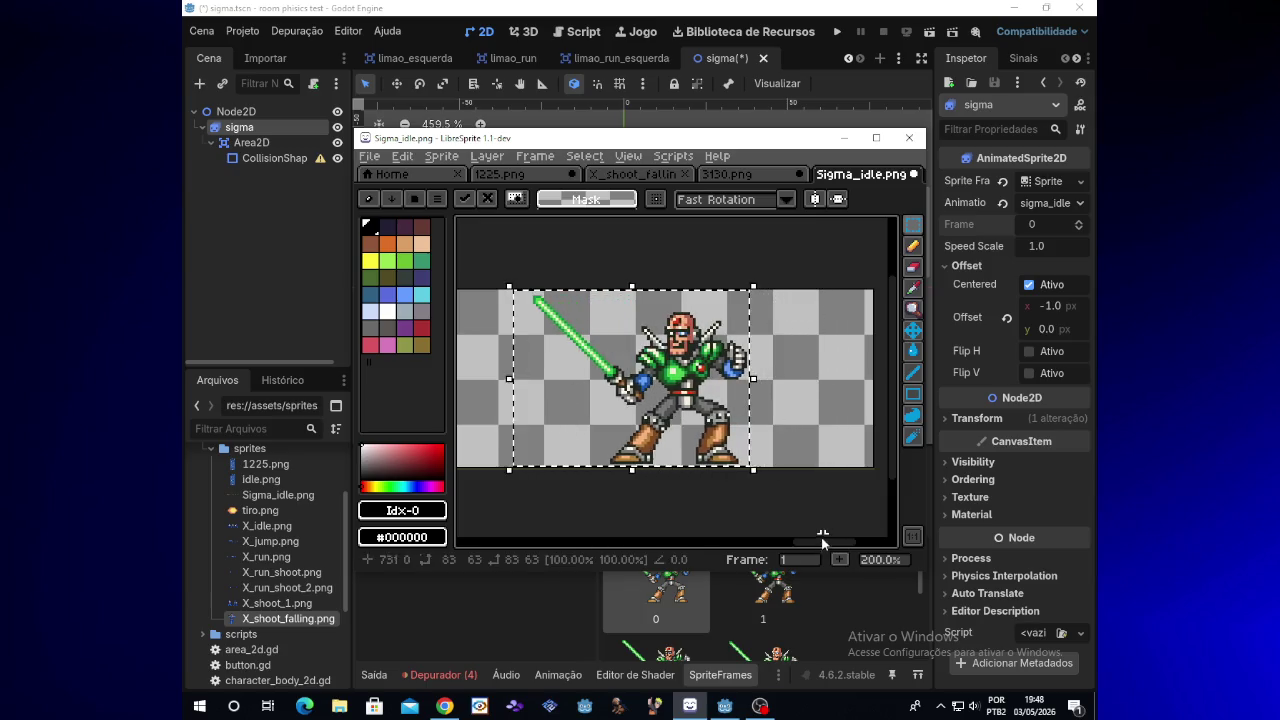
key(Left)
key(Left)
key(Left)
drag(812, 541, 770, 541)
key(Left)
key(Left)
key(Left)
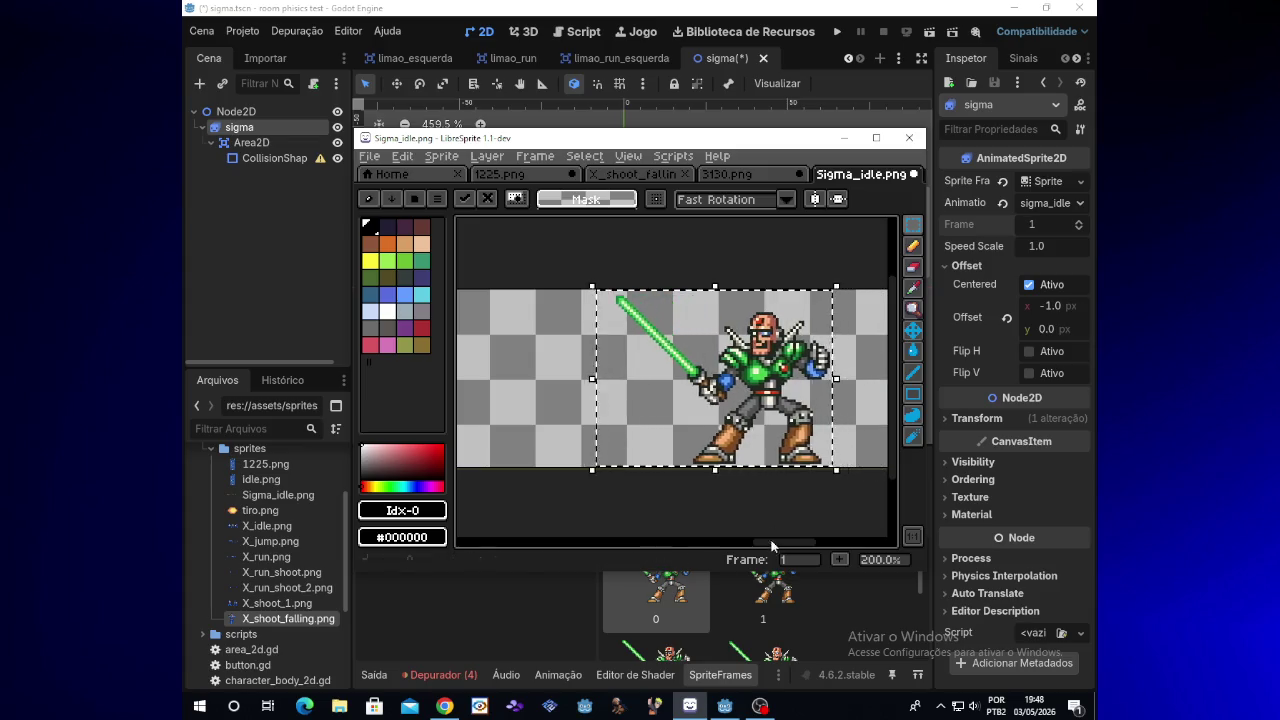
key(Left)
key(Left)
key(Left)
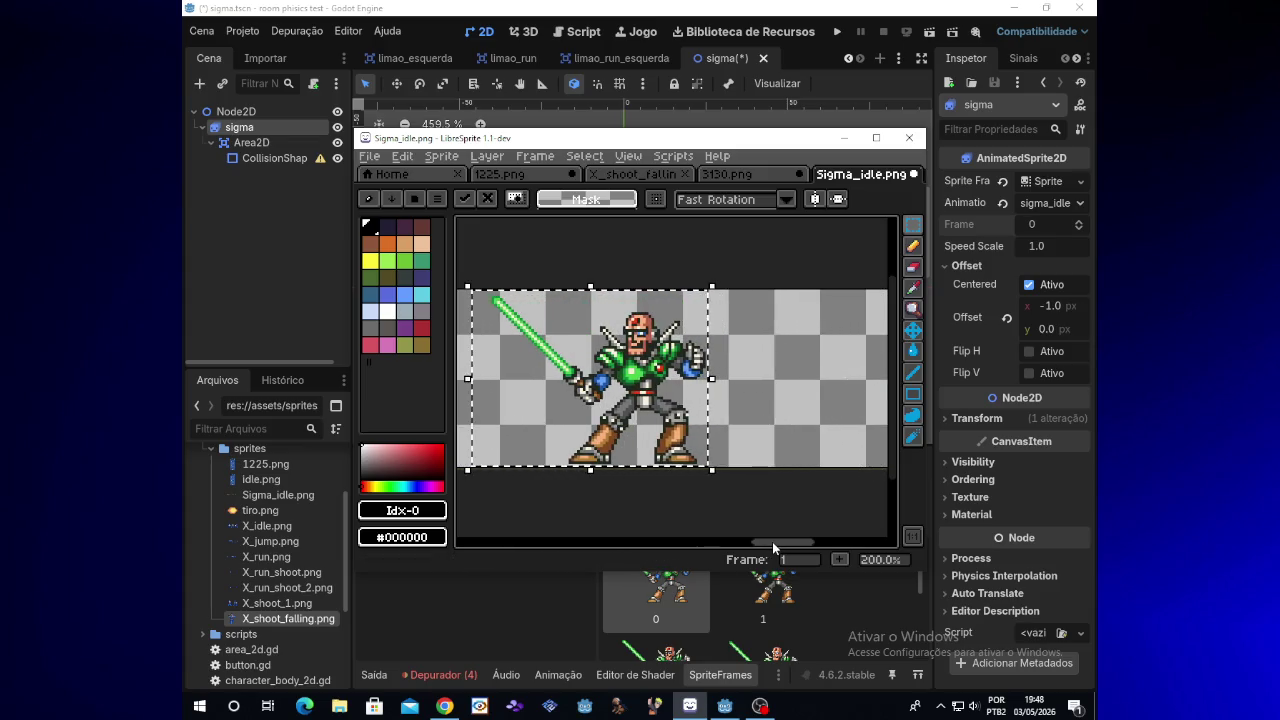
drag(772, 543, 753, 545)
key(Left)
key(Left)
key(Left)
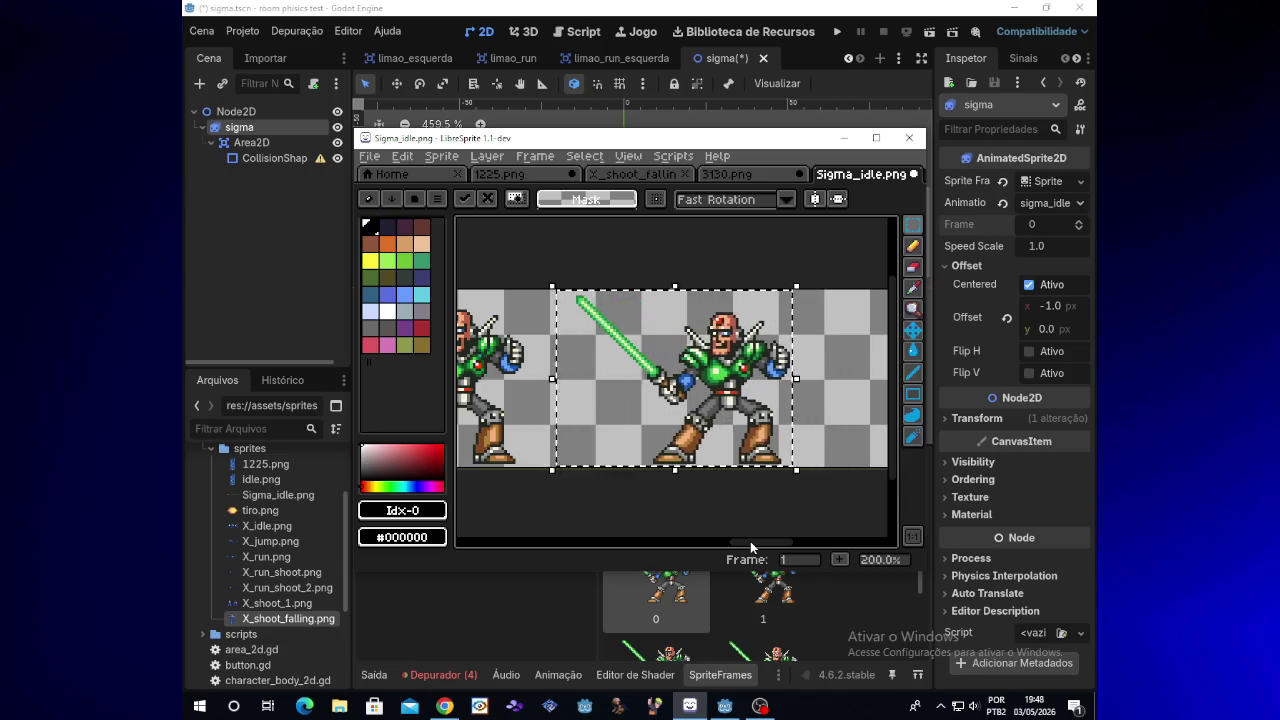
key(Right)
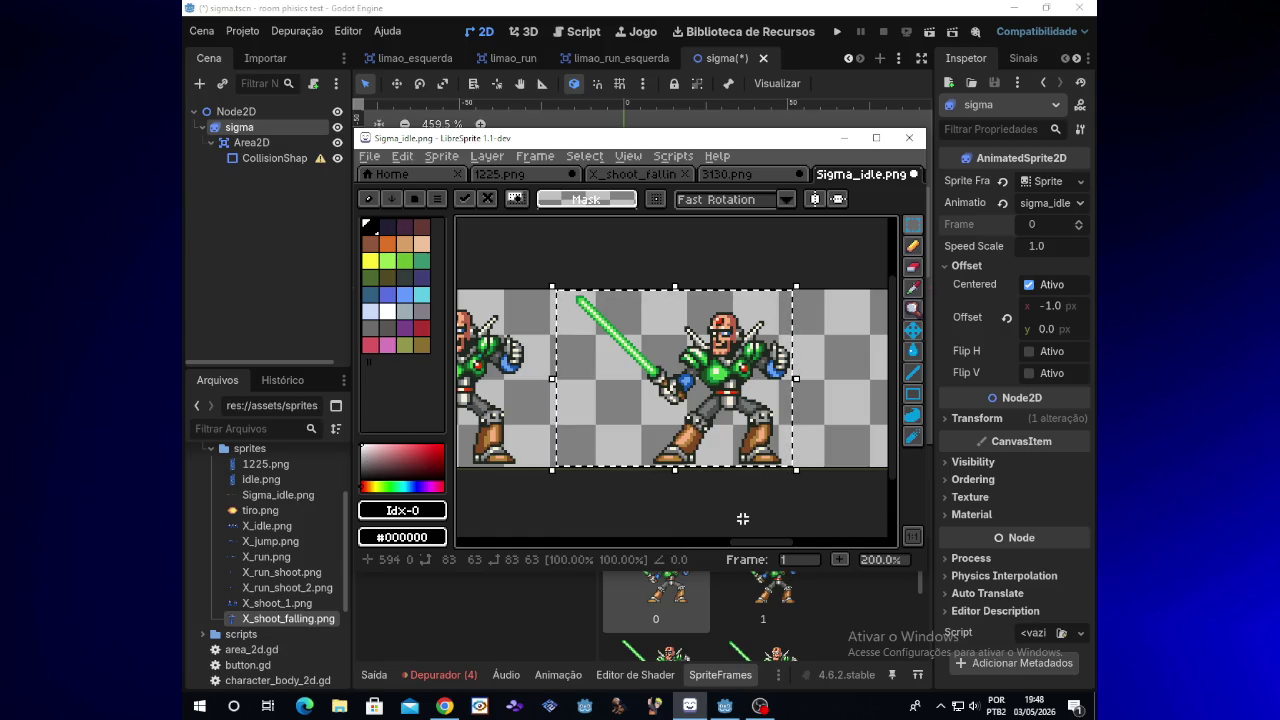
drag(749, 542, 518, 538)
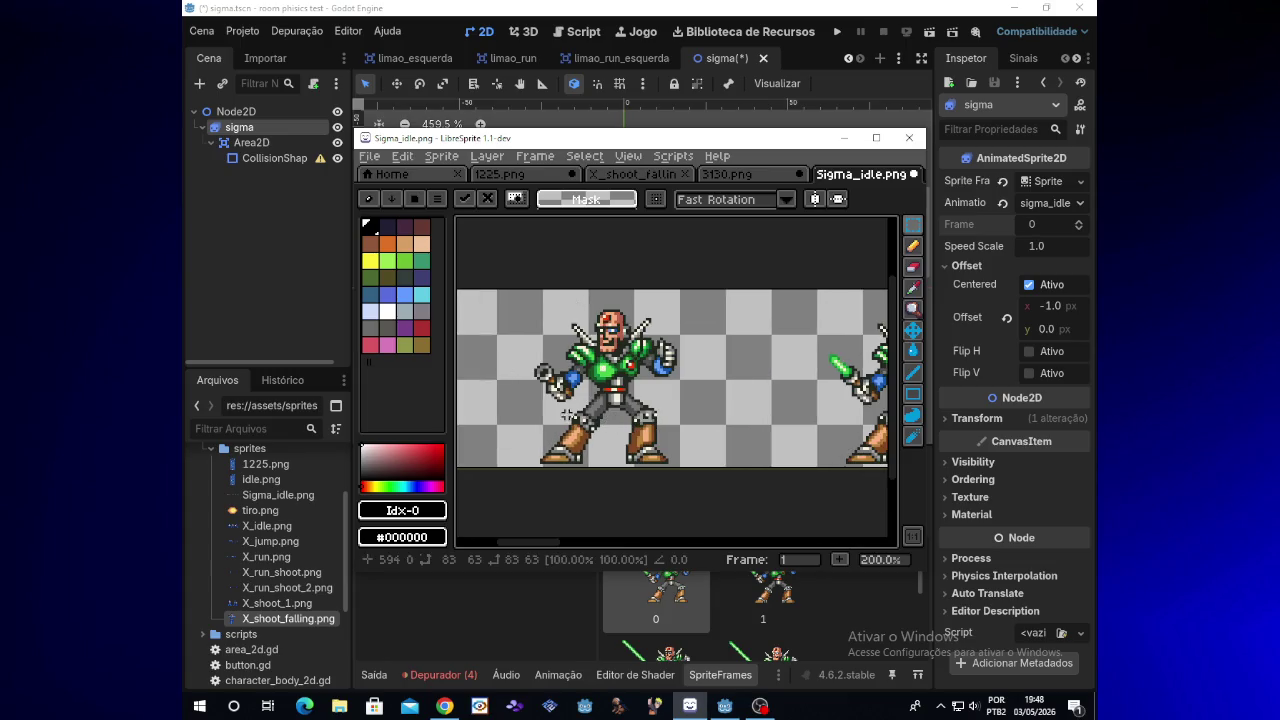
drag(567, 542, 790, 530)
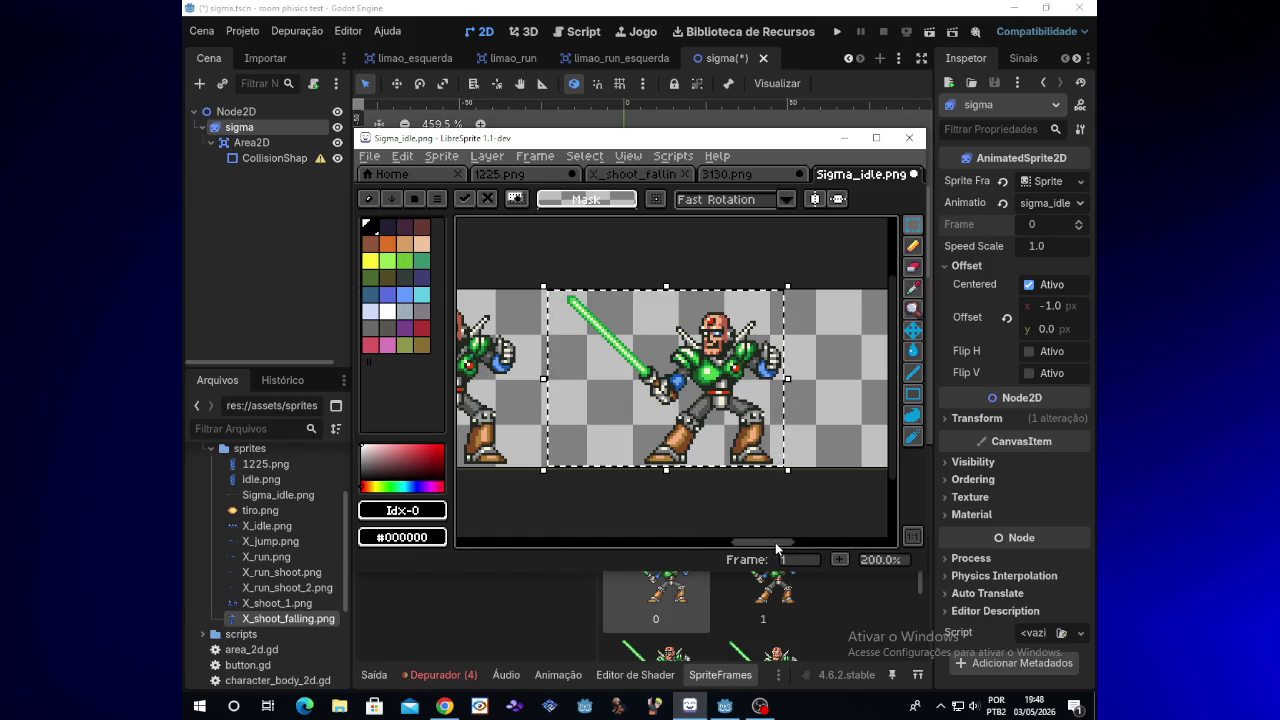
mouse_move(775, 542)
mouse_down()
mouse_move(510, 541)
mouse_move(703, 537)
mouse_up()
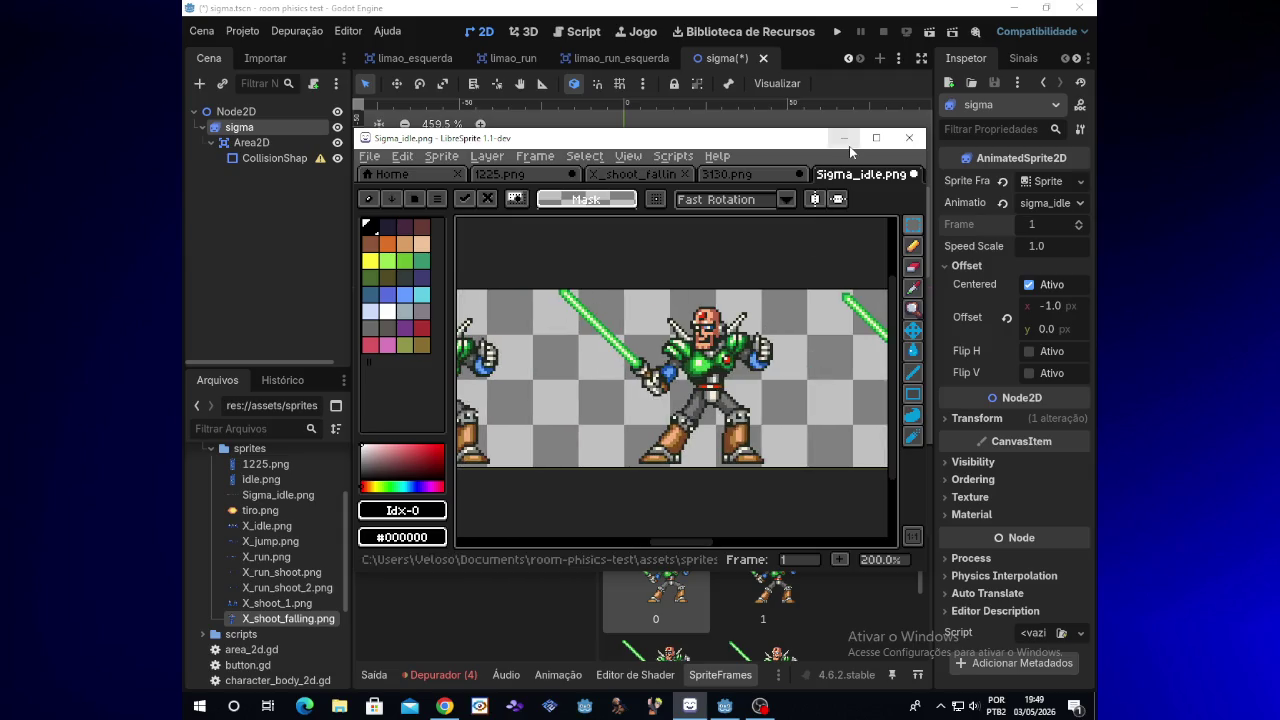
Save the sheet under the new name Sigma_idle_center.png, then exit LibreSprite
click(369, 156)
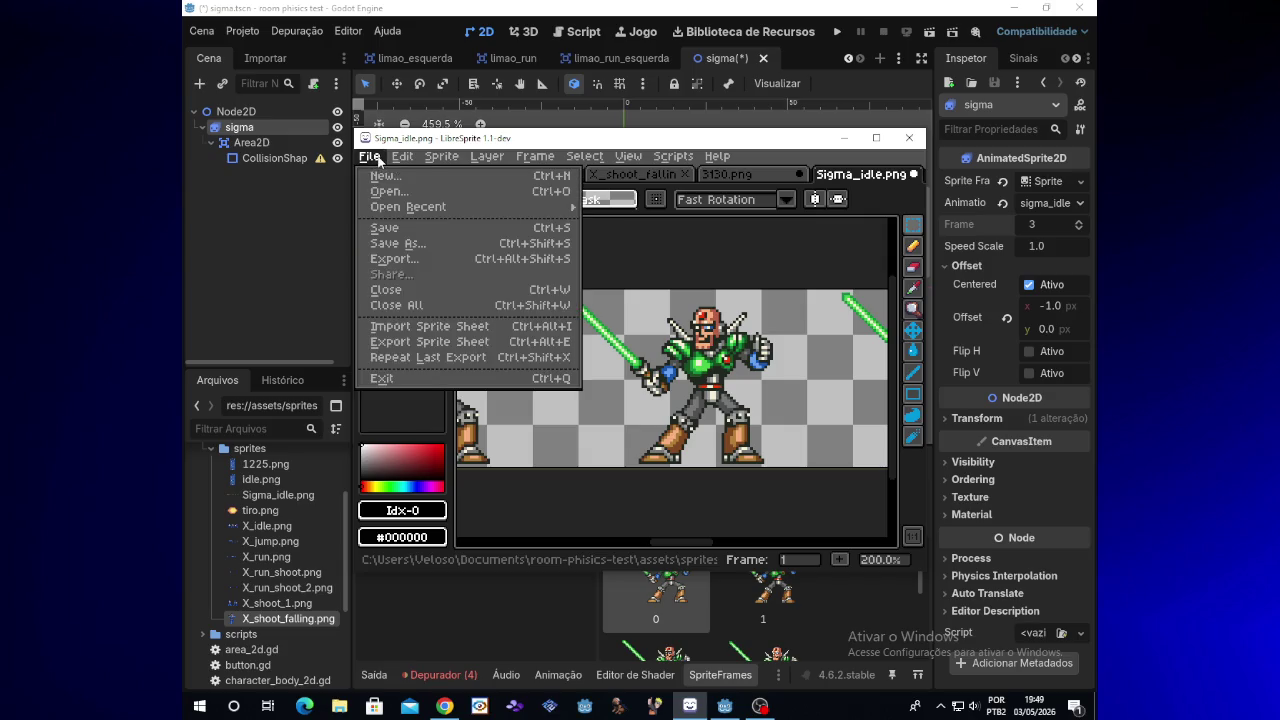
click(409, 244)
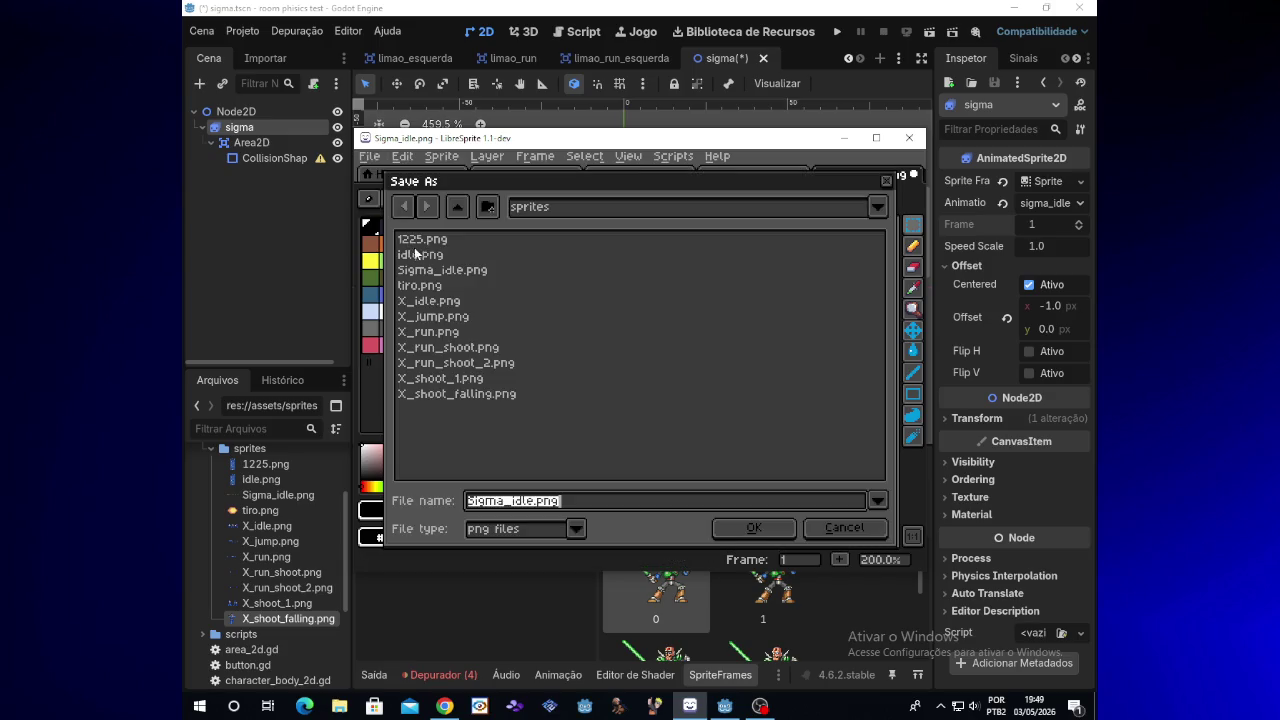
click(530, 501)
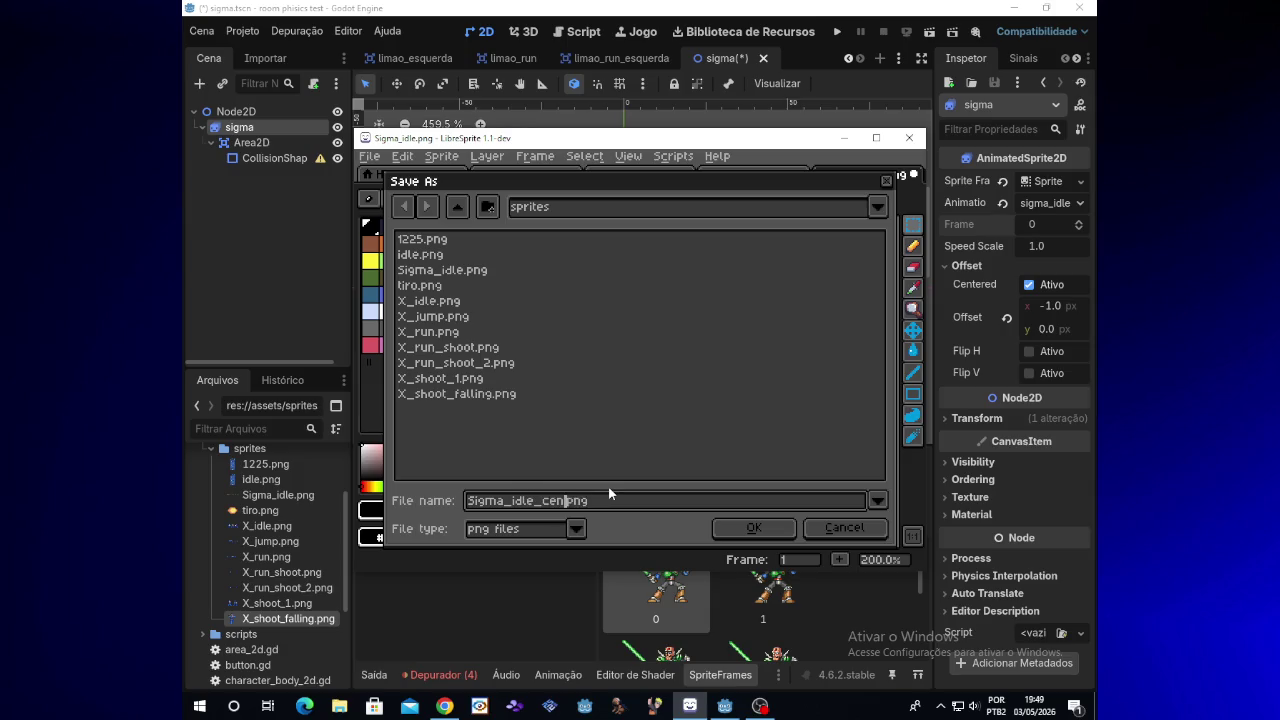
click(725, 528)
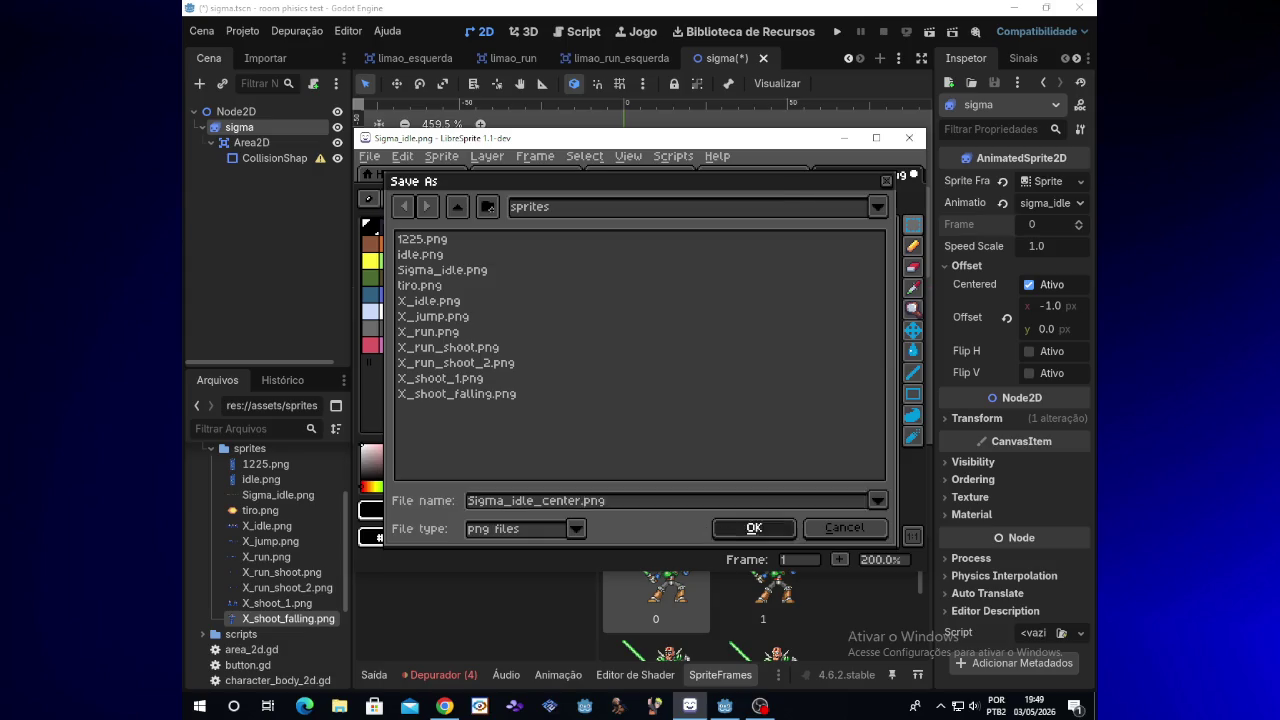
click(370, 157)
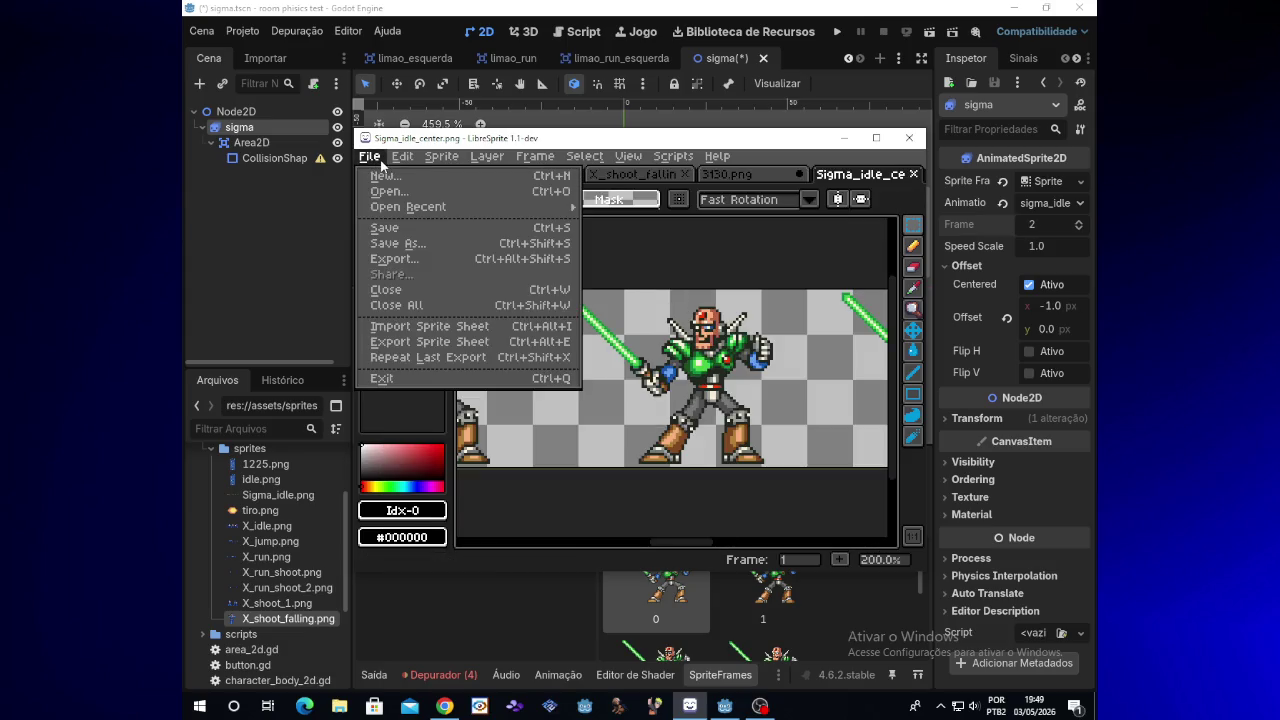
click(382, 378)
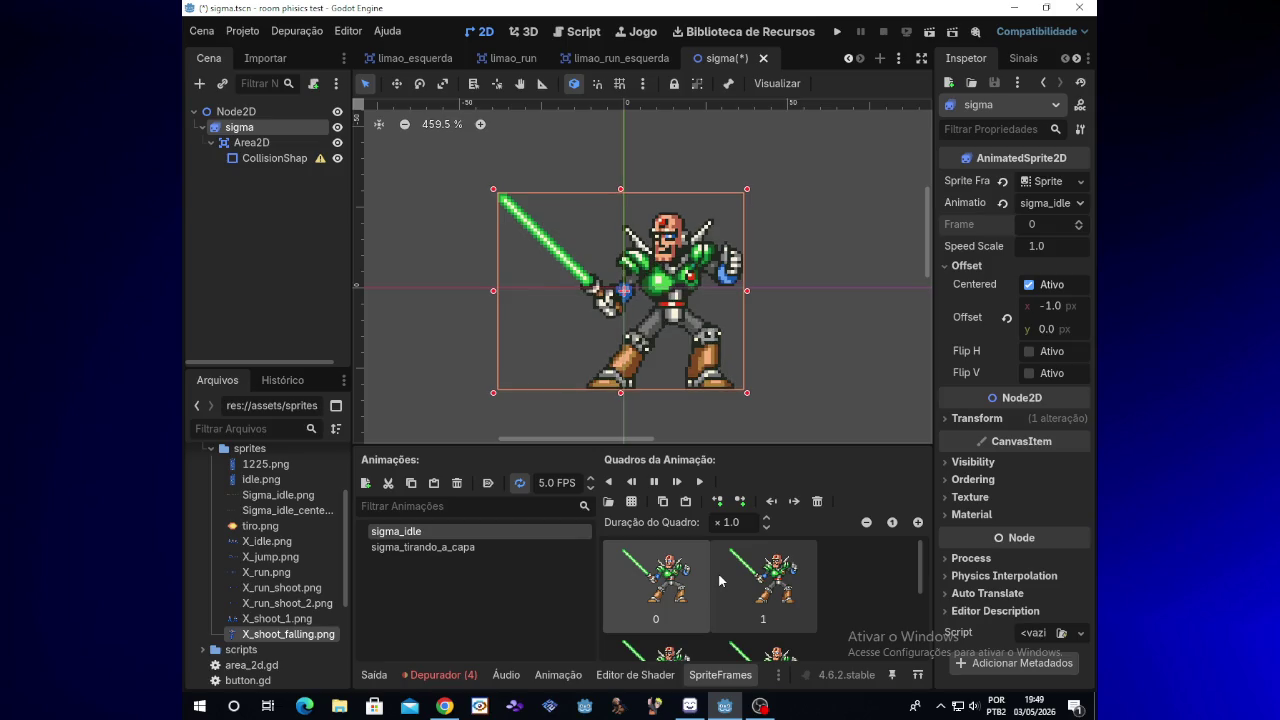
Delete the last two sigma_idle frames and start loading frames from Sigma_idle_center.png
key(Delete)
key(Delete)
key(Delete)
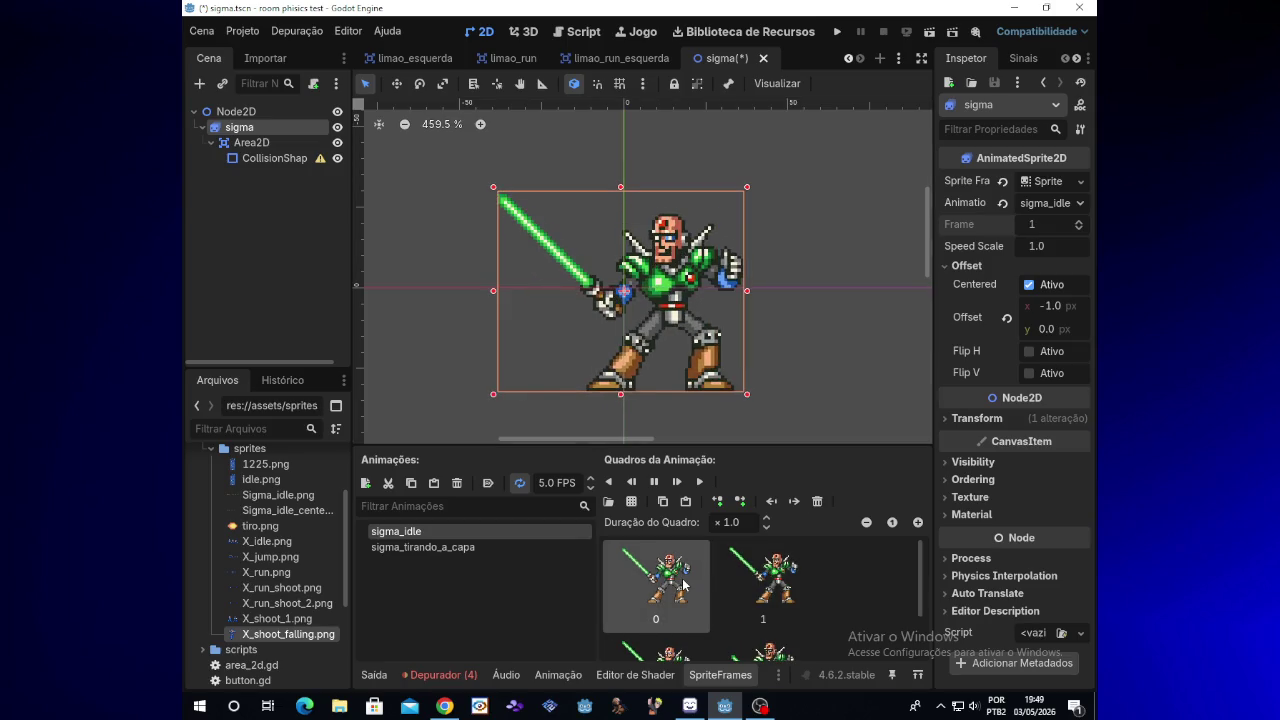
key(Delete)
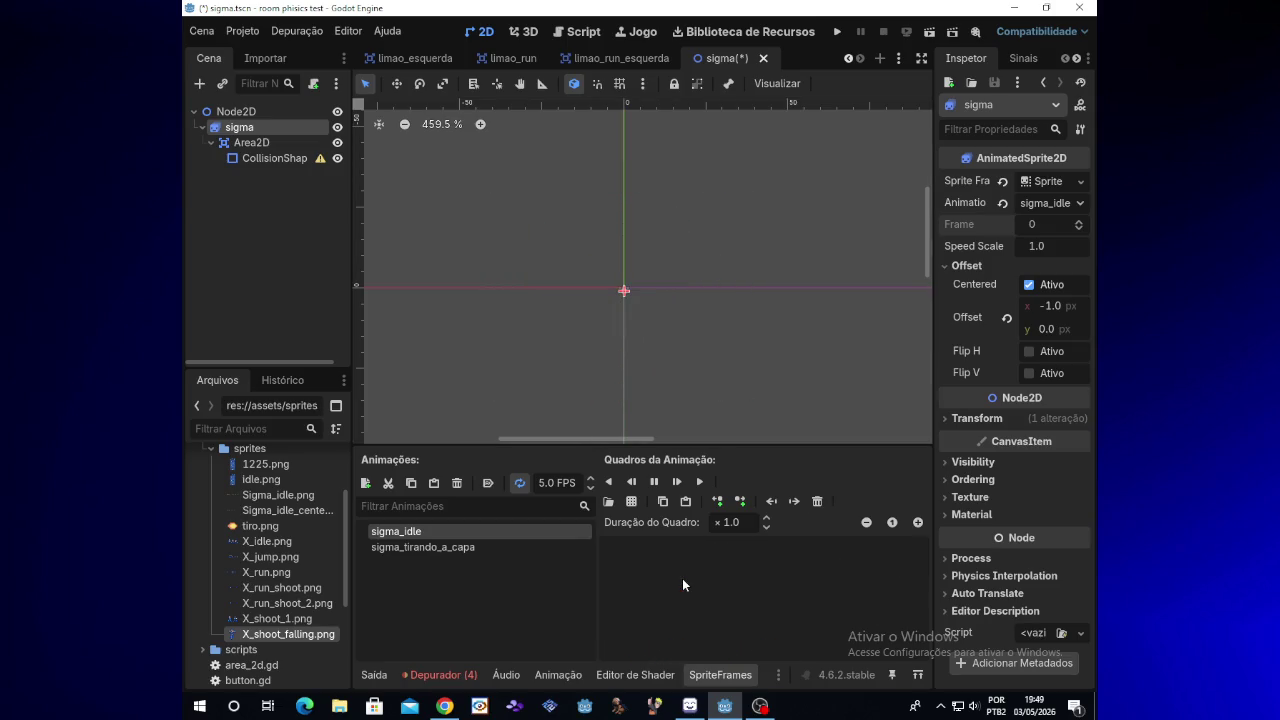
click(293, 511)
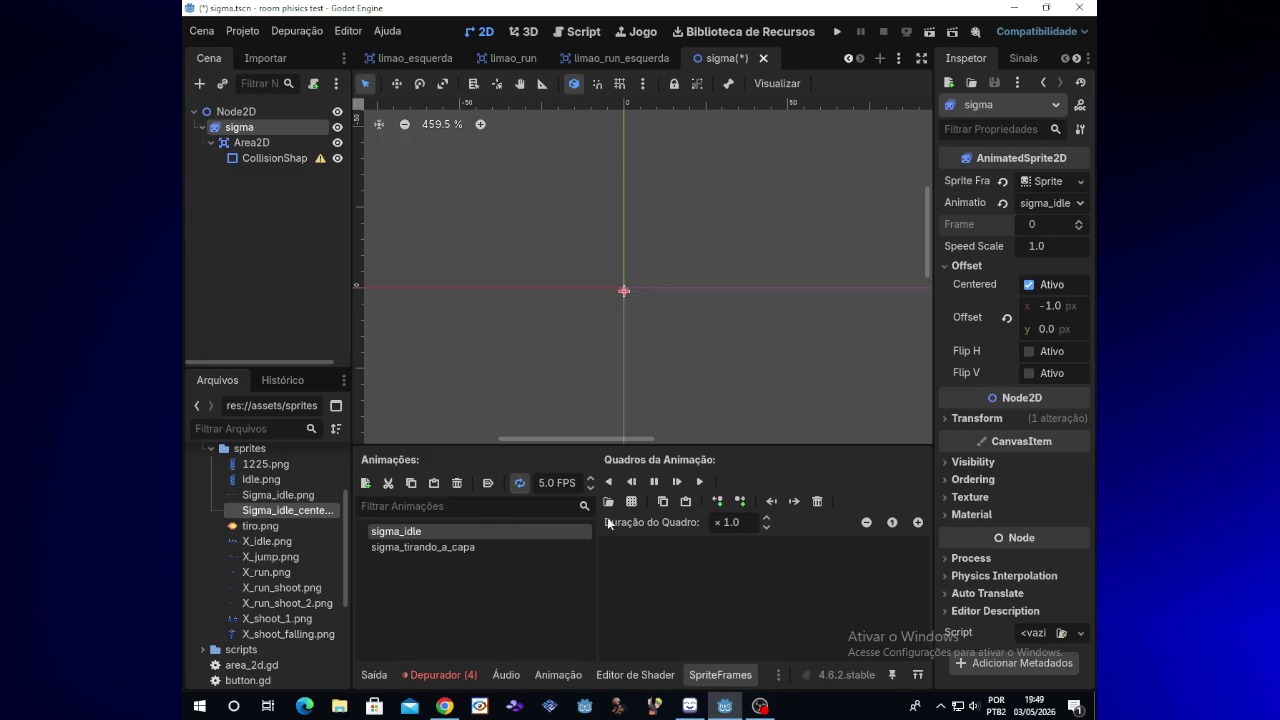
click(632, 506)
Open Sigma_idle_center.png in the frame picker and raise the horizontal offset from 4 px to 8 px
double_click(644, 207)
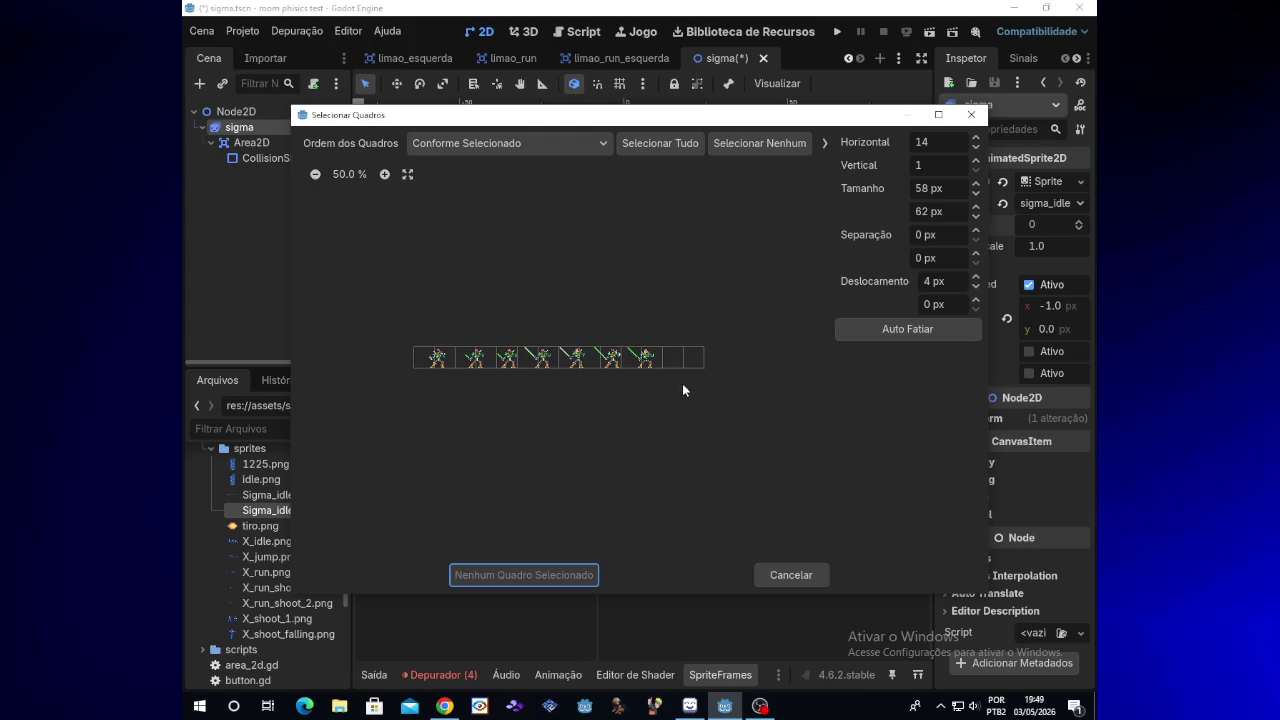
scroll(678, 384, up, 5)
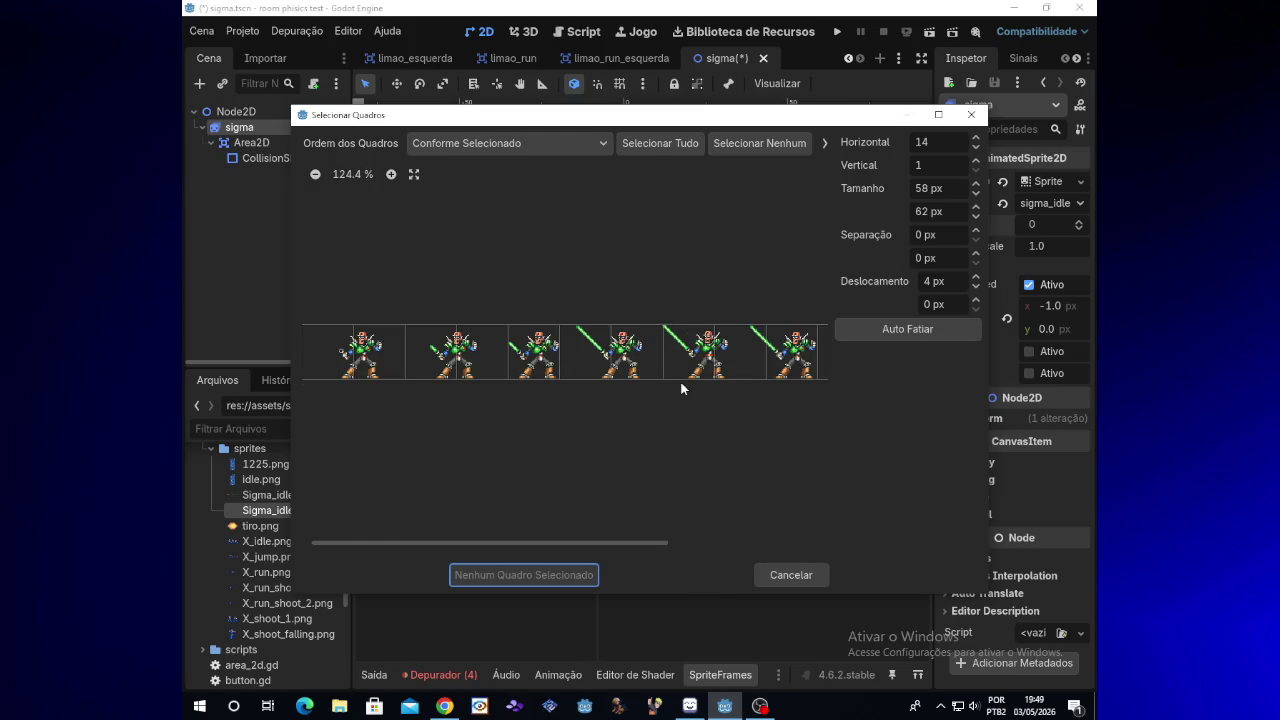
scroll(680, 380, up, 6)
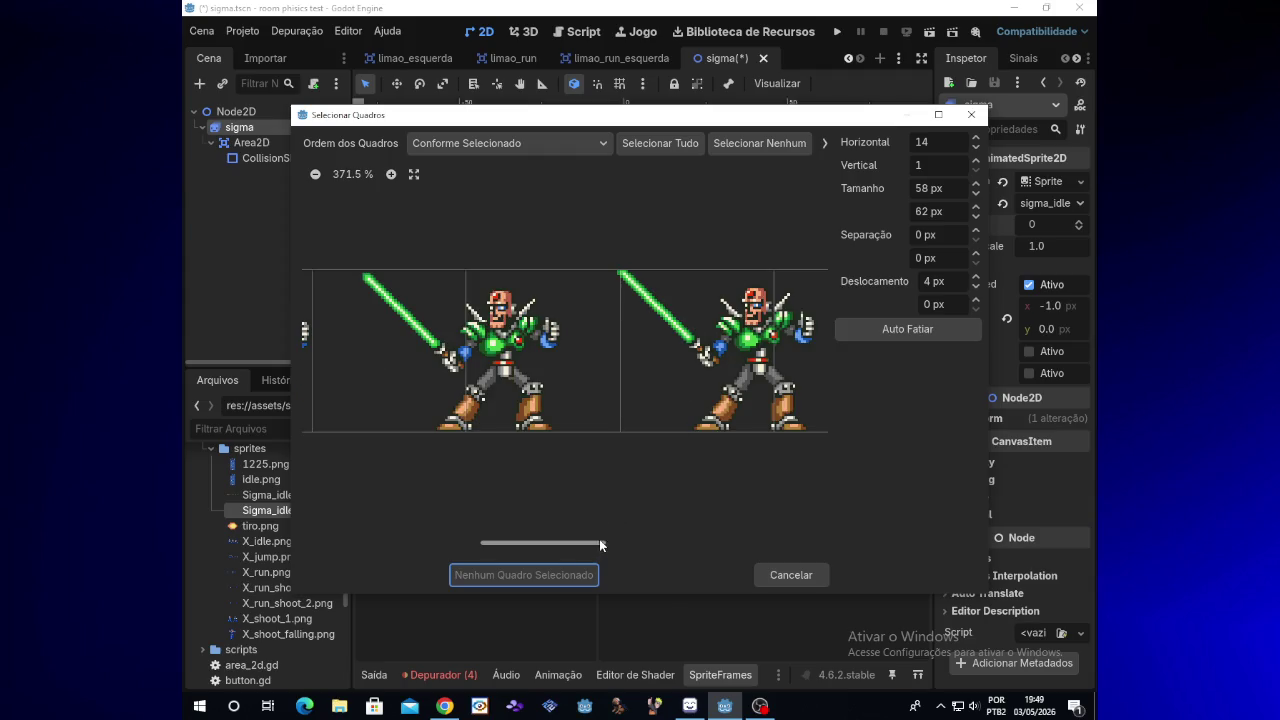
drag(599, 539, 733, 538)
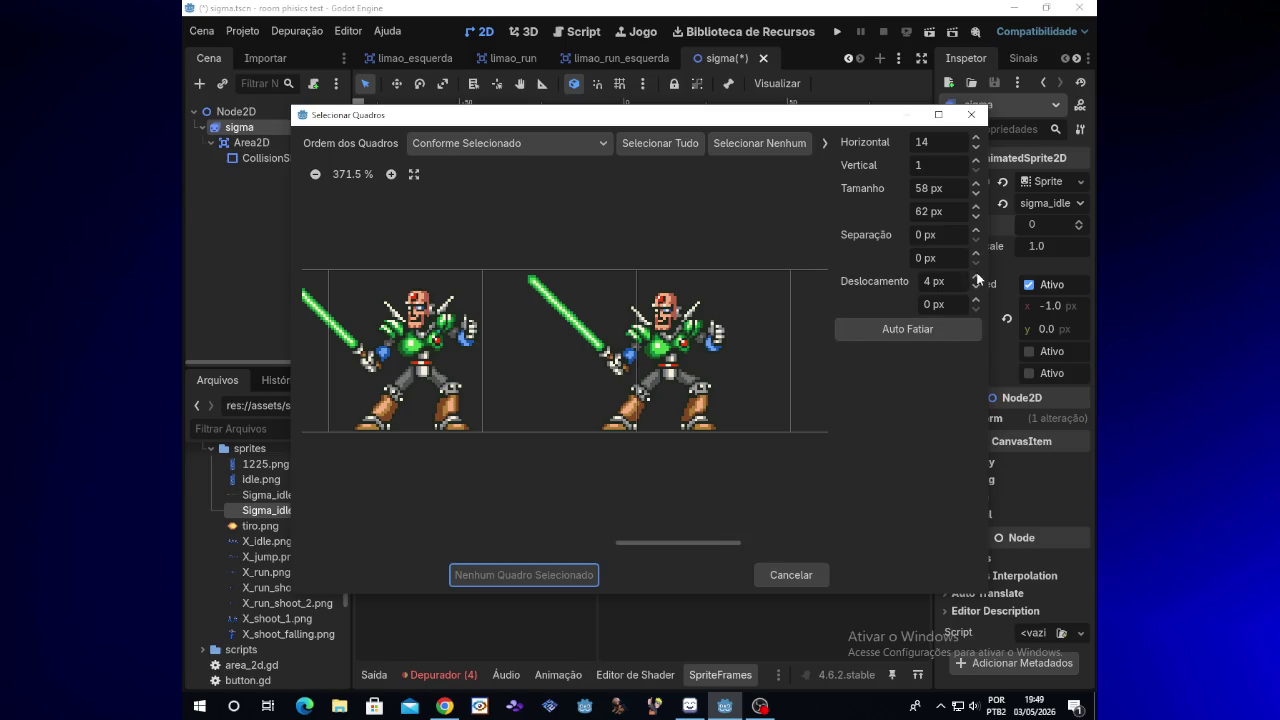
click(977, 279)
click(977, 279)
click(977, 279)
click(977, 279)
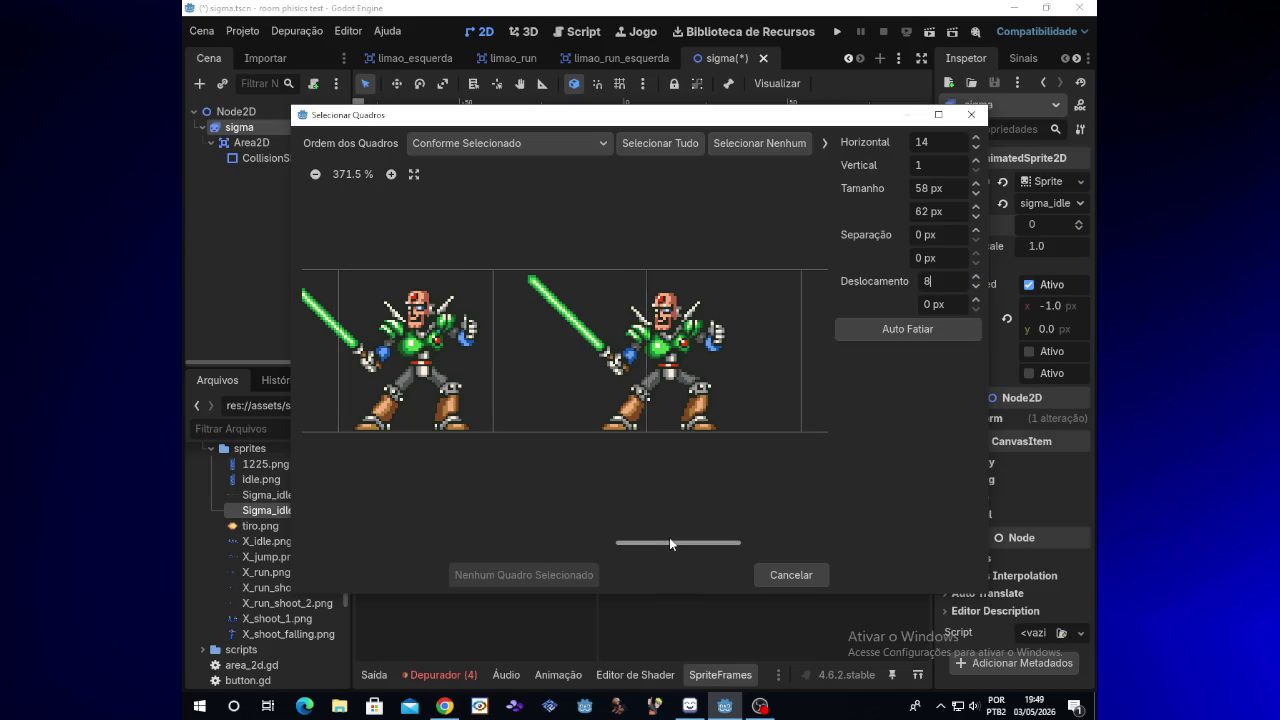
mouse_move(669, 538)
mouse_down()
mouse_move(612, 540)
mouse_move(641, 541)
mouse_up()
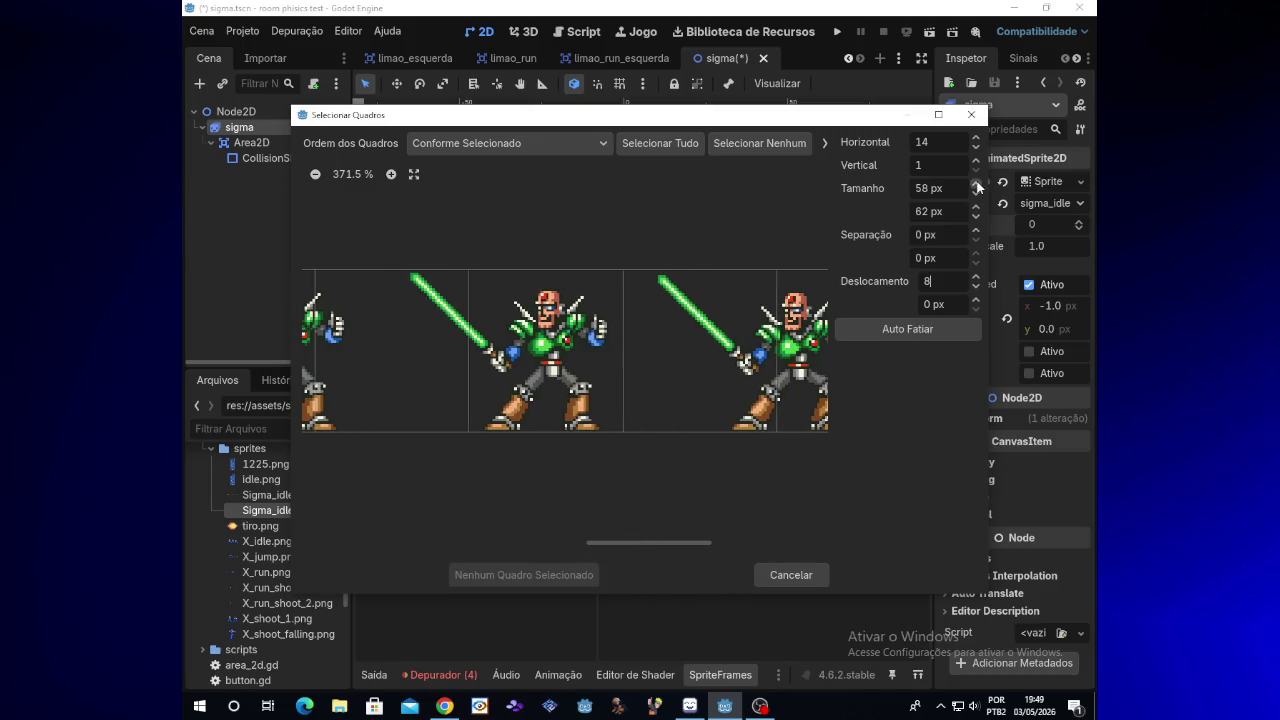
Try cell widths between 56 and 58 px and bring the horizontal offset down to 0
click(977, 184)
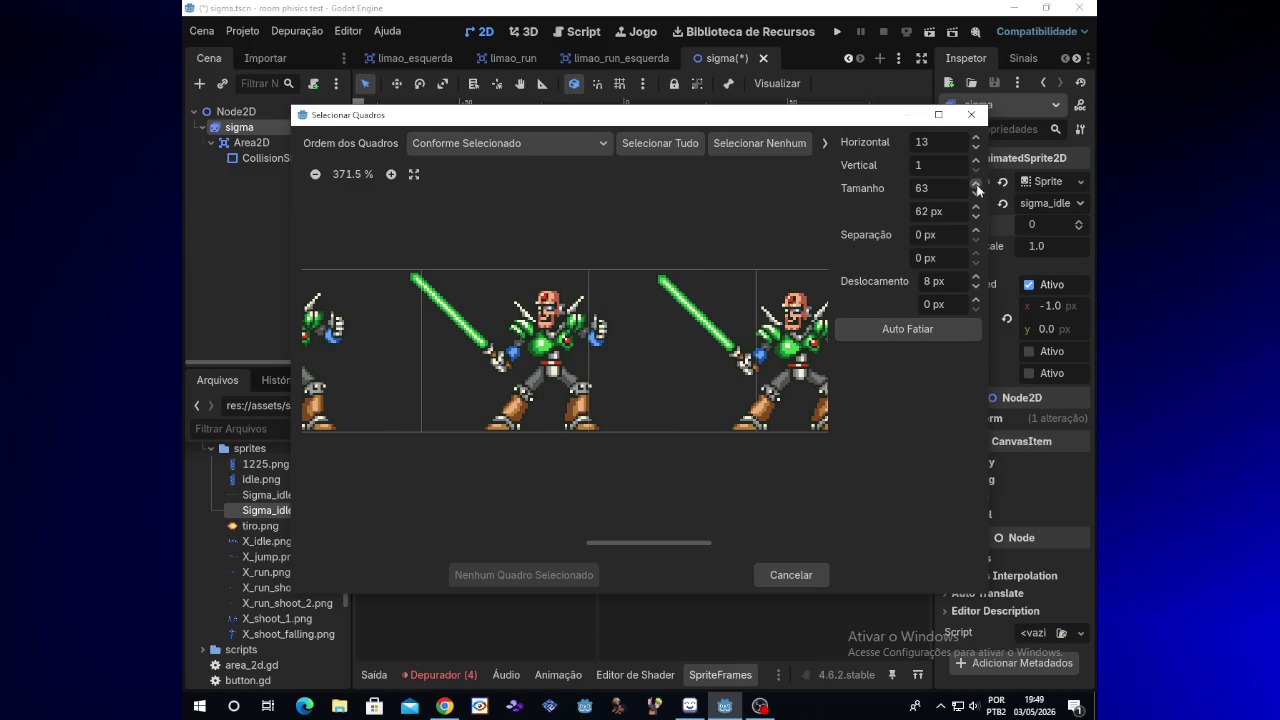
click(977, 195)
click(977, 195)
click(977, 195)
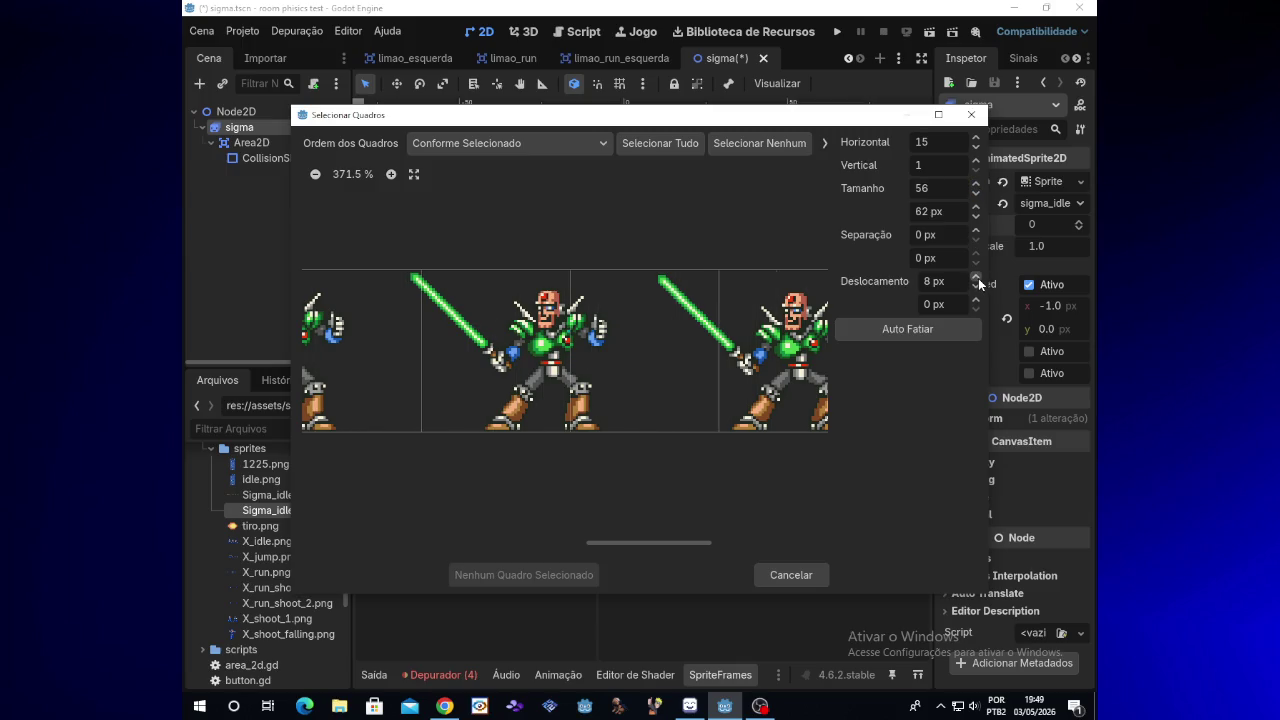
click(977, 278)
click(977, 278)
click(977, 278)
click(978, 288)
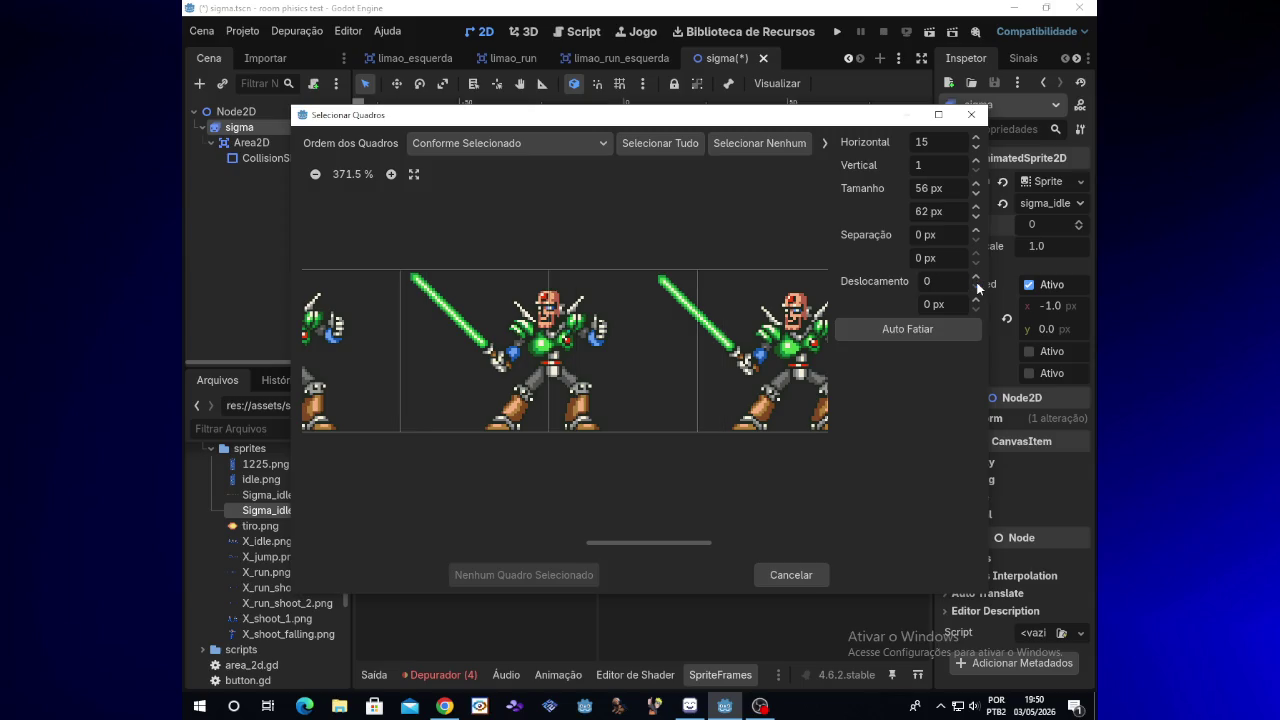
click(977, 185)
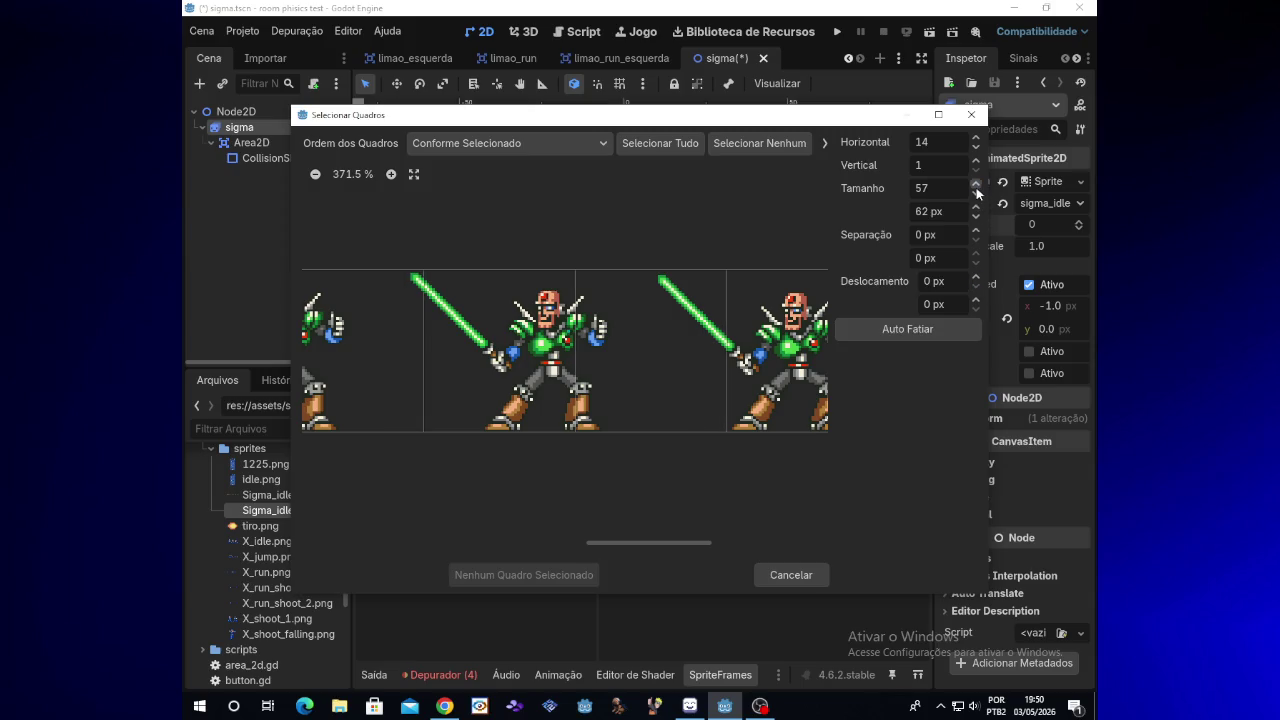
click(976, 194)
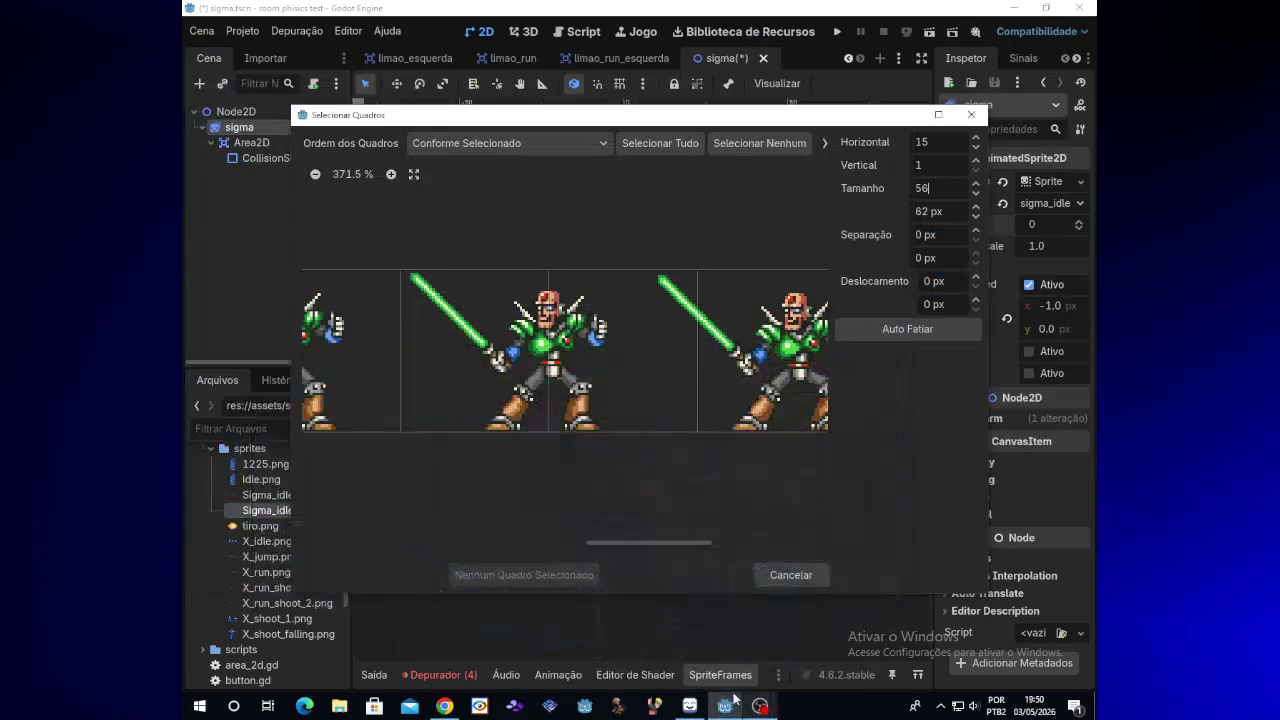
click(975, 186)
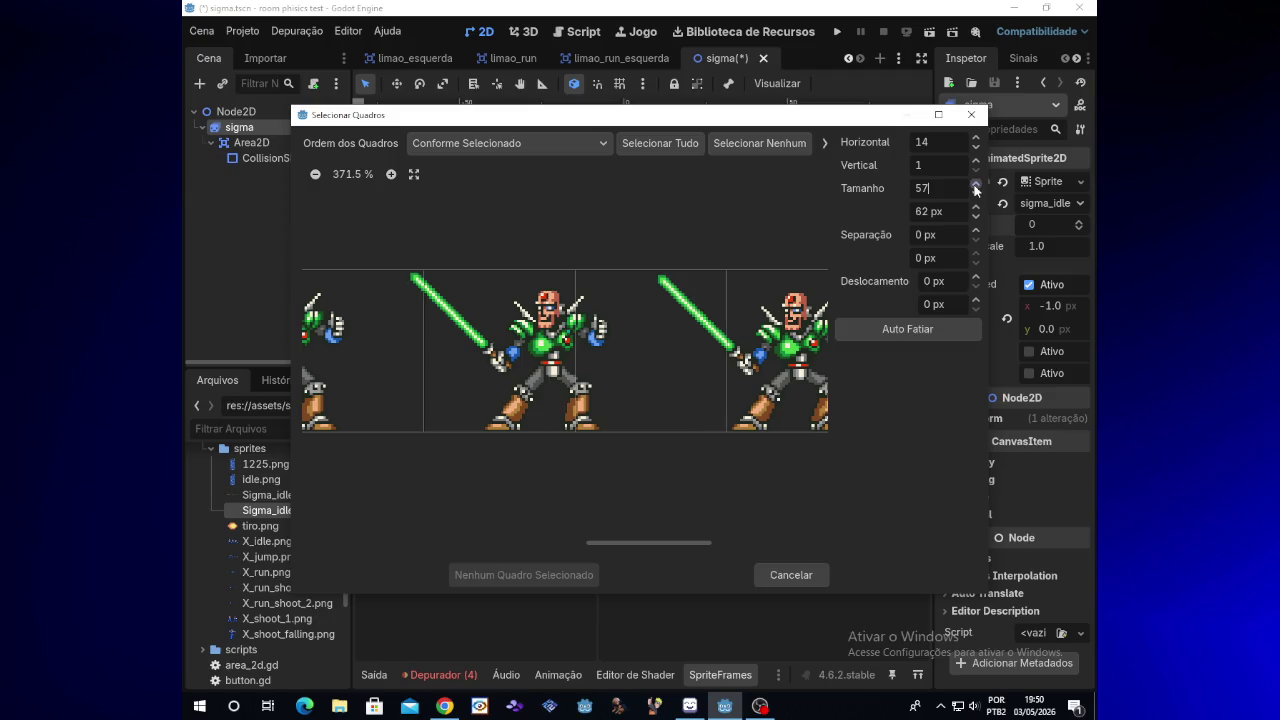
click(975, 186)
click(975, 194)
click(975, 194)
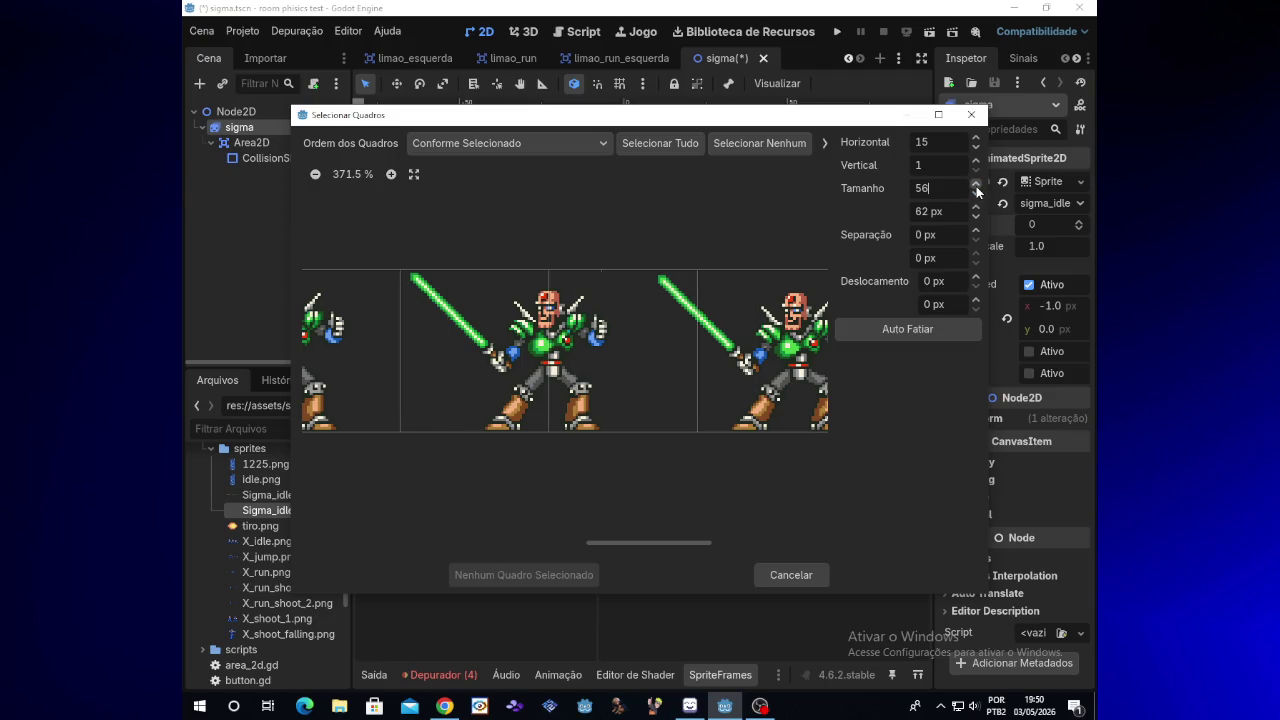
Widen the cells to 73 px for 11 columns and set the horizontal offset to 3 px
click(976, 185)
click(976, 185)
click(976, 185)
click(976, 185)
click(976, 185)
click(976, 185)
click(976, 185)
click(976, 185)
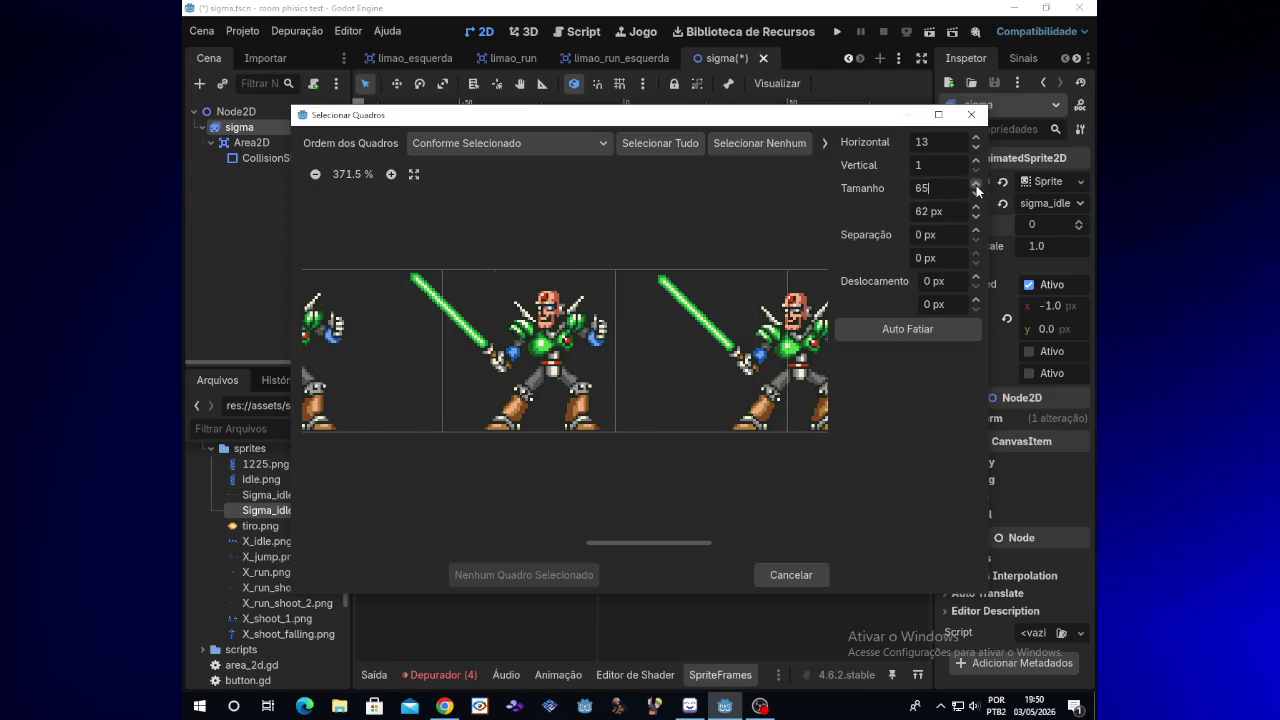
click(976, 185)
click(976, 185)
click(976, 185)
click(976, 185)
click(976, 185)
click(976, 185)
click(976, 185)
click(976, 185)
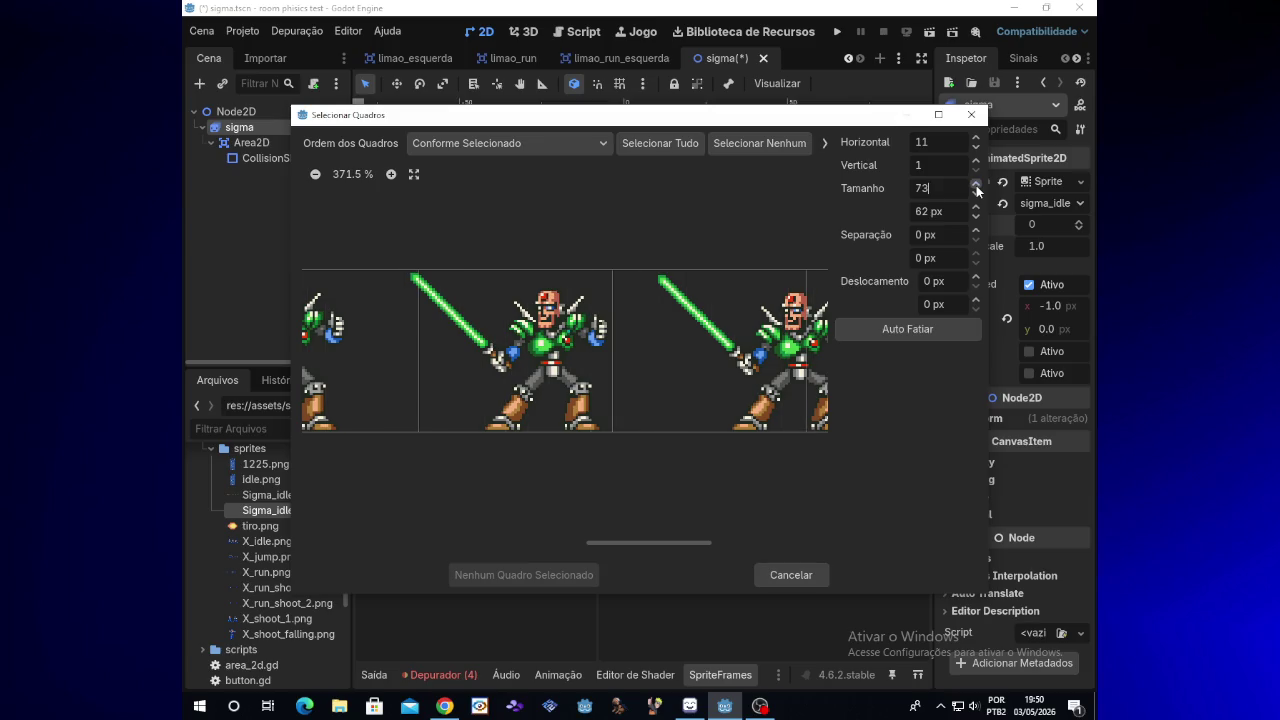
click(977, 300)
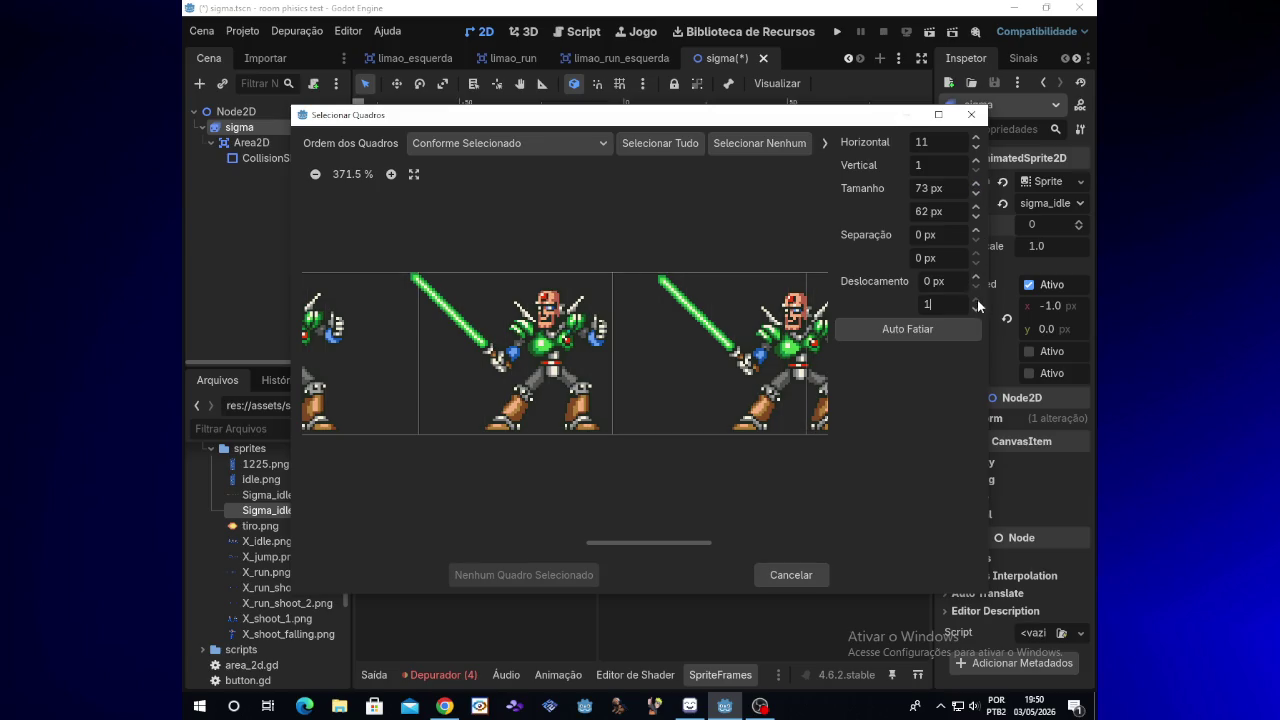
click(977, 307)
click(976, 279)
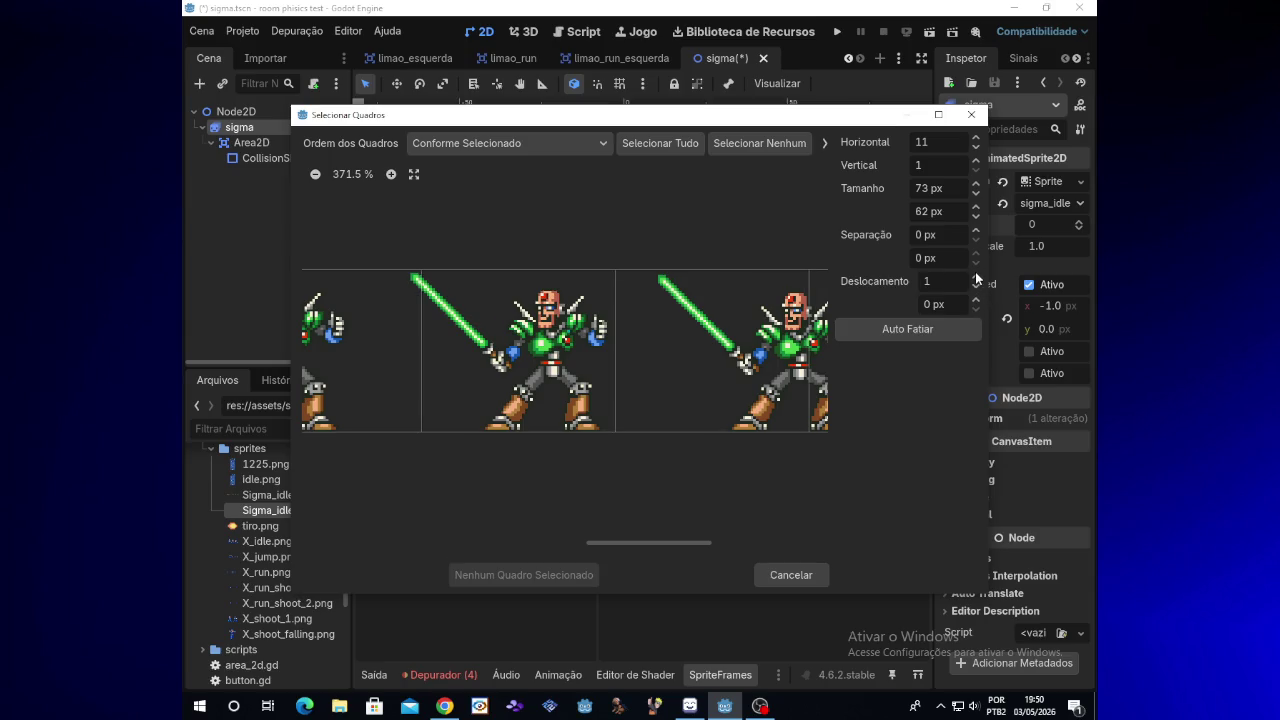
click(976, 279)
click(976, 279)
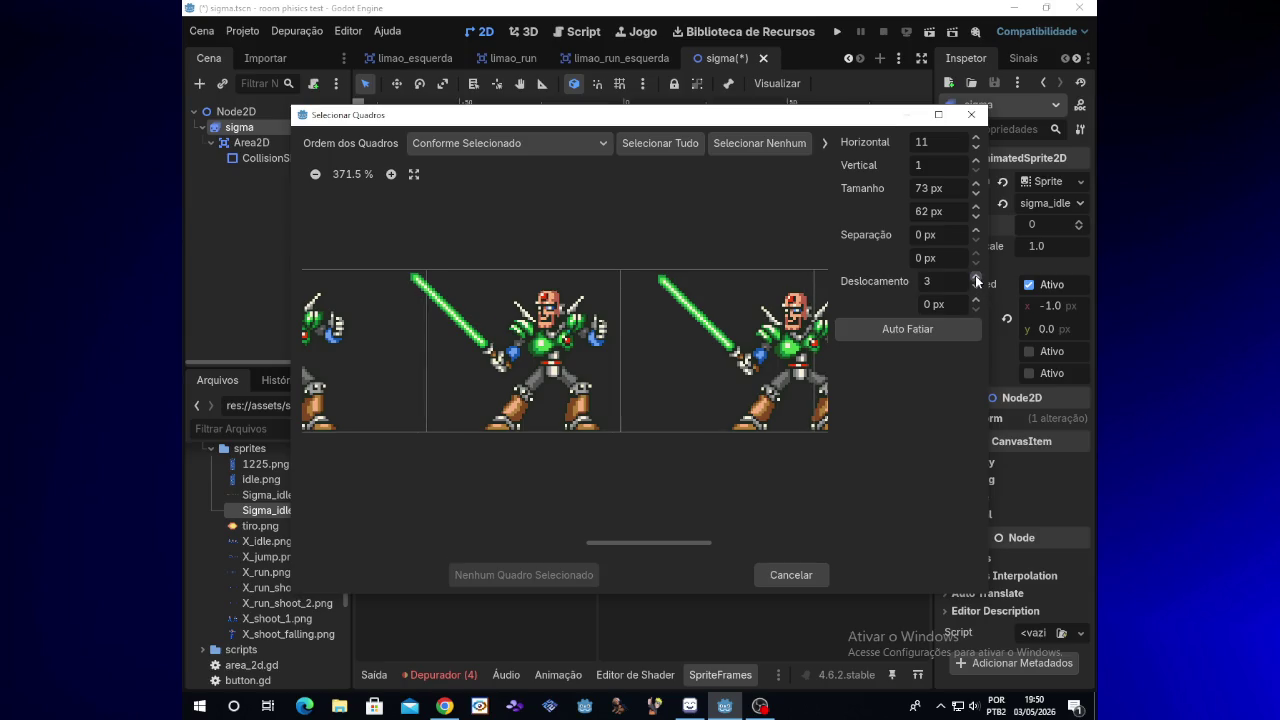
click(976, 279)
click(976, 279)
Try 75 px frame cells in Selecionar Quadros, adjusting the horizontal offset between 56 and 69
drag(976, 279, 976, 281)
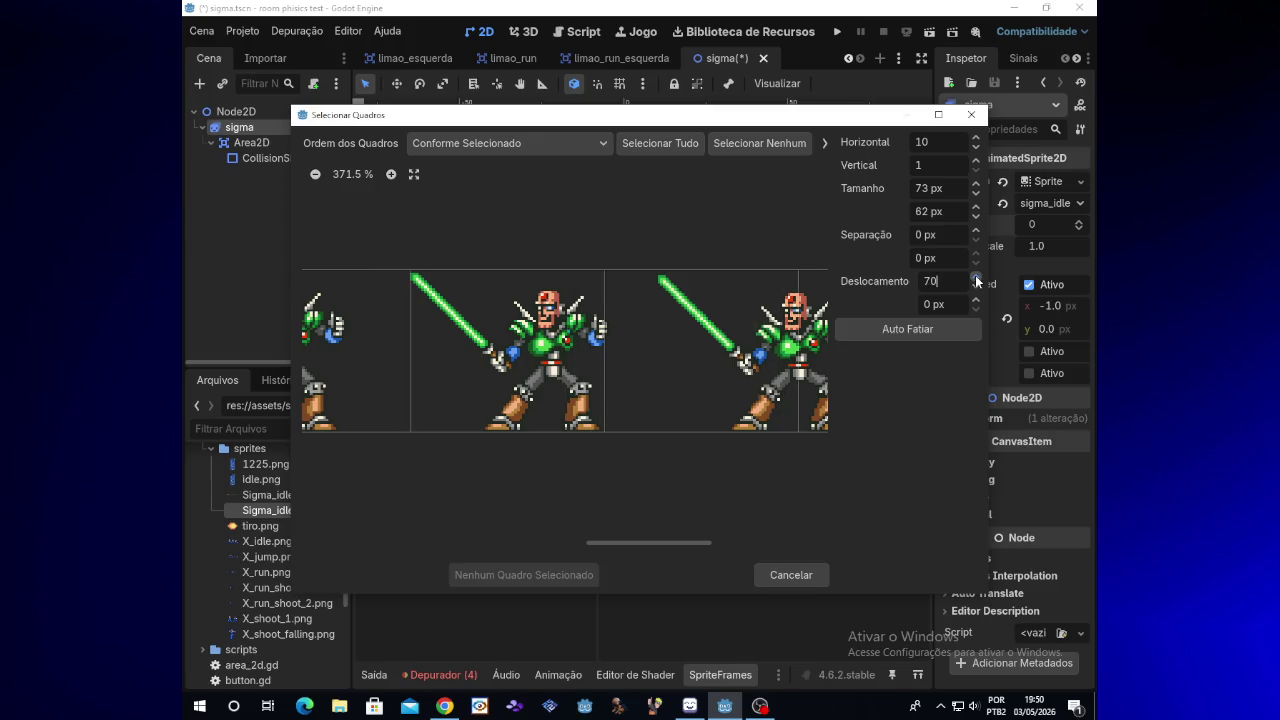
click(976, 287)
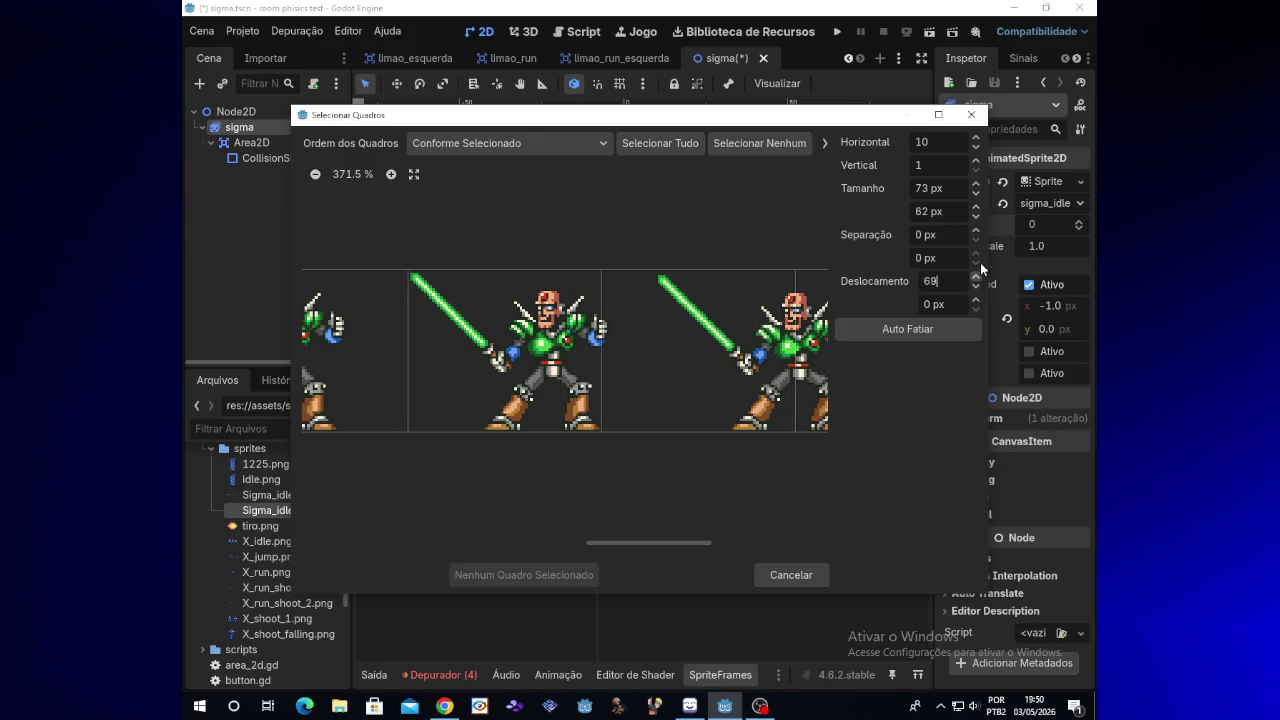
click(976, 188)
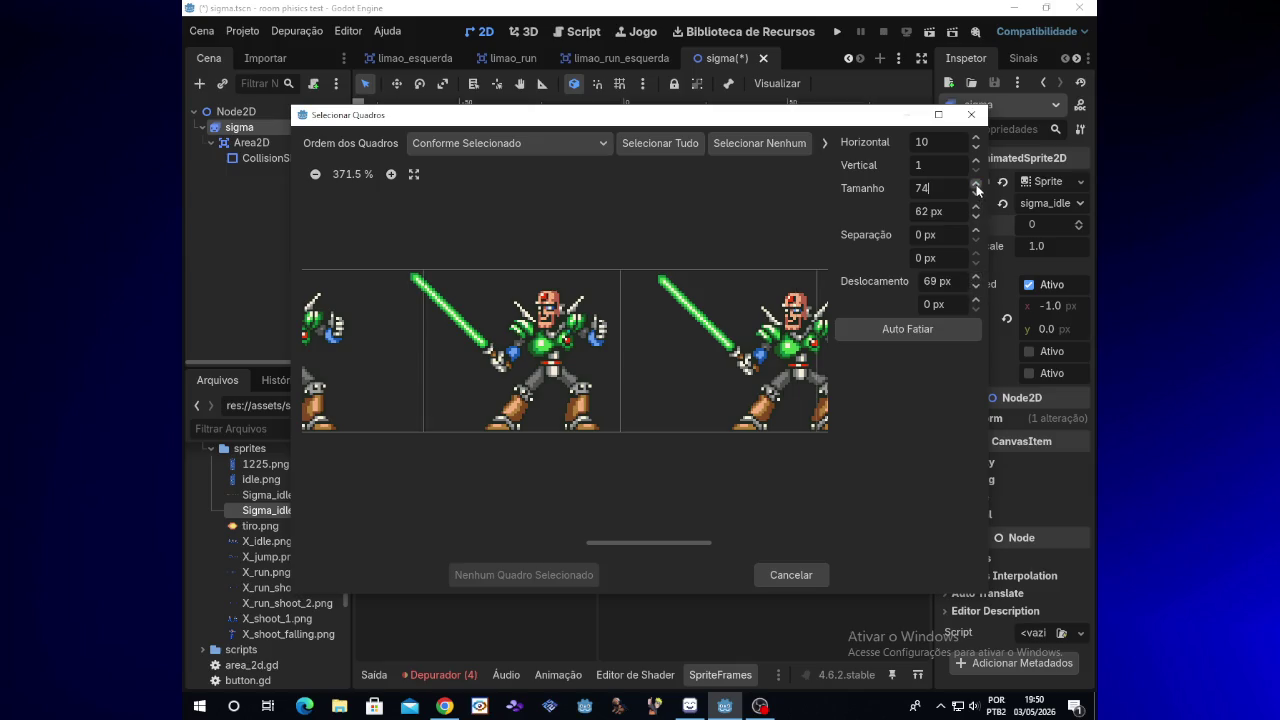
click(976, 188)
click(975, 288)
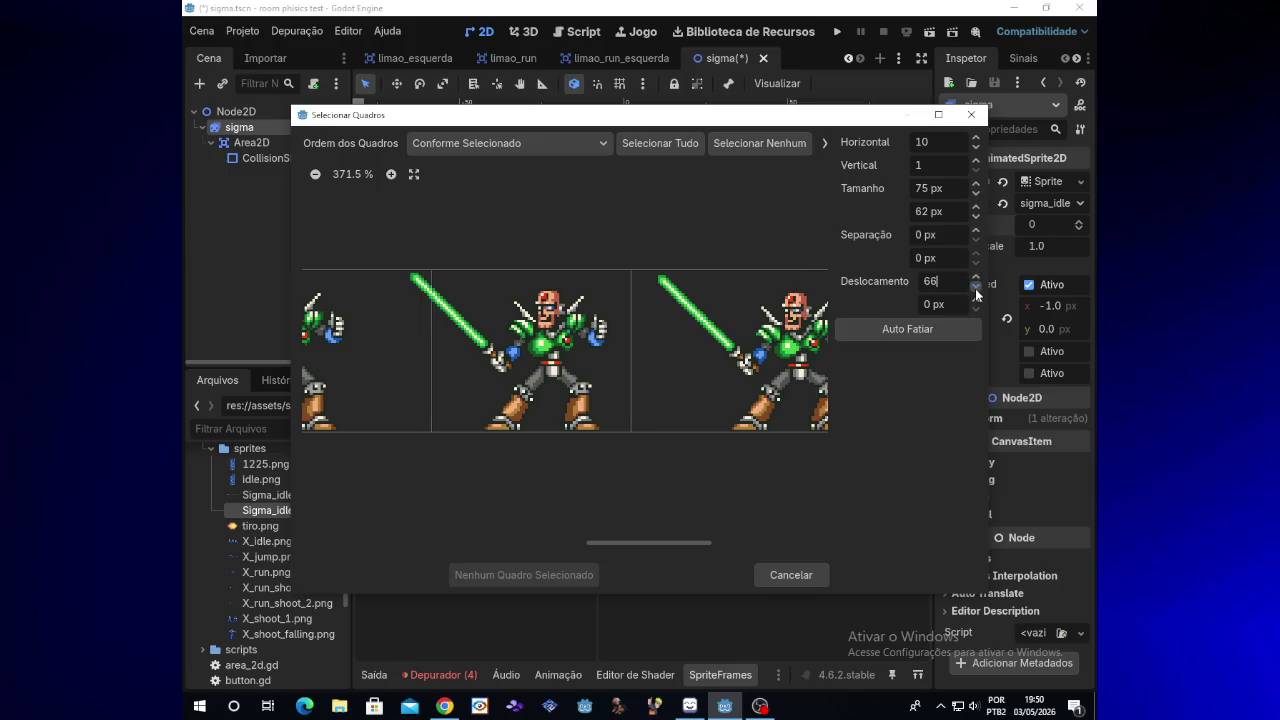
drag(975, 288, 975, 288)
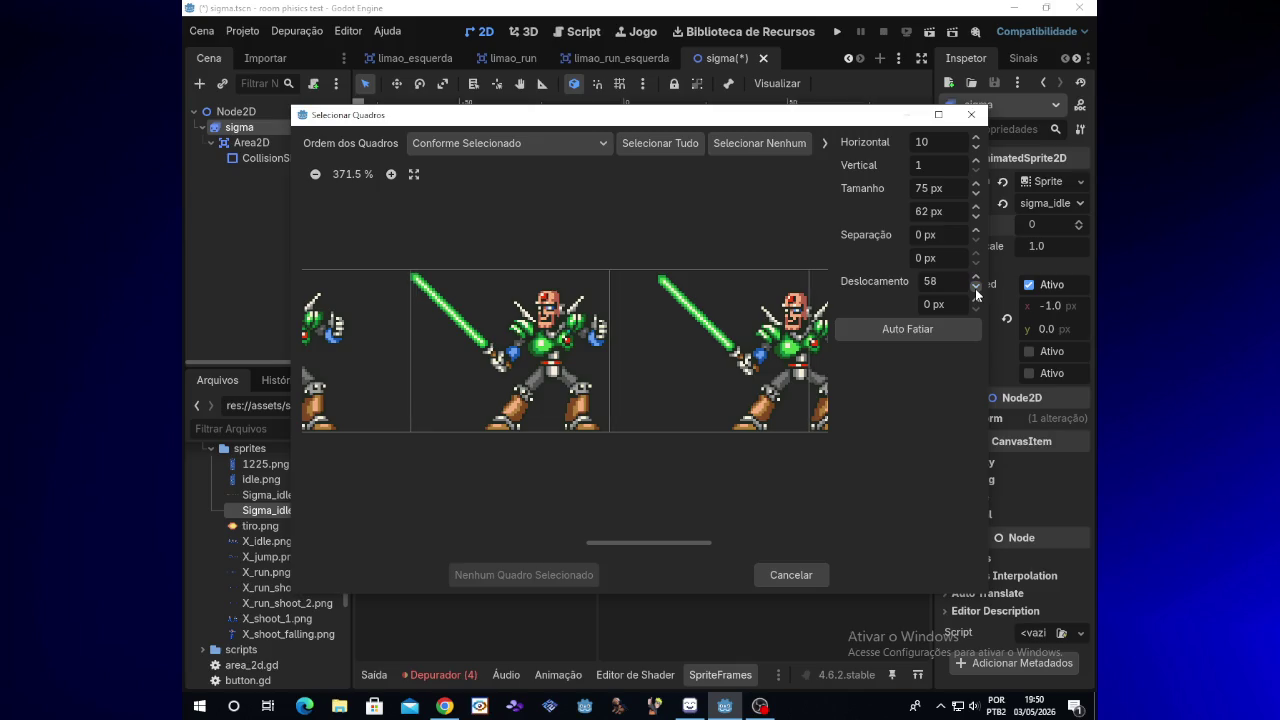
click(975, 288)
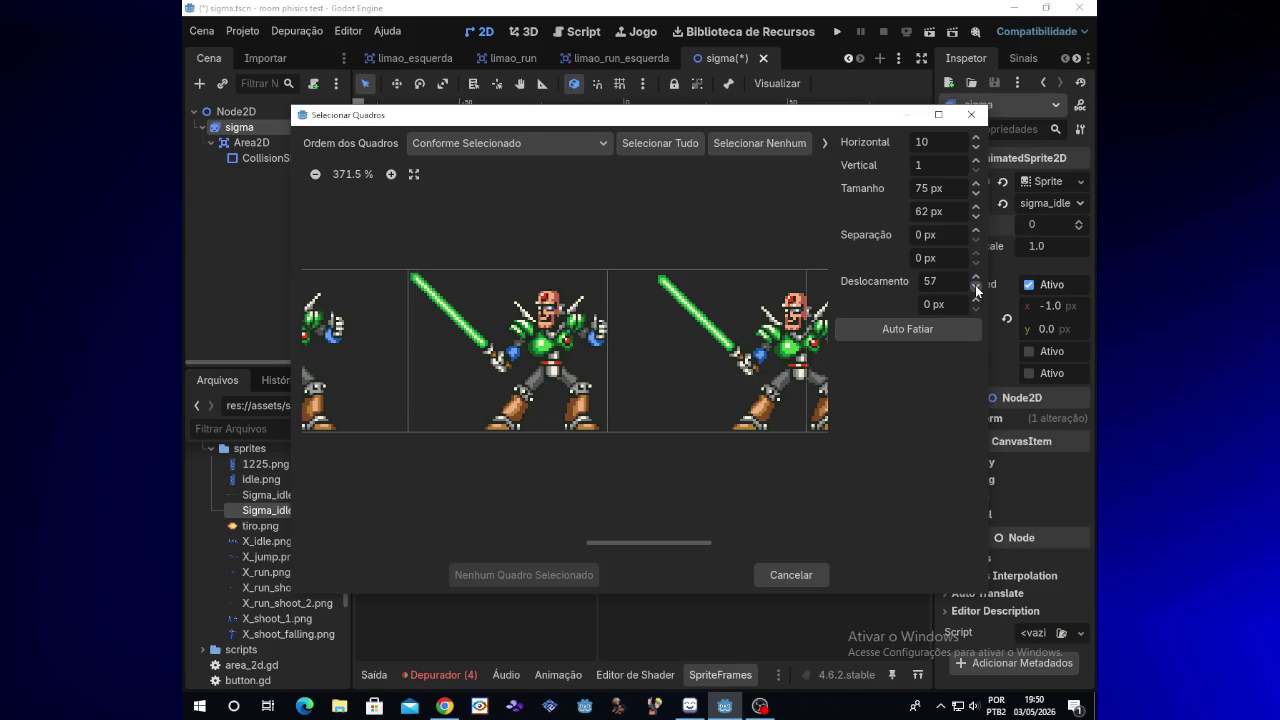
click(975, 288)
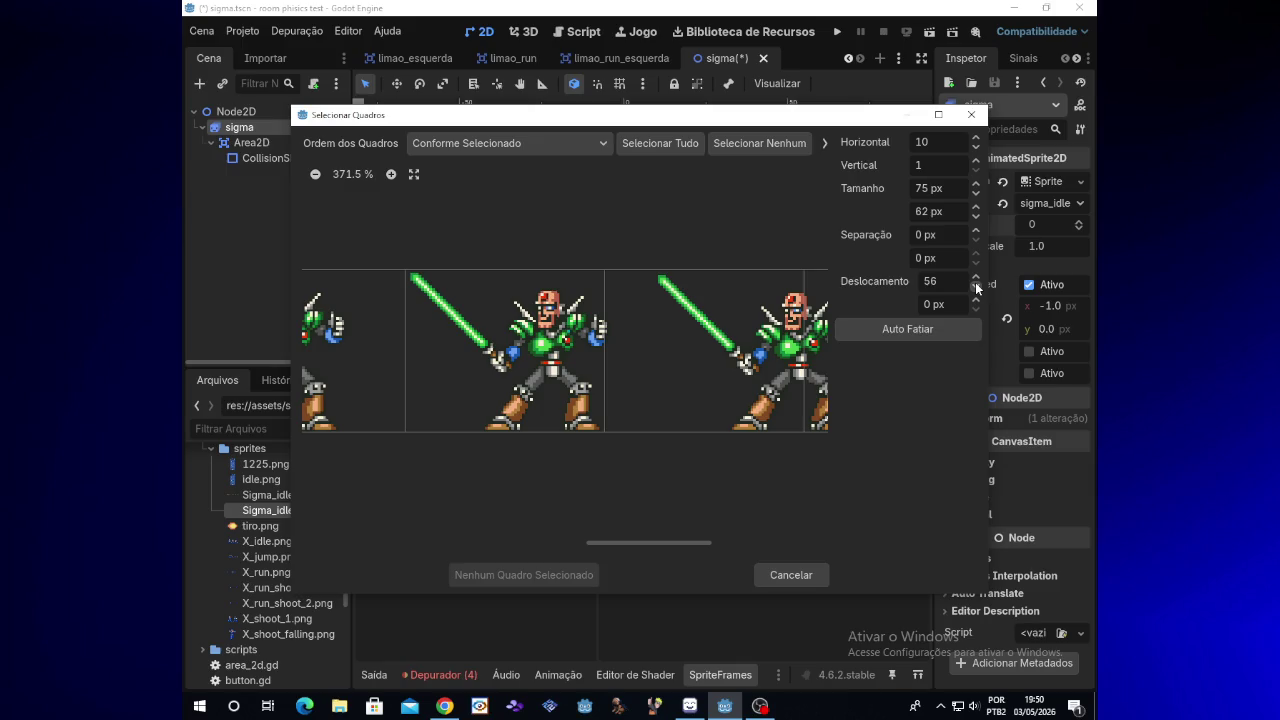
click(976, 280)
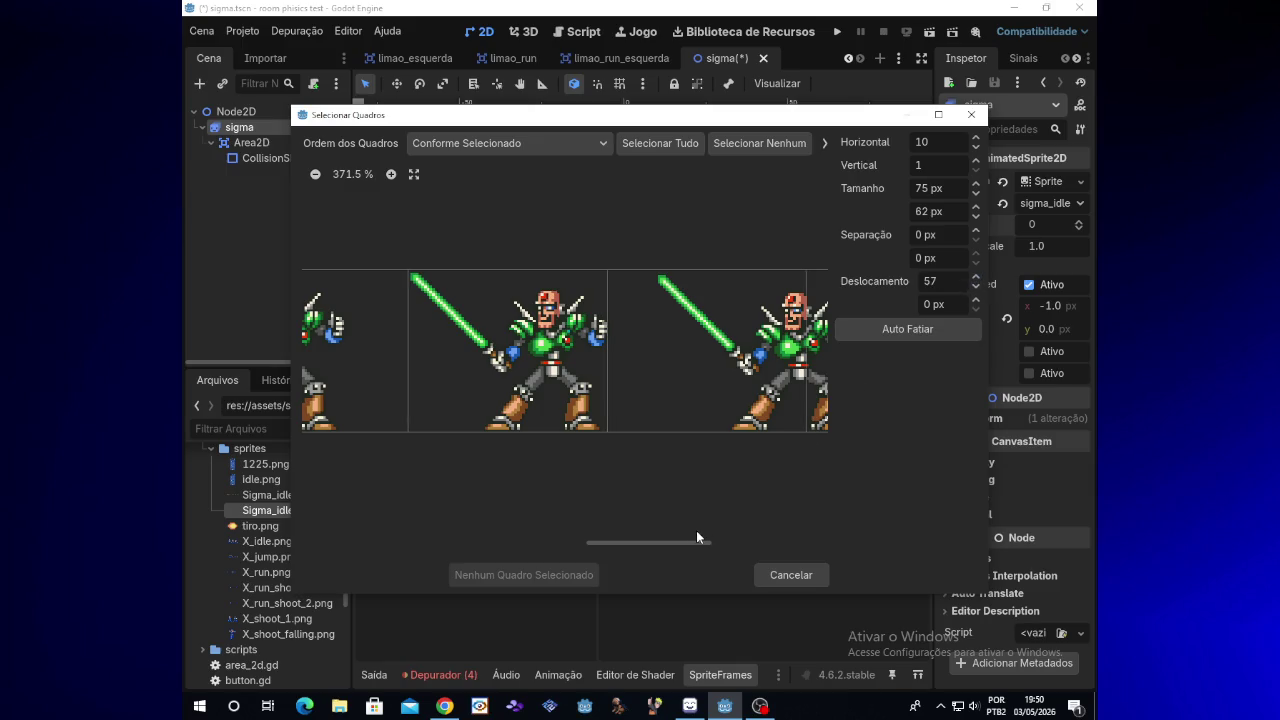
mouse_move(695, 547)
mouse_down()
mouse_move(739, 547)
mouse_move(654, 545)
mouse_up()
Widen the cells to 76 px and settle the horizontal offset at 68, checking the preview's alignment
click(976, 183)
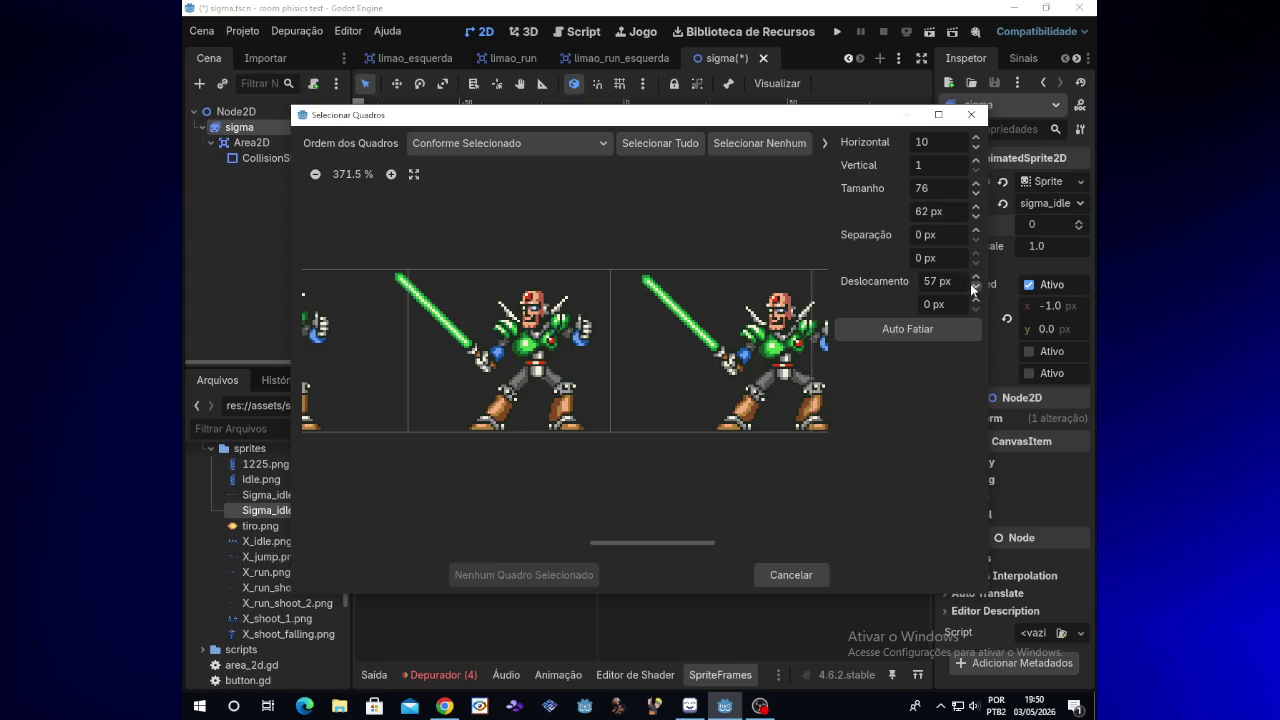
drag(975, 286, 978, 291)
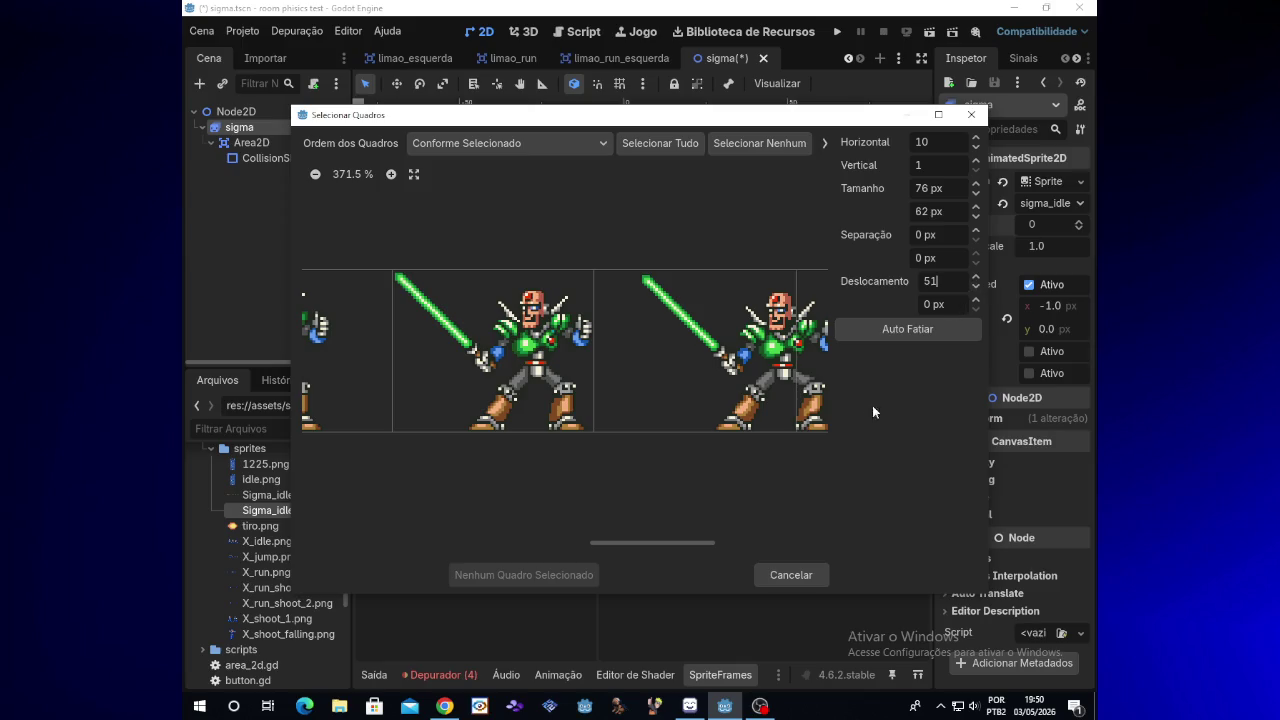
drag(694, 548, 747, 540)
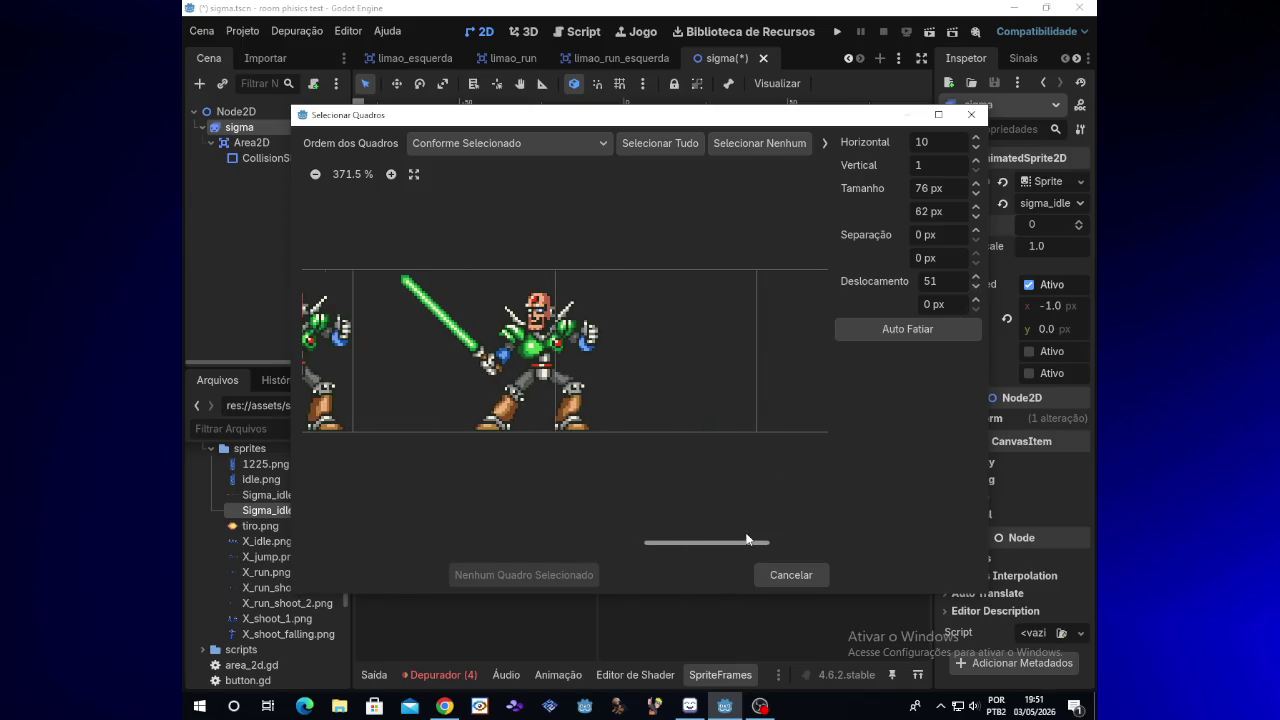
drag(975, 280, 975, 280)
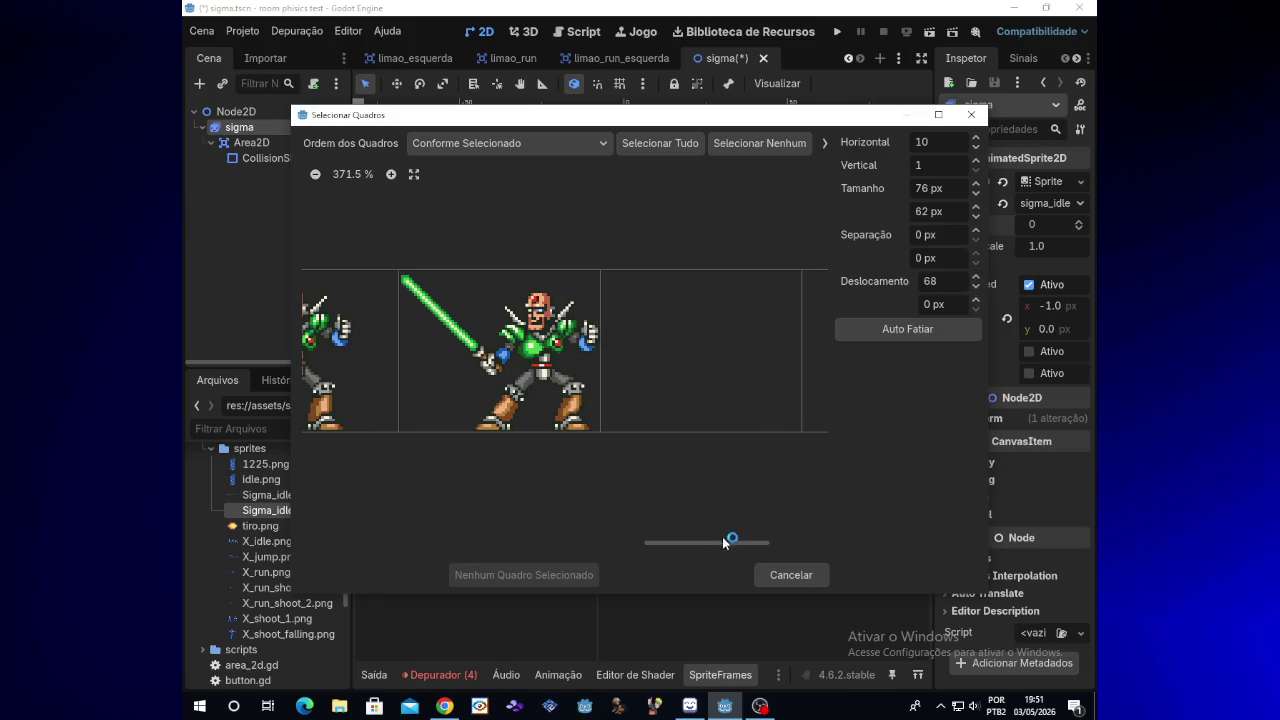
mouse_move(724, 543)
mouse_down()
mouse_move(751, 543)
mouse_move(578, 540)
mouse_up()
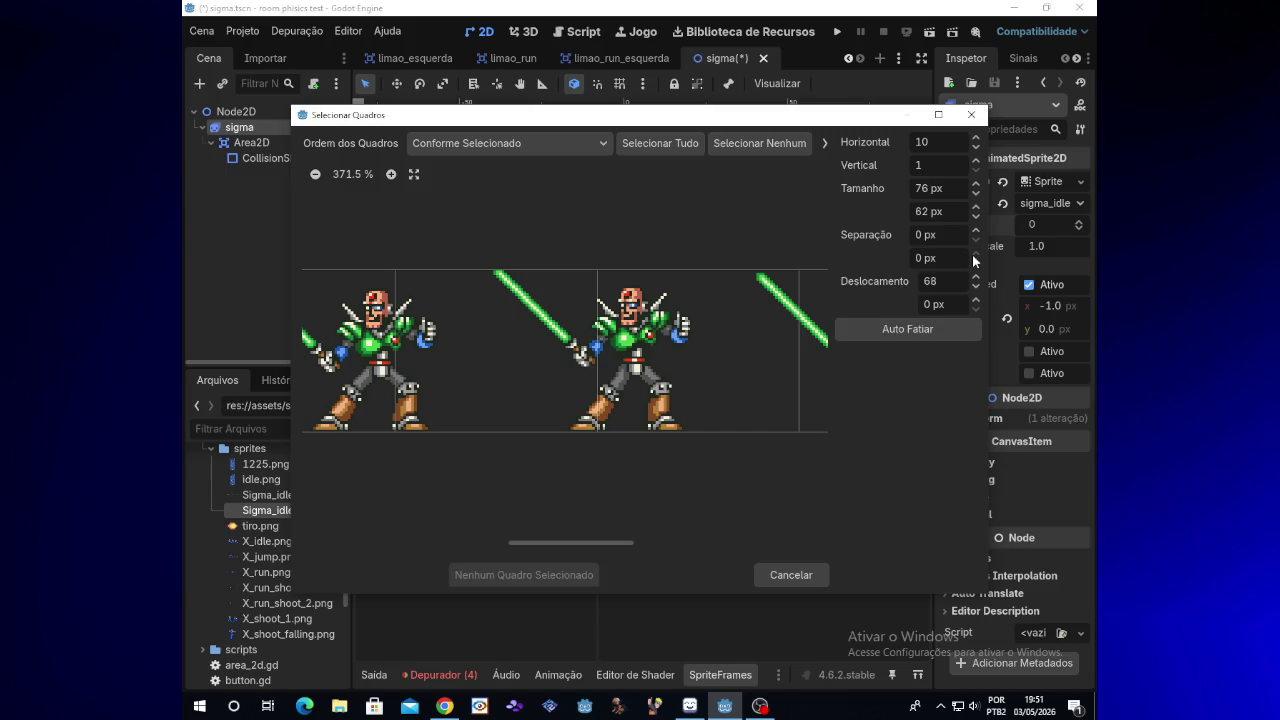
Set the slicing grid's horizontal offset to 775 px
click(975, 277)
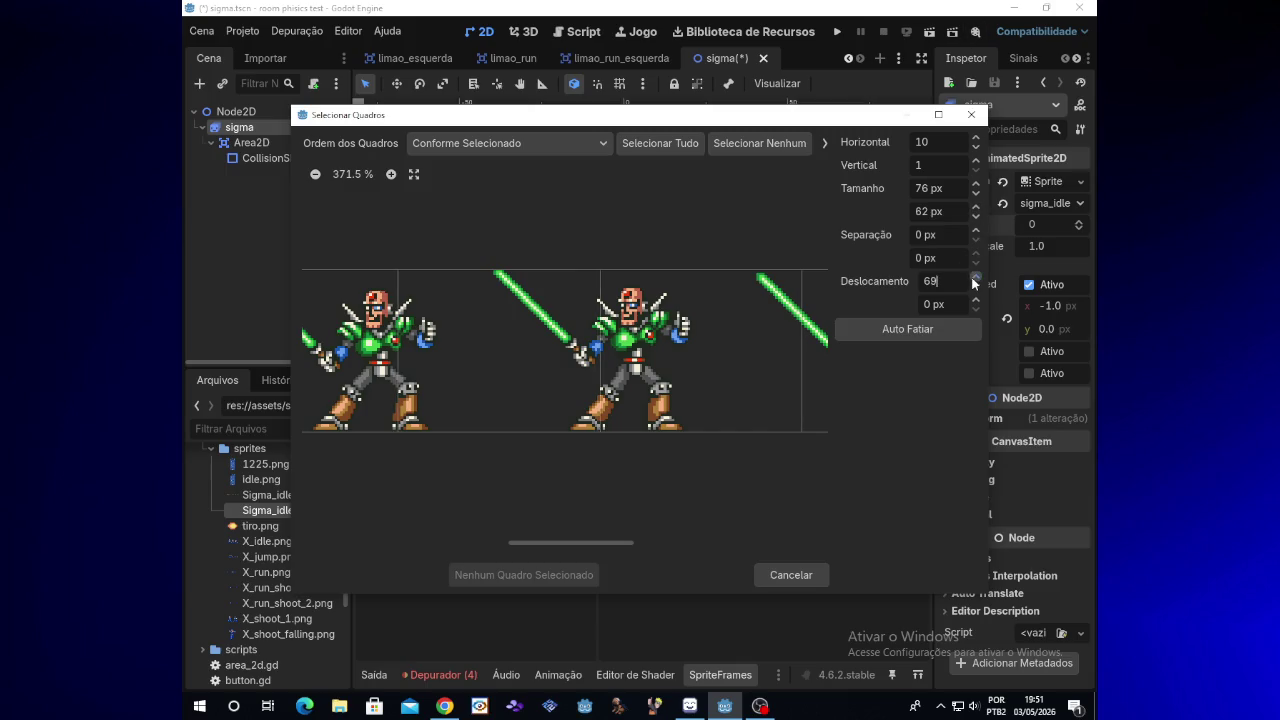
drag(975, 280, 978, 284)
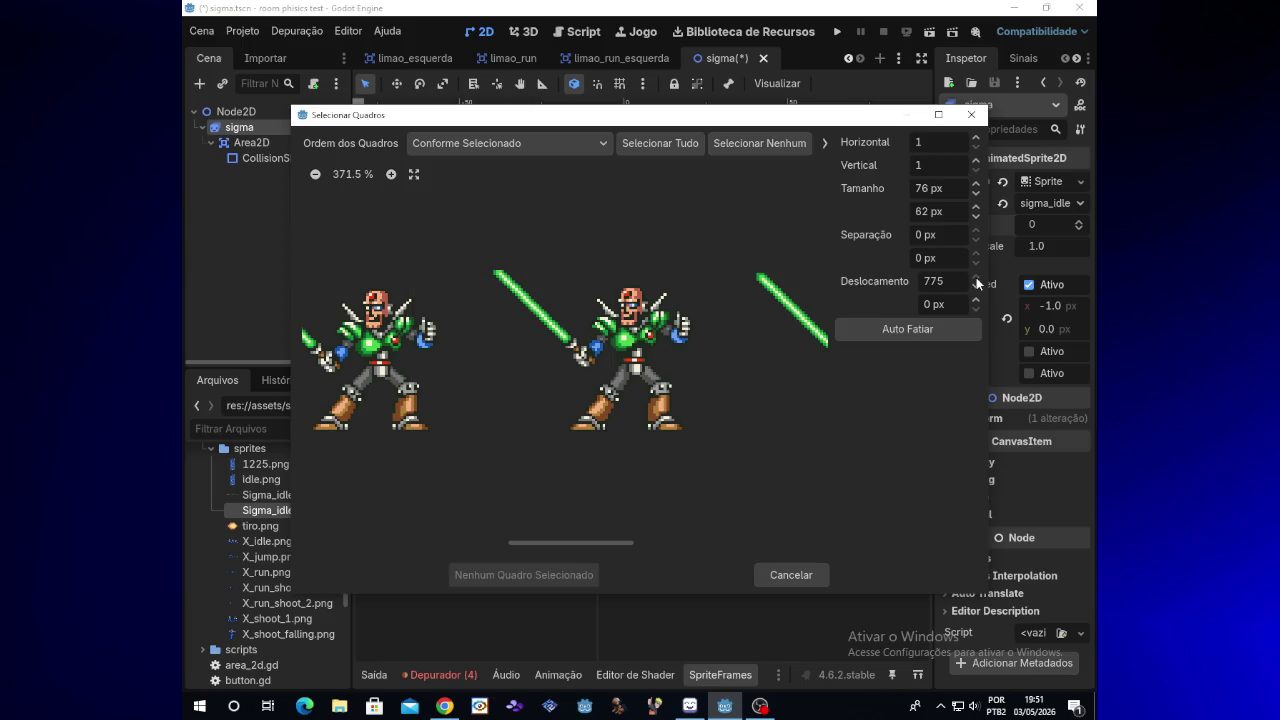
click(976, 286)
click(976, 278)
Raise the grid's Horizontal column count to 12
click(932, 145)
key(Return)
click(974, 139)
double_click(974, 141)
Increase the grid's Vertical row count to 4
click(975, 161)
click(975, 161)
drag(622, 545, 825, 517)
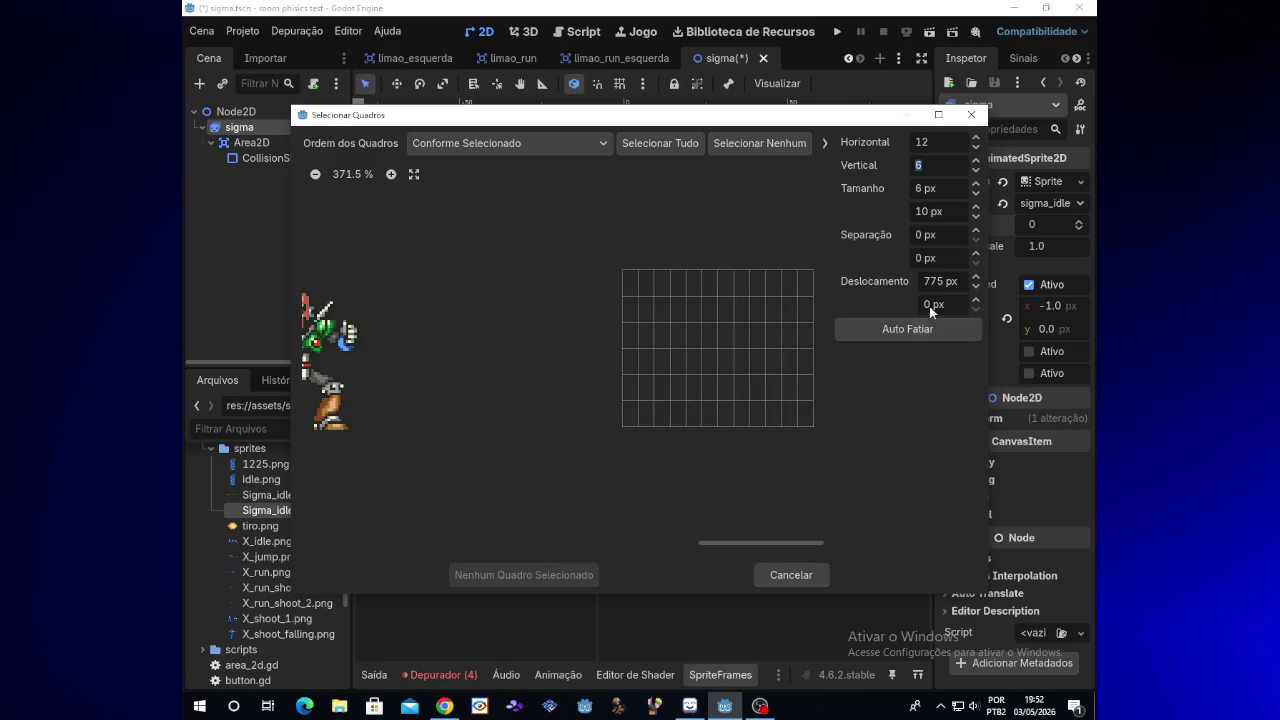
Change the grid counts to 6 rows and 2 columns
click(976, 170)
click(975, 161)
click(976, 148)
click(975, 148)
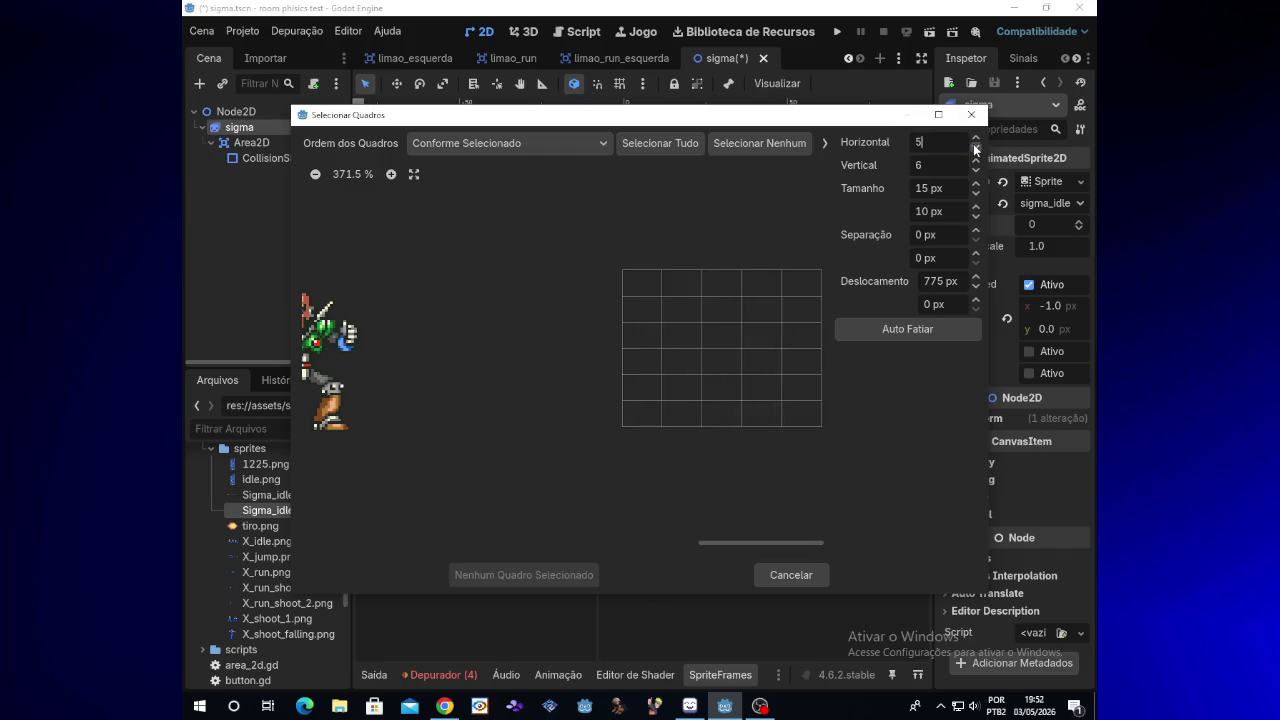
click(976, 149)
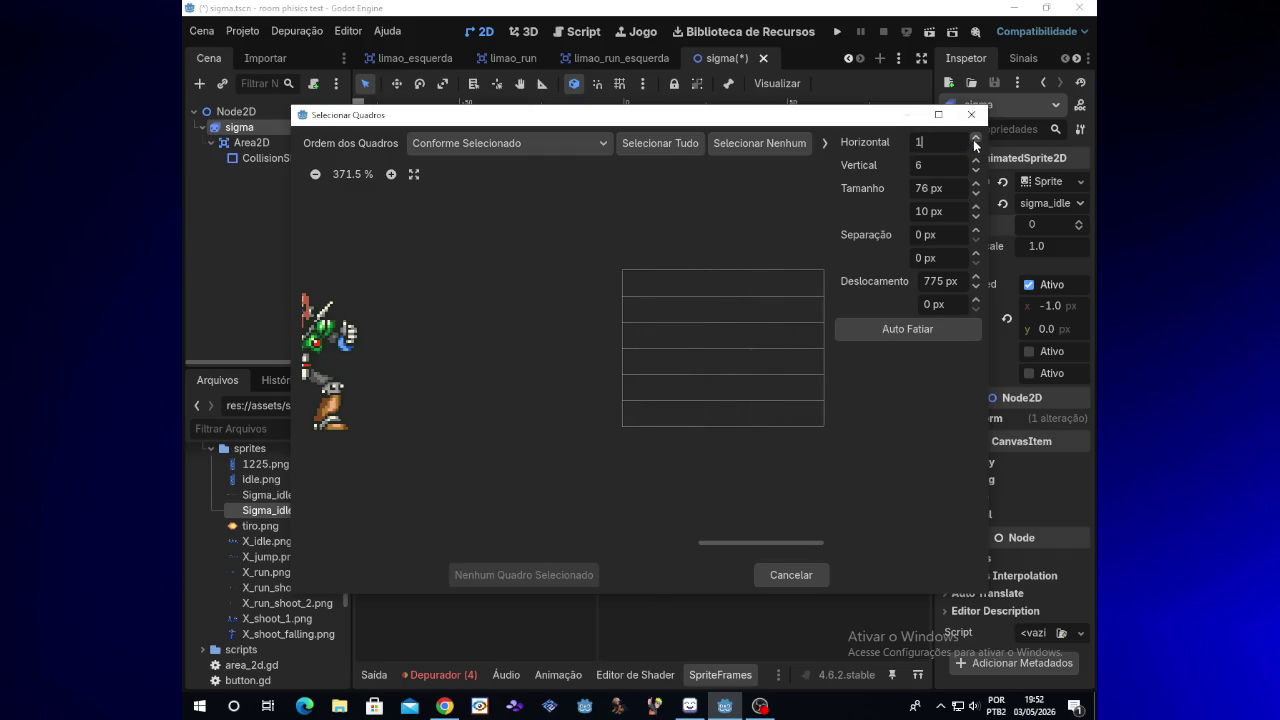
Widen the slice cells to 115 px and shift the grid to offset X 600
click(976, 184)
click(976, 184)
drag(978, 182, 978, 182)
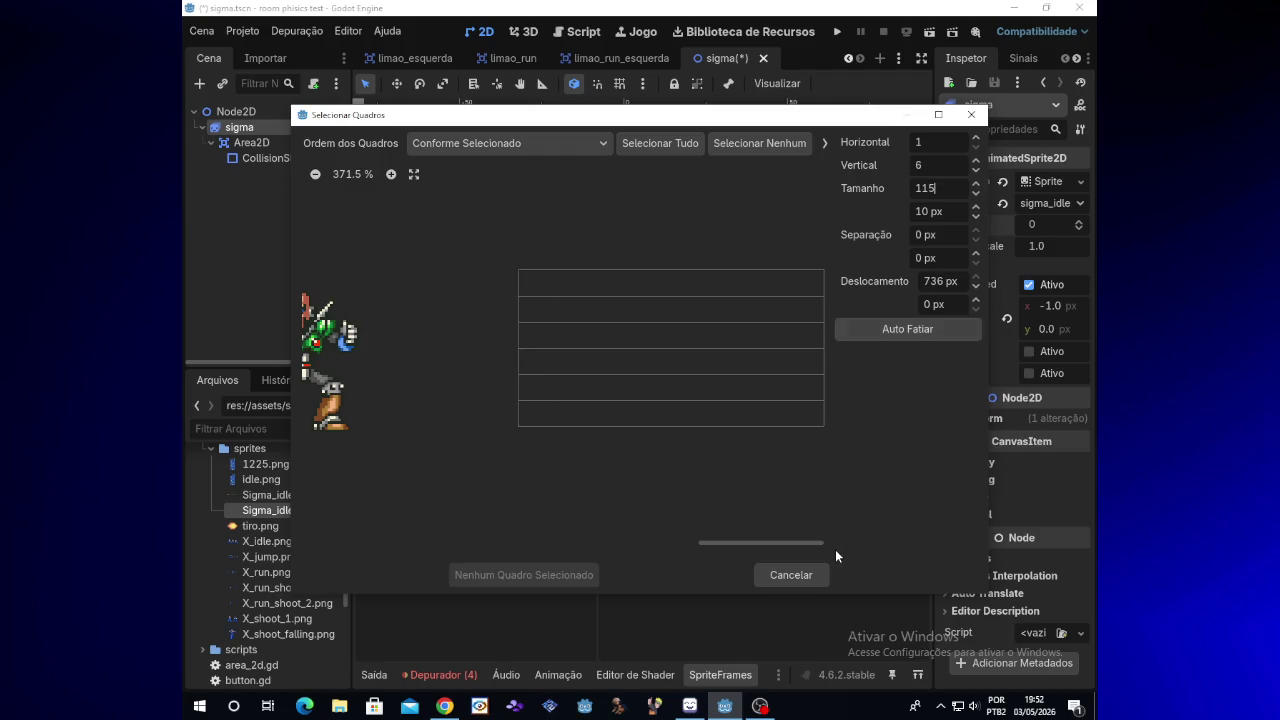
click(760, 706)
click(762, 707)
drag(745, 539, 701, 538)
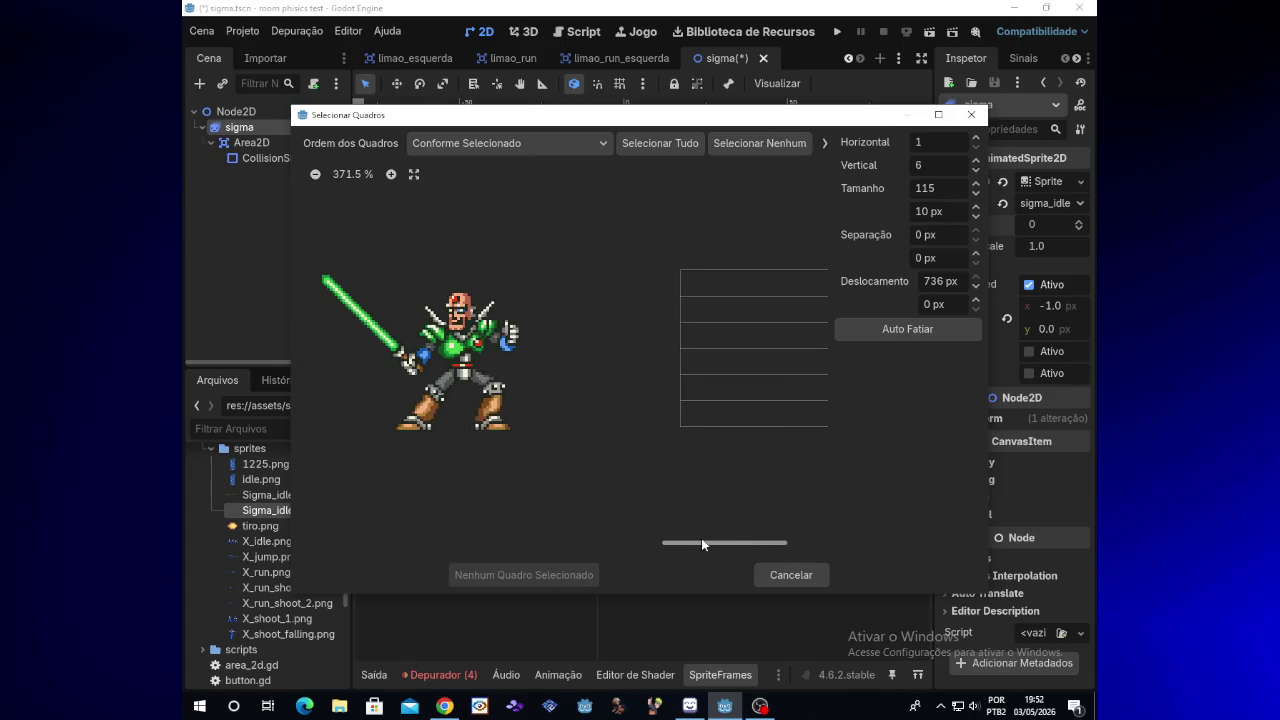
click(975, 287)
drag(975, 287, 975, 290)
text(600)
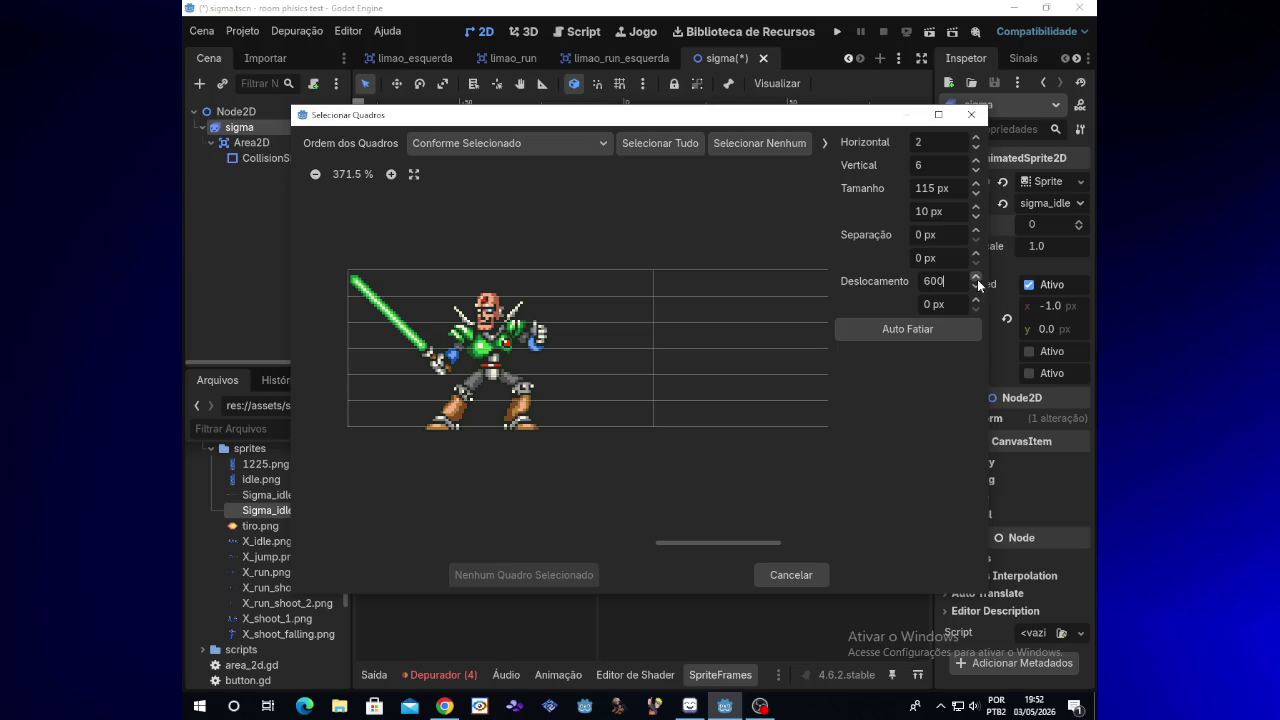
Lower the grid to offset Y 1 and make the slice cells taller
click(977, 295)
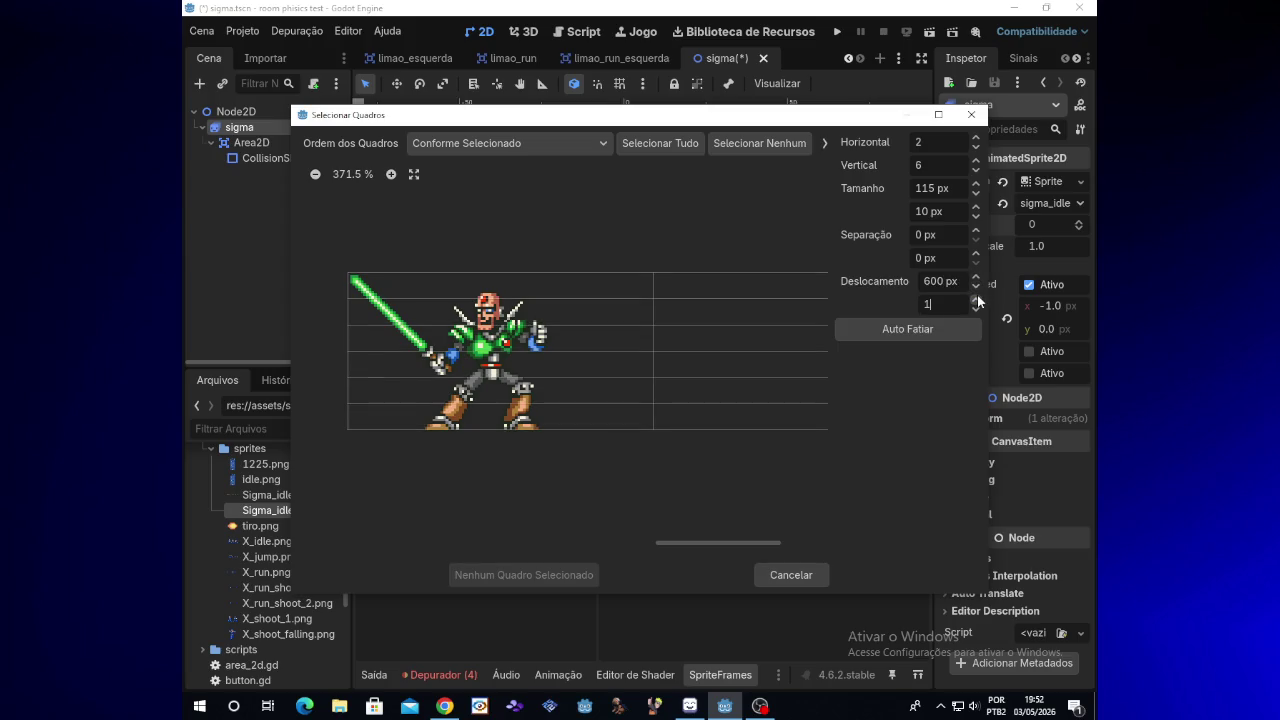
click(977, 295)
click(977, 195)
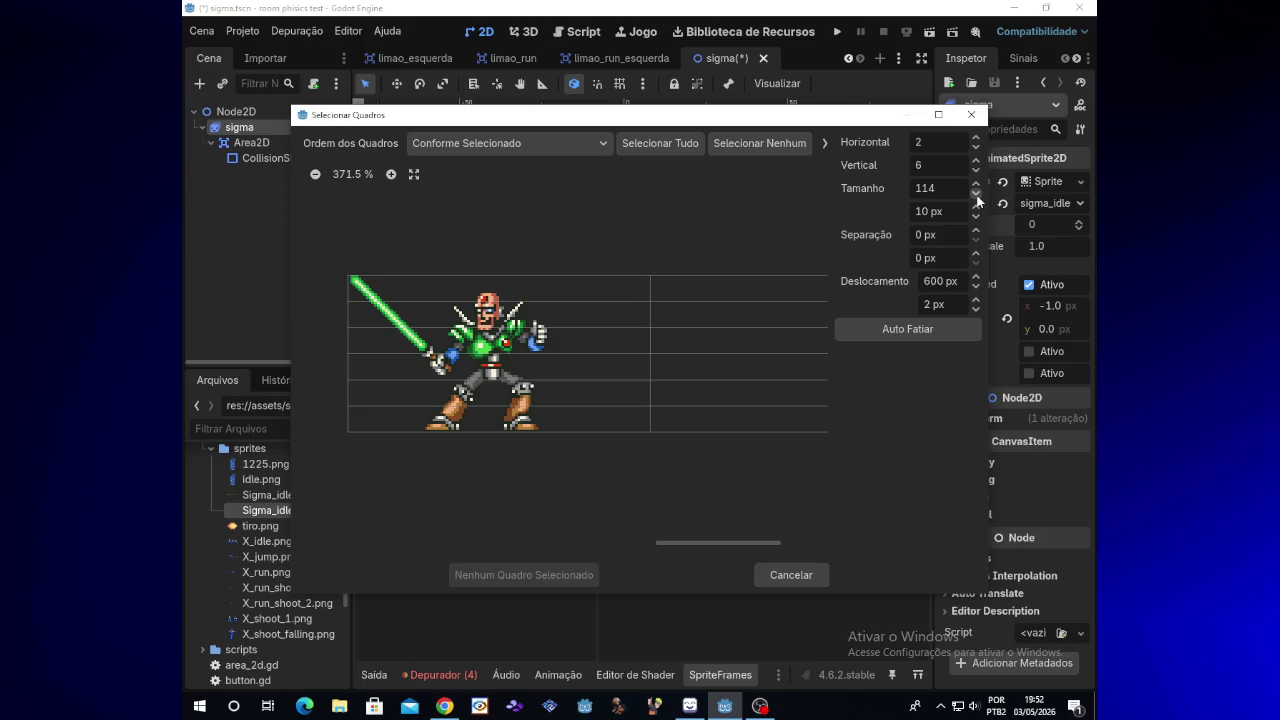
click(976, 184)
click(978, 218)
click(978, 218)
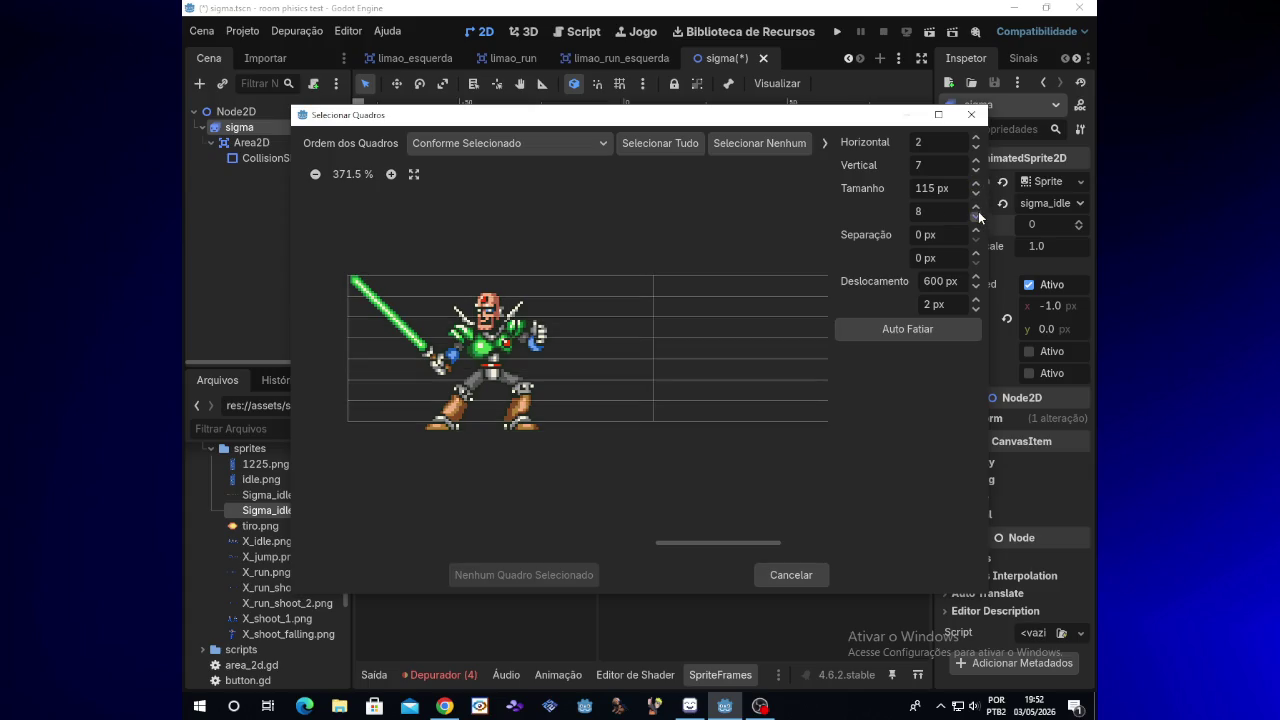
click(978, 207)
click(978, 207)
click(978, 207)
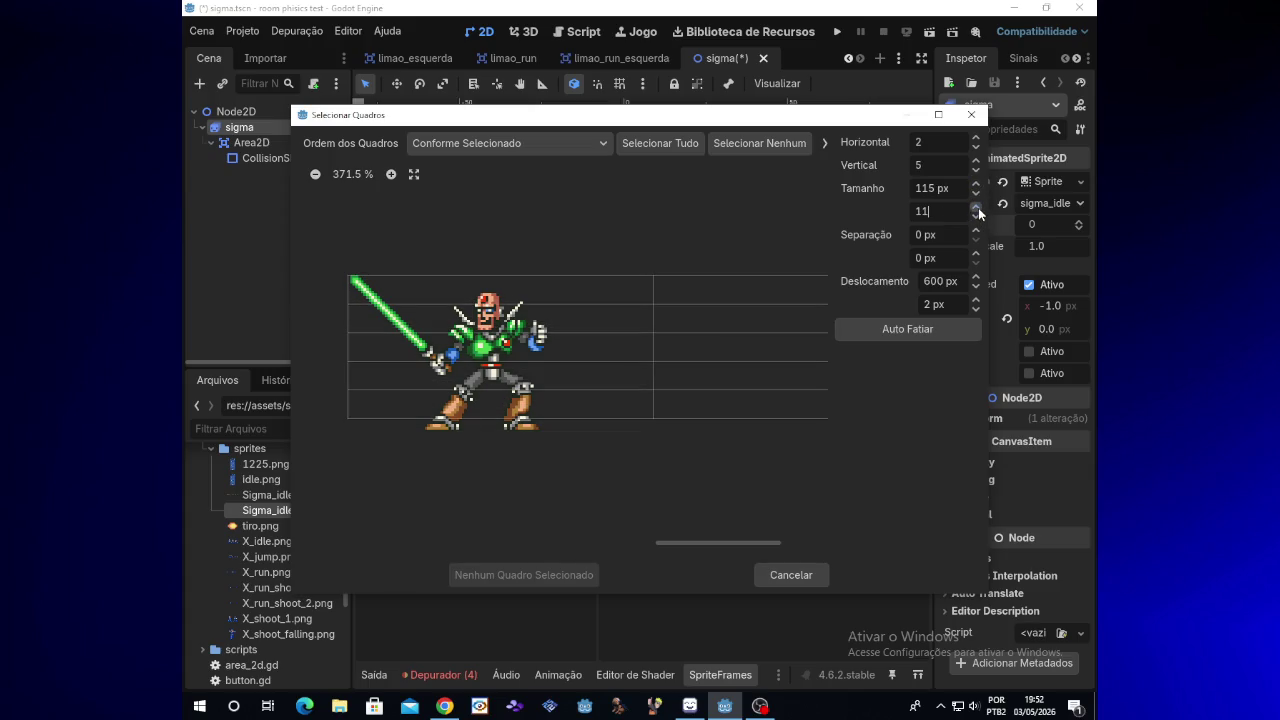
Set Vertical to 1 row and keep the cell height at 61 px
click(940, 167)
text(1)
key(Return)
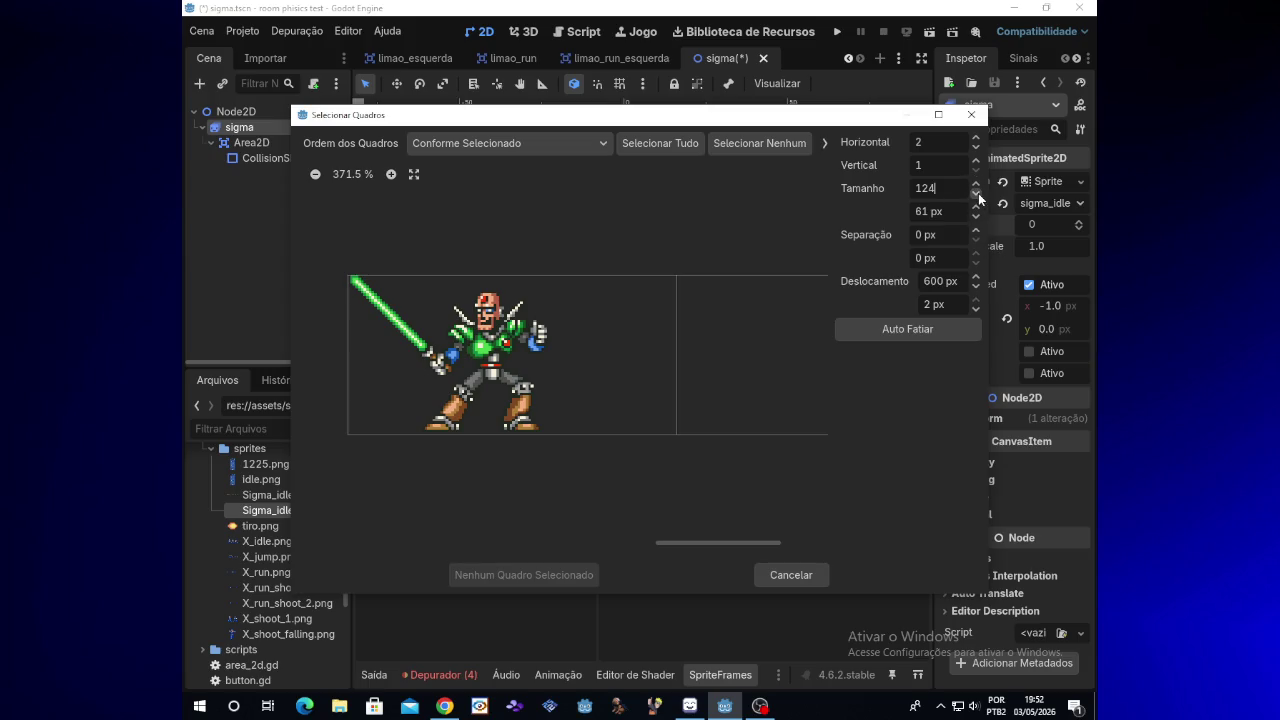
click(976, 216)
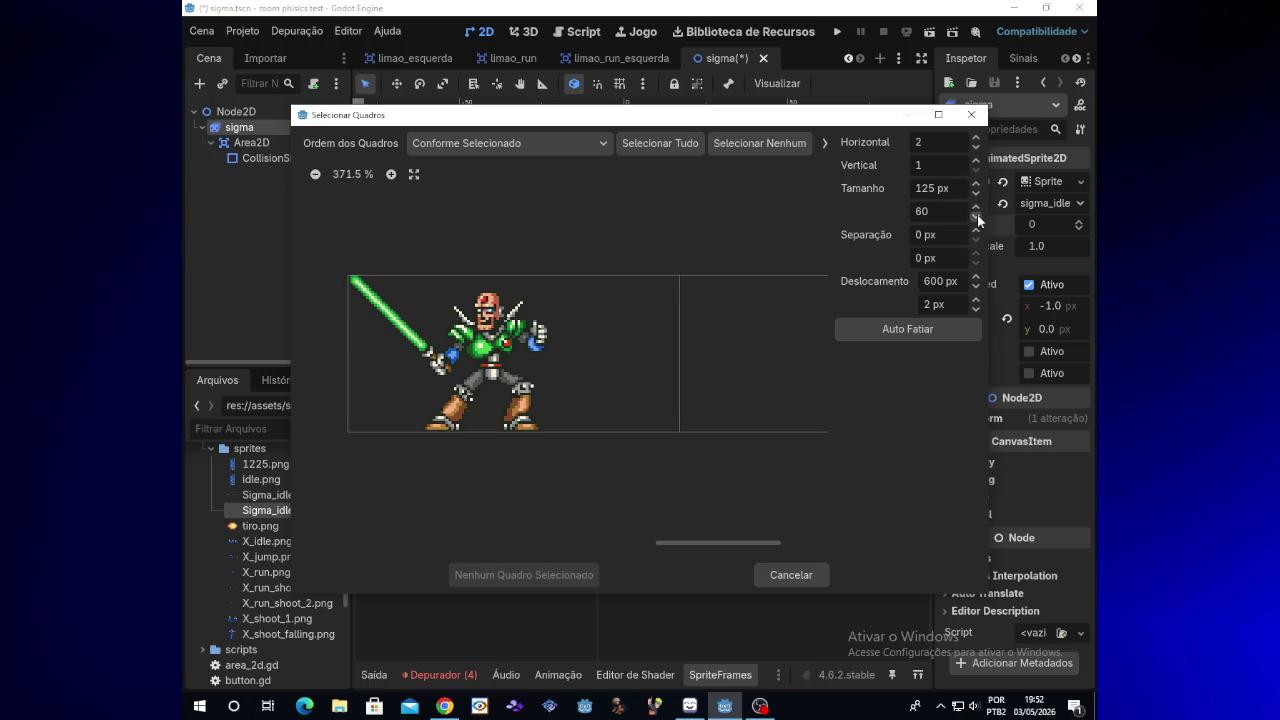
click(977, 209)
Restore the offset to 600 × 1 and narrow the cells to 76 px
click(976, 287)
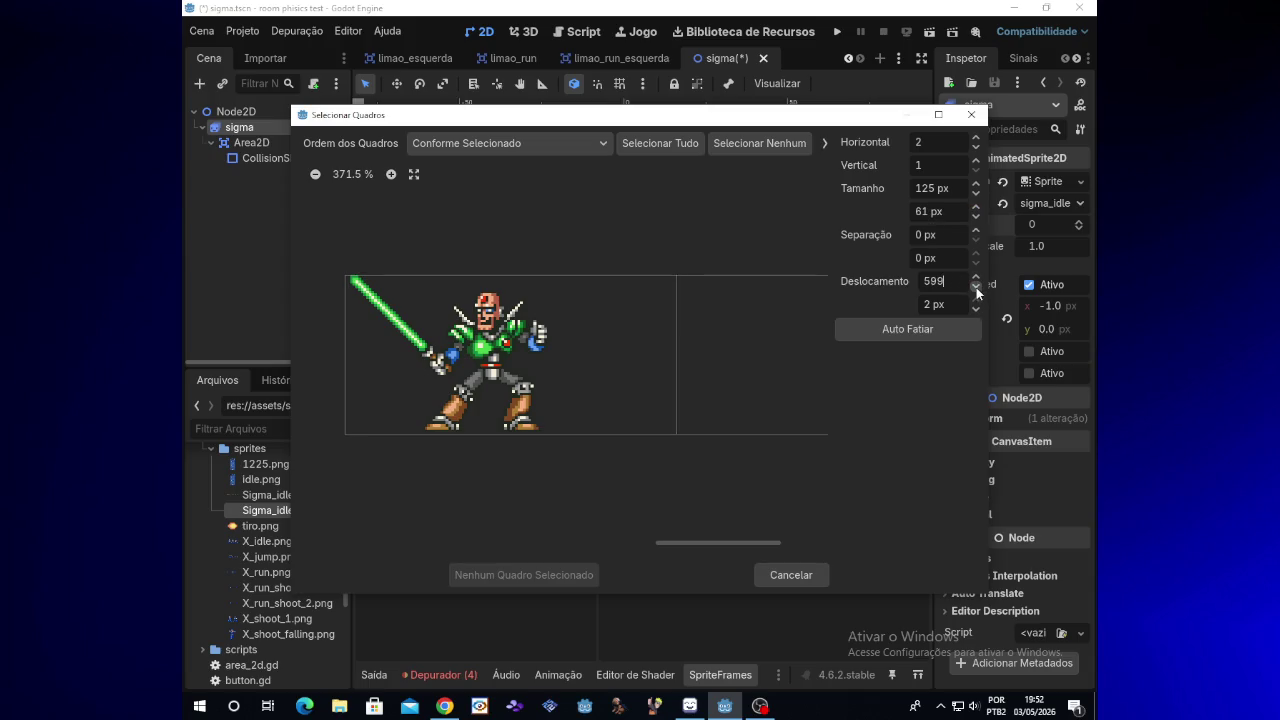
click(977, 276)
click(977, 286)
click(977, 276)
click(977, 309)
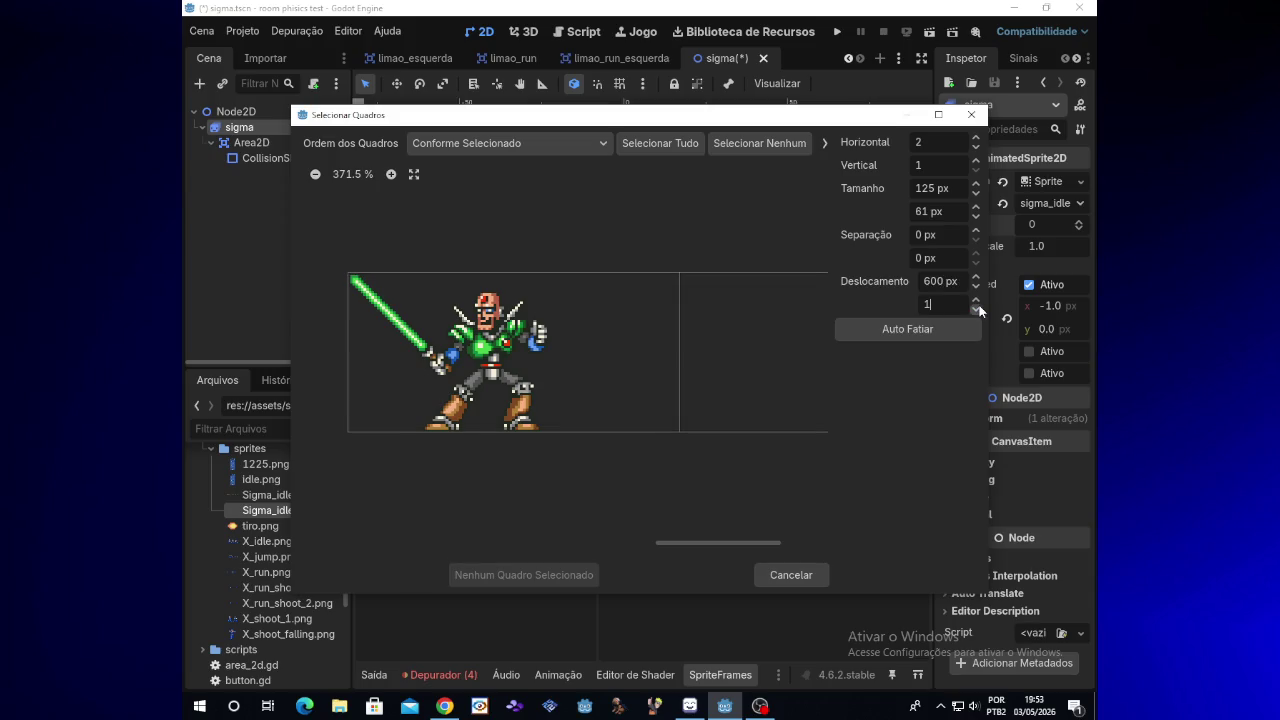
click(976, 194)
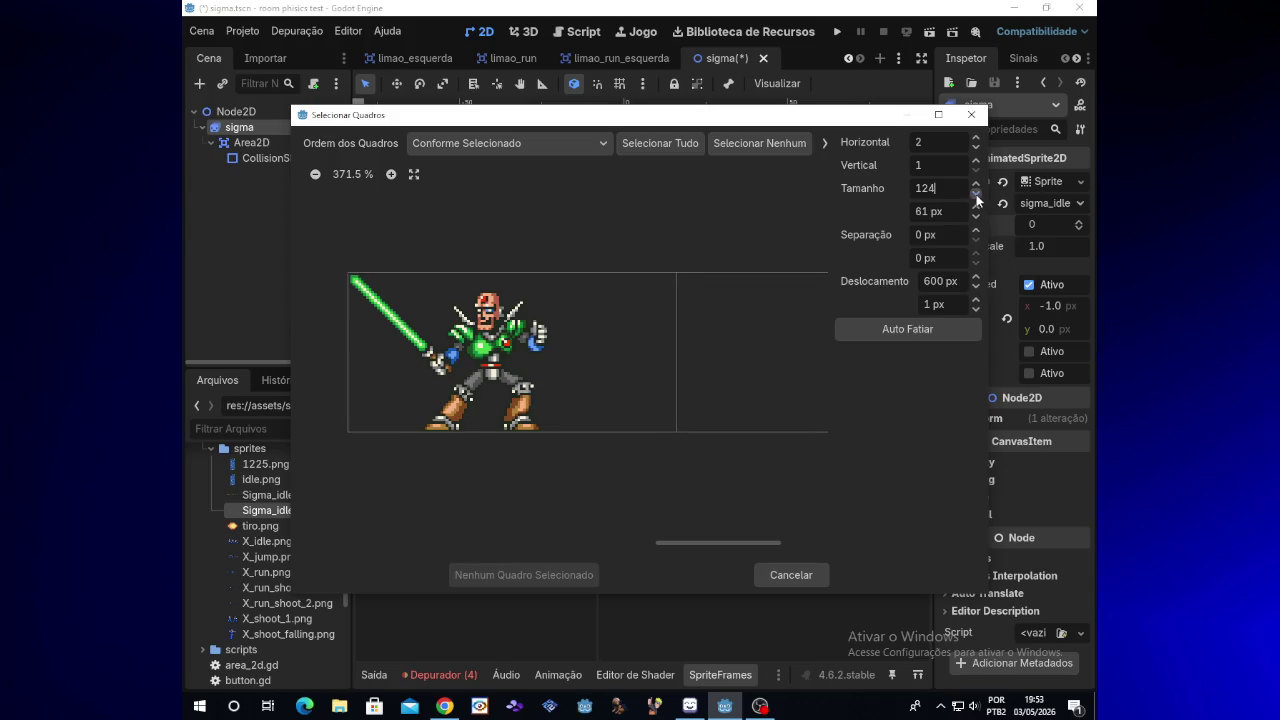
drag(976, 195, 976, 195)
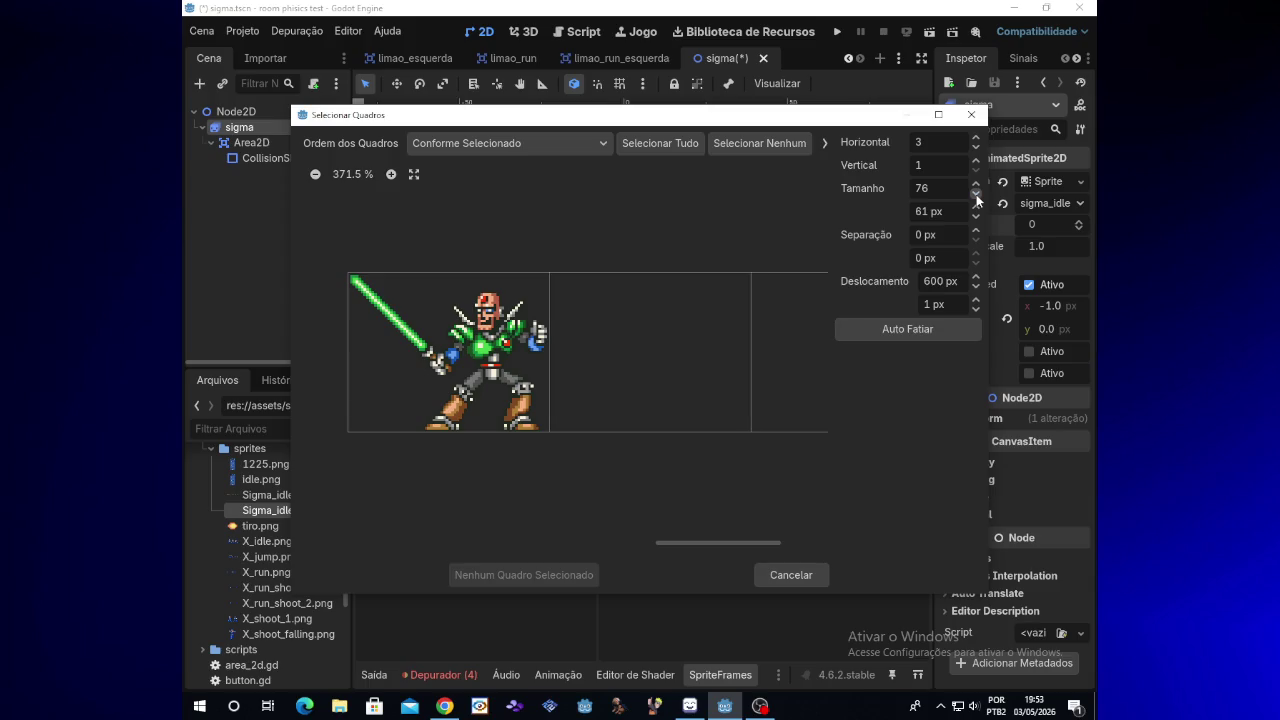
drag(775, 544, 750, 543)
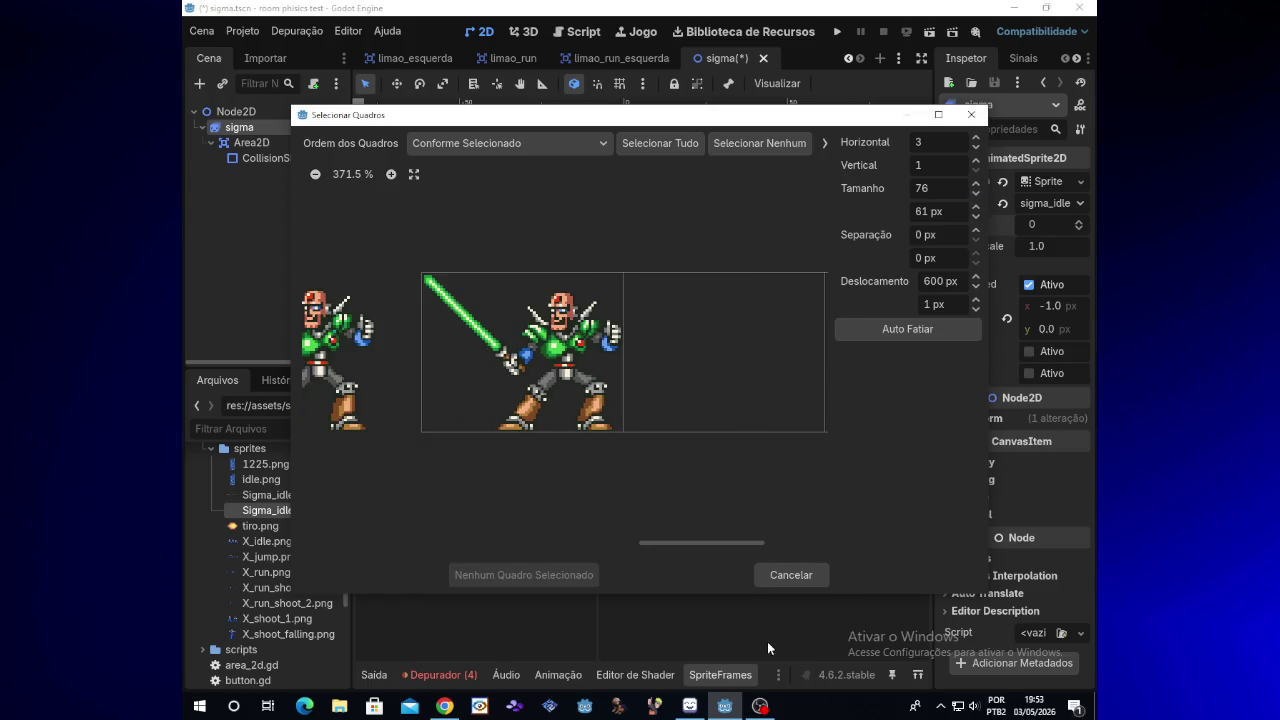
Shift the grid's X offset left from 600 toward 408 px
click(760, 706)
click(760, 706)
drag(654, 545, 617, 545)
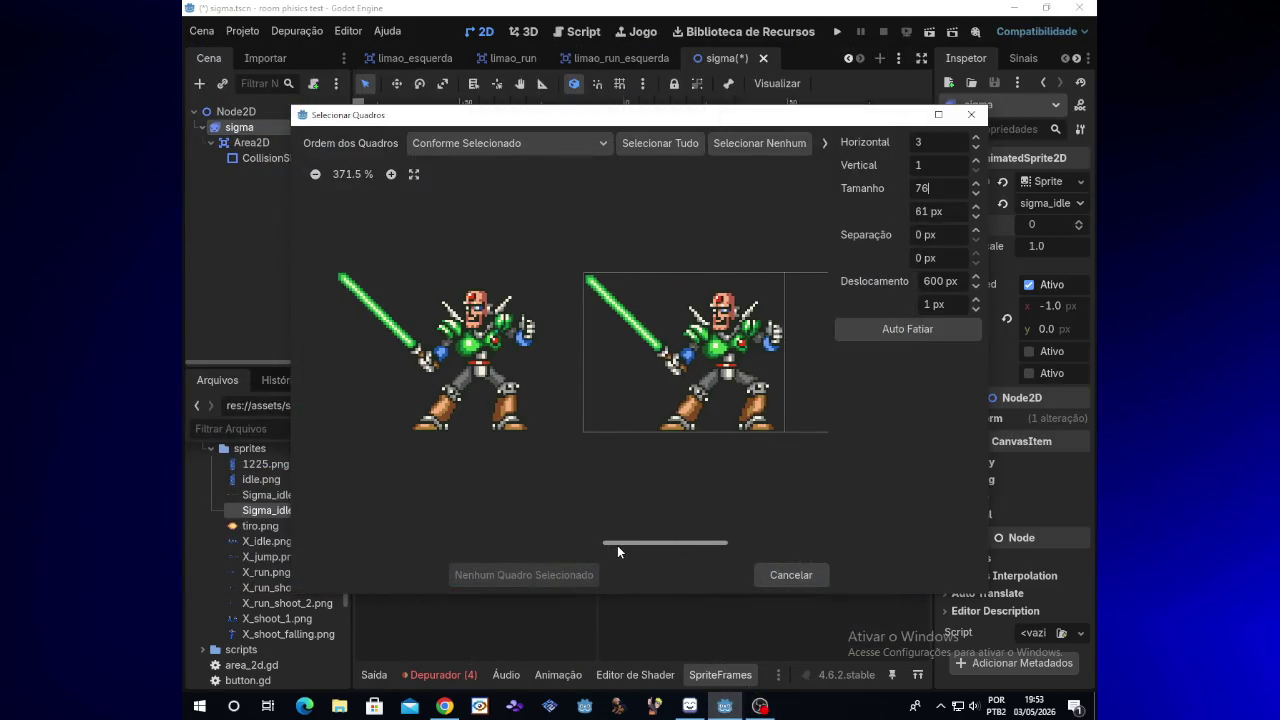
click(974, 289)
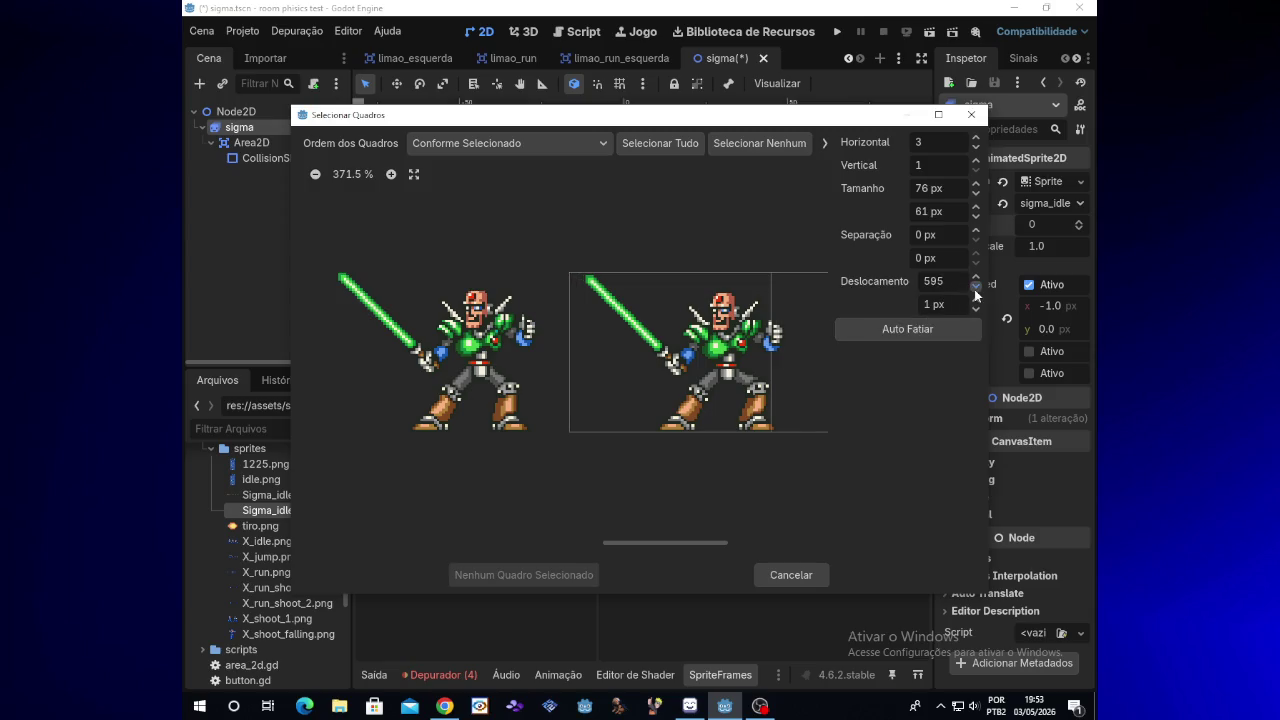
drag(974, 289, 974, 289)
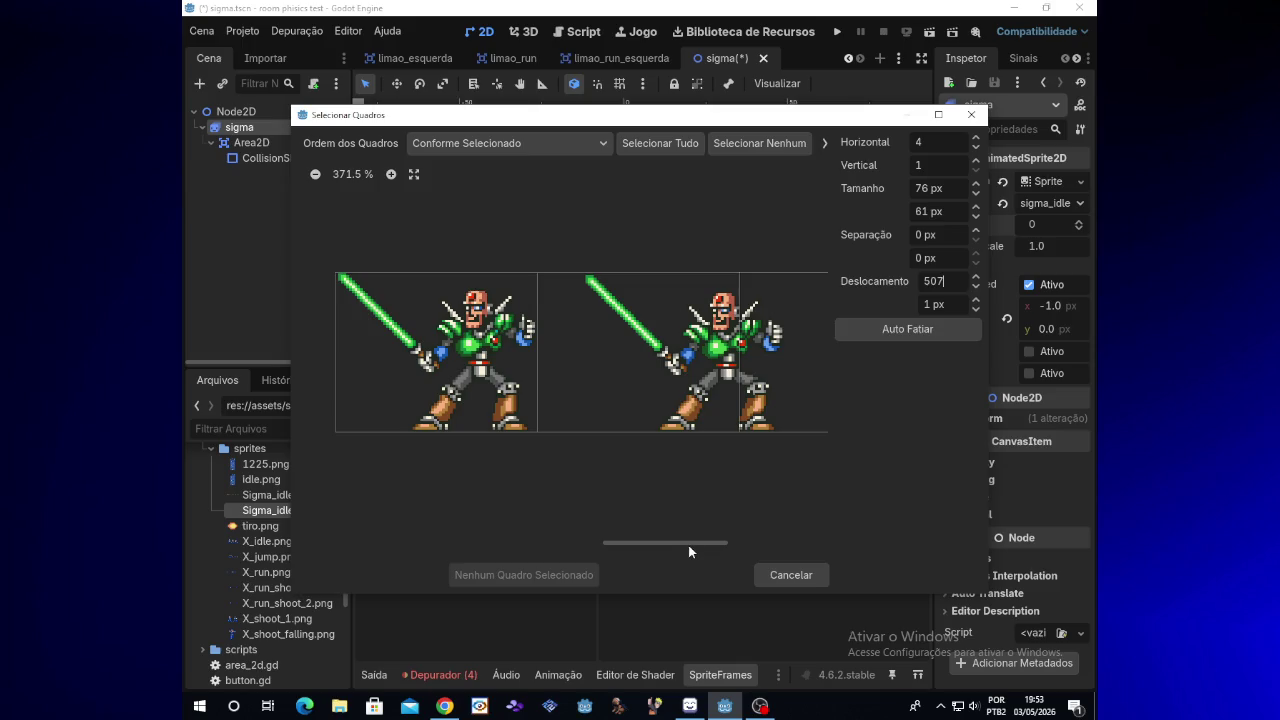
drag(686, 543, 612, 543)
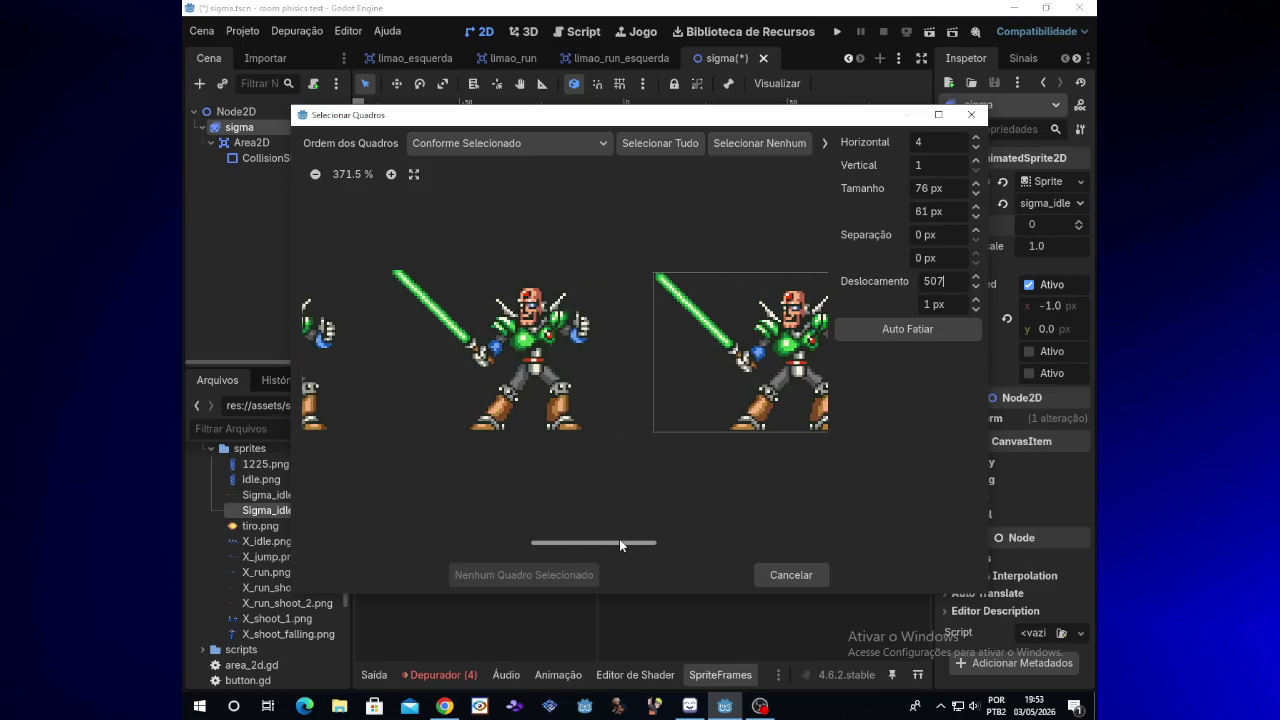
click(976, 288)
drag(976, 288, 977, 293)
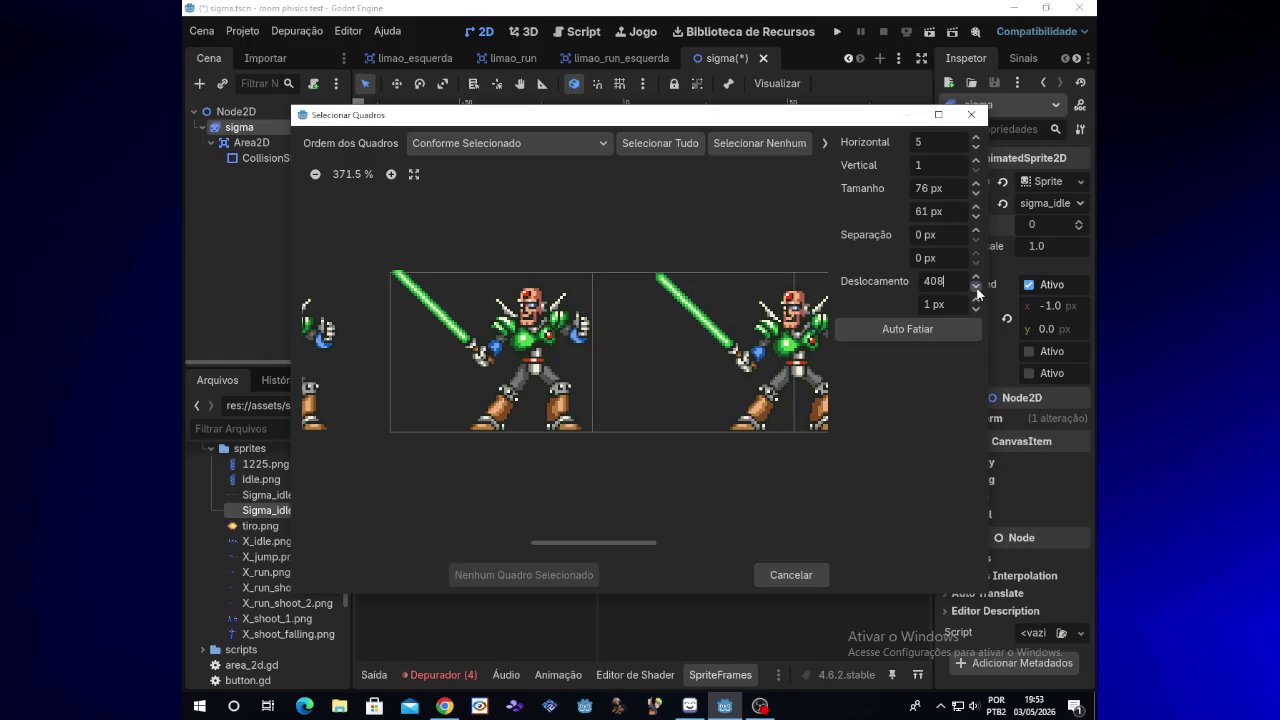
Set the cell height to 82 px and Offset Y to 0, moving the grid further left
click(979, 216)
click(979, 216)
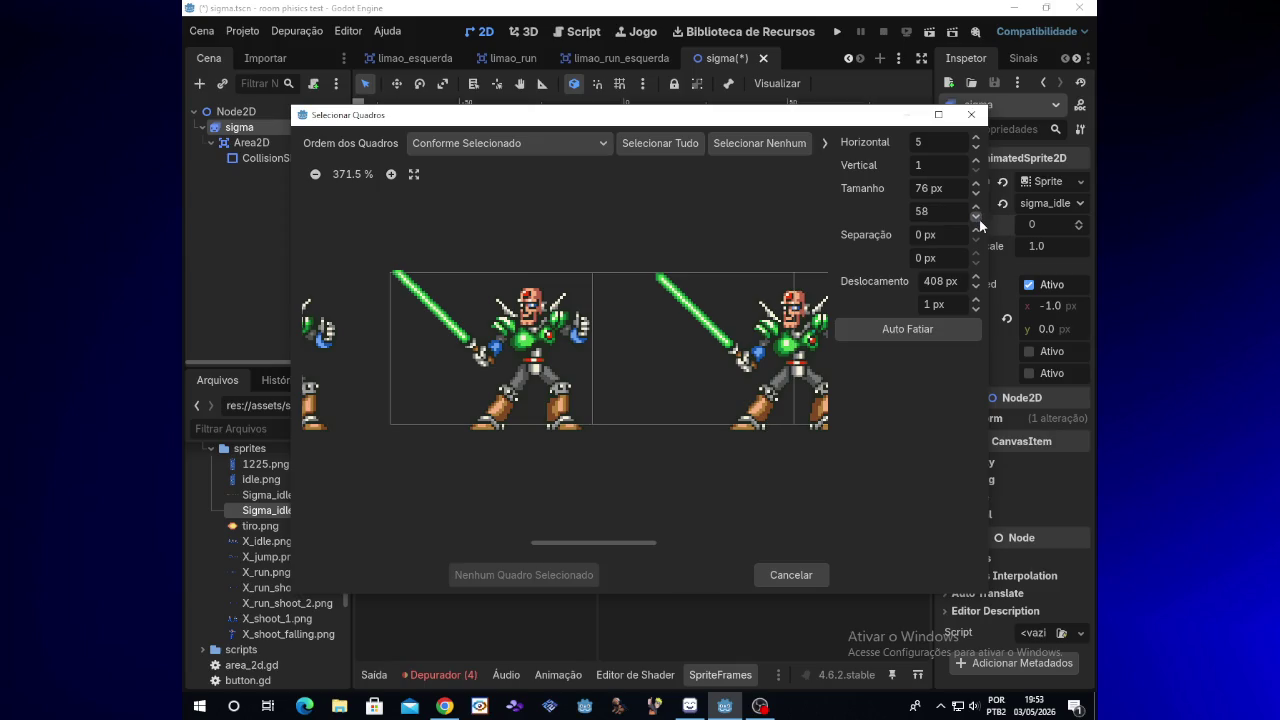
click(979, 211)
click(979, 211)
click(979, 211)
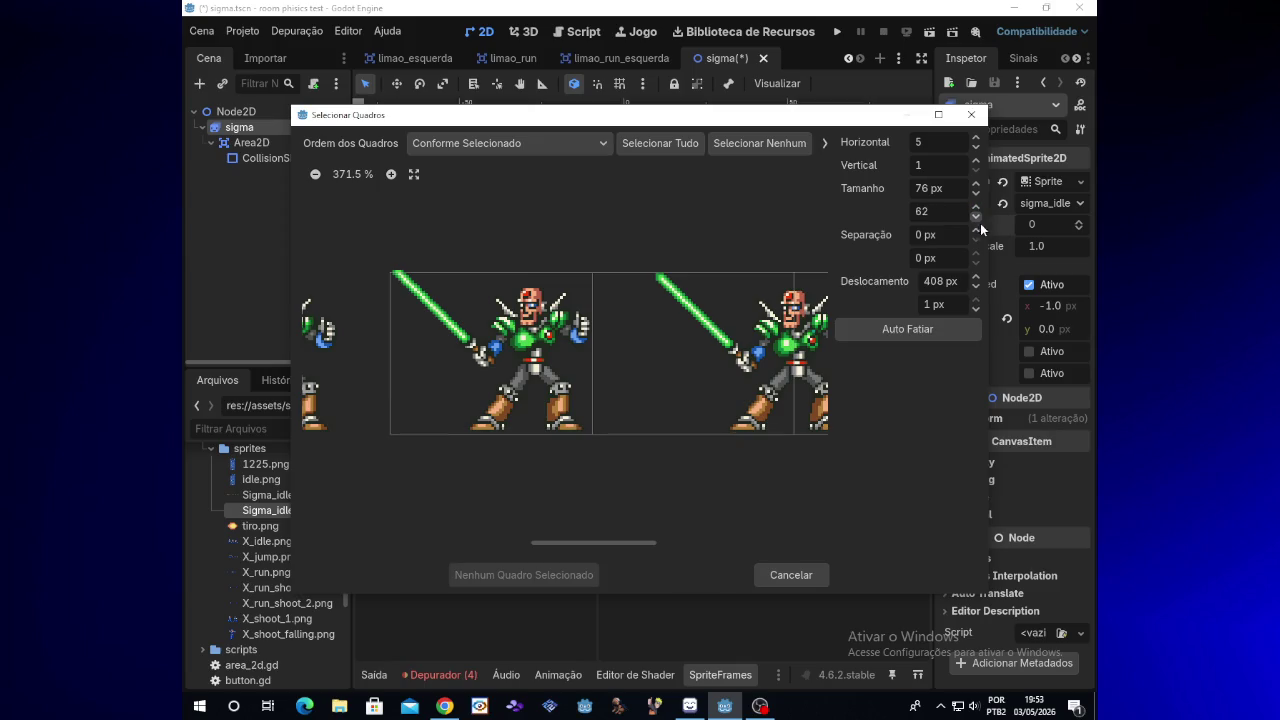
click(979, 285)
click(979, 280)
click(978, 309)
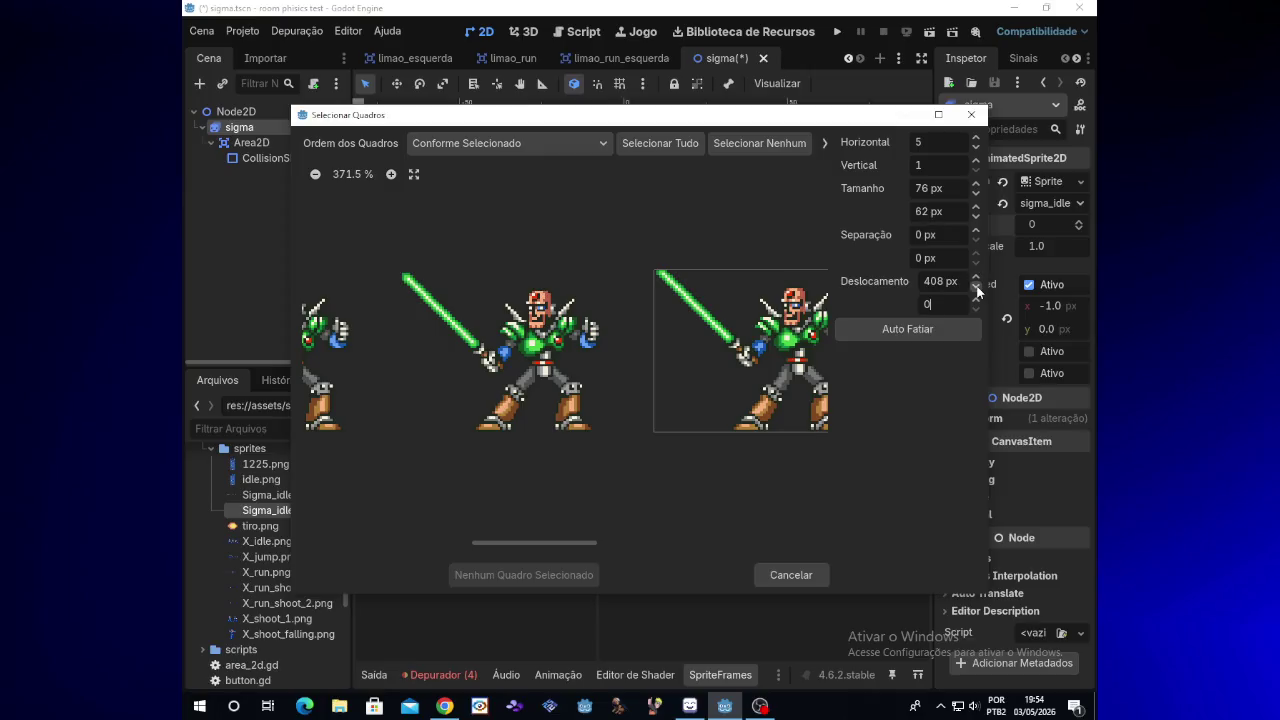
drag(977, 291, 977, 291)
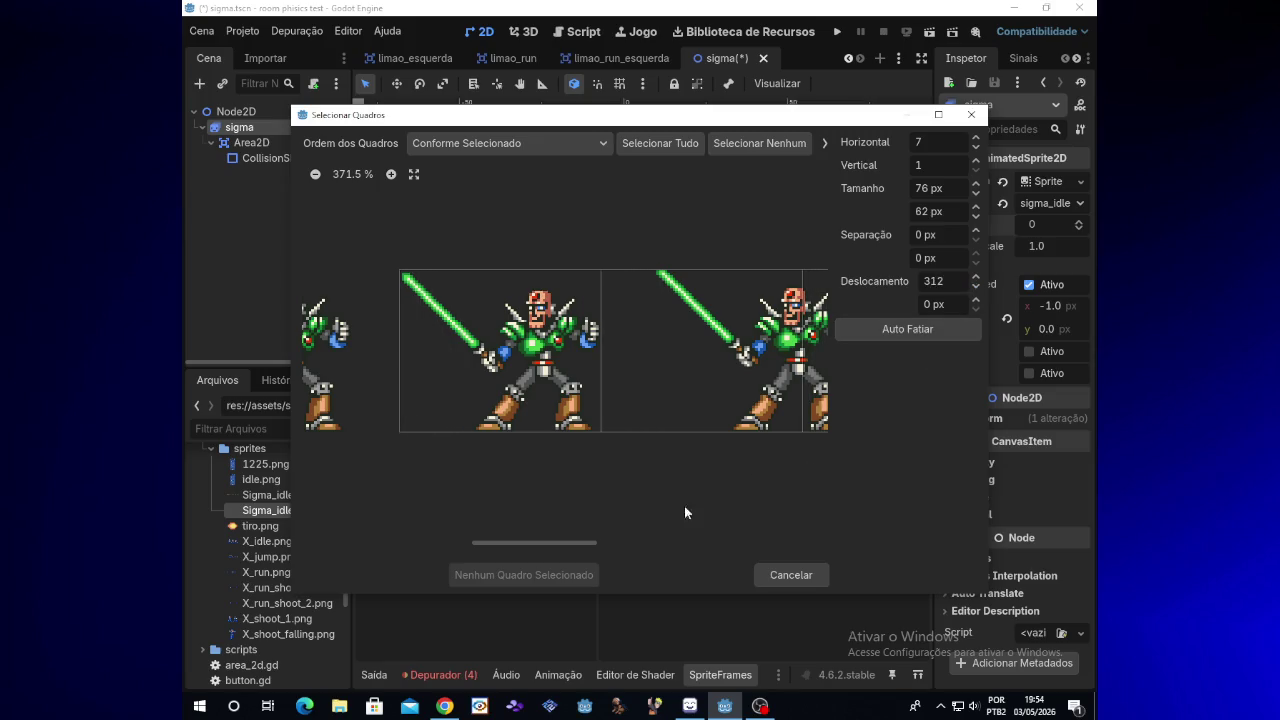
Lower Offset X from 312 to 19 px, giving 10 × 1 frames of 76 × 82 px
drag(594, 546, 542, 532)
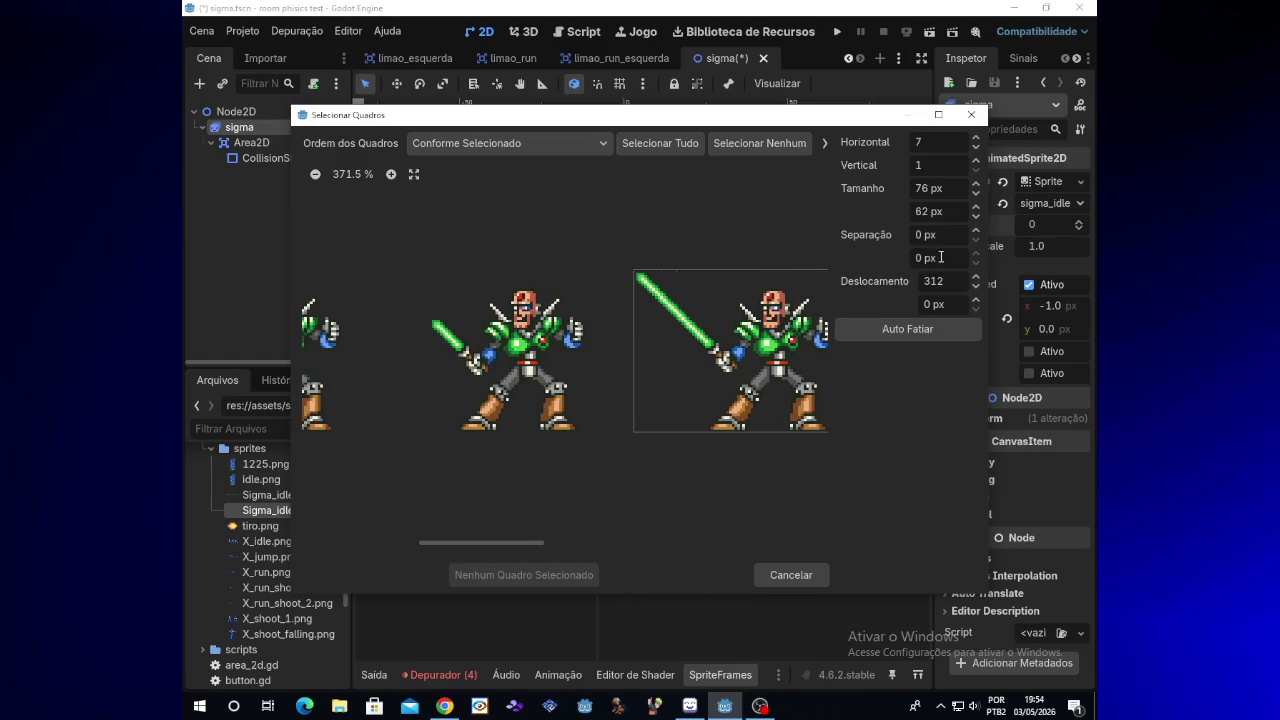
click(973, 289)
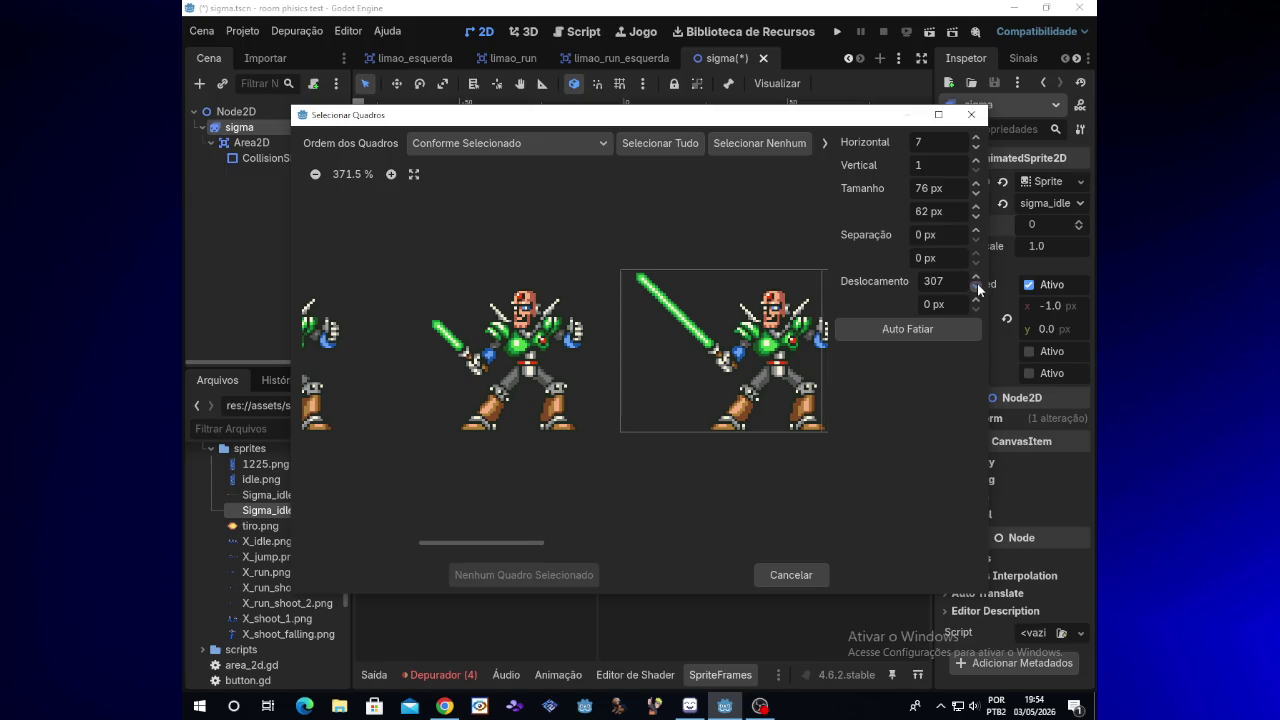
drag(978, 289, 978, 289)
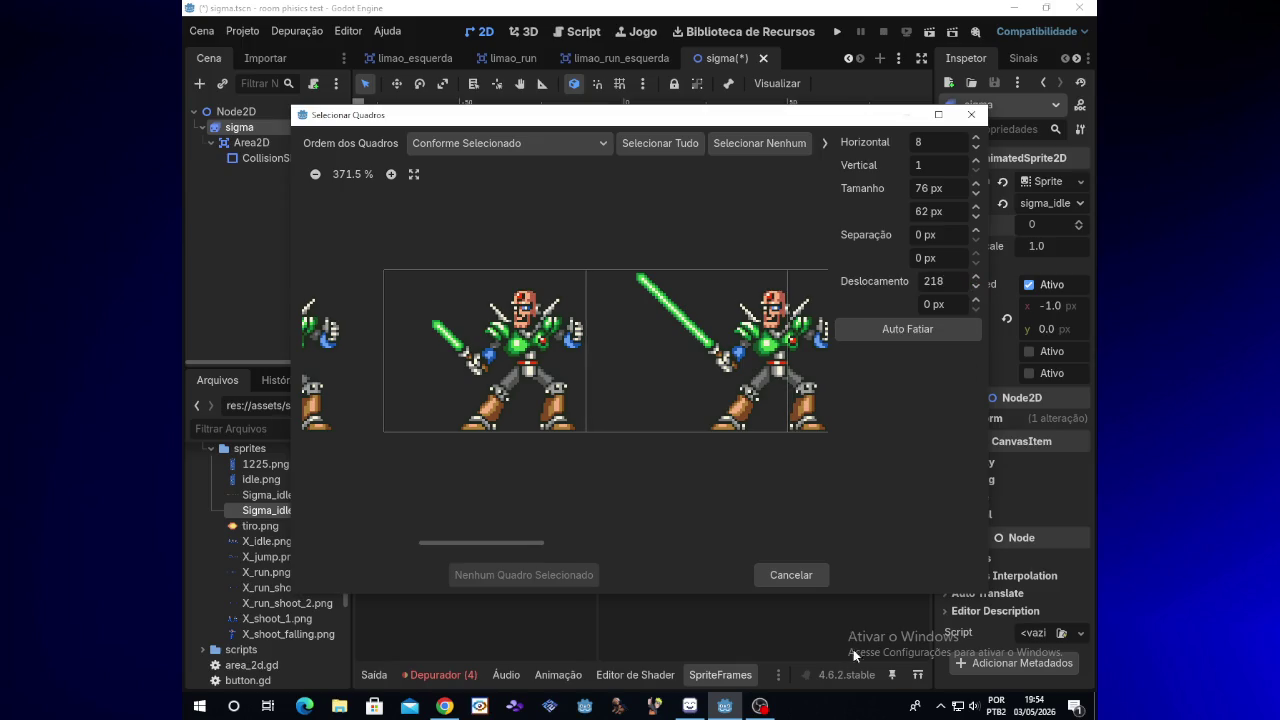
click(748, 707)
click(746, 708)
drag(519, 544, 467, 546)
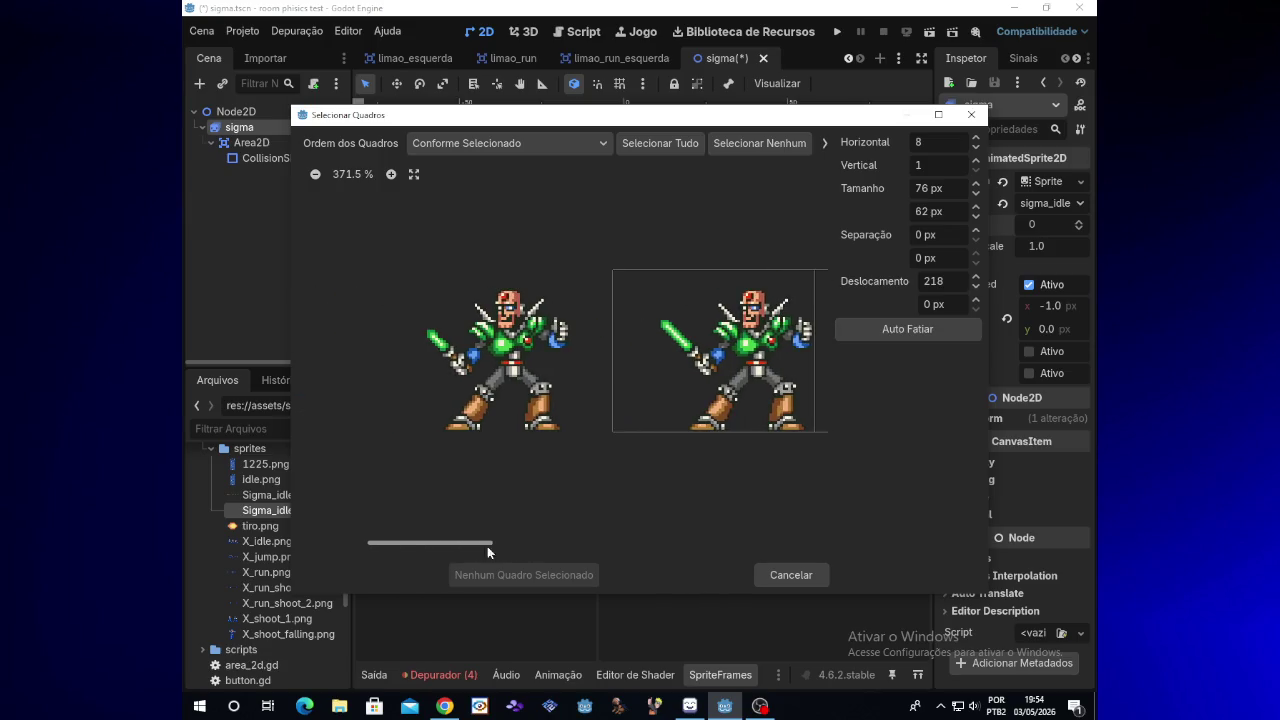
click(975, 288)
drag(975, 288, 975, 288)
drag(973, 292, 973, 292)
drag(466, 550, 388, 549)
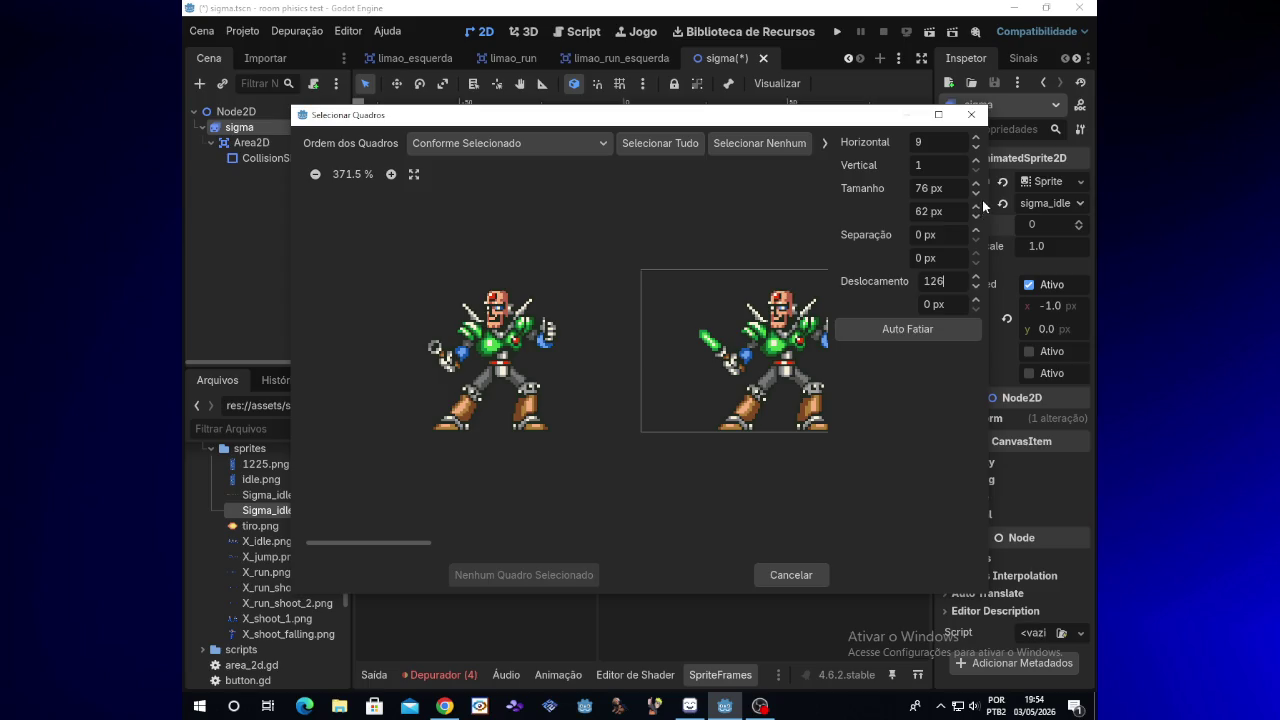
drag(975, 288, 975, 288)
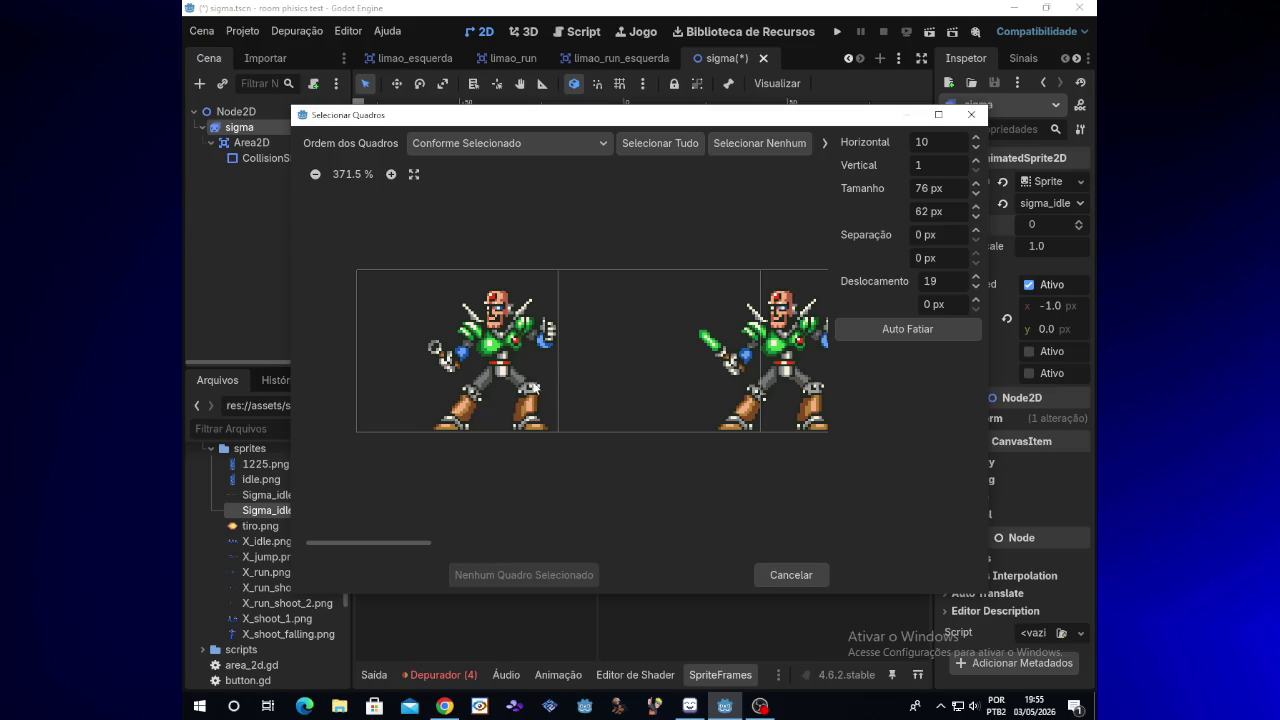
Add the first sliced Sigma pose as frame 0 of sigma_idle
click(533, 389)
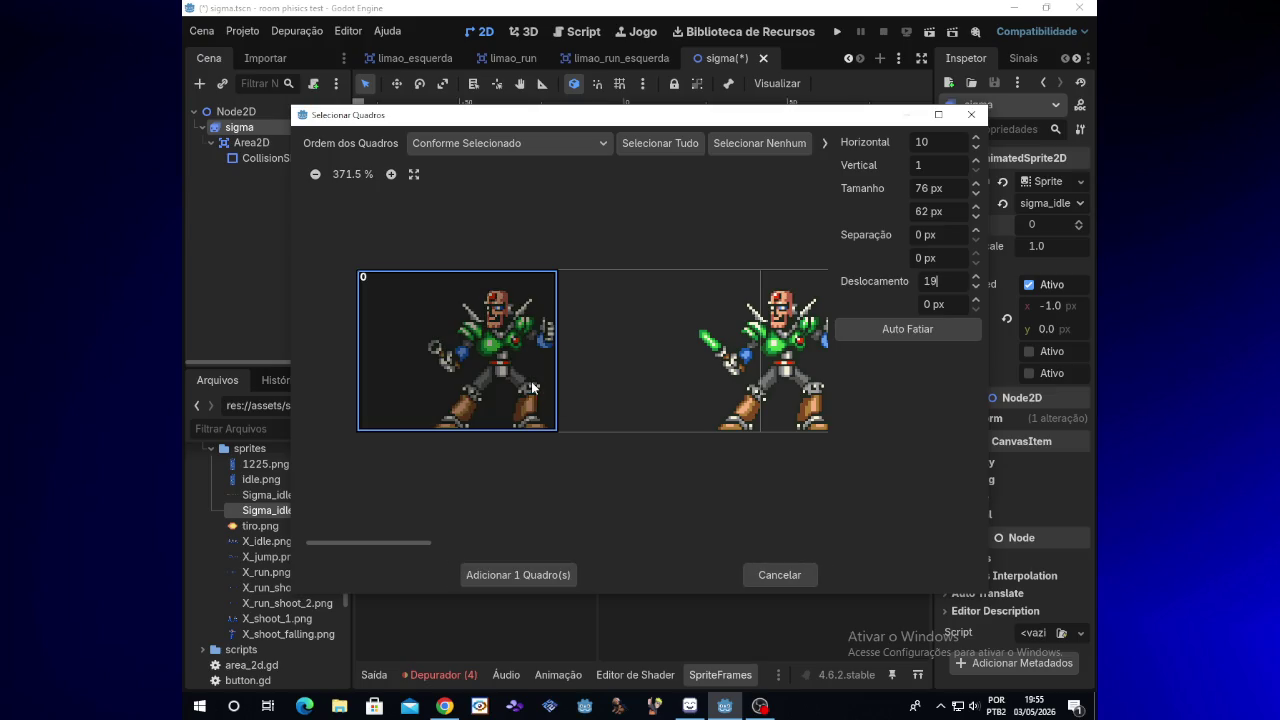
click(541, 580)
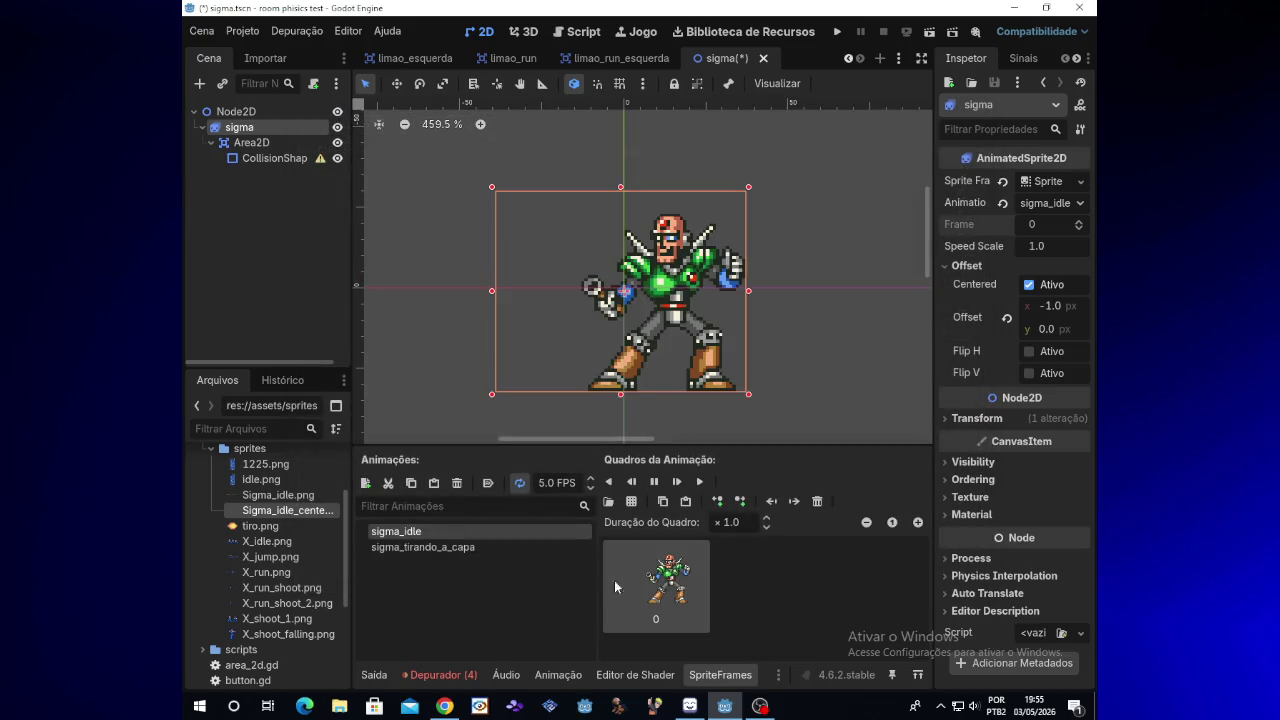
click(631, 501)
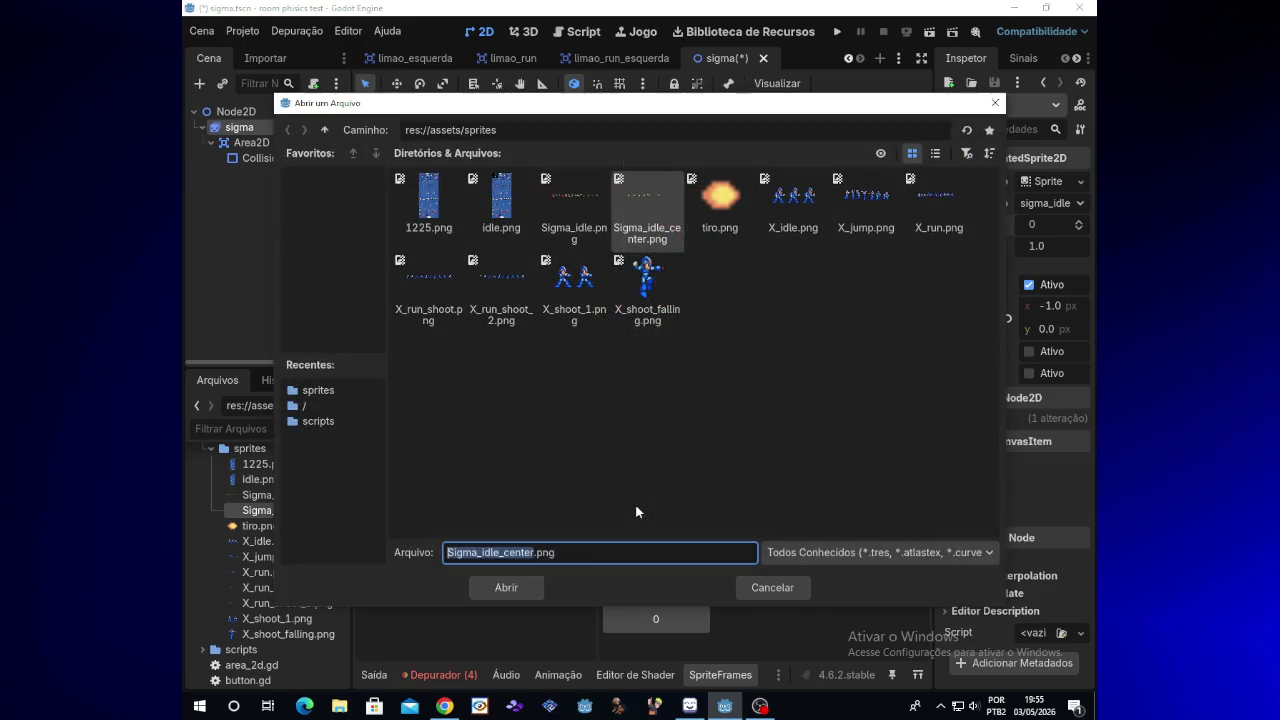
double_click(634, 242)
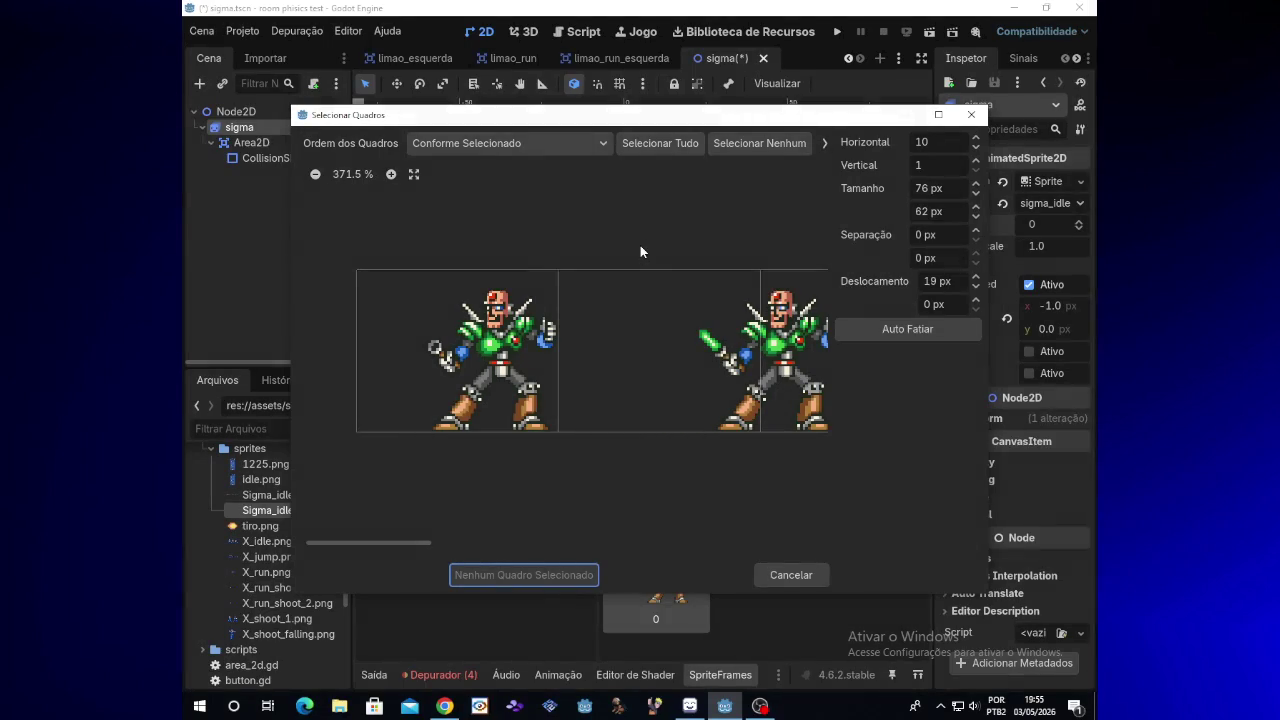
Reslice Sigma_idle_center.png at a 50 px offset and add the second pose as frame 1
mouse_move(418, 543)
mouse_down()
mouse_move(480, 541)
mouse_move(457, 542)
mouse_up()
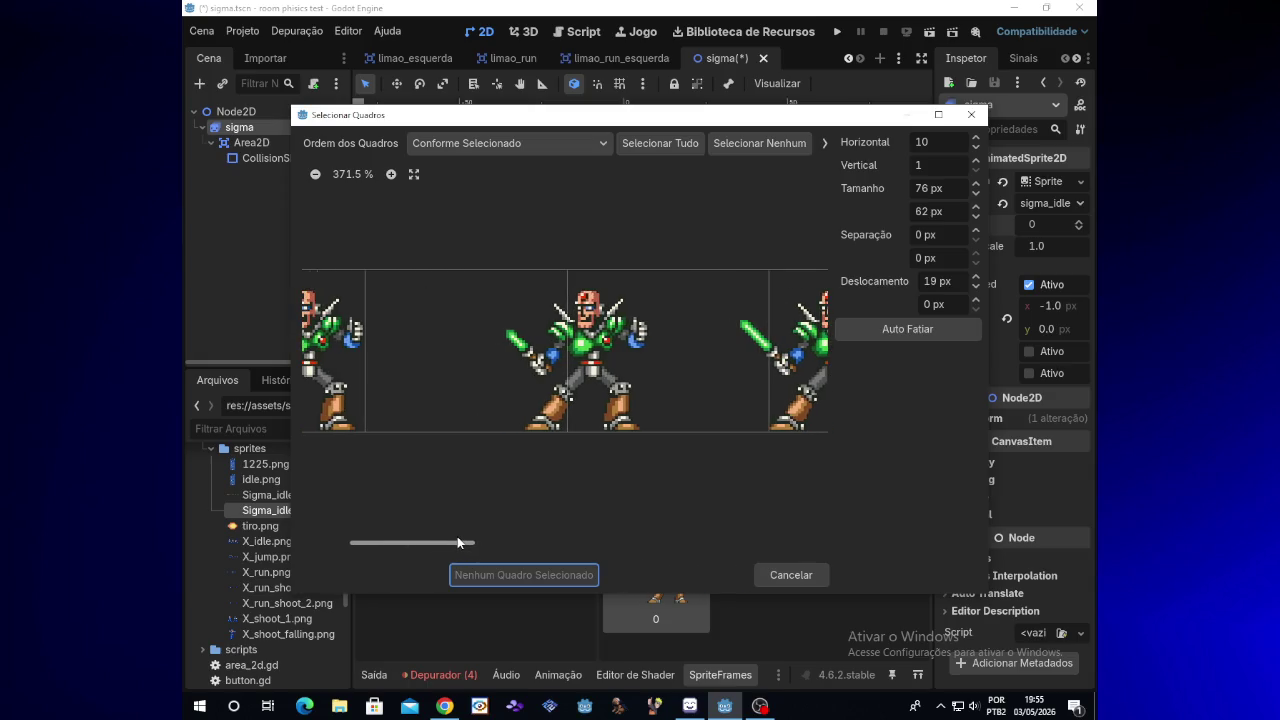
drag(975, 280, 975, 280)
click(975, 287)
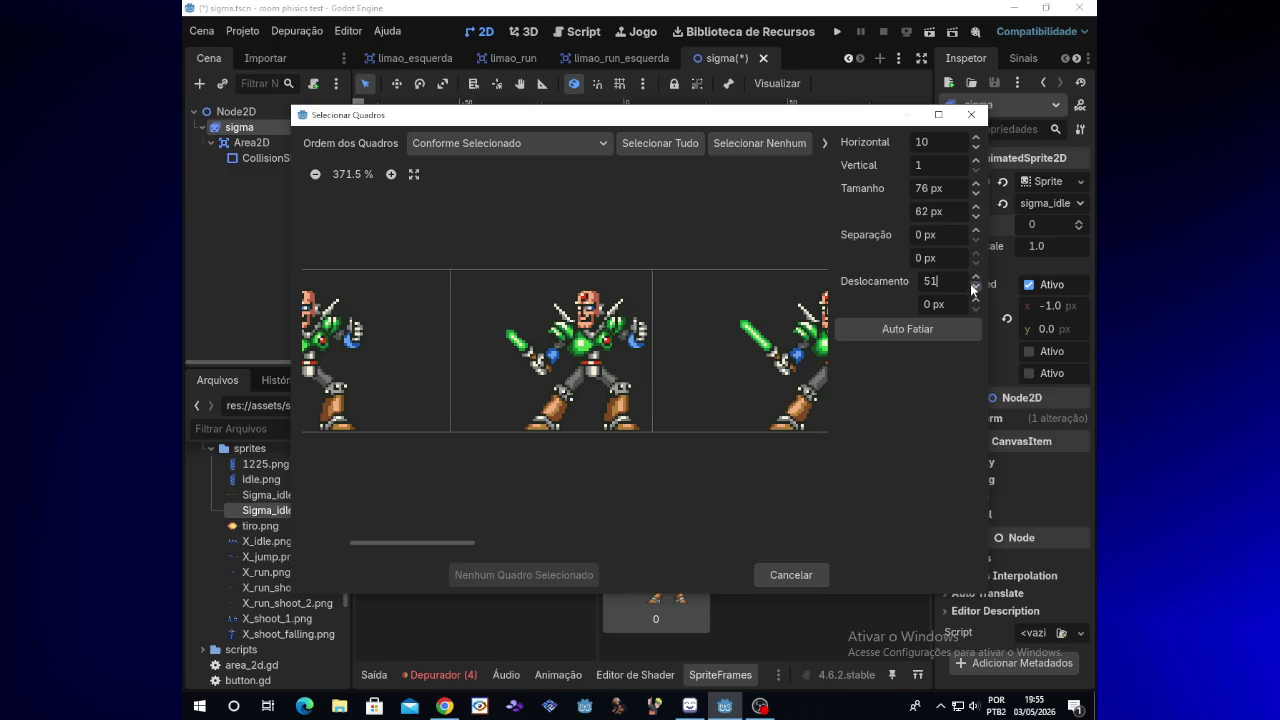
click(975, 287)
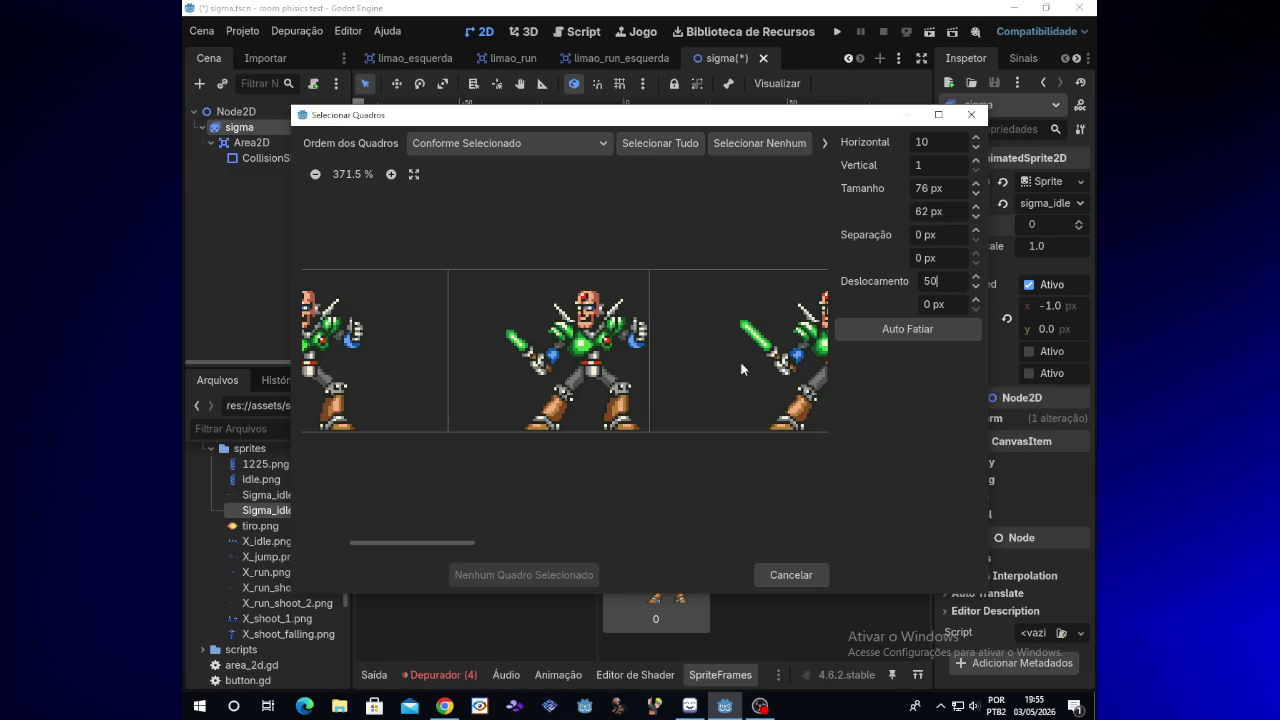
click(606, 370)
click(487, 575)
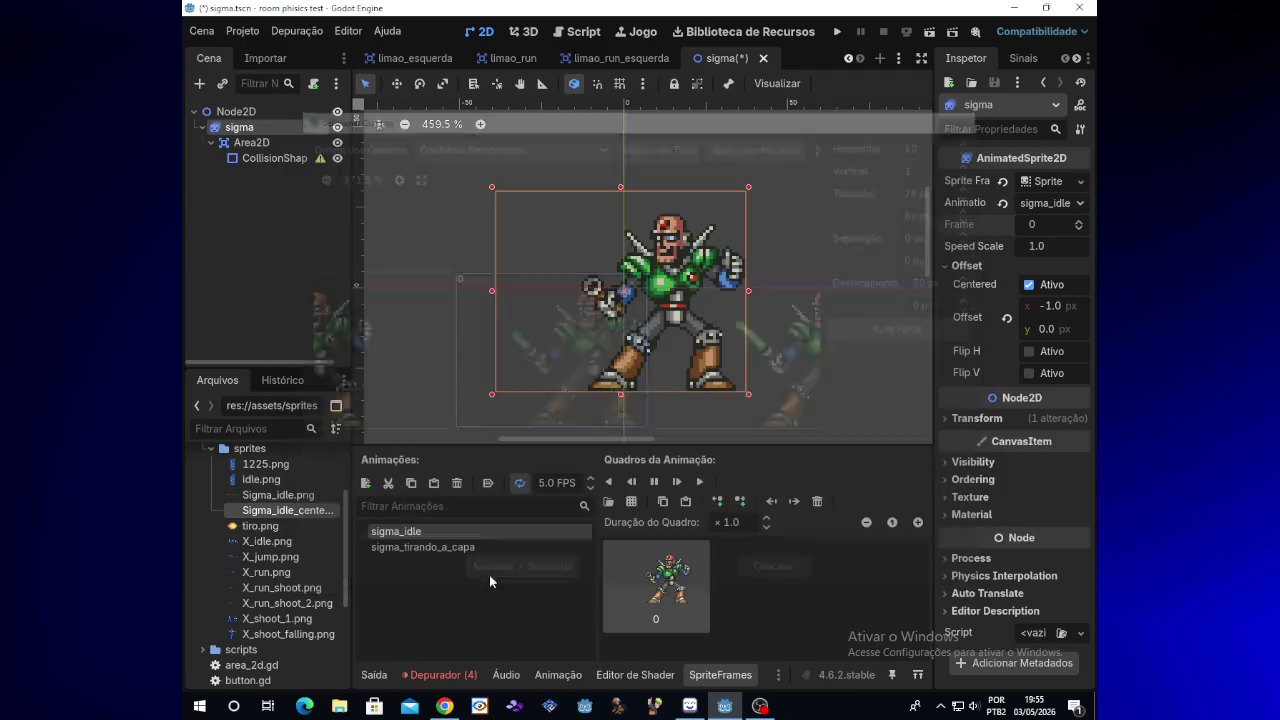
click(631, 501)
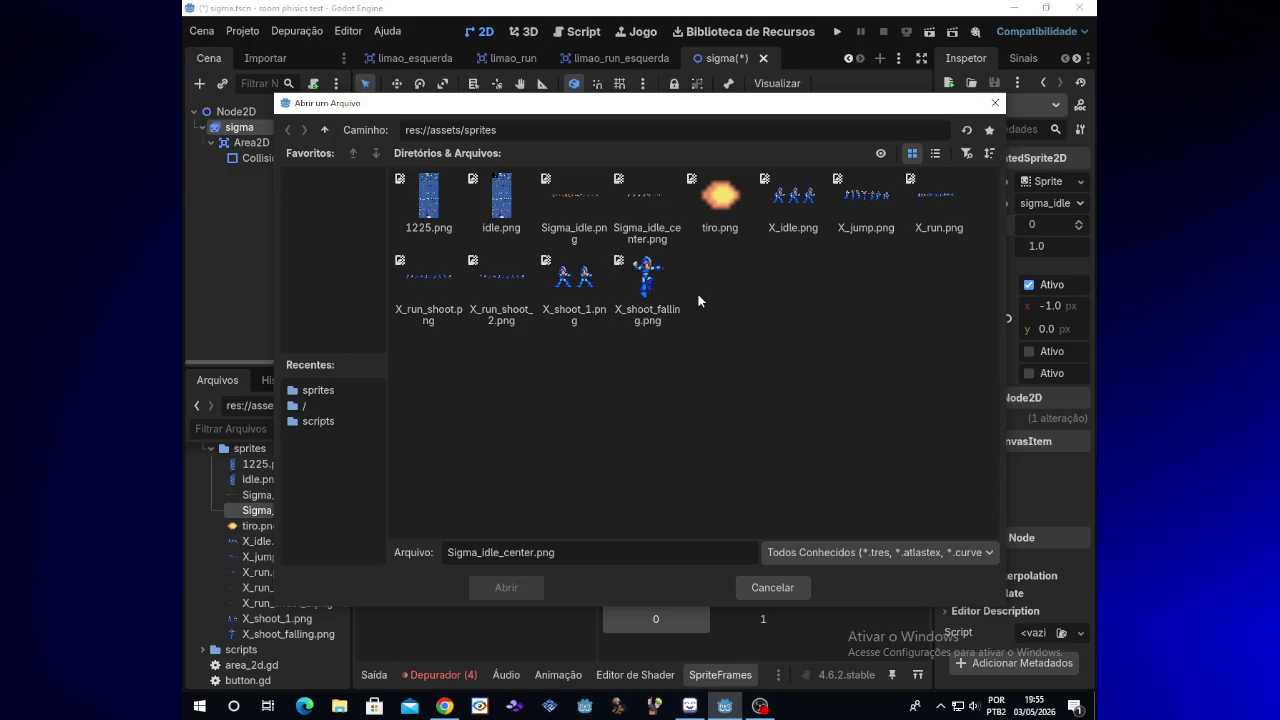
Reslice Sigma_idle_center.png at a 66 px offset and add the third pose as frame 2
double_click(659, 240)
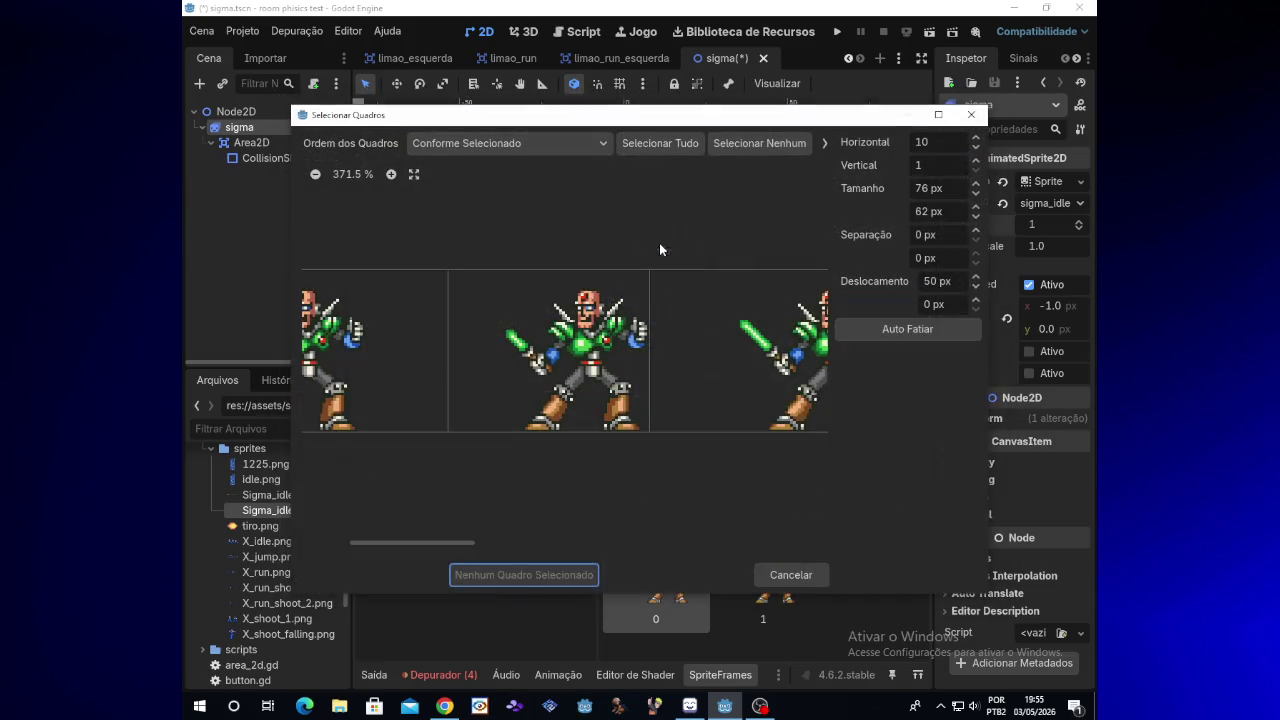
drag(458, 542, 540, 543)
drag(975, 281, 975, 281)
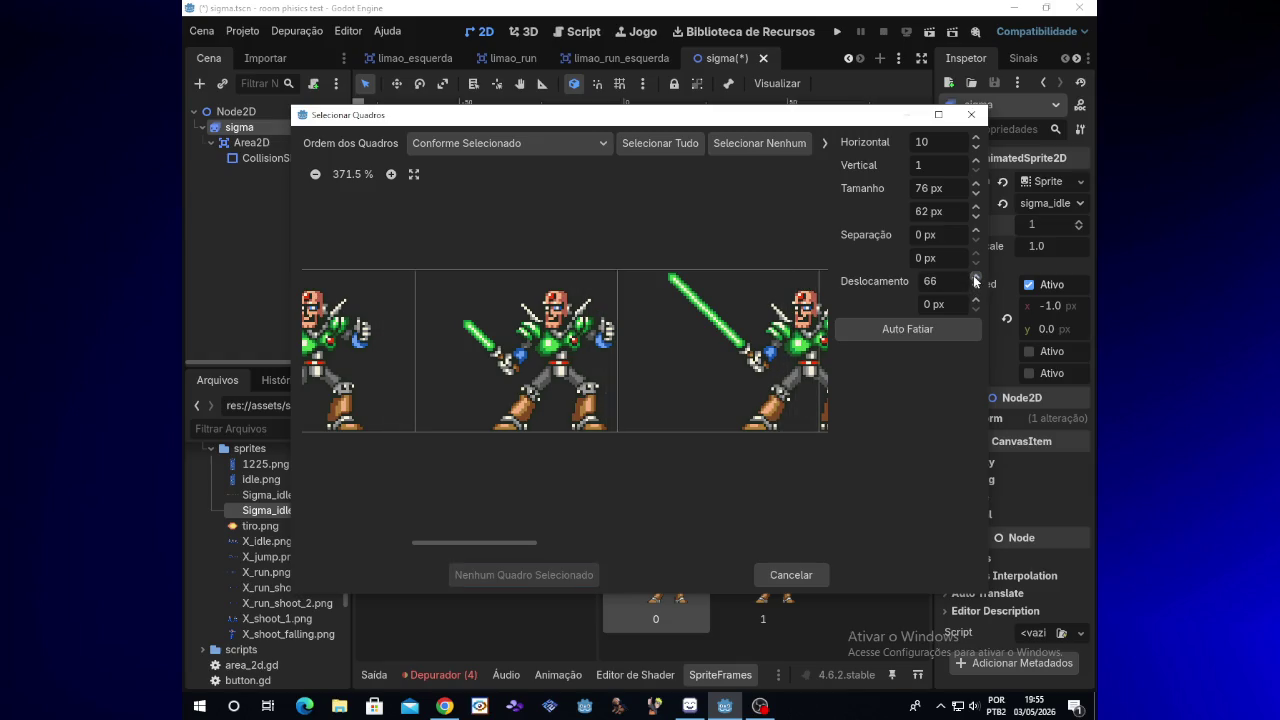
click(519, 408)
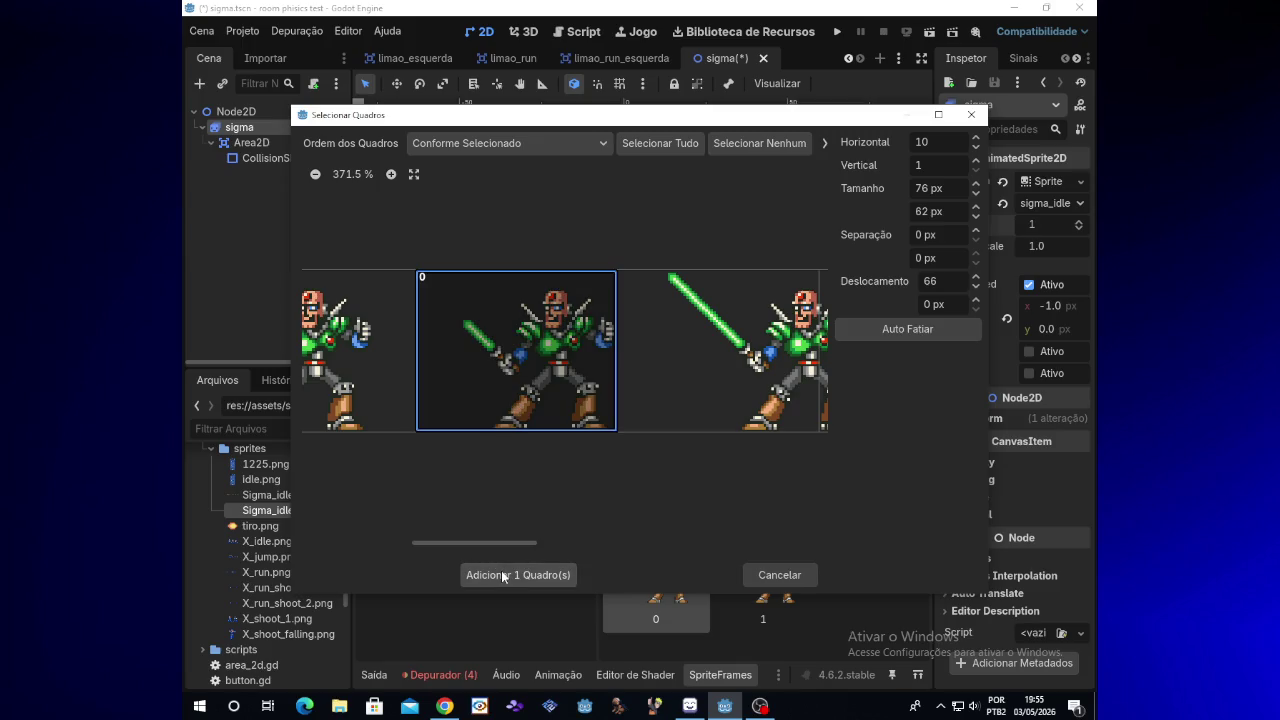
click(505, 576)
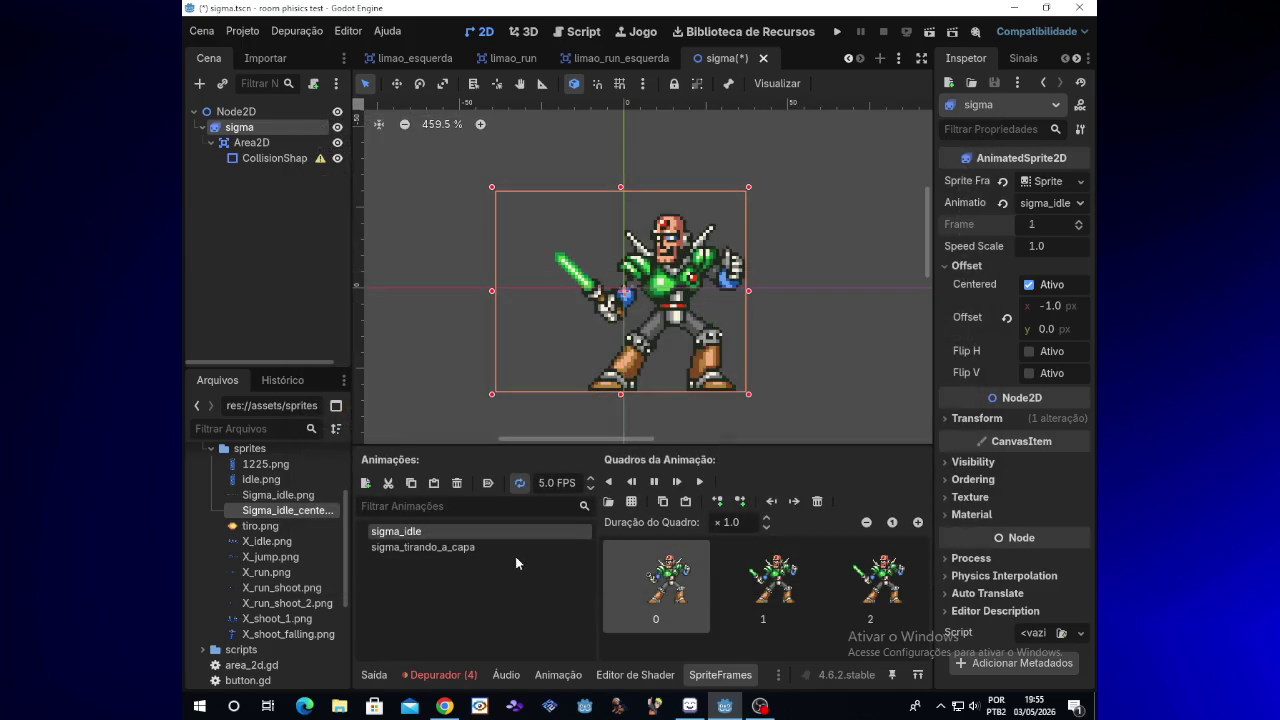
Reslice the sheet at an 84 px offset and add the fourth pose as frame 3
click(608, 501)
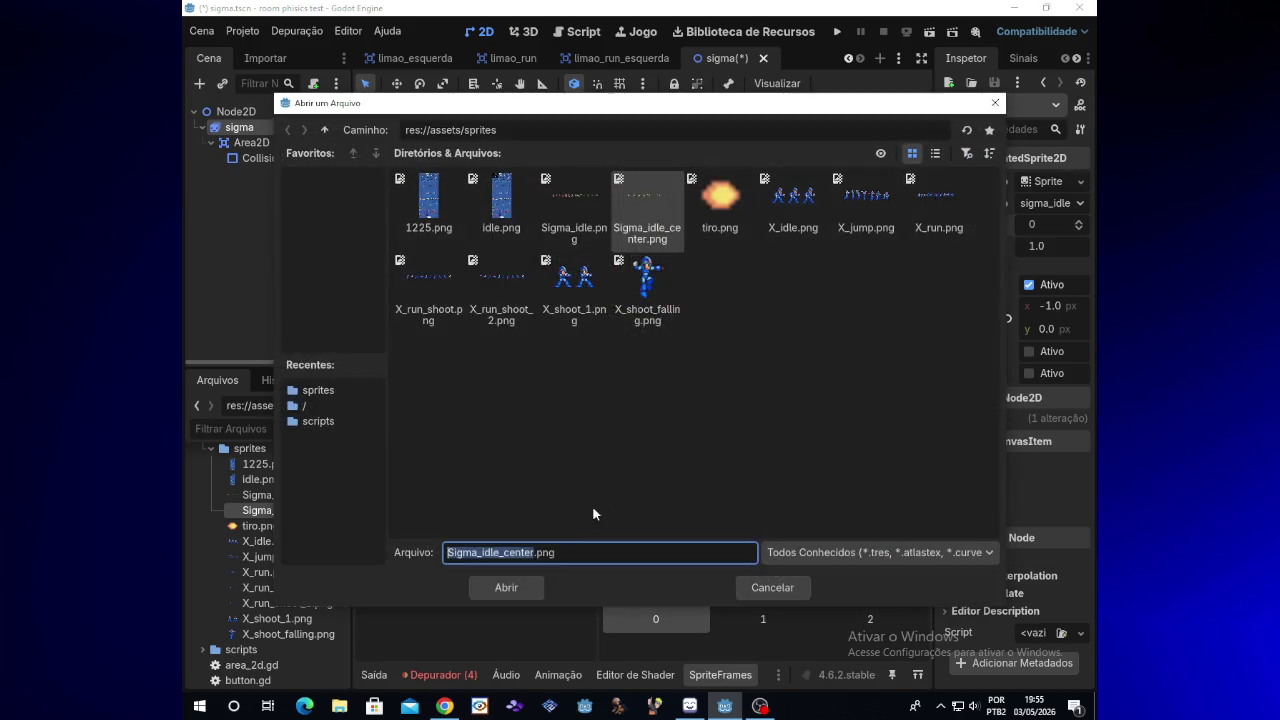
double_click(642, 244)
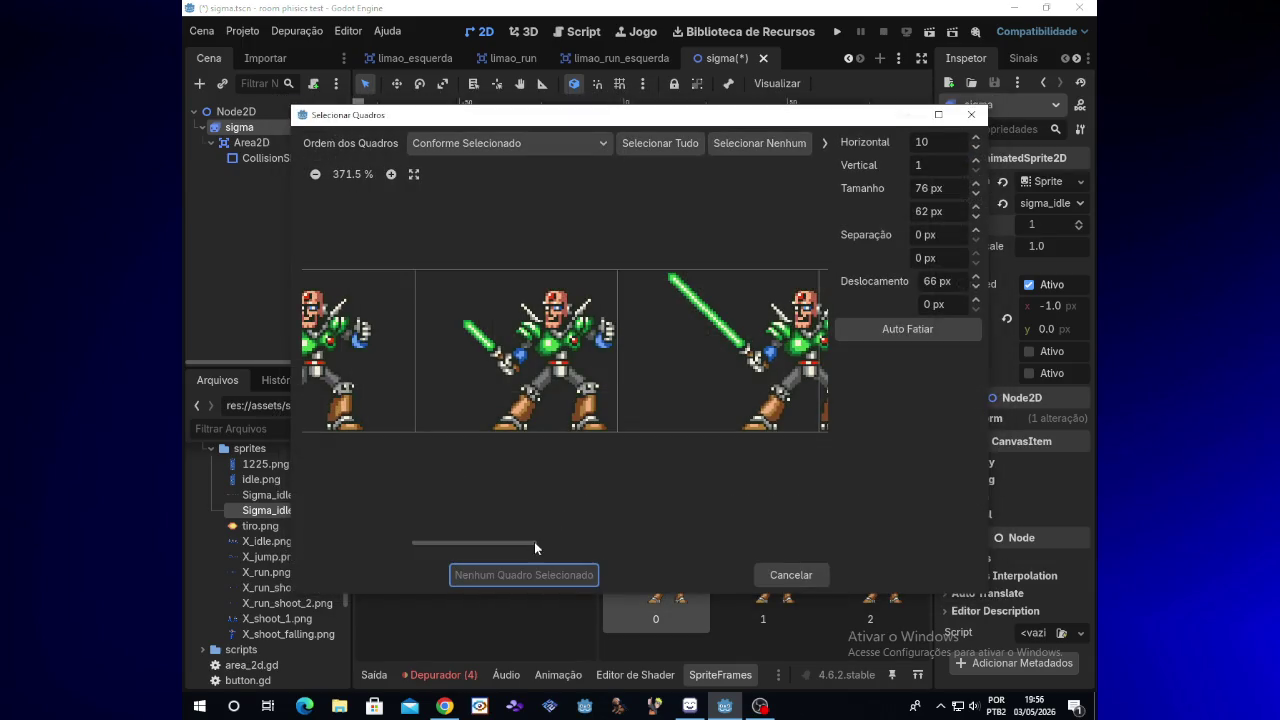
drag(532, 545, 586, 530)
drag(977, 278, 977, 282)
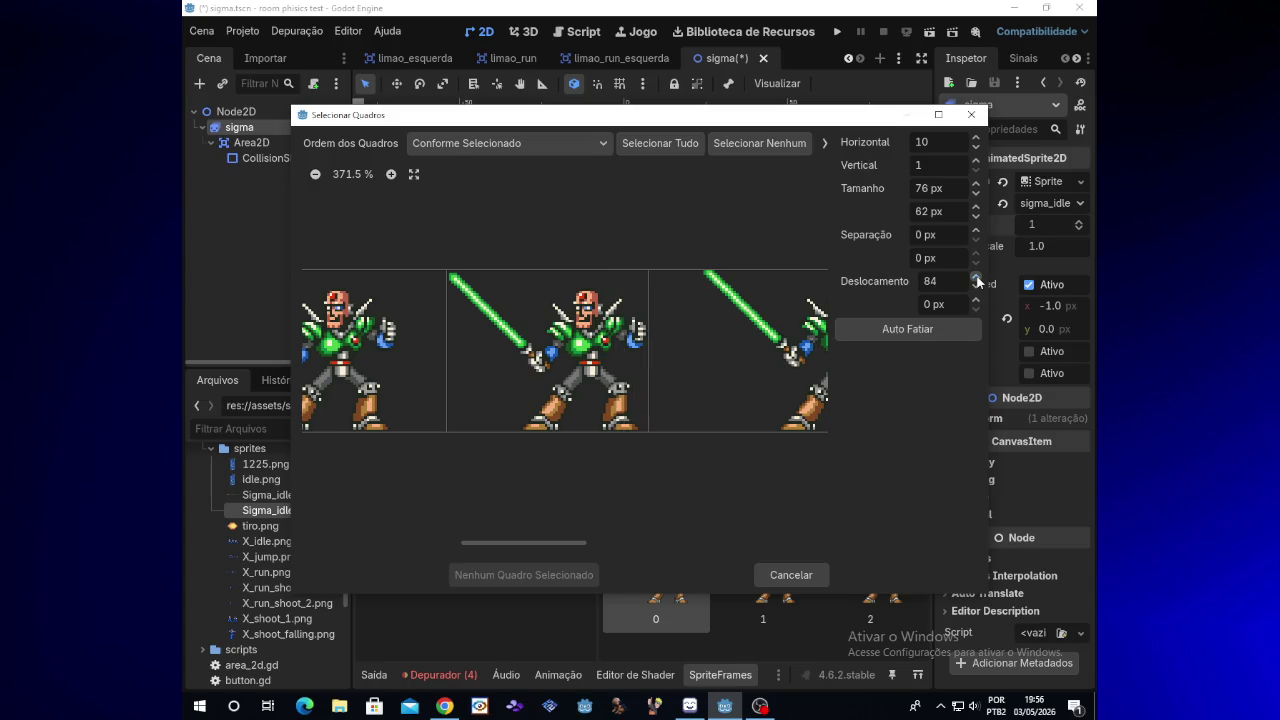
click(578, 381)
click(530, 574)
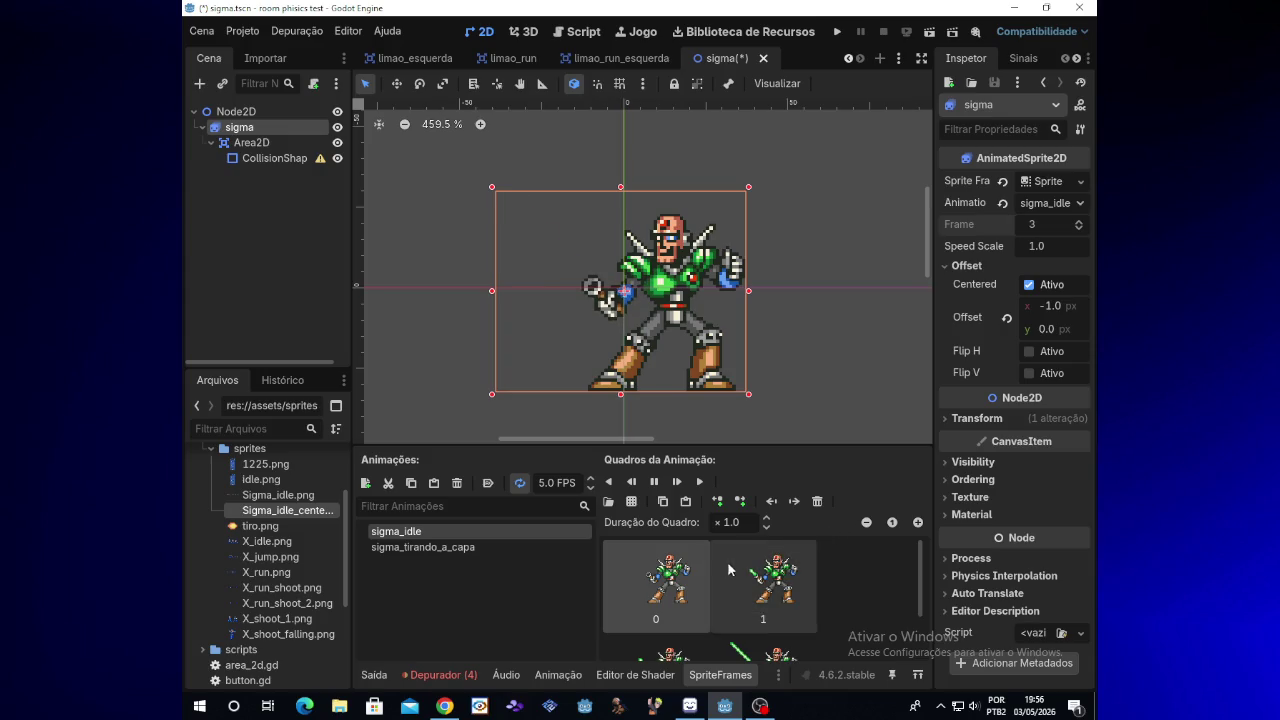
Reslice Sigma_idle_center.png further right and add the next pose as frame 4
click(632, 503)
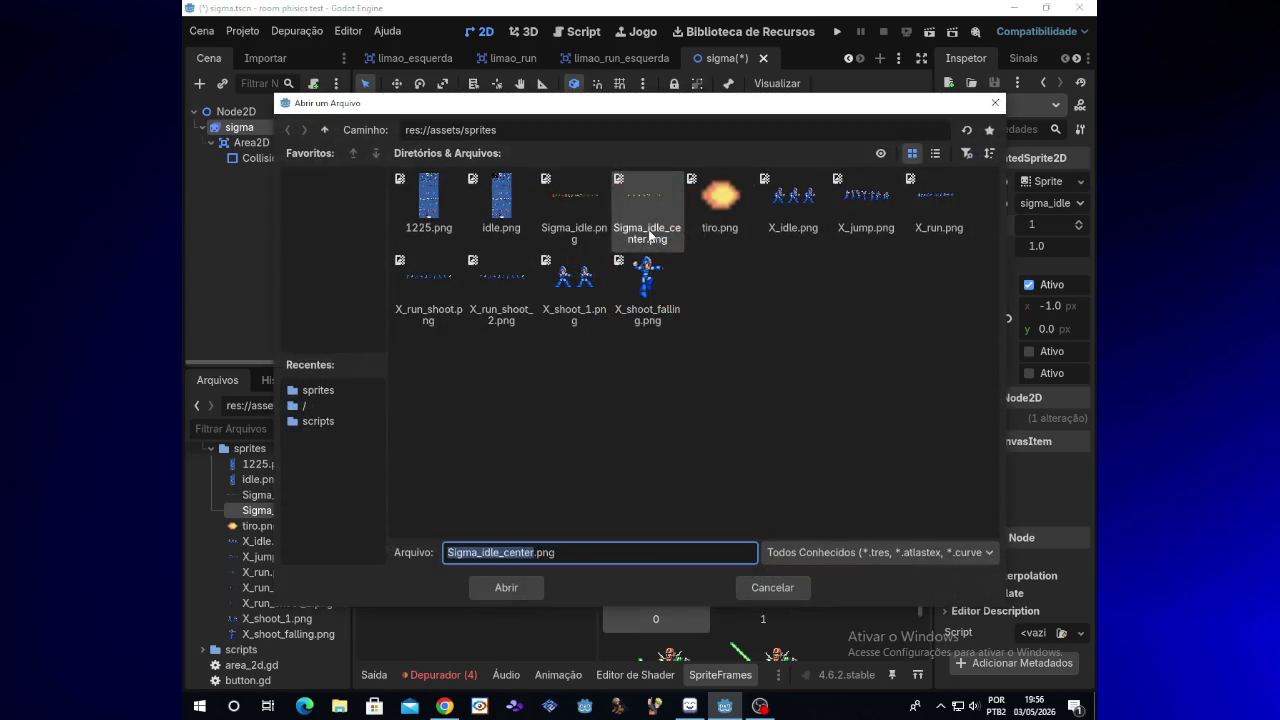
double_click(647, 237)
drag(568, 542, 617, 541)
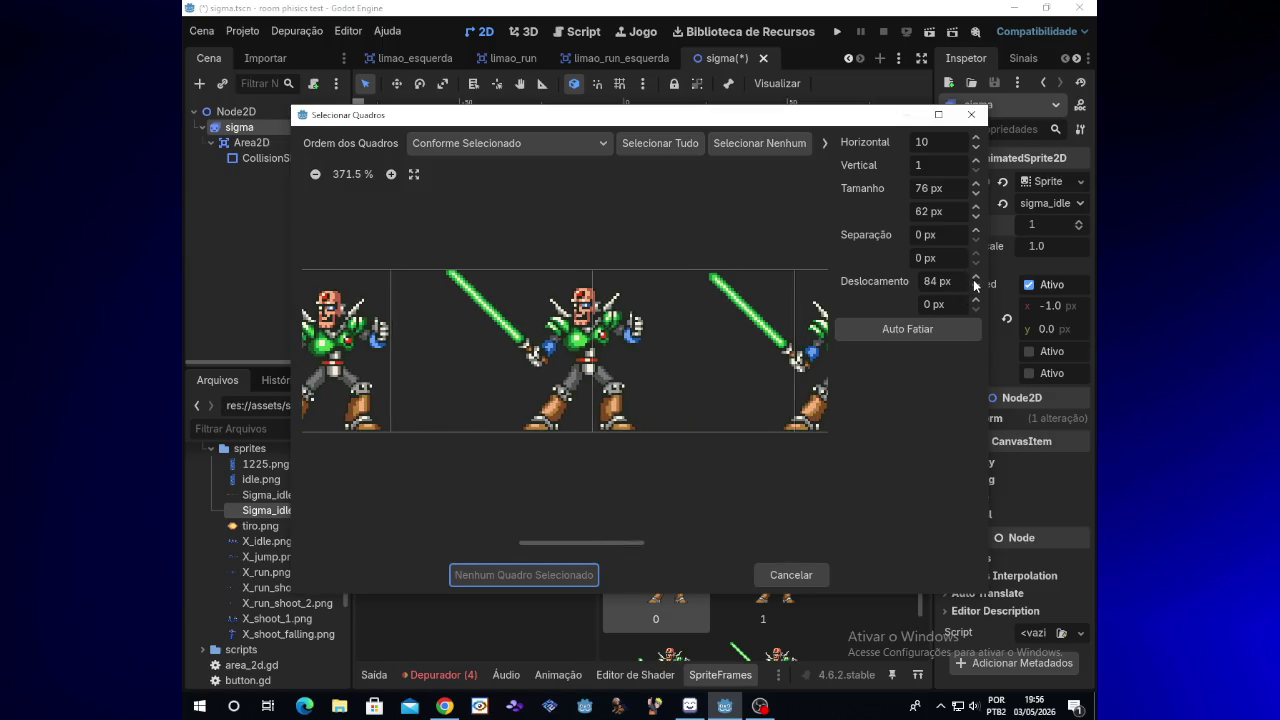
drag(975, 281, 975, 281)
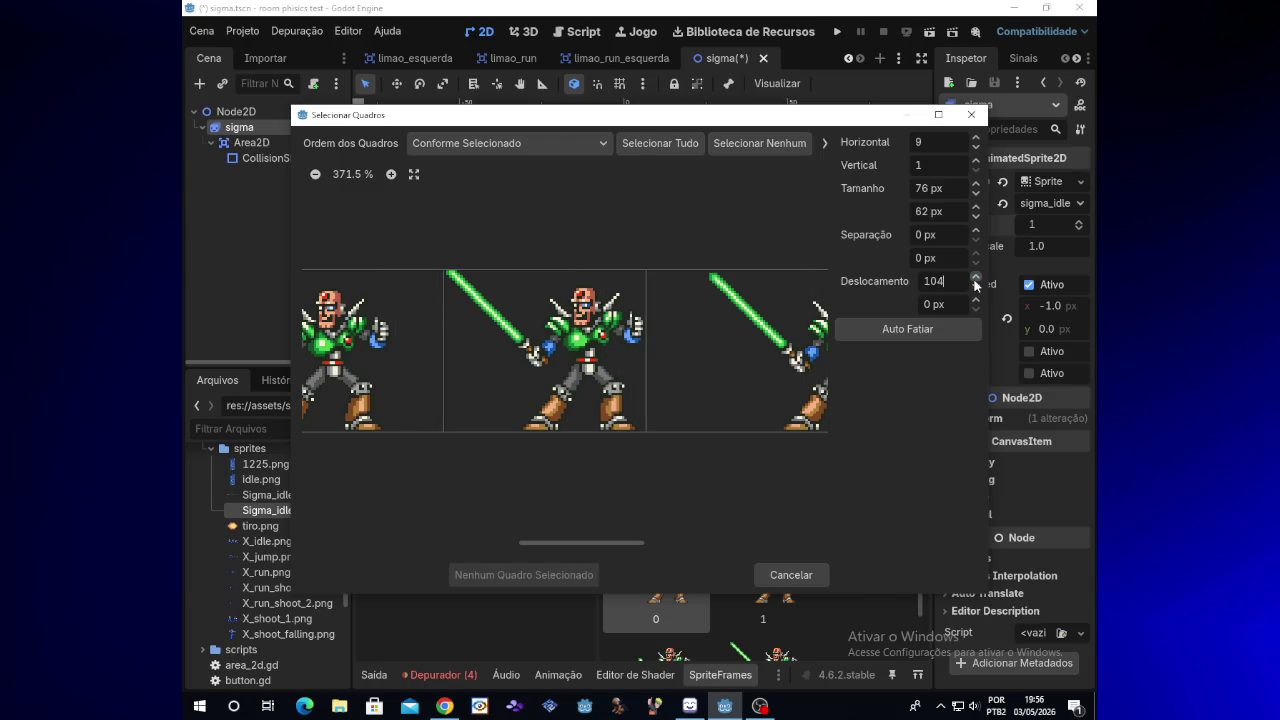
click(617, 371)
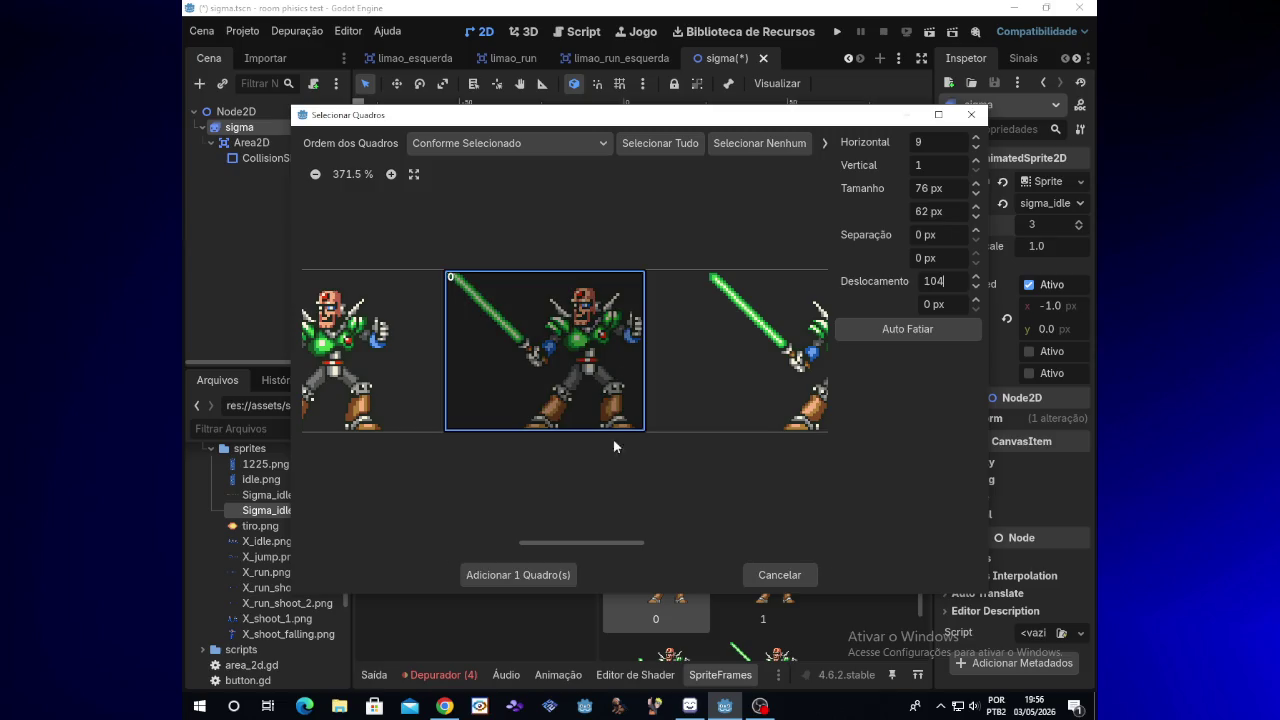
click(535, 579)
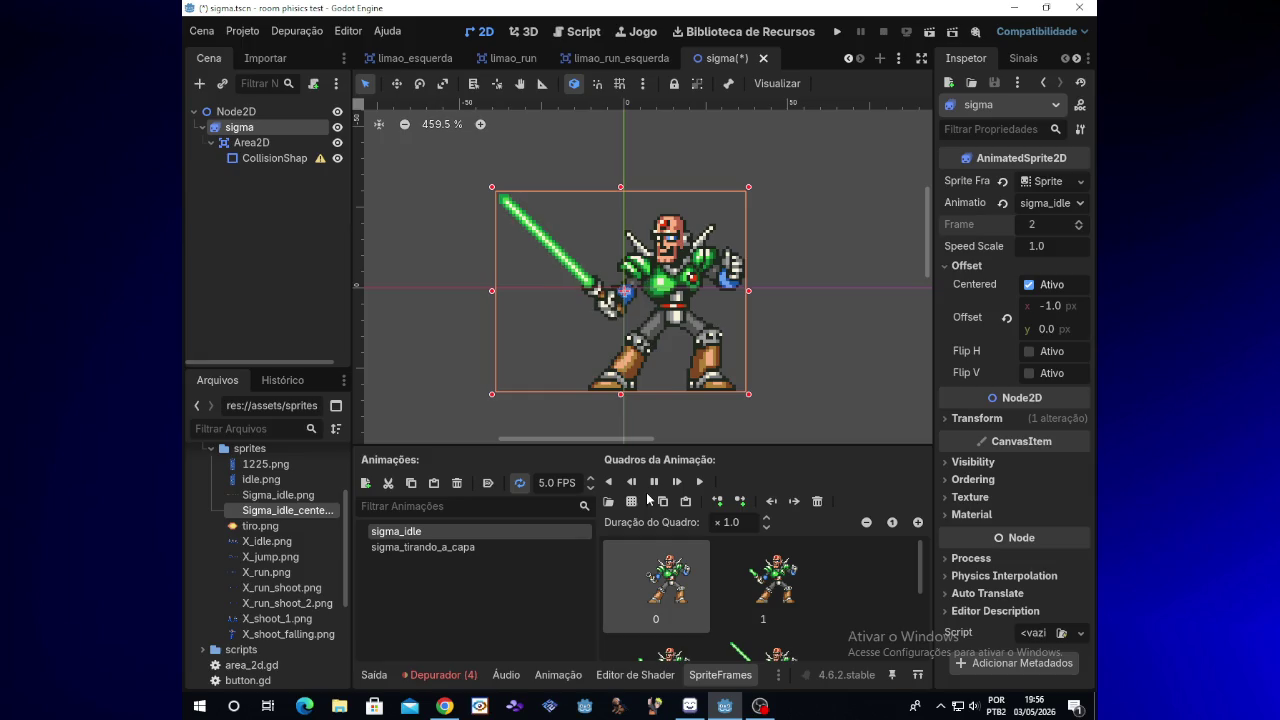
Raise the slicing offset to 127 px and add the lightsaber frame
click(608, 501)
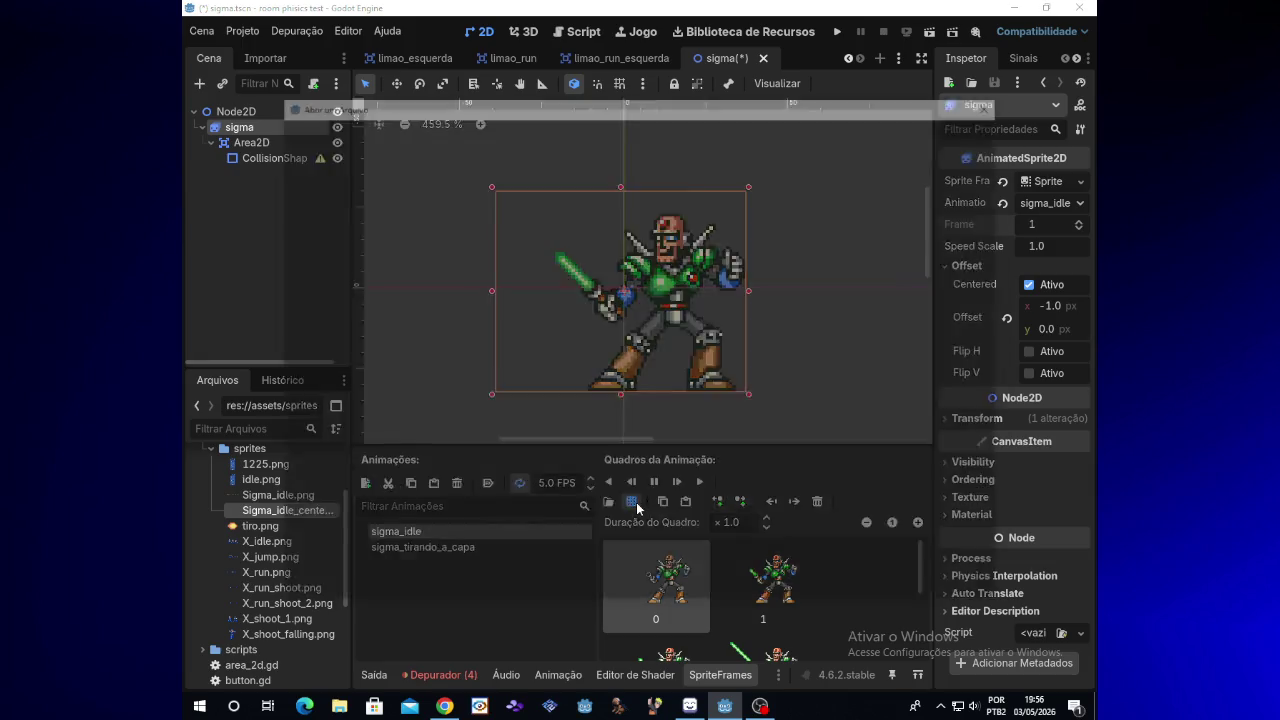
double_click(650, 230)
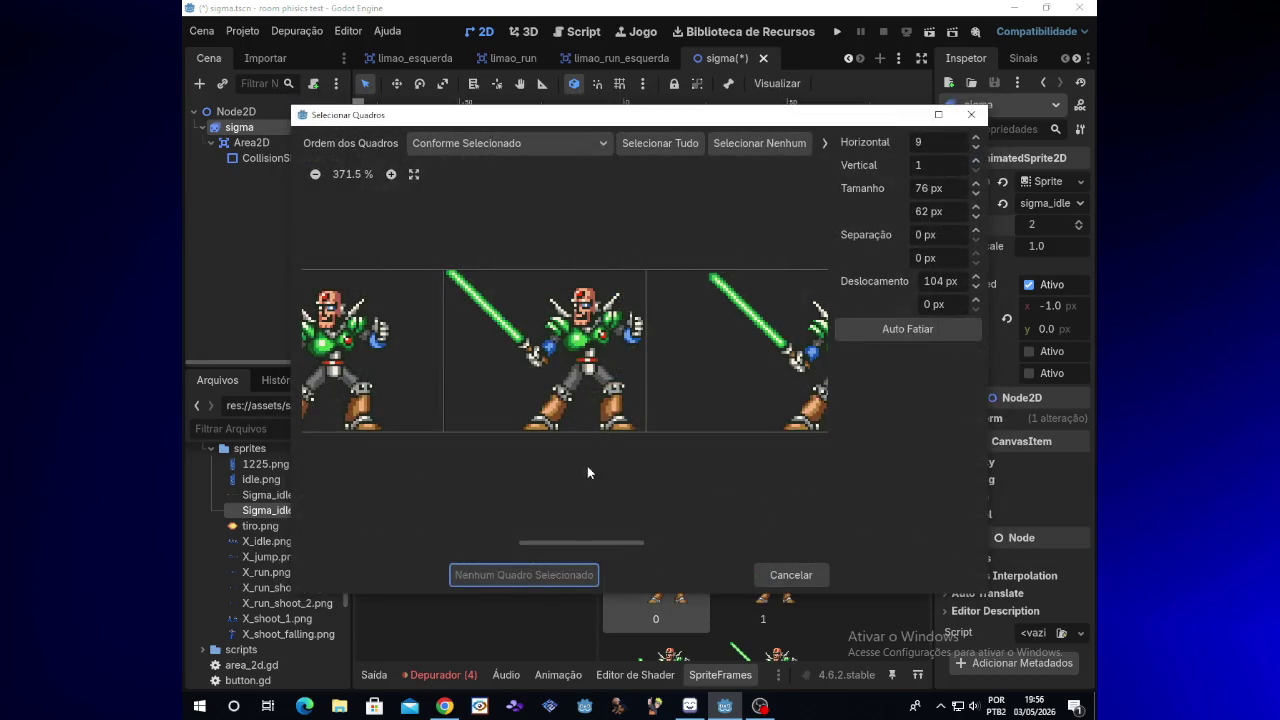
drag(593, 543, 652, 533)
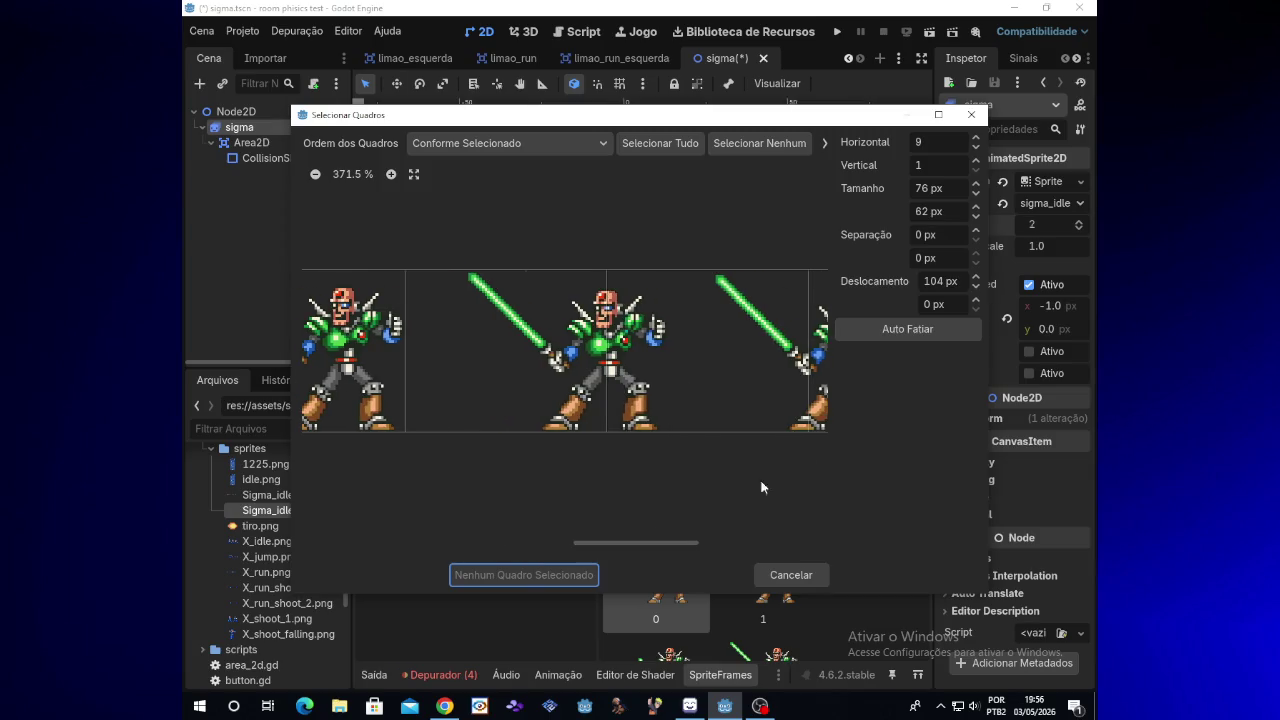
click(978, 279)
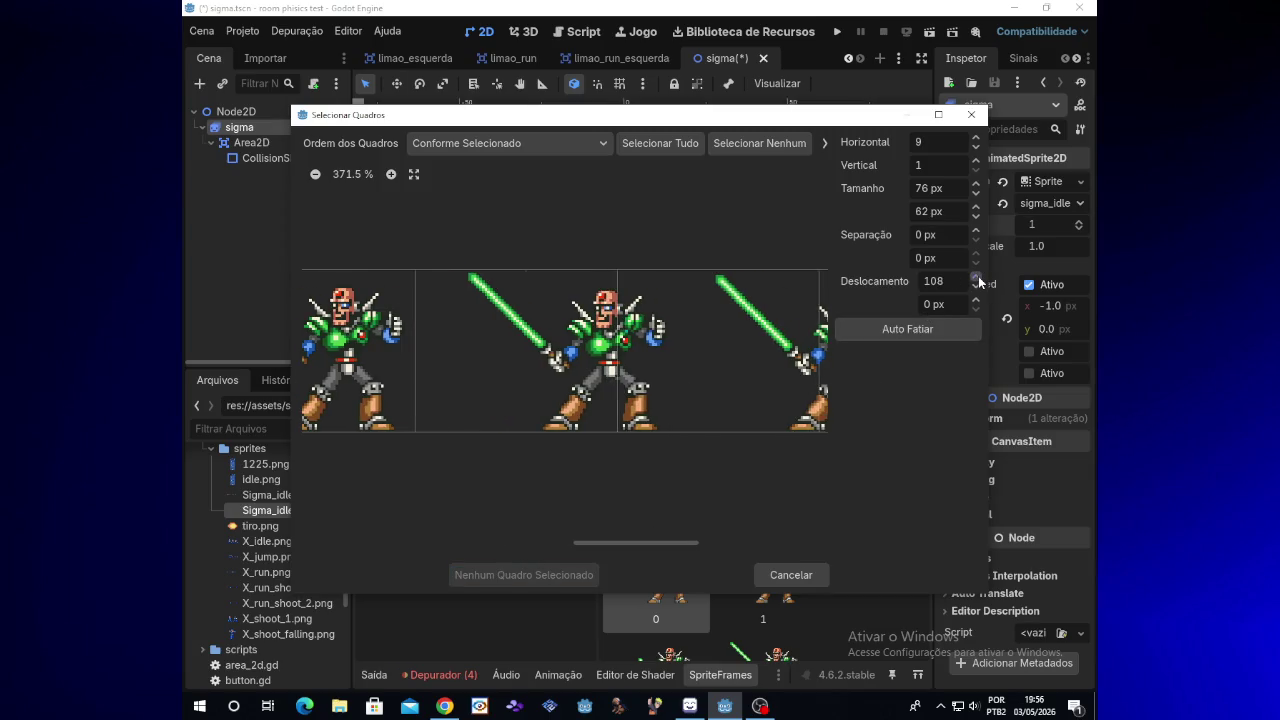
click(978, 279)
click(978, 279)
click(978, 279)
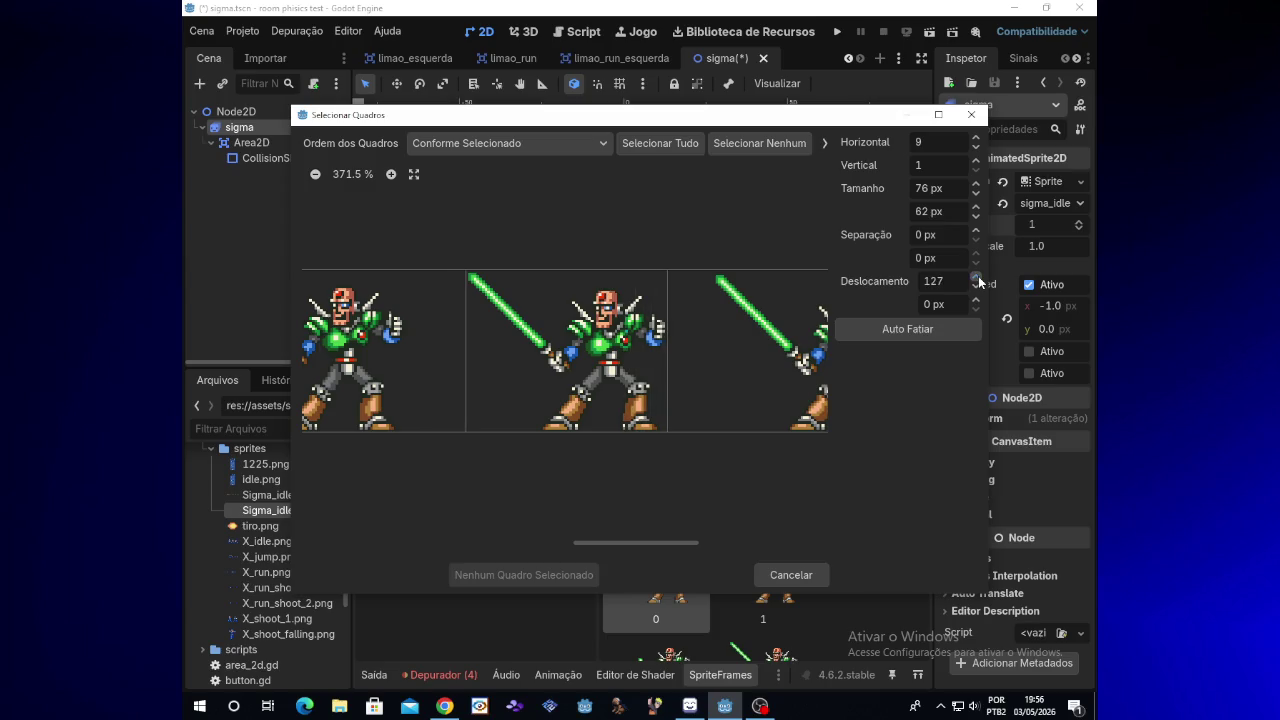
click(627, 383)
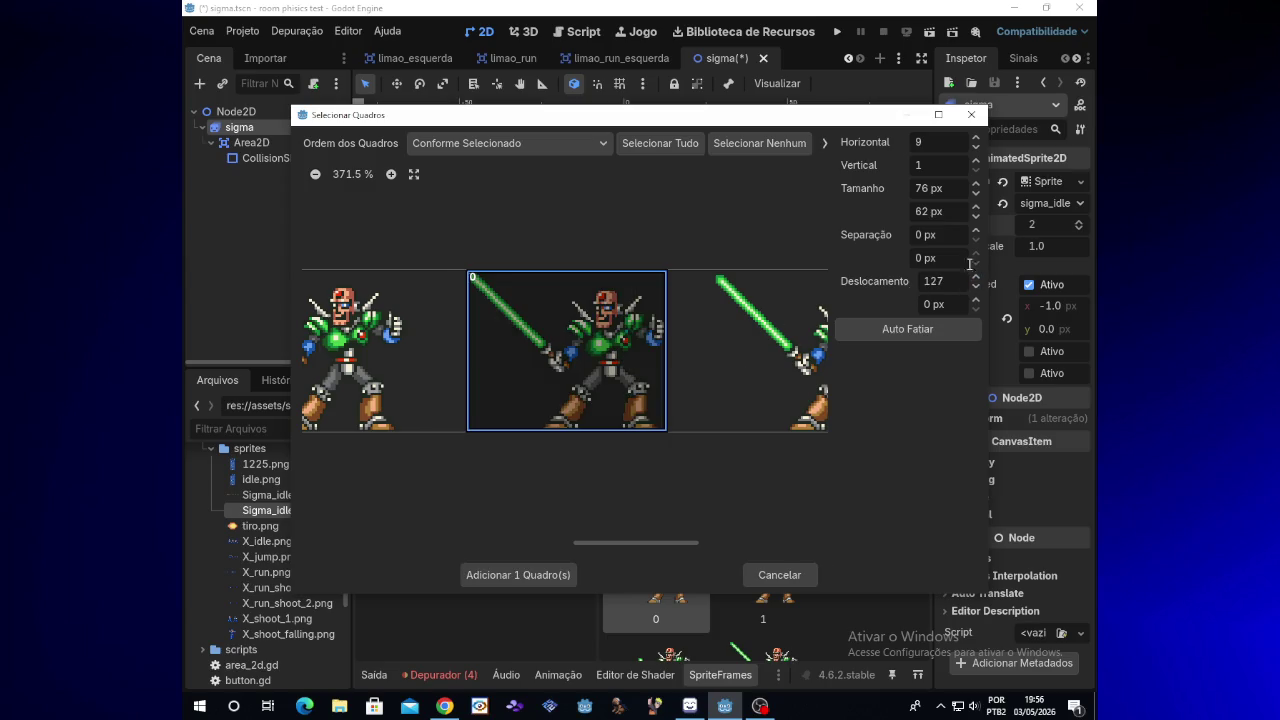
click(546, 572)
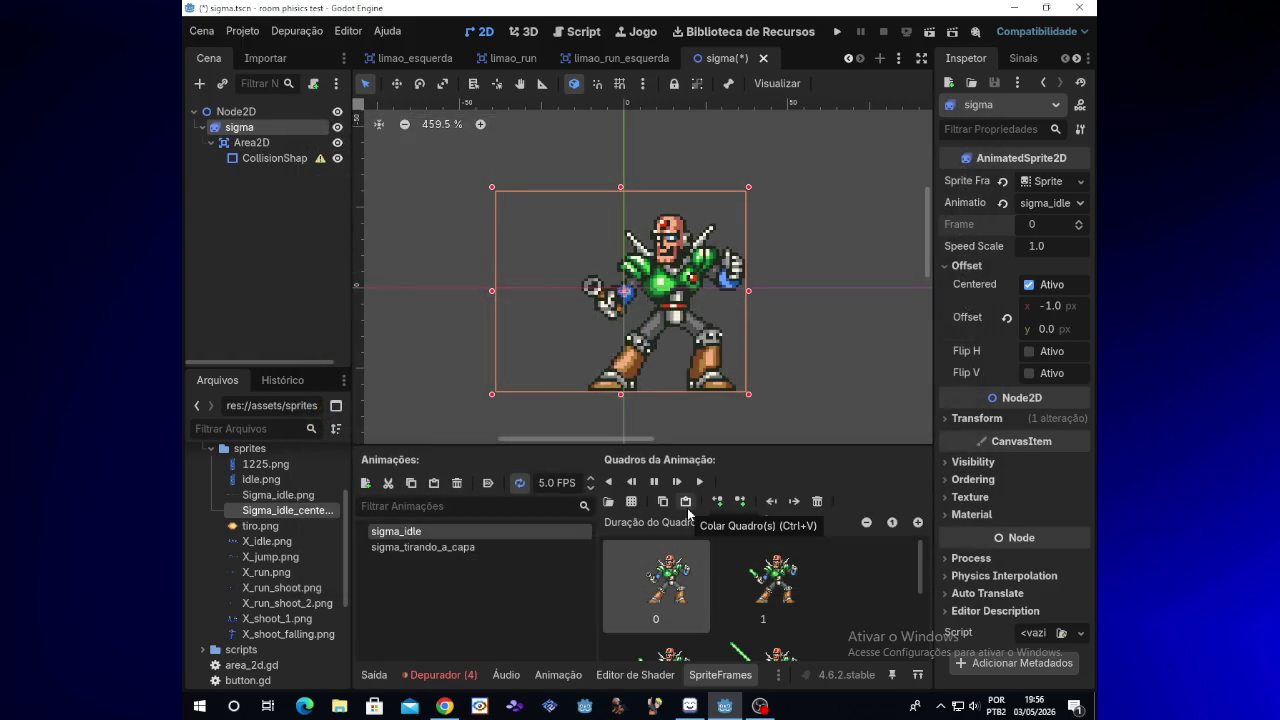
Reslice at a 144 px offset, add the next lightsaber frame, and turn off looping
click(634, 503)
double_click(654, 243)
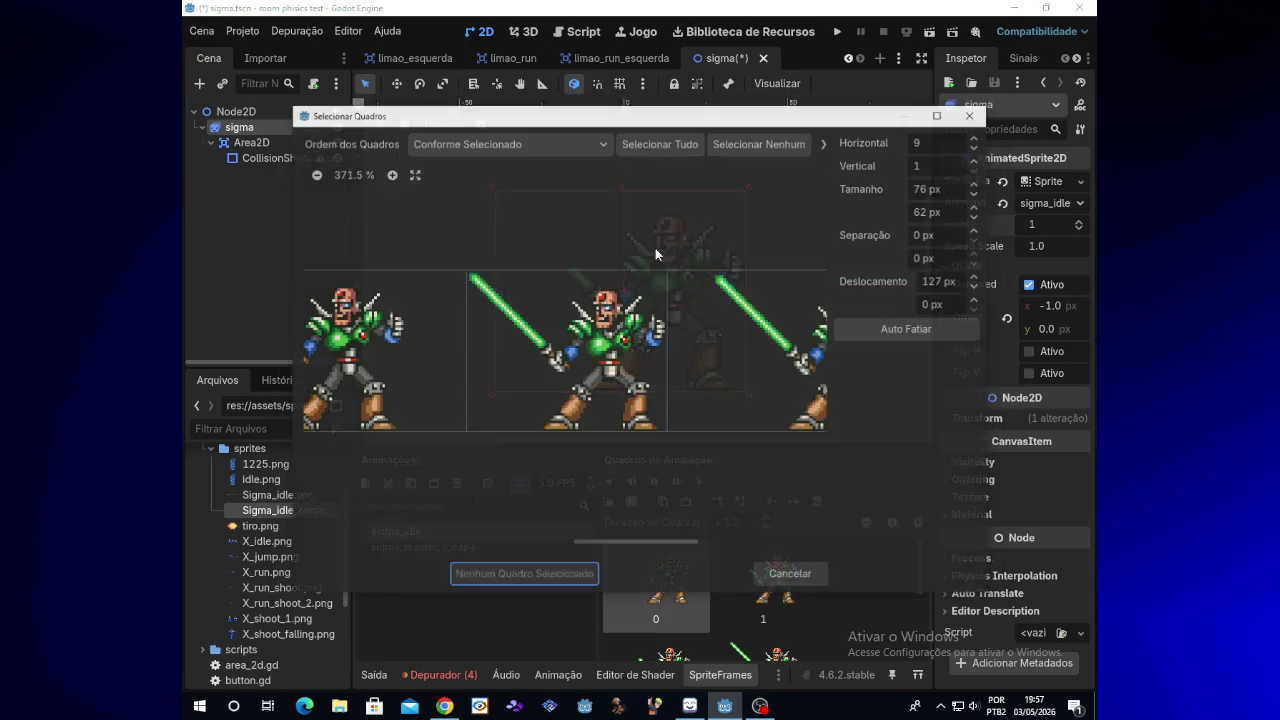
drag(606, 542, 670, 538)
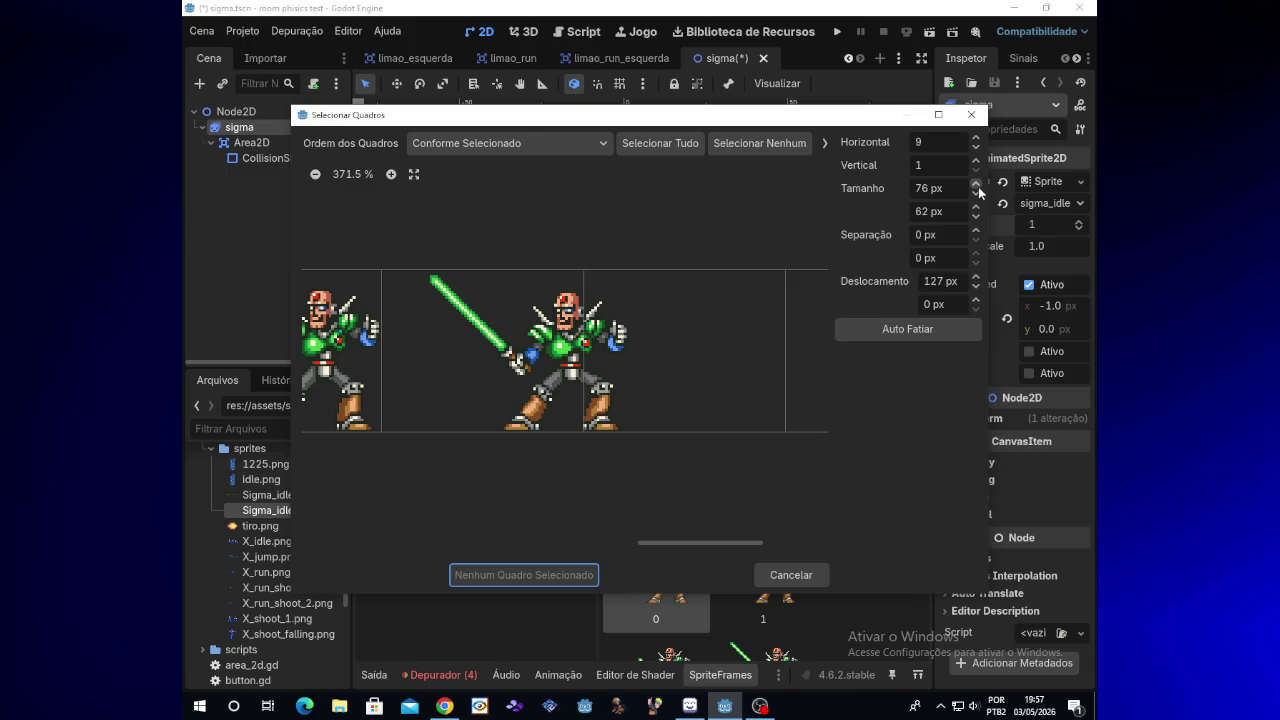
drag(977, 276, 977, 277)
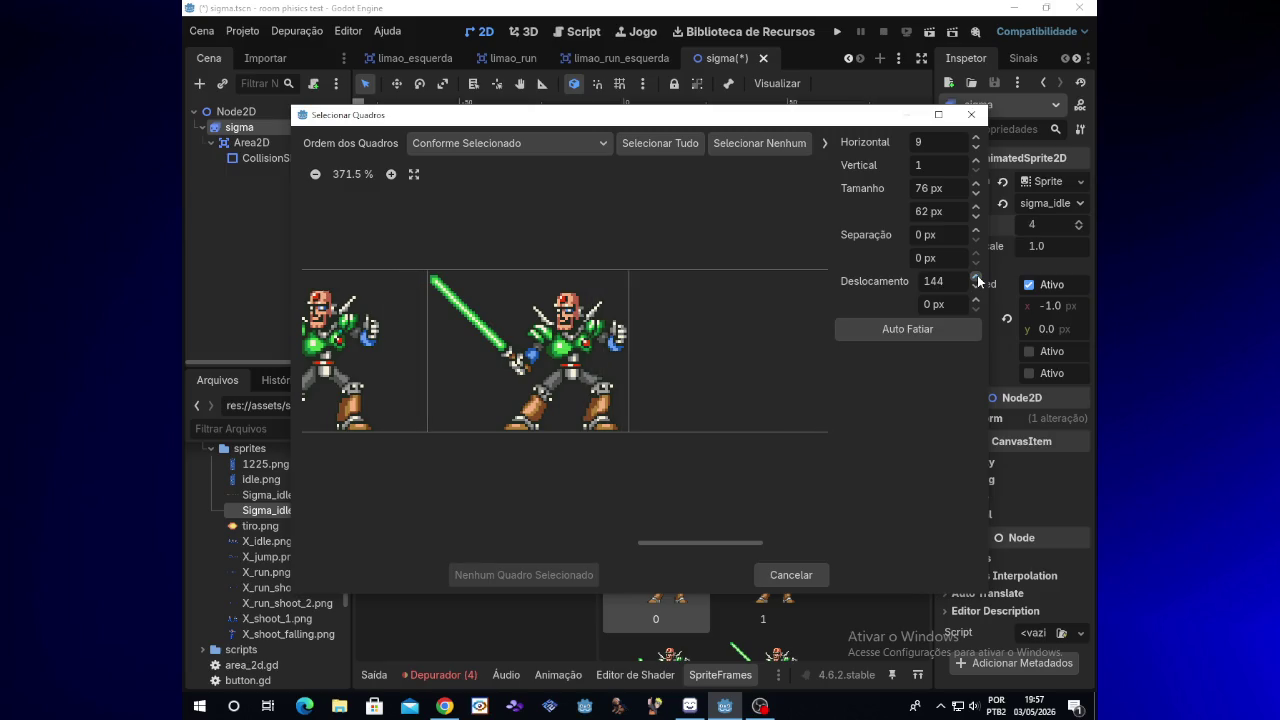
click(569, 348)
click(548, 569)
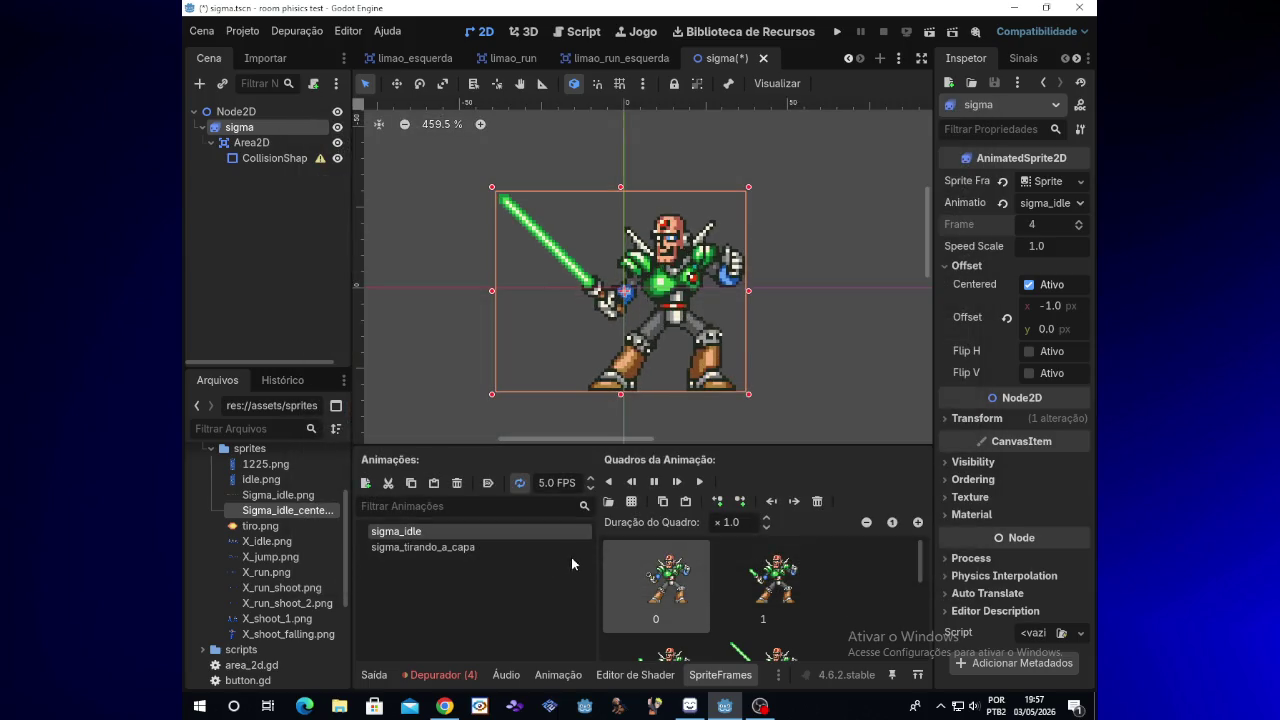
click(520, 484)
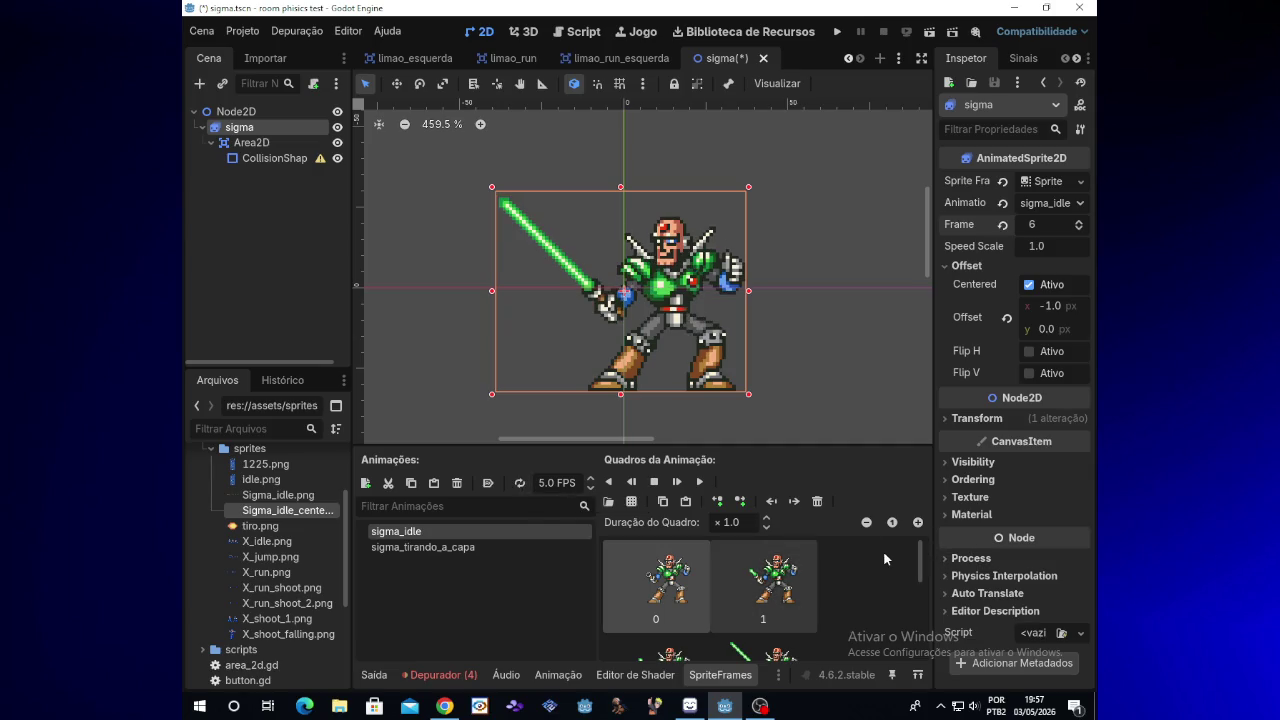
Preview sigma_idle at 8 FPS, then select the sigma_tirando_a_capa animation
mouse_move(688, 706)
mouse_move(450, 706)
click(700, 483)
text(10)
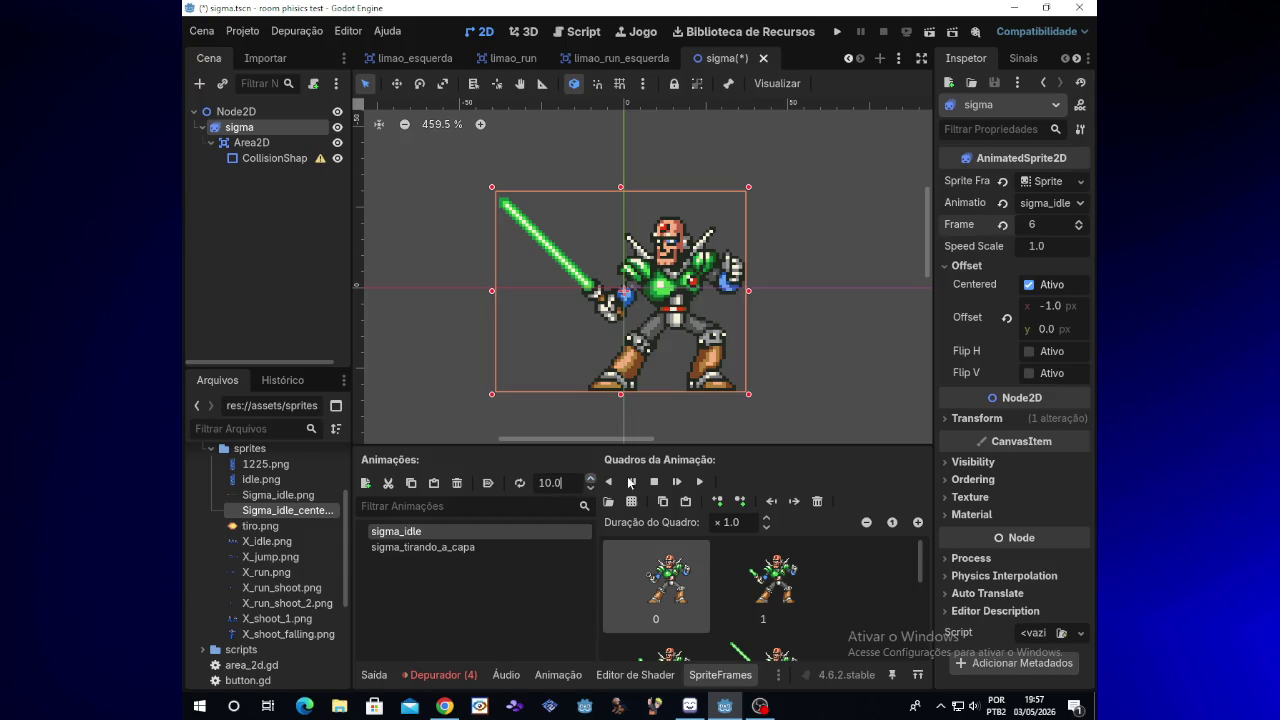
click(707, 487)
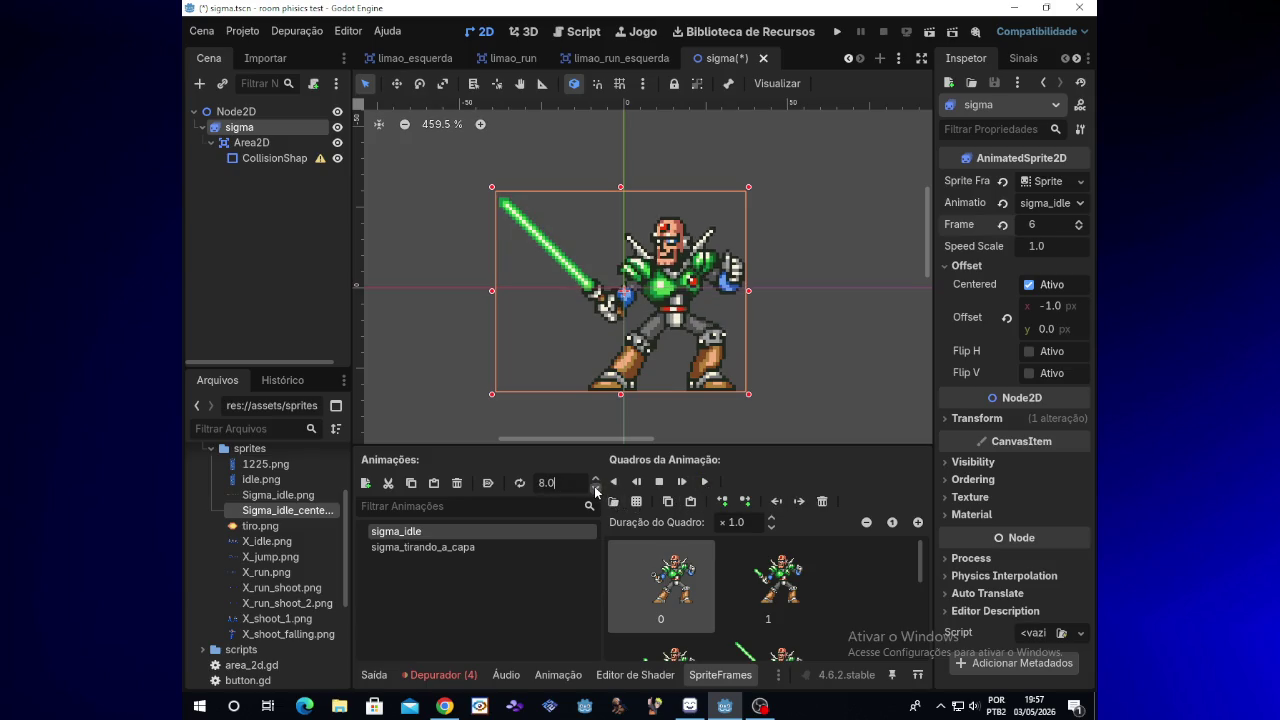
click(705, 484)
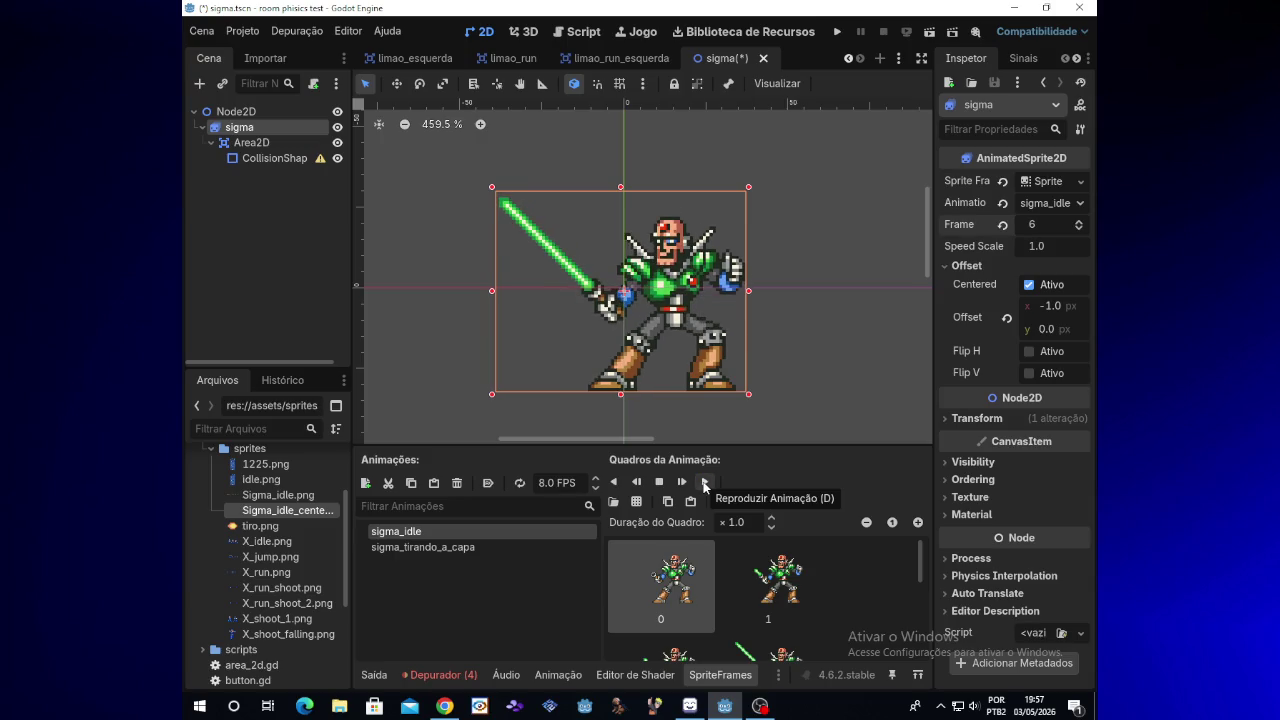
click(705, 484)
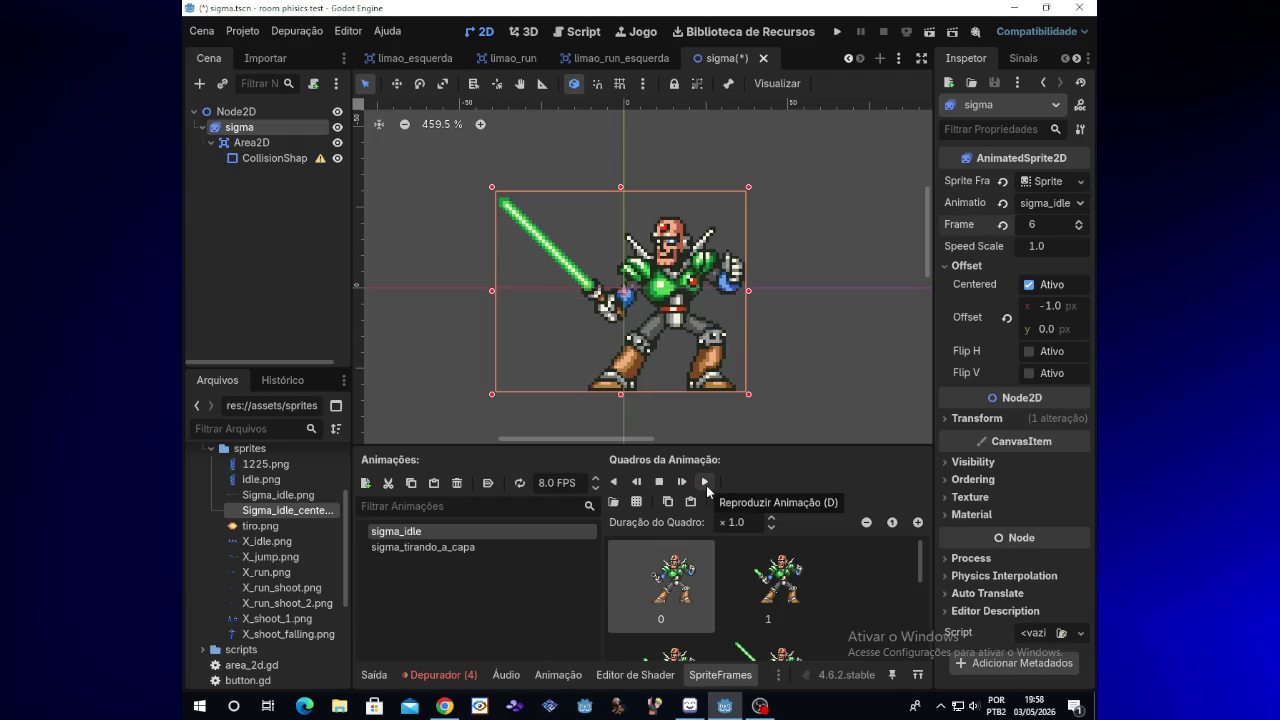
click(580, 549)
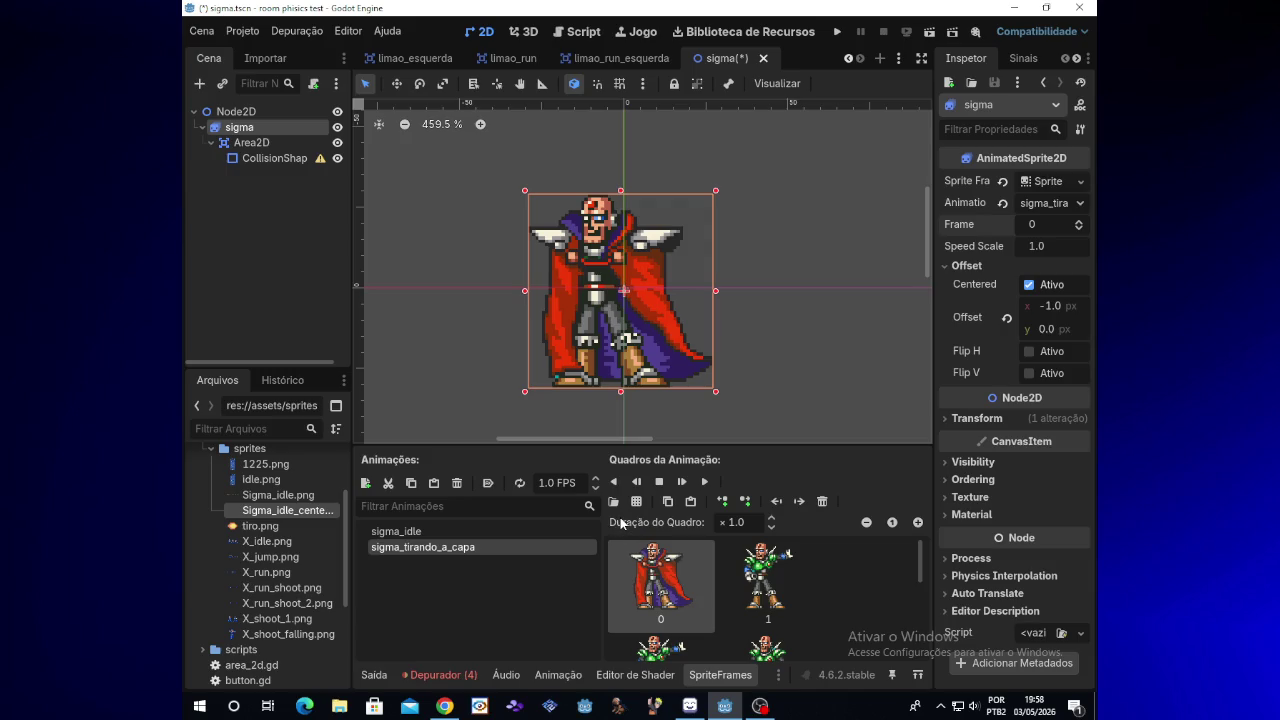
click(706, 482)
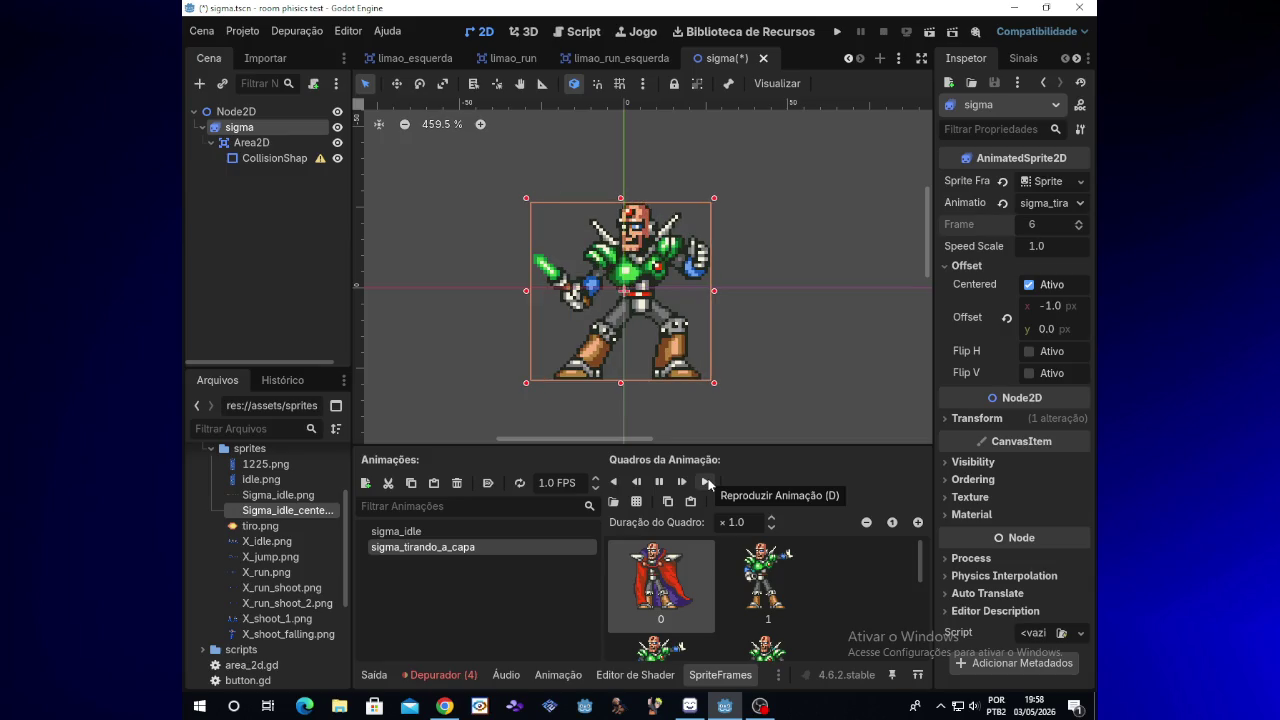
scroll(923, 580, down, 1)
drag(924, 592, 928, 634)
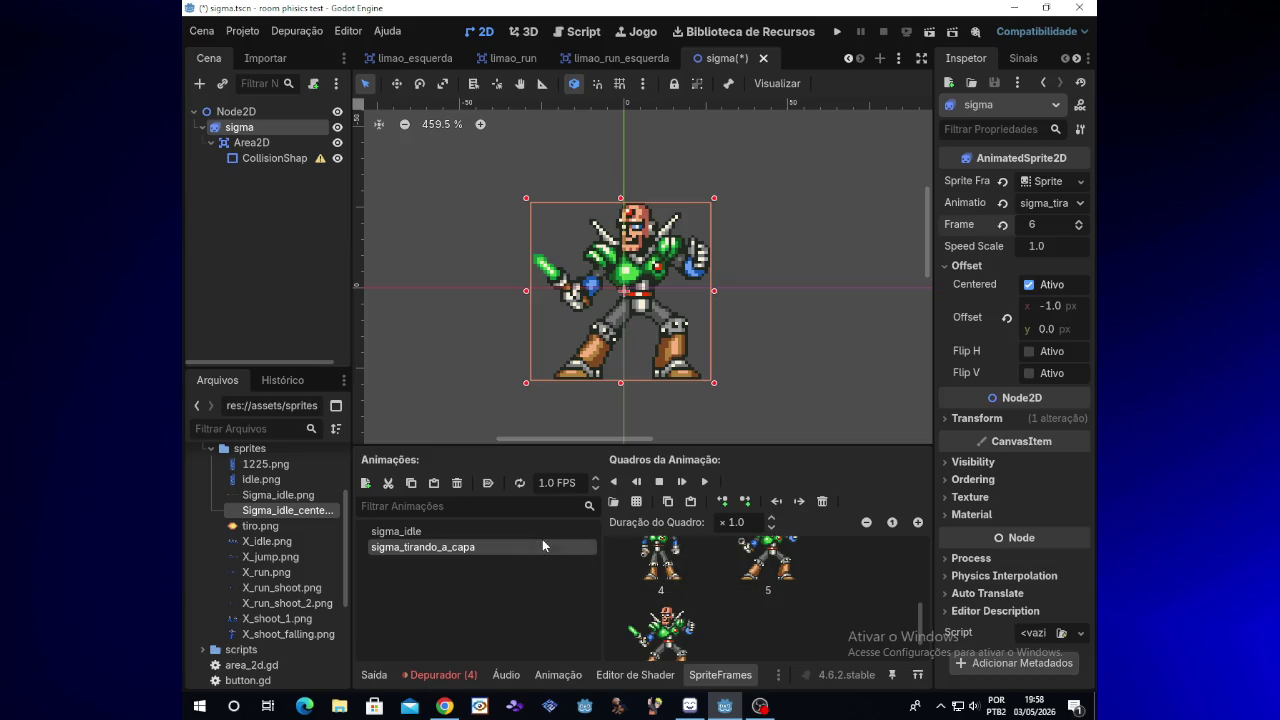
scroll(920, 622, up, 2)
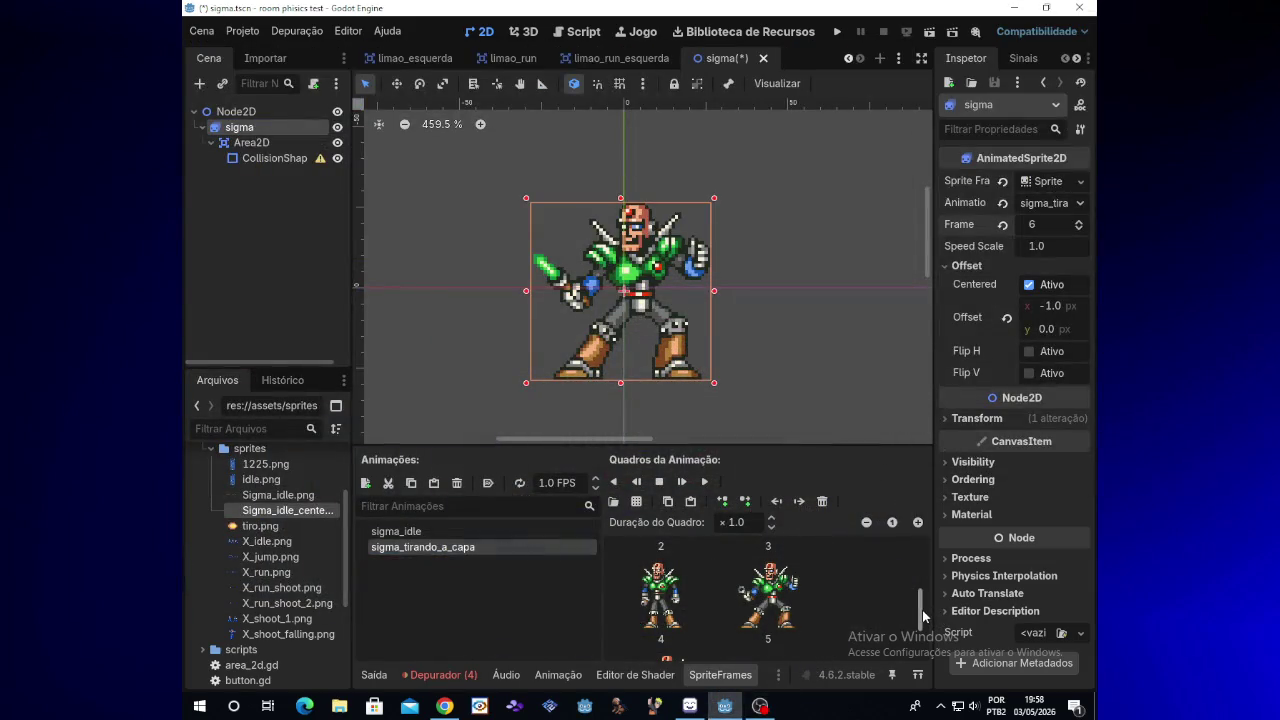
drag(924, 614, 924, 600)
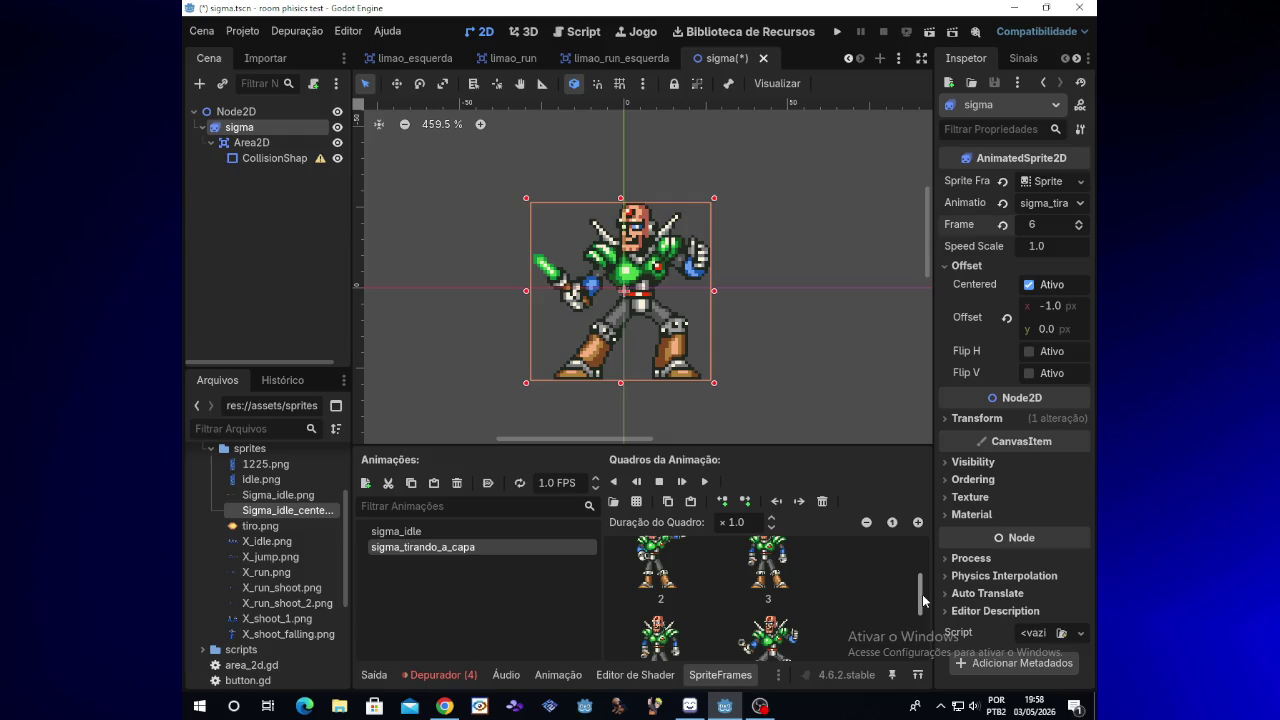
drag(921, 600, 921, 561)
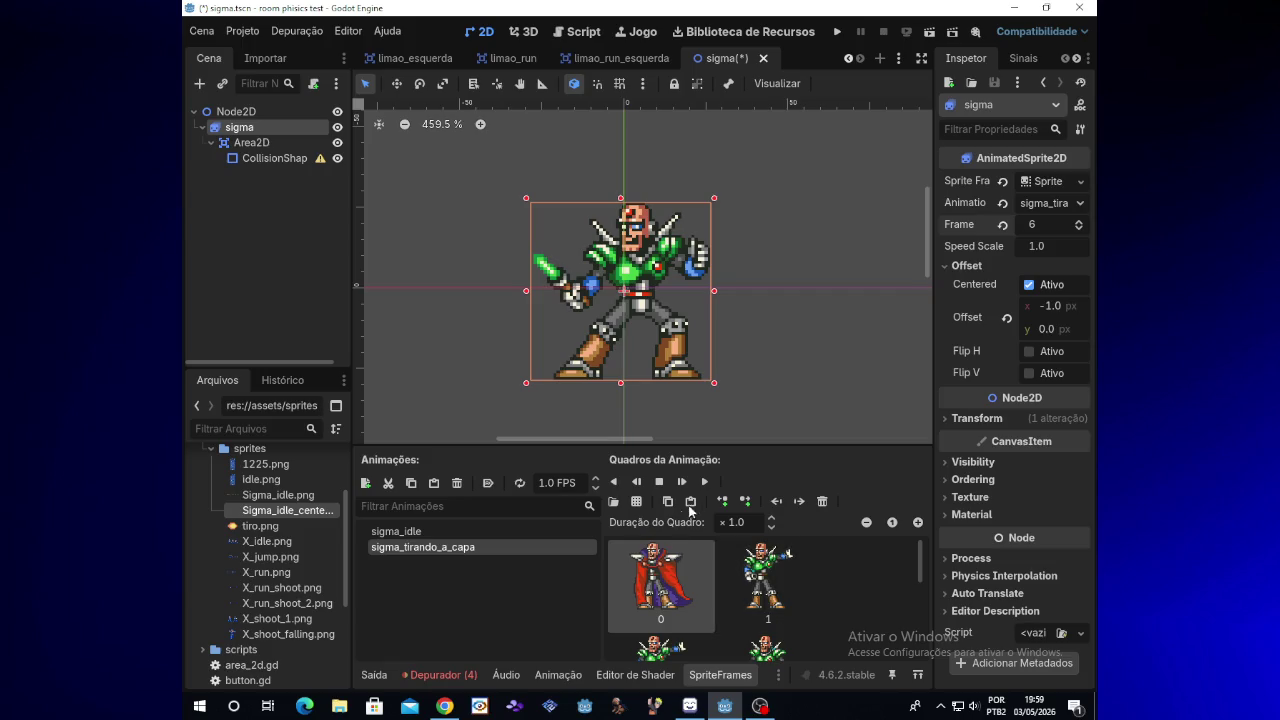
click(487, 529)
Replay sigma_idle and compare it with sigma_tirando_a_capa
click(706, 483)
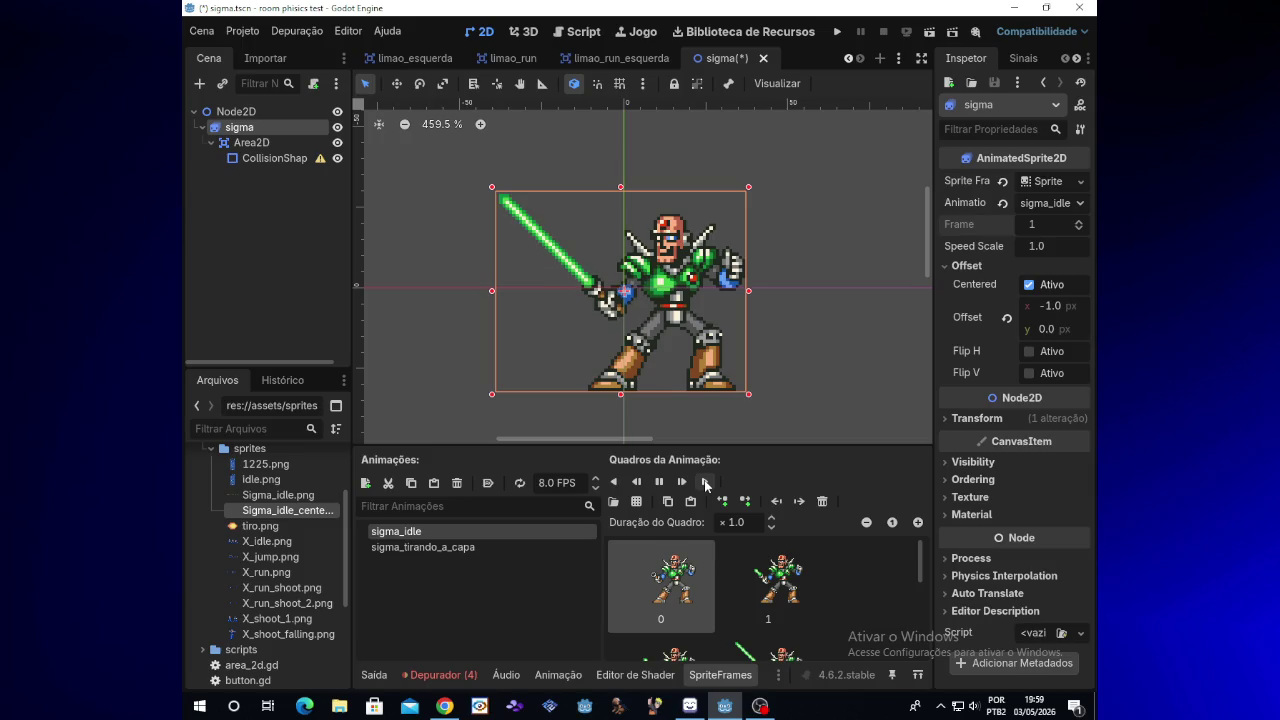
click(706, 483)
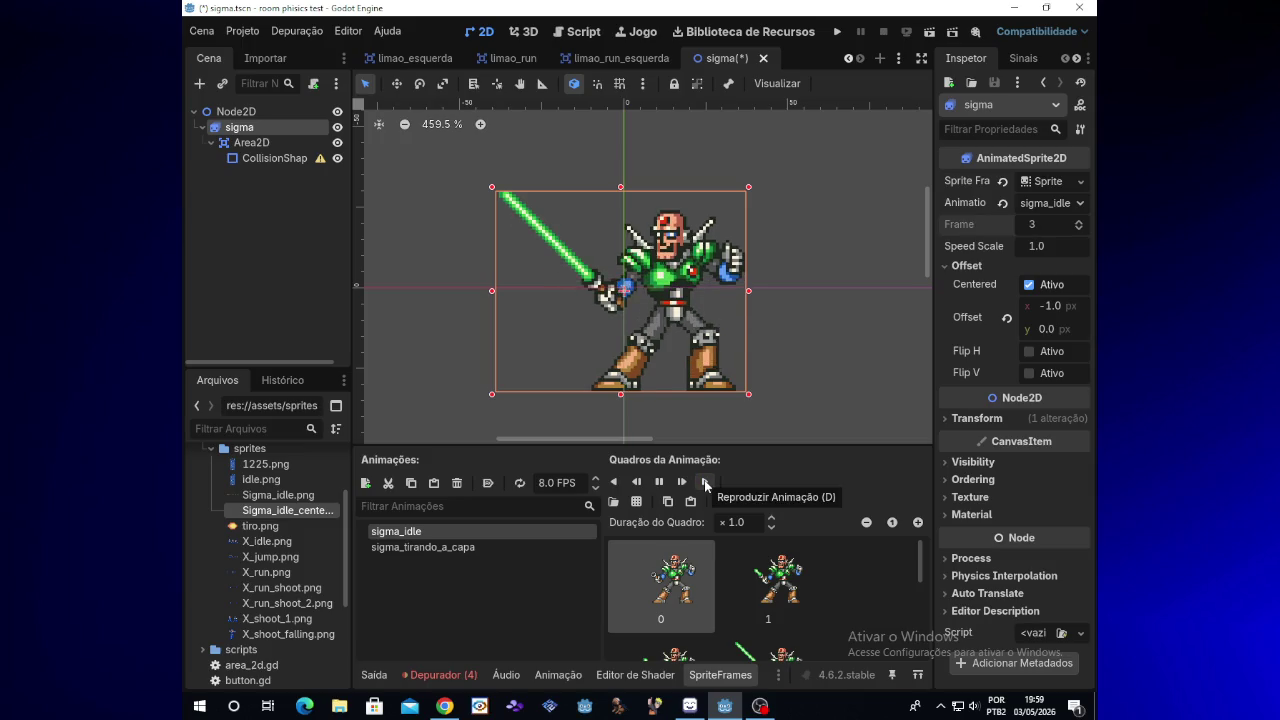
click(706, 483)
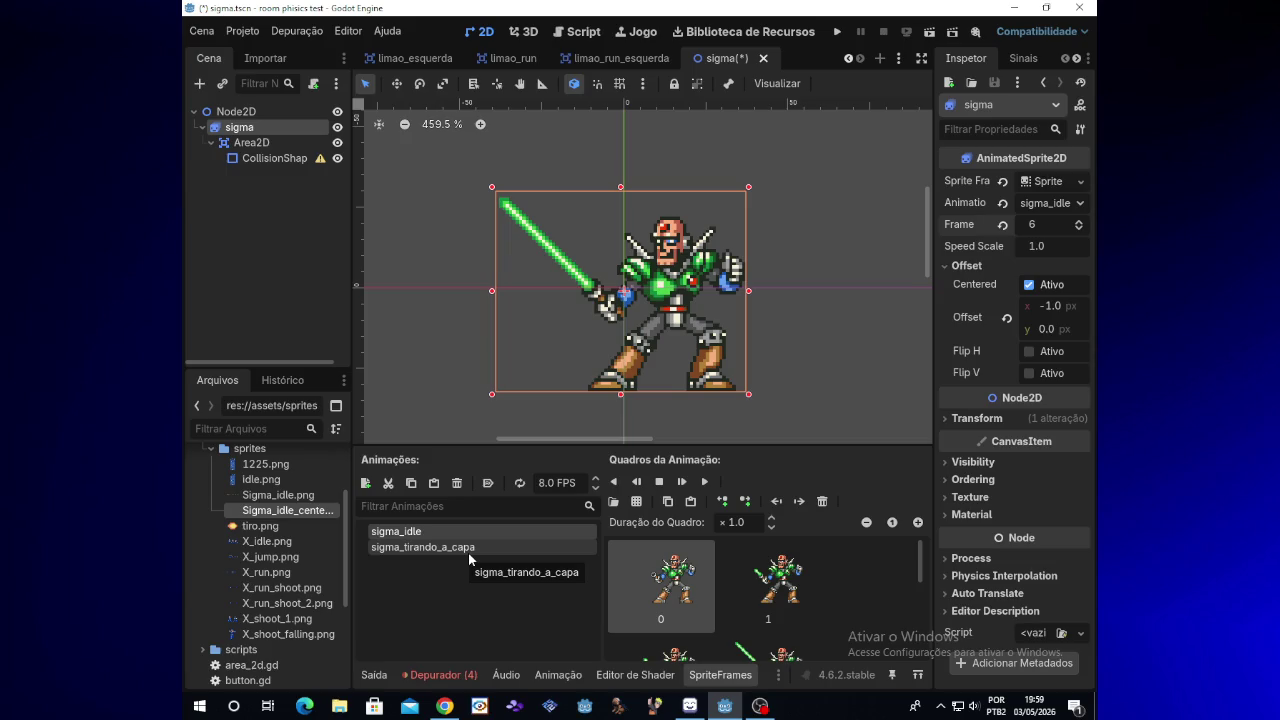
click(468, 553)
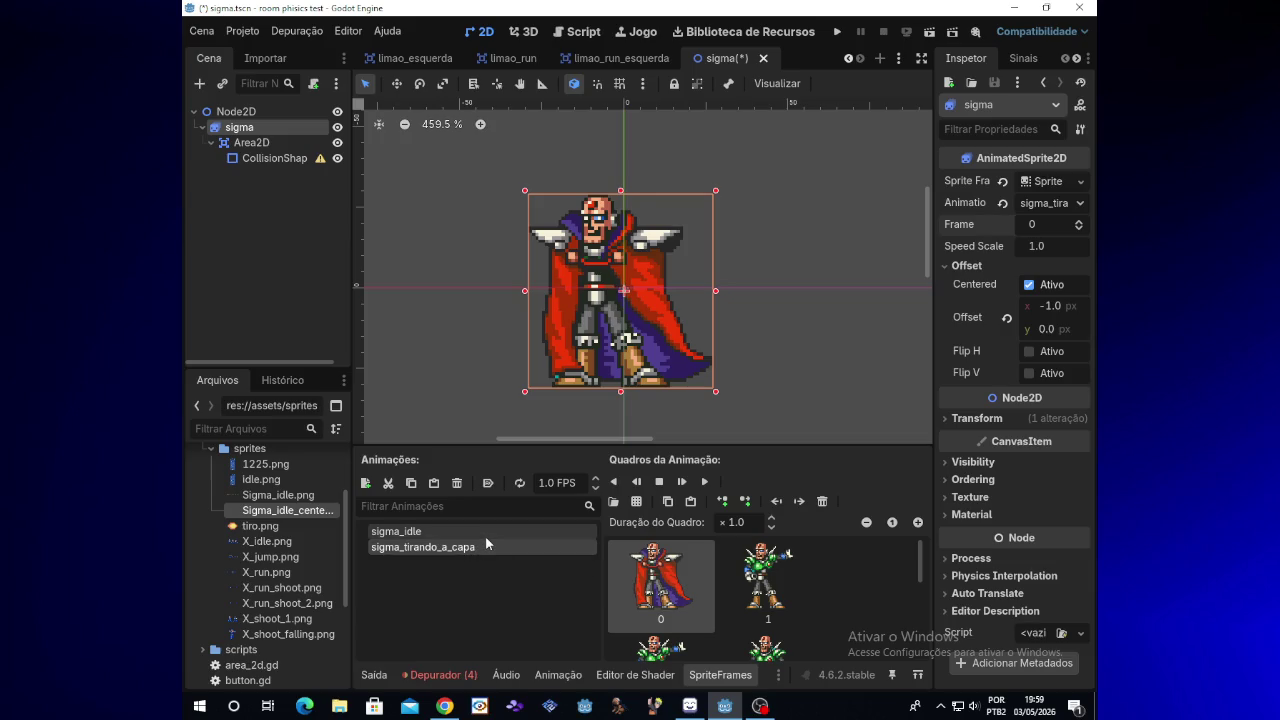
click(486, 536)
click(702, 485)
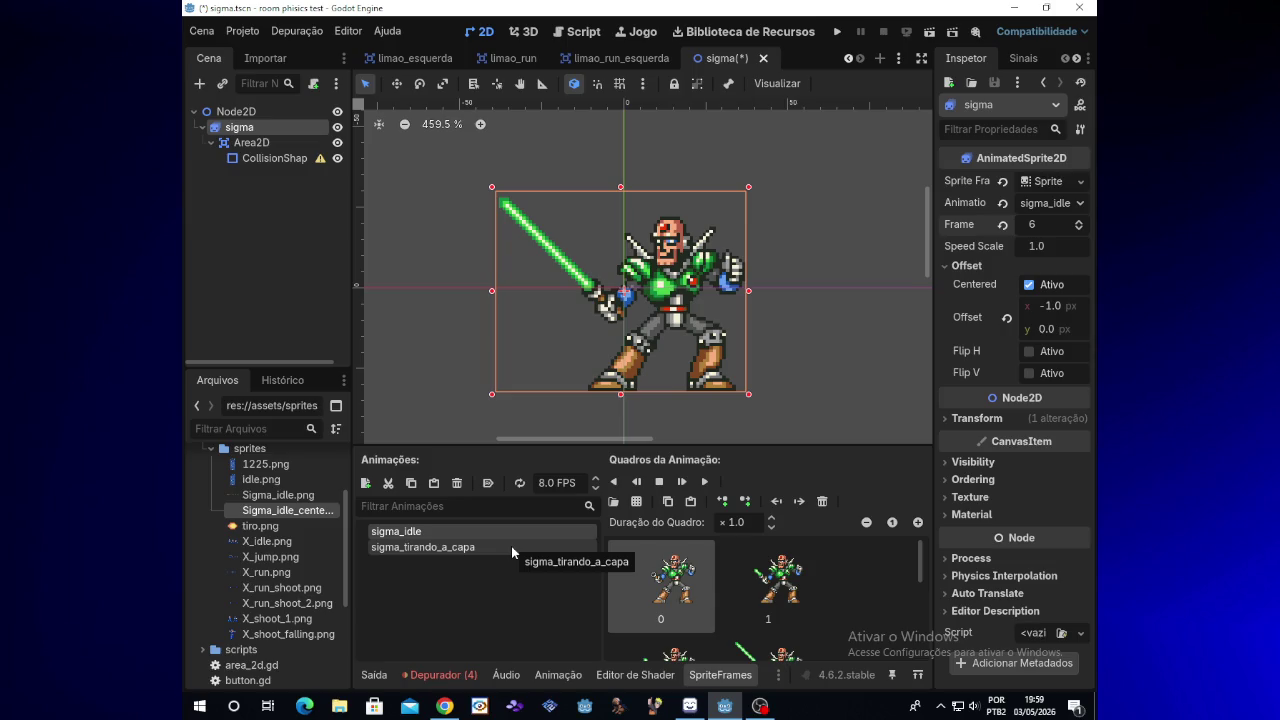
click(706, 488)
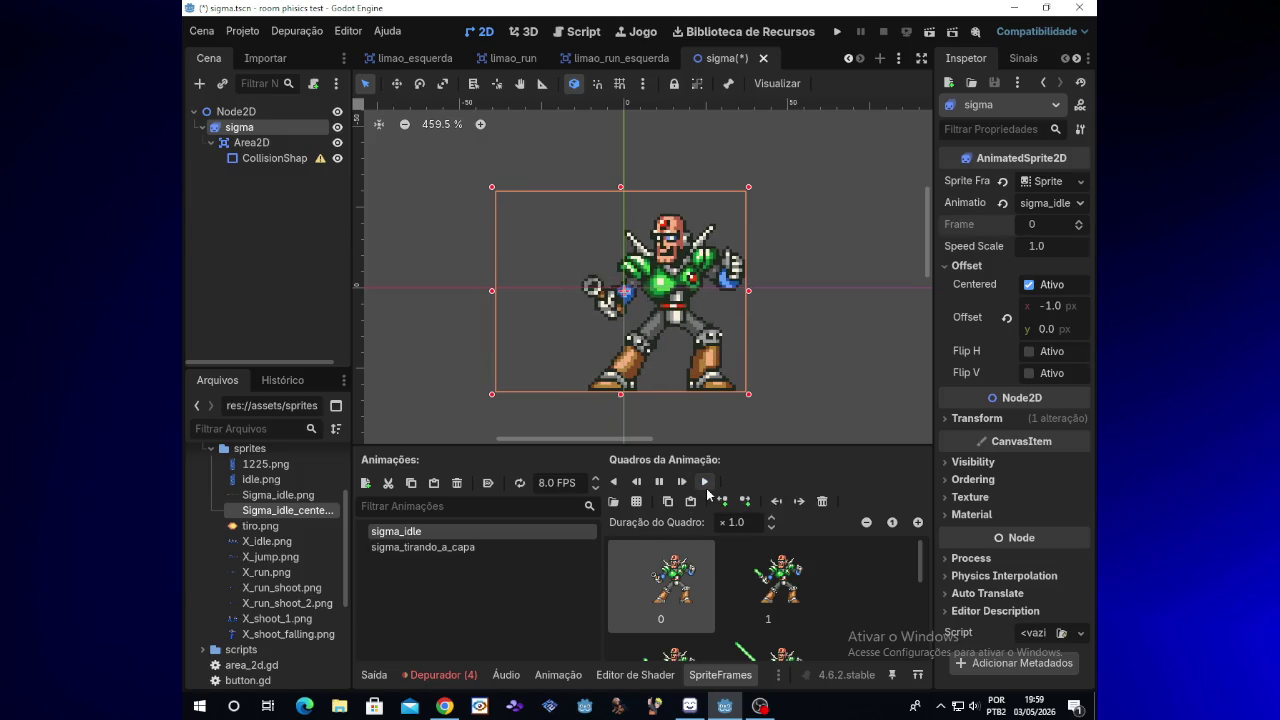
click(706, 488)
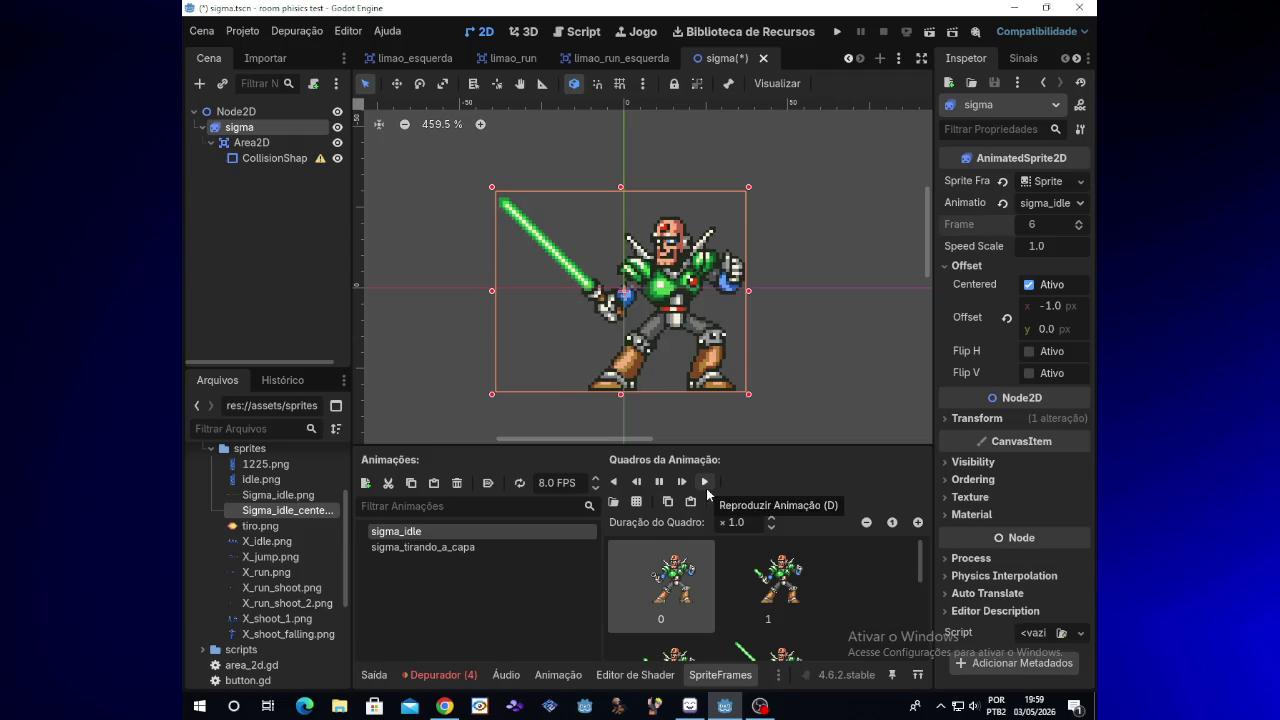
click(706, 488)
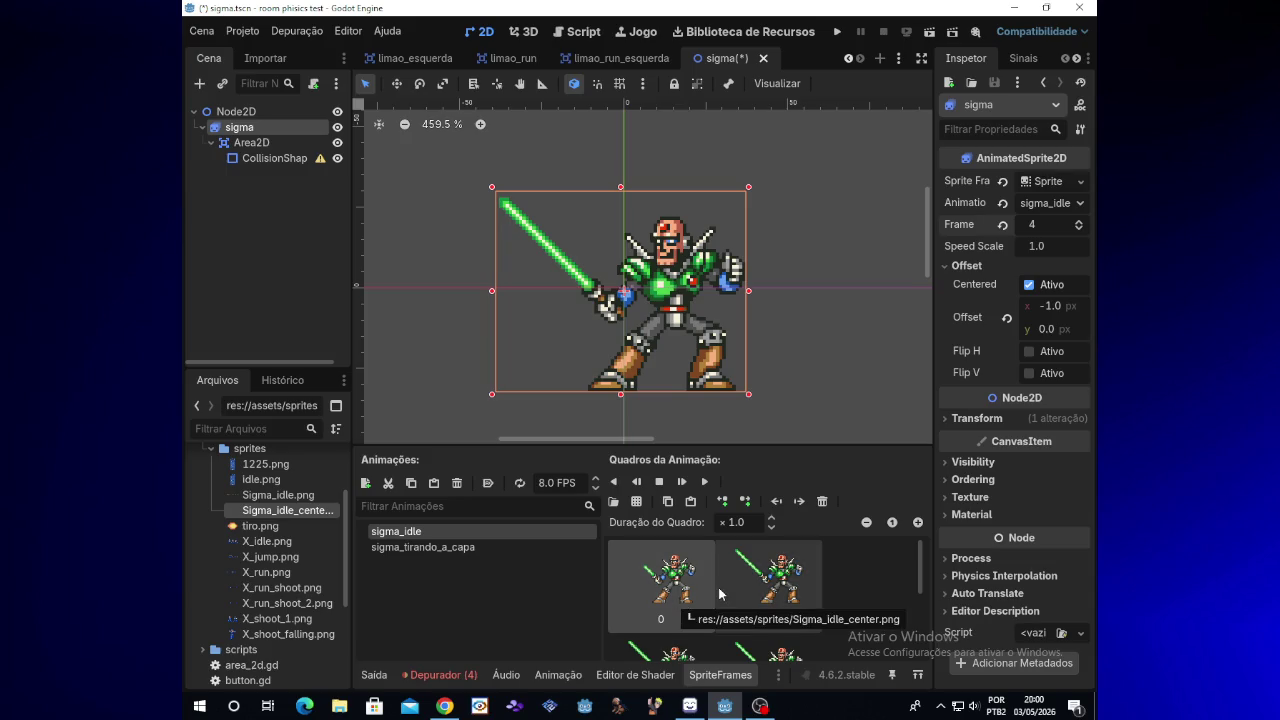
Delete the unwanted first frame of sigma_idle, enable looping, and preview it
key(Delete)
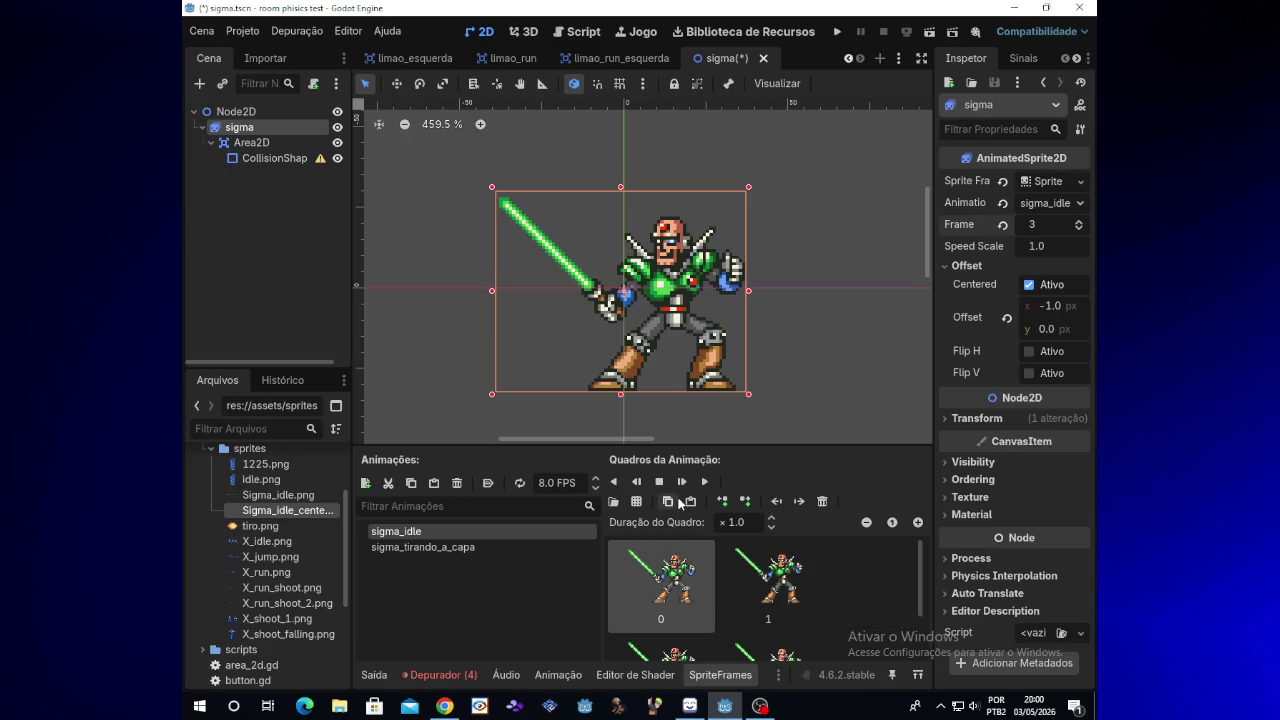
click(701, 484)
click(521, 484)
click(702, 484)
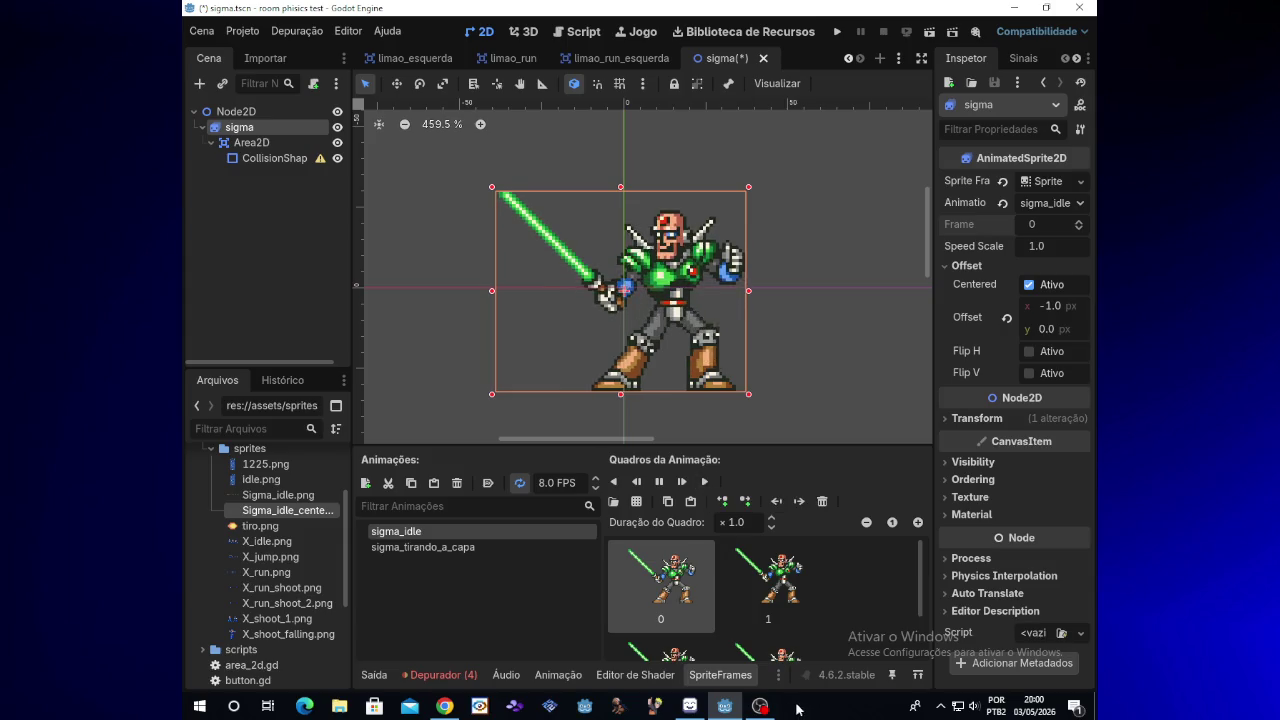
click(762, 706)
click(762, 706)
Delete the sigma_tirando_a_capa animation from Sigma's sprite frames
click(514, 549)
key(Delete)
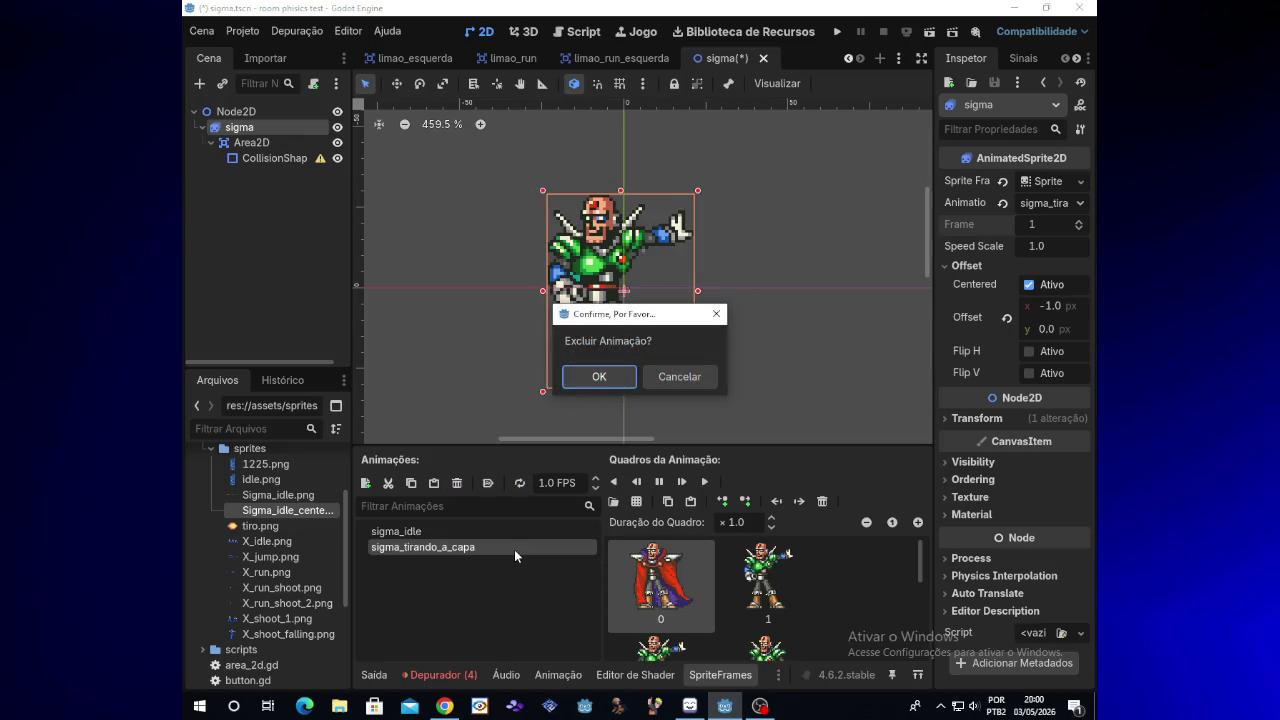
key(Return)
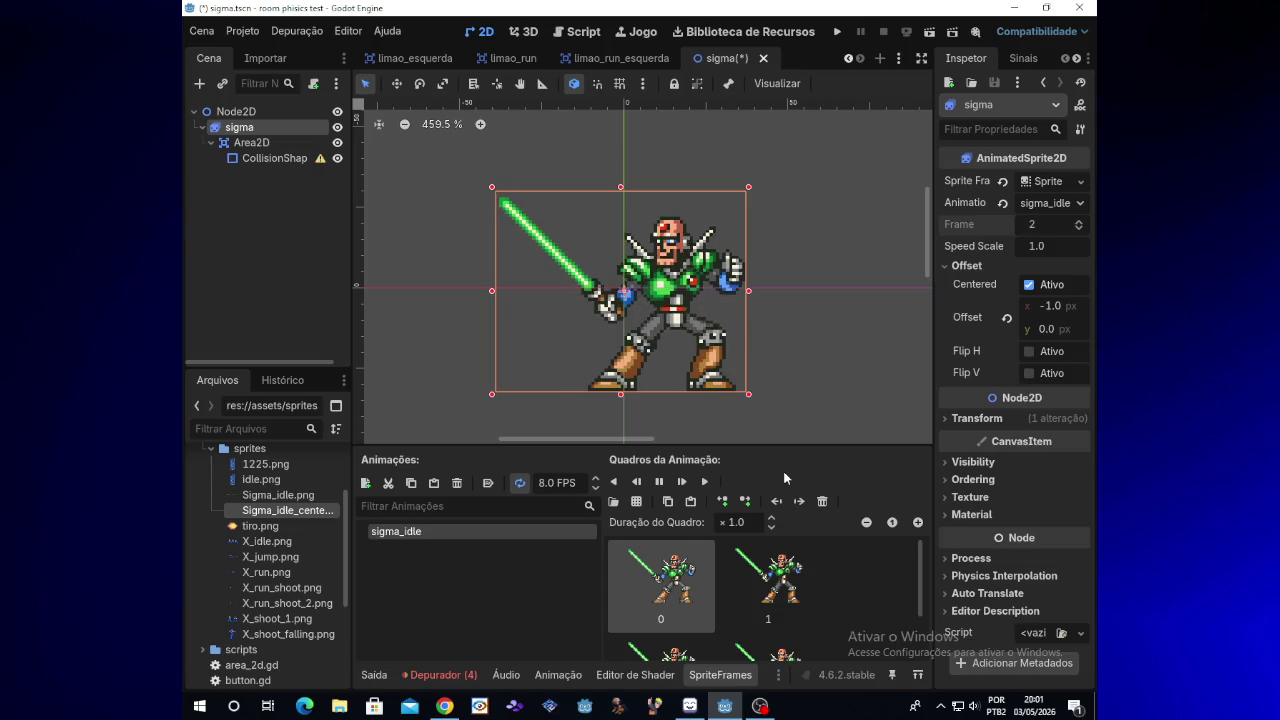
Lower the sigma_idle animation's playback speed to 7 FPS
click(767, 707)
click(767, 707)
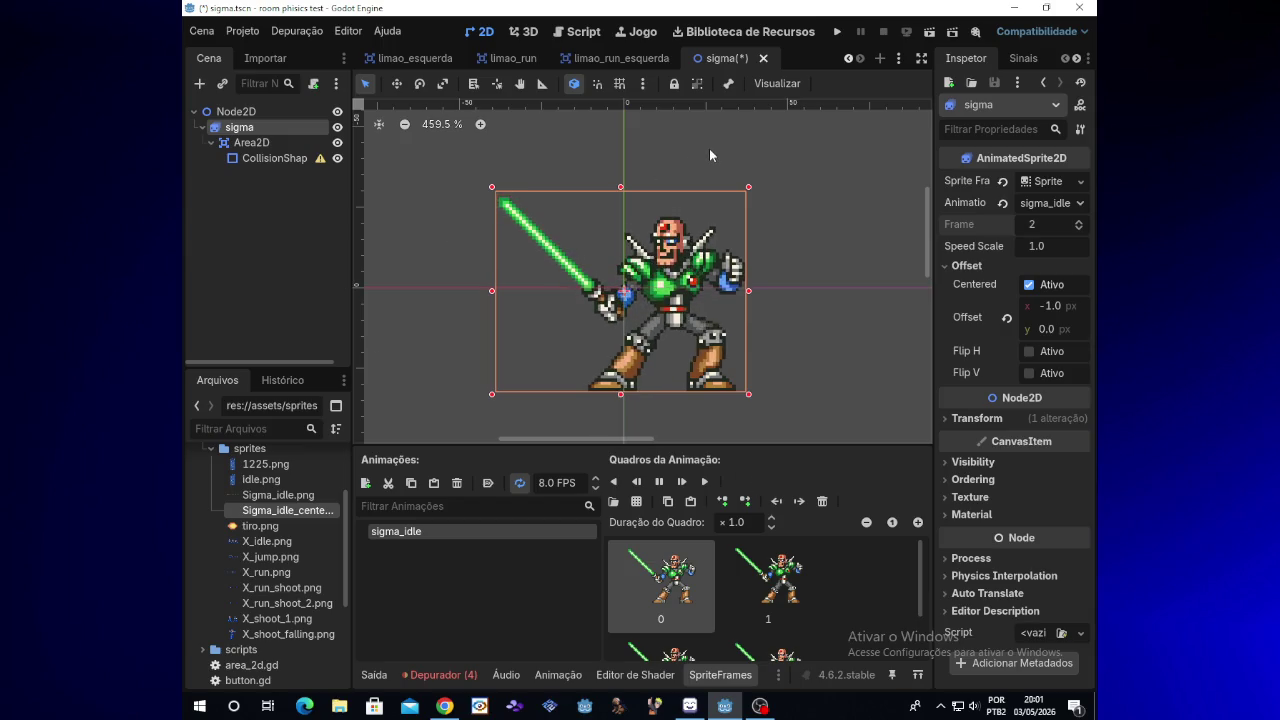
click(596, 488)
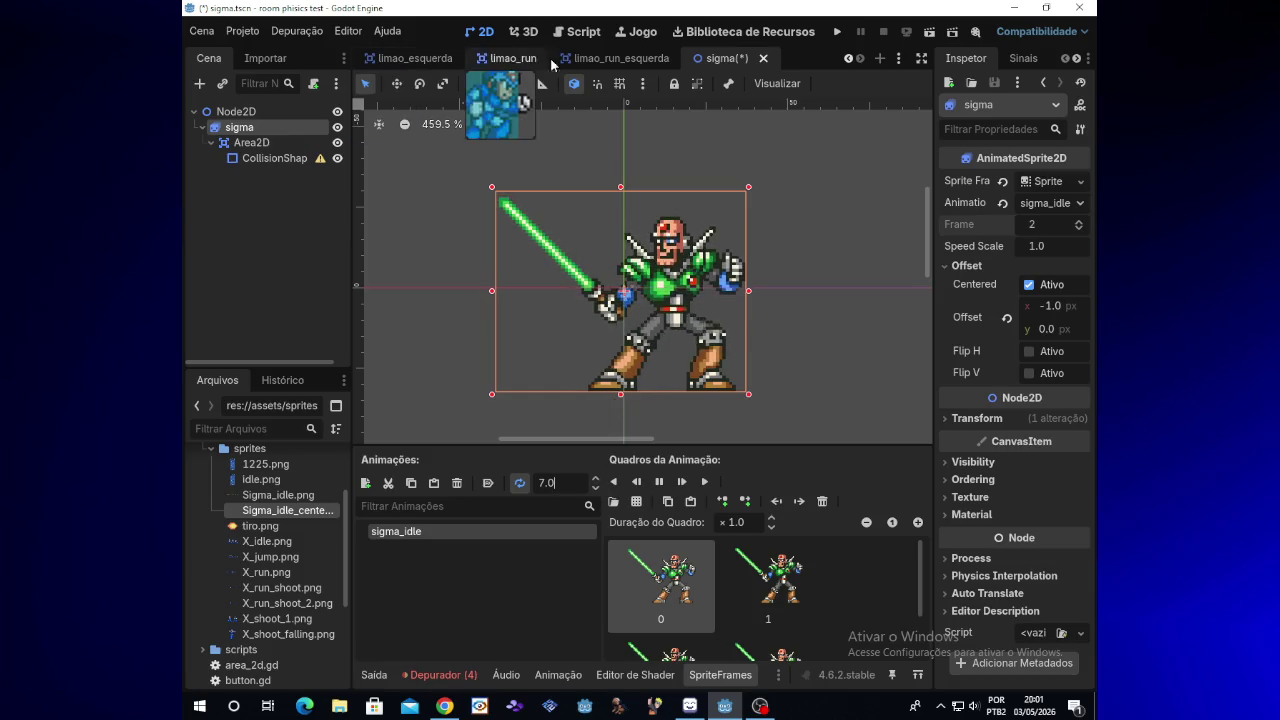
Scroll through the open scene tabs, open the sigma scene and select its CollisionShape2D node
click(587, 68)
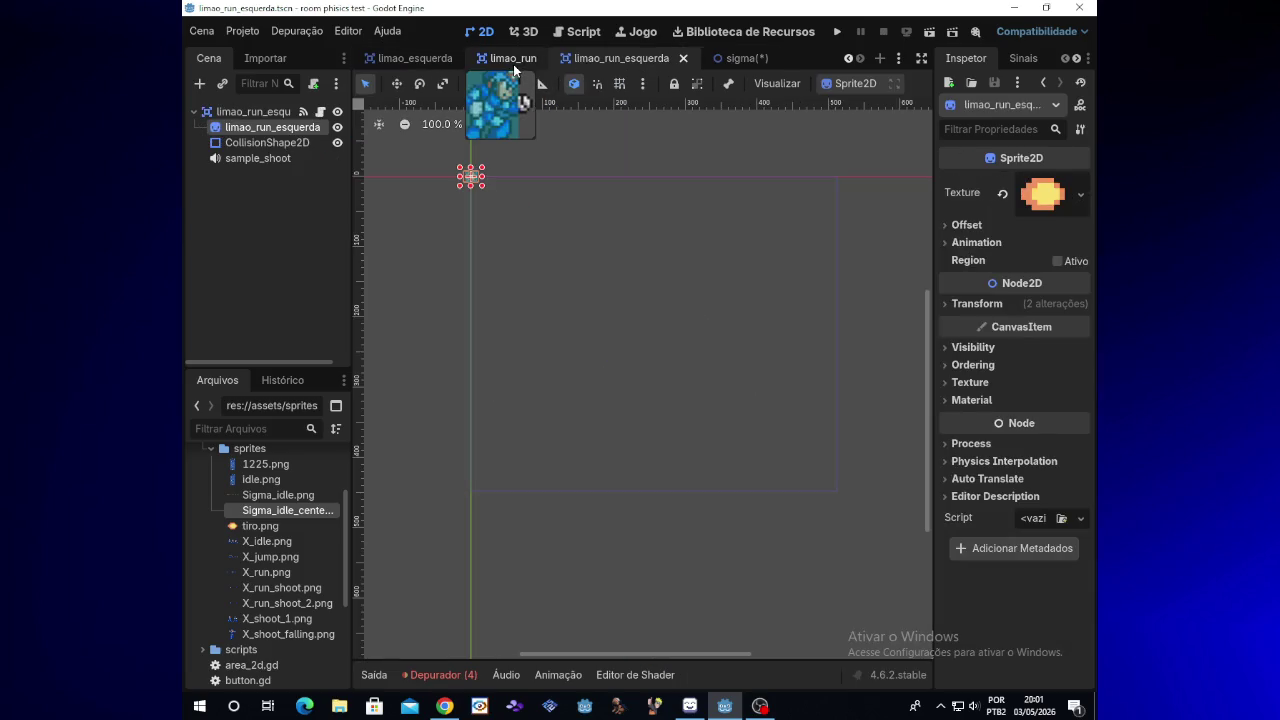
click(513, 64)
click(419, 63)
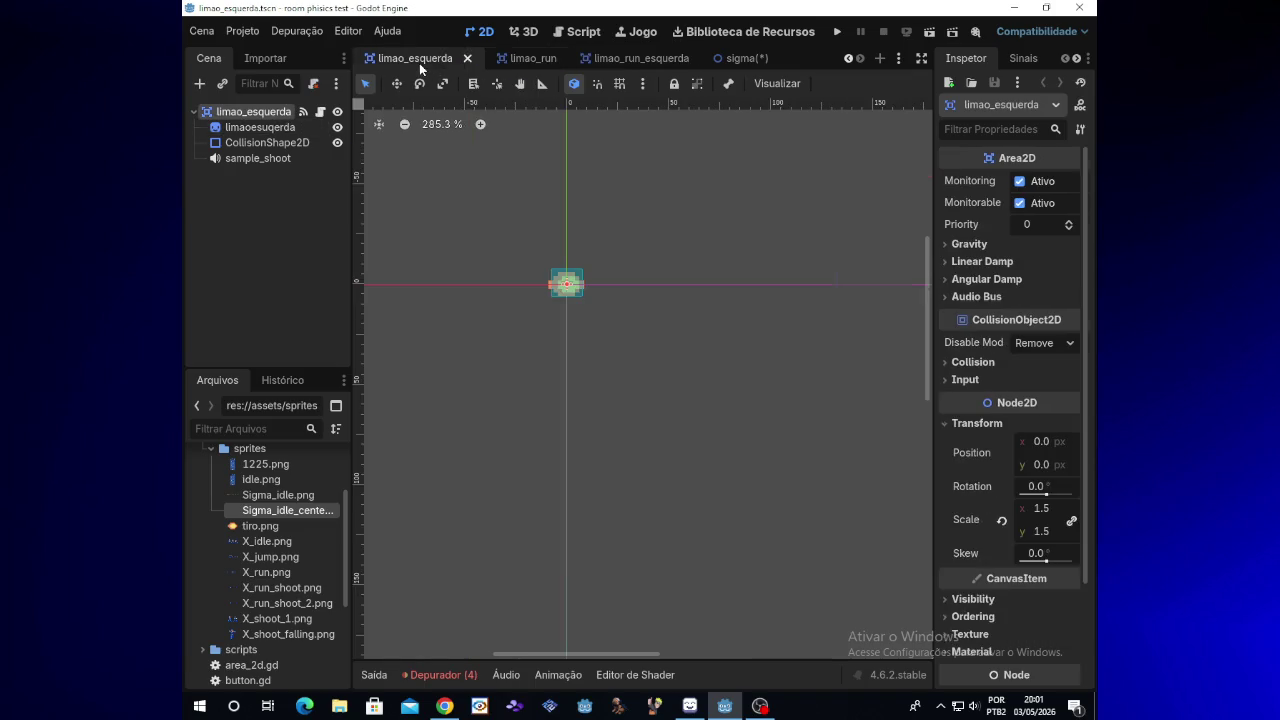
click(848, 58)
click(848, 58)
click(848, 58)
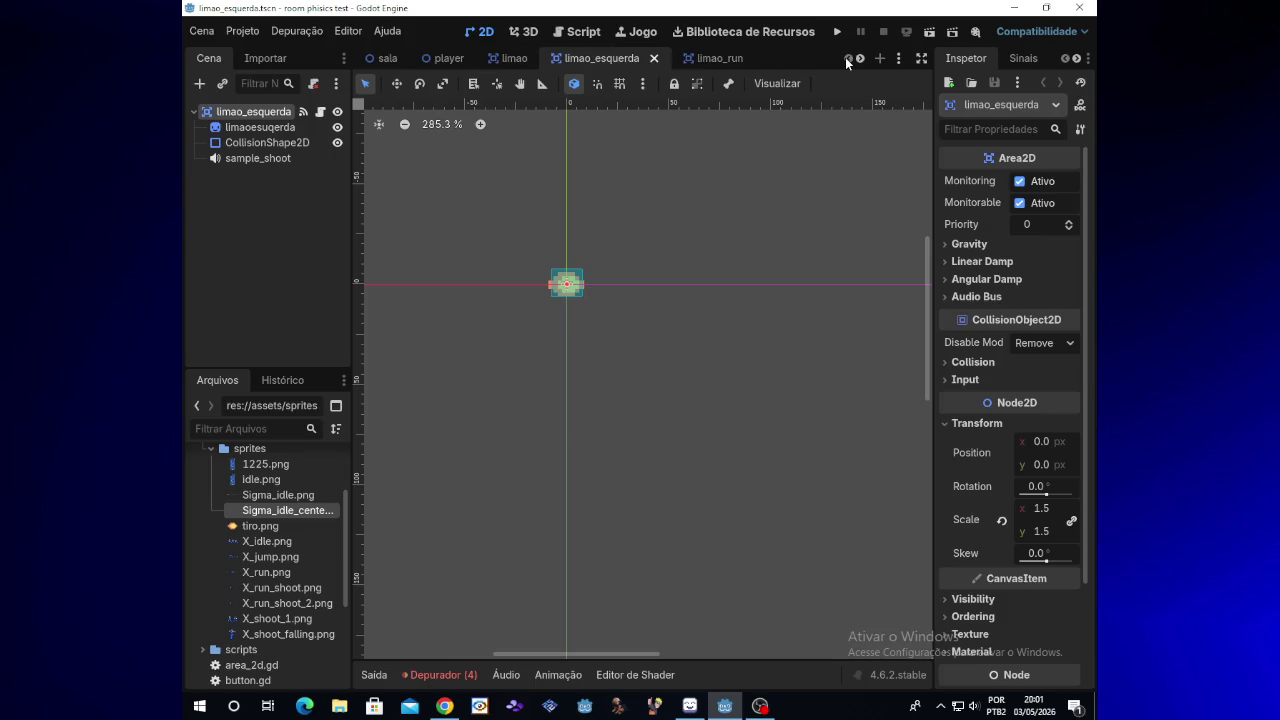
click(857, 60)
click(857, 60)
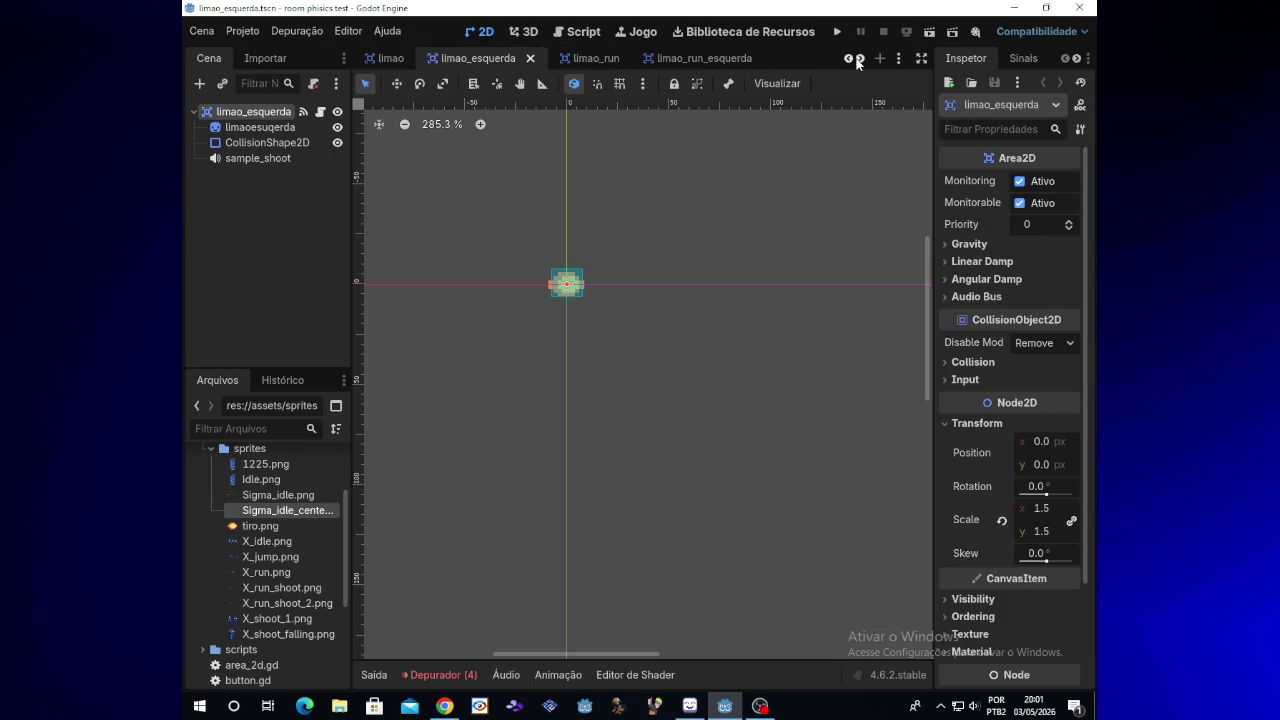
click(857, 60)
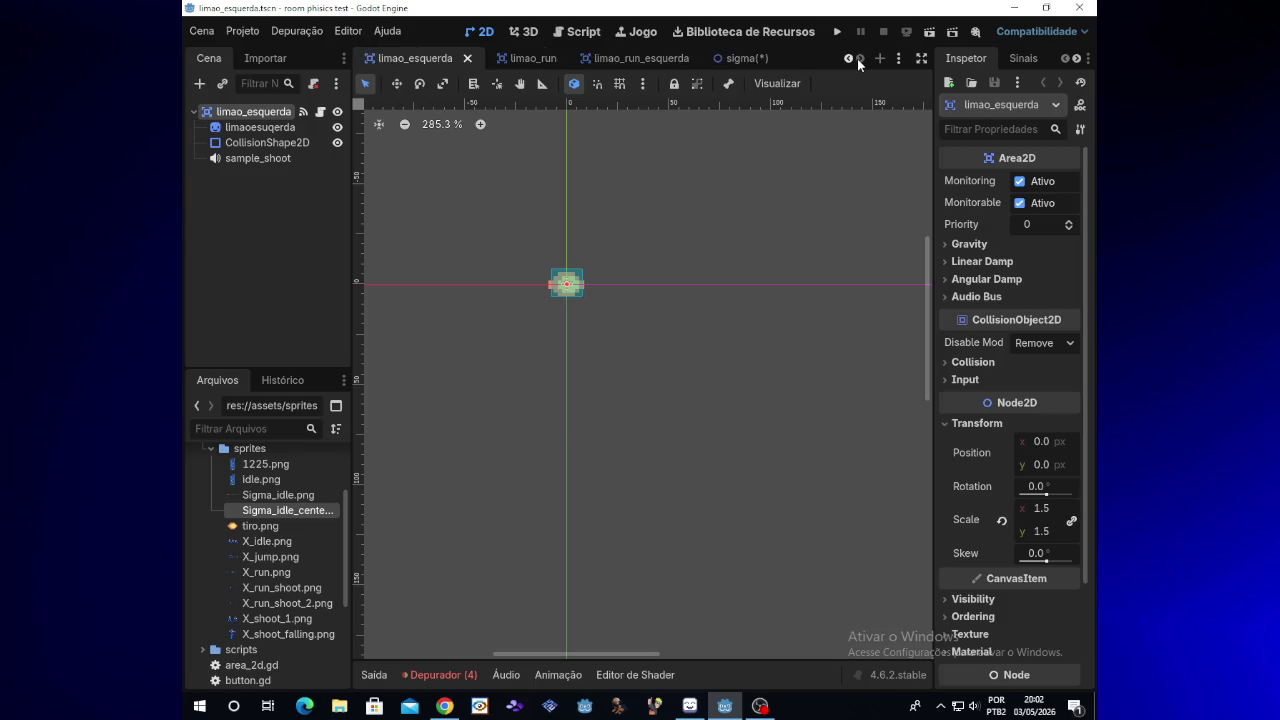
click(745, 58)
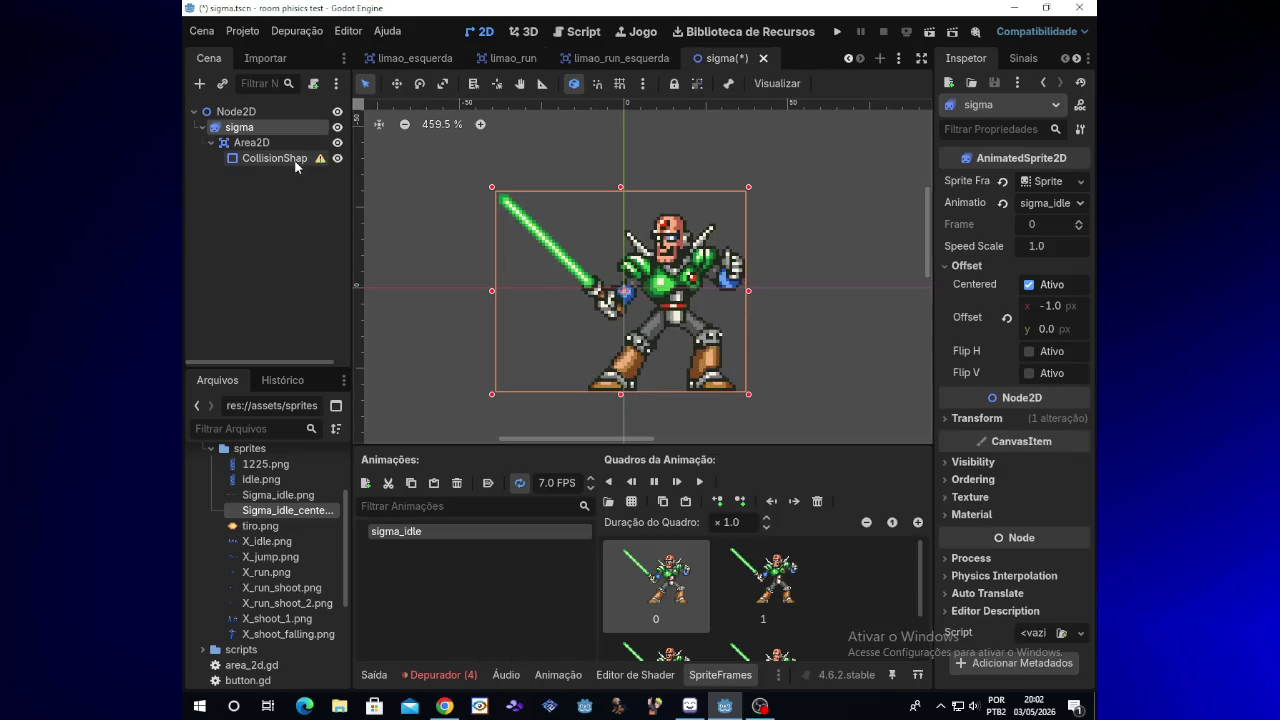
click(296, 160)
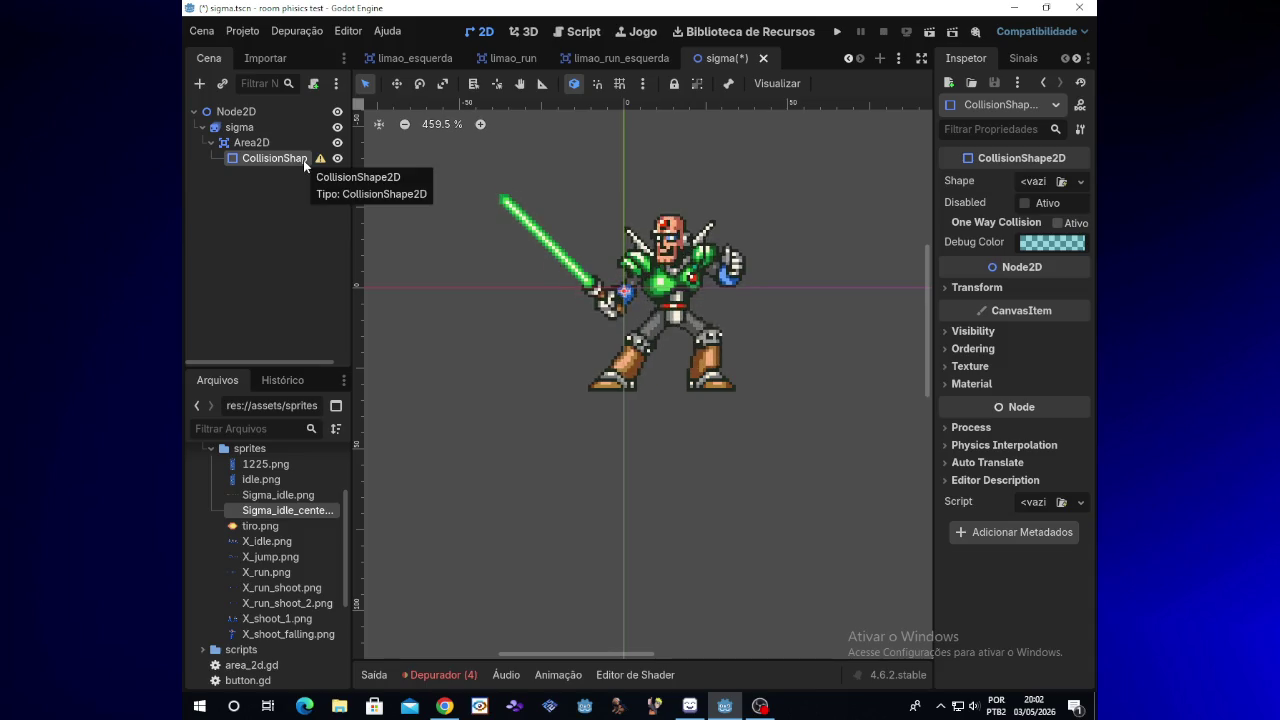
Give the CollisionShape2D a new RectangleShape2D and move it onto Sigma's body
click(1080, 182)
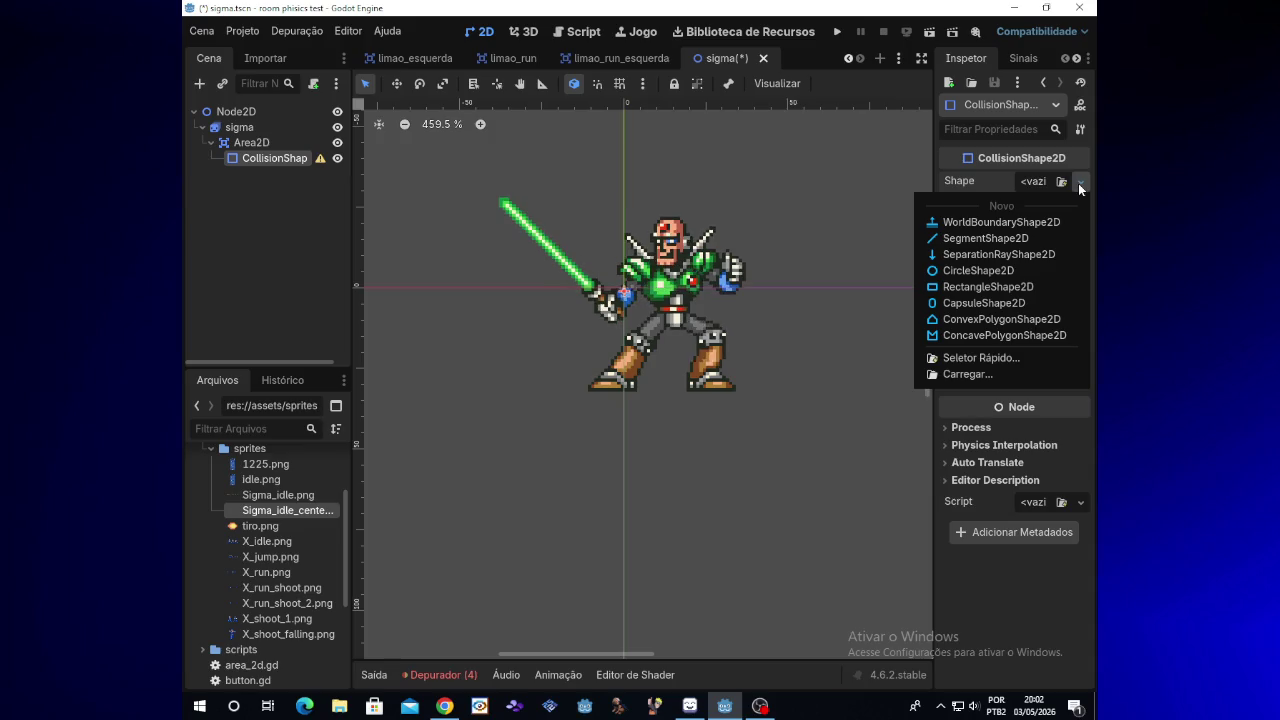
click(996, 288)
mouse_move(634, 287)
mouse_down()
mouse_move(683, 270)
mouse_move(645, 276)
mouse_move(665, 274)
mouse_move(651, 214)
mouse_up()
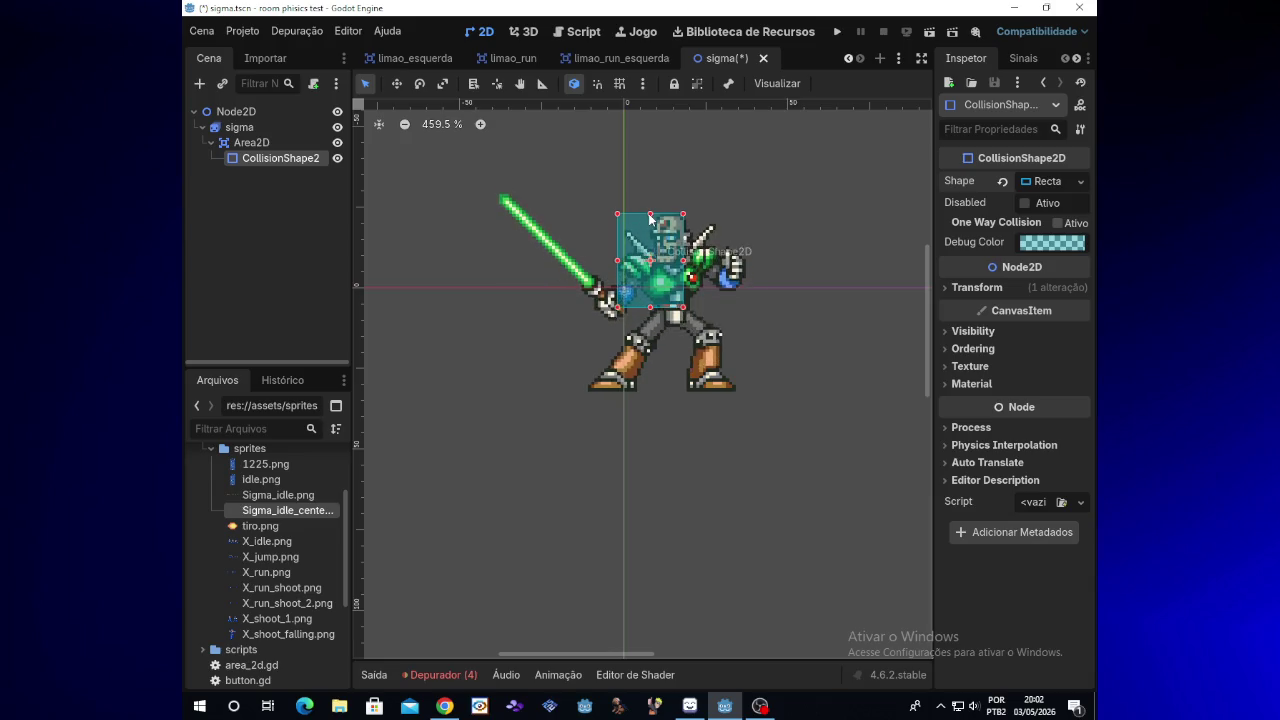
Resize the rectangle to cover Sigma from head to feet, leaving the lightsaber outside
drag(688, 261, 720, 263)
drag(668, 307, 671, 392)
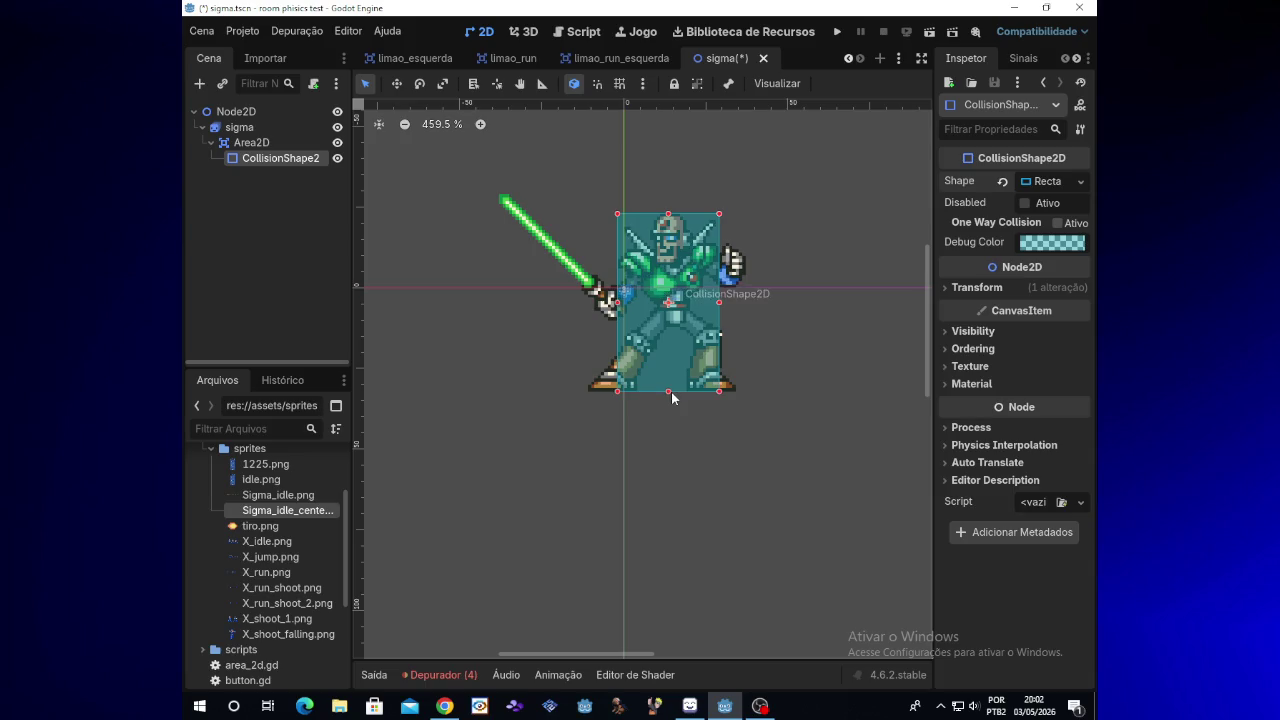
drag(617, 302, 607, 307)
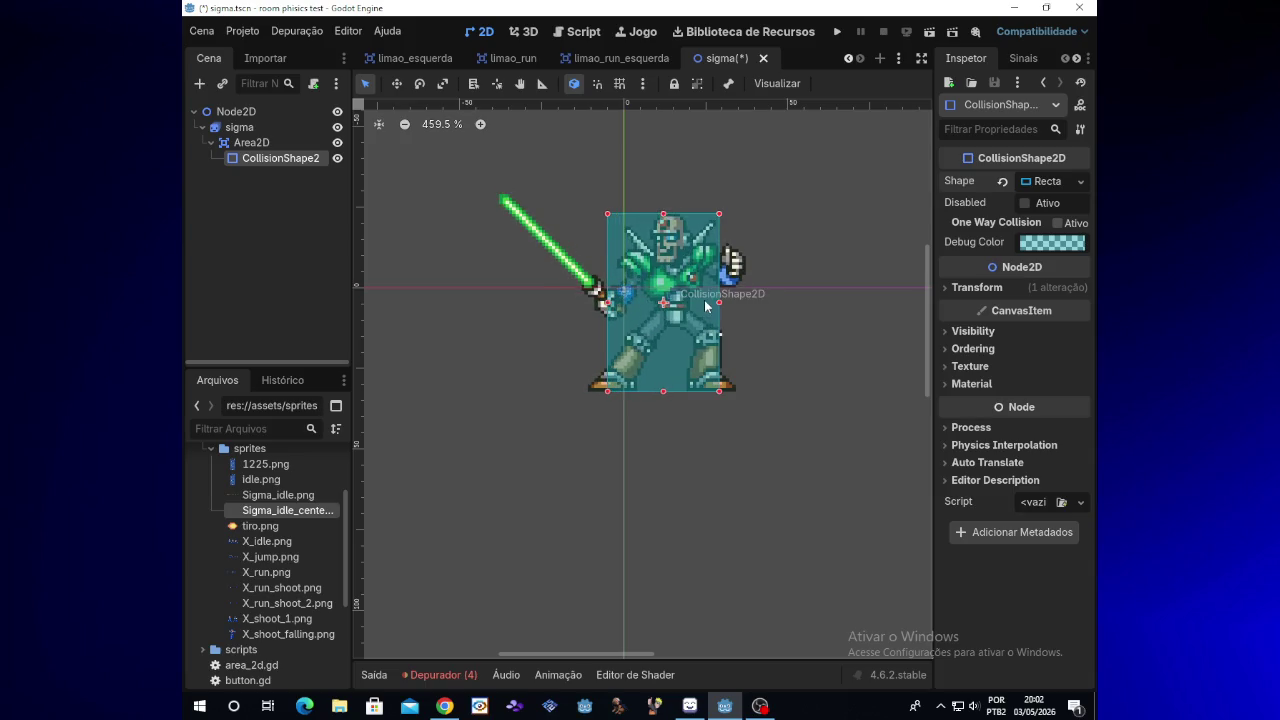
drag(720, 308, 724, 308)
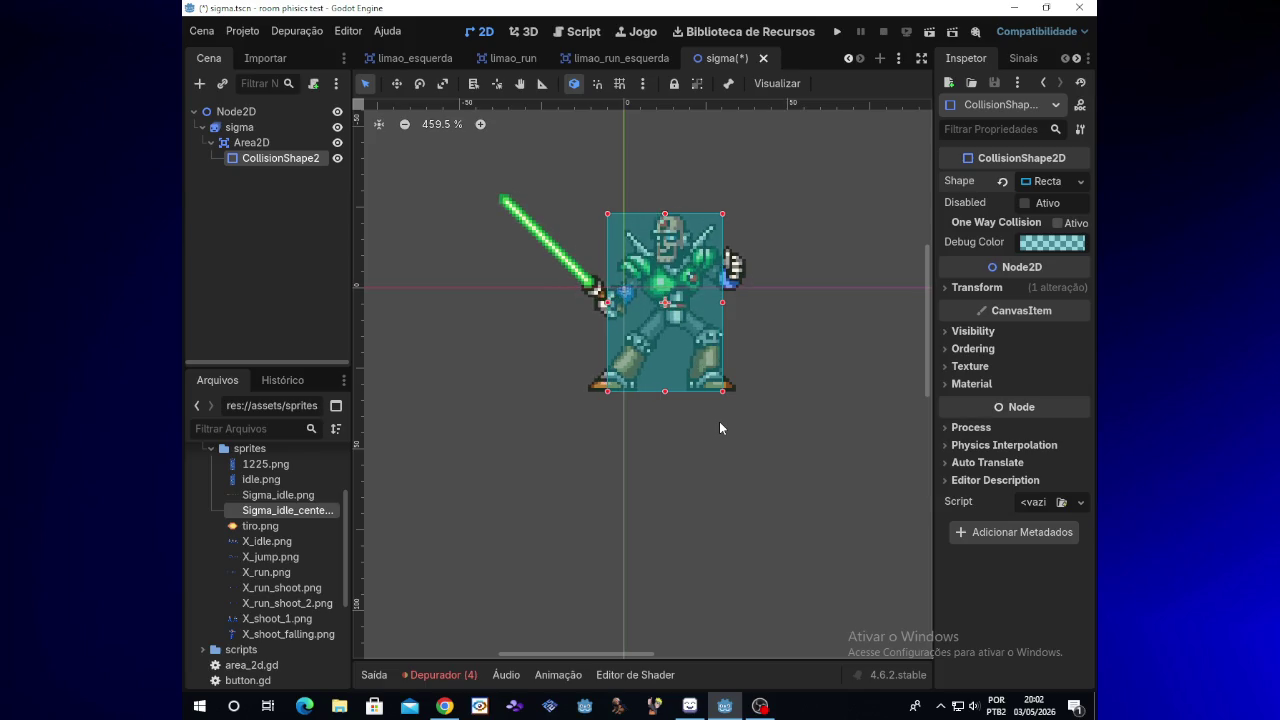
click(762, 706)
click(762, 706)
click(291, 232)
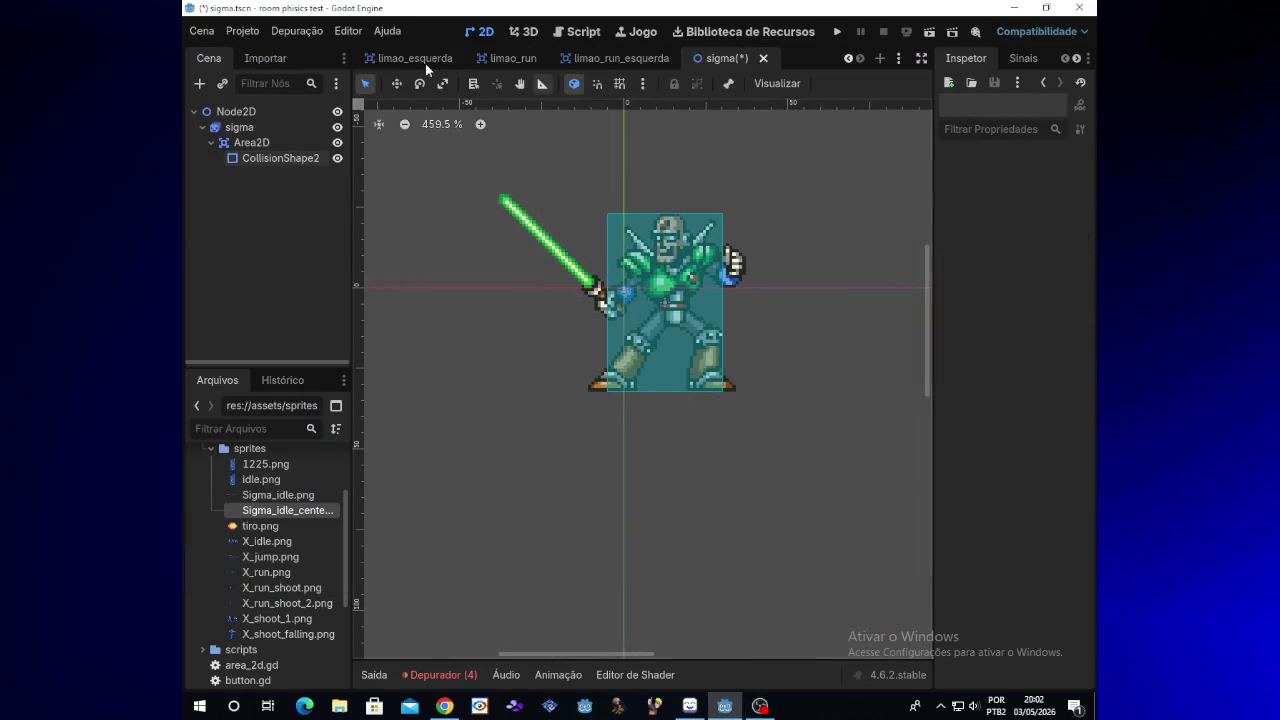
Select the sigma scene's root Node2D, then switch to the limao_esquerda scene tab
mouse_move(397, 60)
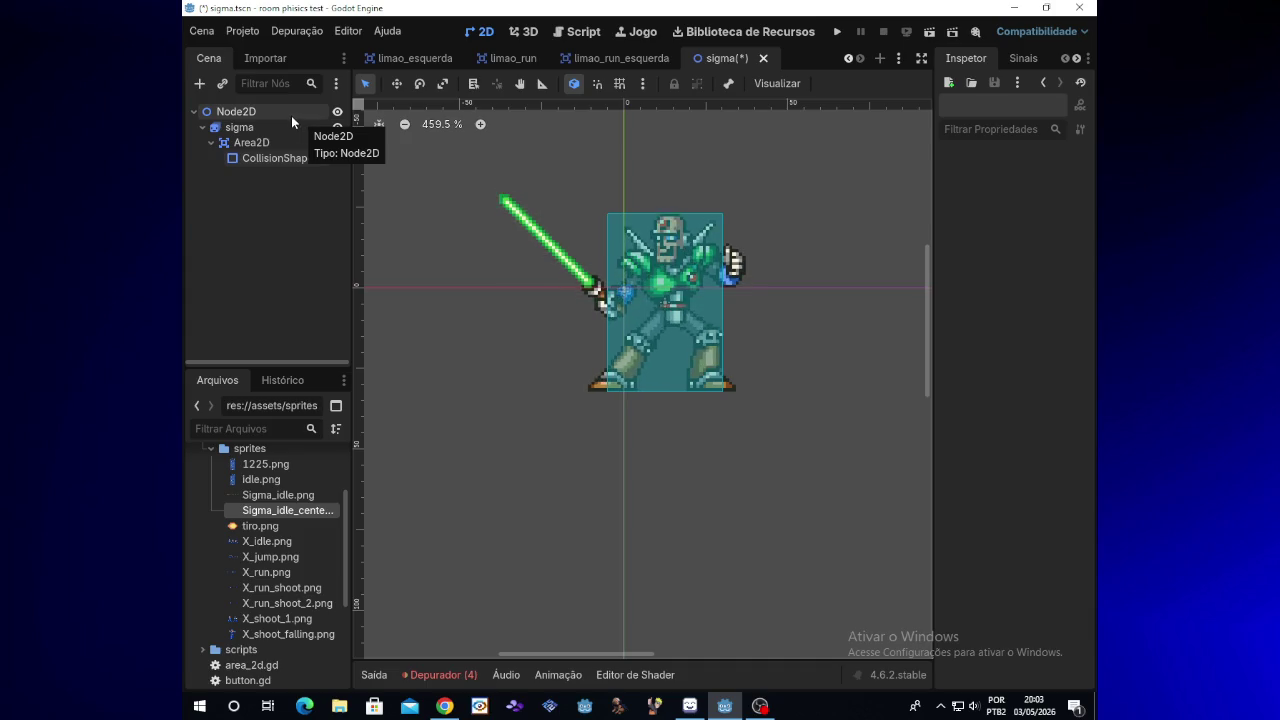
click(291, 115)
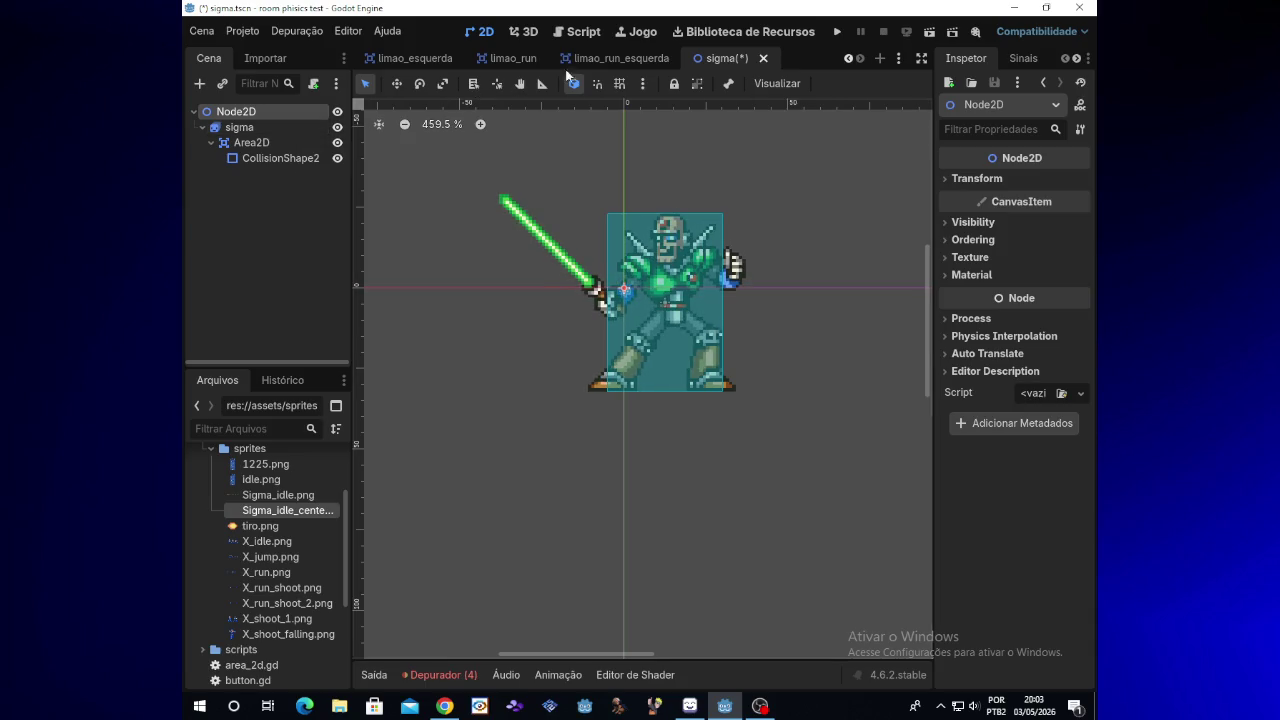
mouse_move(617, 56)
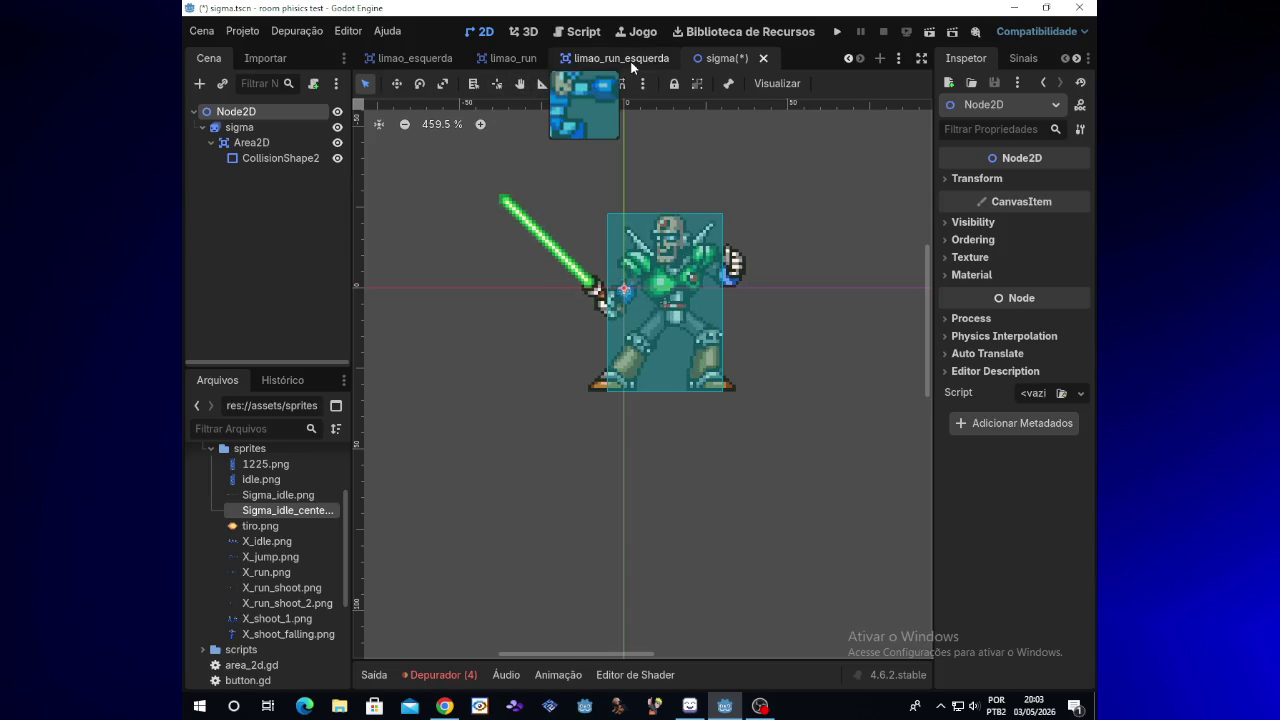
click(404, 59)
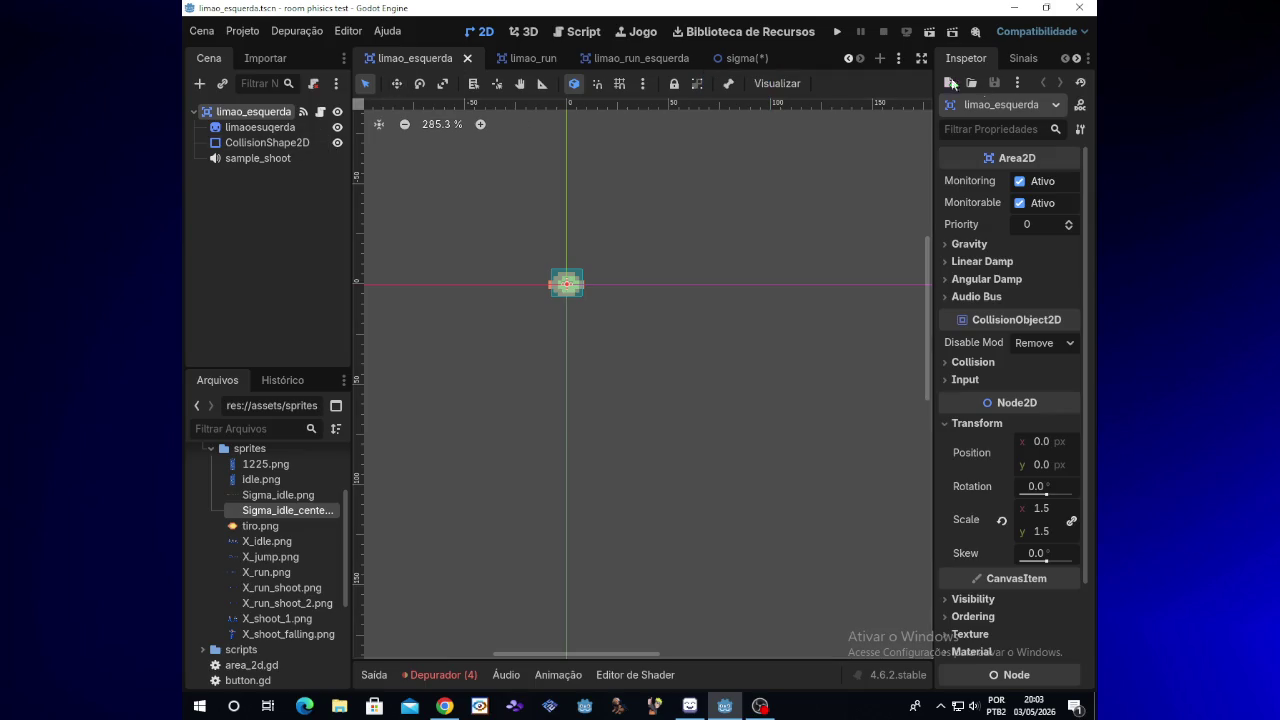
click(849, 59)
click(849, 59)
click(849, 59)
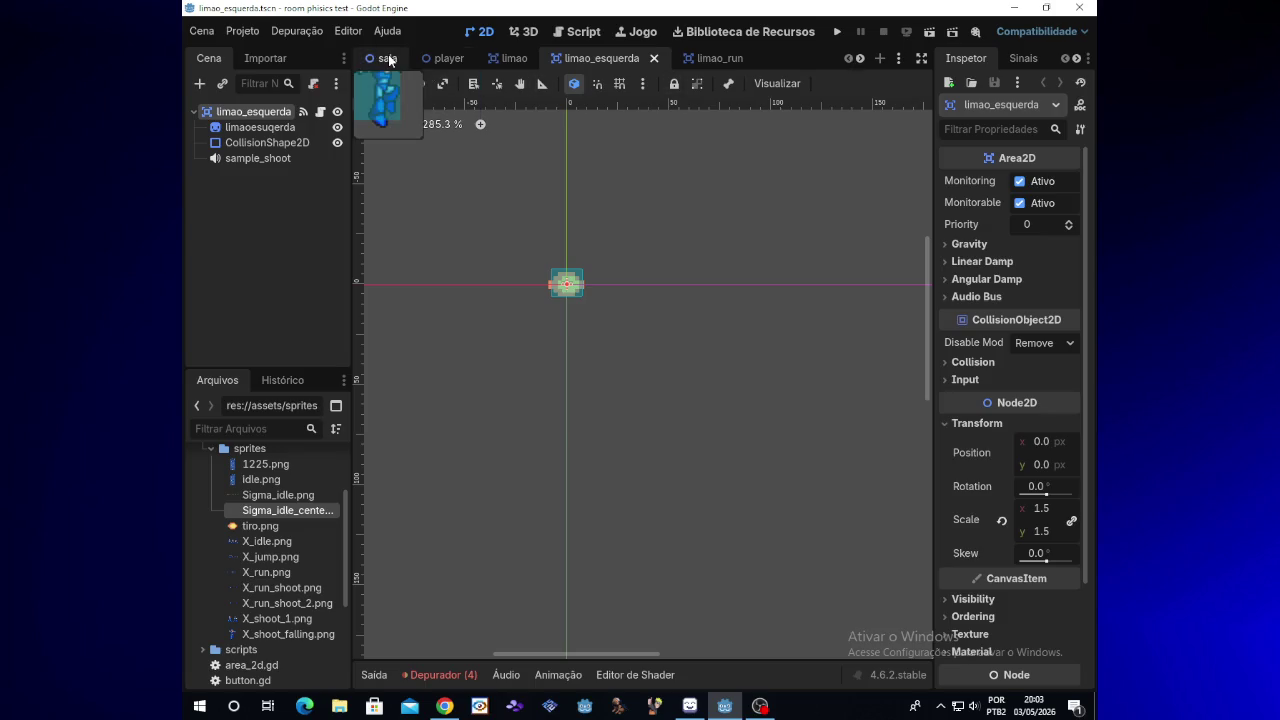
In the sala scene, copy and paste Spawn_ with its Timer, then open the copy's script
click(389, 60)
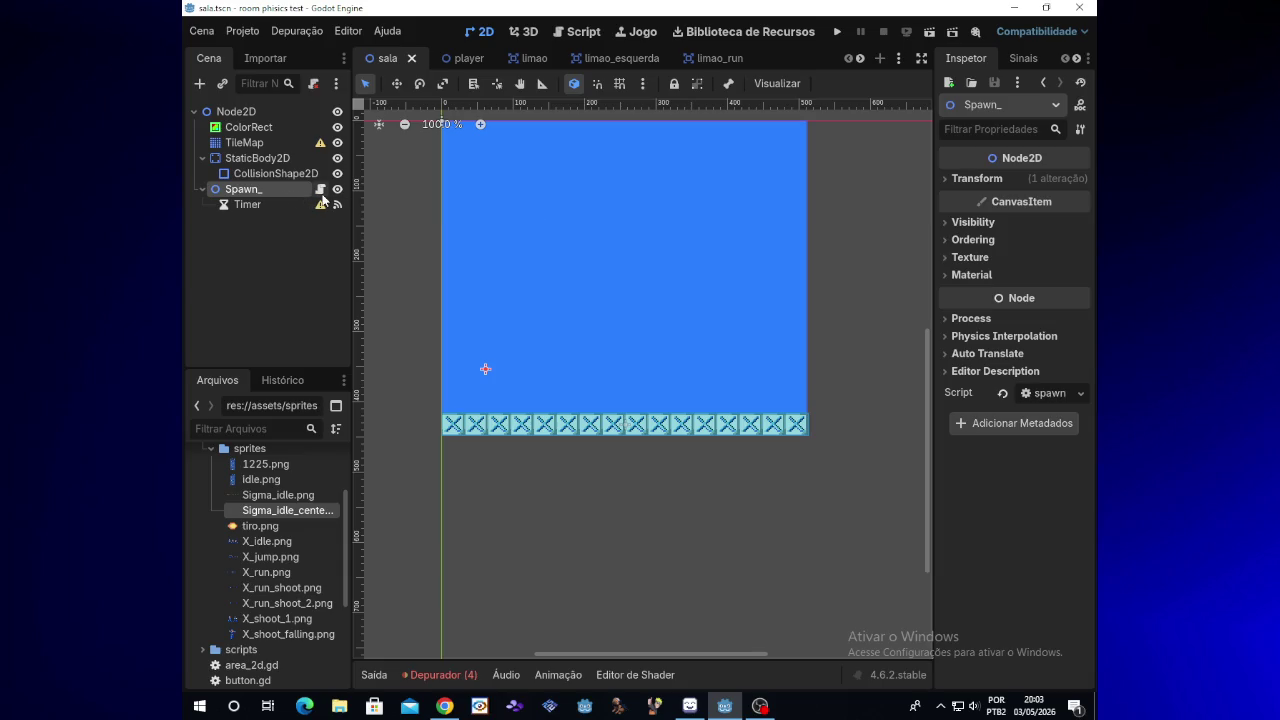
right_click(272, 192)
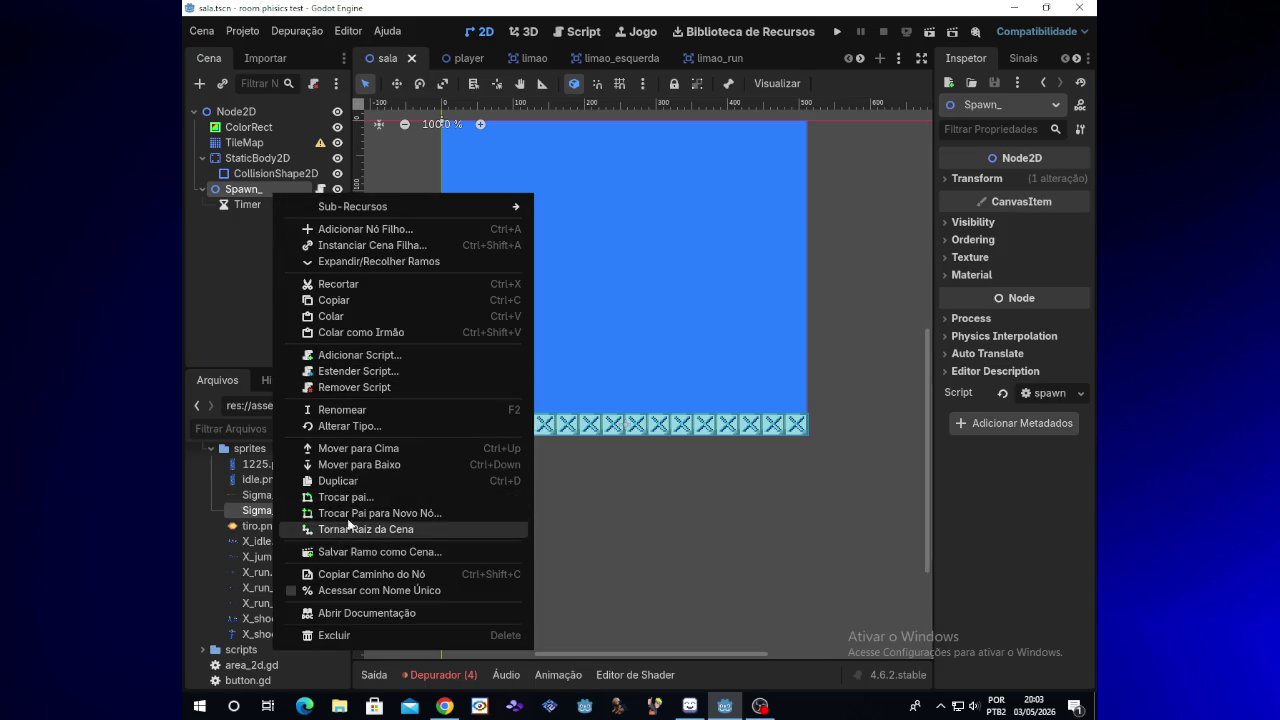
click(265, 268)
right_click(254, 235)
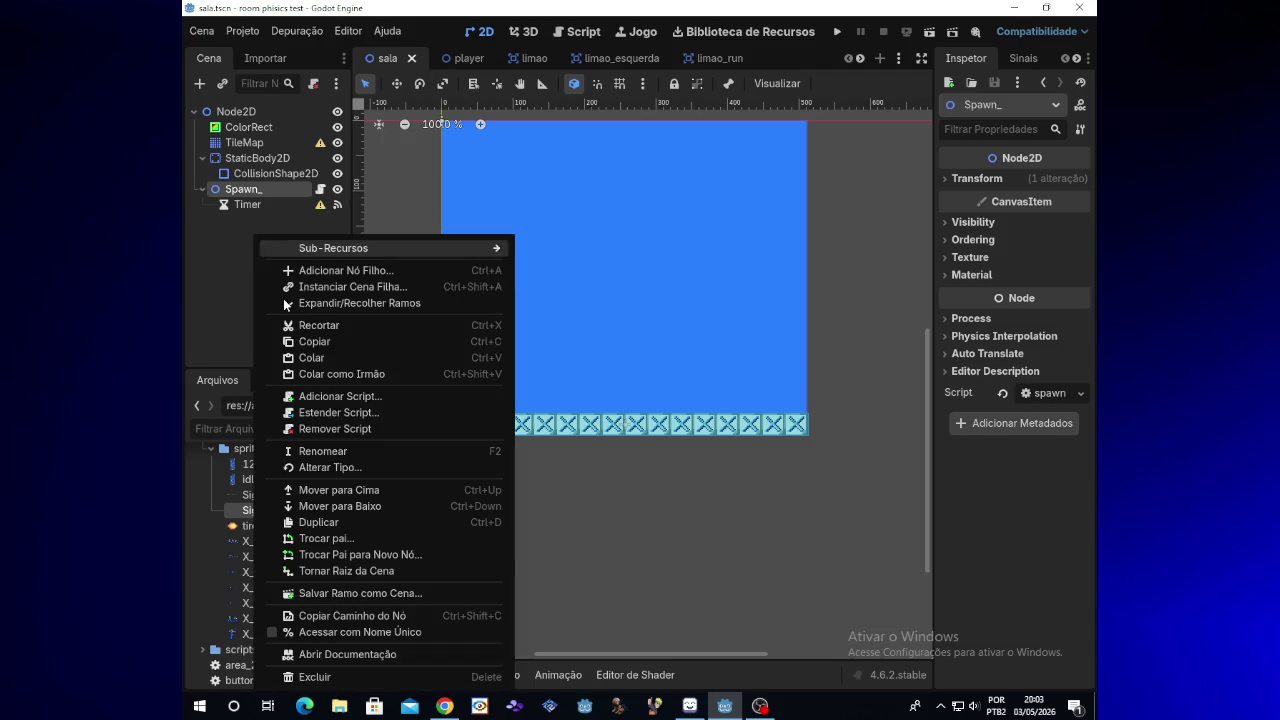
click(322, 358)
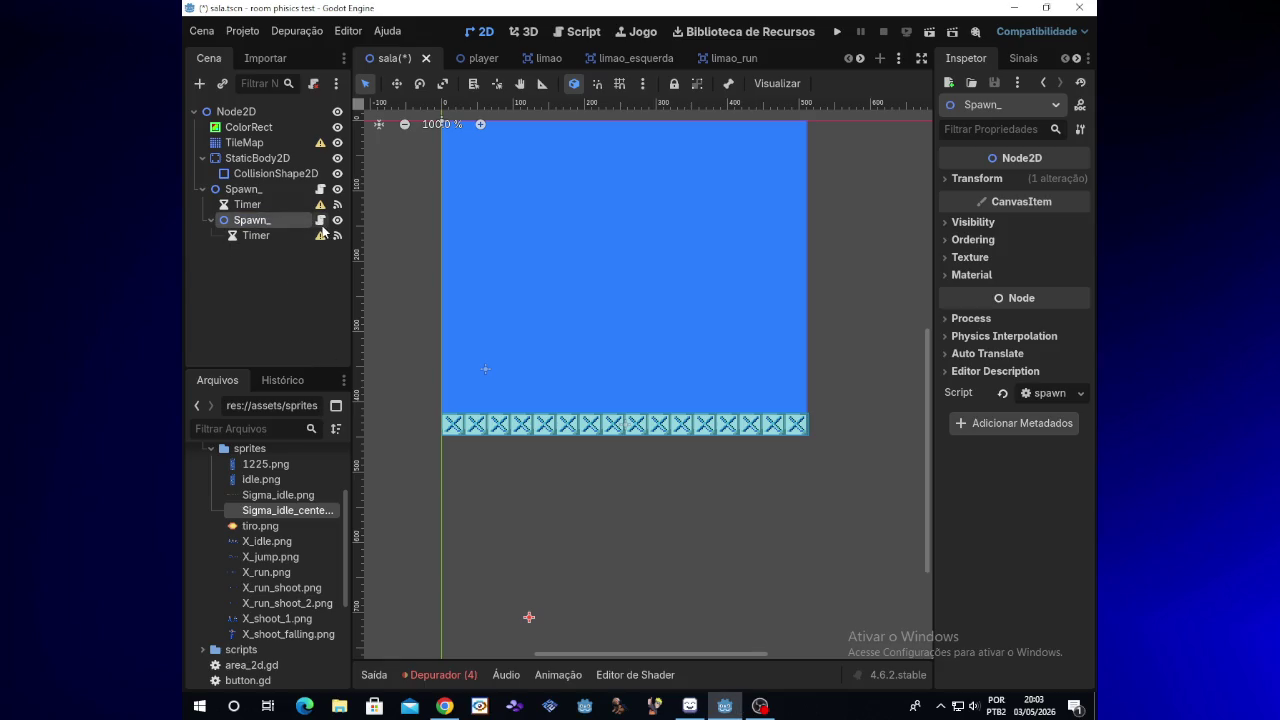
click(320, 221)
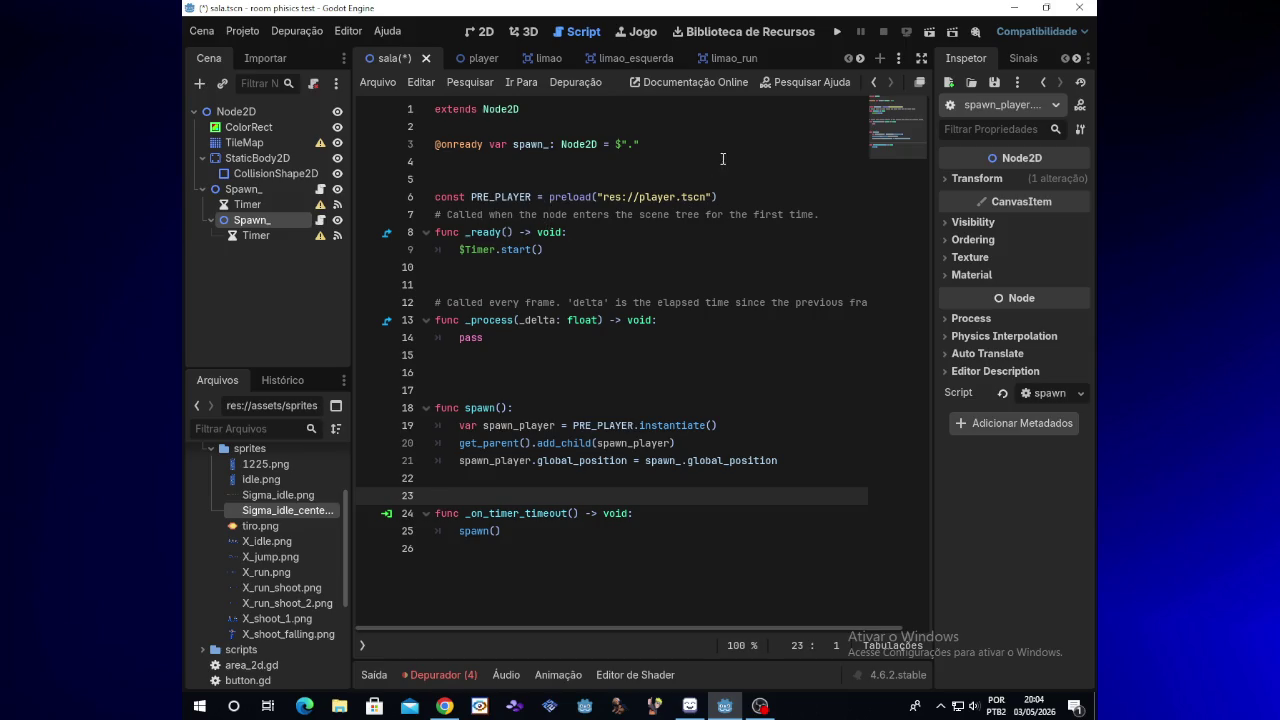
Change the line 6 preload path to res://sigma.tscn
click(860, 57)
click(860, 57)
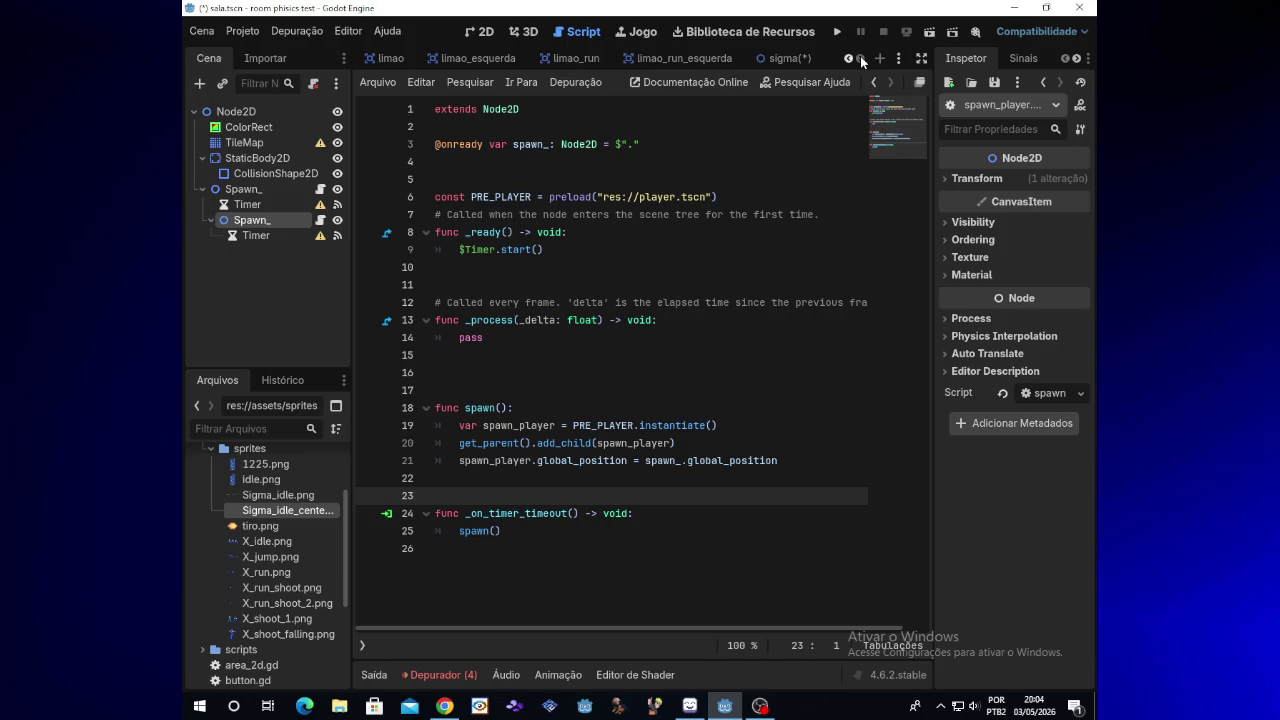
click(708, 197)
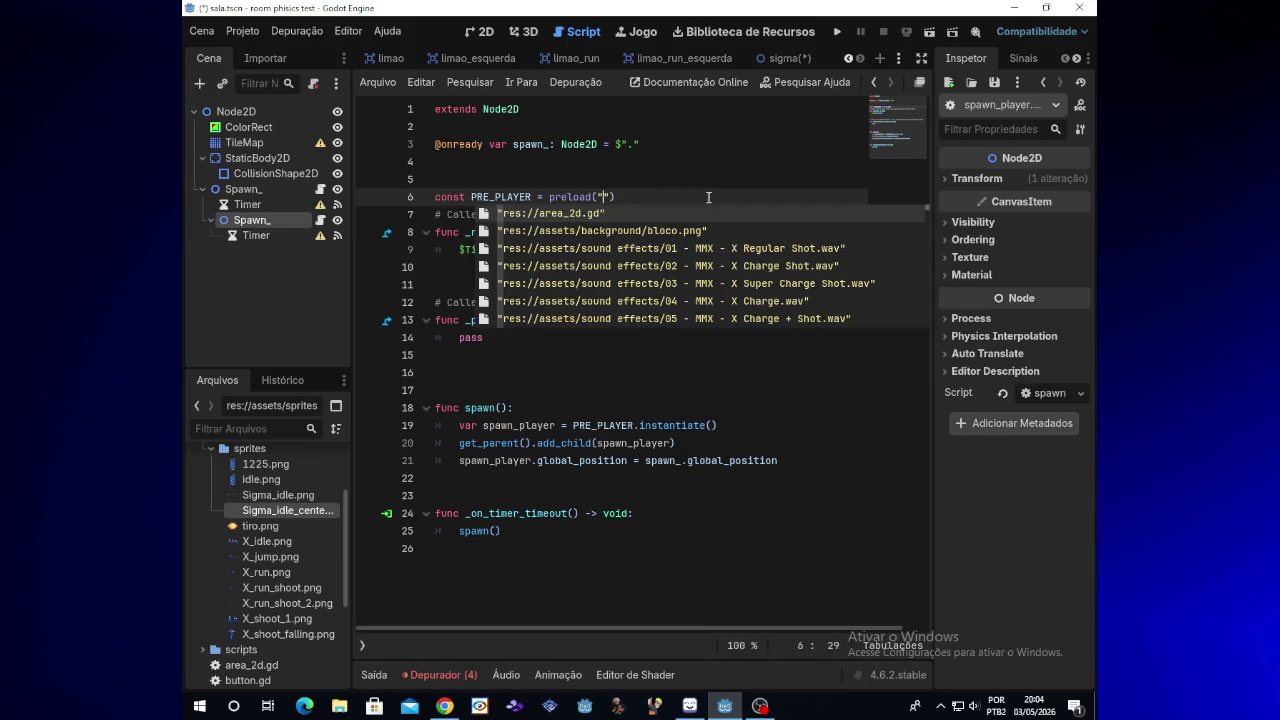
text(si)
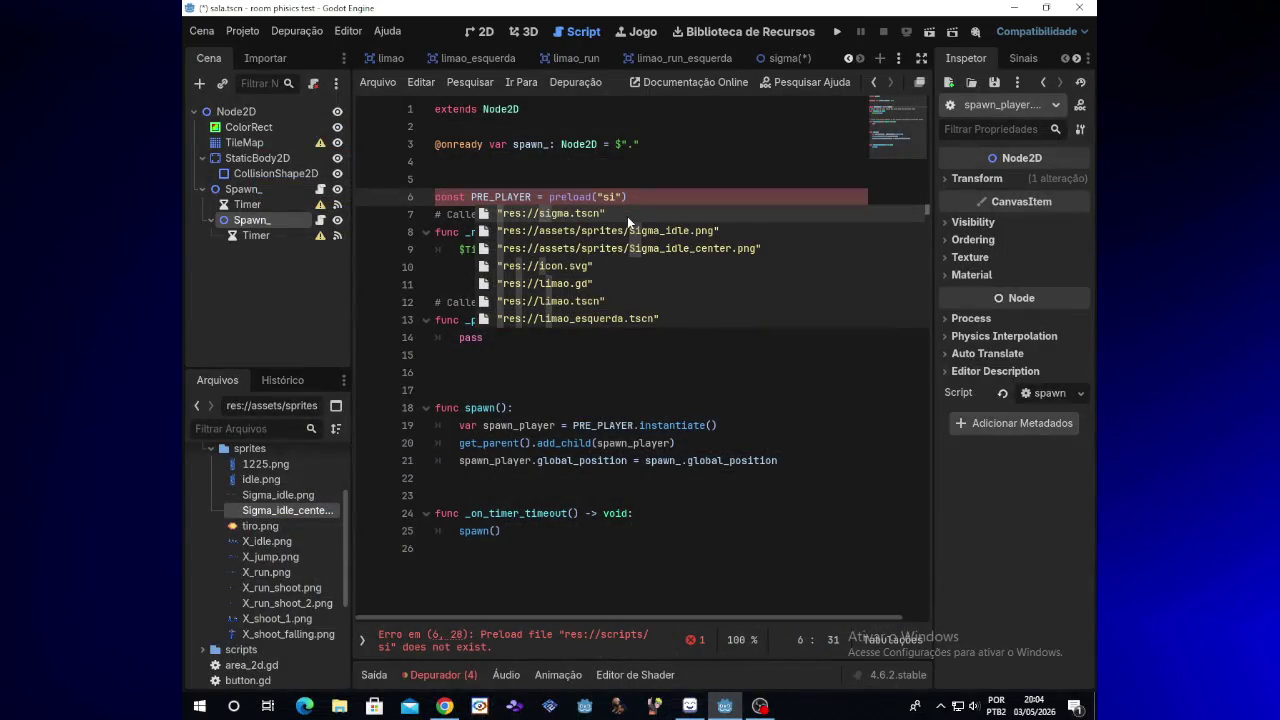
double_click(627, 216)
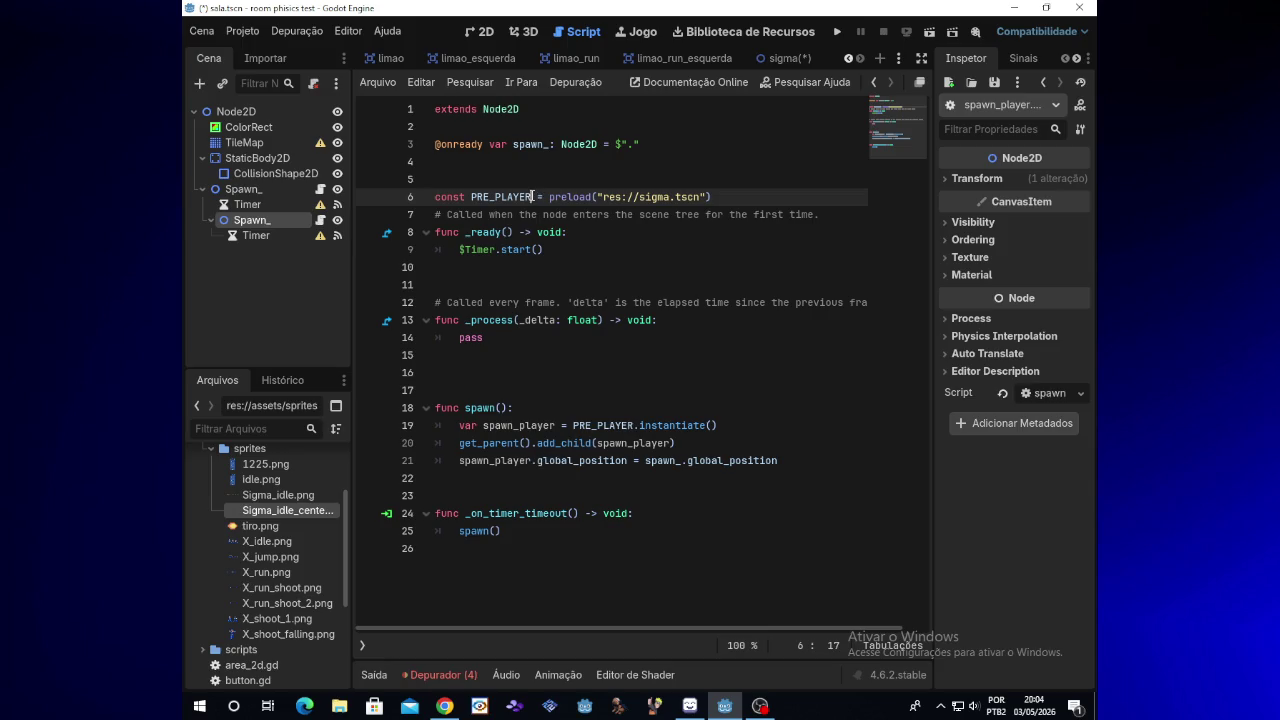
Rename the constant to PRE_SIGMA and the line 19 variable to spawn_sigma
key(BackSpace)
key(BackSpace)
key(BackSpace)
text(SIGMA)
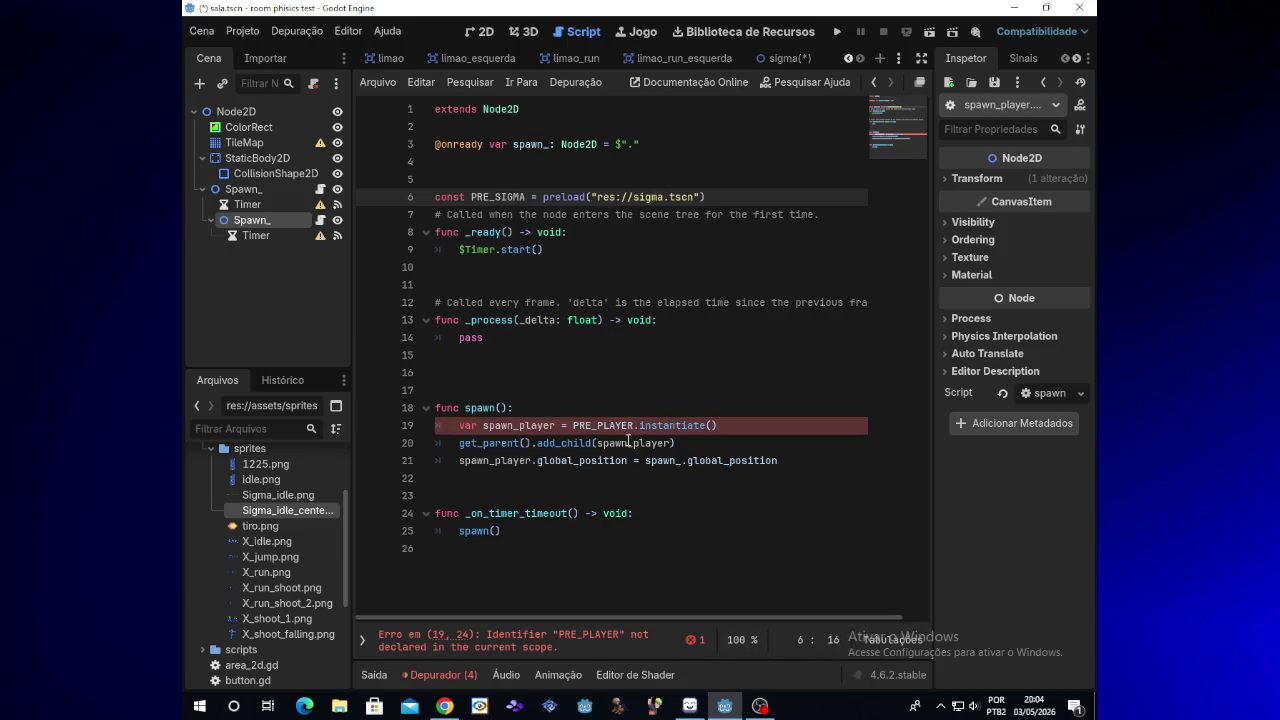
click(635, 425)
key(BackSpace)
key(BackSpace)
key(BackSpace)
text(SIGMA)
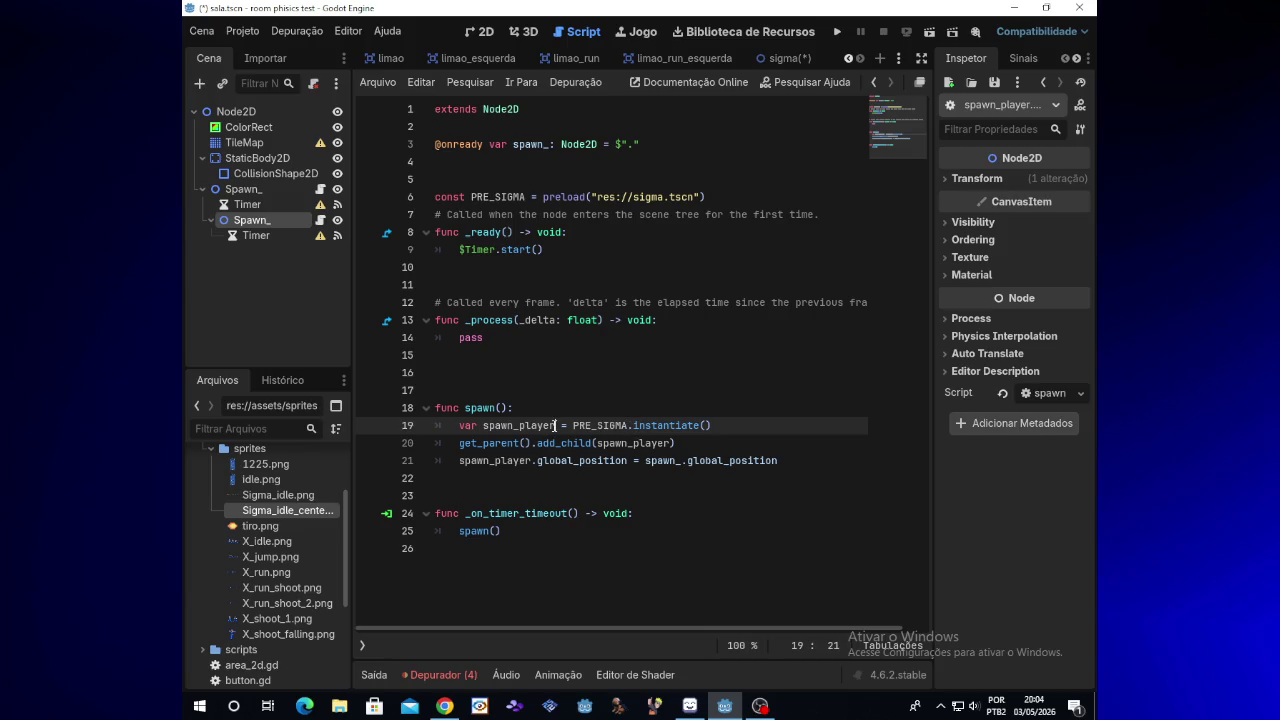
key(BackSpace)
key(BackSpace)
key(BackSpace)
text(sigma)
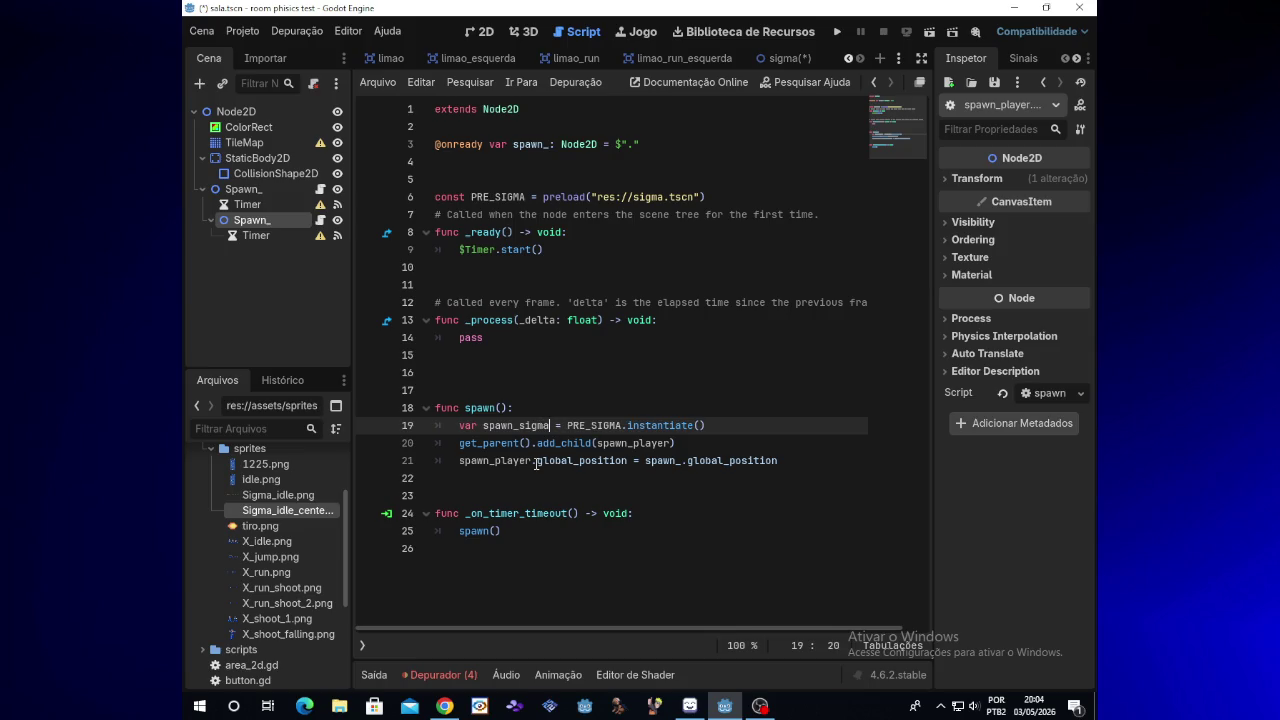
Replace spawn_player with spawn_sigma in the add_child and global_position lines
click(532, 461)
key(BackSpace)
key(BackSpace)
key(BackSpace)
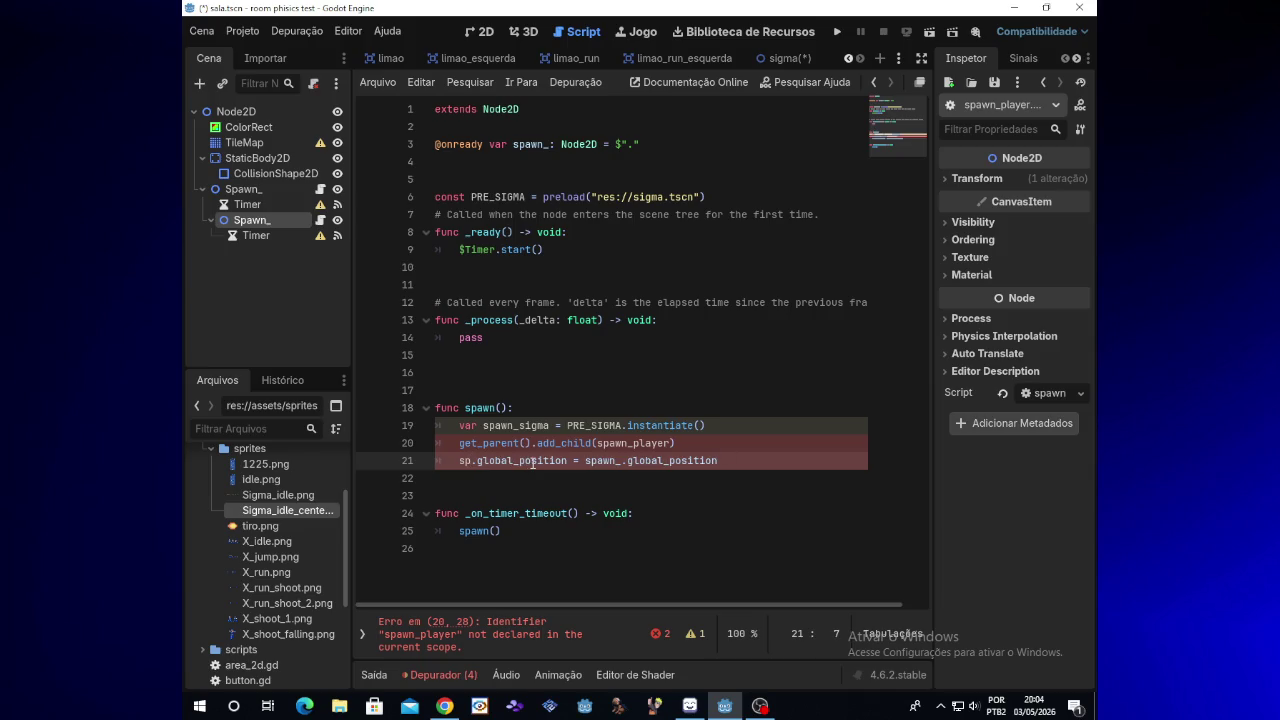
key(ctrl+z)
key(BackSpace)
key(BackSpace)
key(BackSpace)
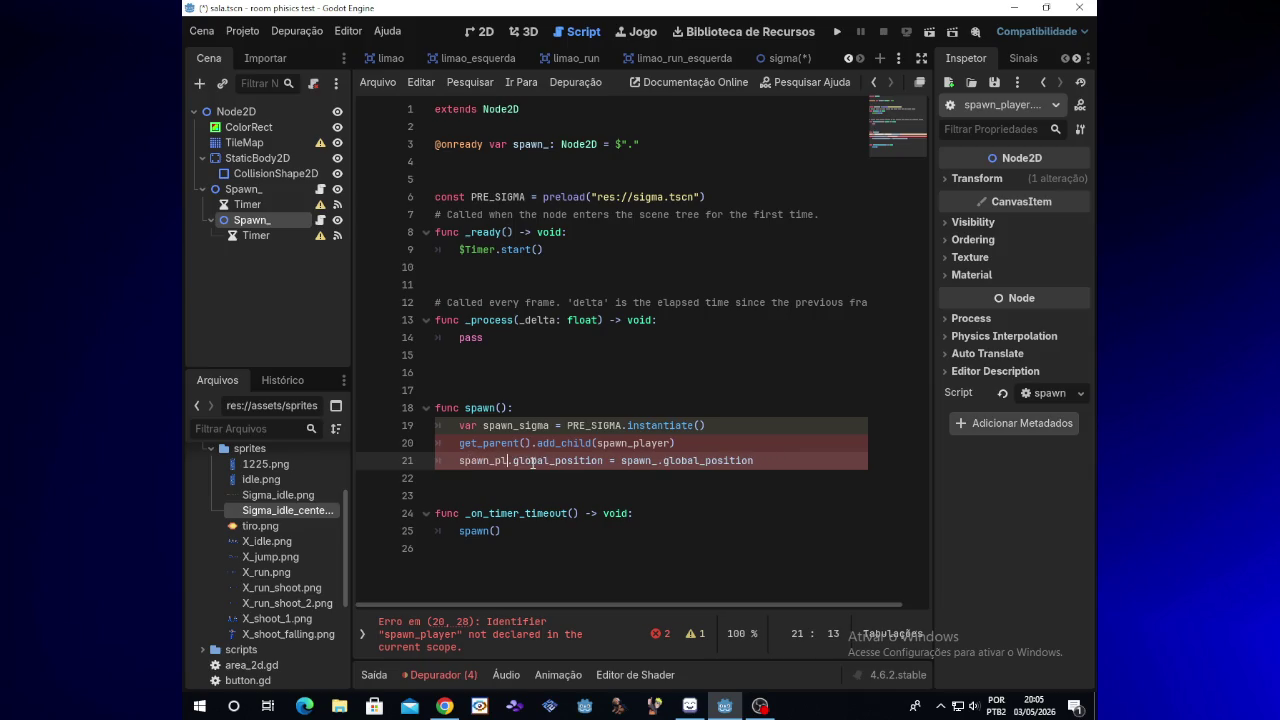
text(sigma)
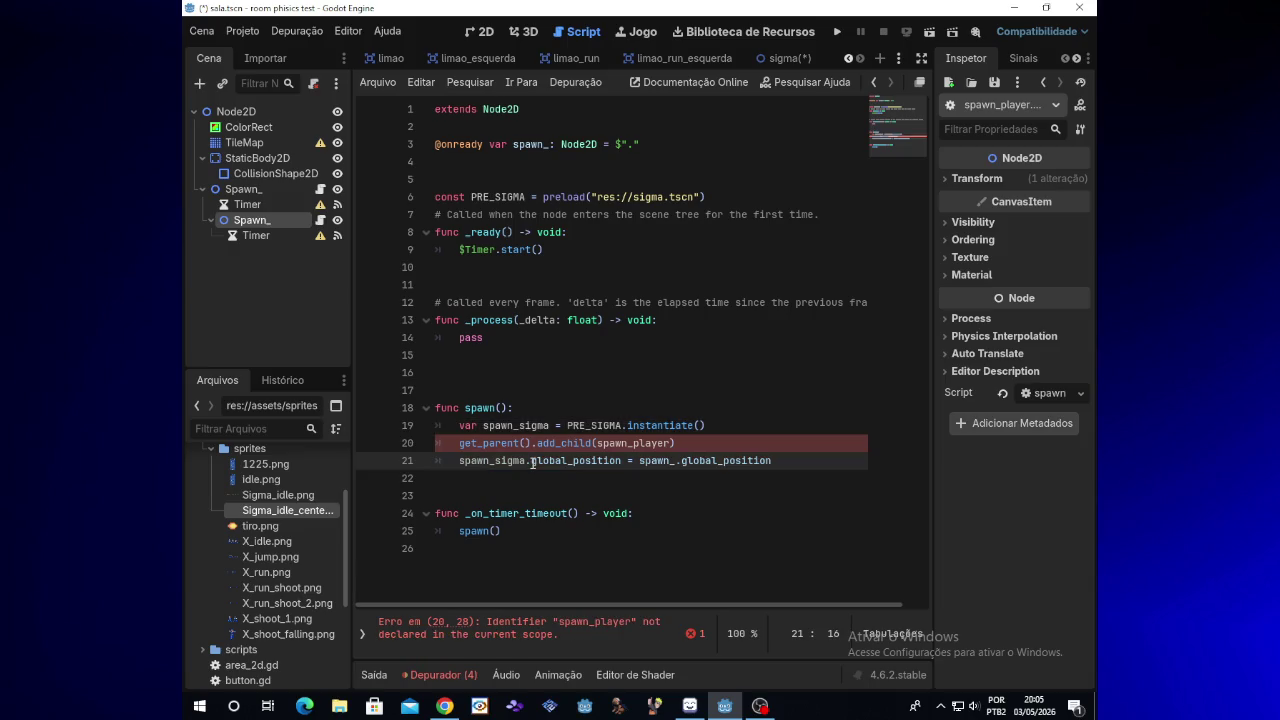
click(674, 443)
key(BackSpace)
key(BackSpace)
key(BackSpace)
text(sigma)
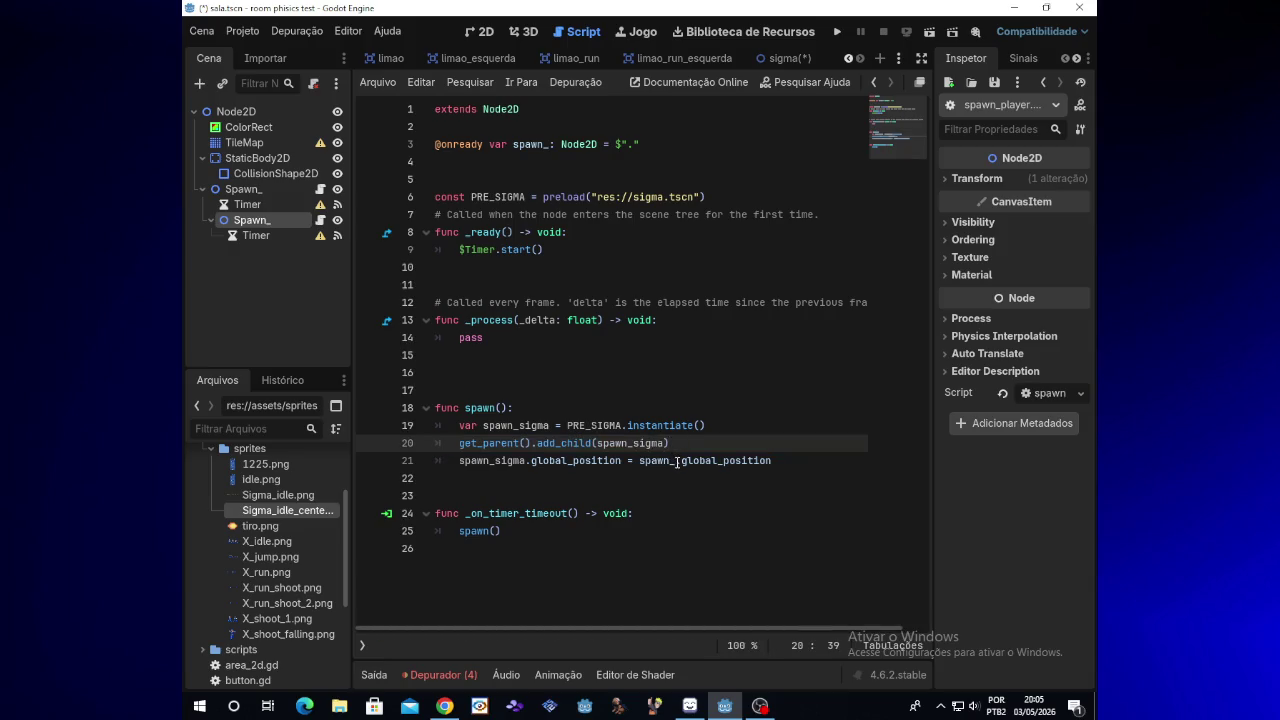
click(680, 460)
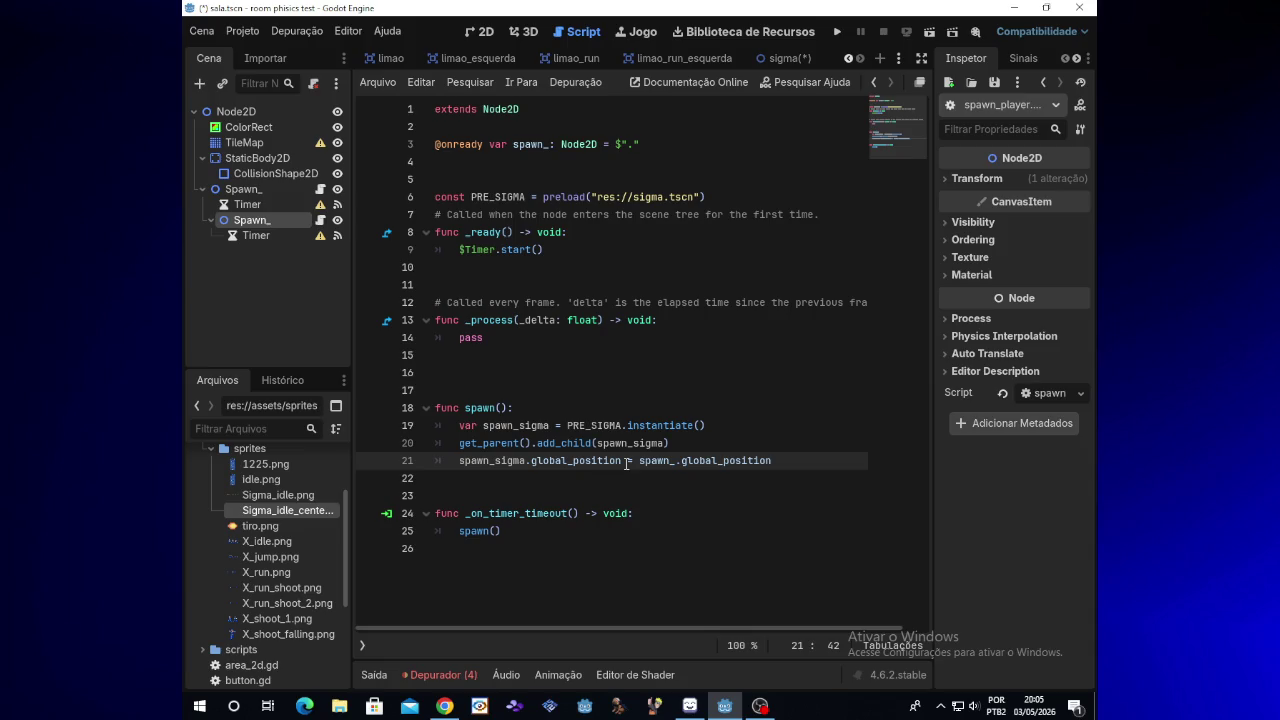
scroll(672, 630, right, 1)
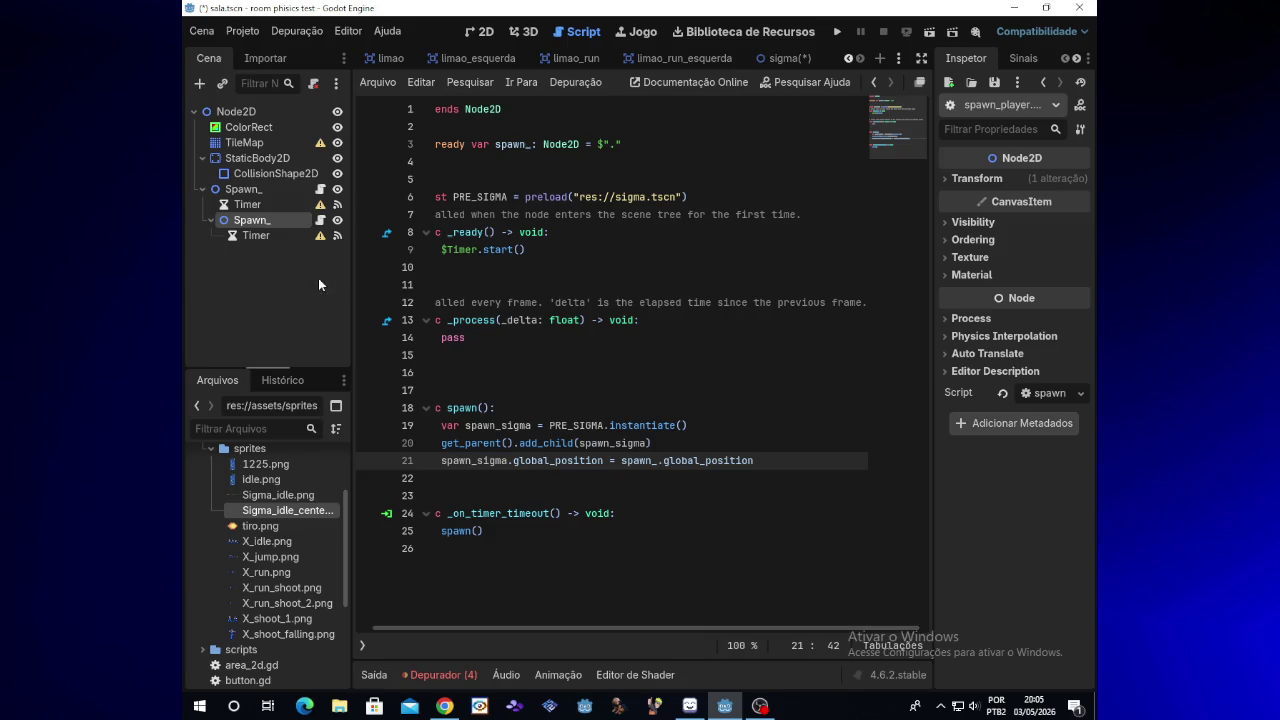
right_click(278, 218)
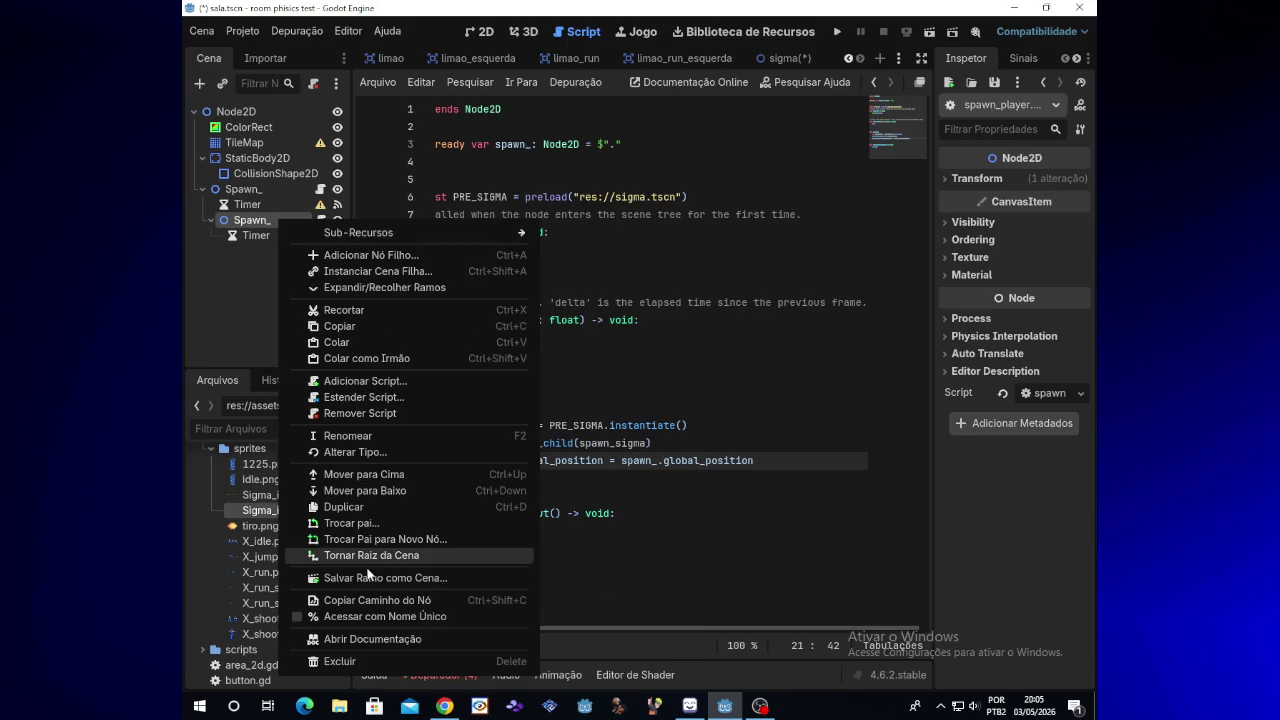
Rename the duplicated spawn node to Spawn2_
click(364, 432)
click(271, 222)
text(2)
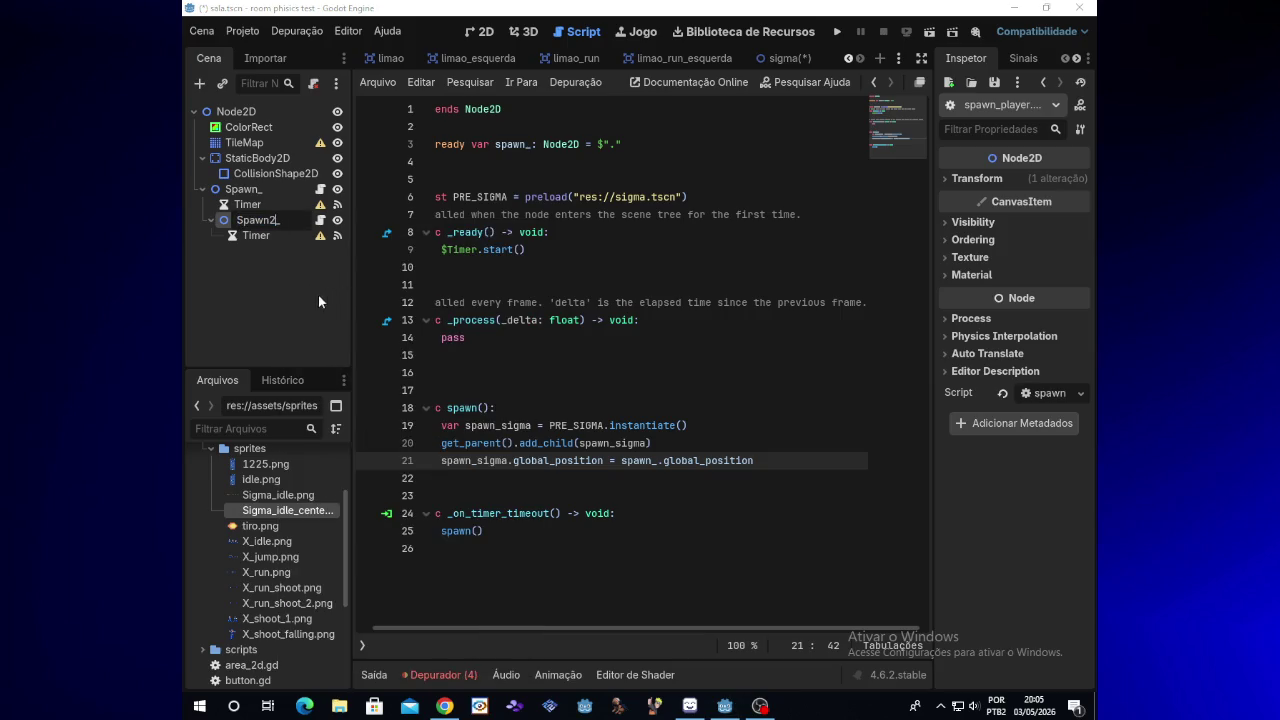
key(Return)
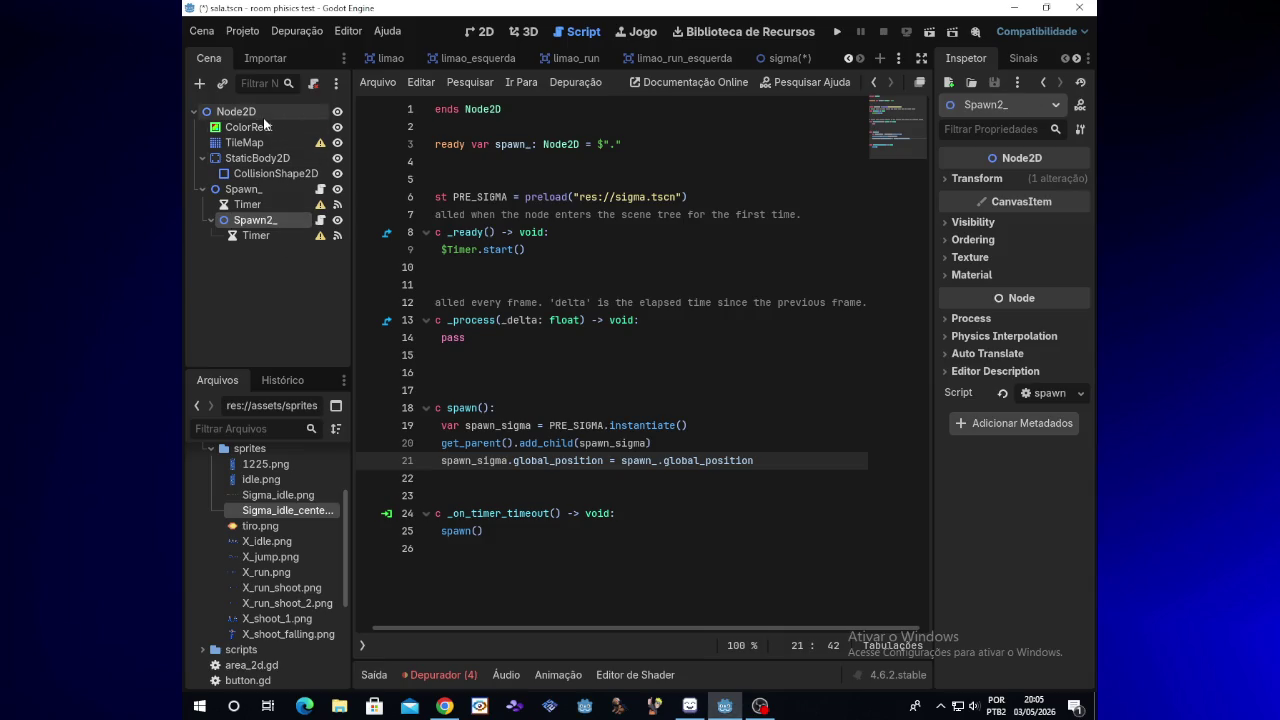
Reparent Spawn2_ directly under the root Node2D and return to the 2D view
right_click(250, 222)
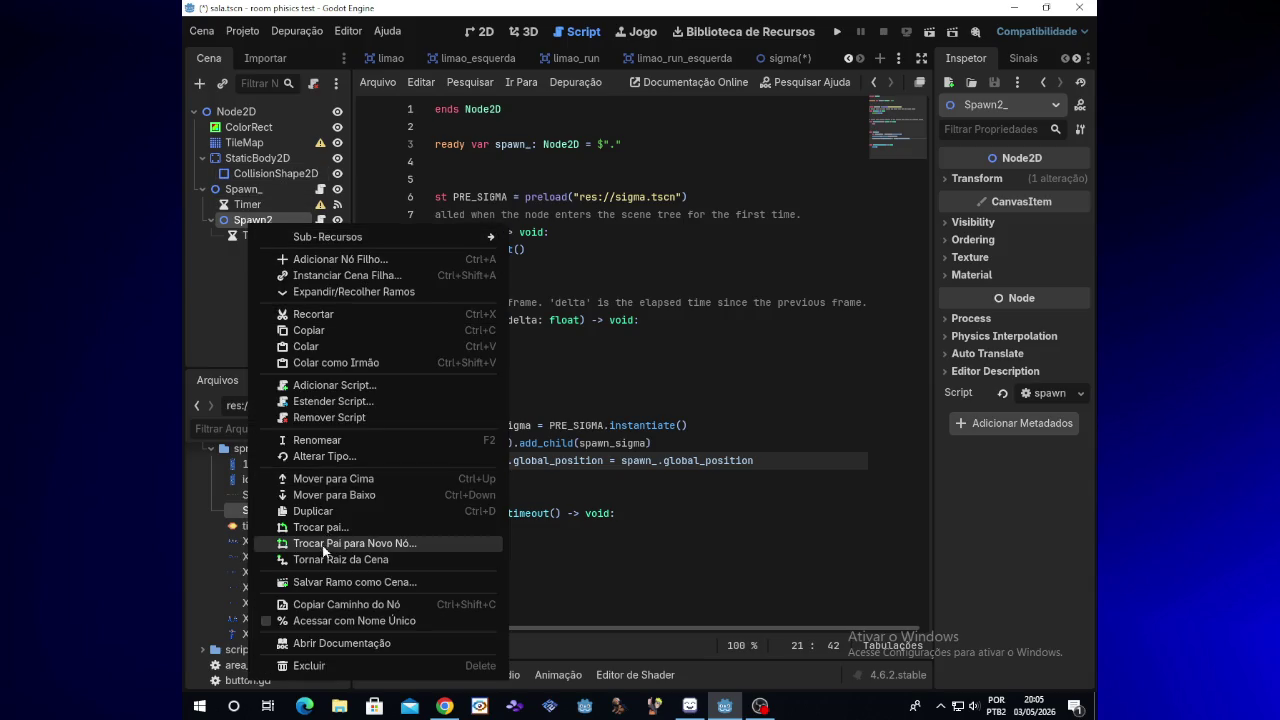
click(338, 525)
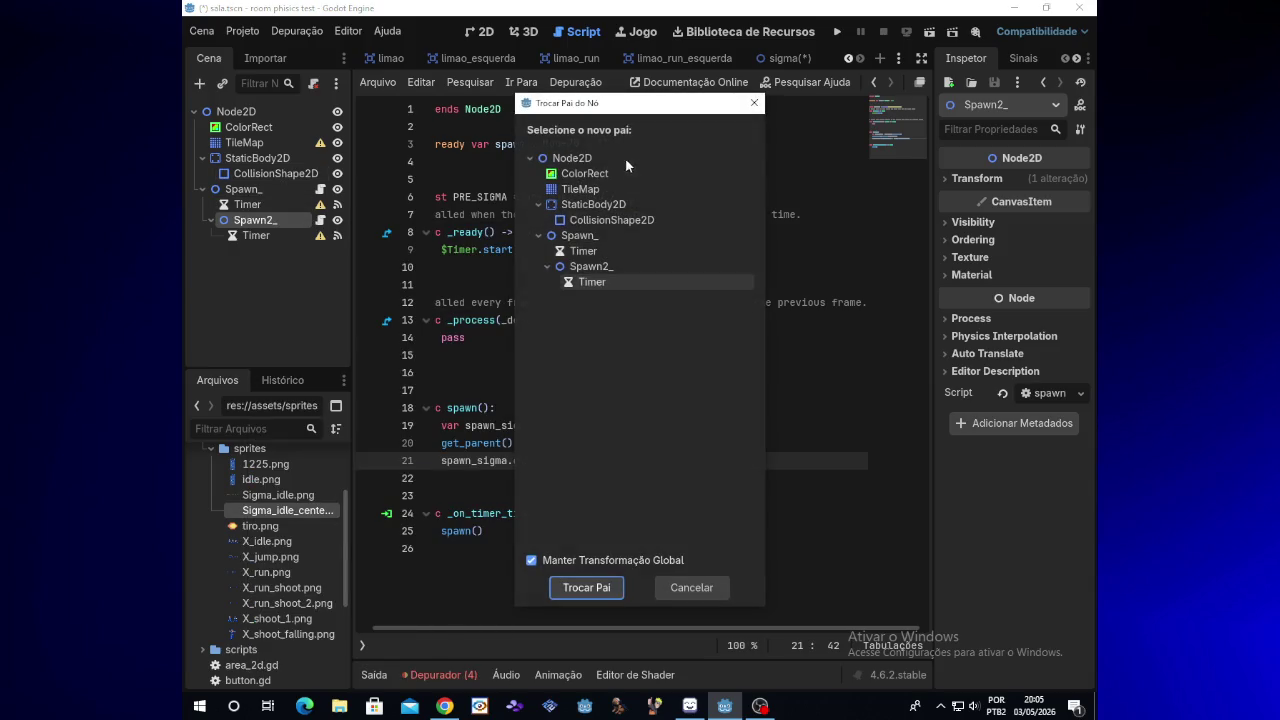
double_click(590, 158)
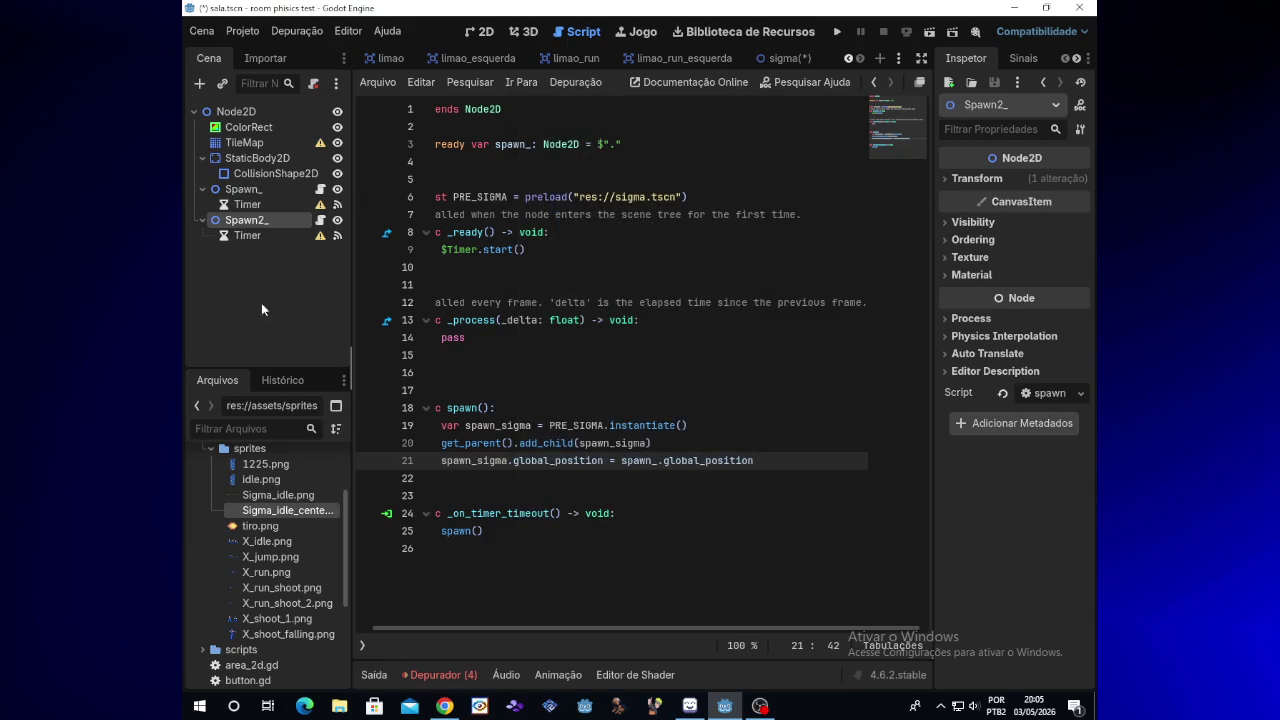
click(848, 59)
click(848, 59)
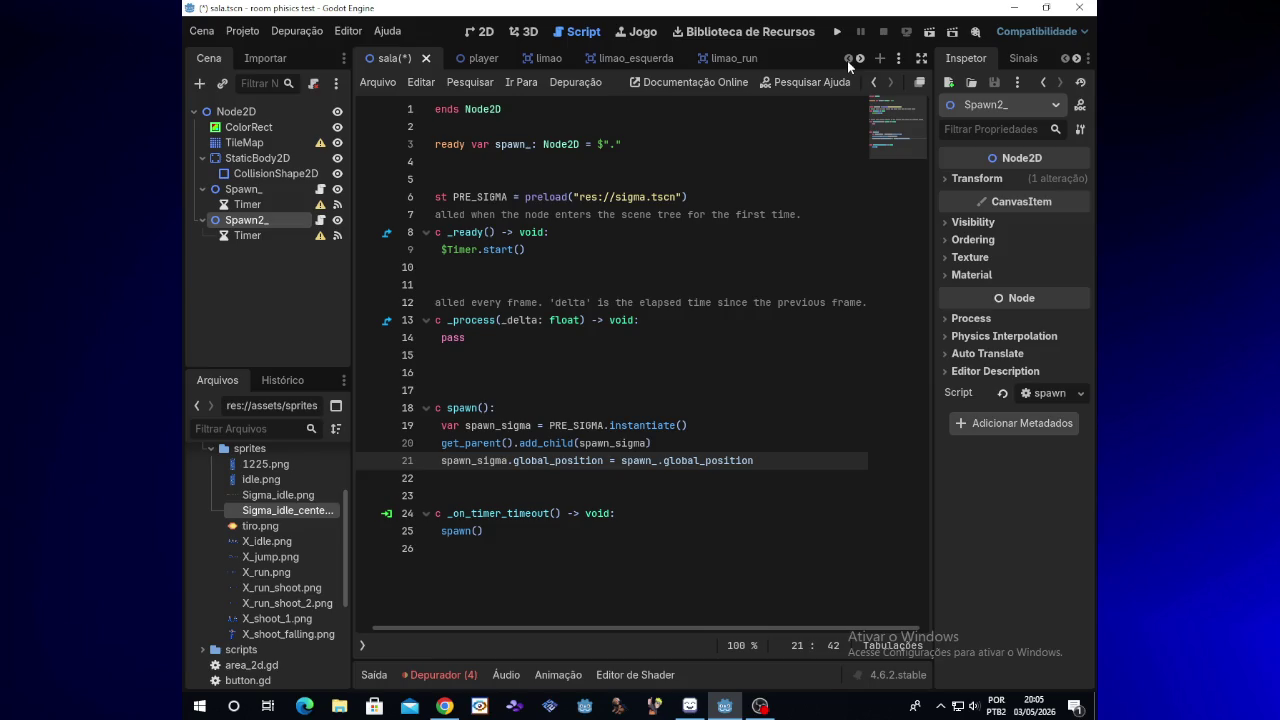
click(490, 32)
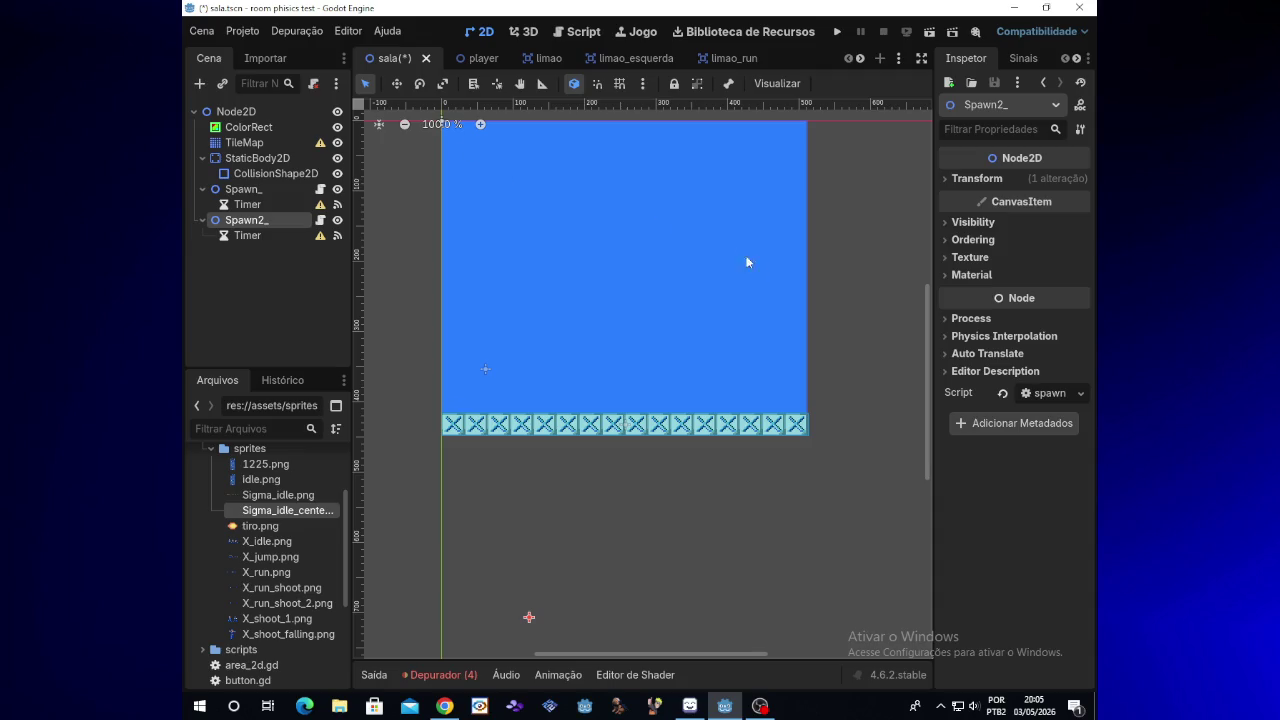
Select Spawn2_, try moving it above Spawn_, then undo the reorder
scroll(924, 344, up, 2)
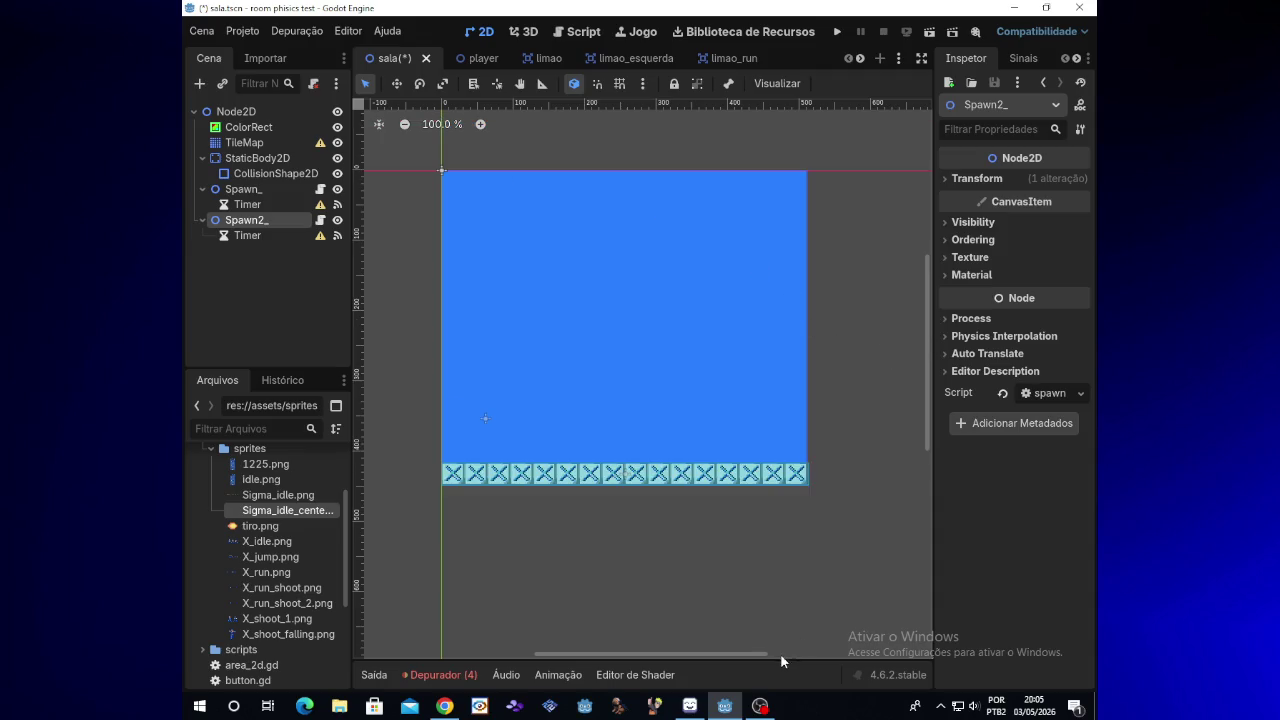
click(760, 706)
click(760, 706)
click(274, 282)
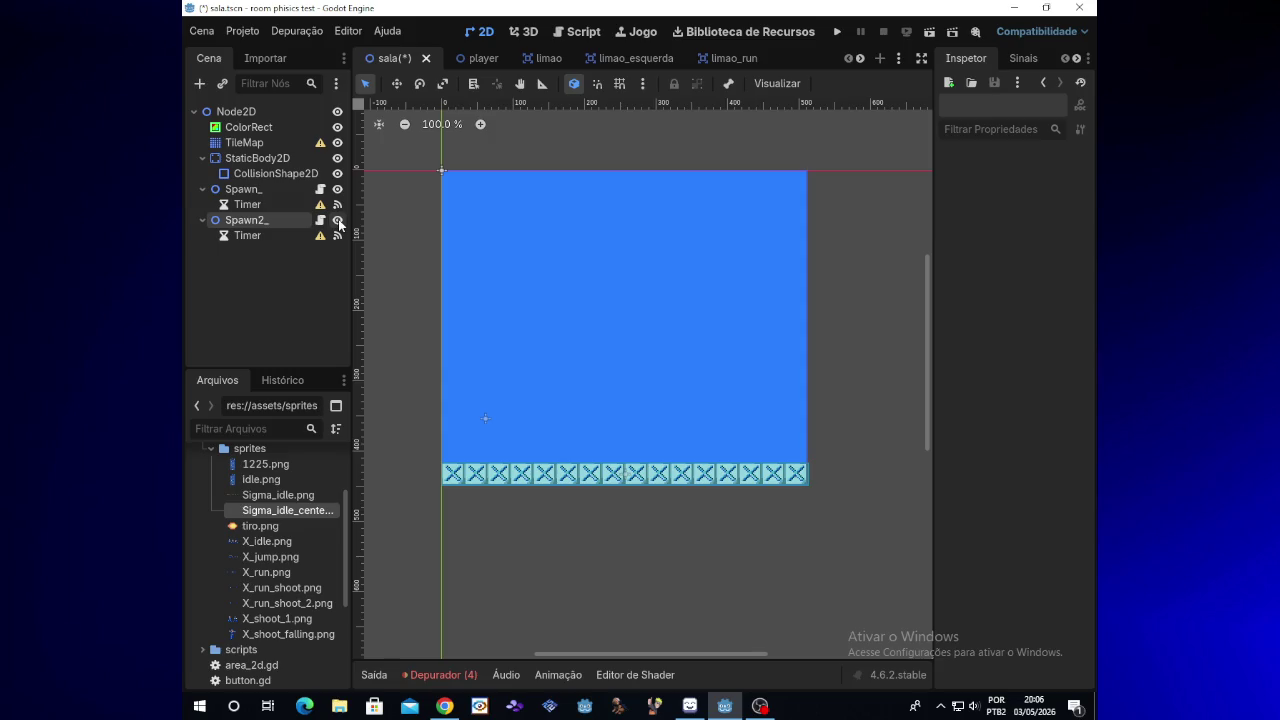
click(264, 218)
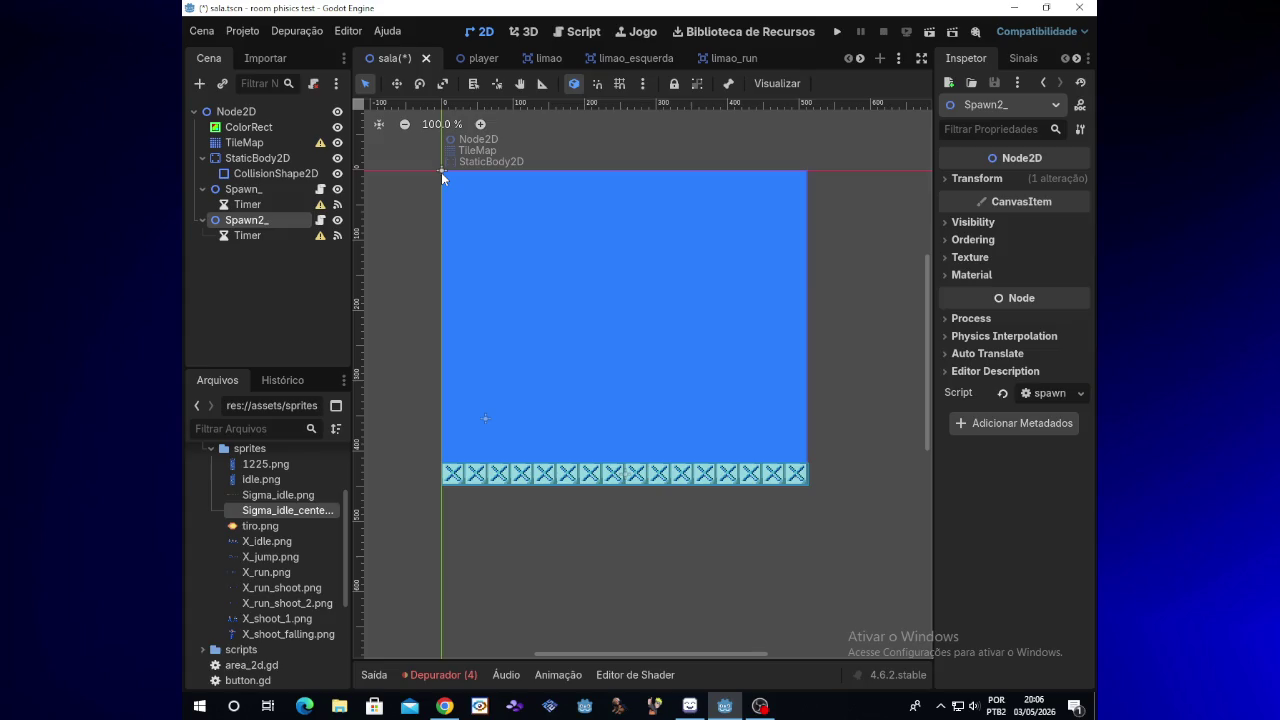
drag(441, 171, 458, 182)
click(265, 193)
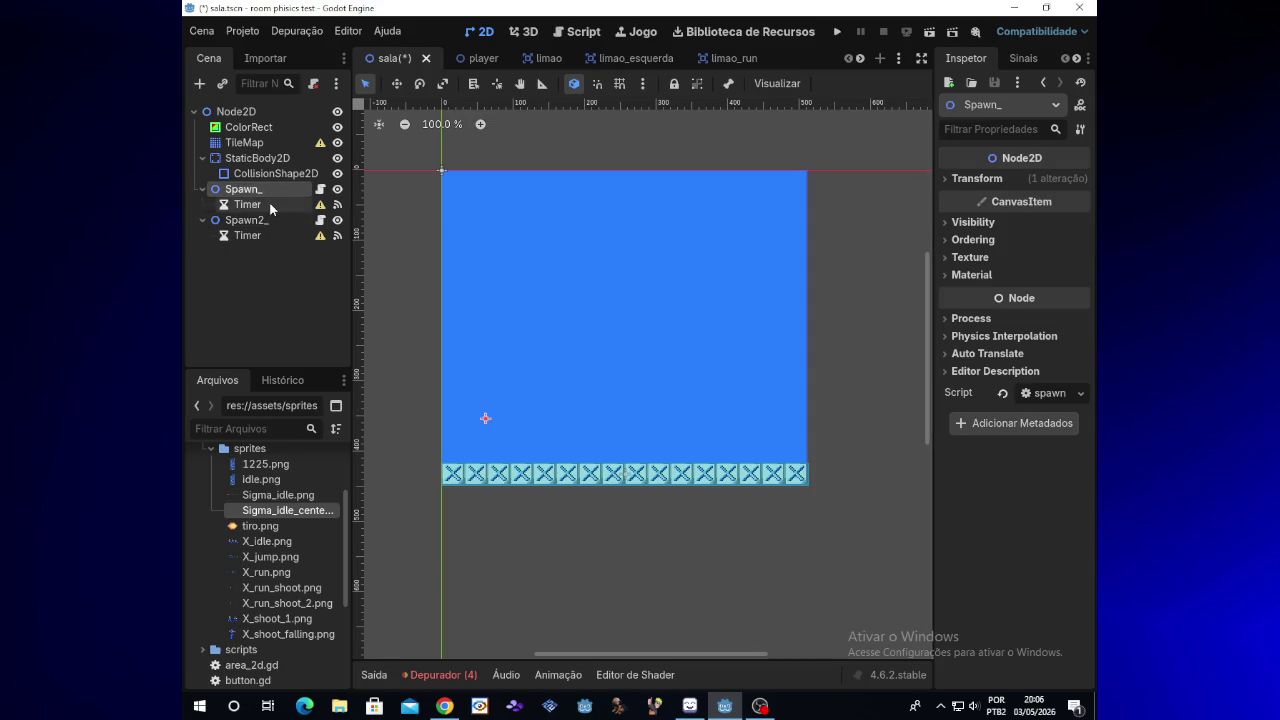
click(274, 220)
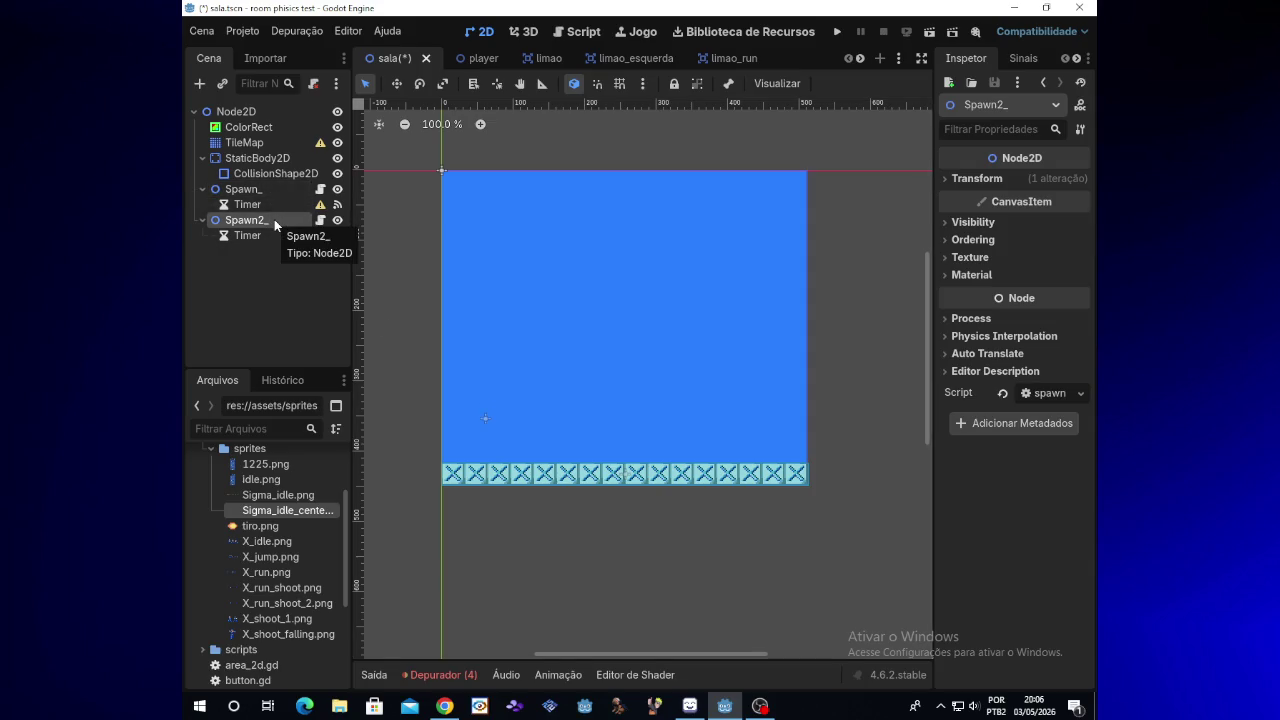
drag(276, 222, 270, 182)
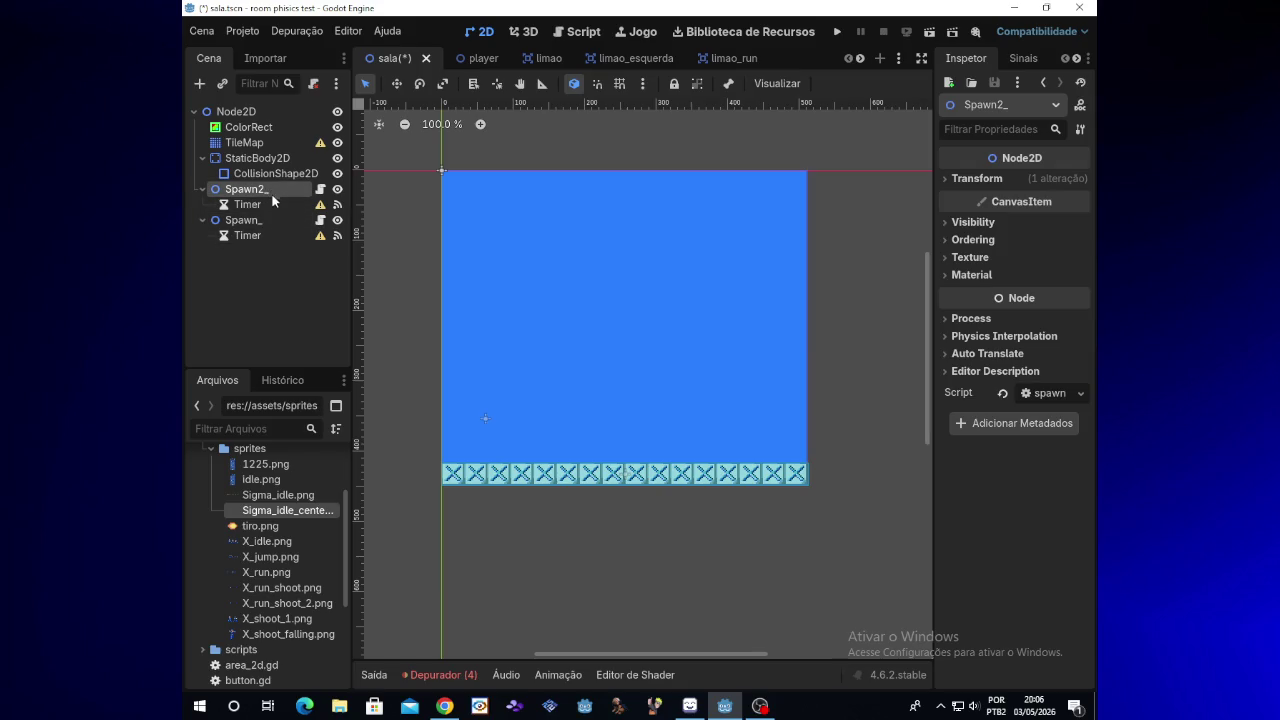
key(ctrl+z)
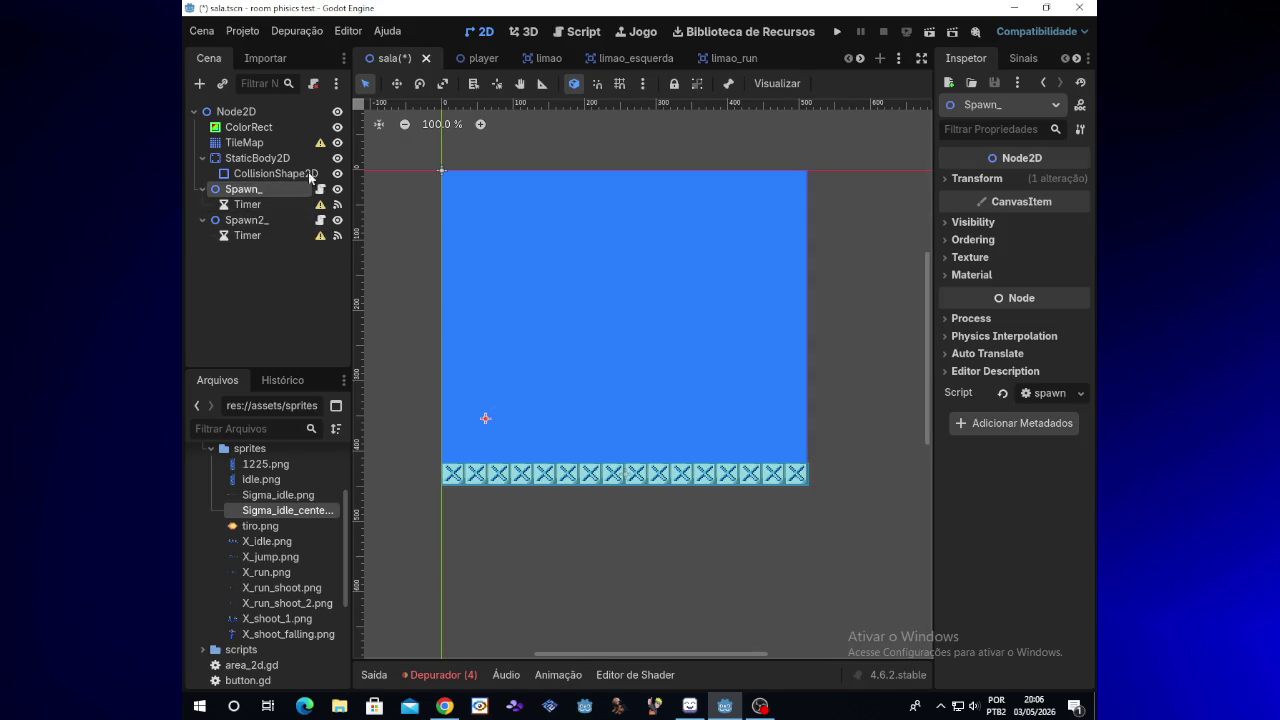
Review the StaticBody2D, TileMap, ColorRect and Node2D nodes, then start adding a child to Spawn2_
click(262, 158)
click(266, 143)
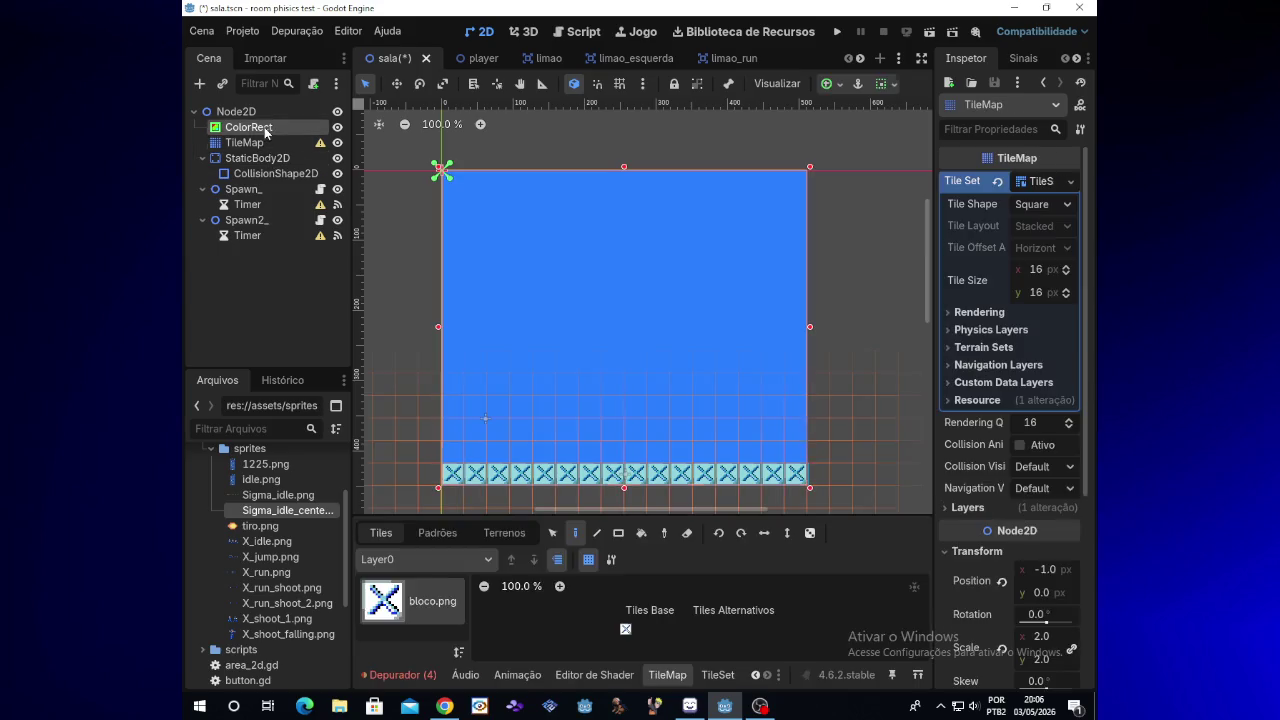
click(250, 127)
click(238, 111)
click(271, 222)
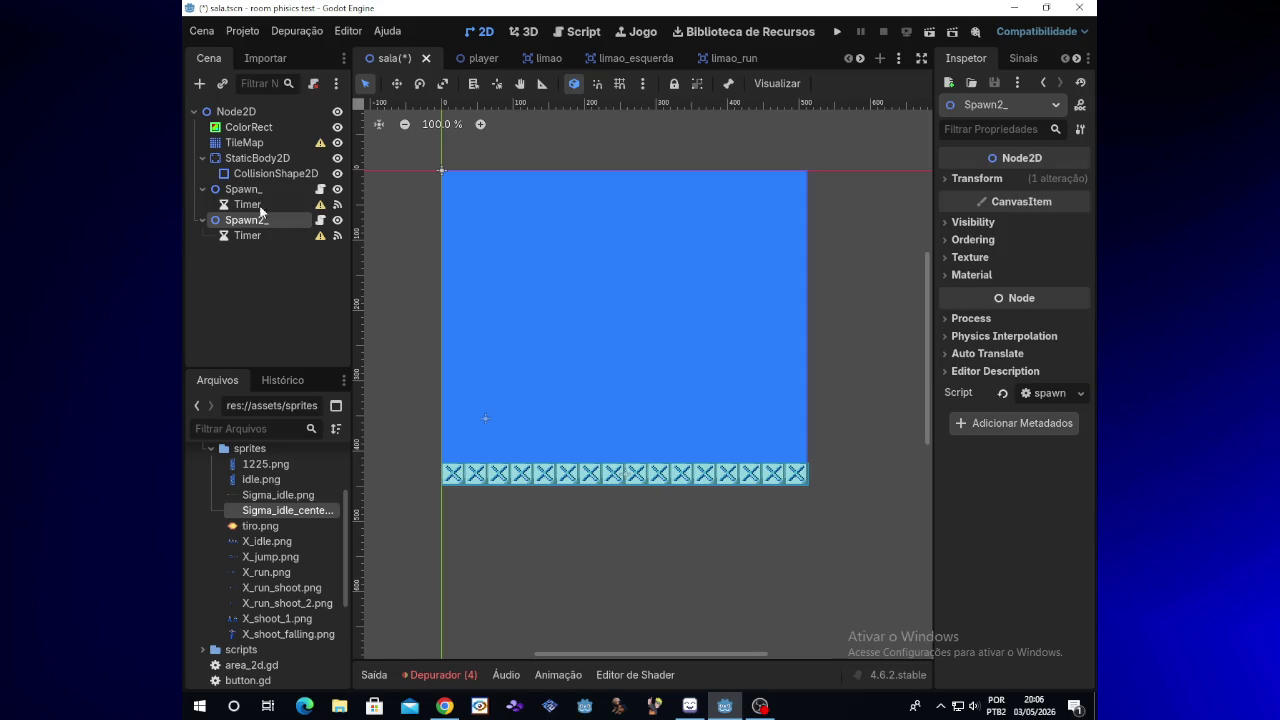
click(199, 83)
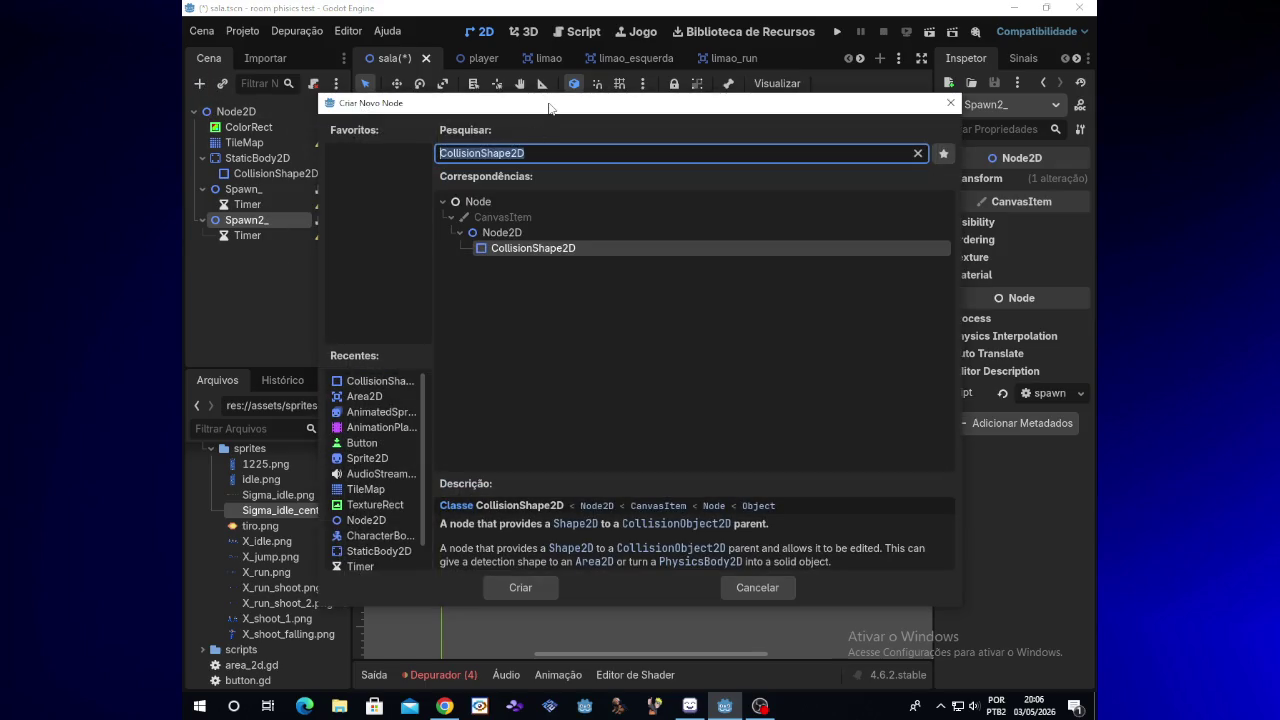
key(BackSpace)
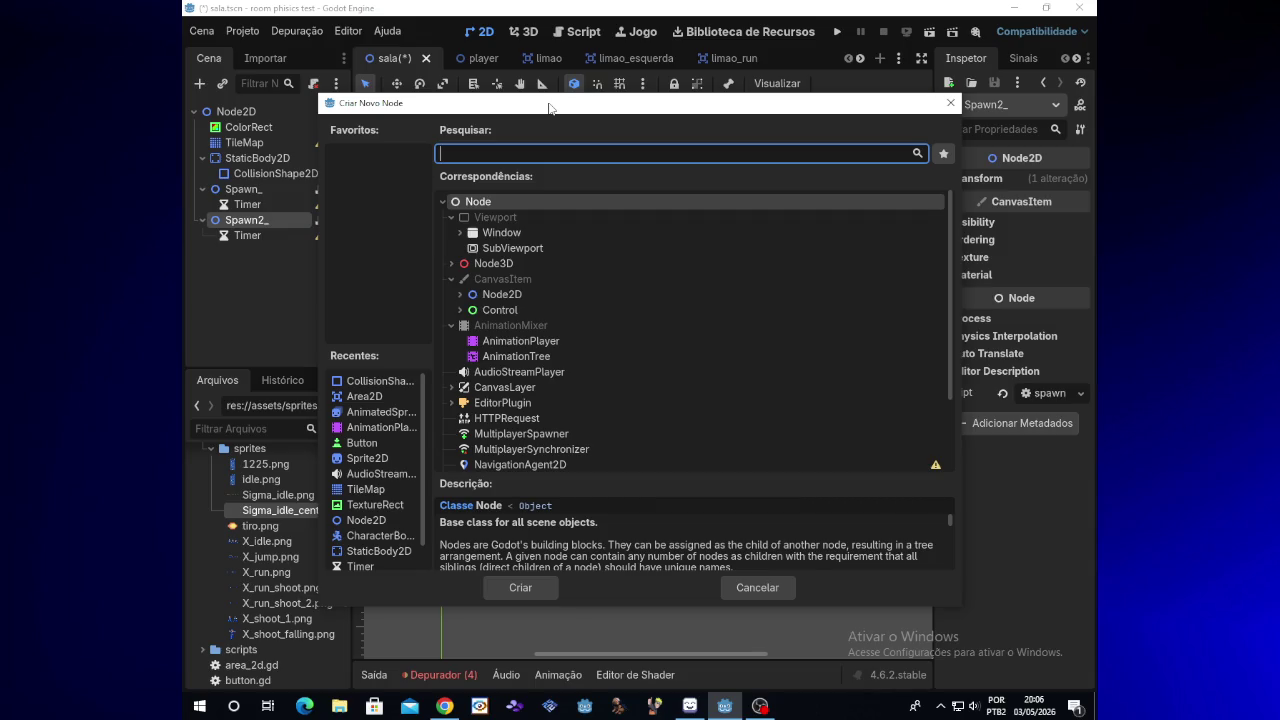
key(Down)
key(Down)
key(Down)
key(Return)
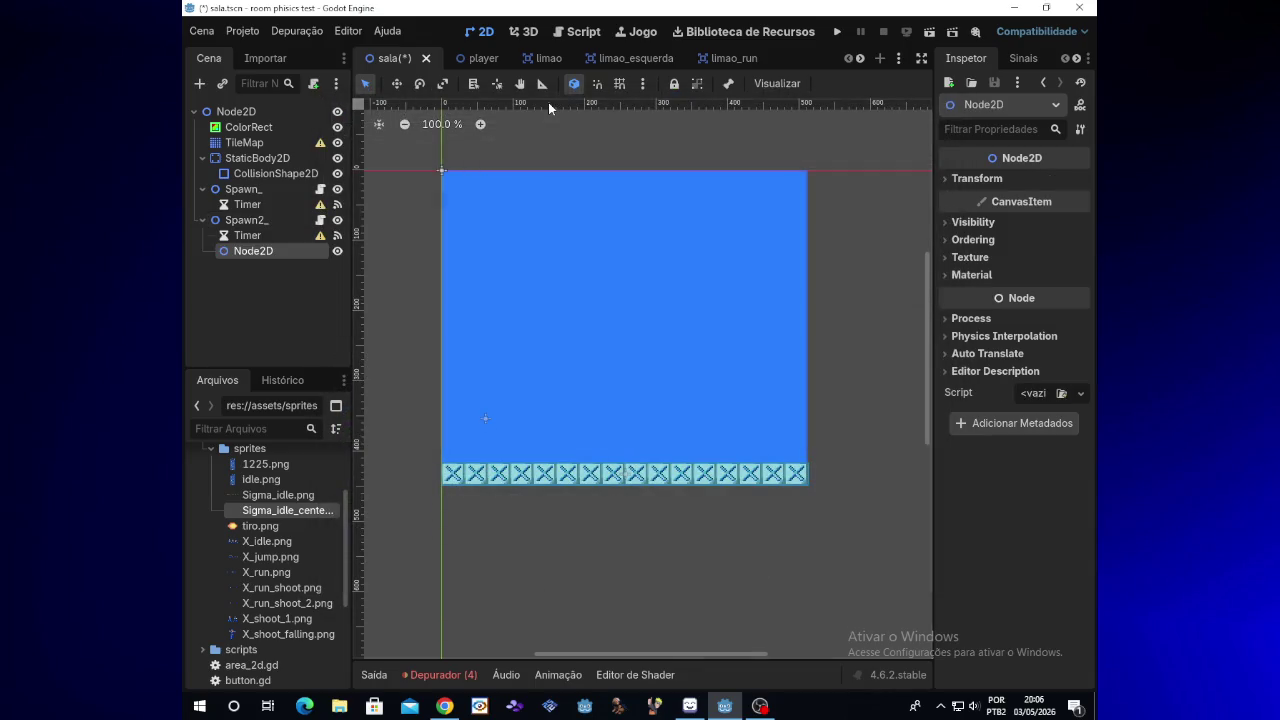
click(270, 219)
click(273, 252)
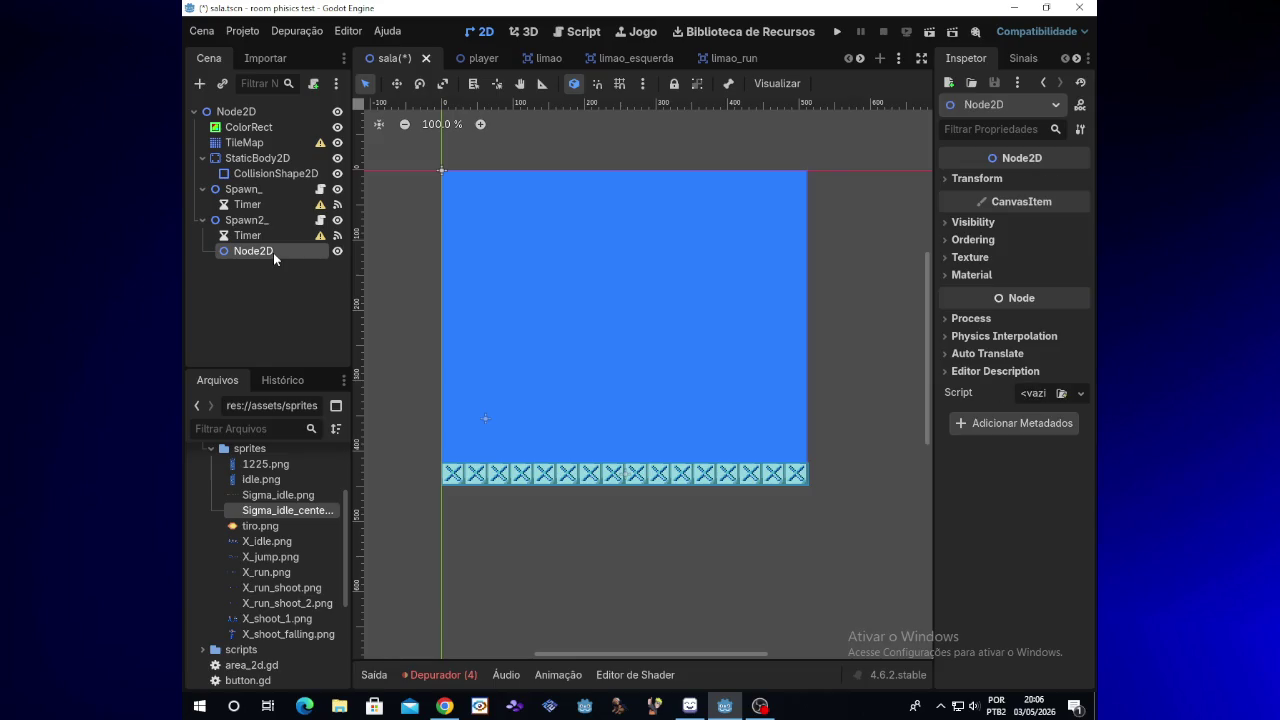
right_click(273, 252)
click(346, 502)
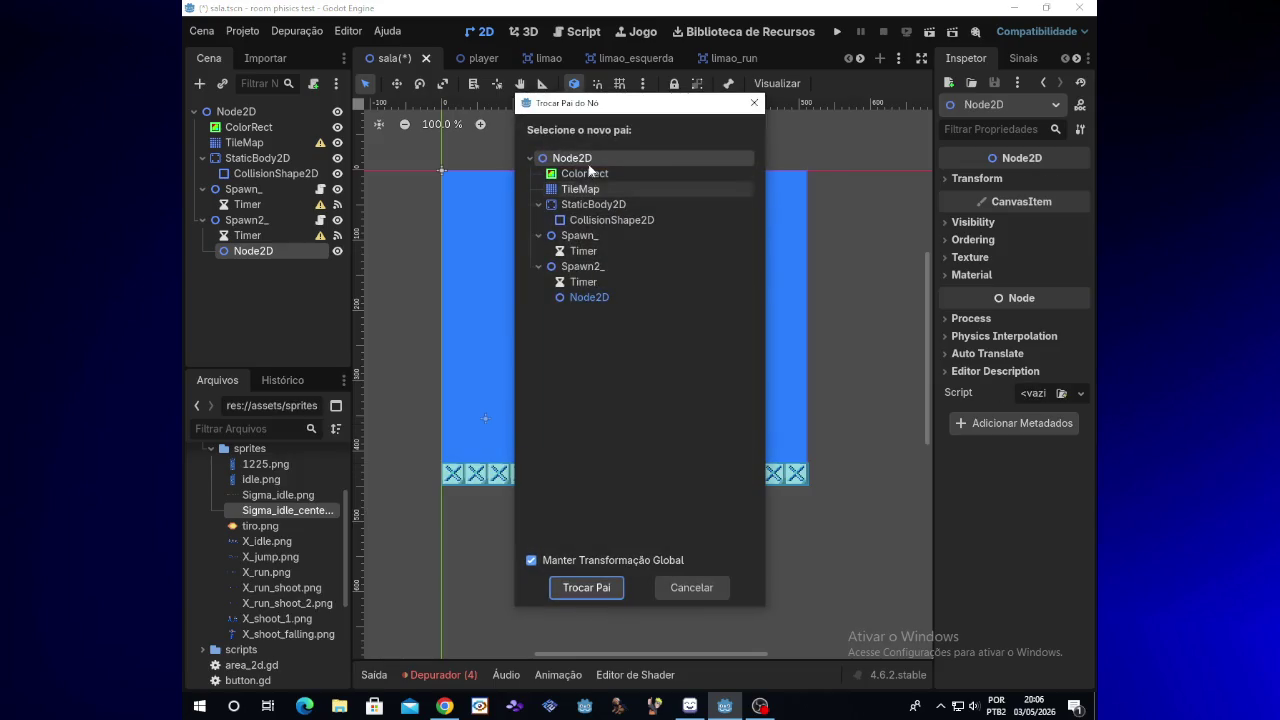
double_click(588, 162)
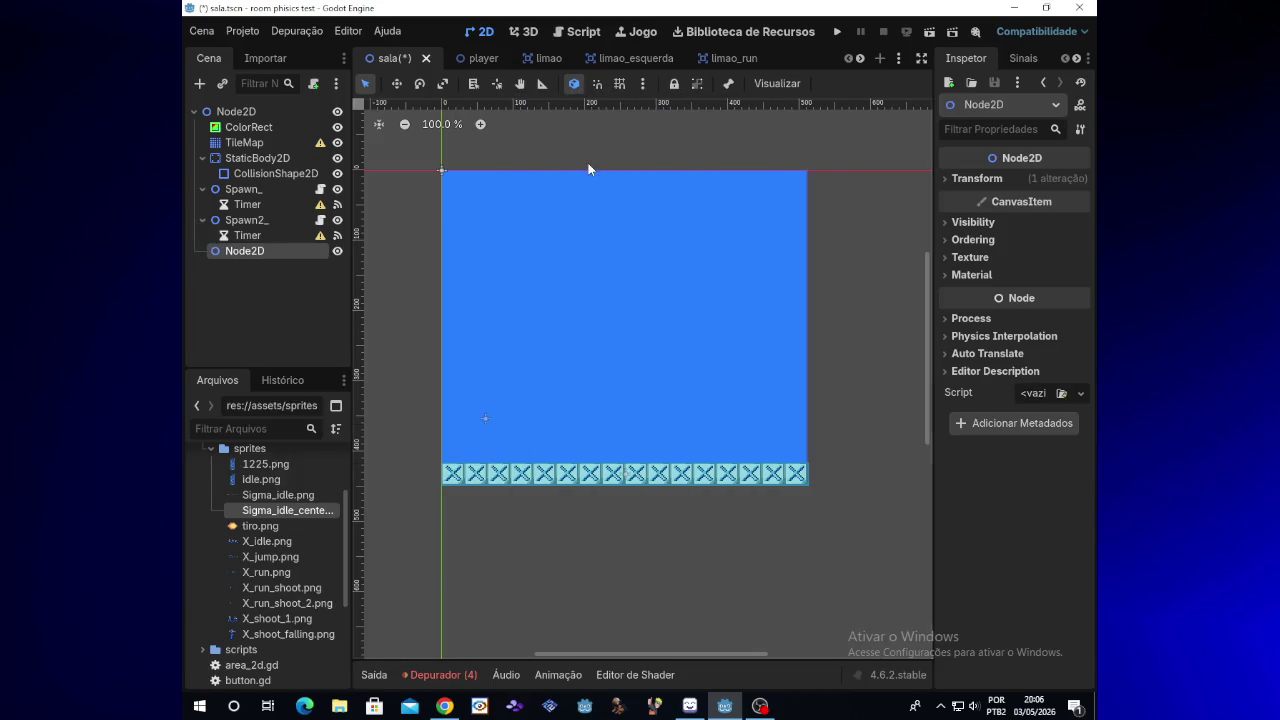
click(266, 220)
click(268, 250)
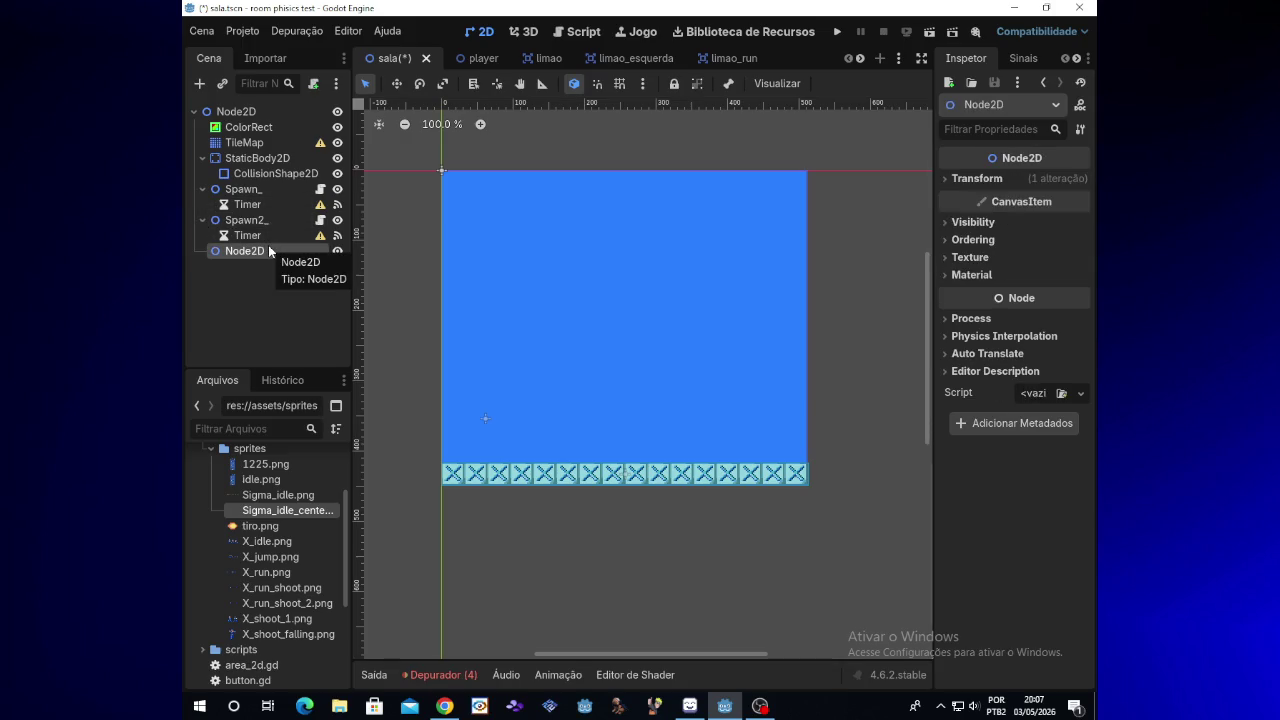
key(Delete)
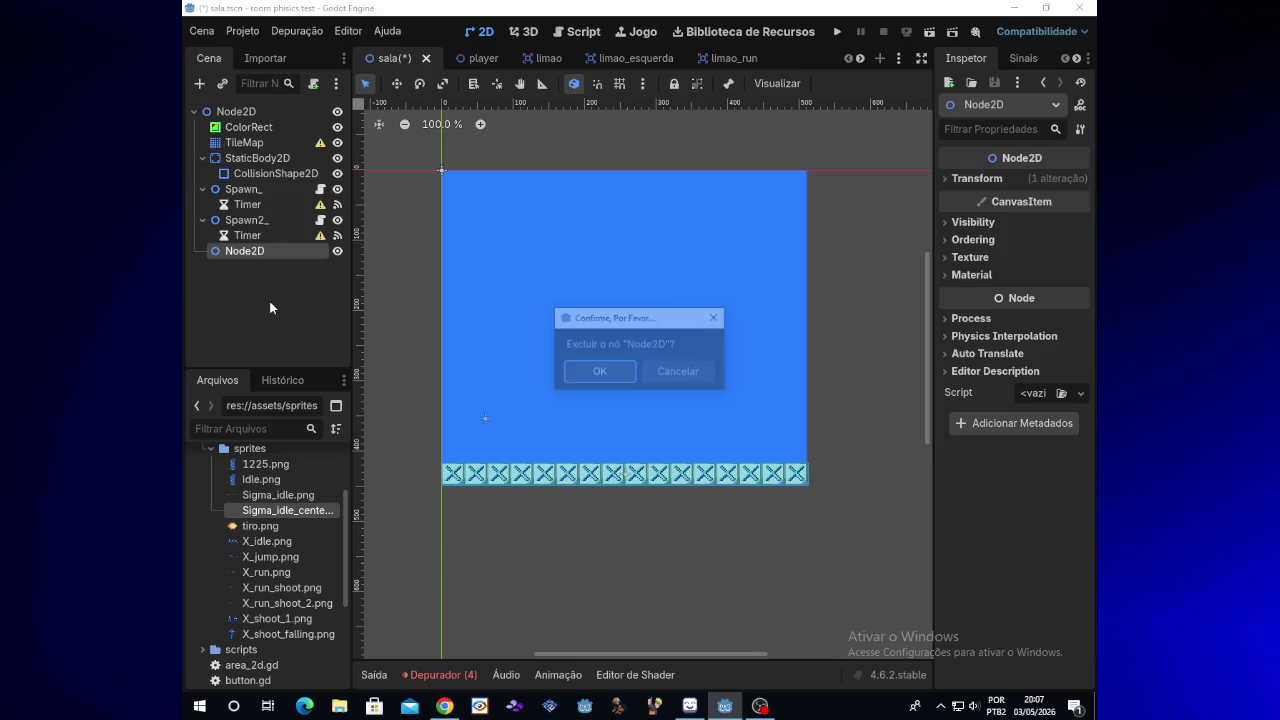
click(600, 372)
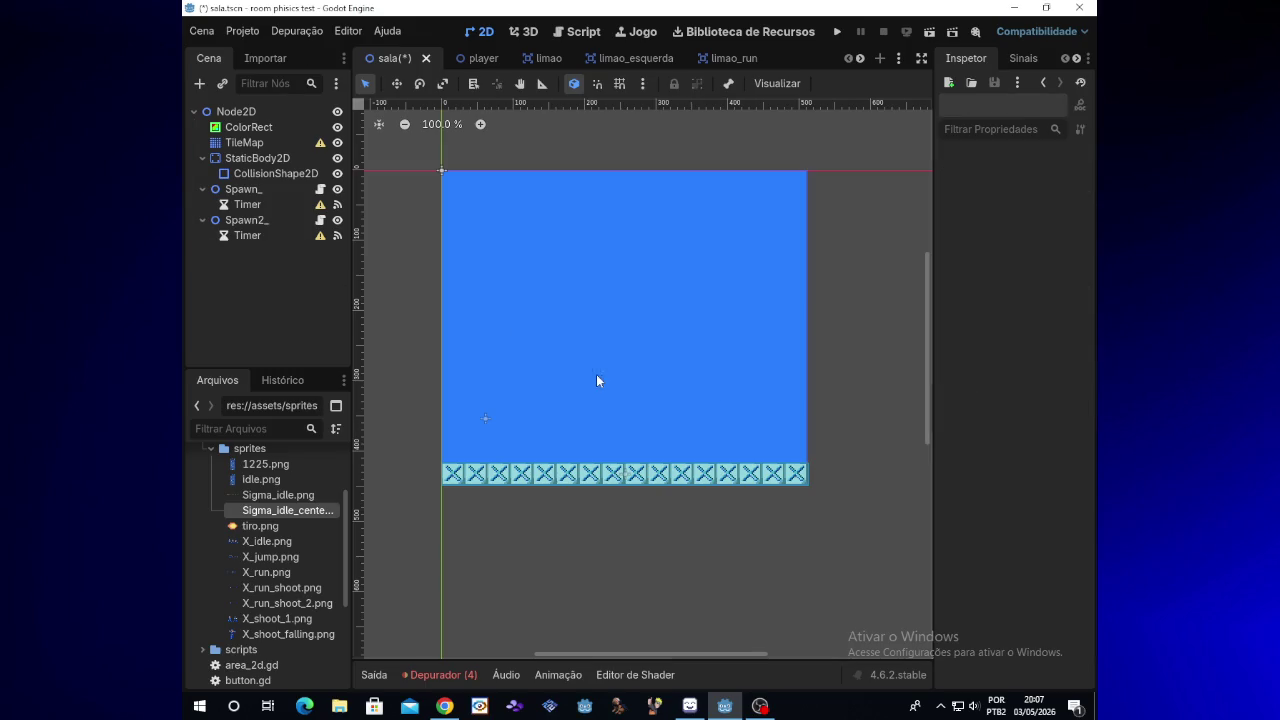
click(305, 220)
click(278, 205)
click(275, 190)
click(270, 221)
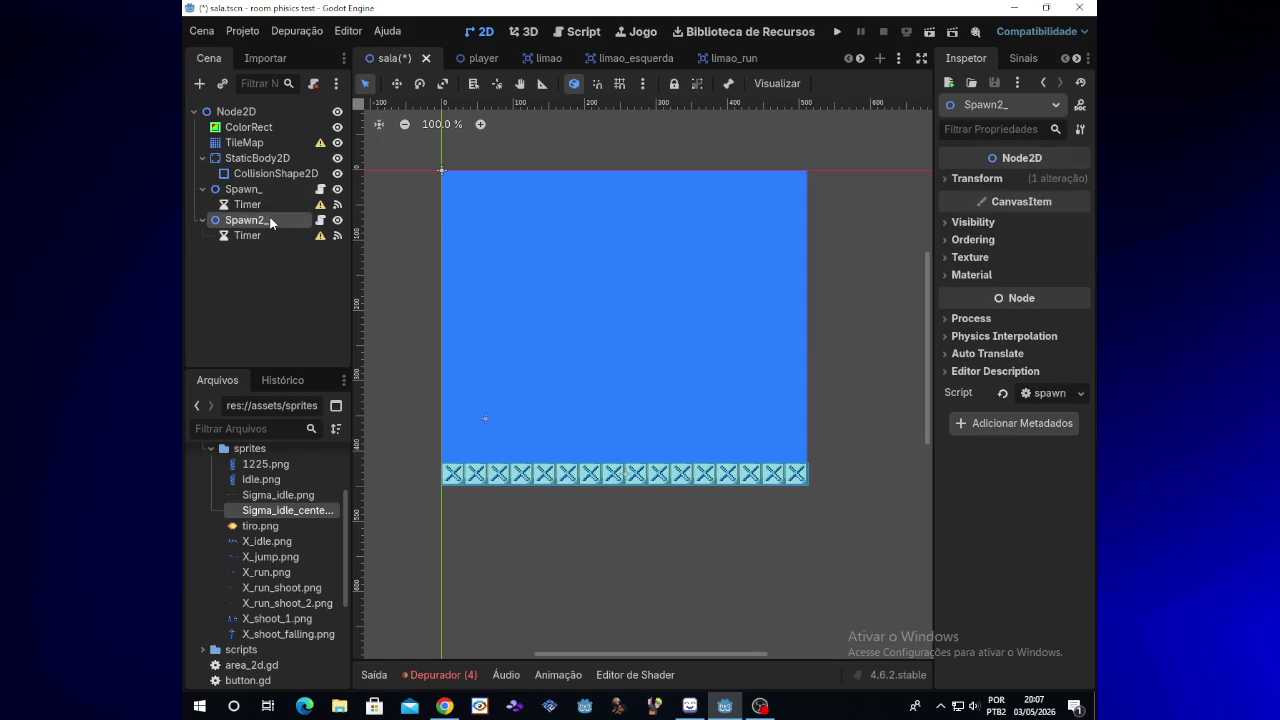
Save and run the sala scene, check that Sigma spawns on the floor, then close the game
click(759, 706)
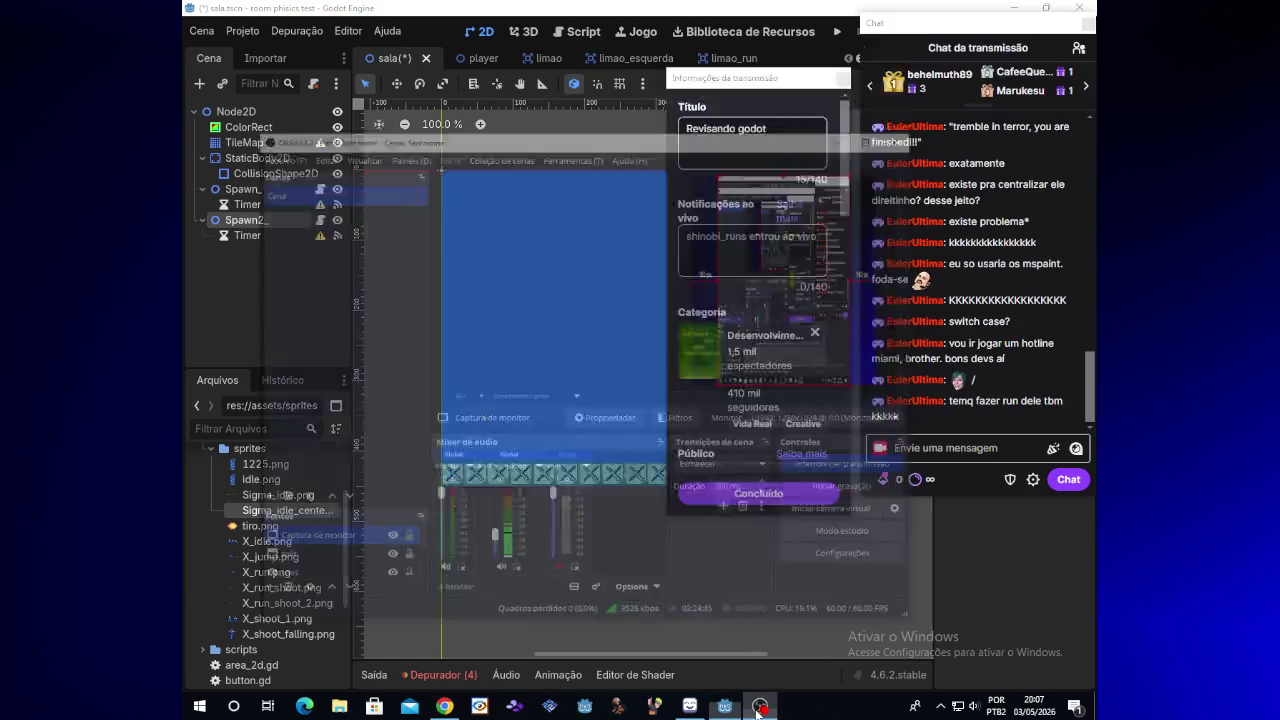
click(759, 706)
click(837, 31)
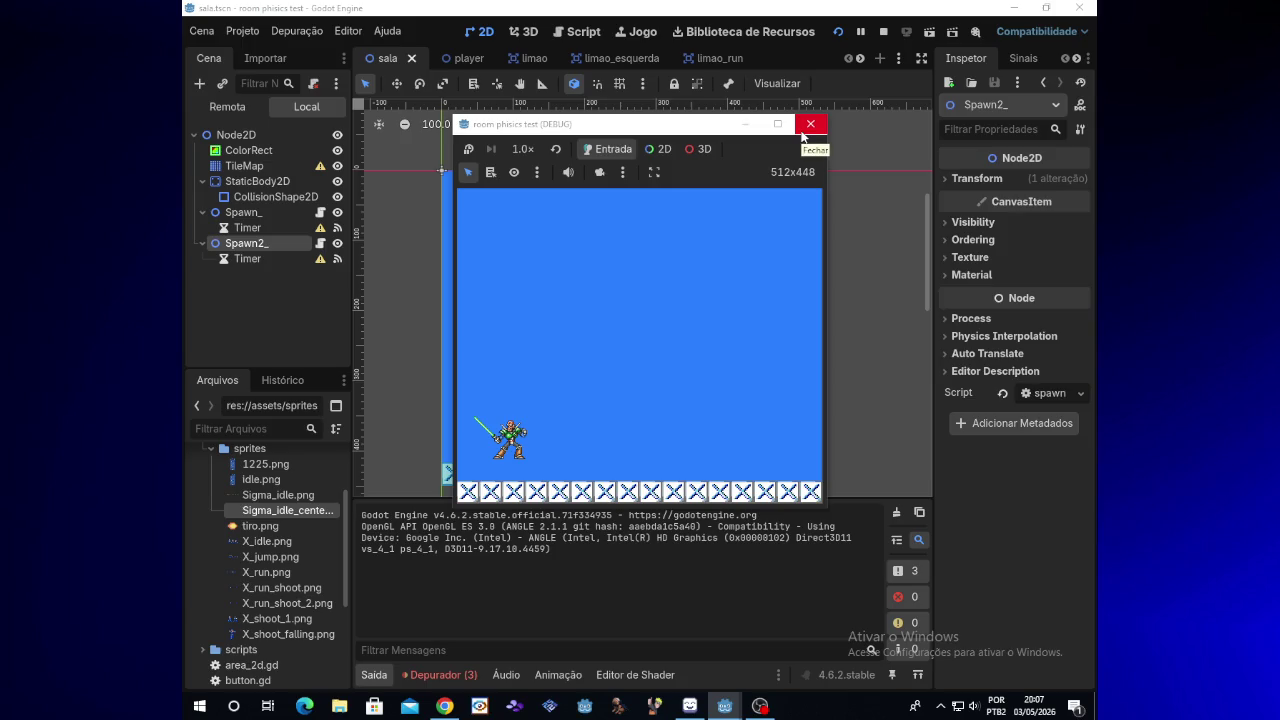
click(810, 124)
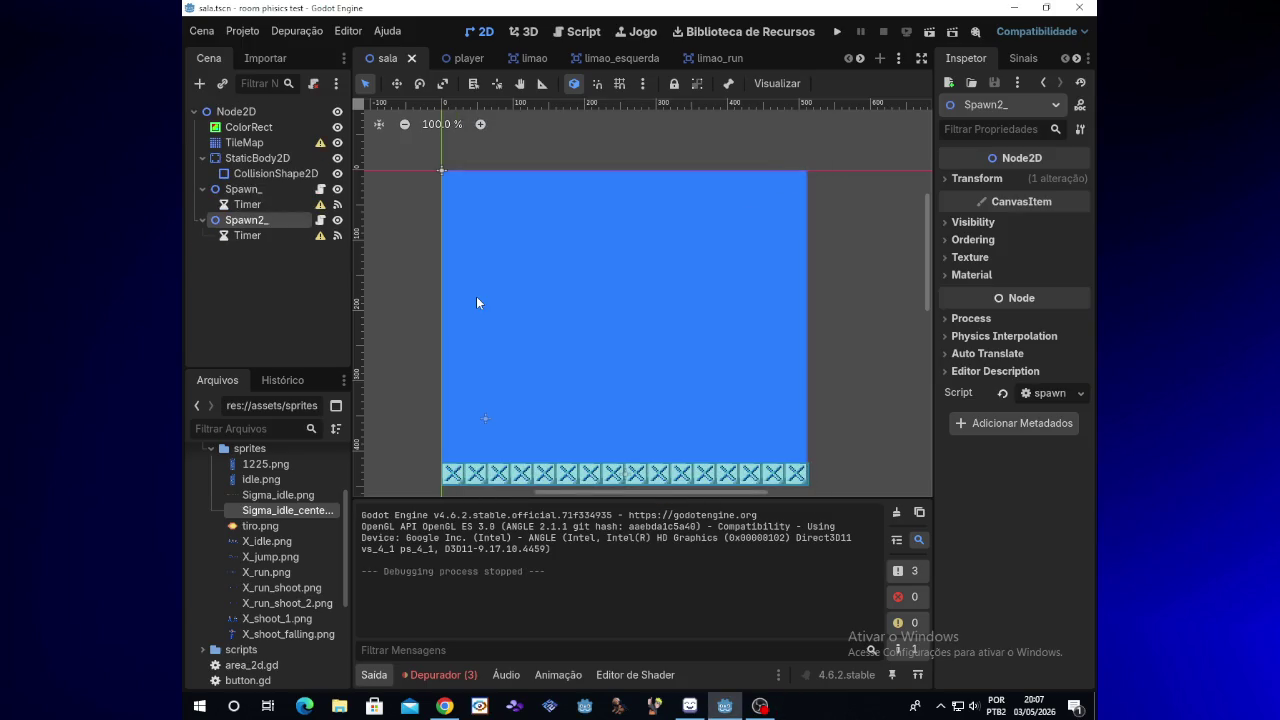
In Spawn_'s script, rename spawn_sigma back to spawn_player and PRE_SIGMA to PRE_PLAYER
click(272, 186)
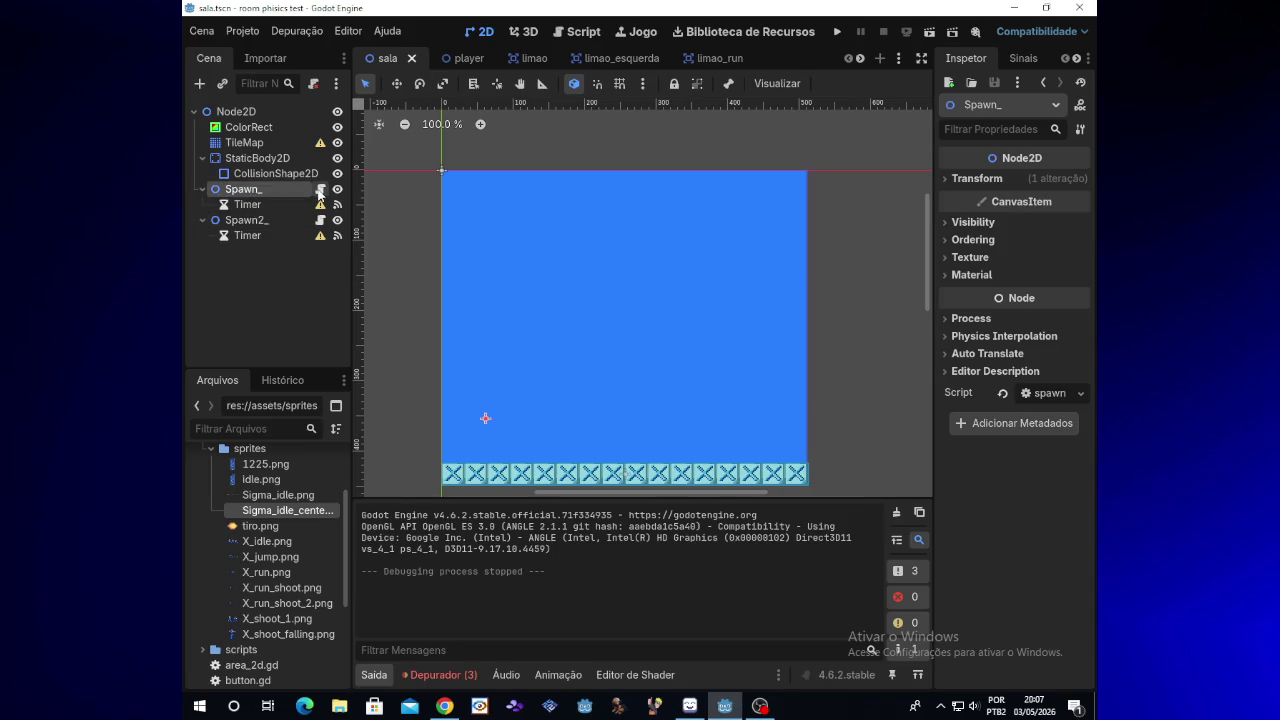
click(320, 190)
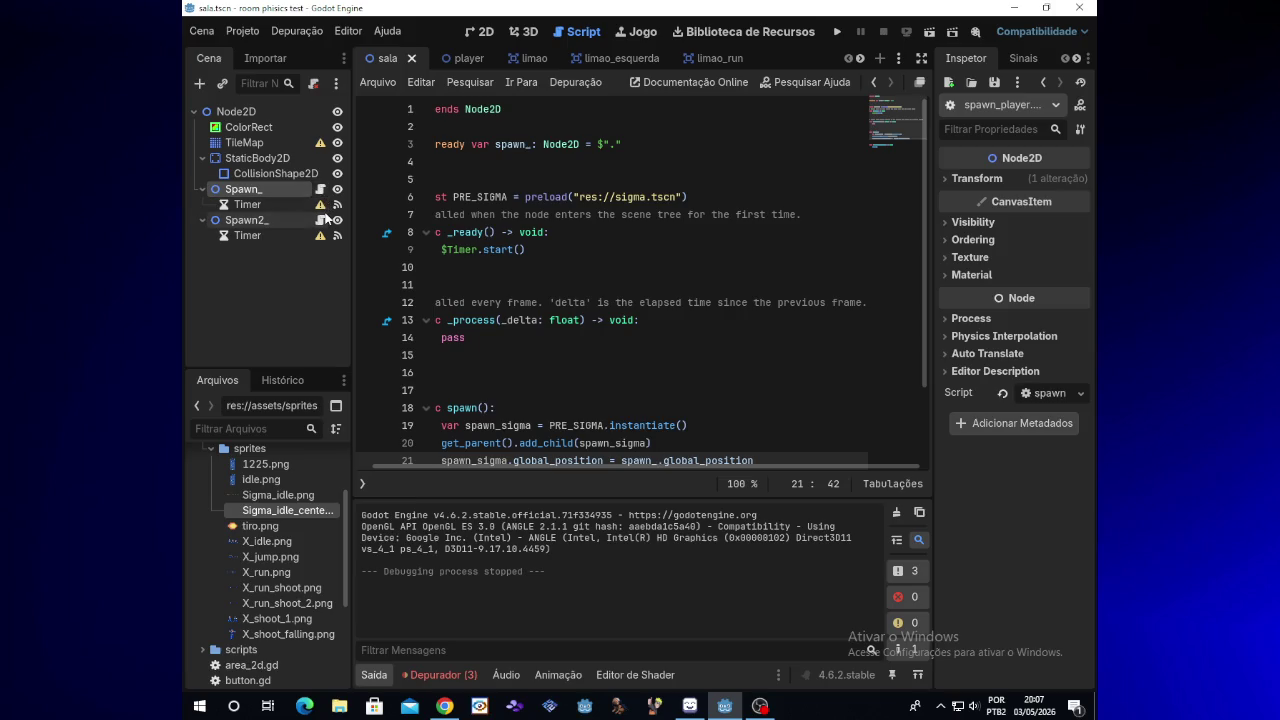
double_click(625, 443)
text(playerplayerplayerPLAYER)
double_click(467, 185)
key(BackSpace)
text(PLAYER)
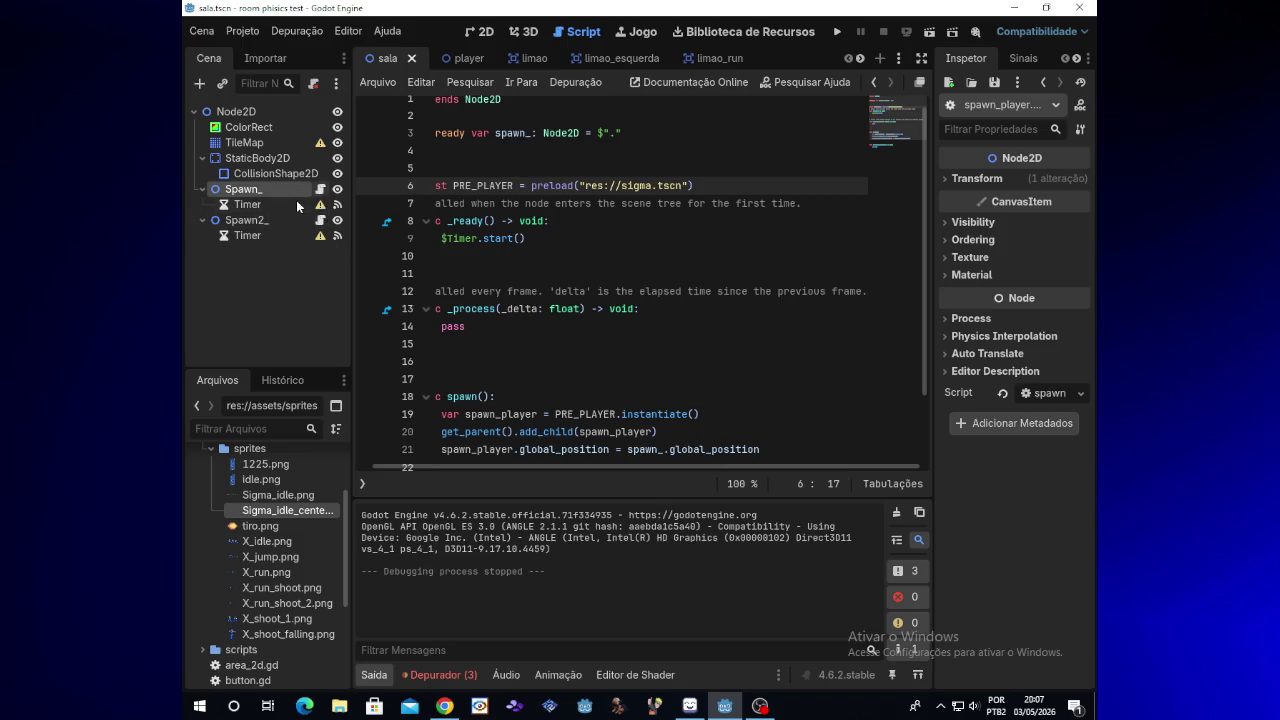
Trim line 19's constant to PRE_ and delete the Spawn2_ node with its Timer
click(262, 220)
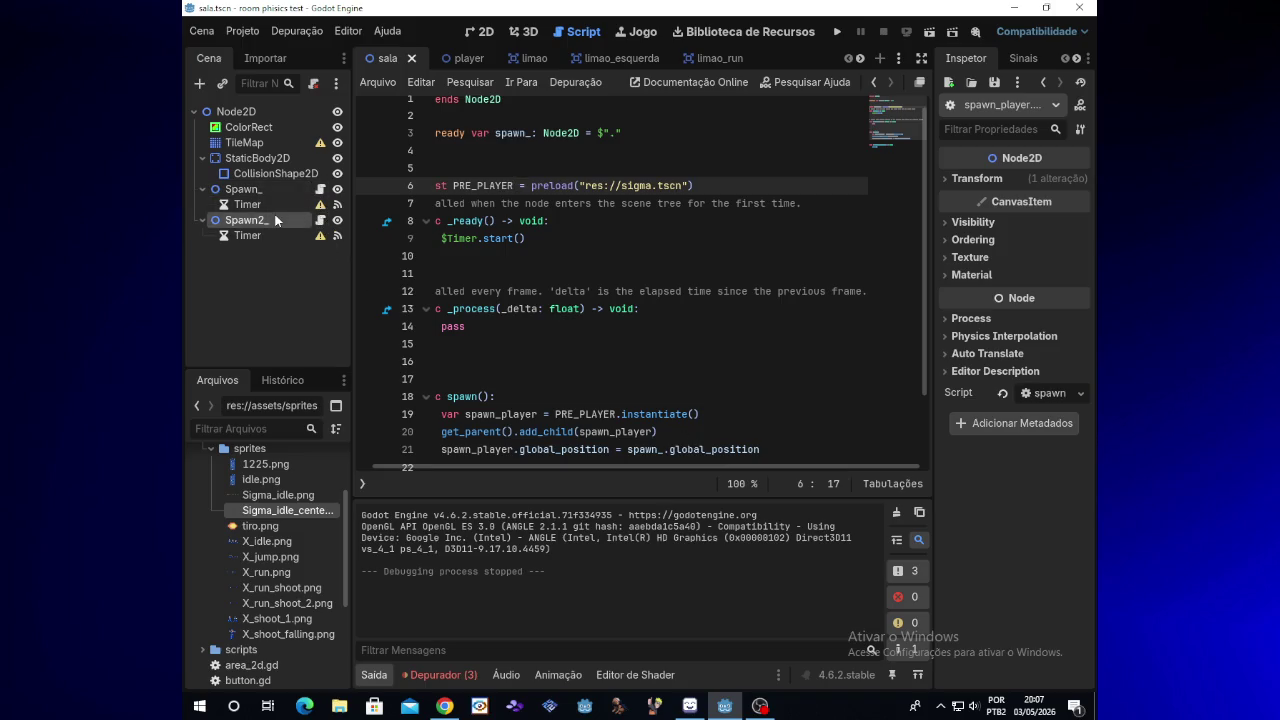
click(619, 416)
key(BackSpace)
key(BackSpace)
key(BackSpace)
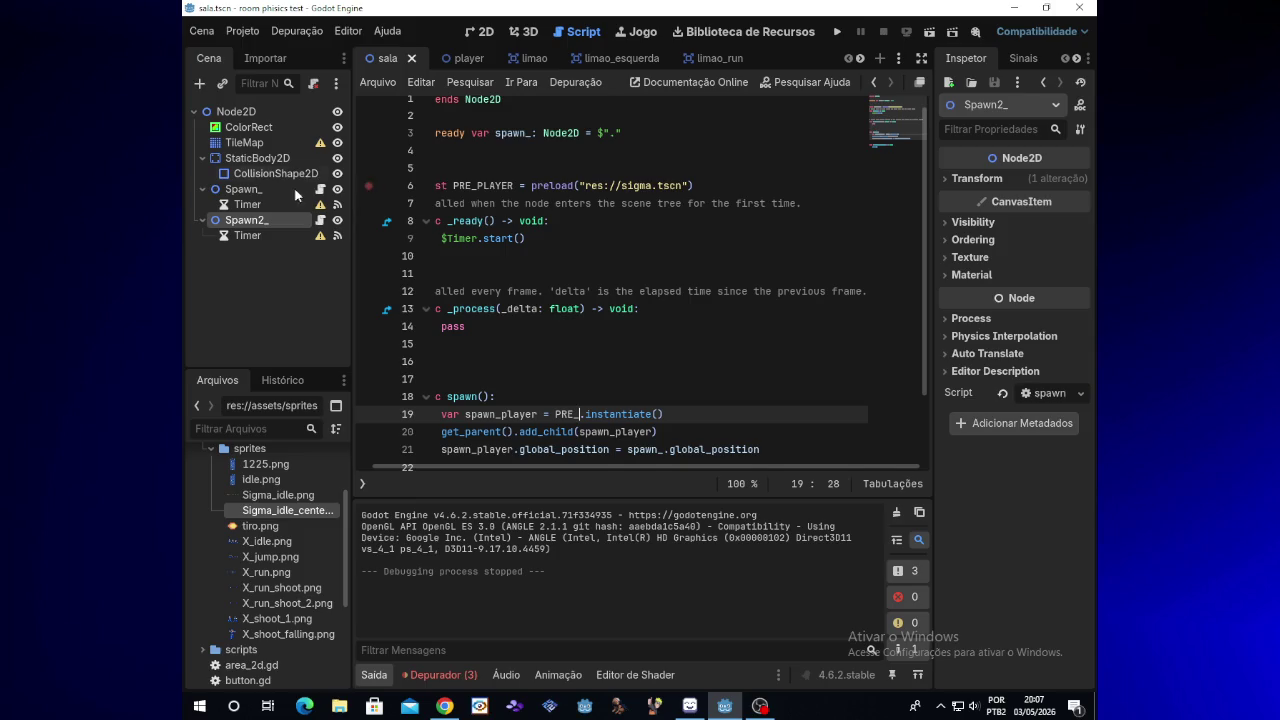
click(320, 189)
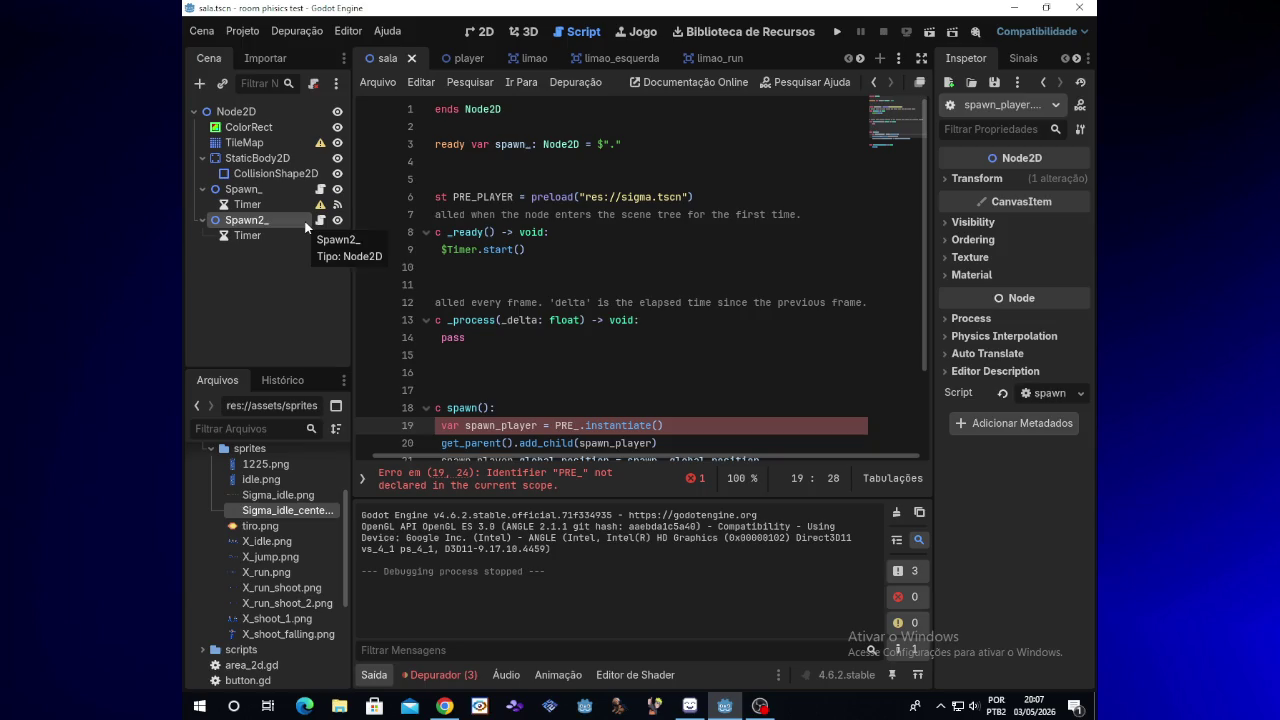
key(Delete)
key(Return)
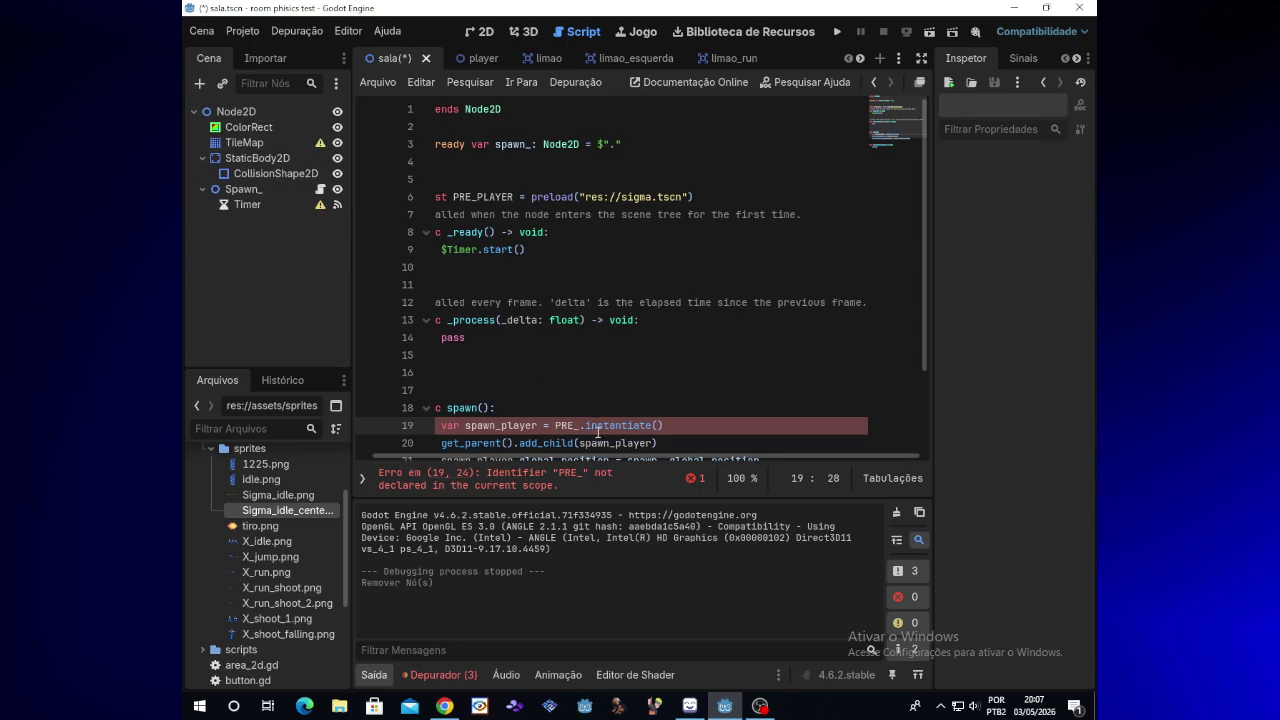
Restore PRE_PLAYER on line 19 and point its preload back to res://player.tscn
text(PLAYER)
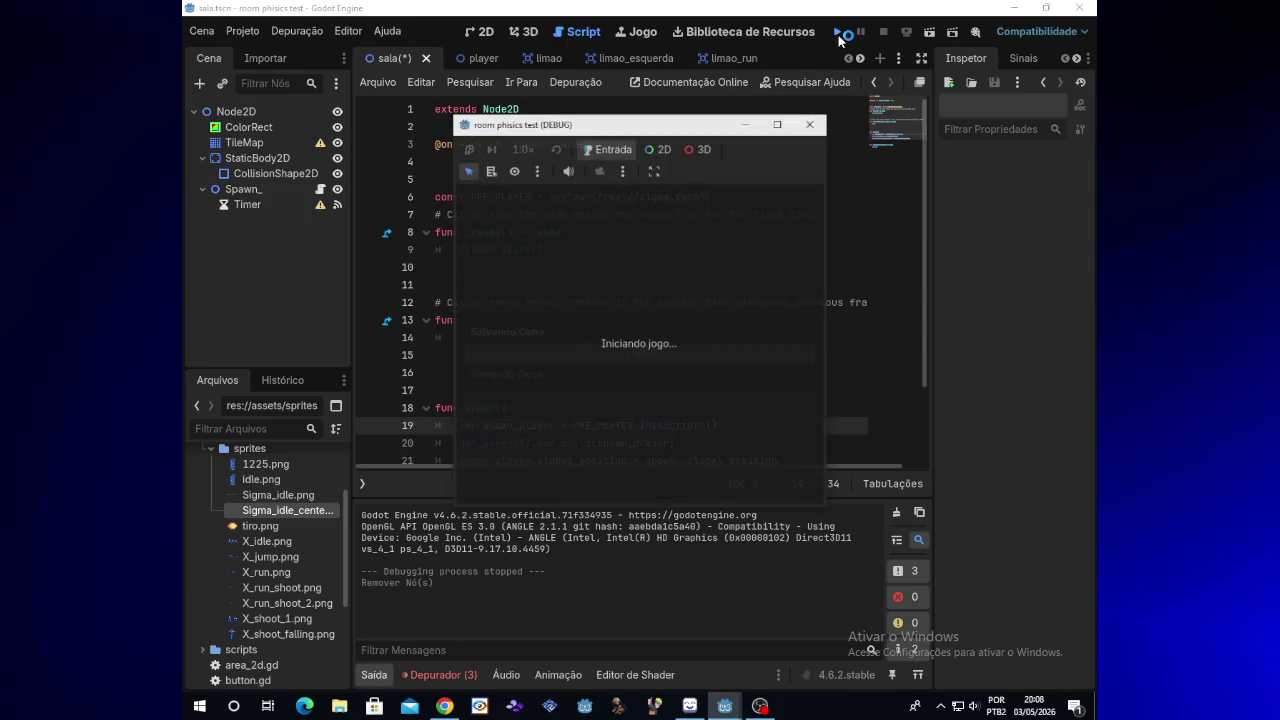
click(812, 123)
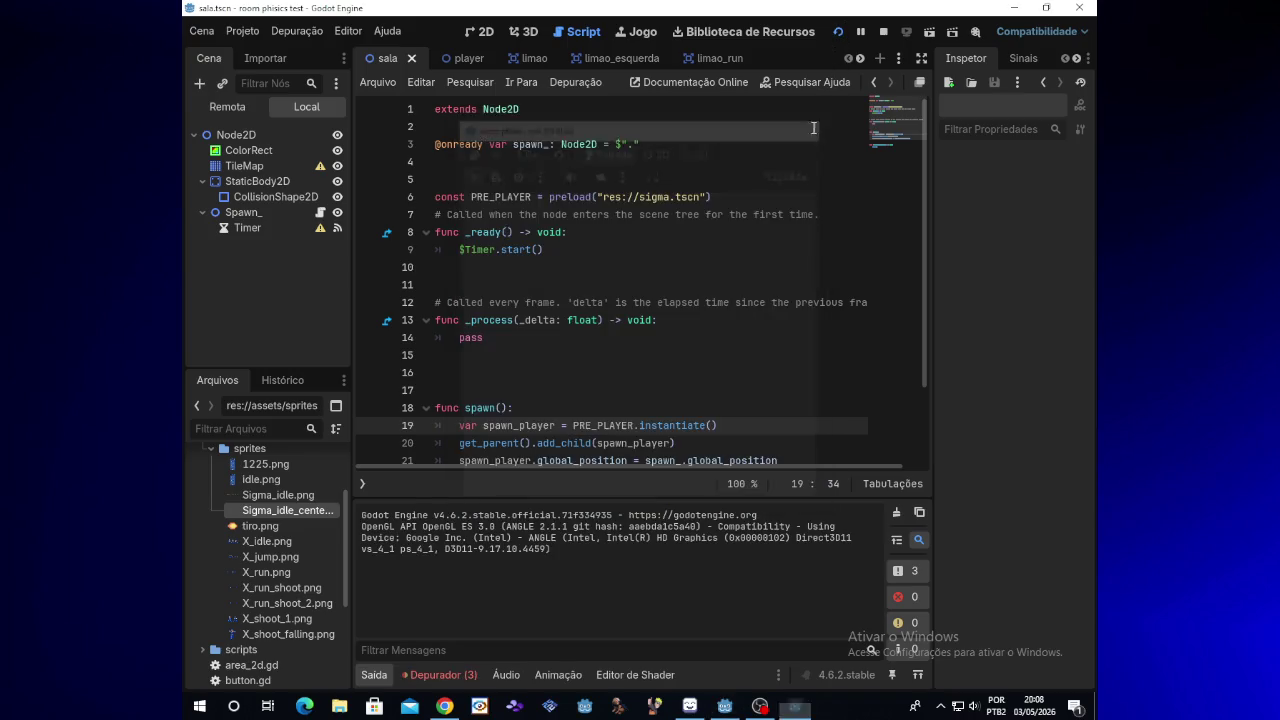
click(698, 197)
key(BackSpace)
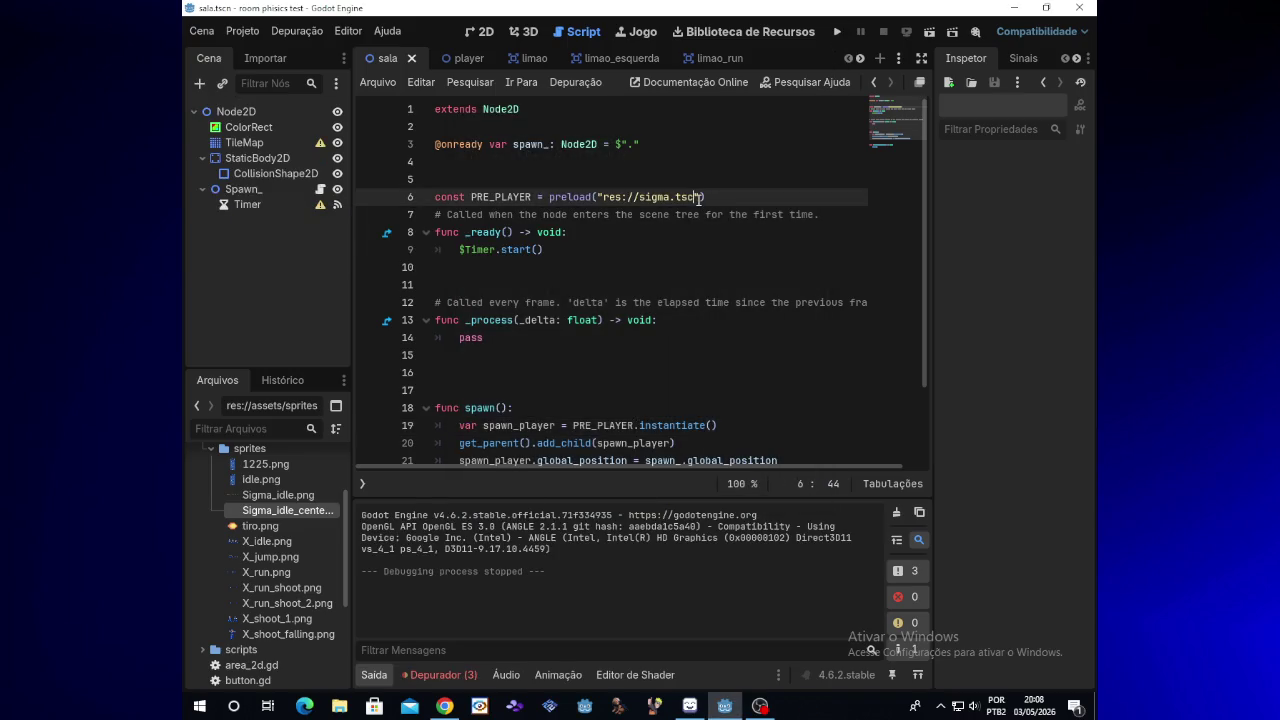
key(BackSpace)
key(BackSpace)
key(BackSpace)
text(p)
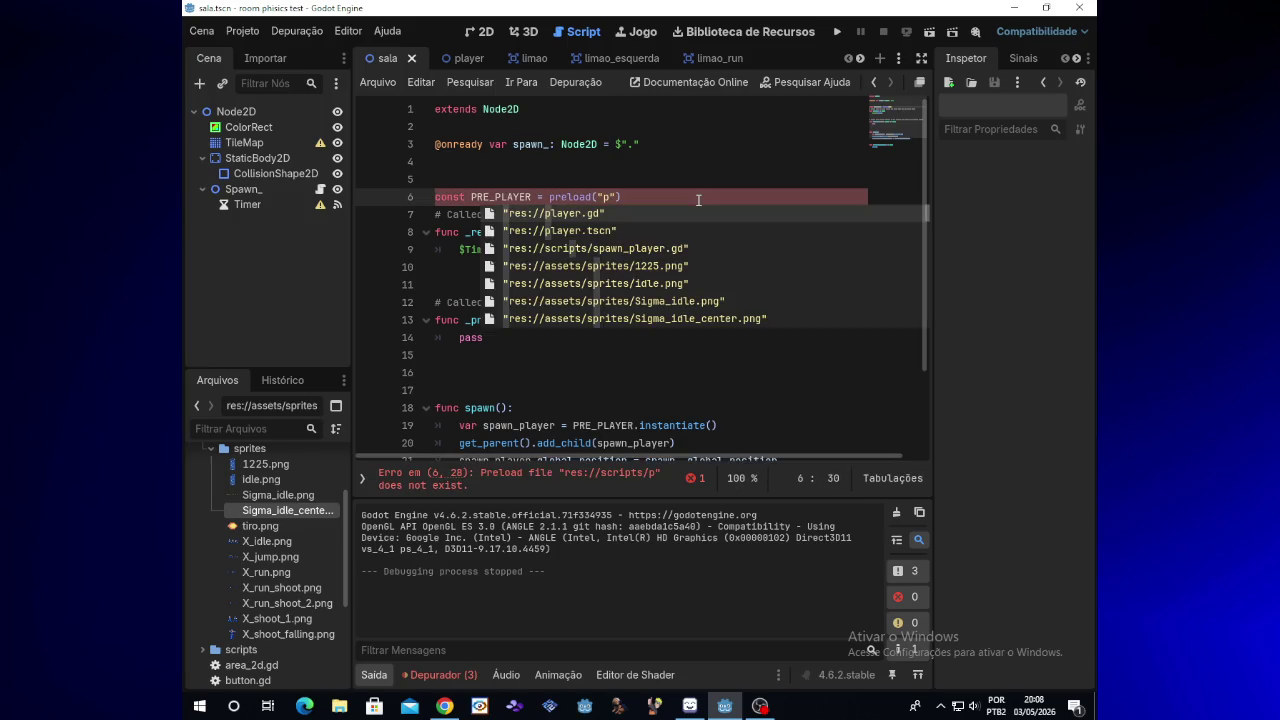
key(Down)
key(Return)
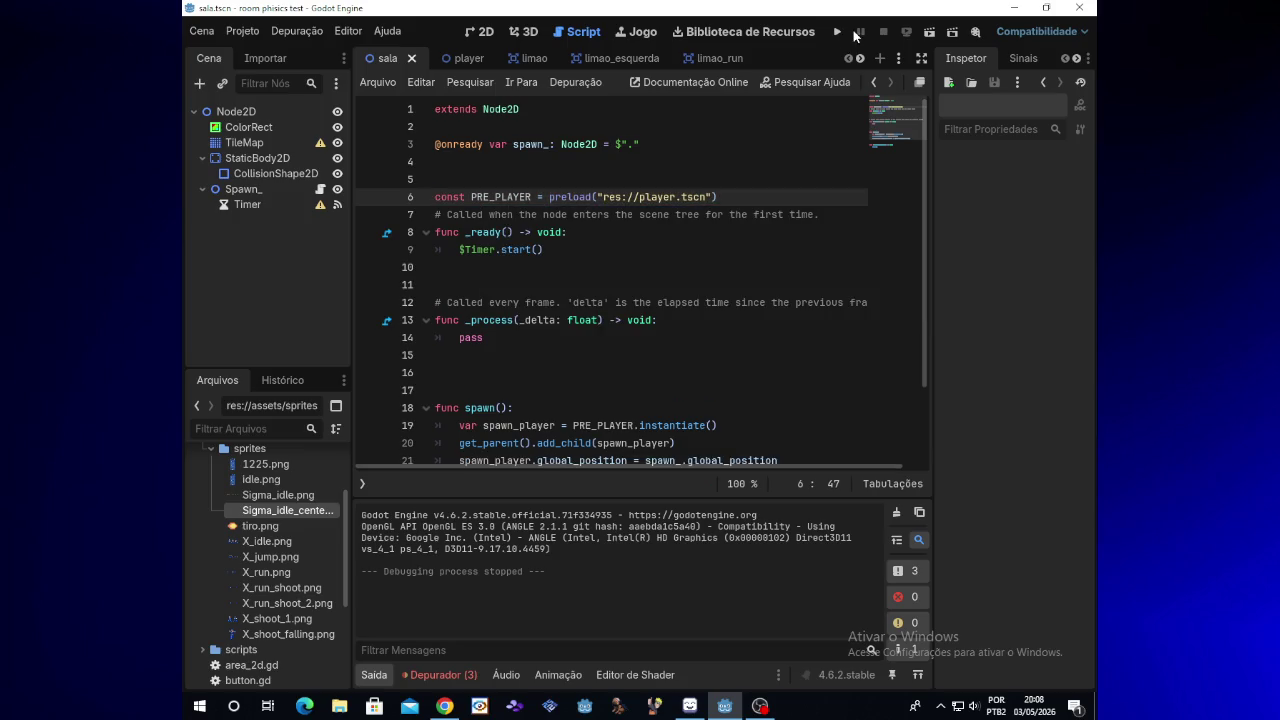
Test-run the game, moving the player left and right, jumping and firing shots
click(847, 33)
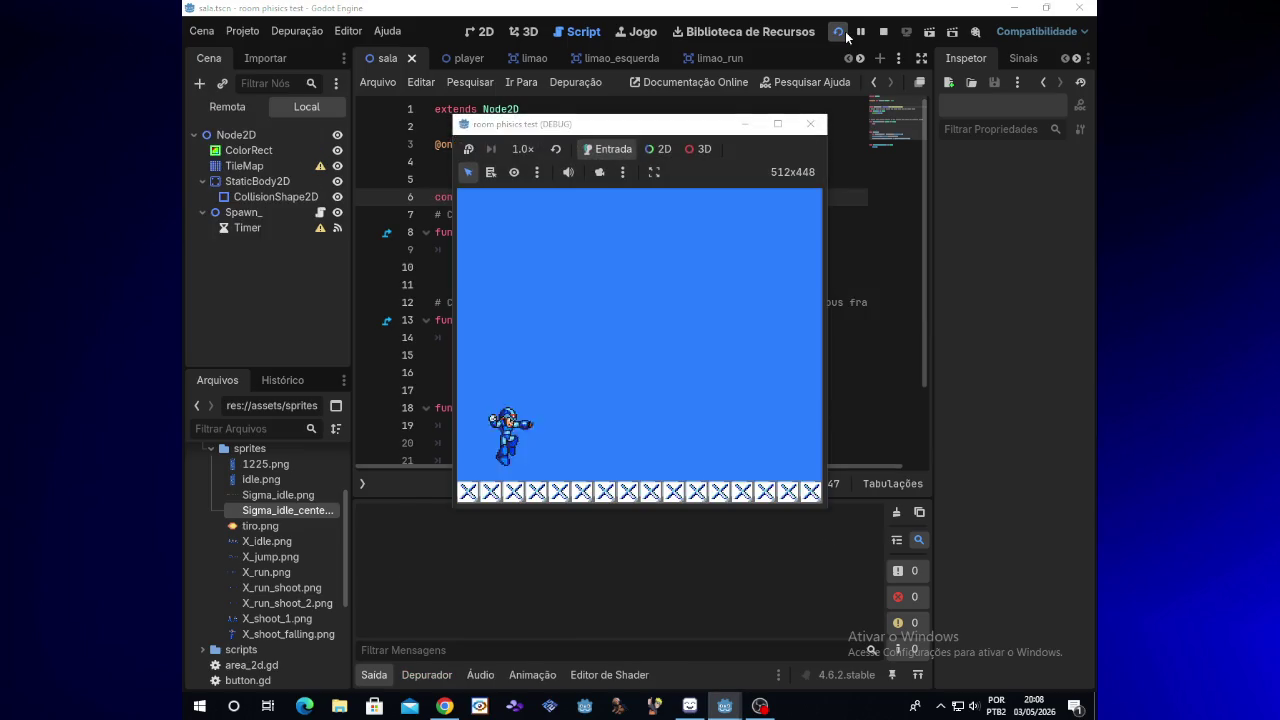
key(Right)
key(space)
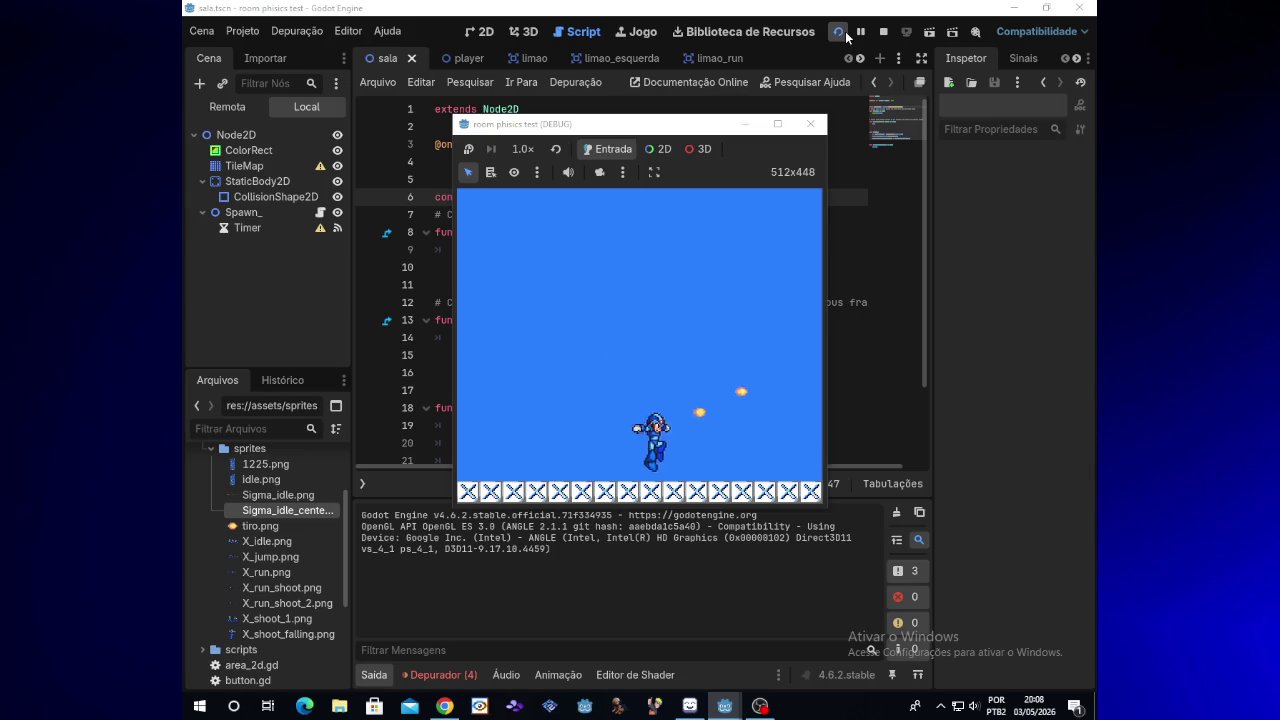
key(Left)
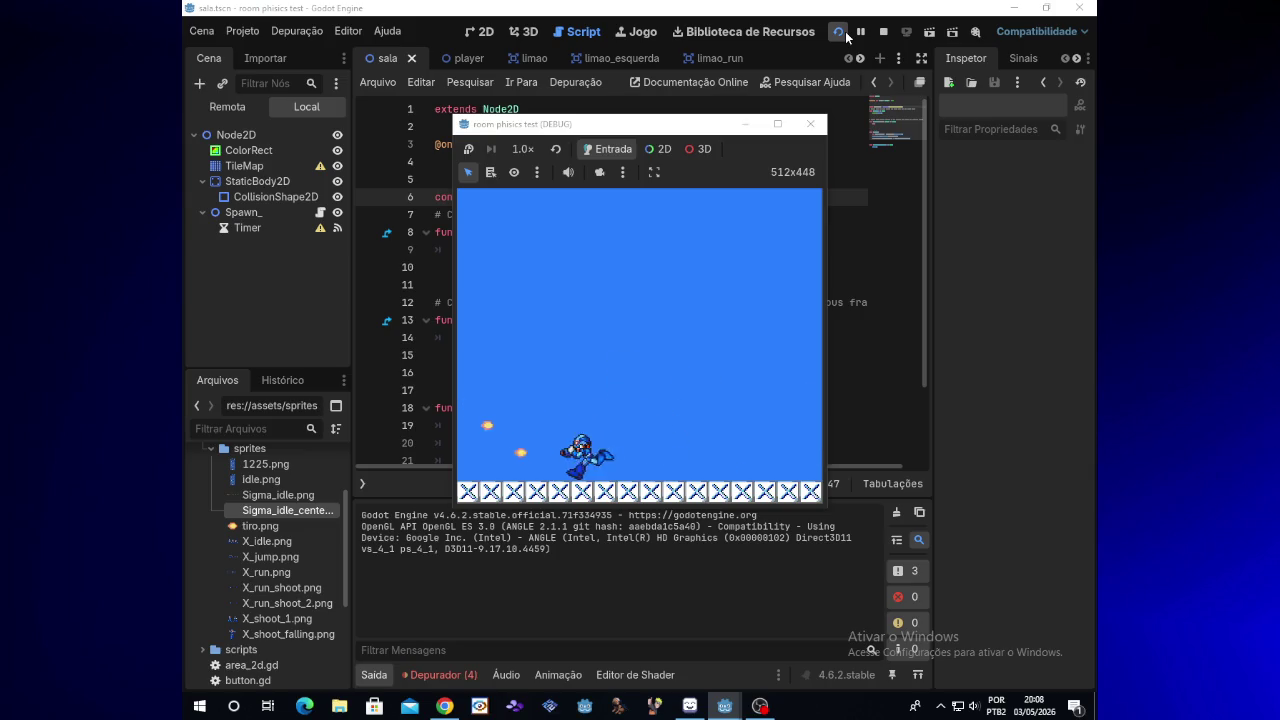
key(Right)
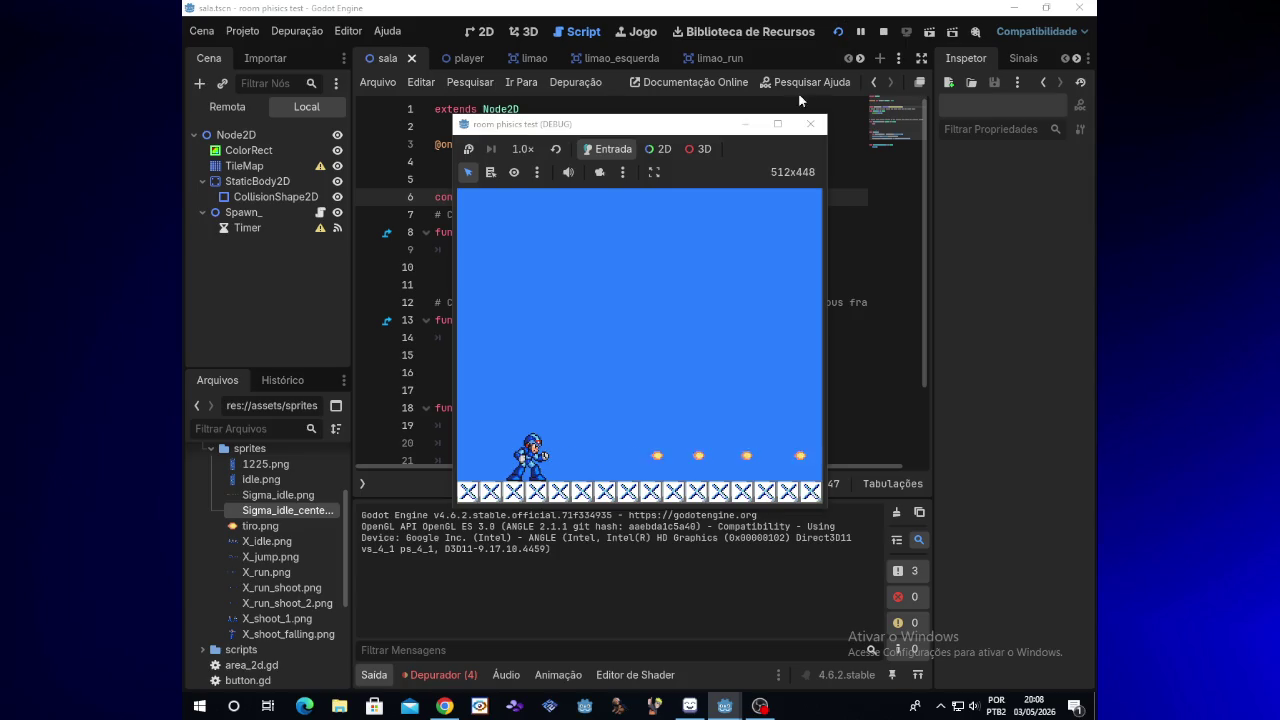
click(748, 127)
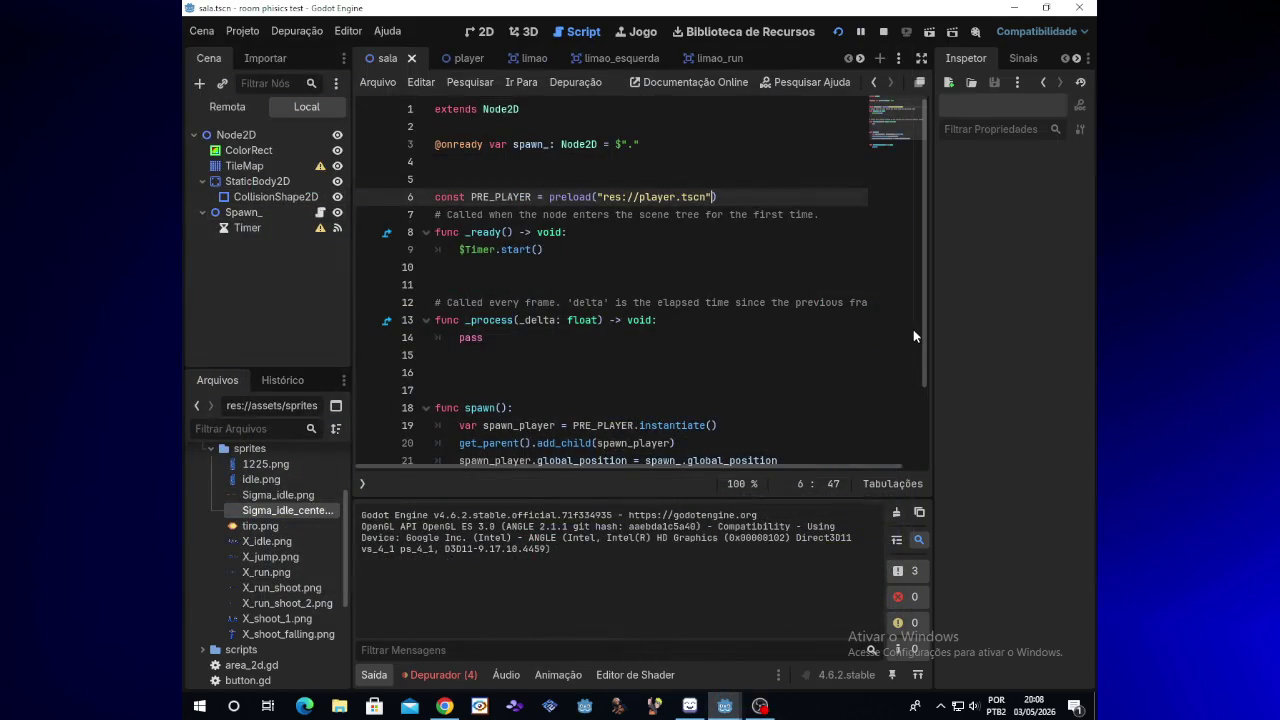
Add a new Node2D child under the sala scene's root Node2D
right_click(219, 139)
click(240, 152)
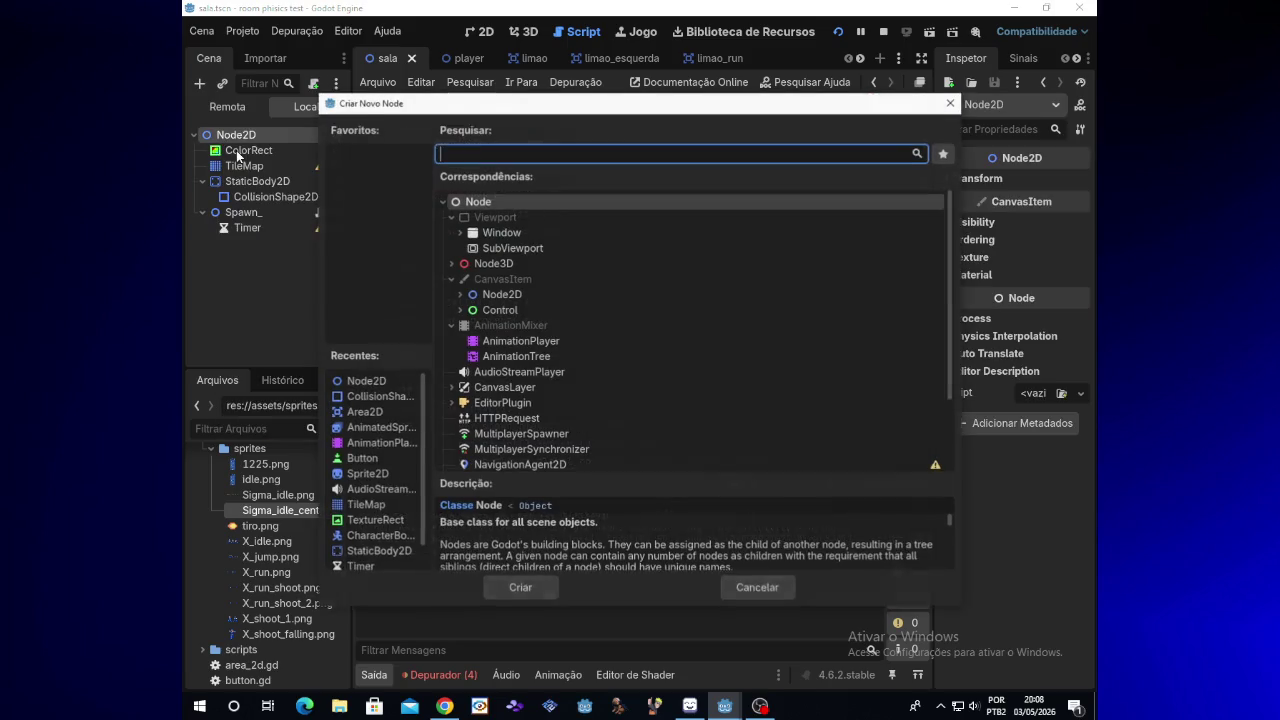
double_click(491, 294)
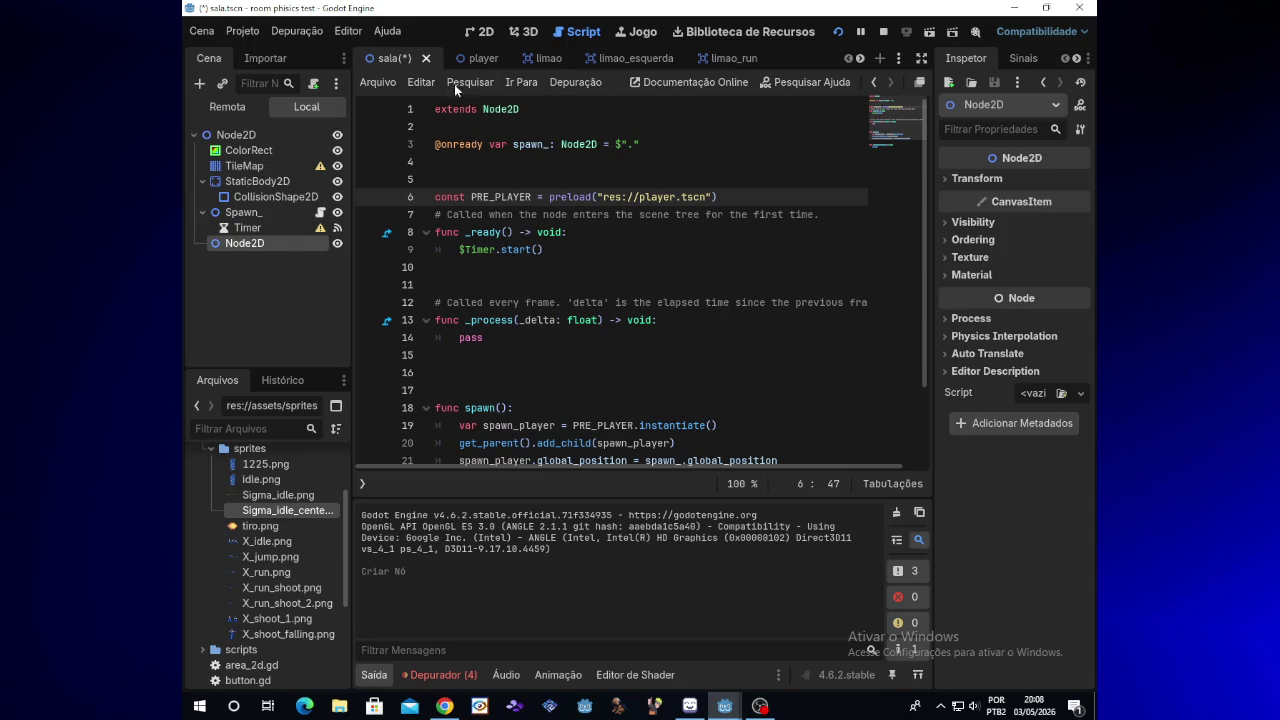
click(485, 38)
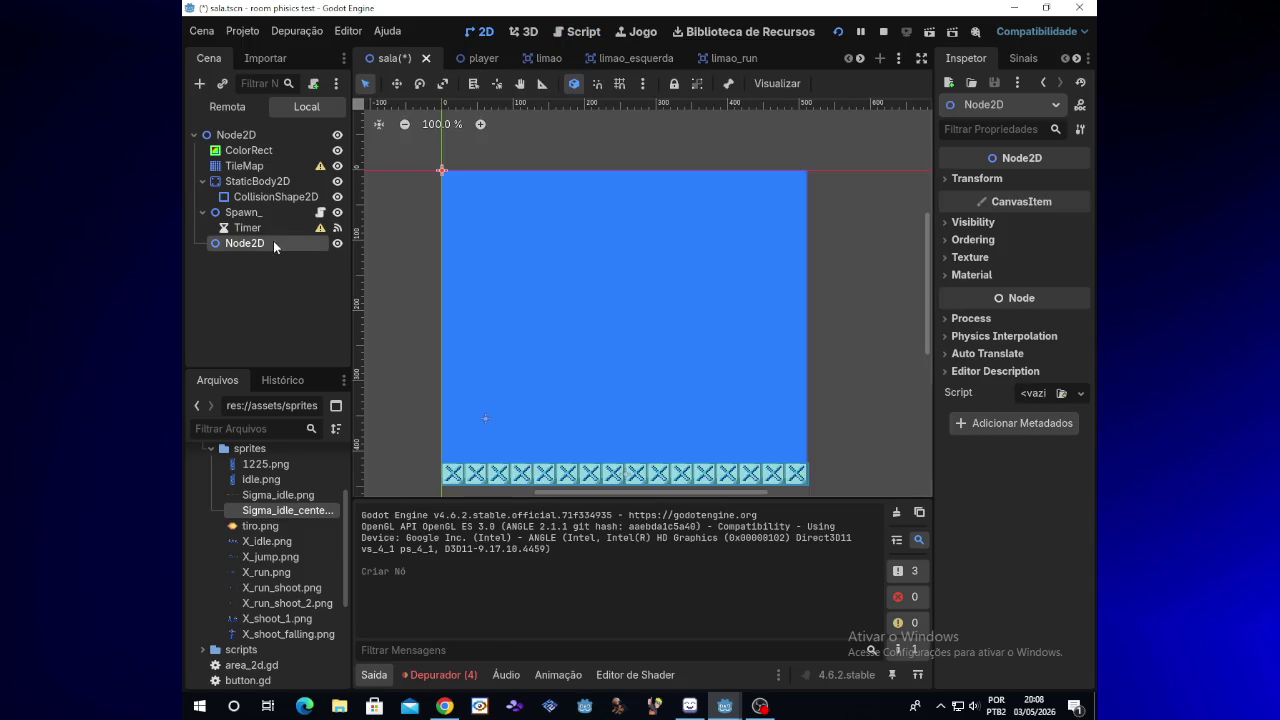
Rename the new Node2D to Sigma_spawn and return to the Spawn_ script
right_click(273, 241)
click(346, 405)
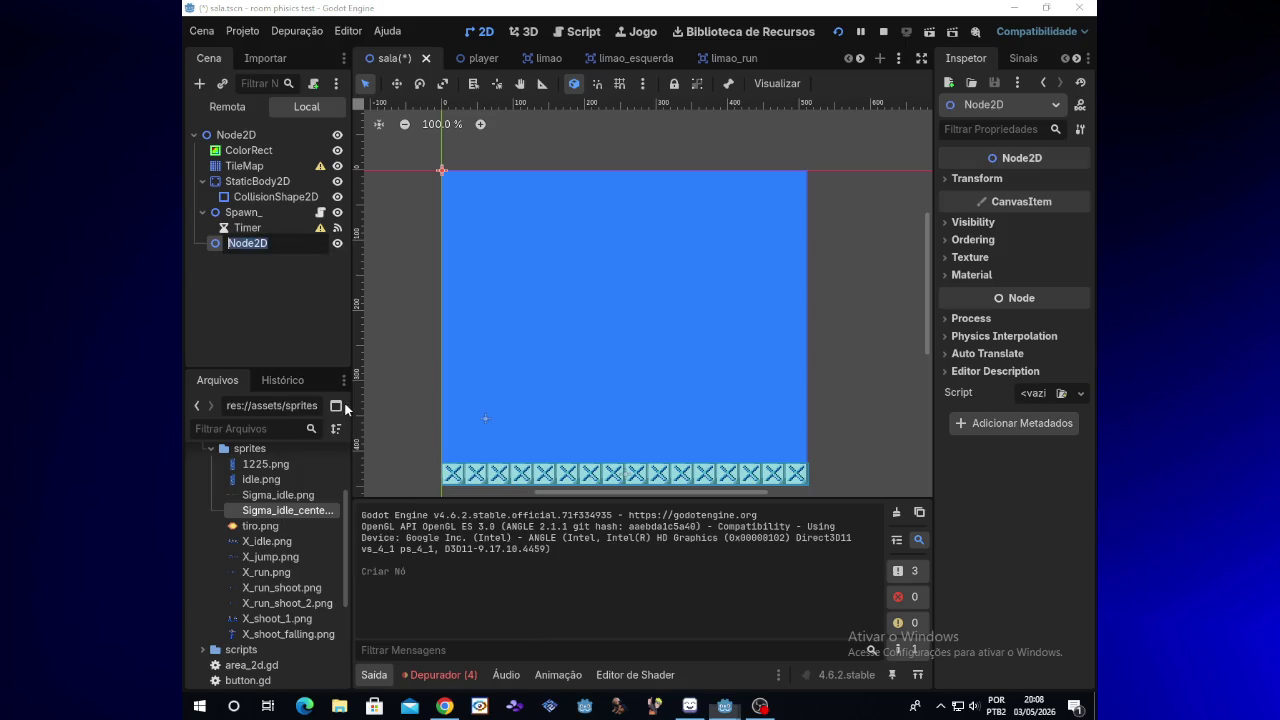
key(BackSpace)
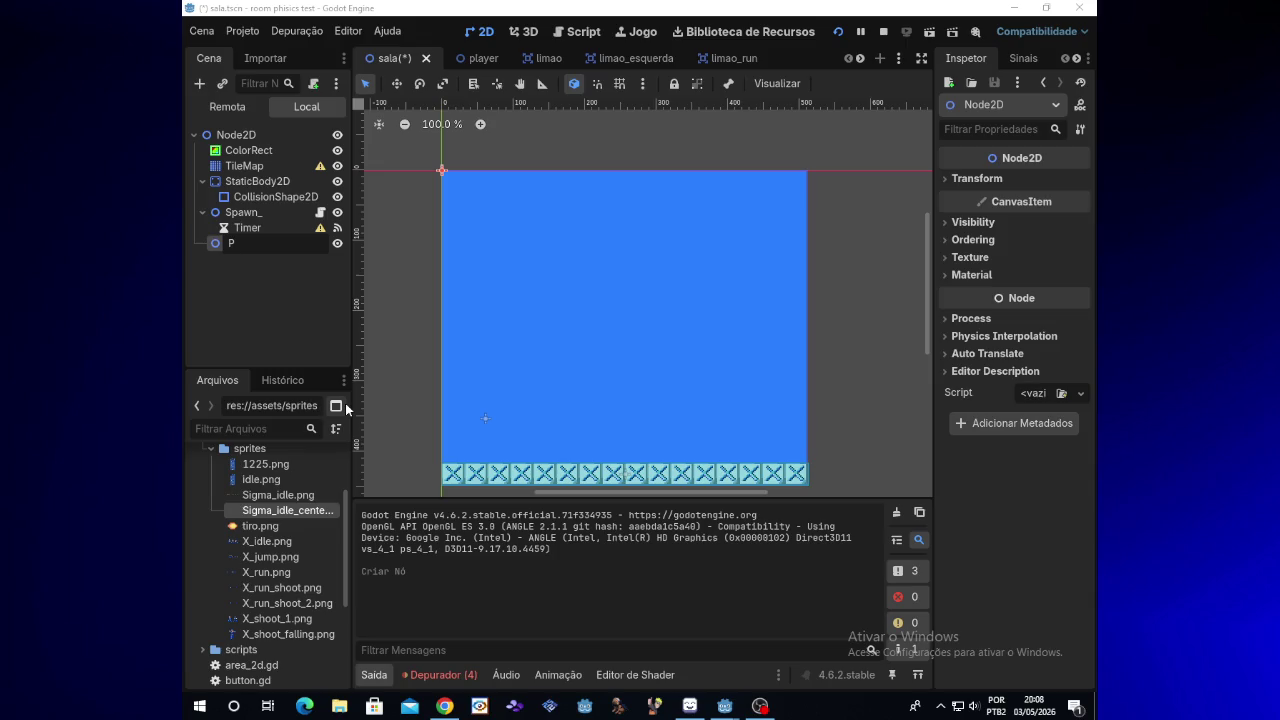
text(Si)
text(gma)
text(_spawn)
click(319, 214)
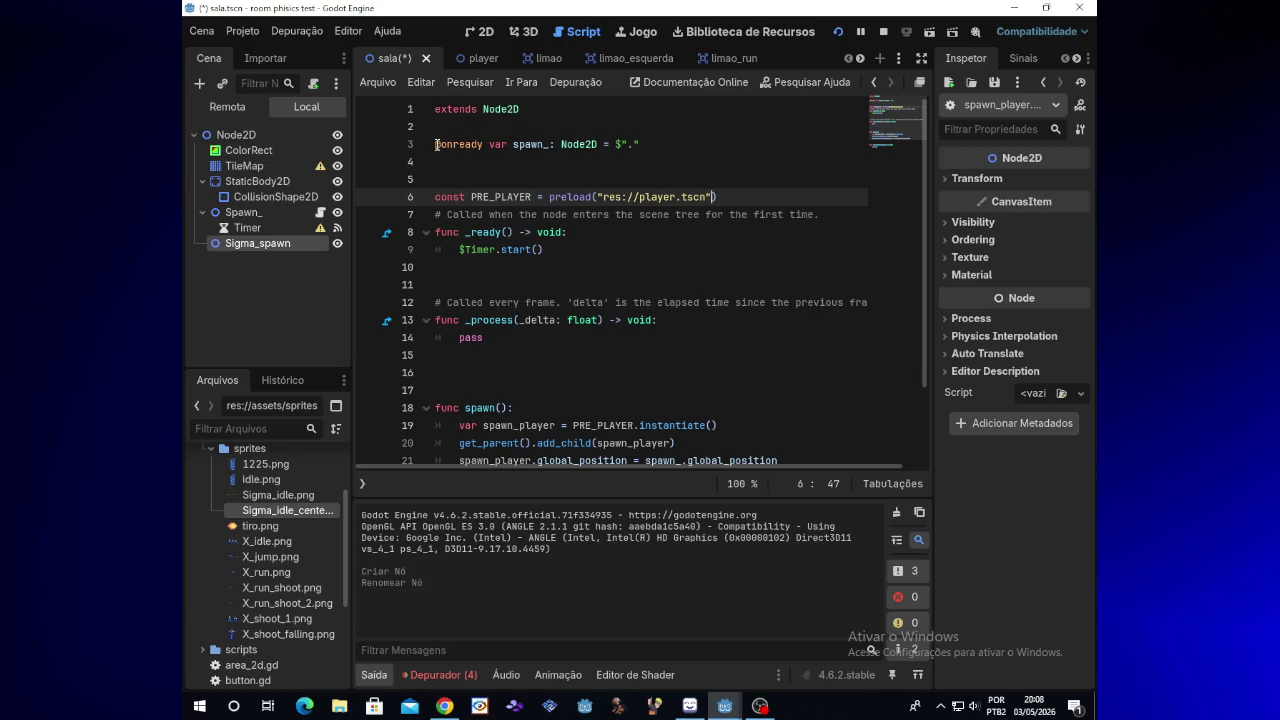
mouse_move(435, 197)
mouse_down()
mouse_move(536, 276)
mouse_move(666, 322)
mouse_move(783, 517)
mouse_up()
key(ctrl+c)
right_click(311, 246)
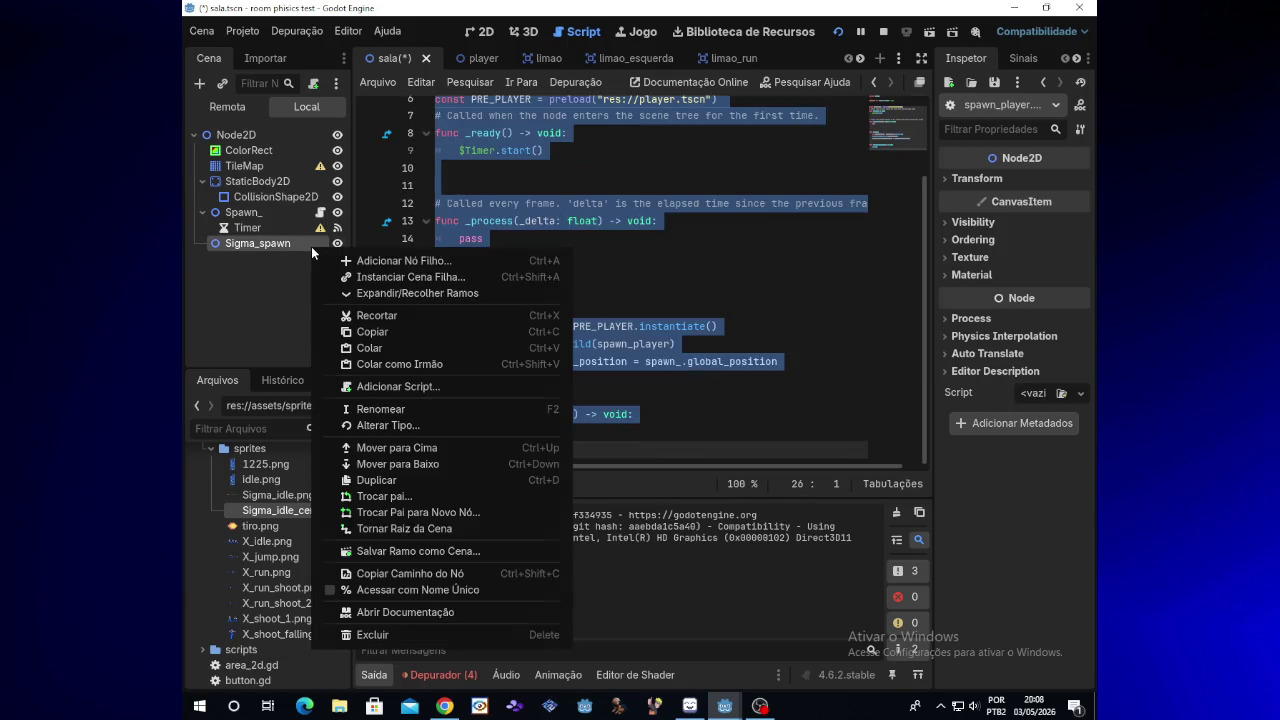
click(312, 260)
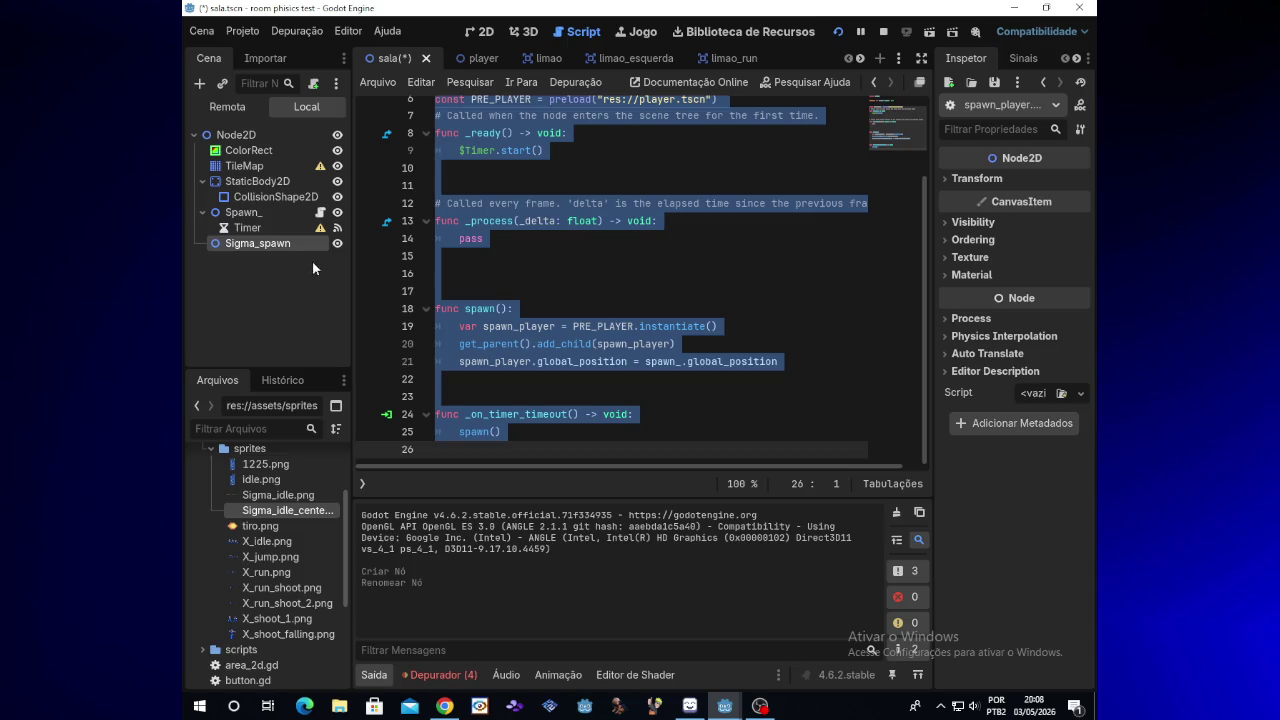
click(444, 706)
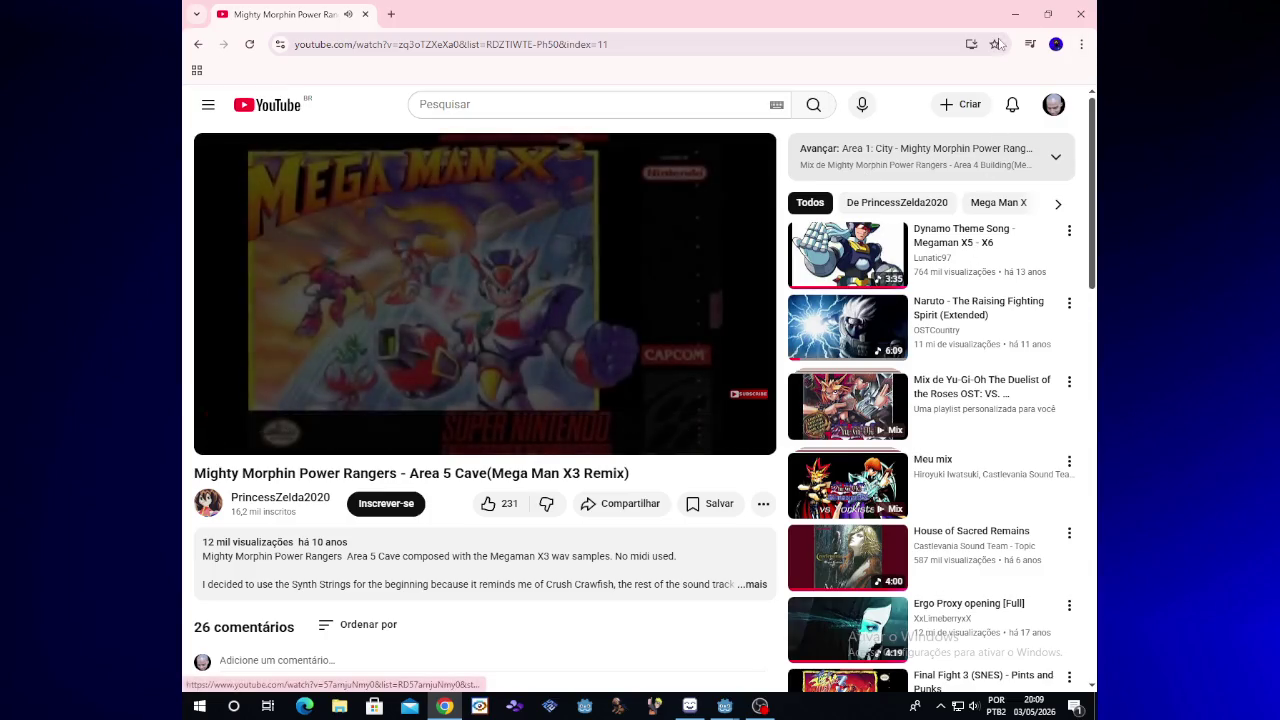
click(977, 245)
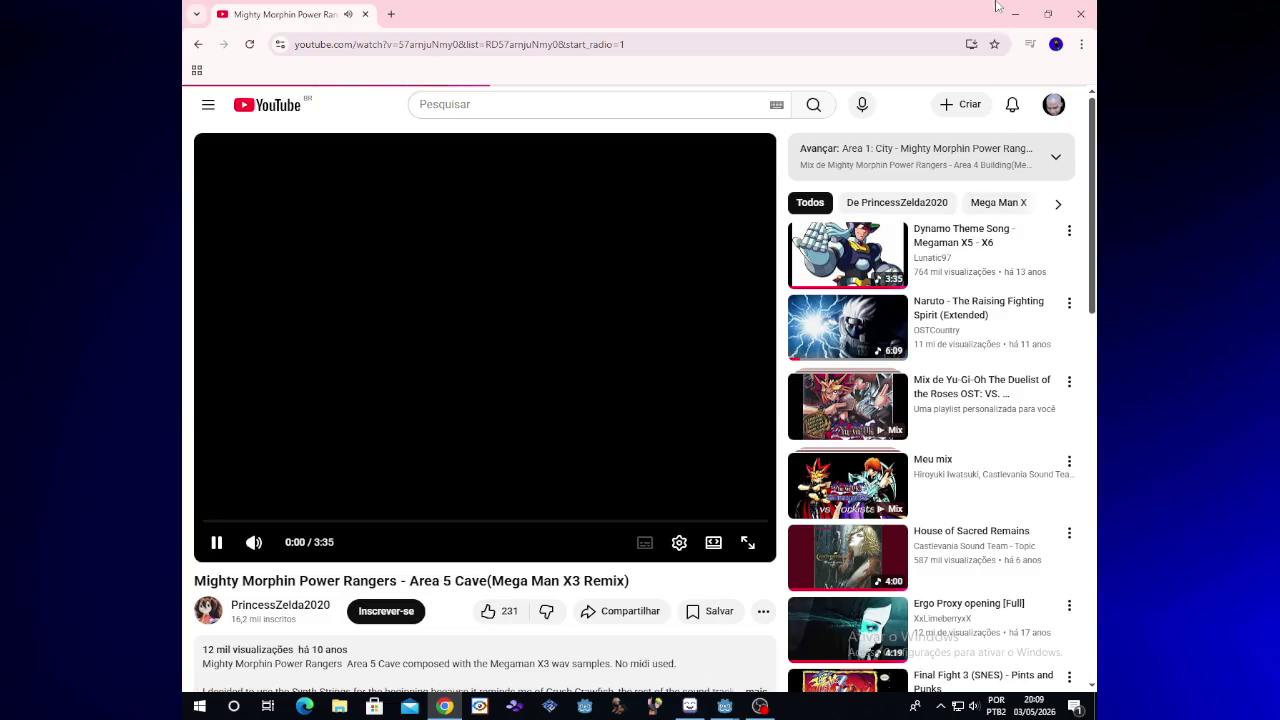
click(1014, 13)
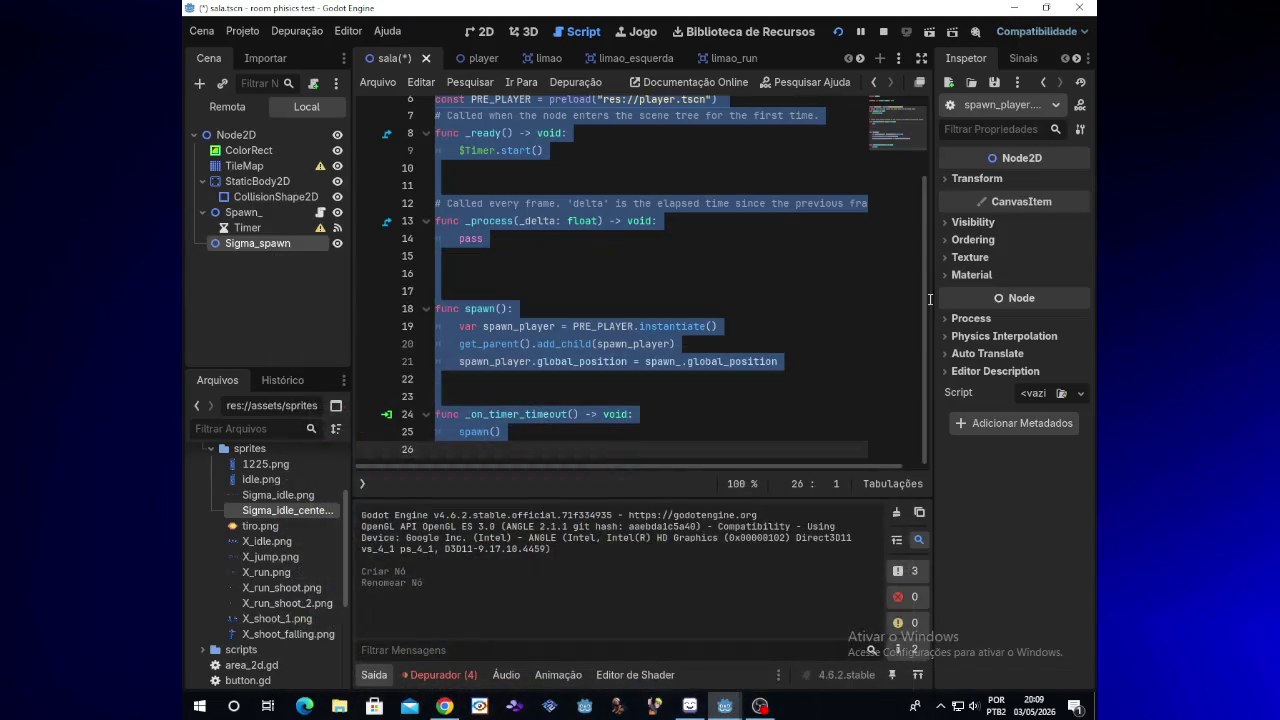
click(760, 707)
click(760, 707)
click(310, 213)
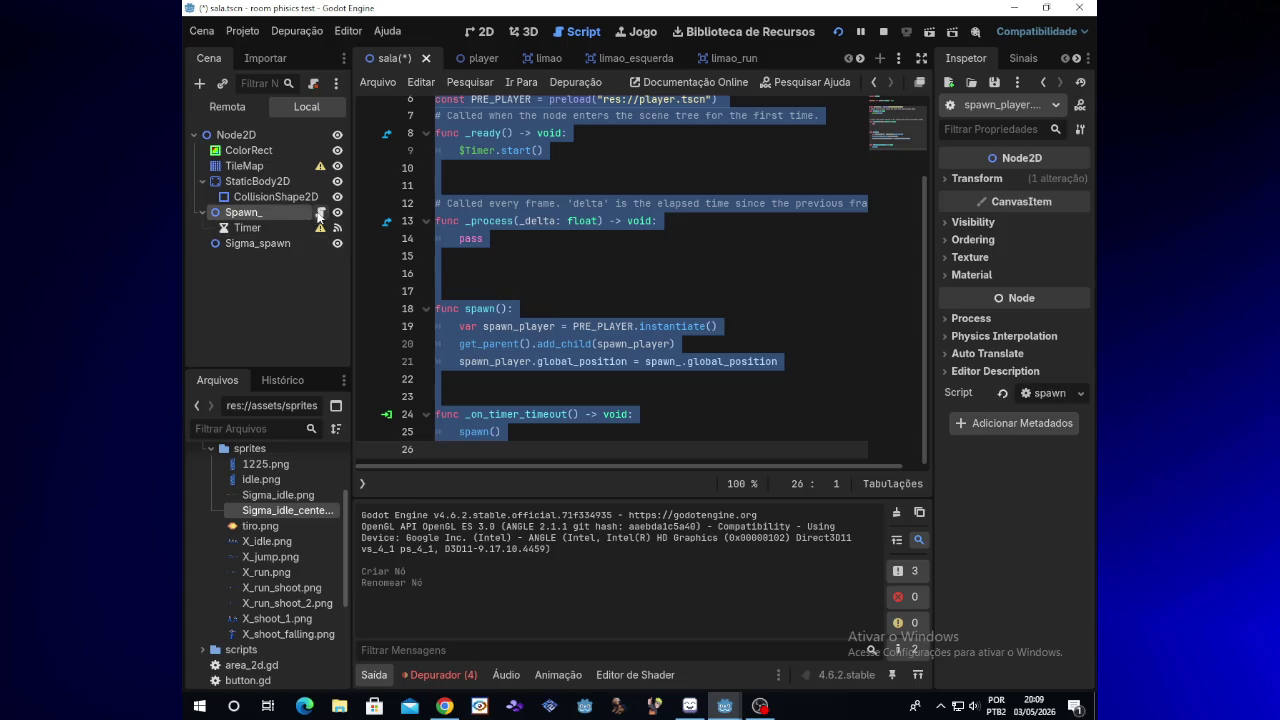
Attach a new sigma_spawn.gd script to the Sigma_spawn node
click(318, 244)
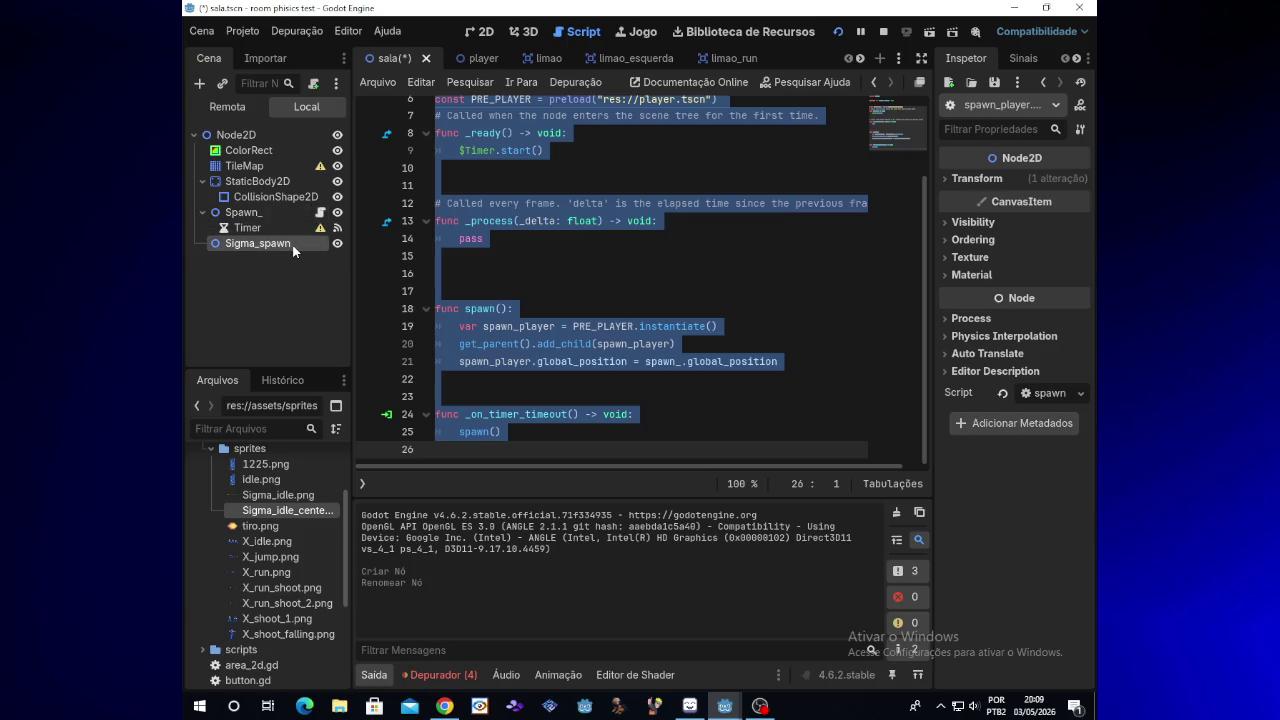
click(311, 85)
click(570, 533)
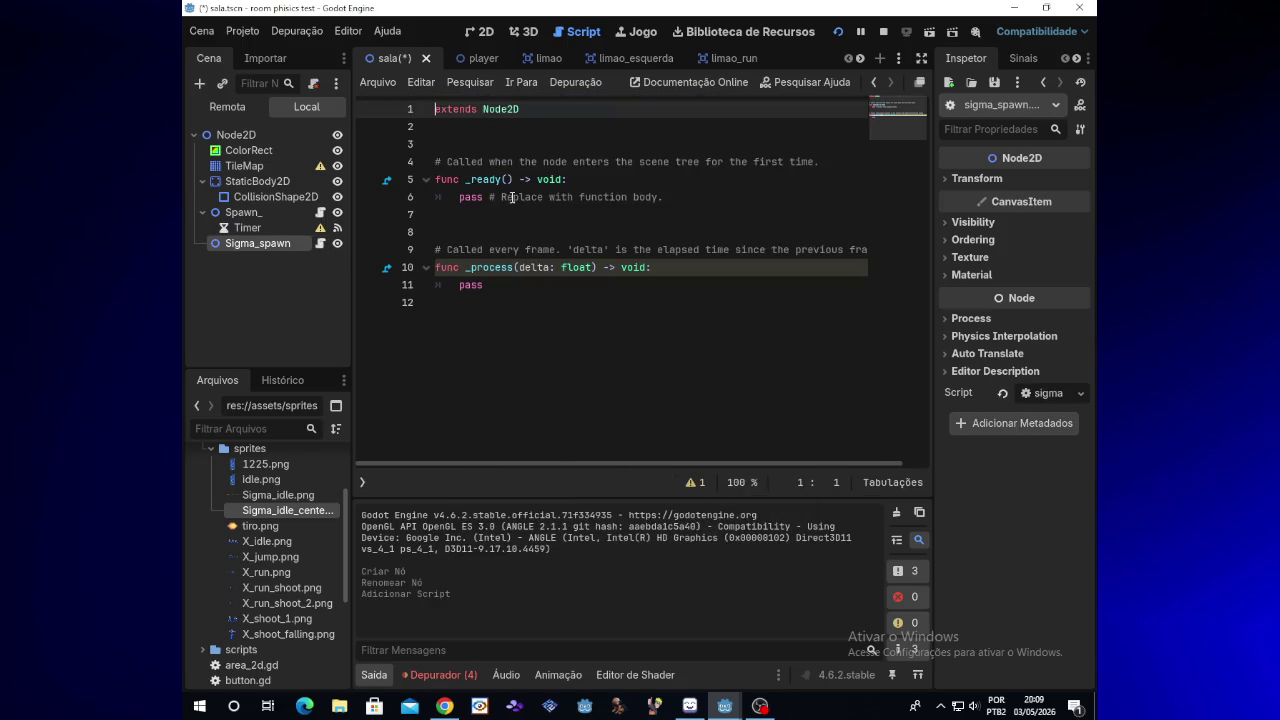
Replace the script's template body with the copied spawner code
mouse_move(436, 164)
mouse_down()
mouse_move(540, 183)
mouse_move(578, 335)
mouse_up()
key(BackSpace)
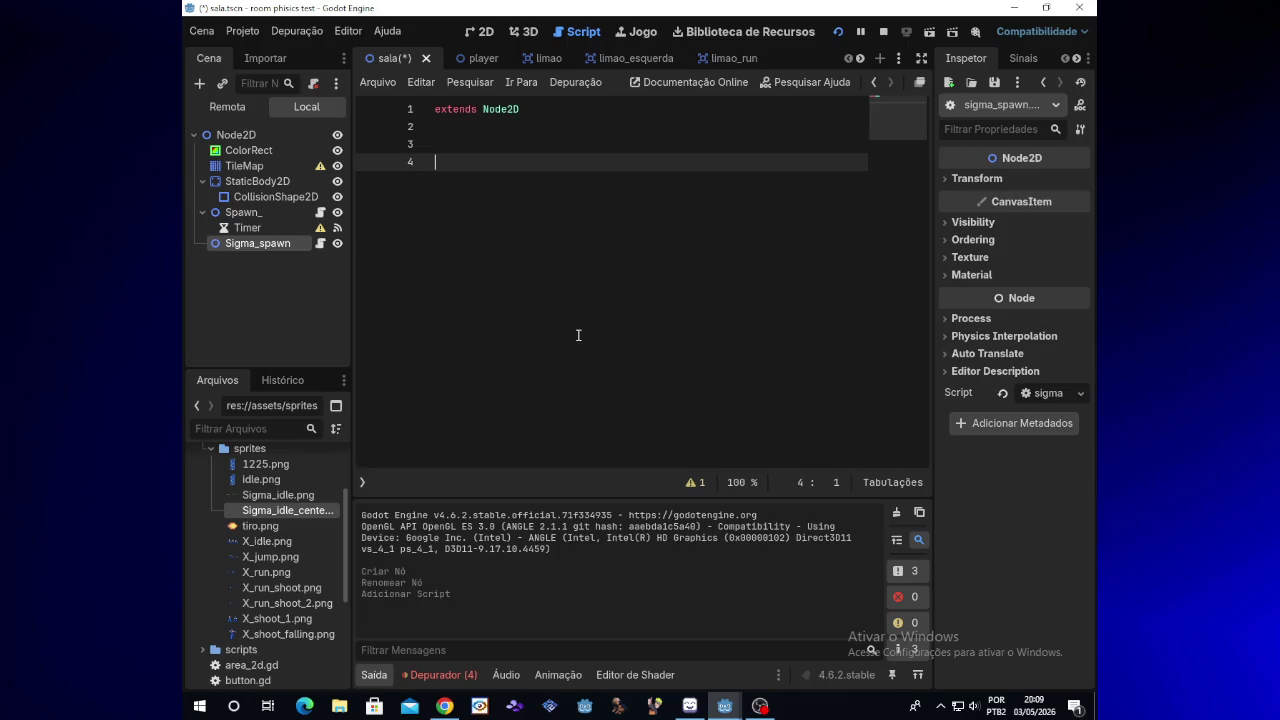
key(ctrl+v)
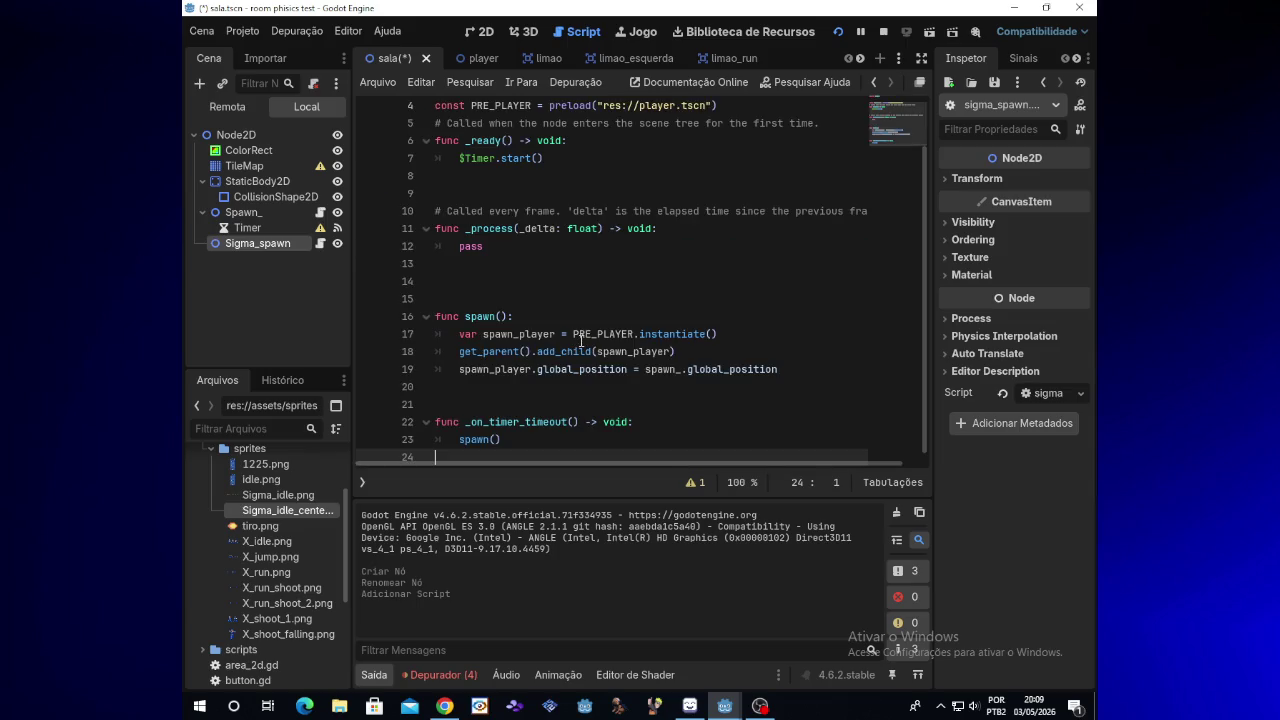
click(533, 372)
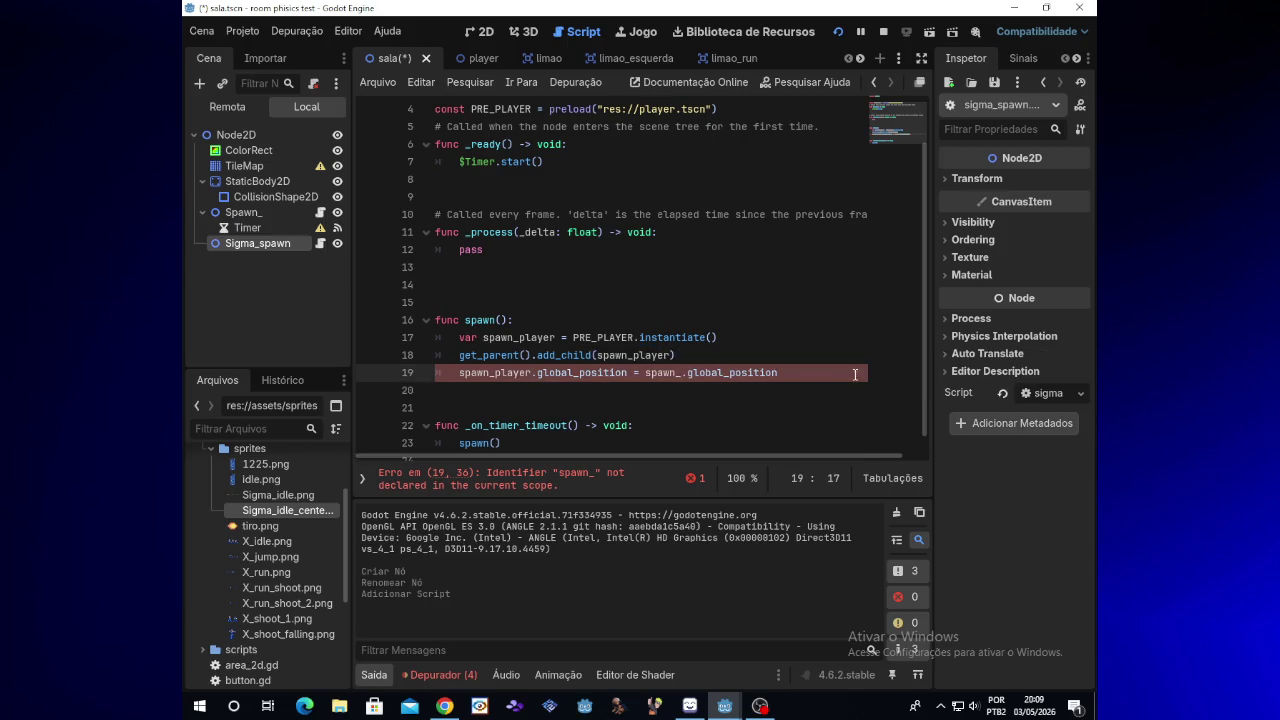
drag(930, 366, 928, 303)
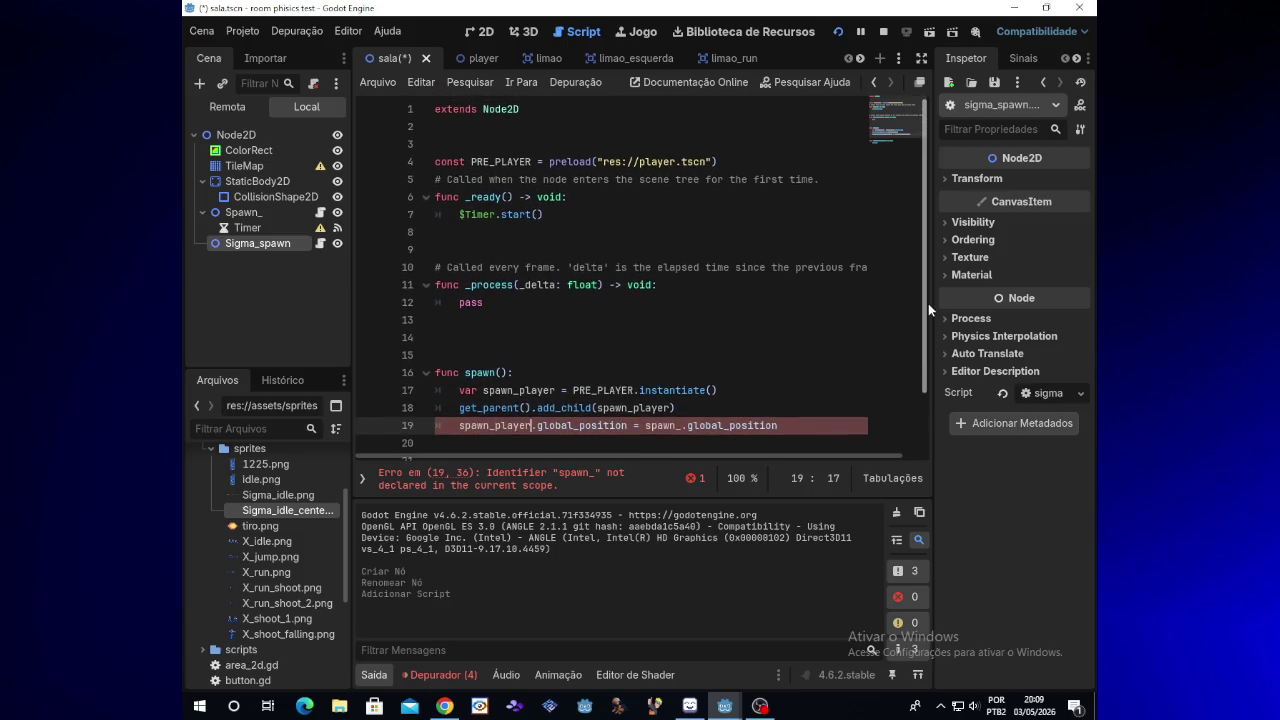
Add a Timer as a child of Sigma_spawn
right_click(237, 245)
click(299, 272)
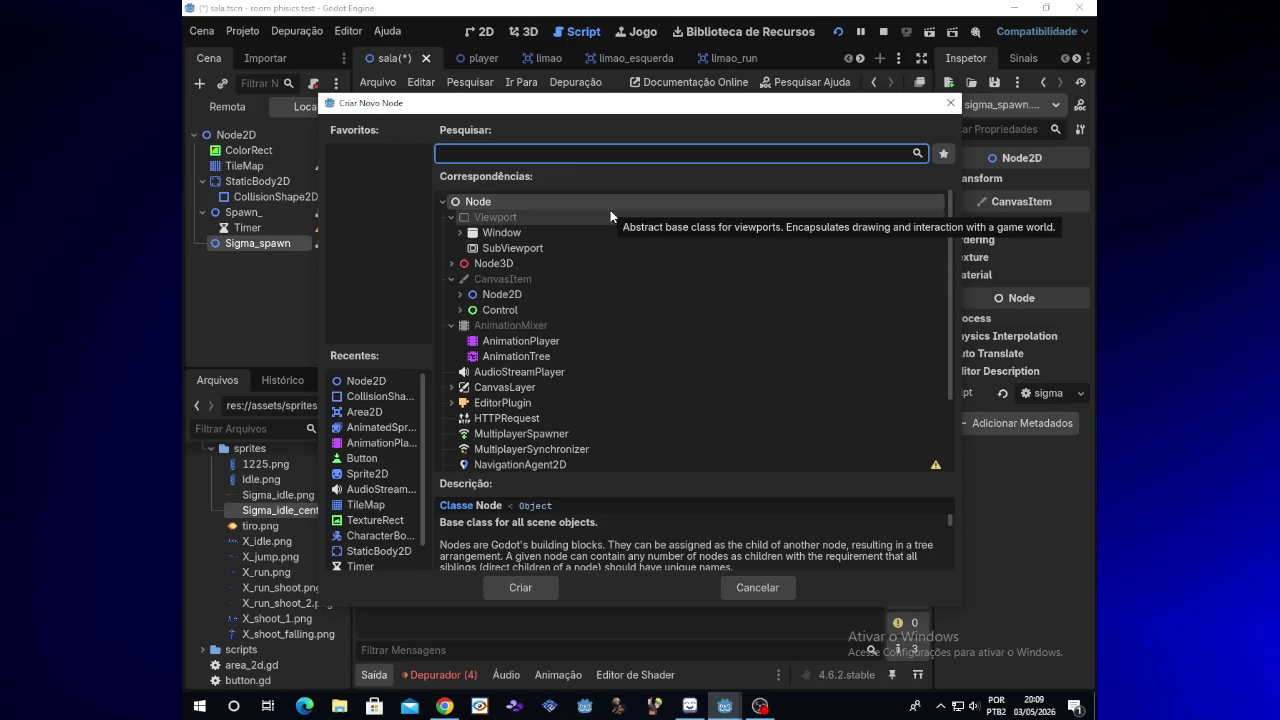
text(tim)
key(Return)
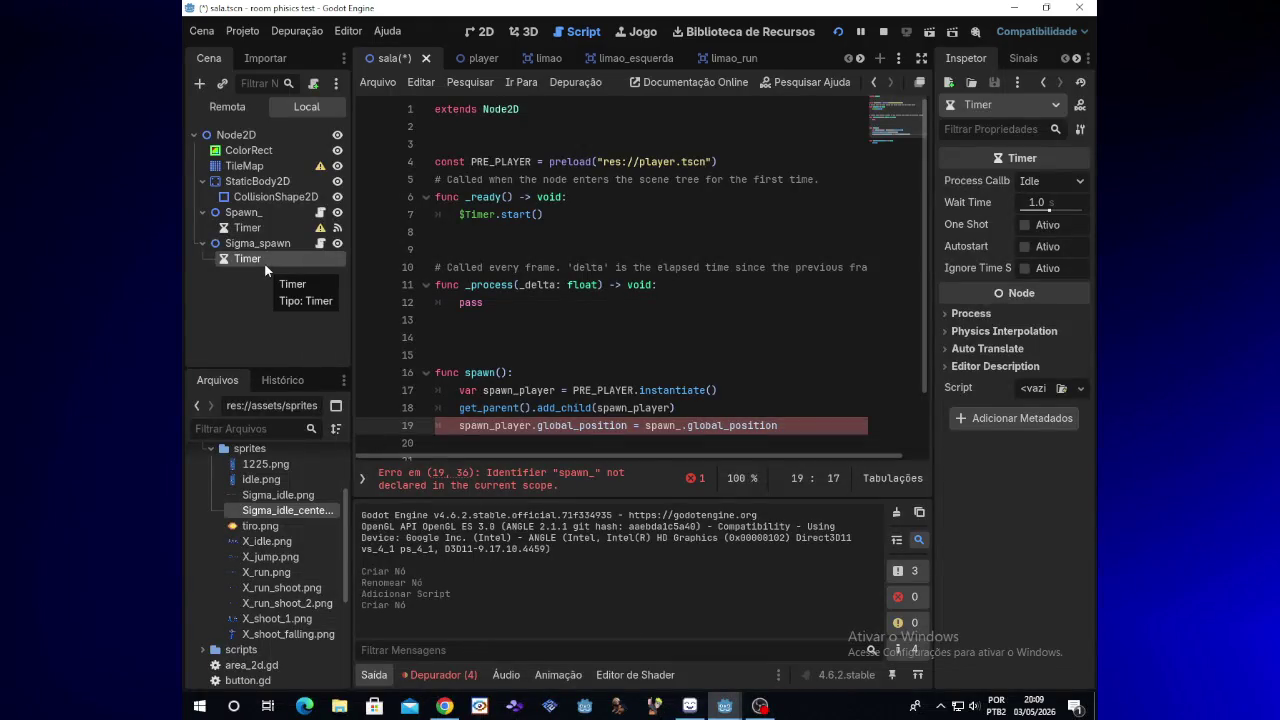
Connect the new Timer's timeout signal to Sigma_spawn's _on_timer_timeout function
click(1021, 63)
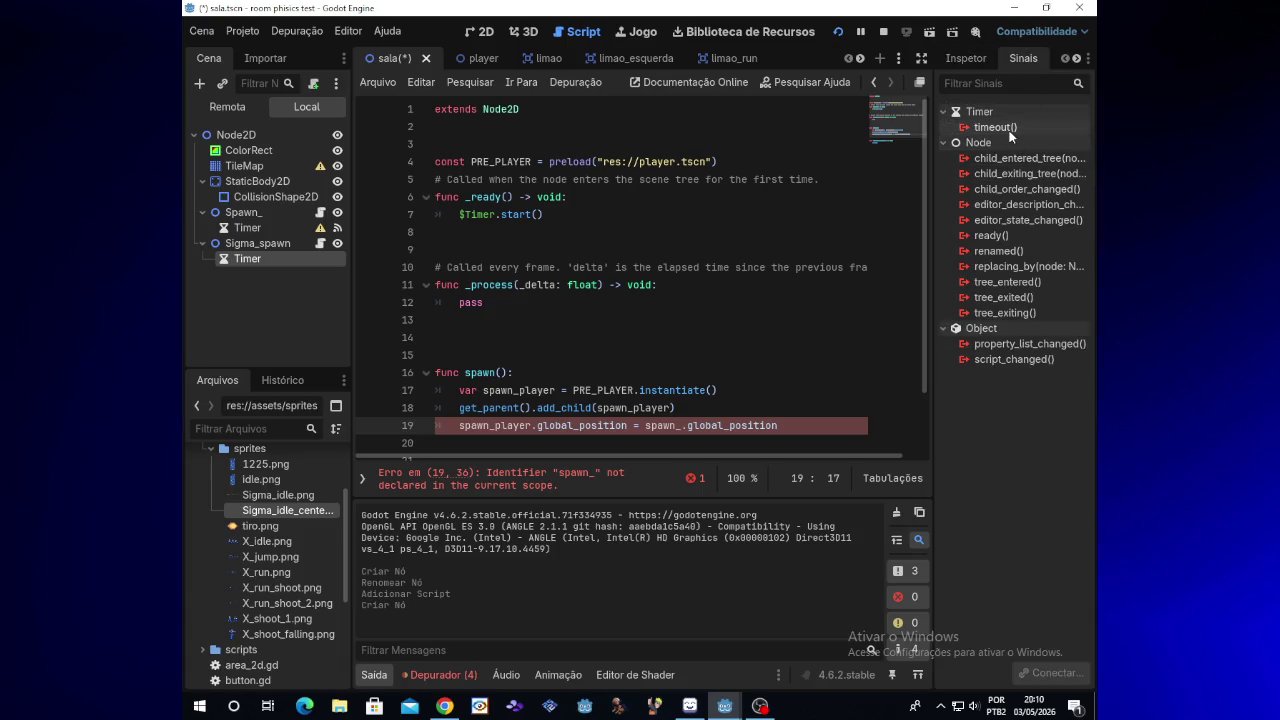
mouse_move(1010, 135)
mouse_move(1005, 348)
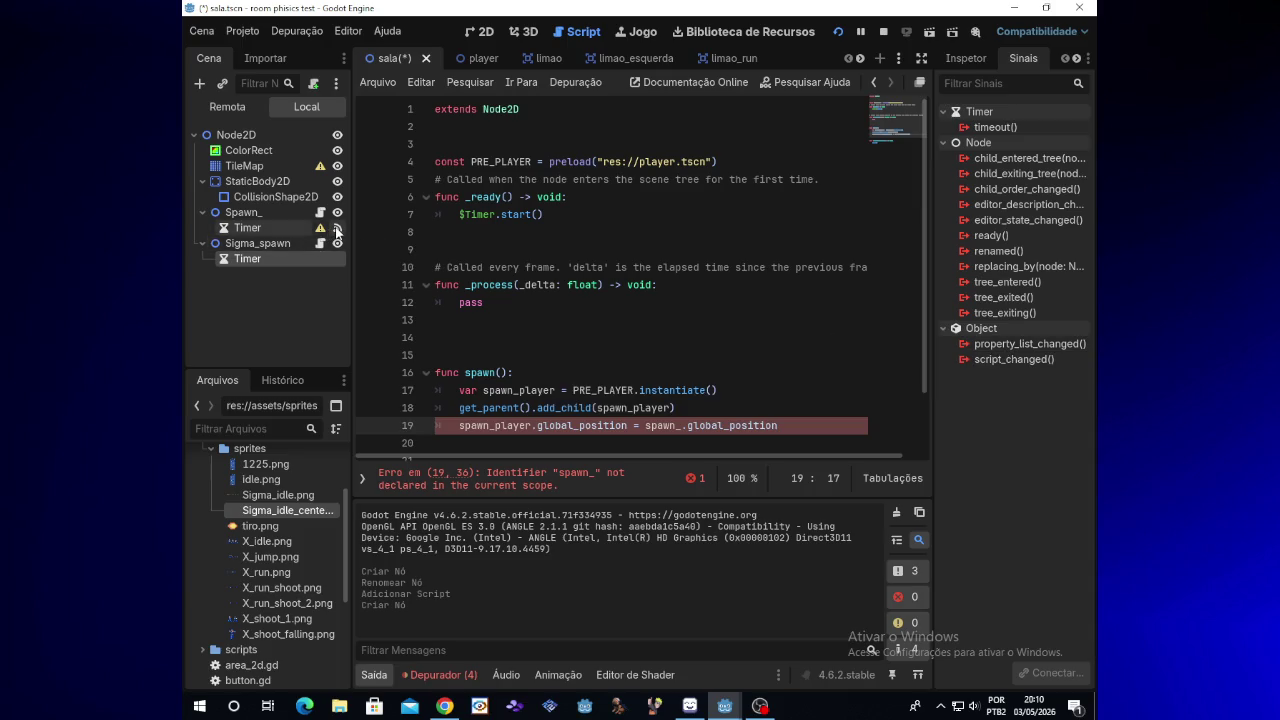
click(336, 230)
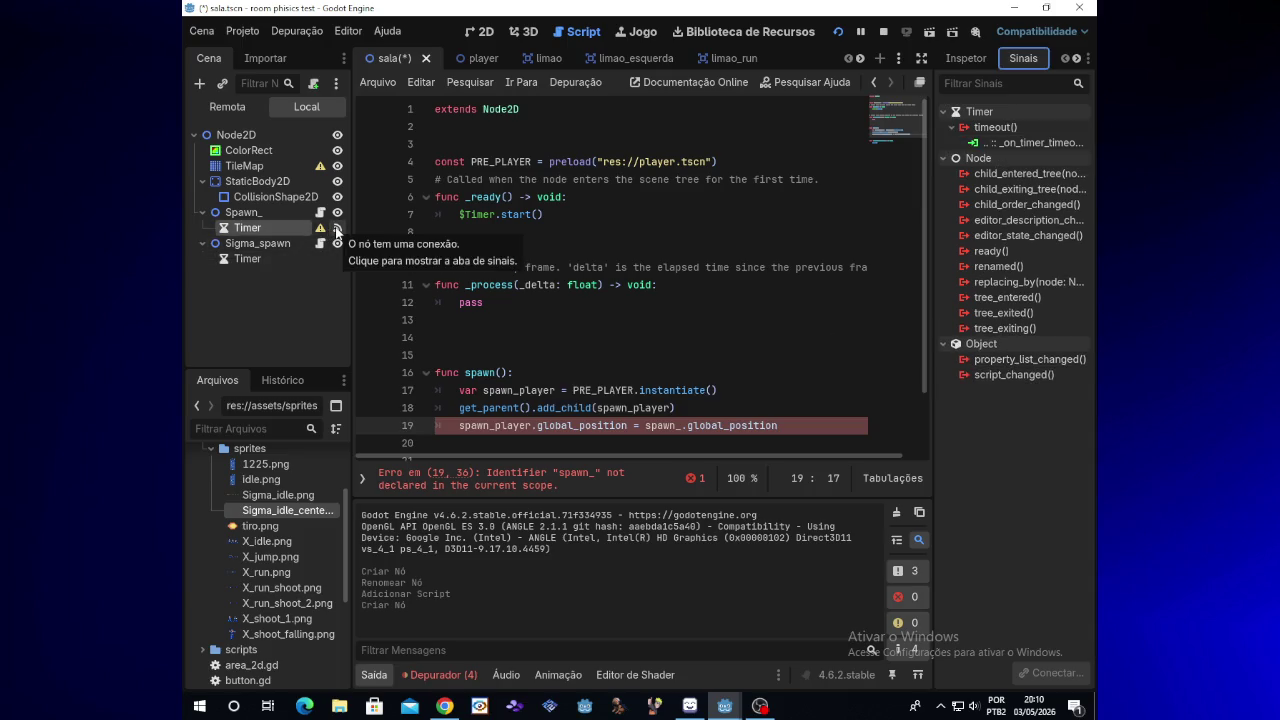
click(269, 257)
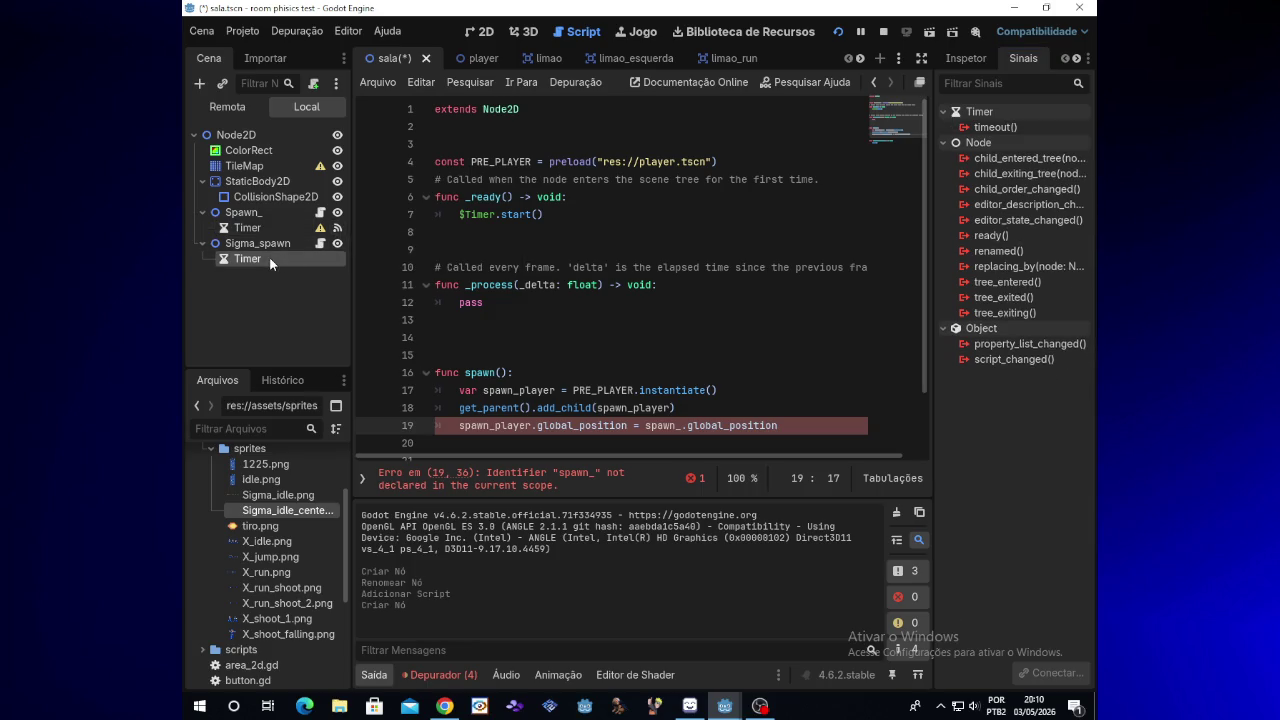
double_click(1000, 127)
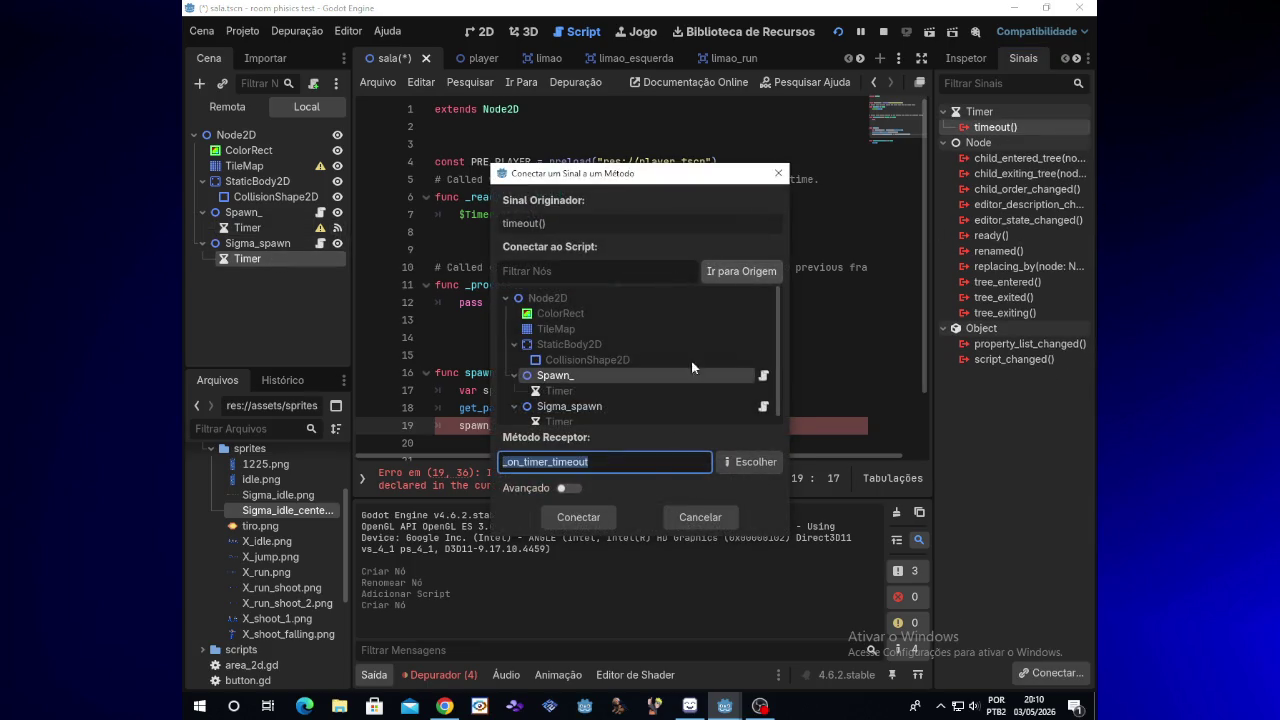
click(587, 378)
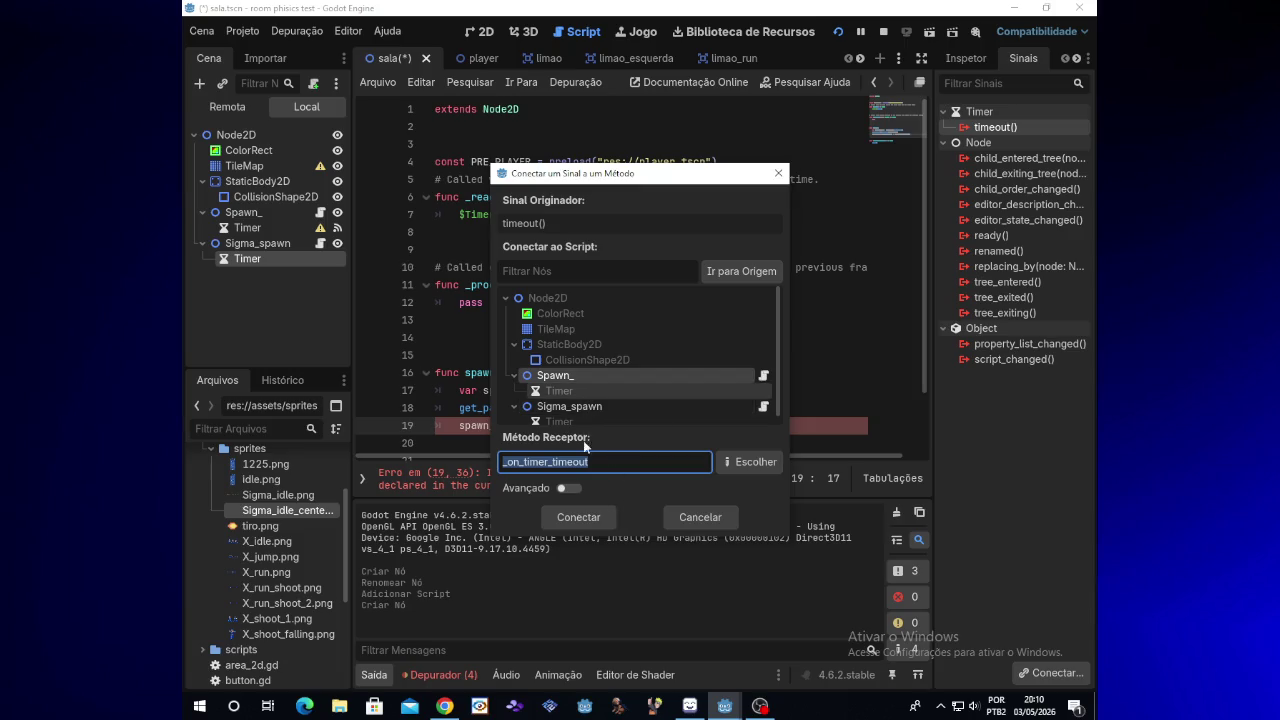
click(588, 408)
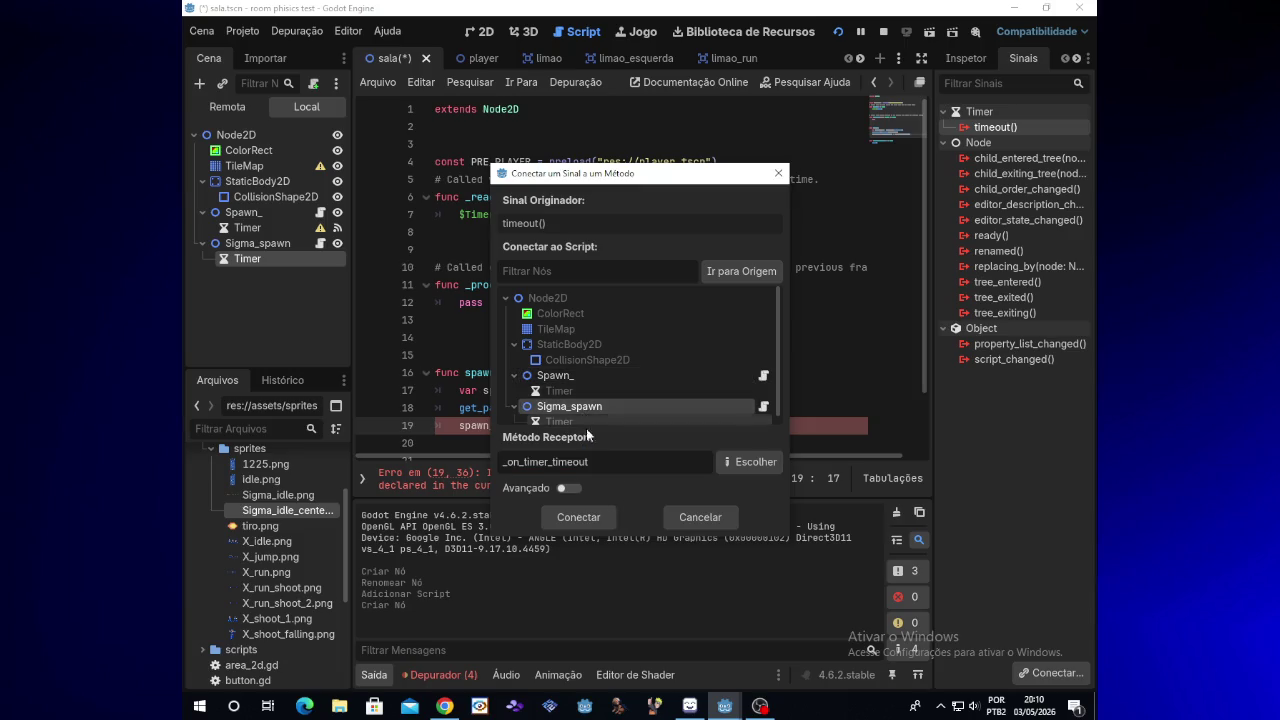
click(580, 517)
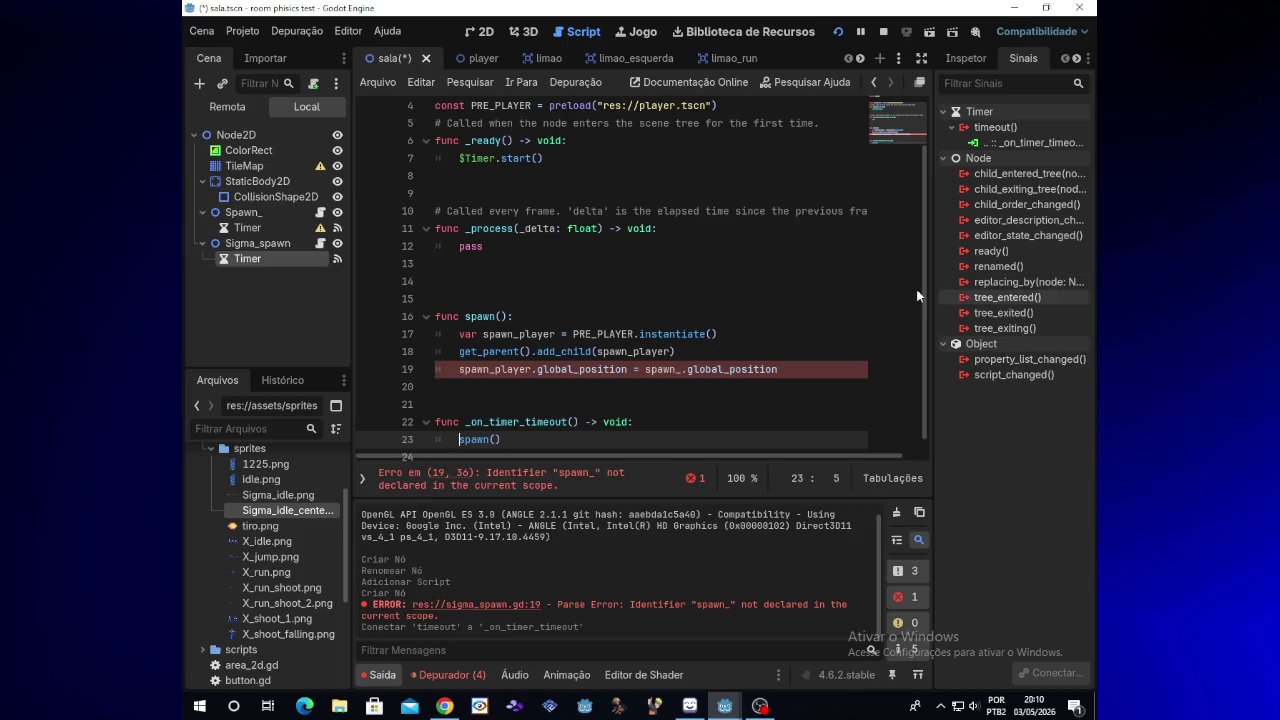
Rename the constant PRE_PLAYER to PRE_SIGMA on line 4
scroll(930, 277, up, 1)
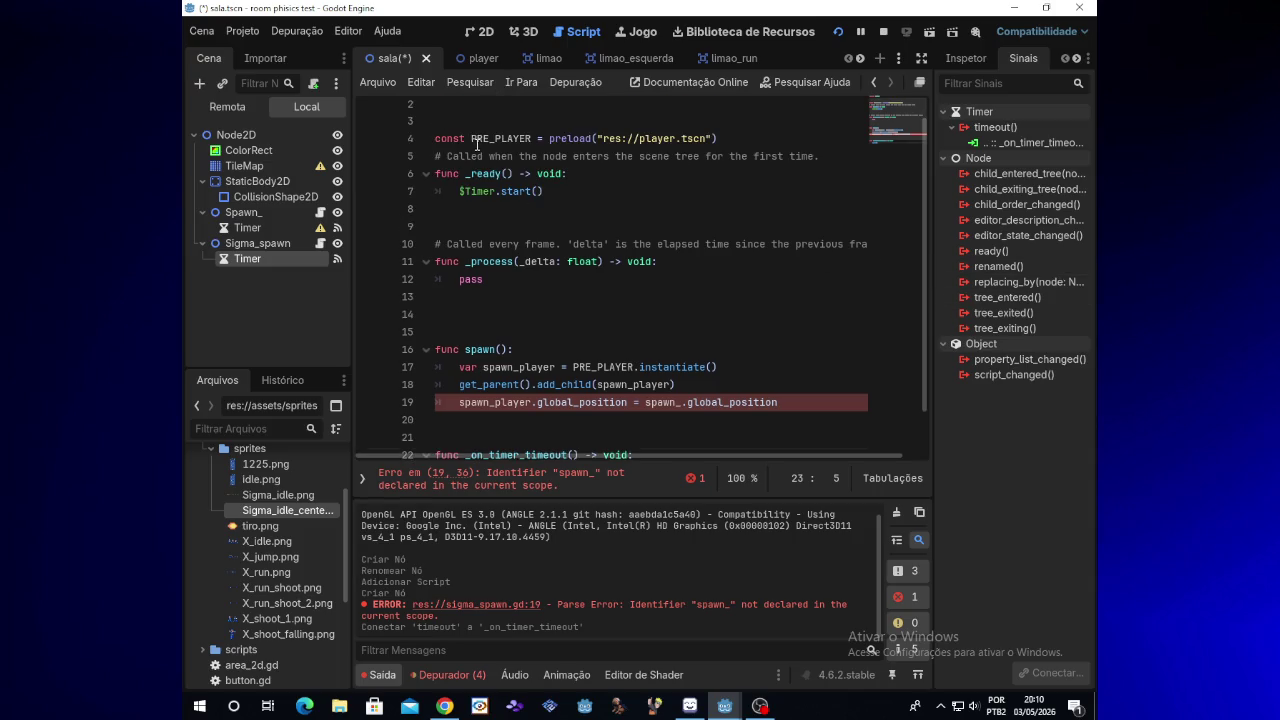
click(526, 139)
key(BackSpace)
key(BackSpace)
key(BackSpace)
key(BackSpace)
key(BackSpace)
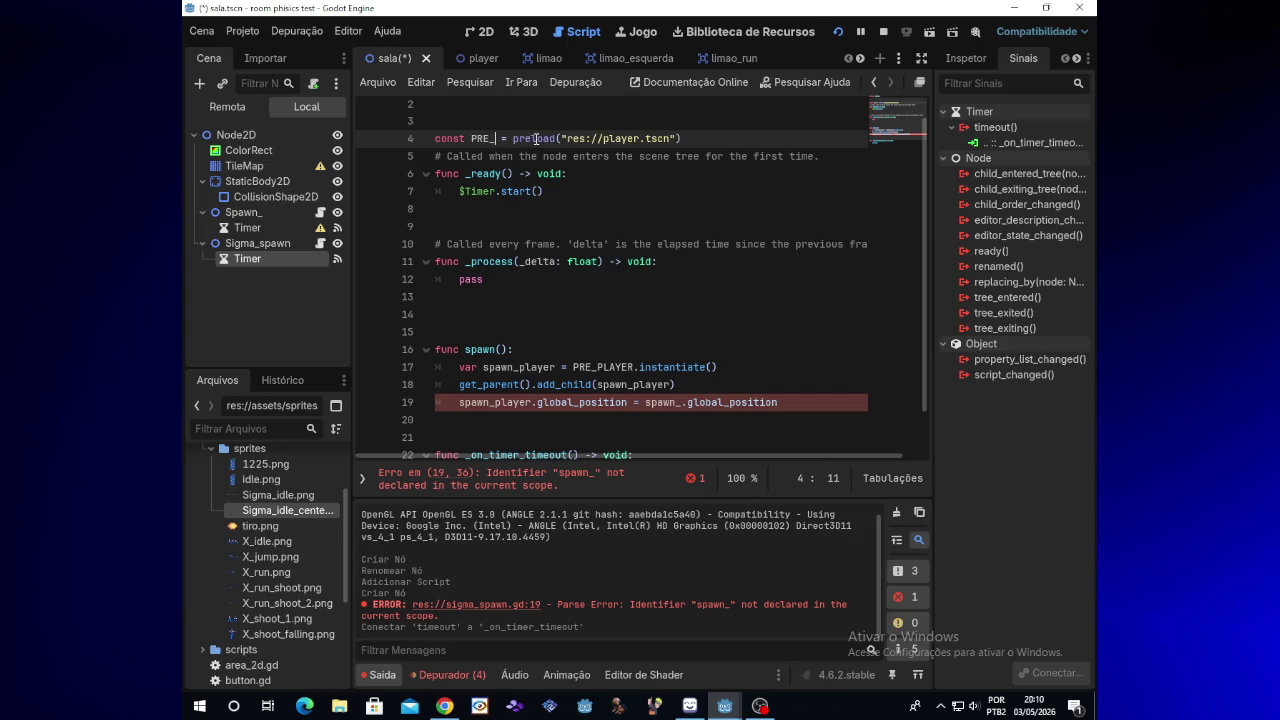
text(SIGMA)
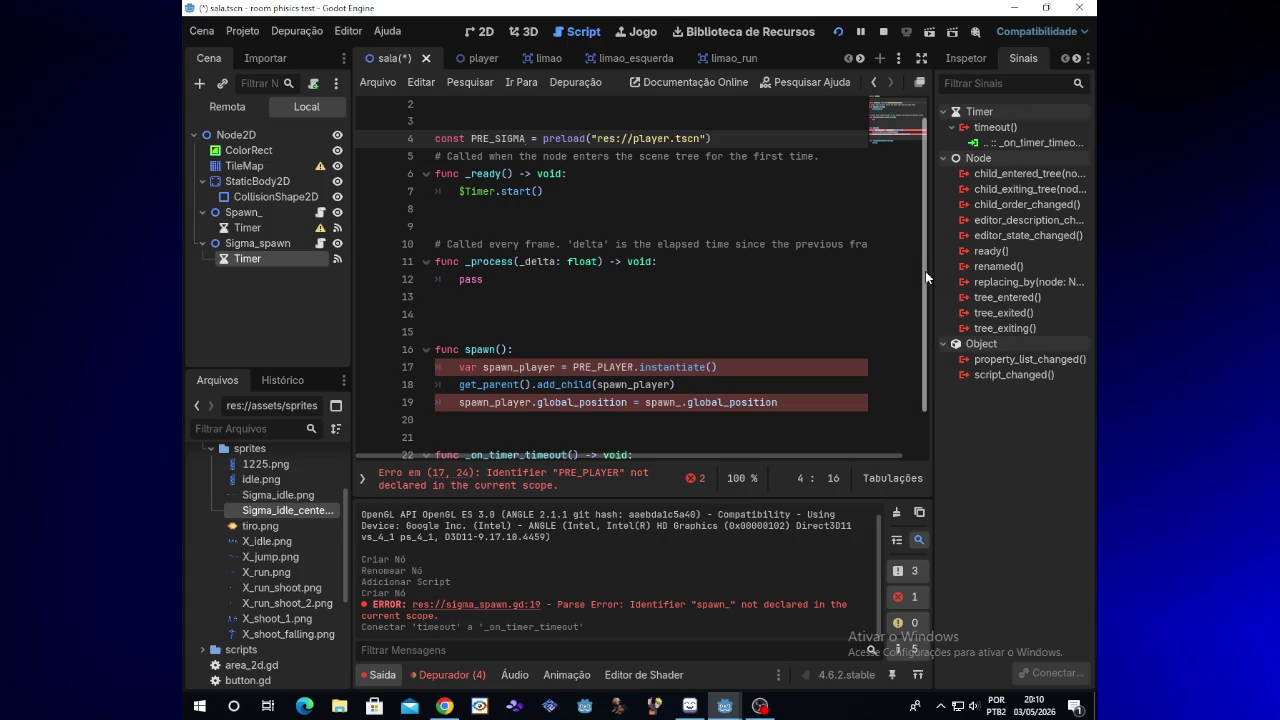
drag(925, 271, 925, 274)
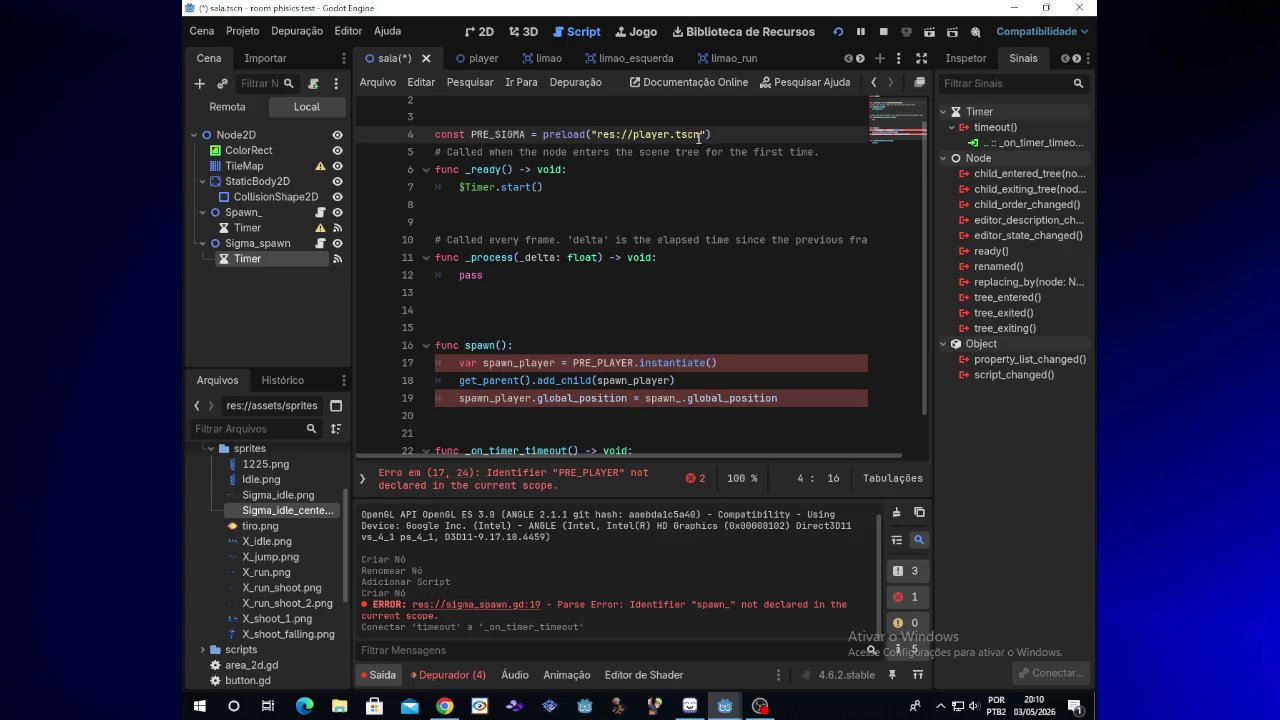
Change the constant's preload path to res://sigma.tscn
mouse_move(700, 140)
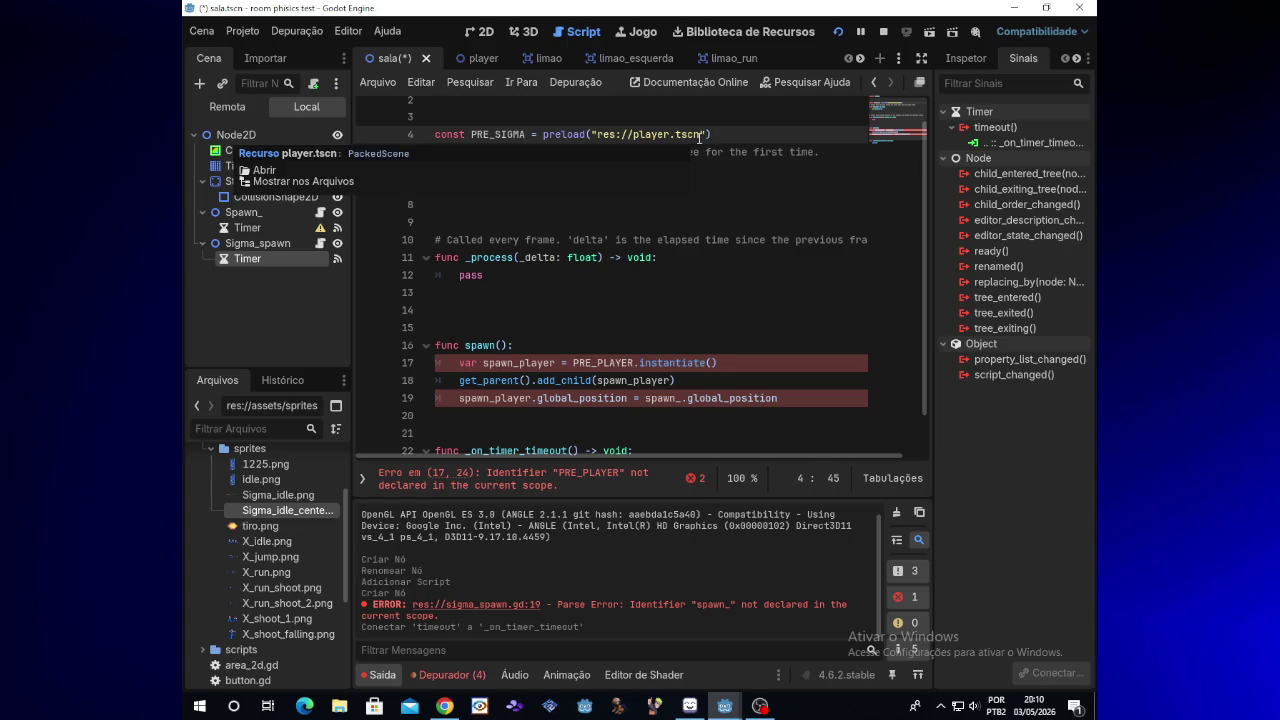
key(BackSpace)
key(BackSpace)
key(BackSpace)
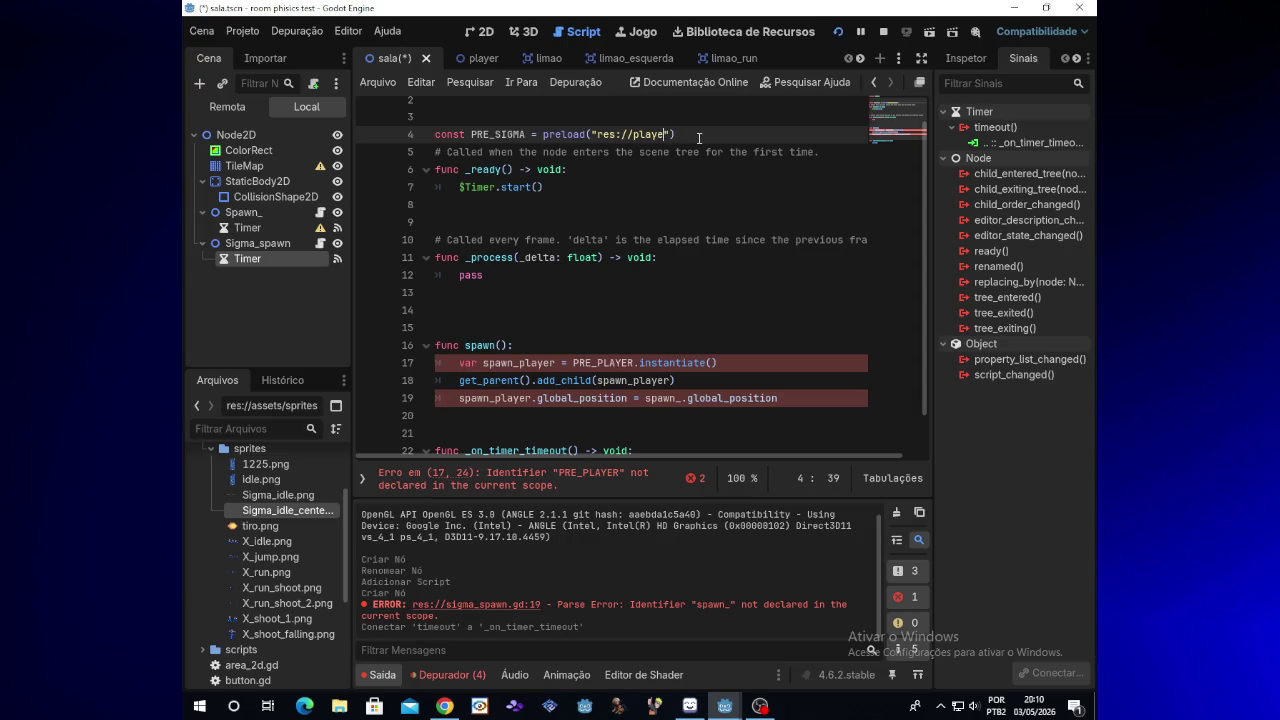
key(BackSpace)
key(BackSpace)
key(BackSpace)
text(S)
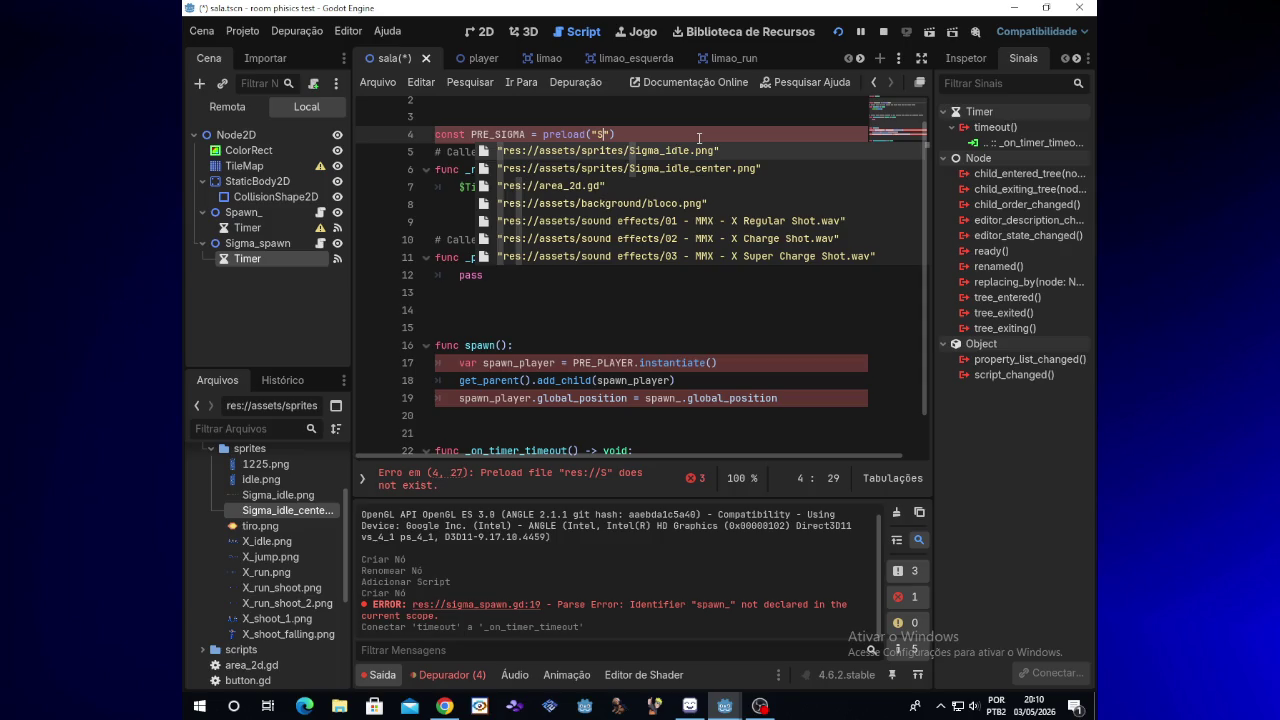
key(BackSpace)
text(sig)
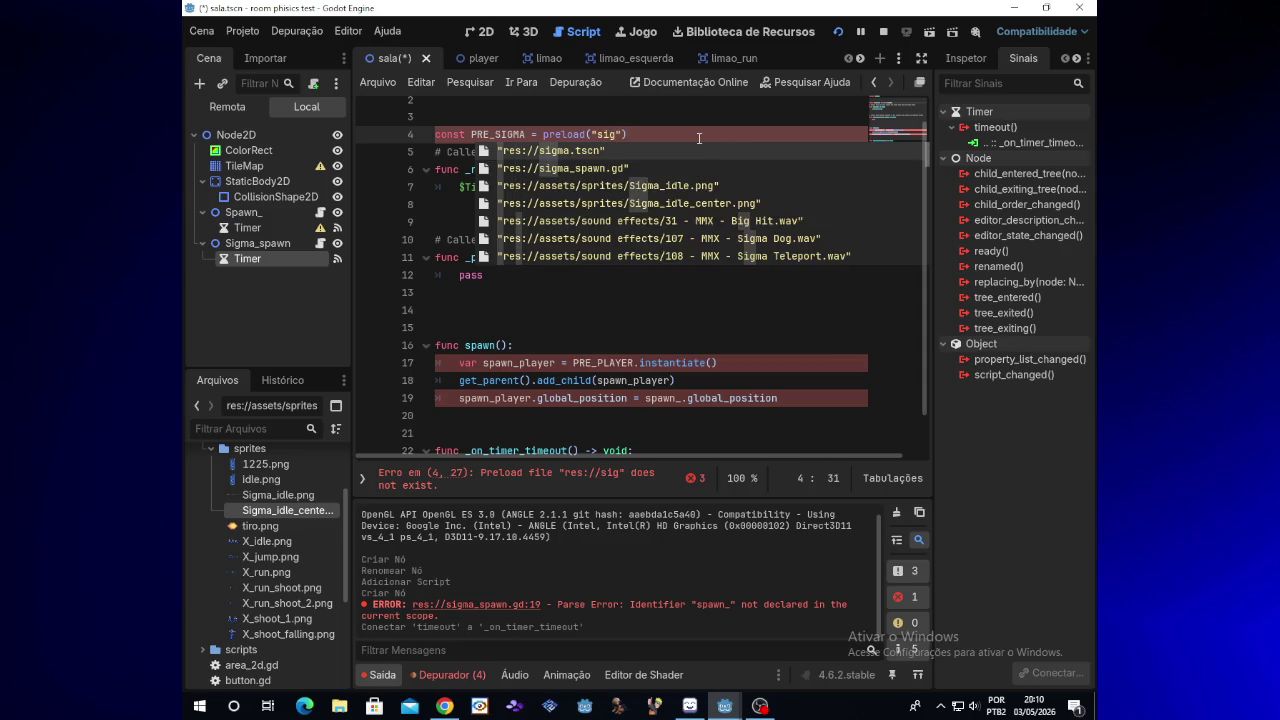
key(Return)
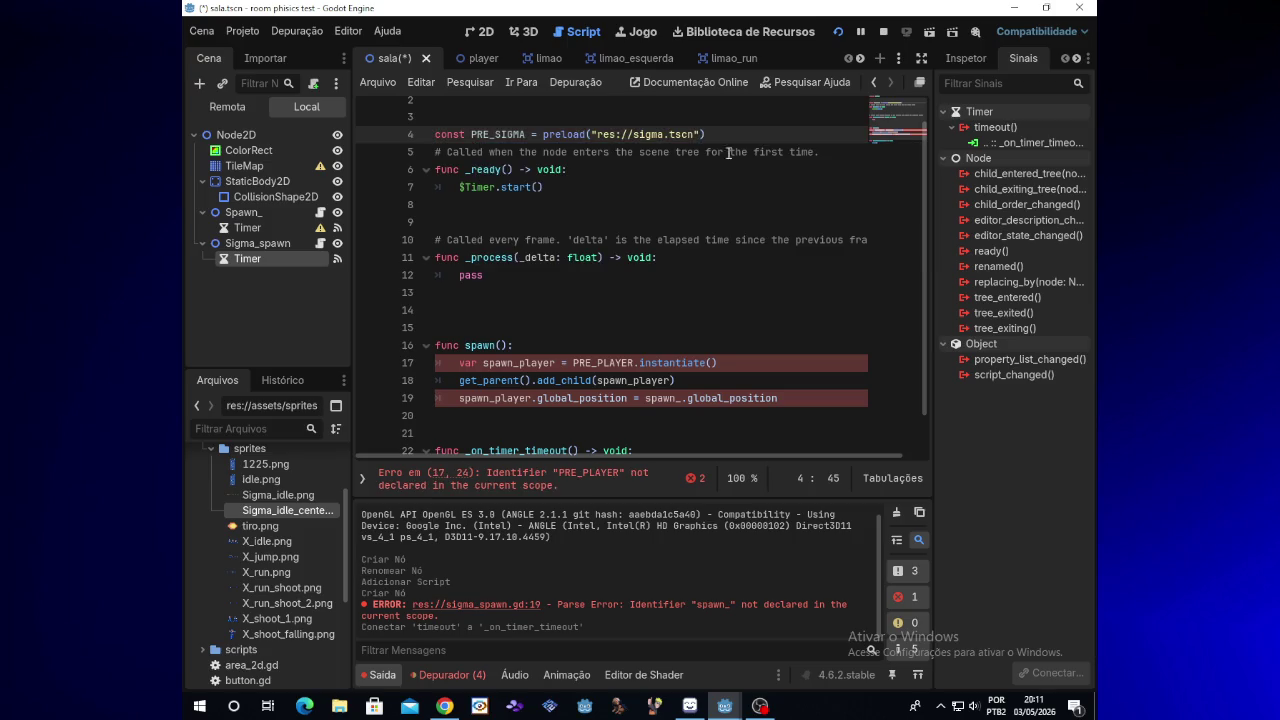
scroll(765, 300, down, 2)
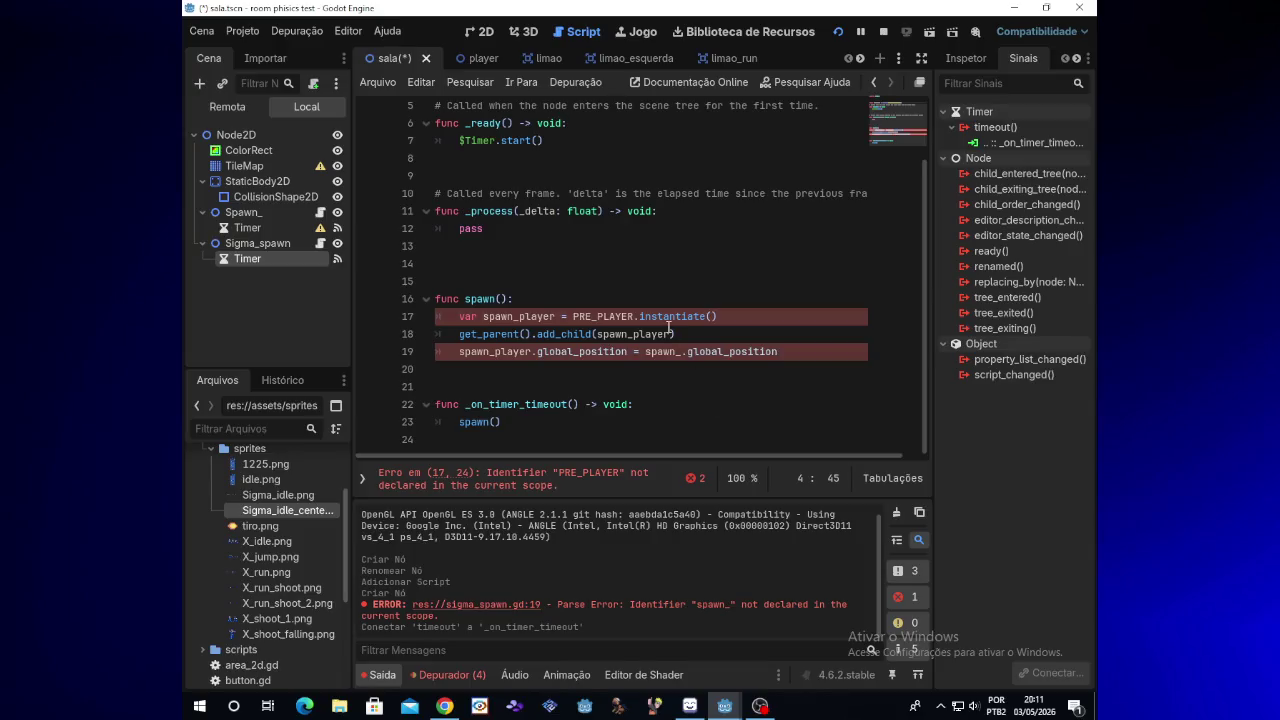
Change the PRE_PLAYER preload reference on line 17 to PRE_SIGMA
click(679, 334)
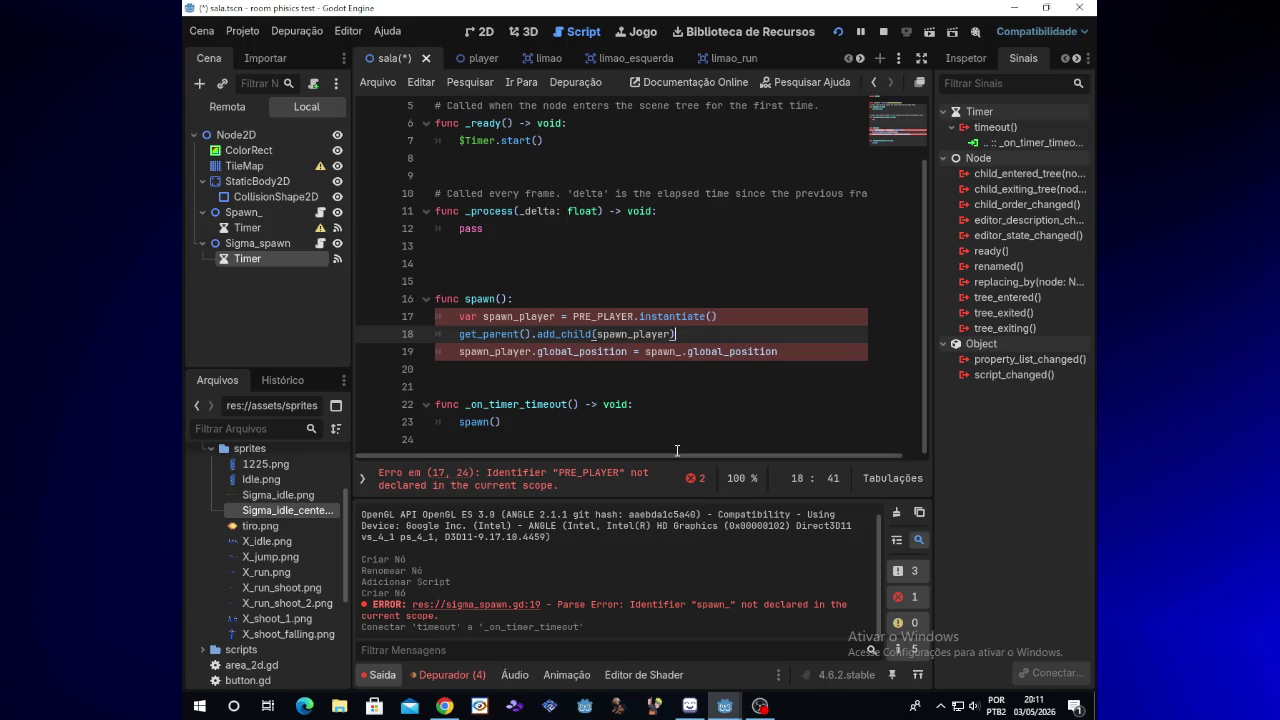
click(760, 706)
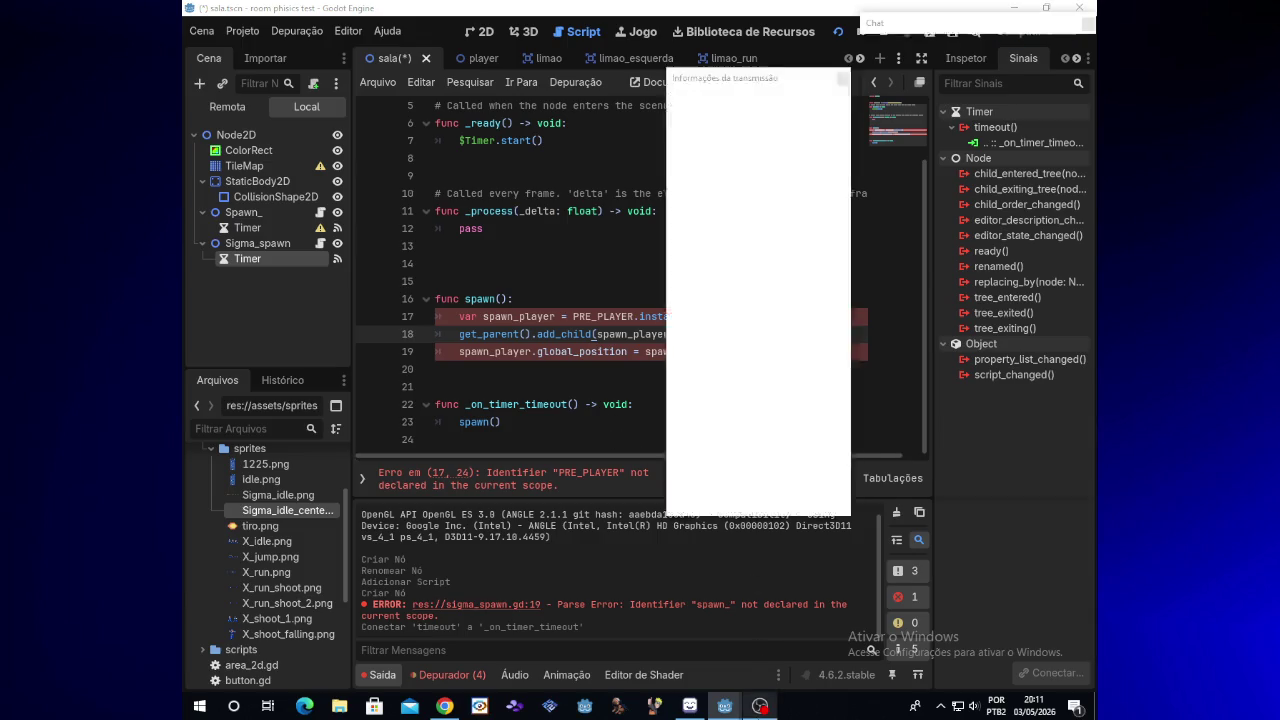
click(760, 706)
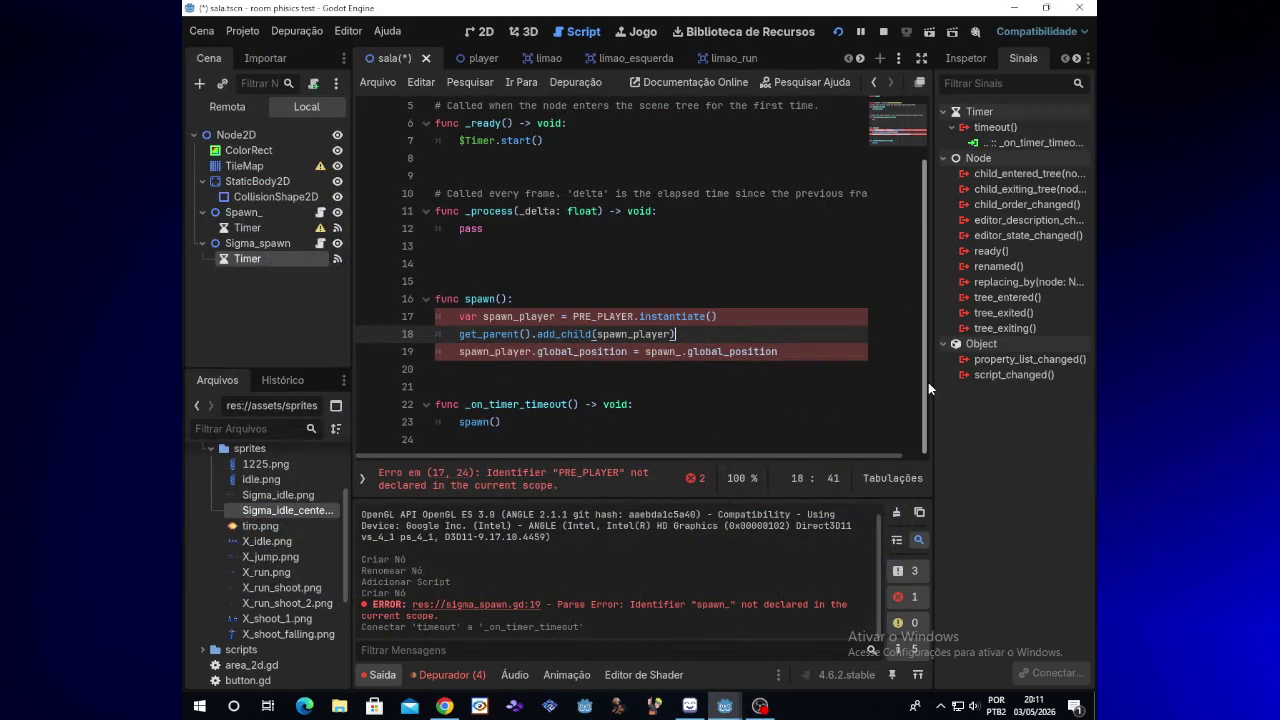
scroll(927, 367, up, 1)
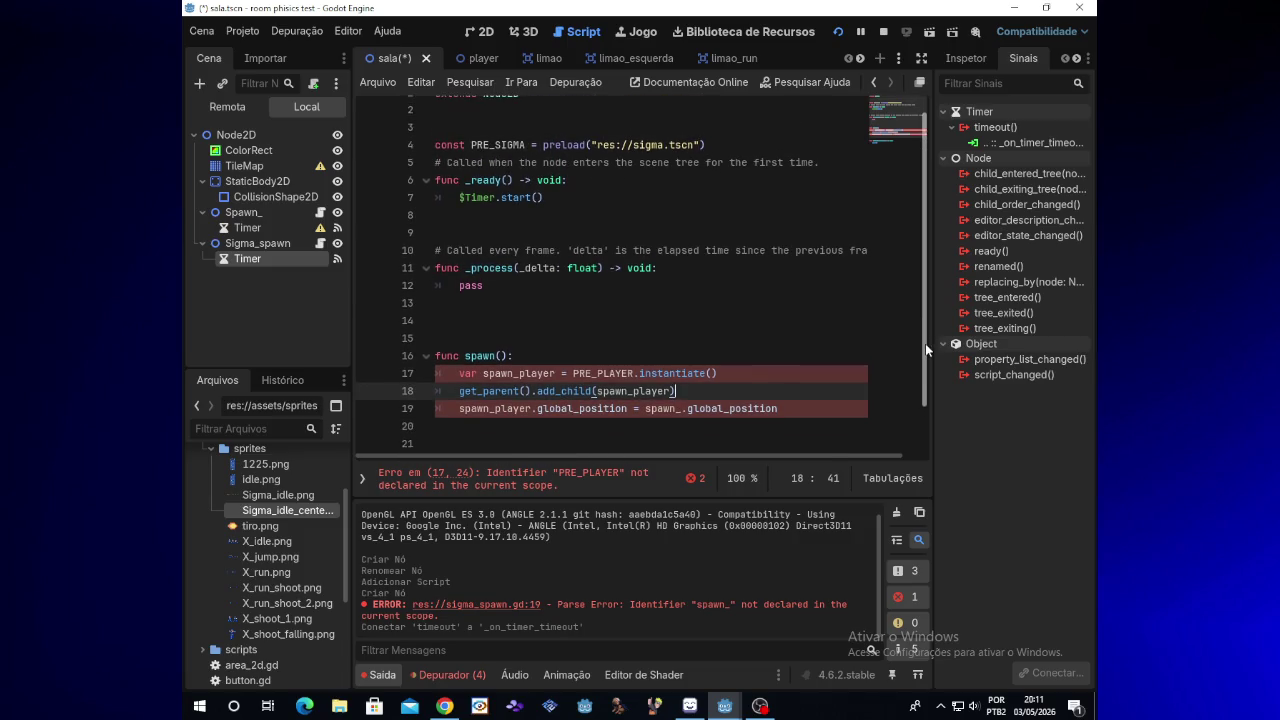
scroll(925, 350, down, 1)
click(637, 321)
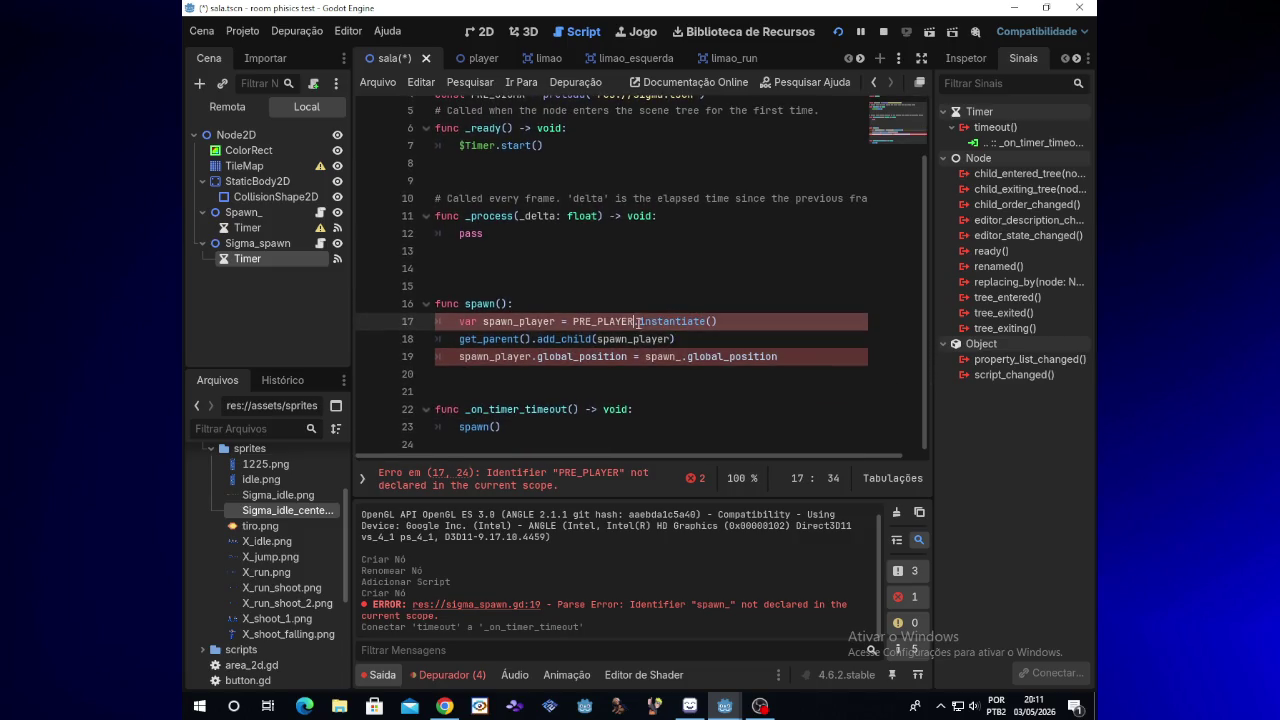
key(BackSpace)
key(BackSpace)
key(BackSpace)
text(SI)
key(Return)
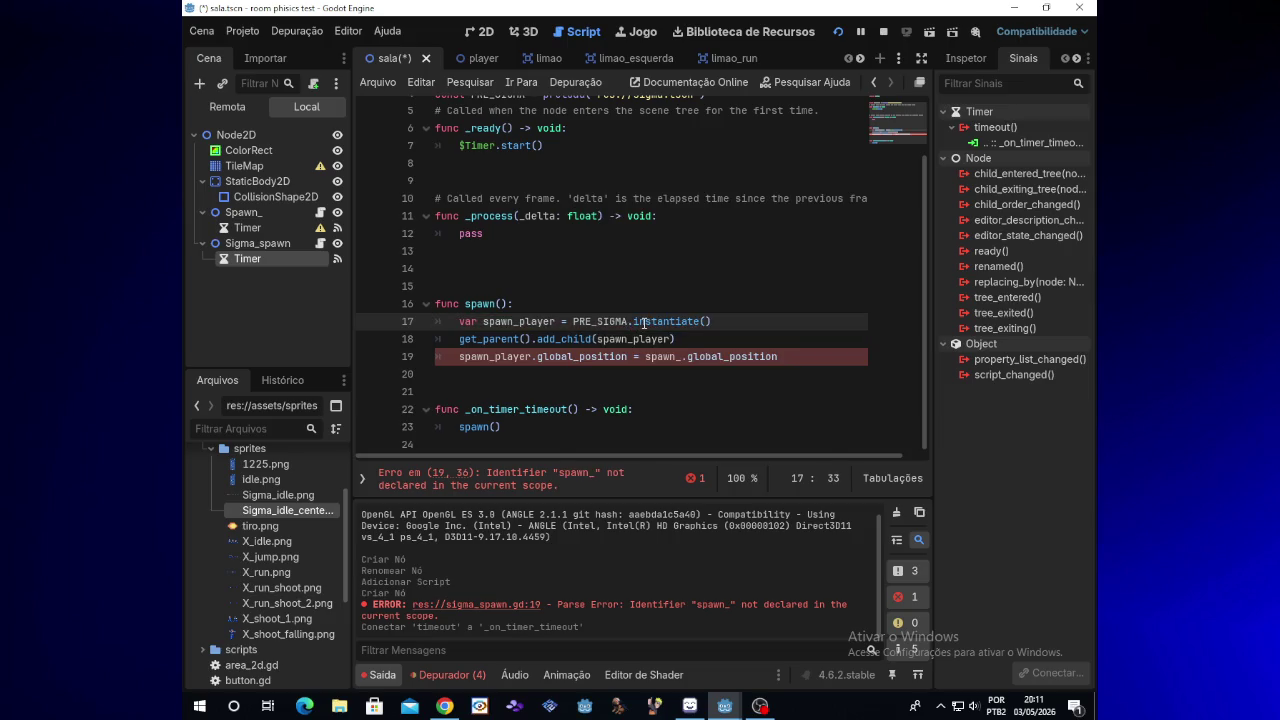
Rename spawn_player to sigma_spawn on lines 17, 18 and 19
drag(555, 321, 484, 321)
text(sigma_)
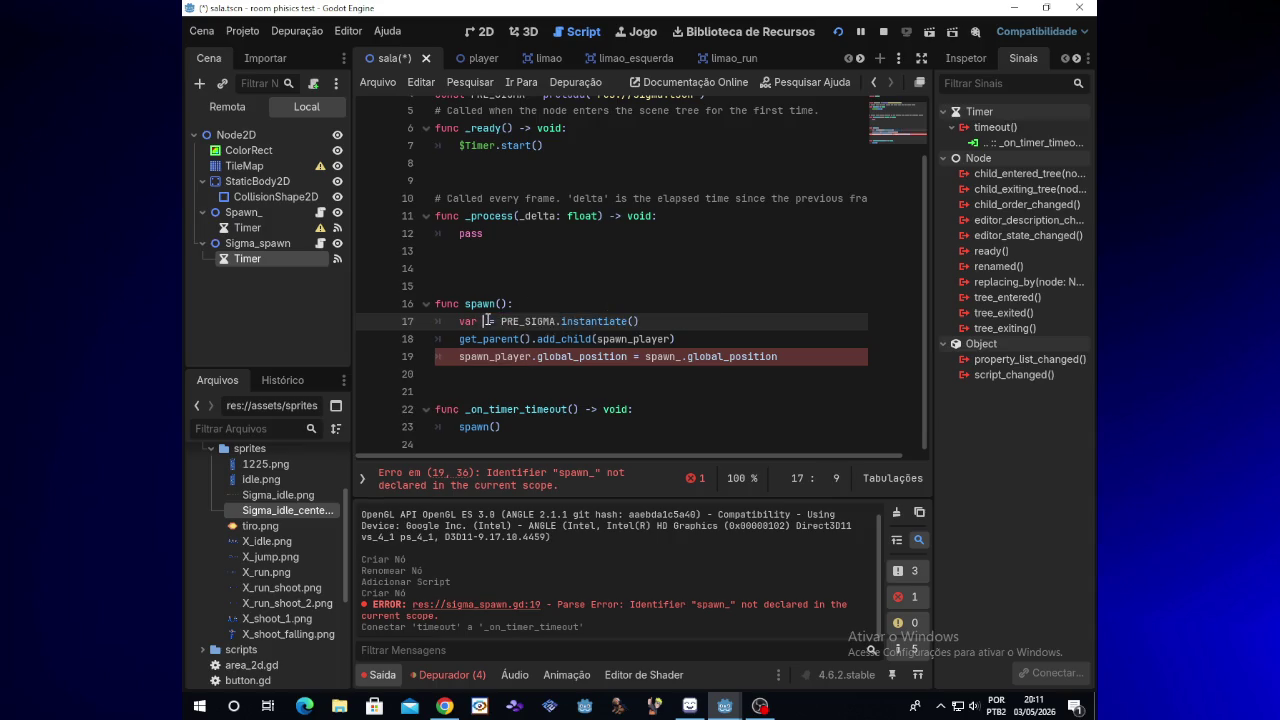
text(spawn)
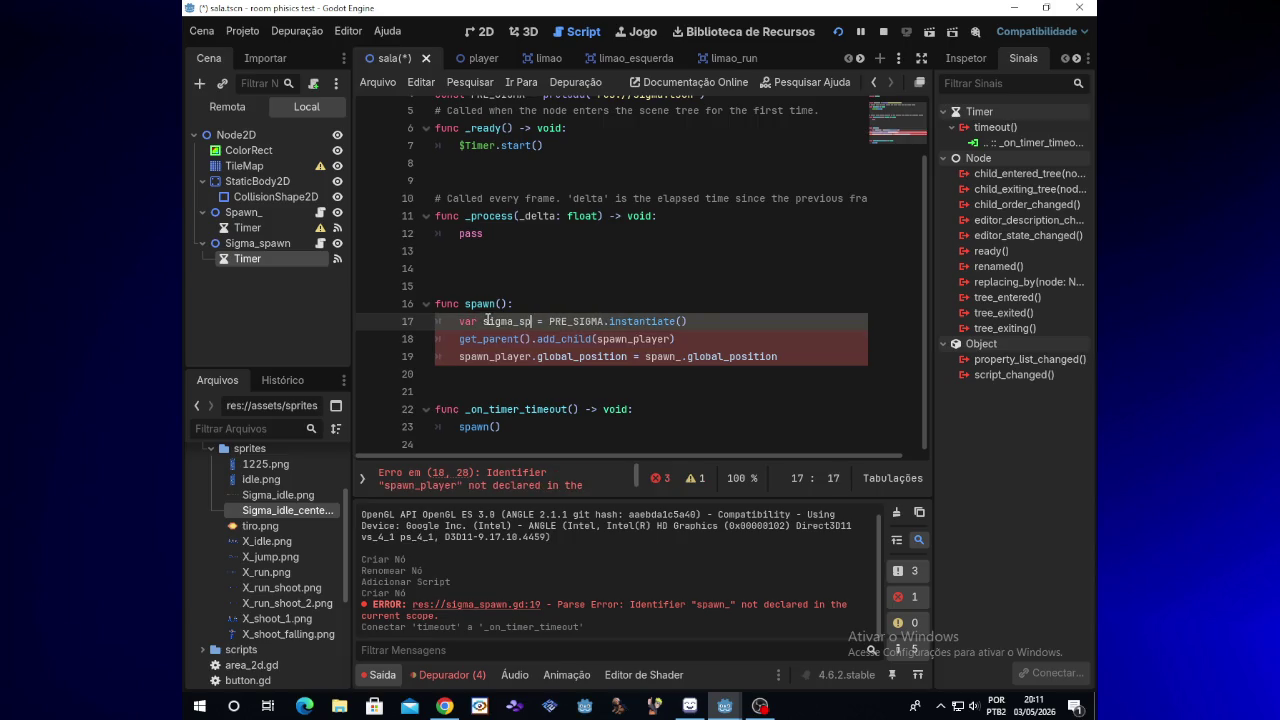
drag(483, 338, 550, 339)
key(ctrl+c)
drag(671, 355, 598, 357)
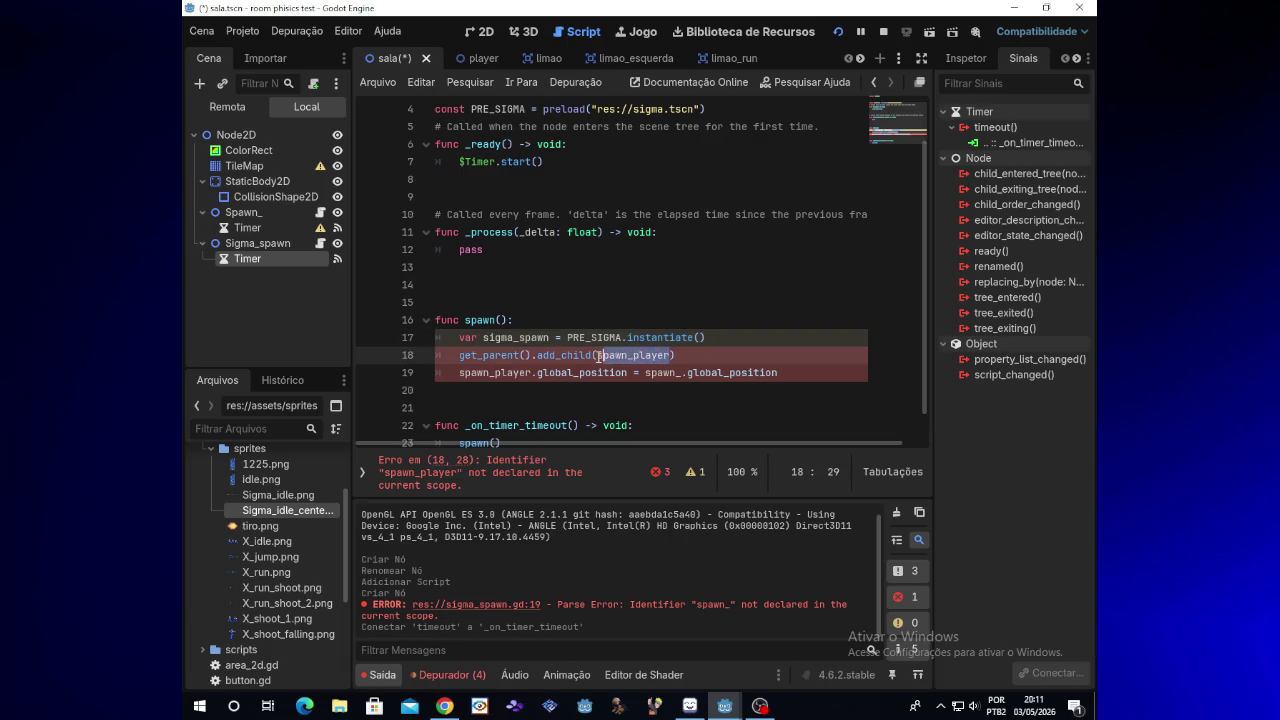
key(ctrl+v)
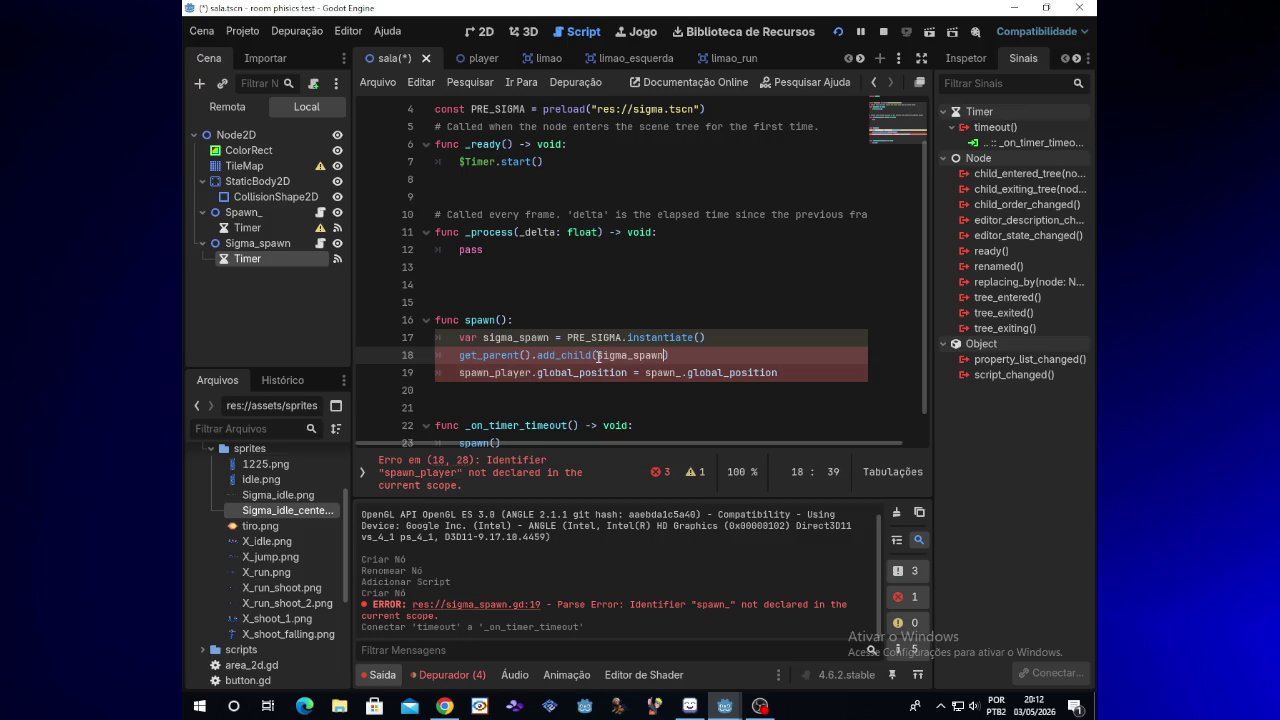
click(522, 372)
drag(520, 372, 464, 369)
key(ctrl+v)
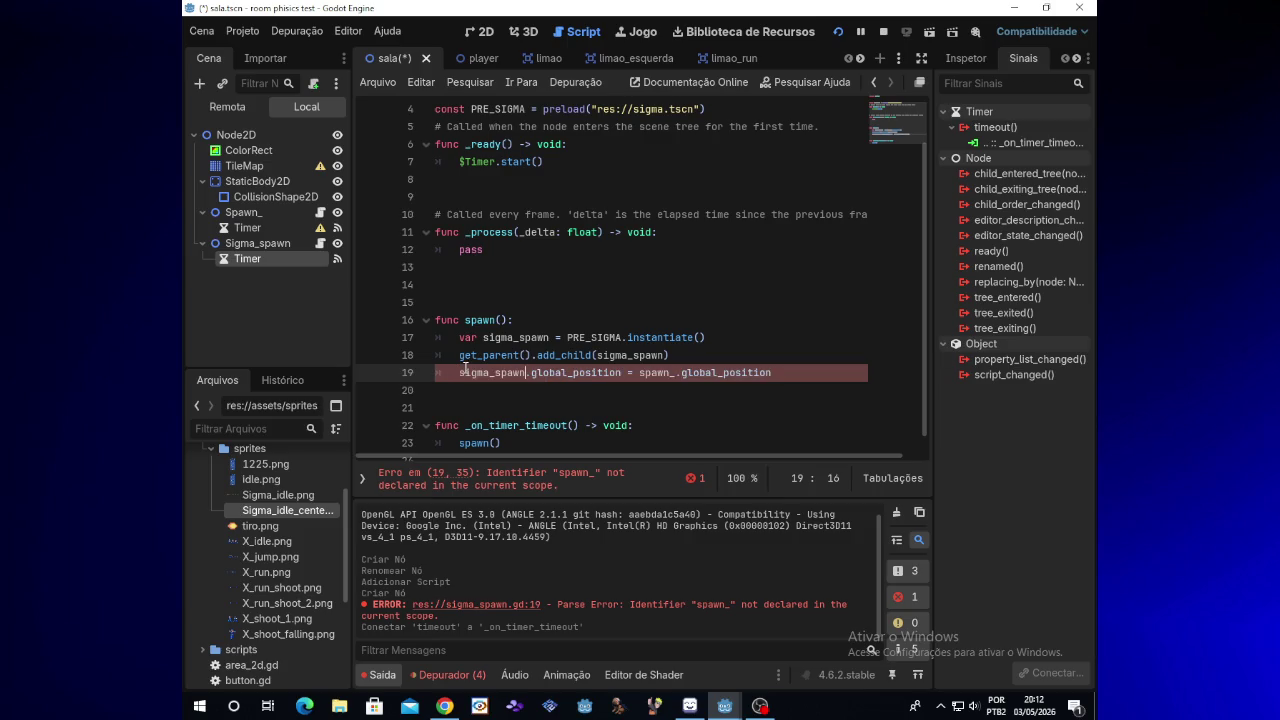
Replace the spawn_ reference after the equals sign on line 19 with Sigma_spawn
click(675, 373)
key(BackSpace)
key(BackSpace)
key(BackSpace)
text(Sig)
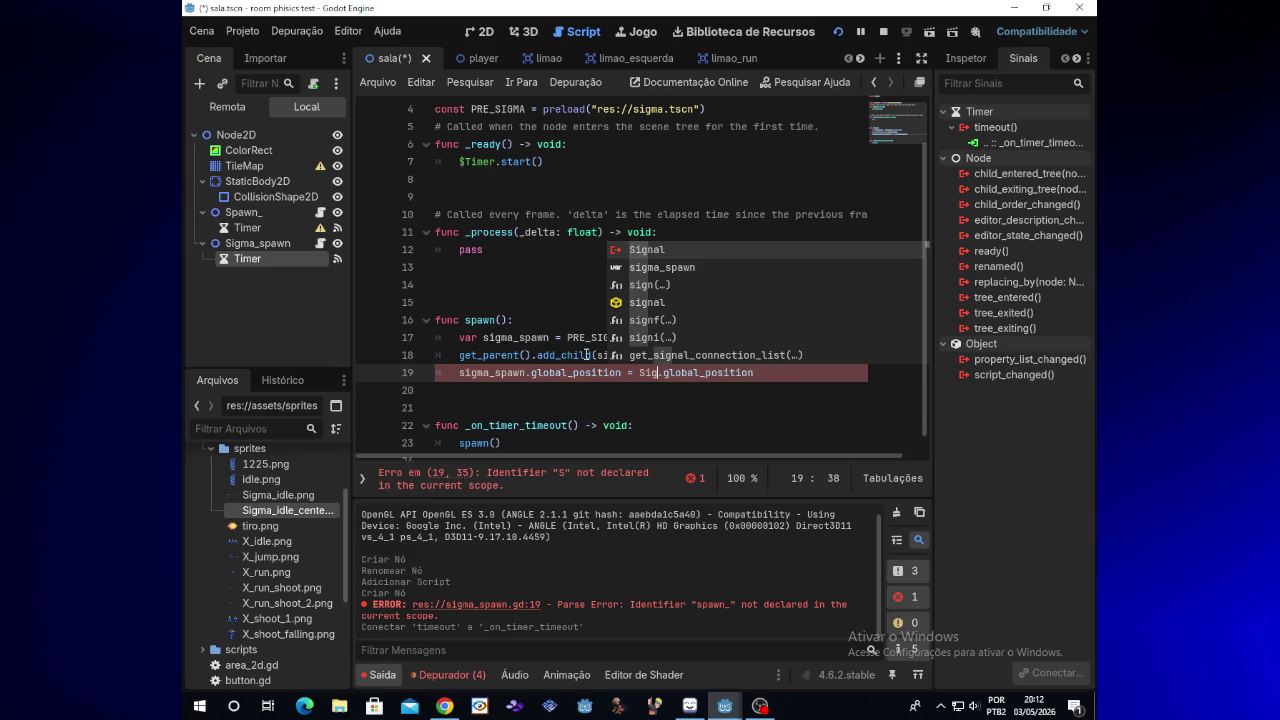
text(ma)
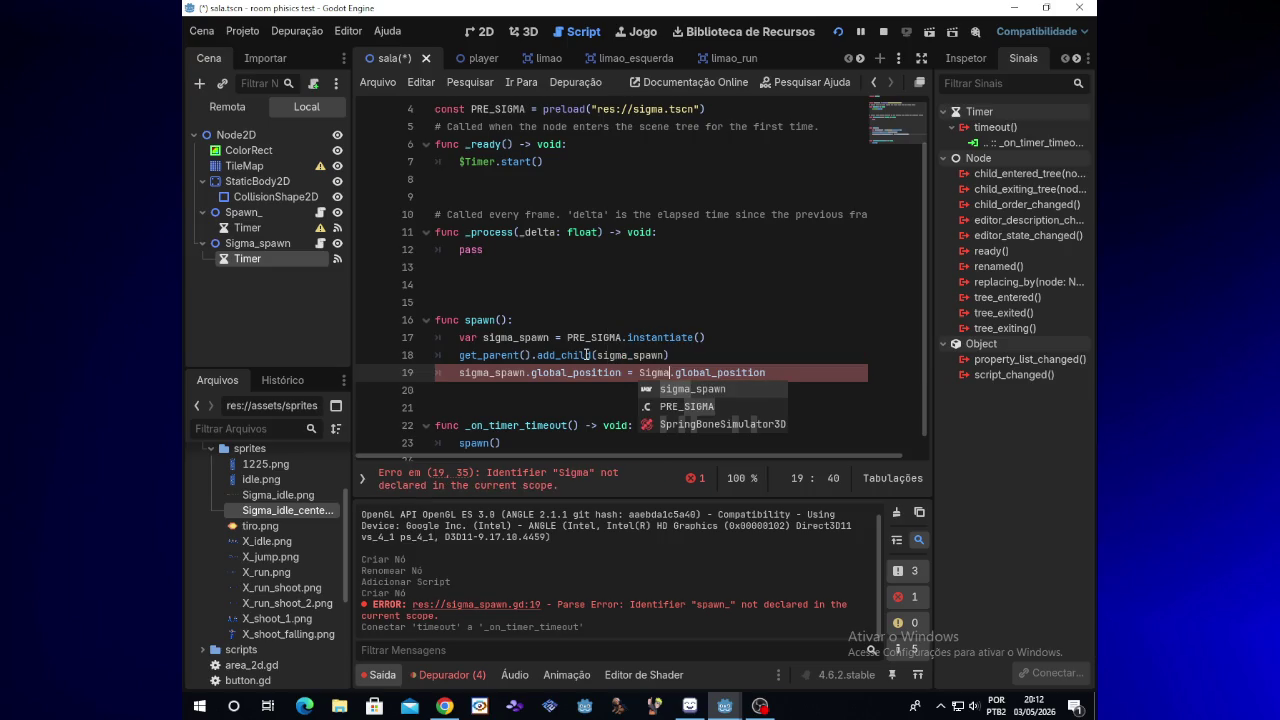
key(Return)
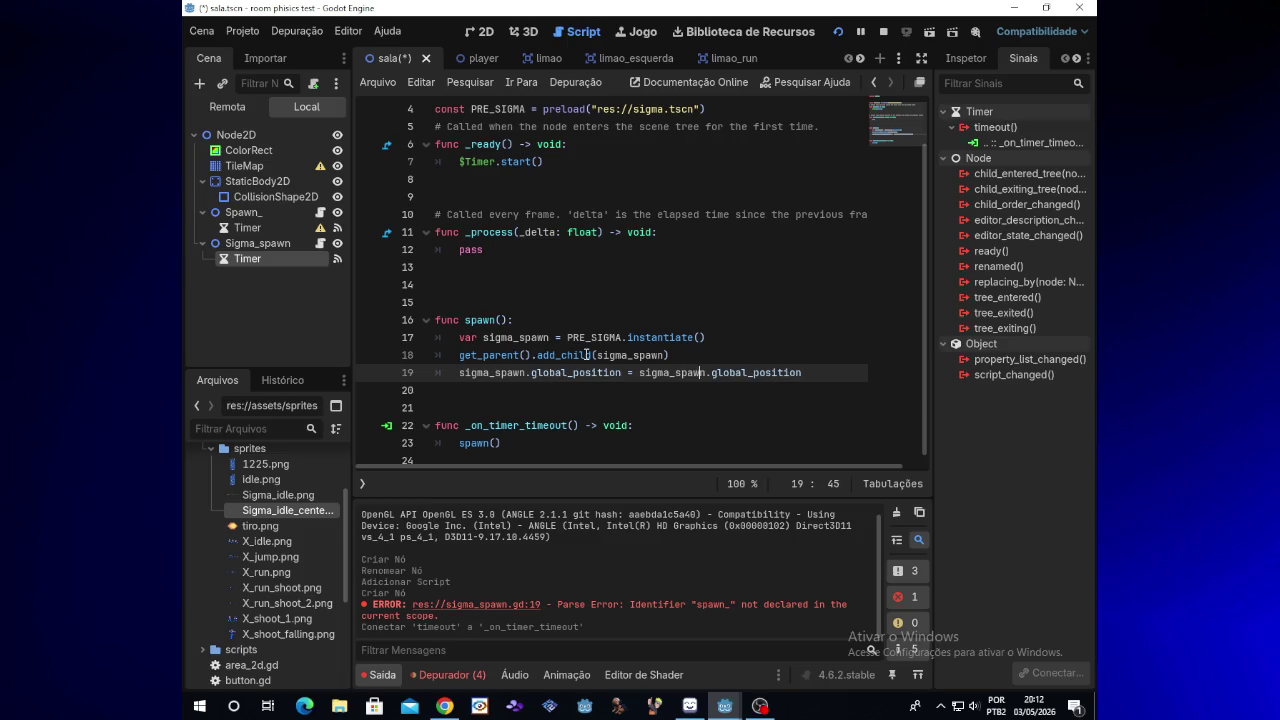
key(Left)
key(Left)
key(Left)
key(BackSpace)
text(S)
click(556, 374)
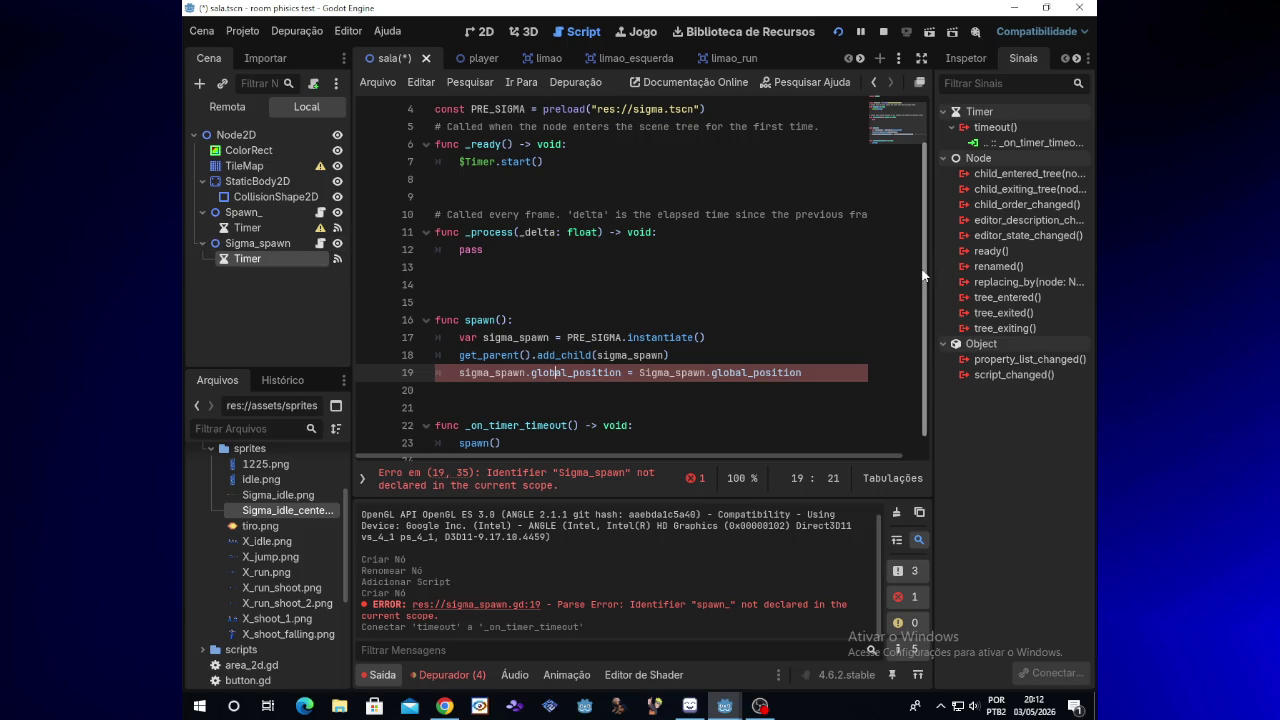
scroll(650, 270, up, 2)
click(305, 278)
mouse_move(272, 247)
mouse_down()
mouse_move(339, 267)
mouse_move(498, 129)
mouse_up()
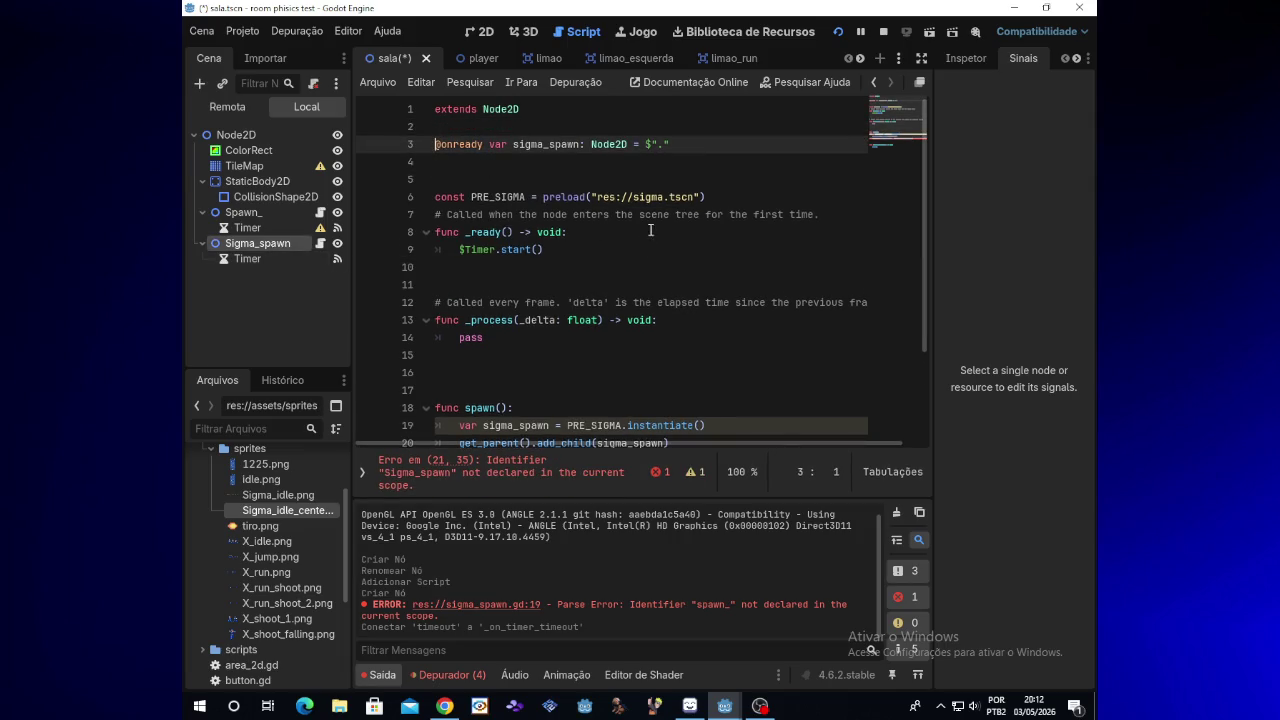
Lowercase the Sigma_spawn reference and rename the spawned variable to sigma_spawnn on lines 19–21
scroll(921, 235, down, 3)
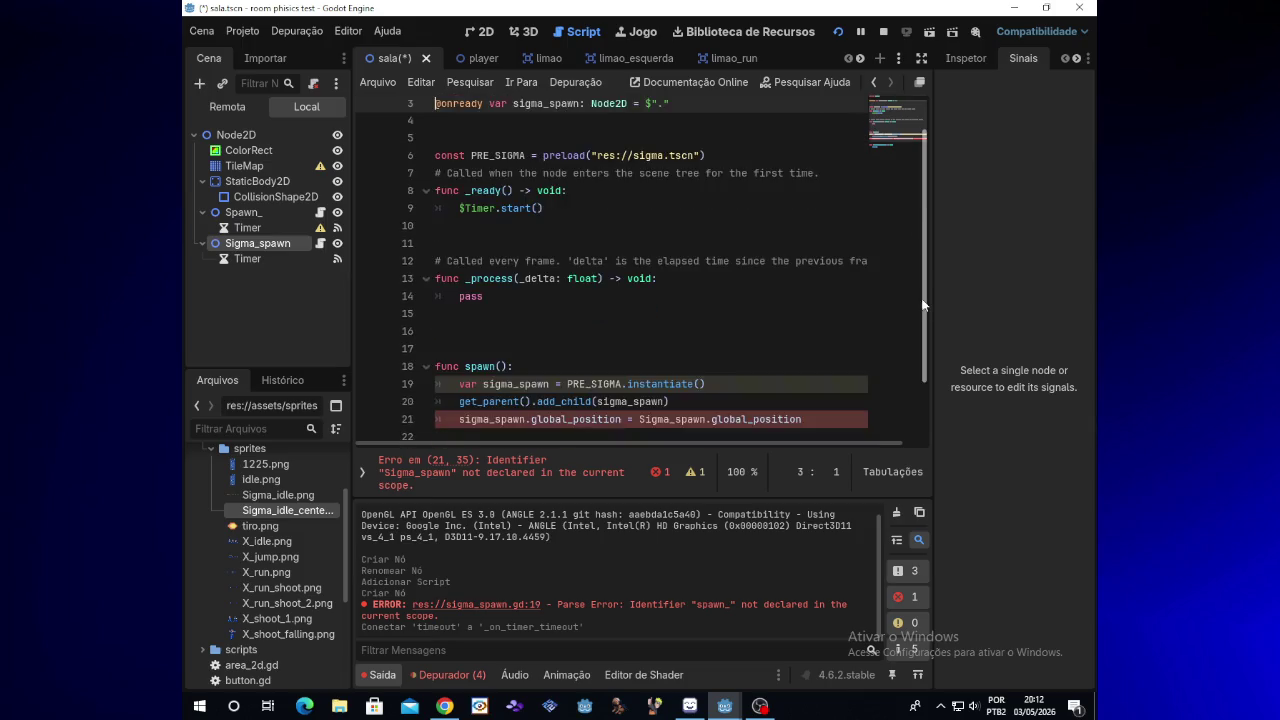
click(647, 338)
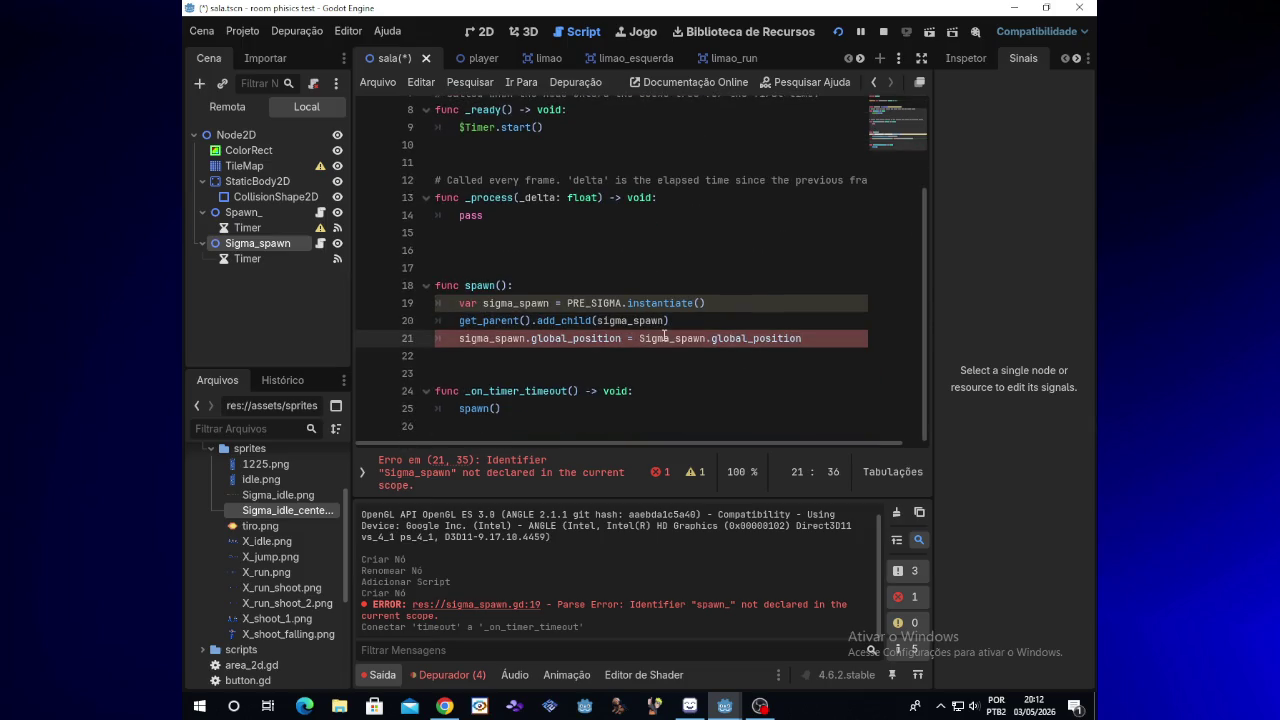
key(BackSpace)
text(s)
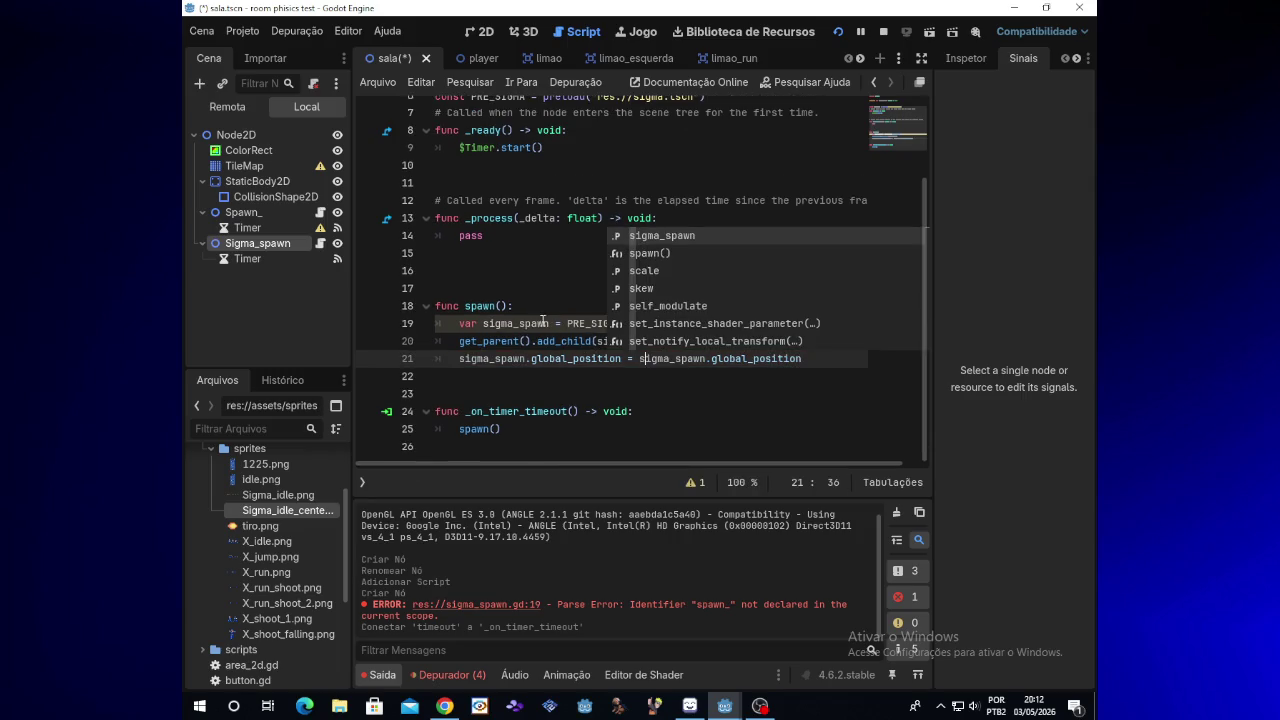
click(550, 324)
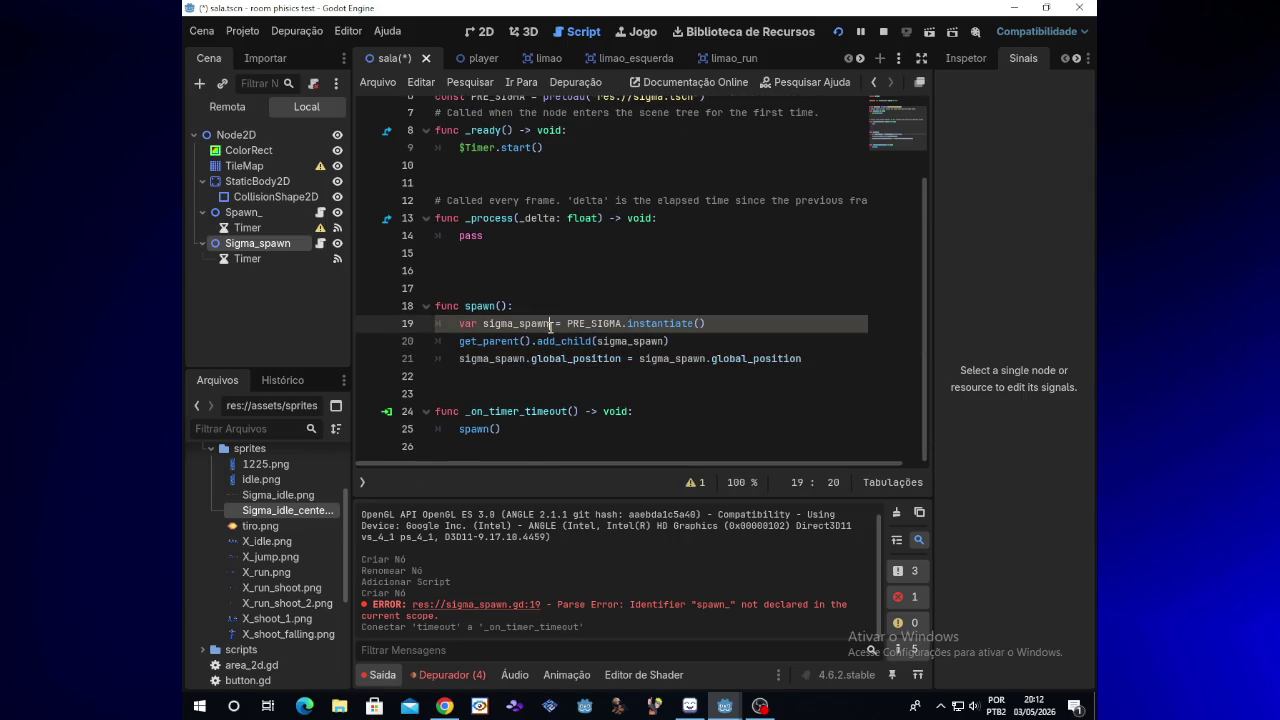
text(n)
click(530, 358)
text(n)
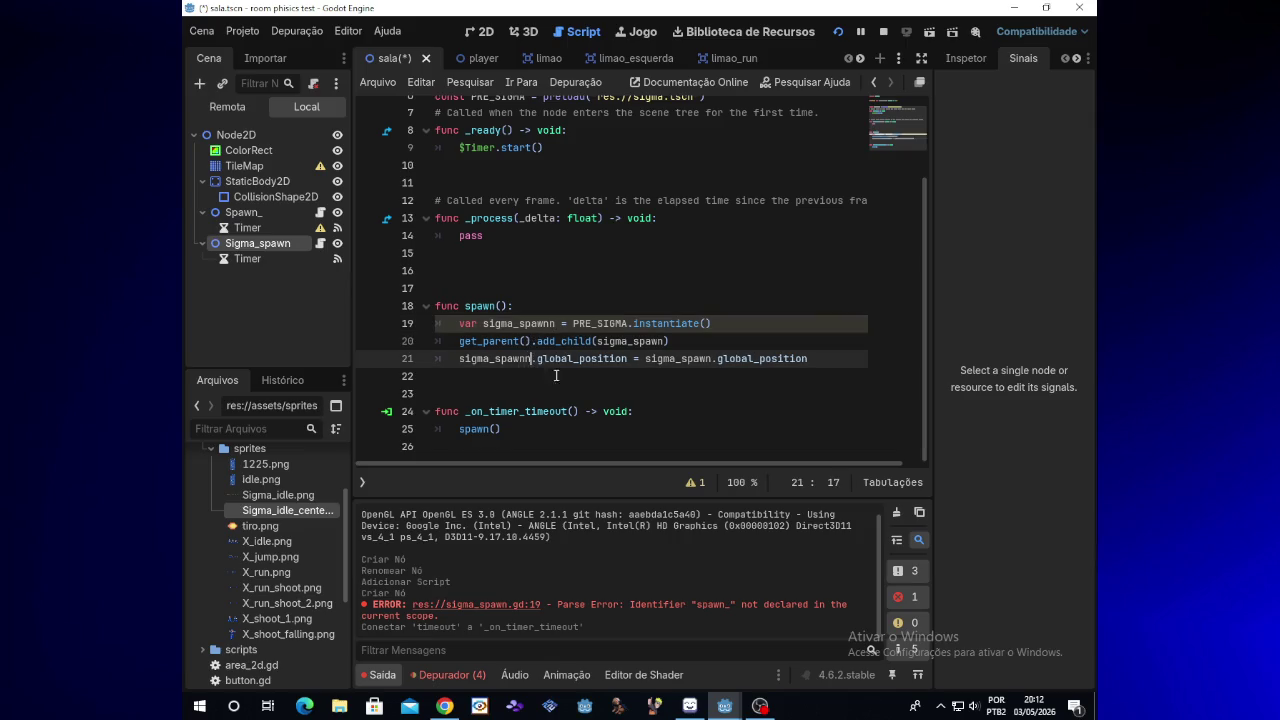
click(663, 341)
text(n)
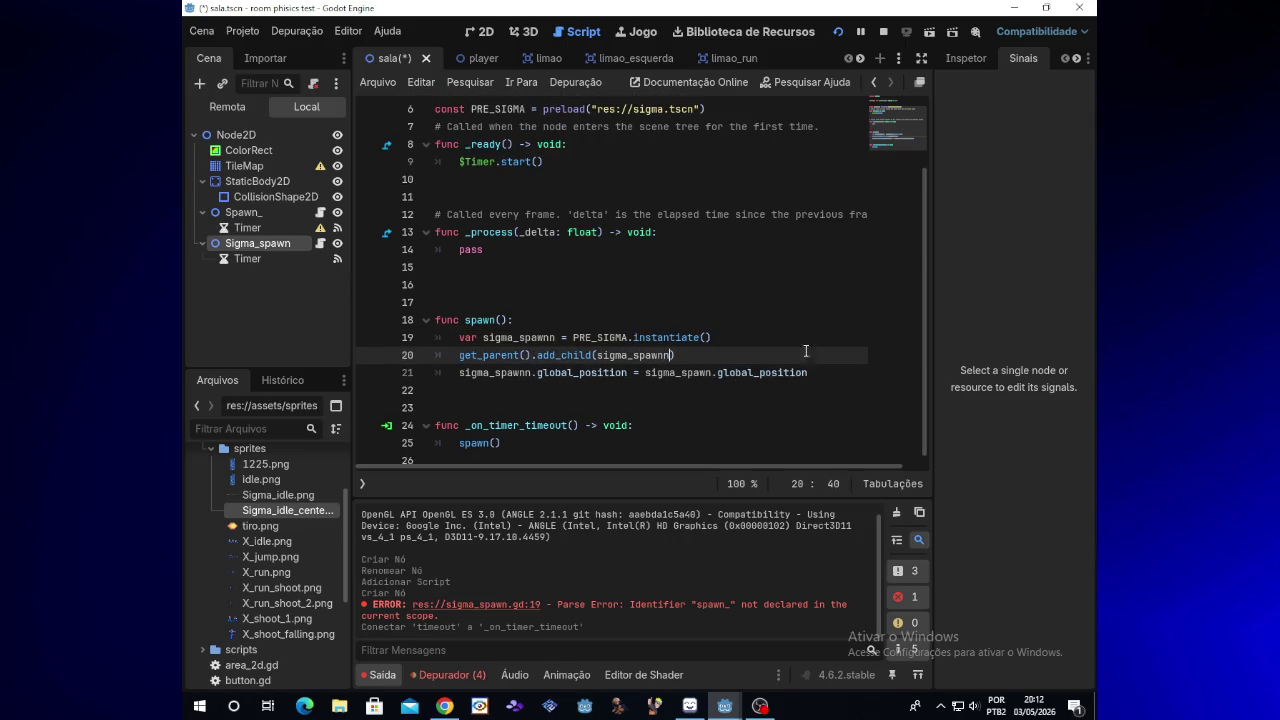
scroll(757, 215, up, 3)
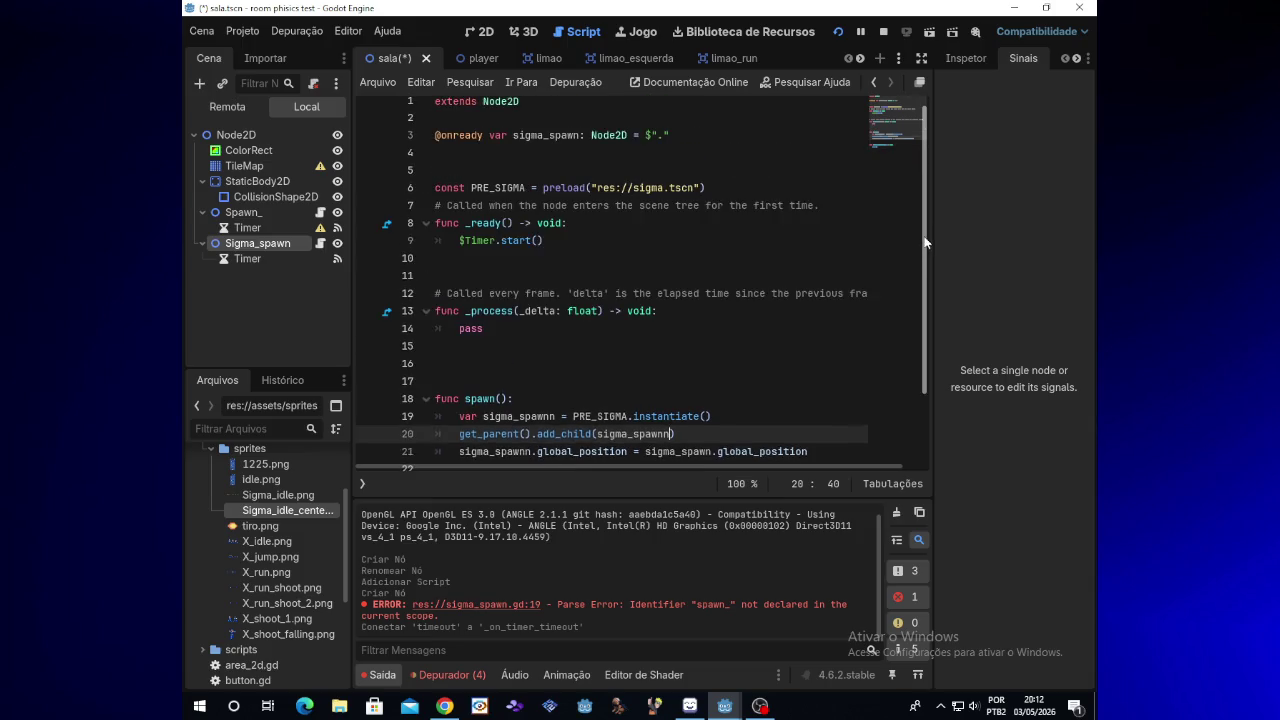
click(484, 31)
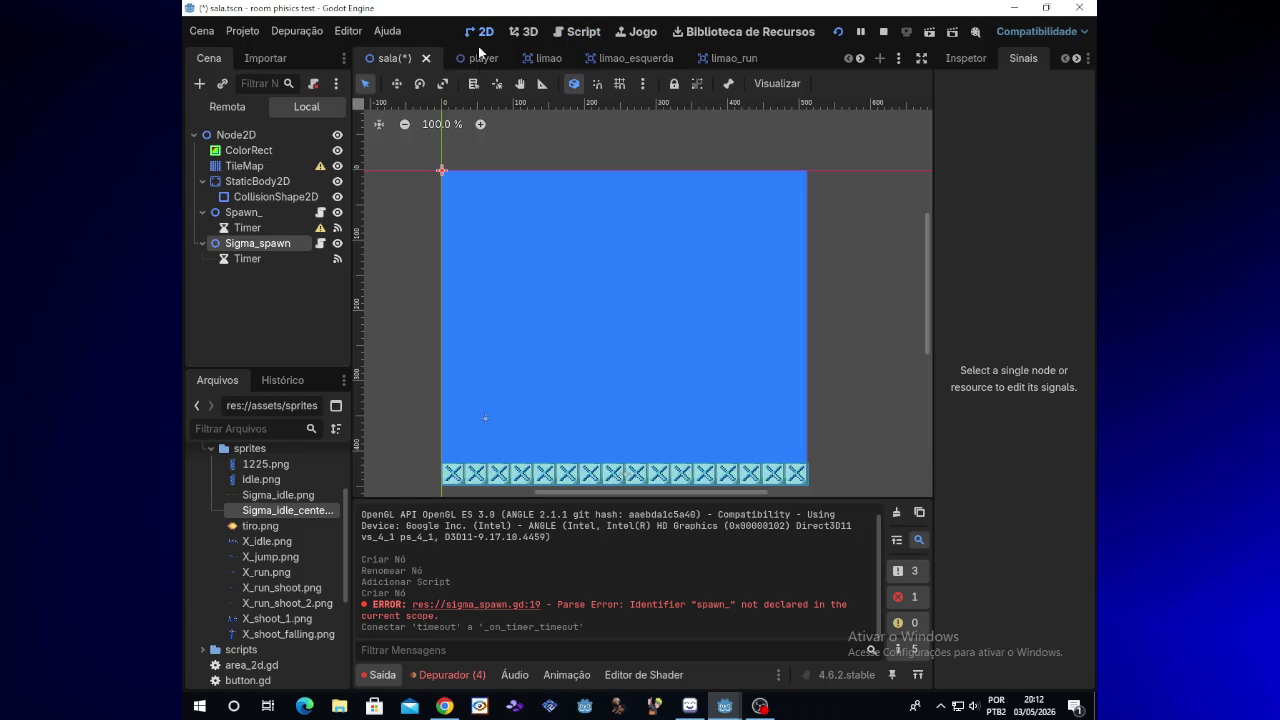
Move Sigma_spawn to the room's right side, then test-run the game, firing with X
mouse_move(442, 170)
mouse_down()
mouse_move(449, 189)
mouse_move(644, 320)
mouse_move(743, 417)
mouse_up()
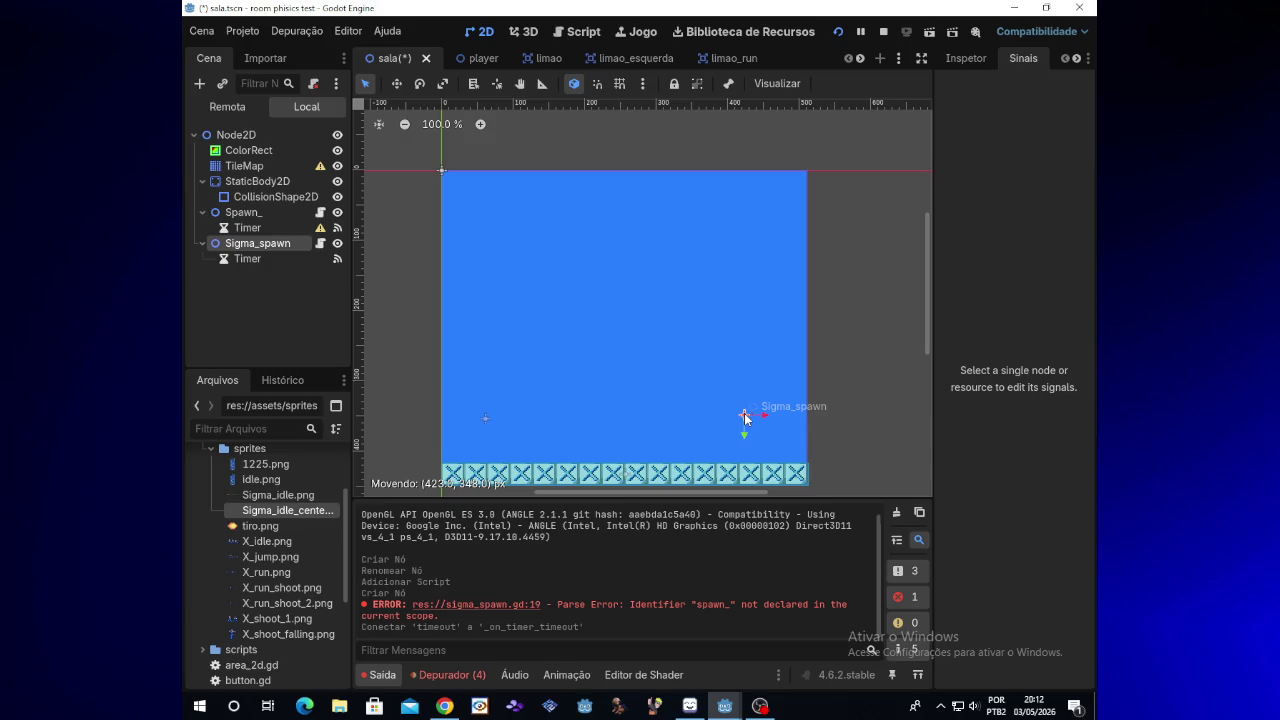
click(837, 32)
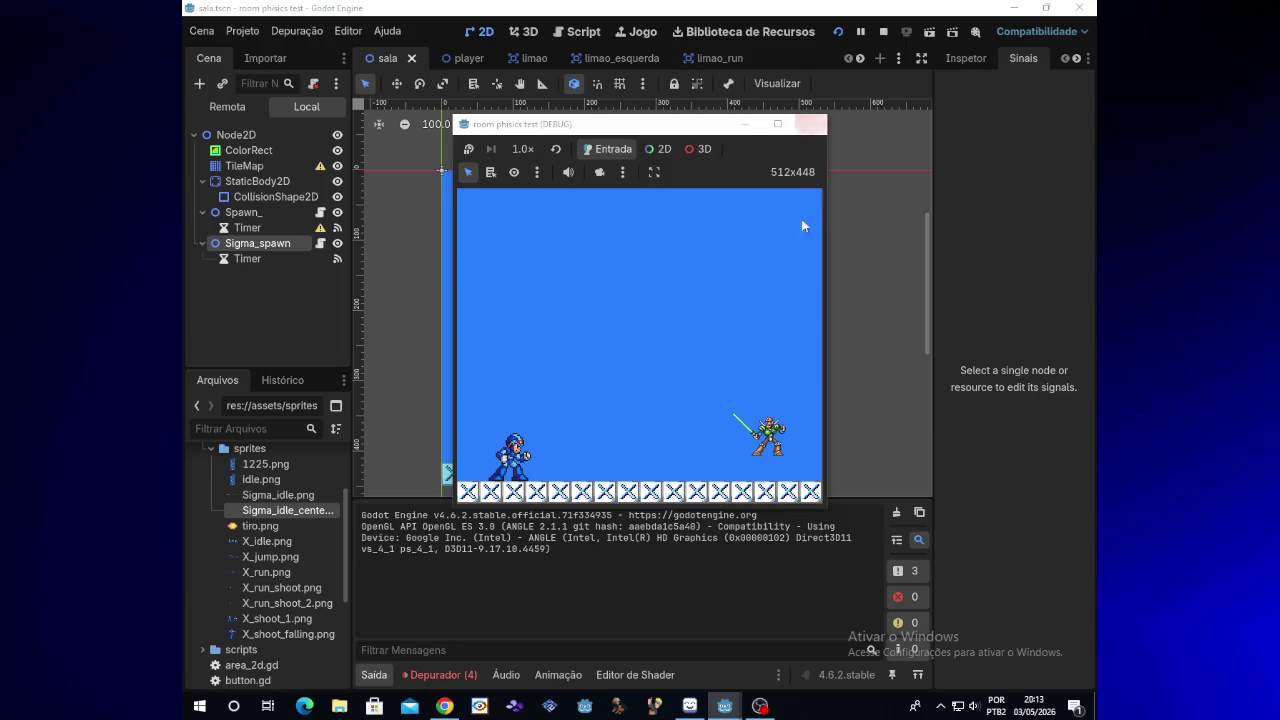
click(760, 706)
click(760, 706)
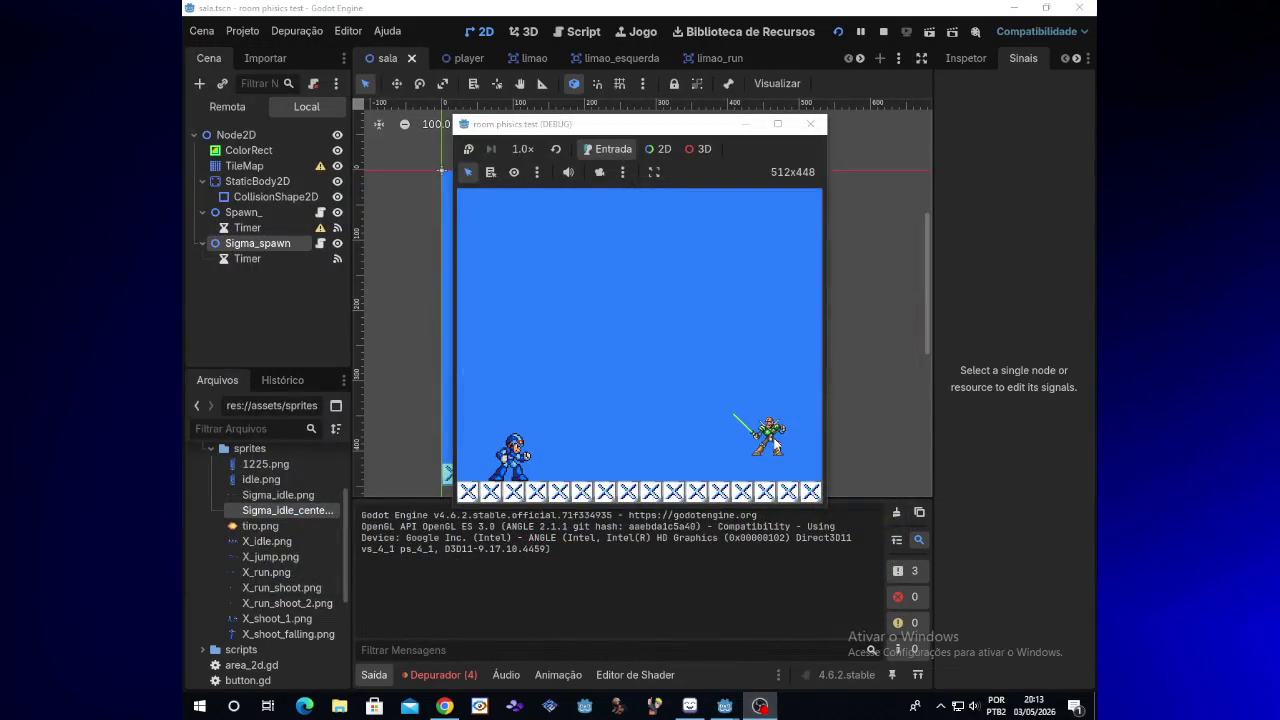
key(x)
key(x)
key(x)
click(810, 125)
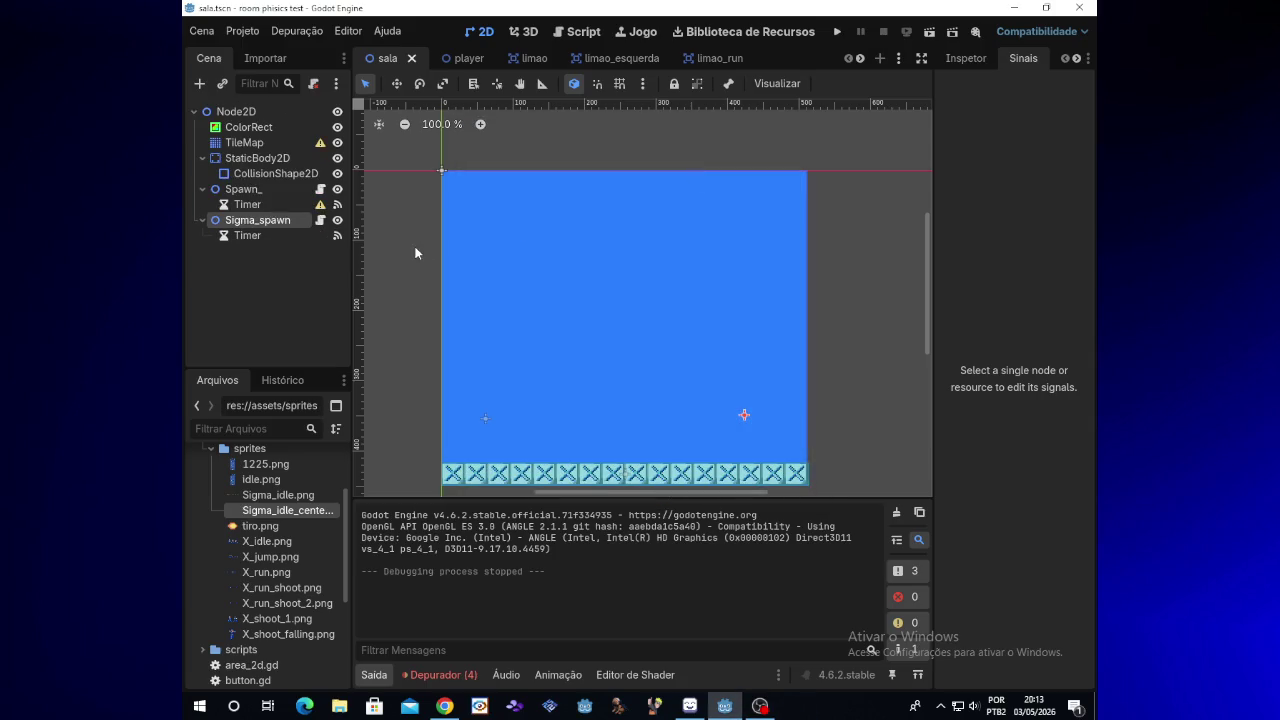
Switch to the sigma scene, drag the sigma node into the script, then undo it
click(319, 222)
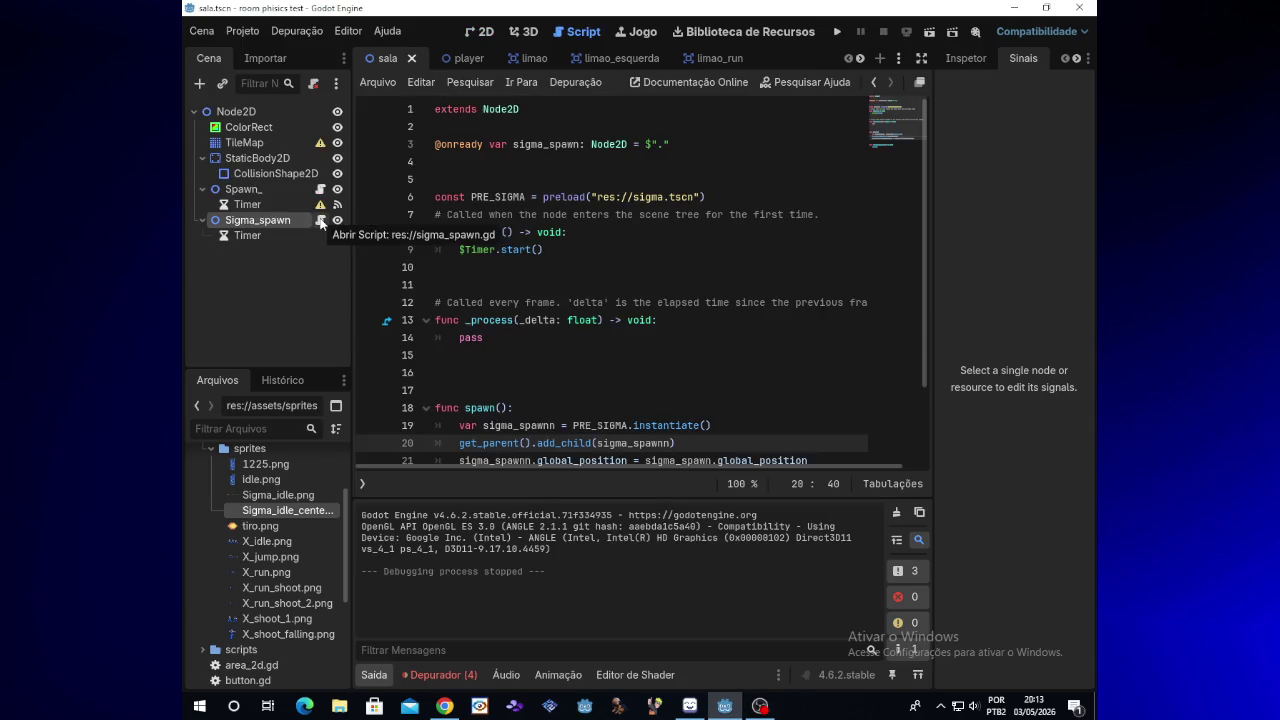
click(862, 59)
click(862, 59)
click(795, 62)
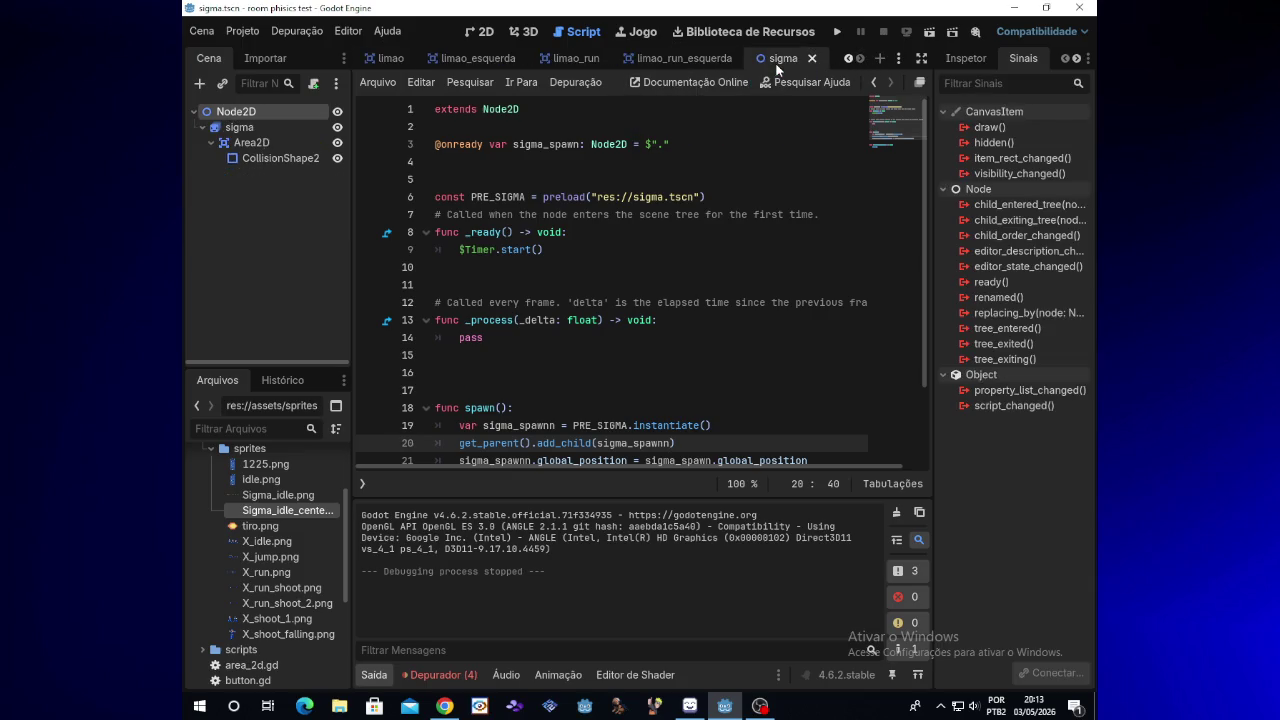
click(251, 127)
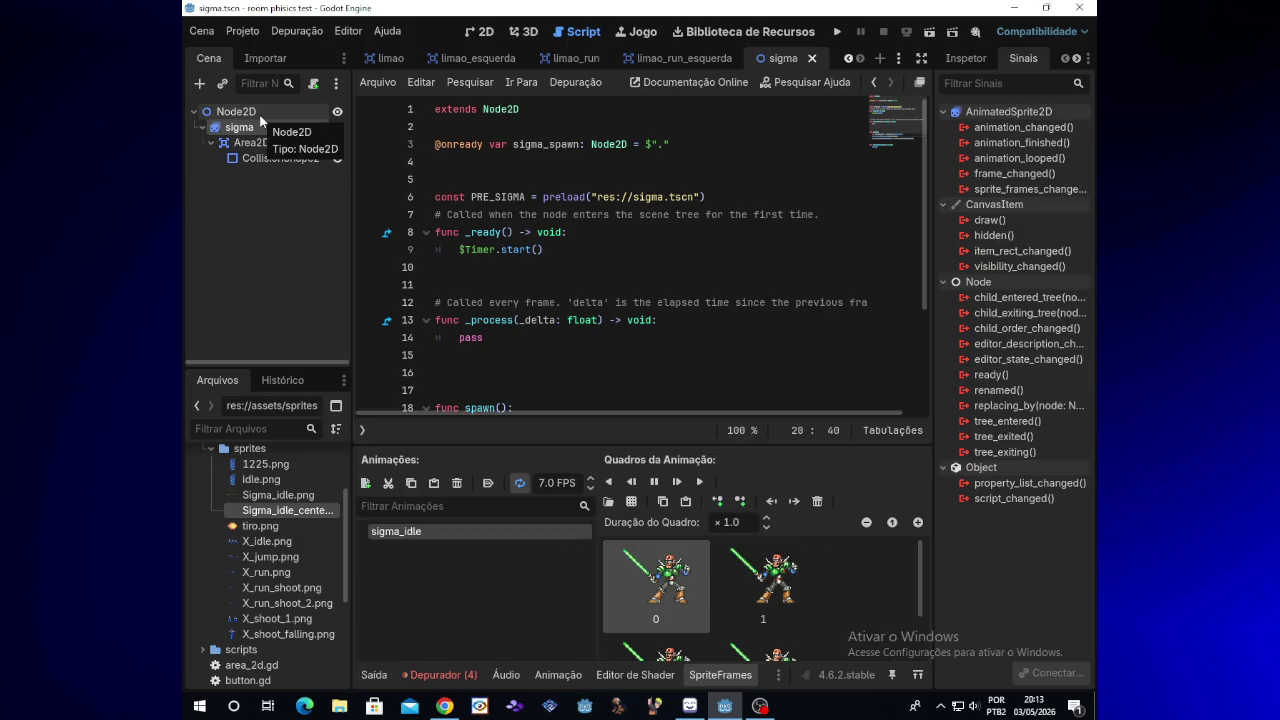
click(537, 260)
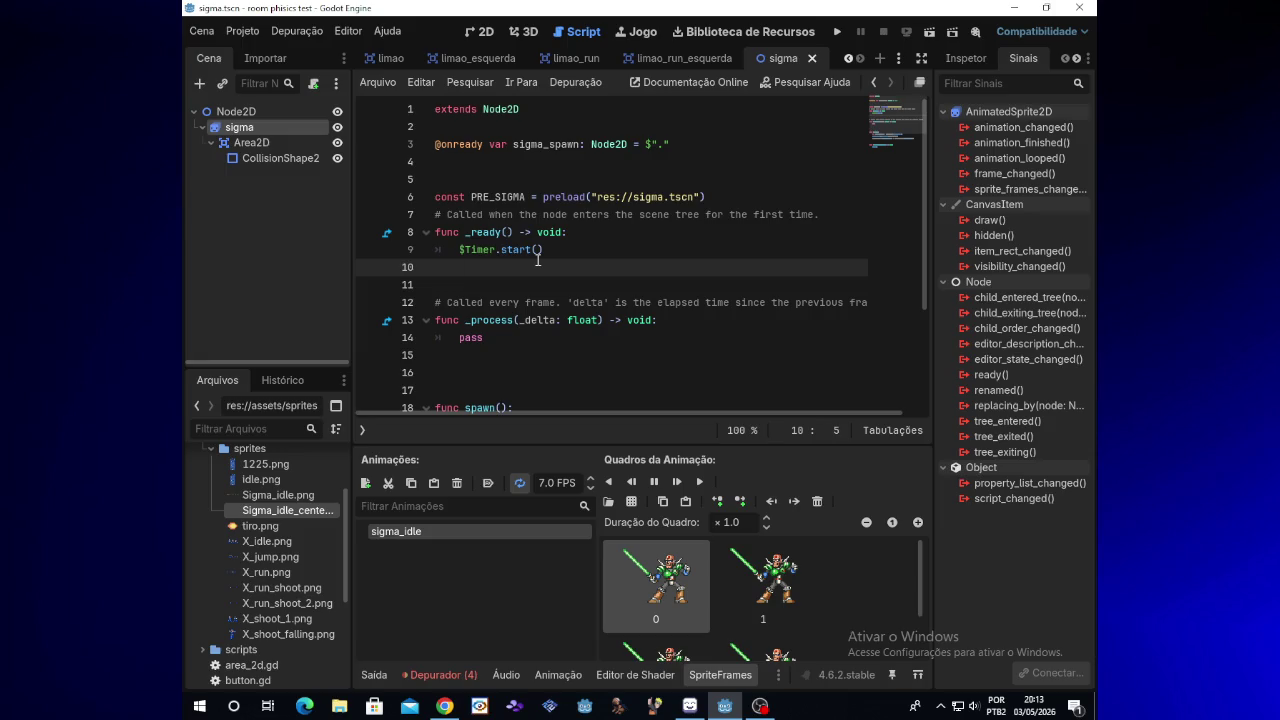
click(236, 224)
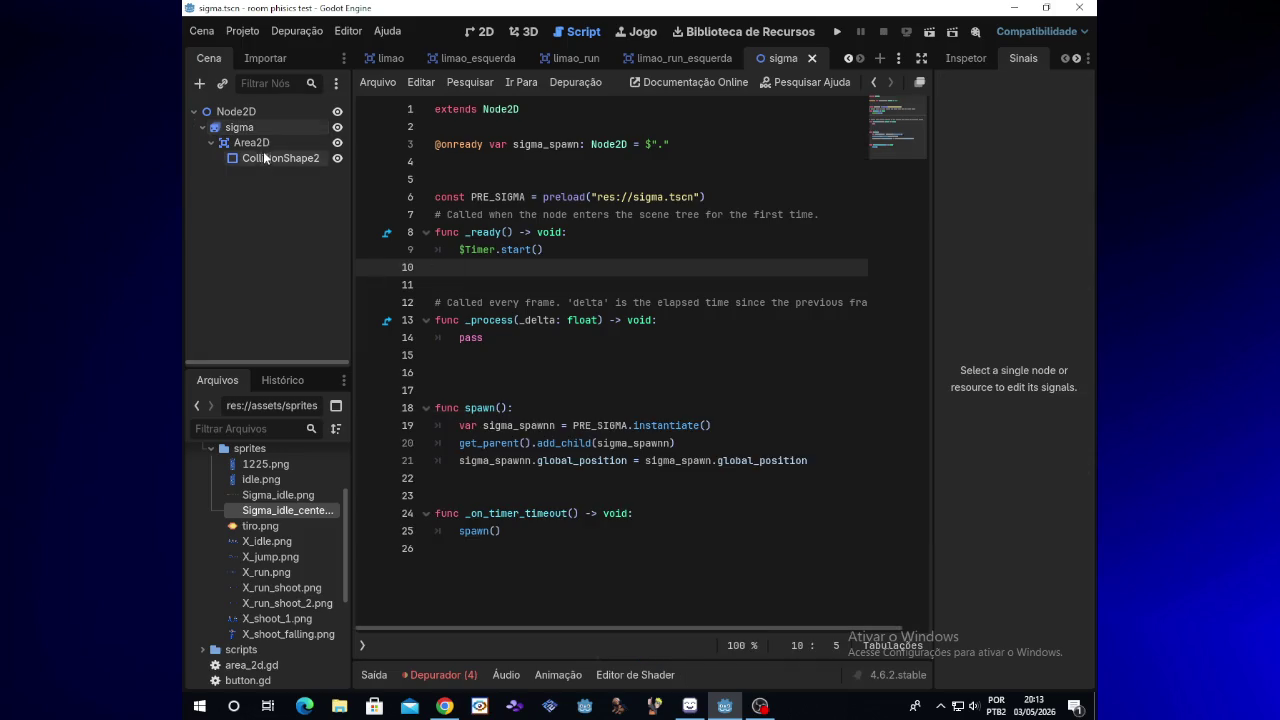
drag(250, 127, 467, 138)
key(ctrl+z)
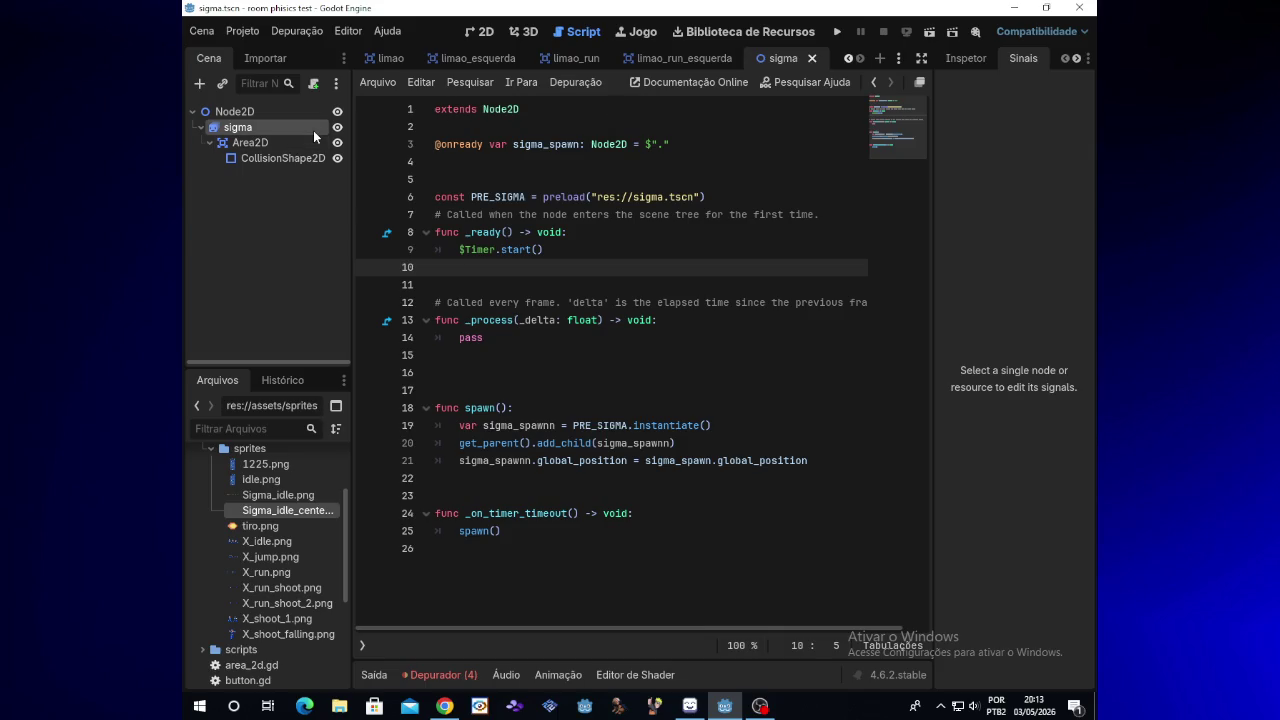
Rename the sigma scene's root Node2D to Sigma_
click(290, 111)
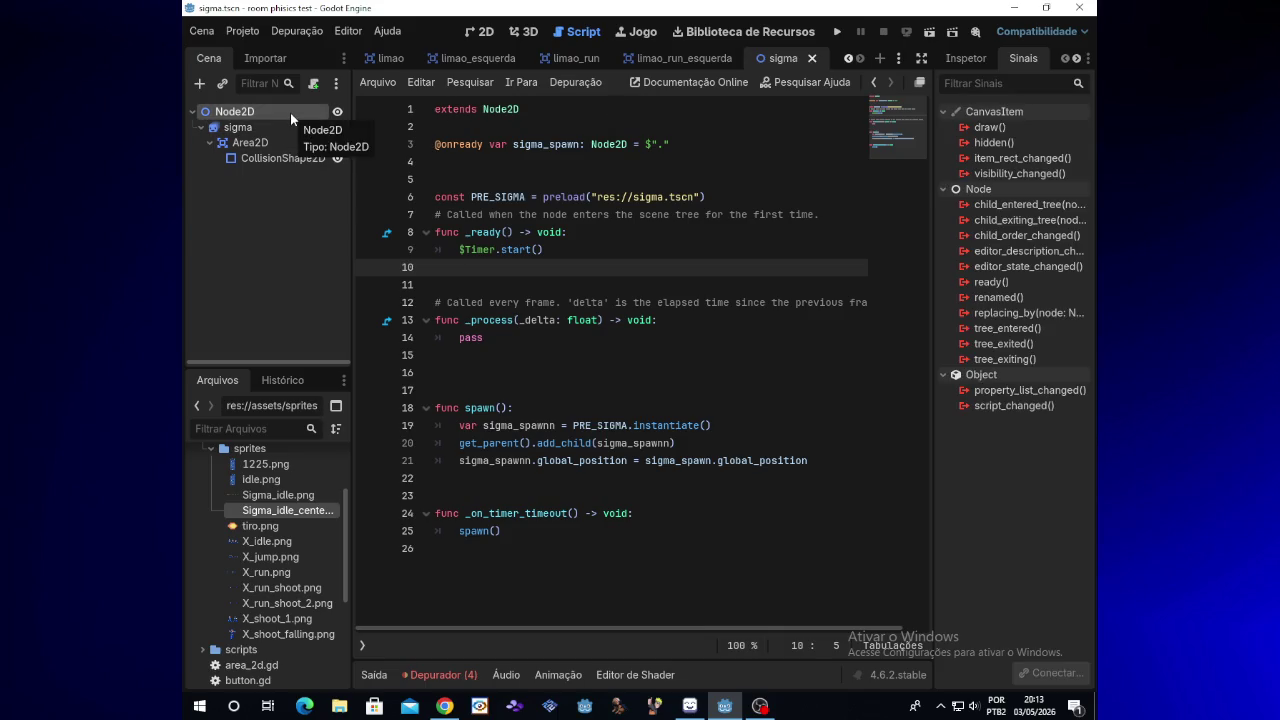
click(281, 127)
click(284, 113)
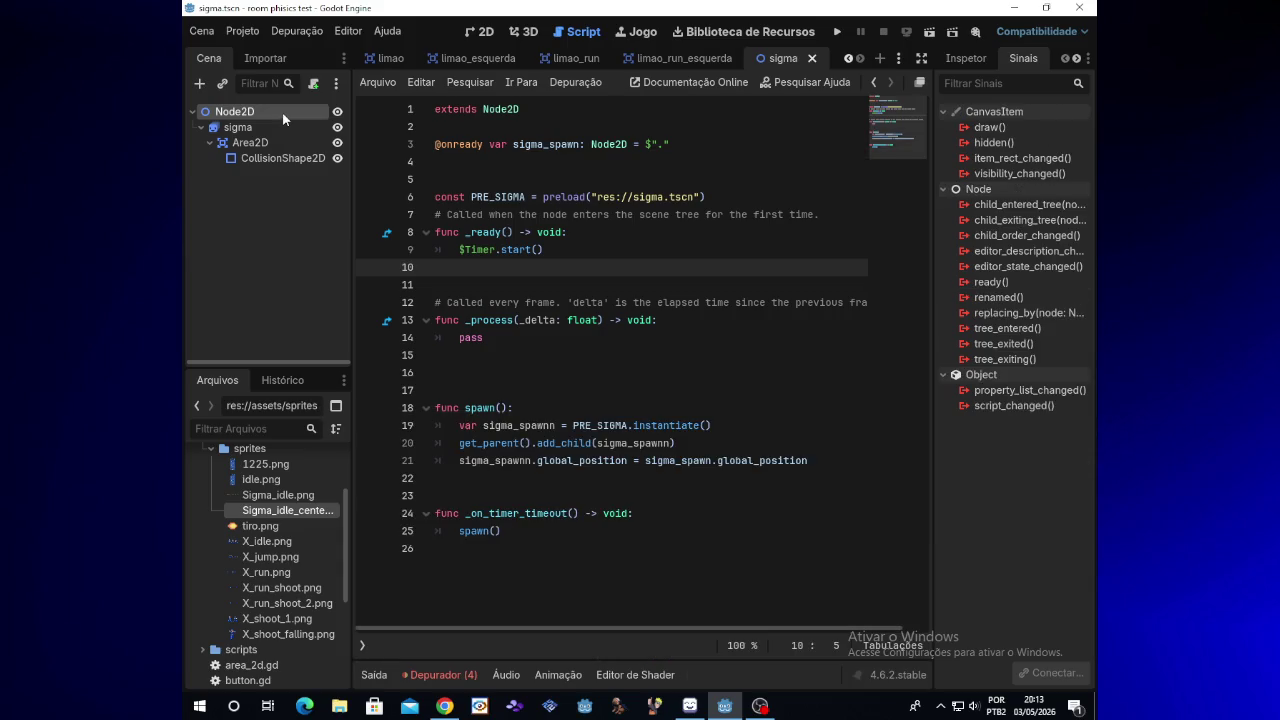
click(284, 113)
key(BackSpace)
key(BackSpace)
key(BackSpace)
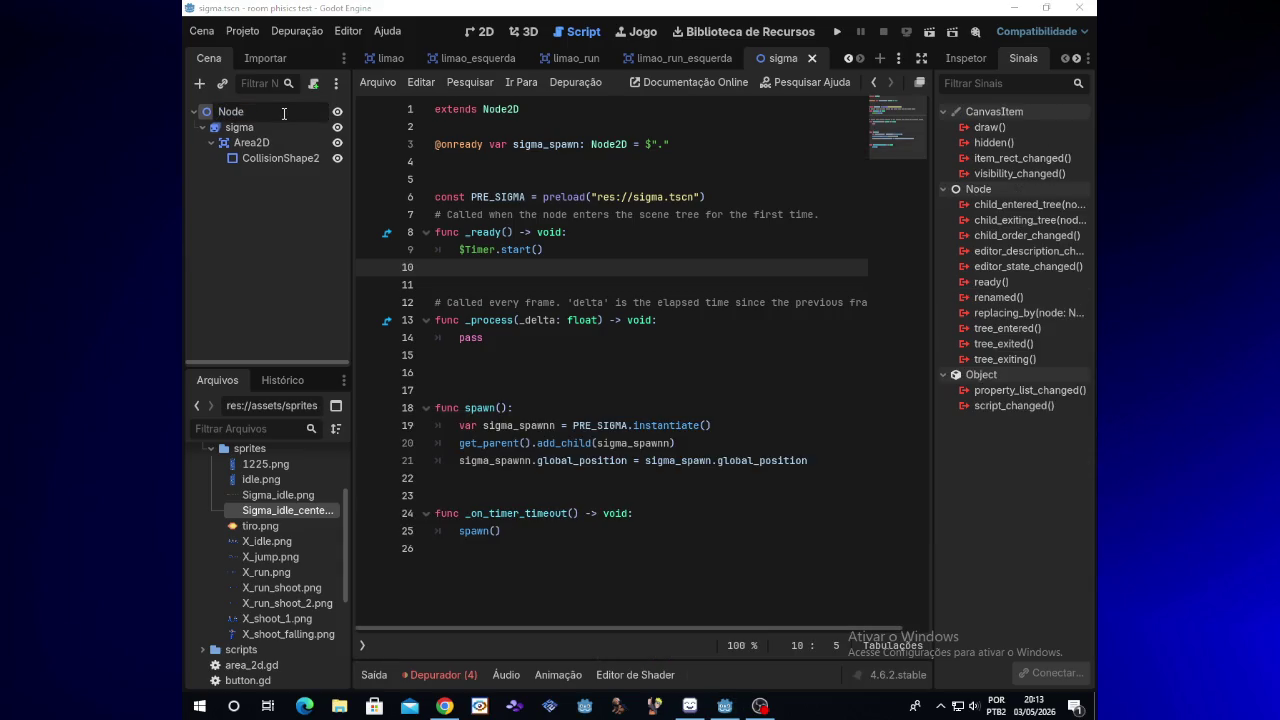
text(Sigma_)
key(Return)
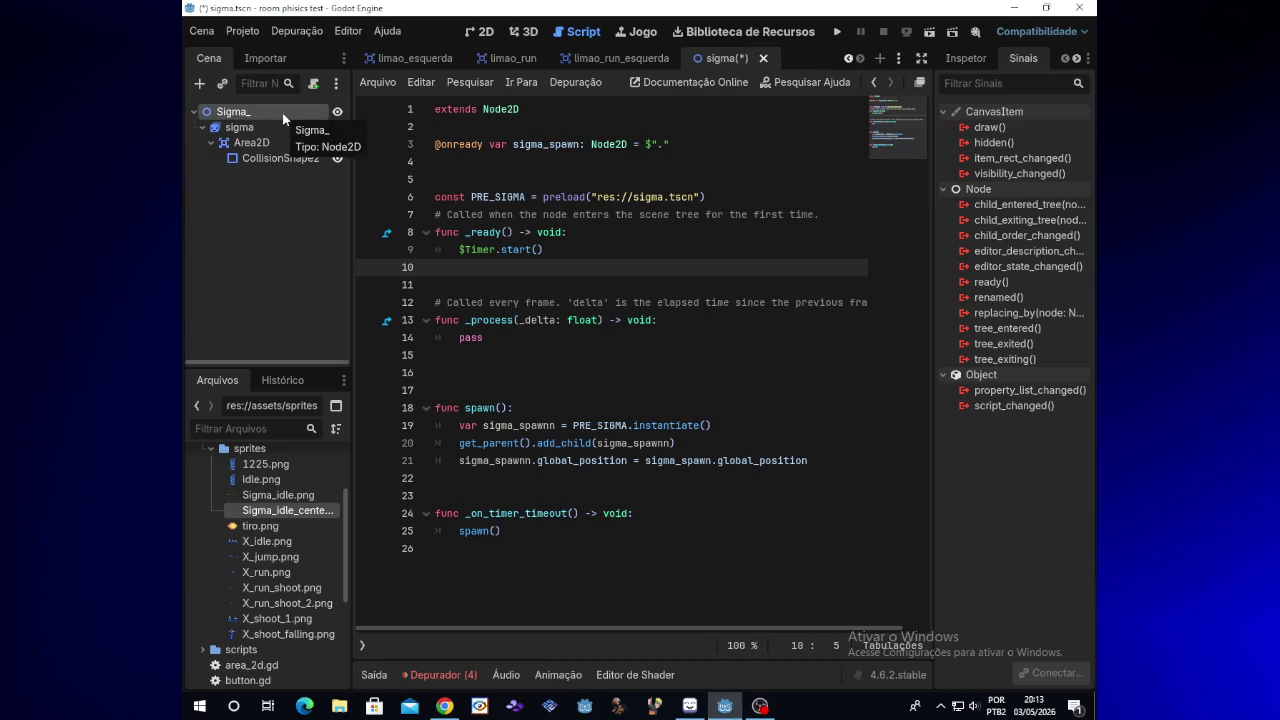
right_click(286, 121)
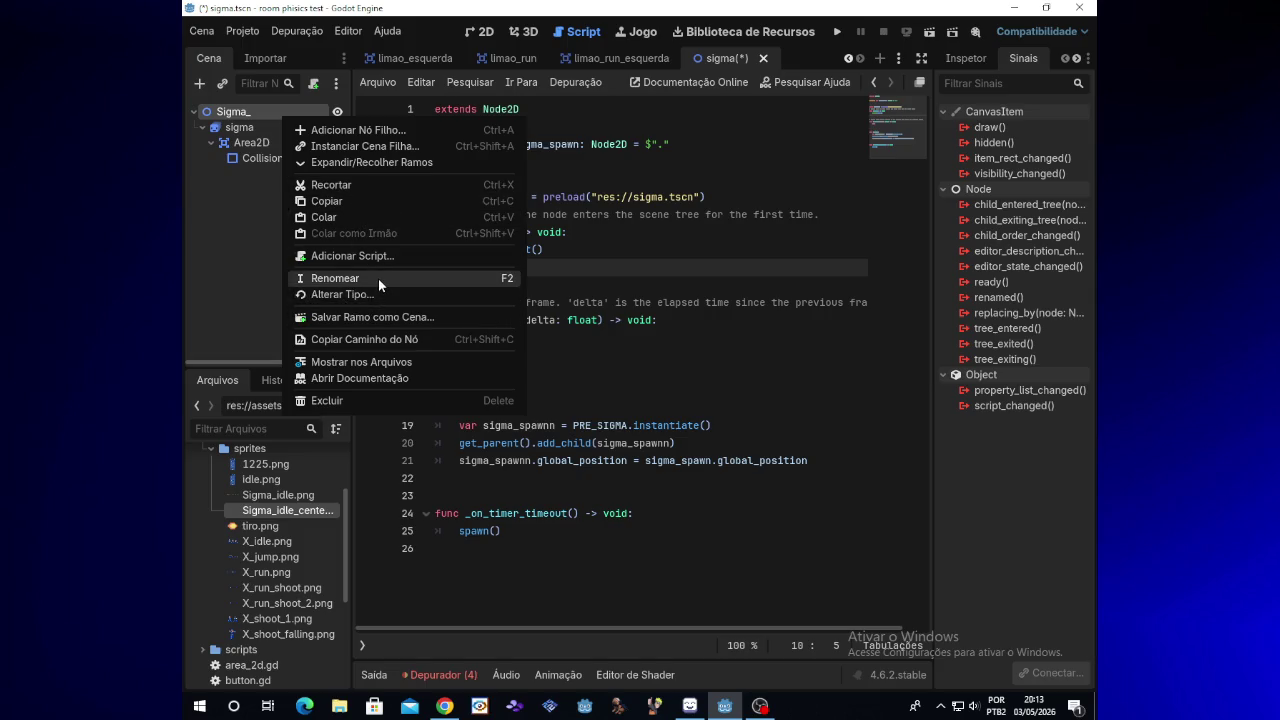
click(361, 257)
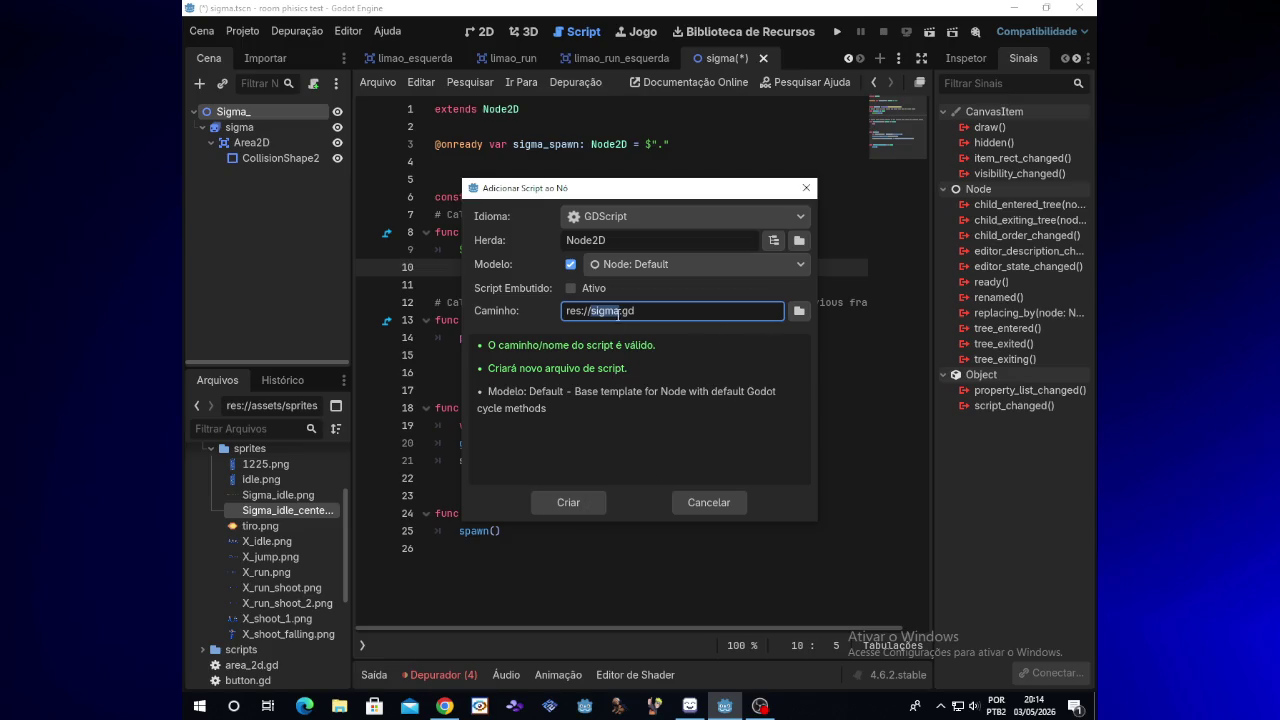
click(582, 508)
drag(459, 198, 673, 205)
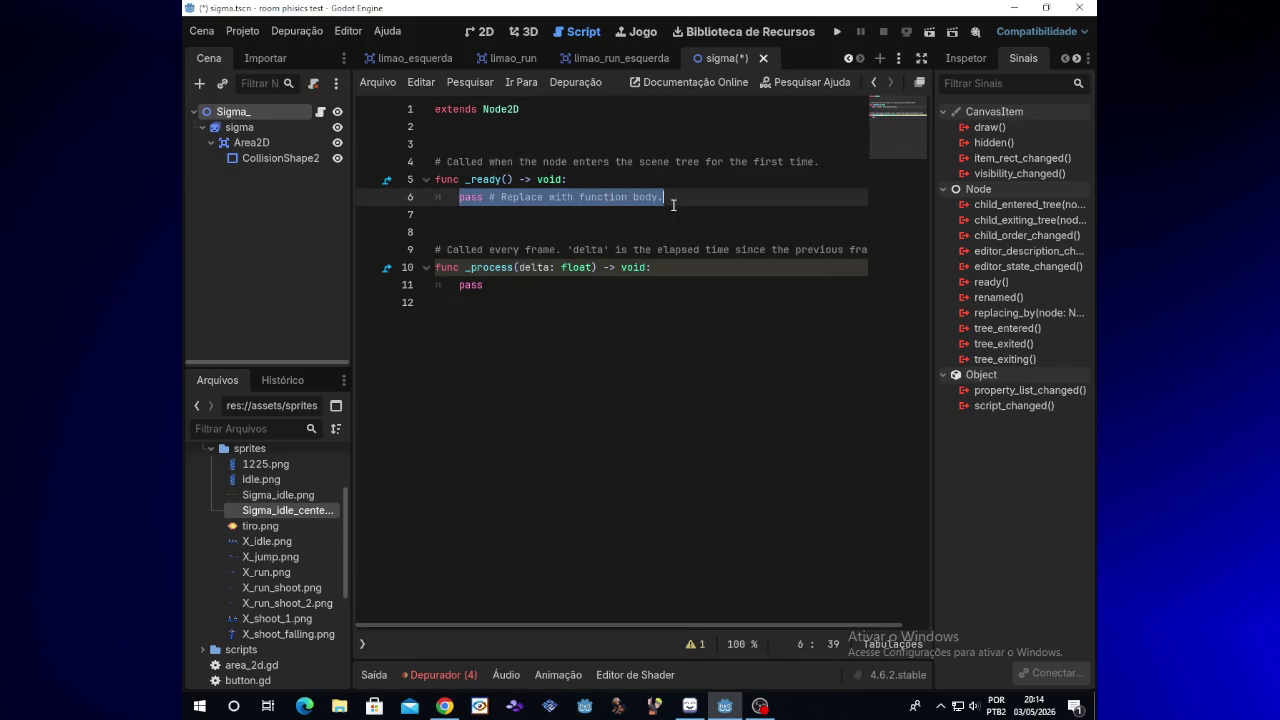
key(BackSpace)
click(308, 226)
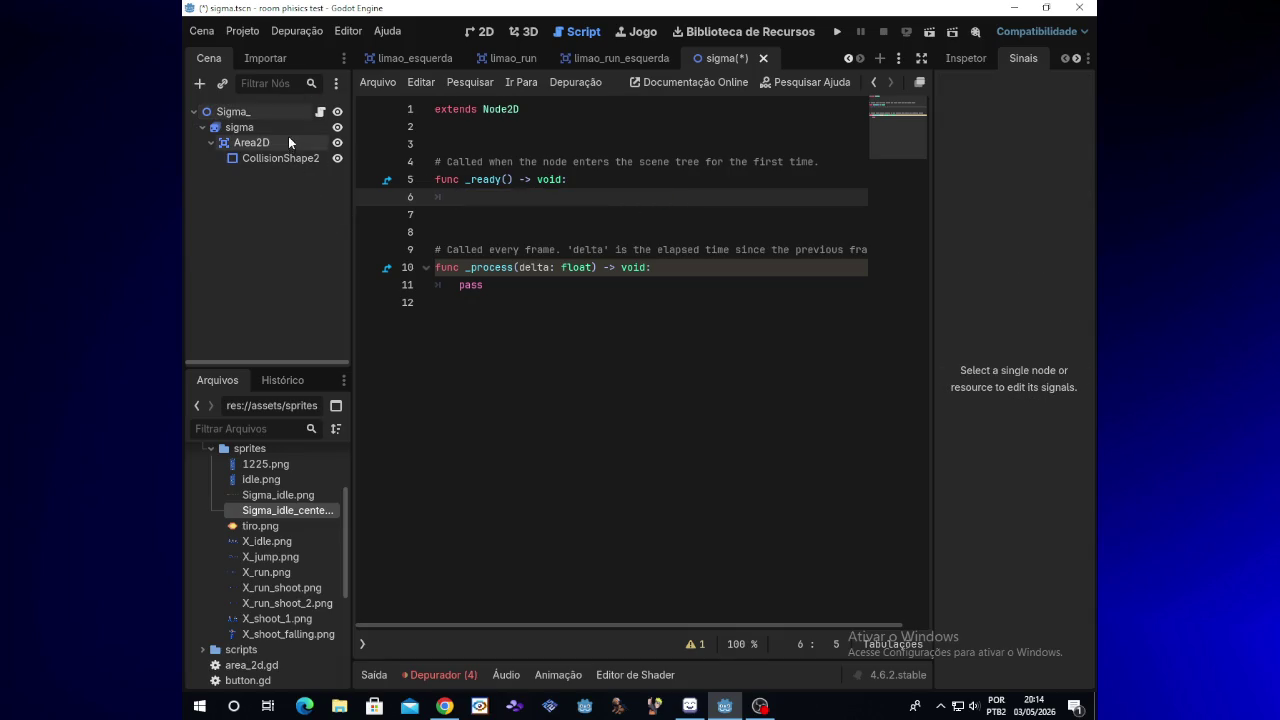
mouse_move(286, 127)
mouse_down()
mouse_move(352, 168)
mouse_move(447, 146)
mouse_up()
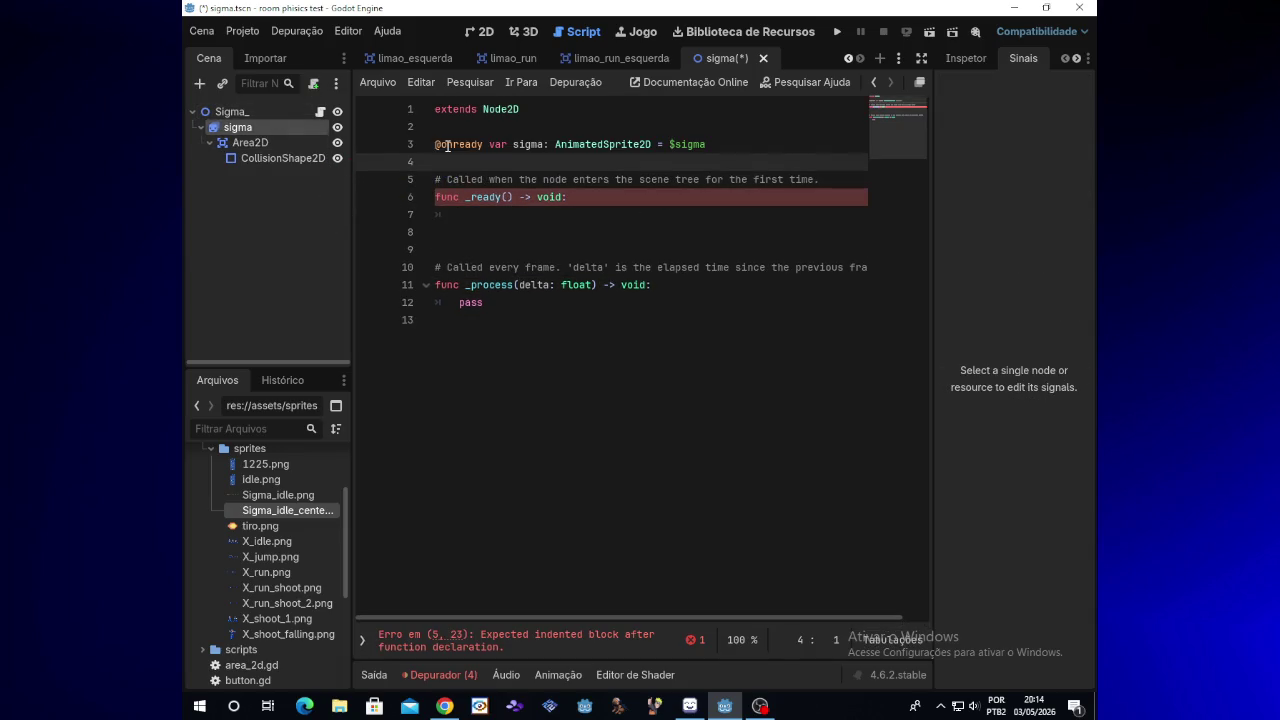
Write sigma.play("sigma_idle") inside the _ready function
click(538, 211)
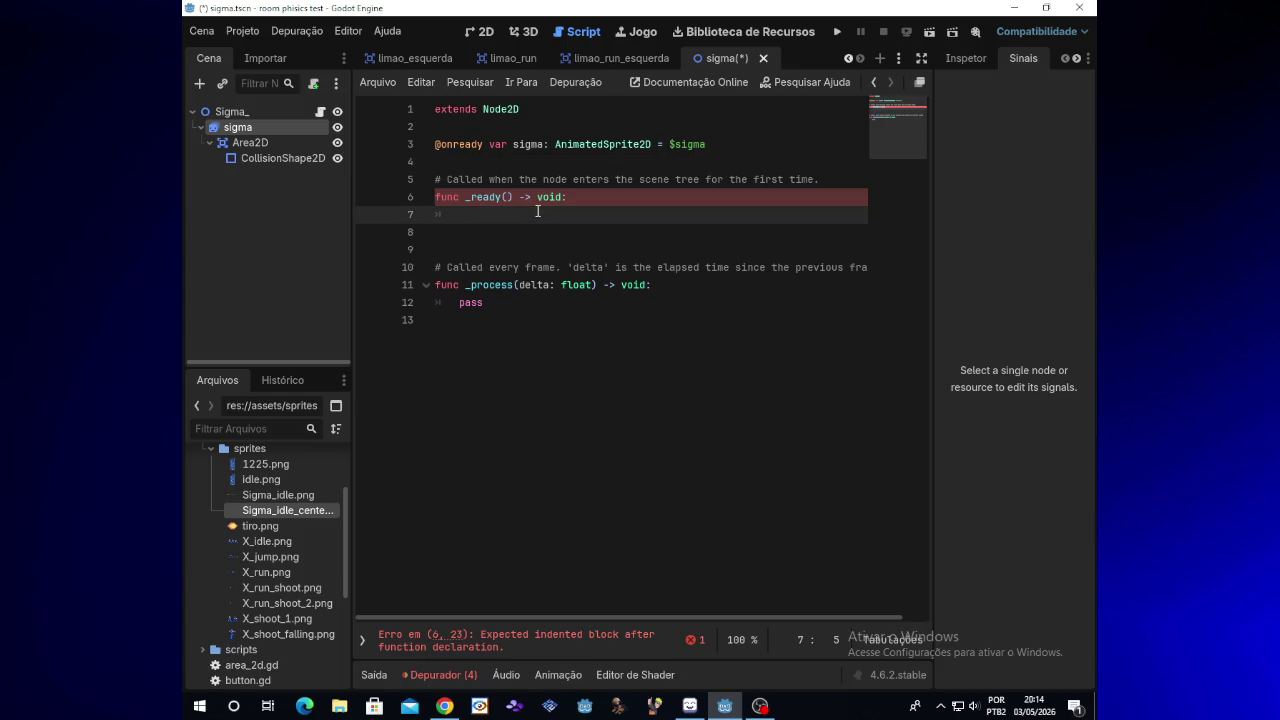
text(sigma.)
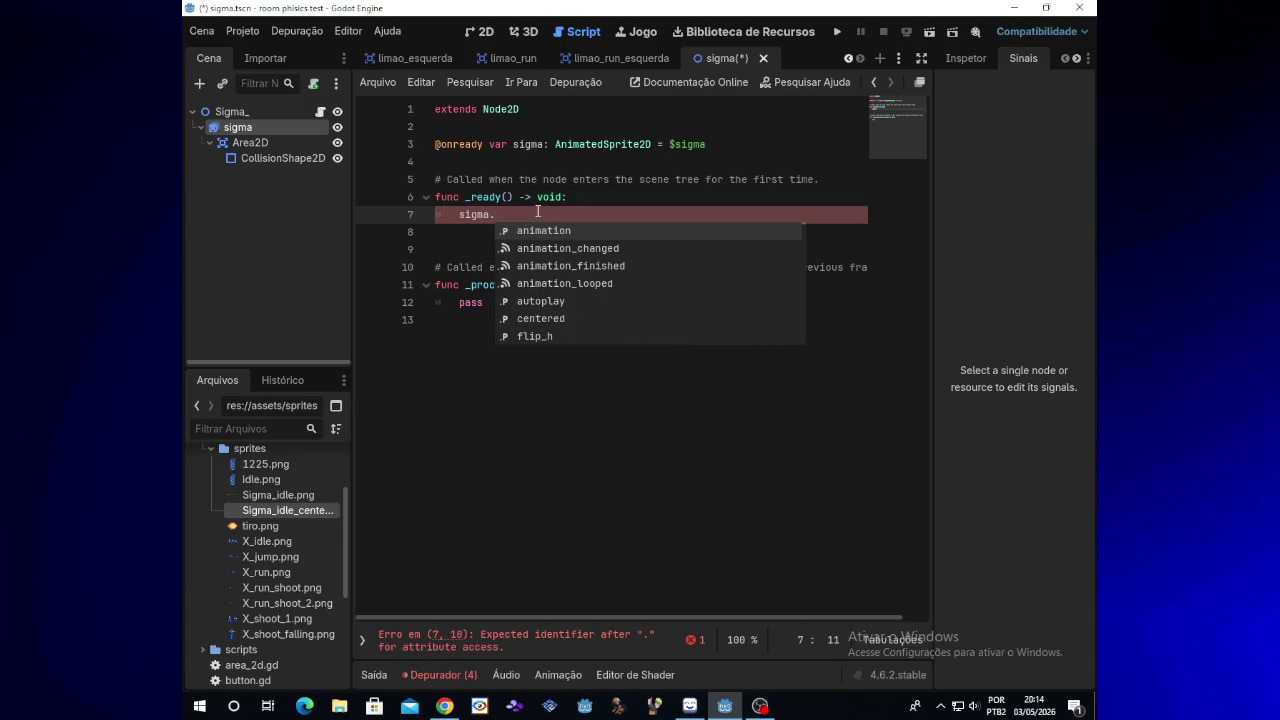
text(play)
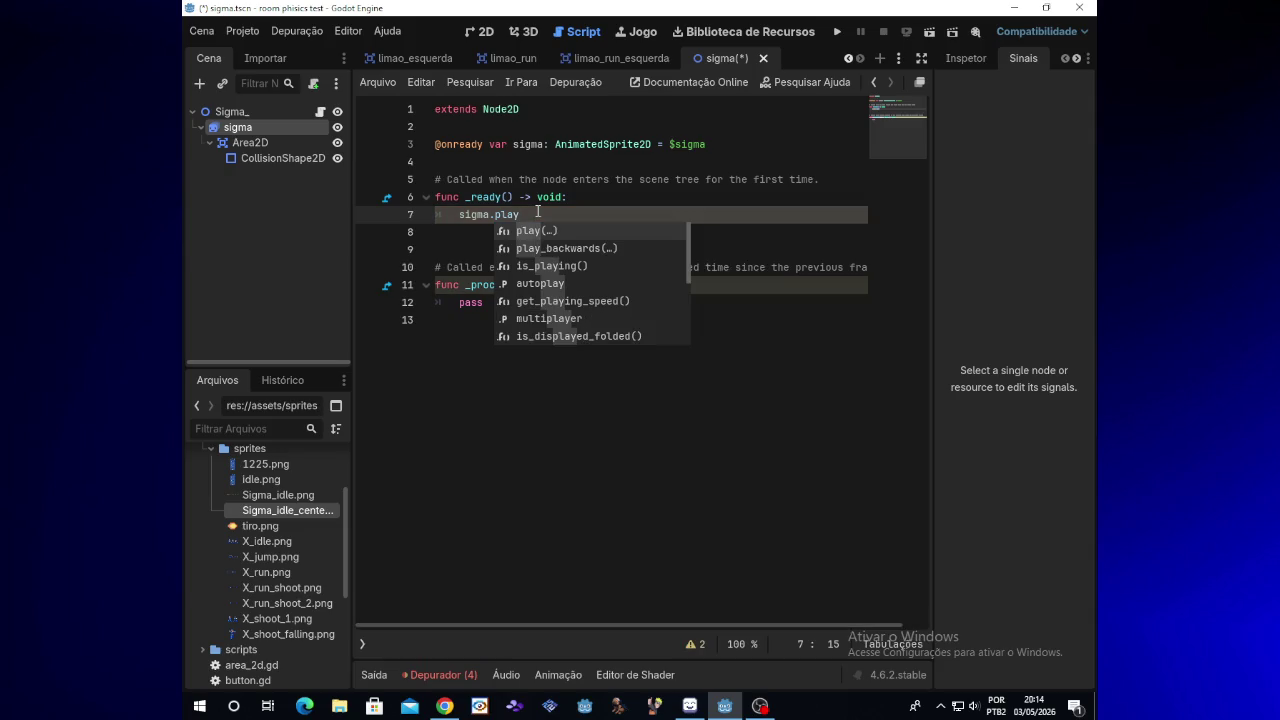
text(")
key(BackSpace)
text((")
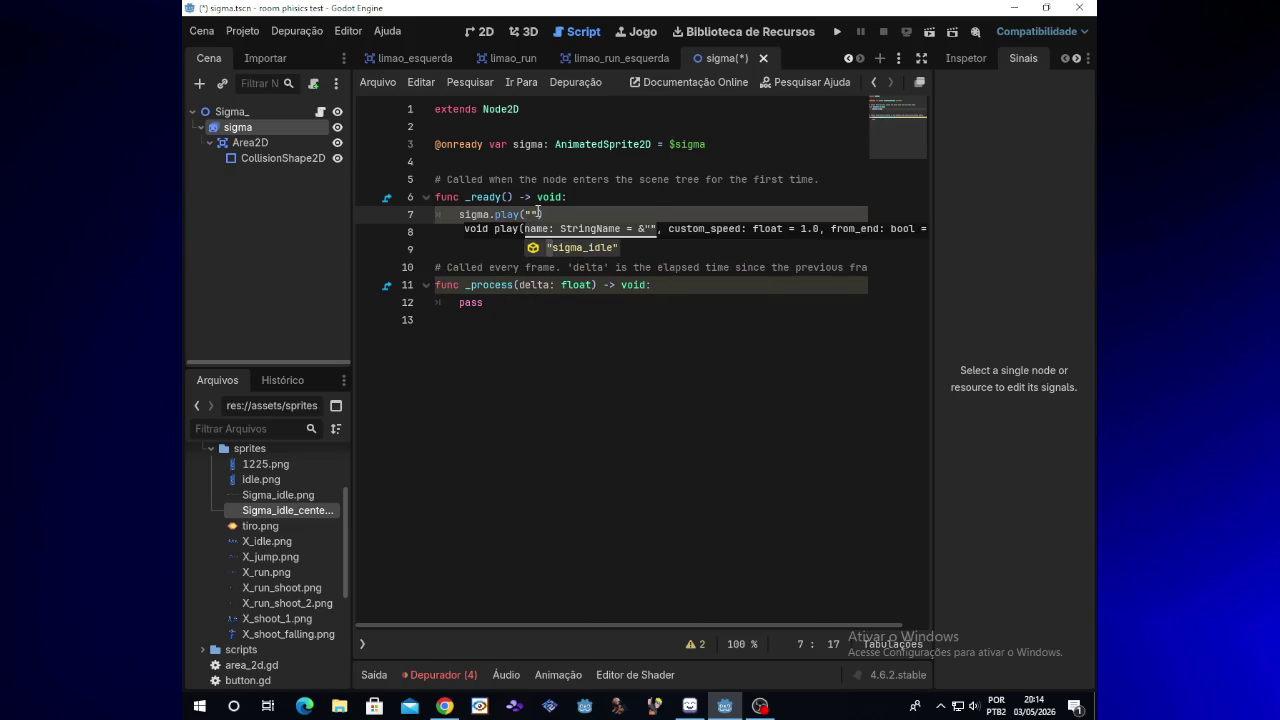
click(766, 706)
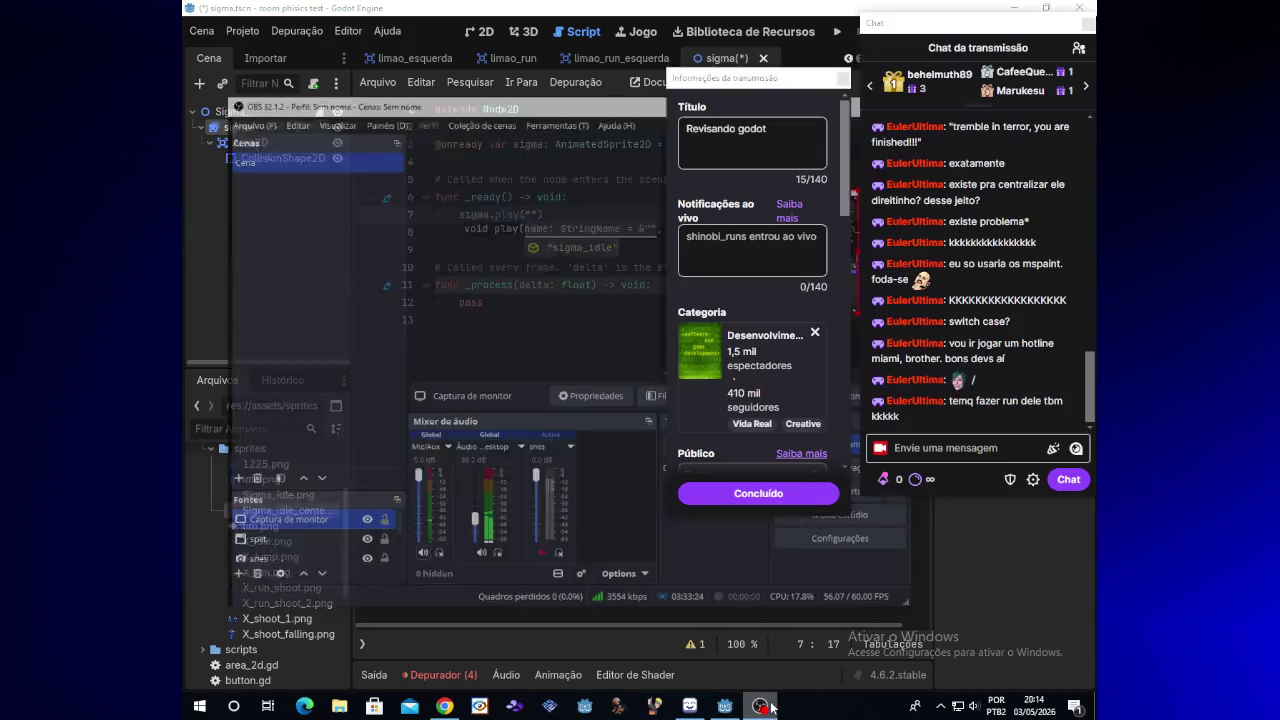
click(766, 706)
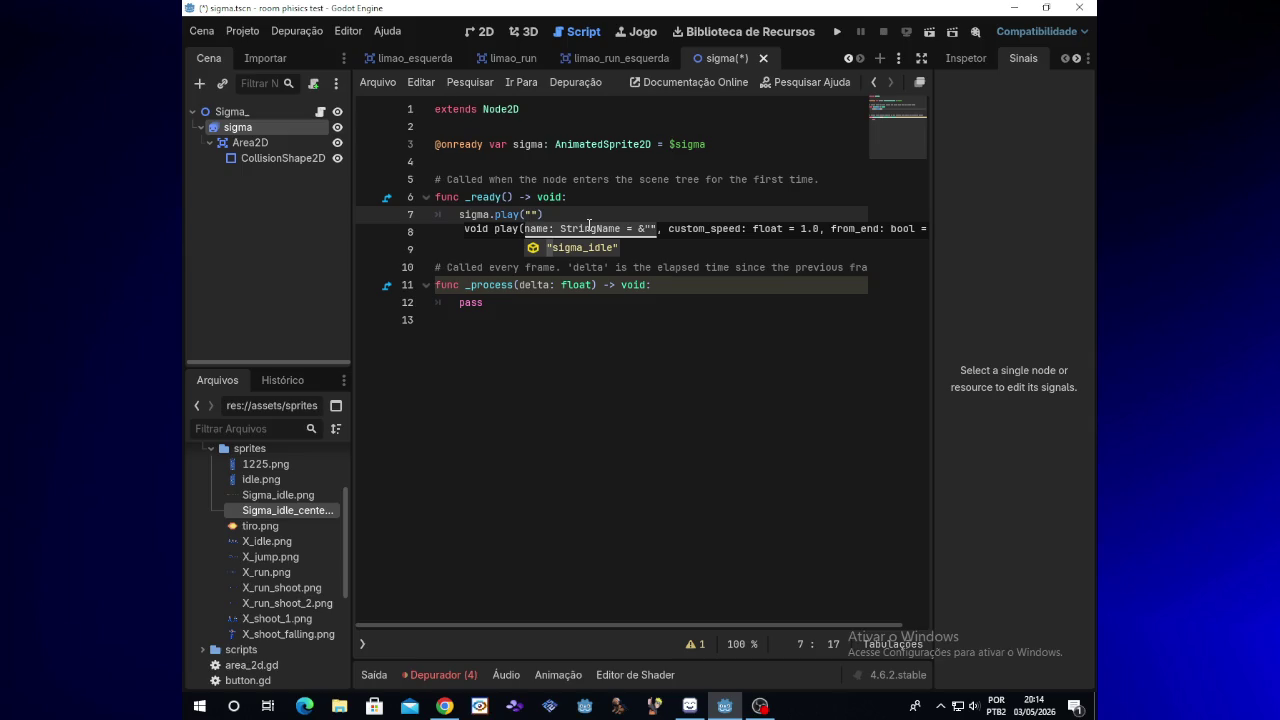
key(Return)
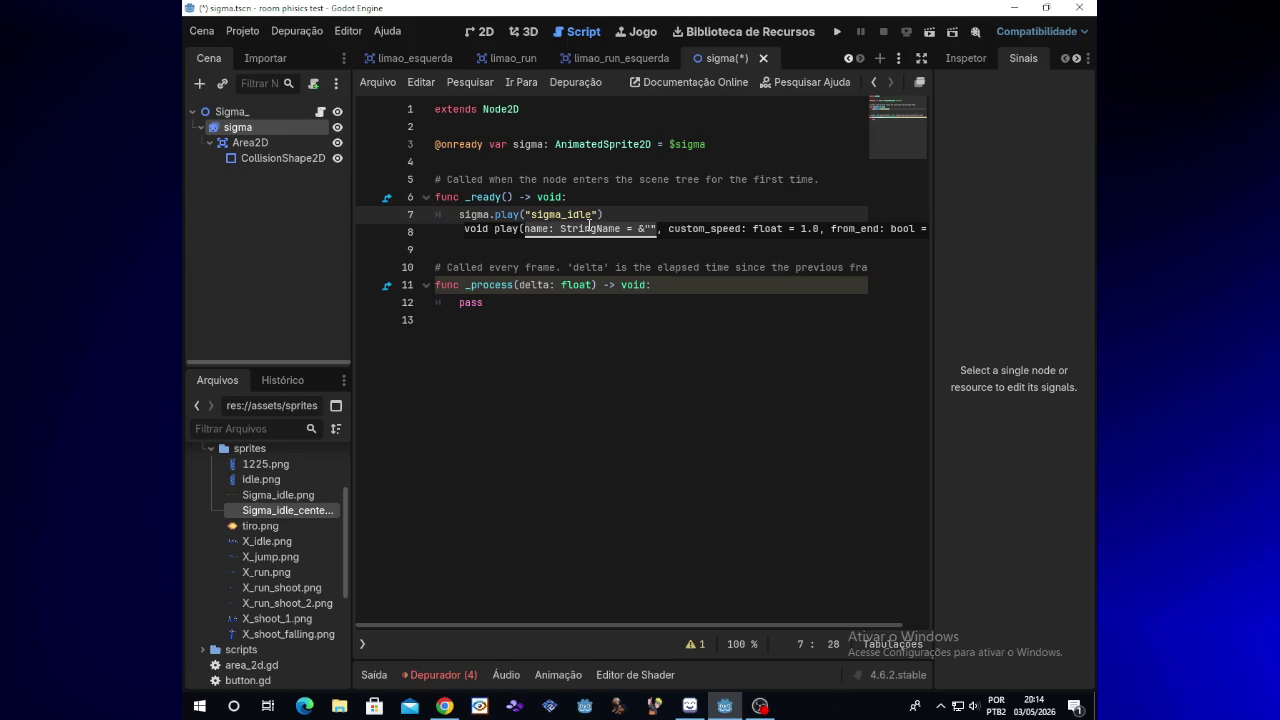
Move the sigma.play("sigma_idle") call from _ready into _process, leaving pass in _ready
click(503, 302)
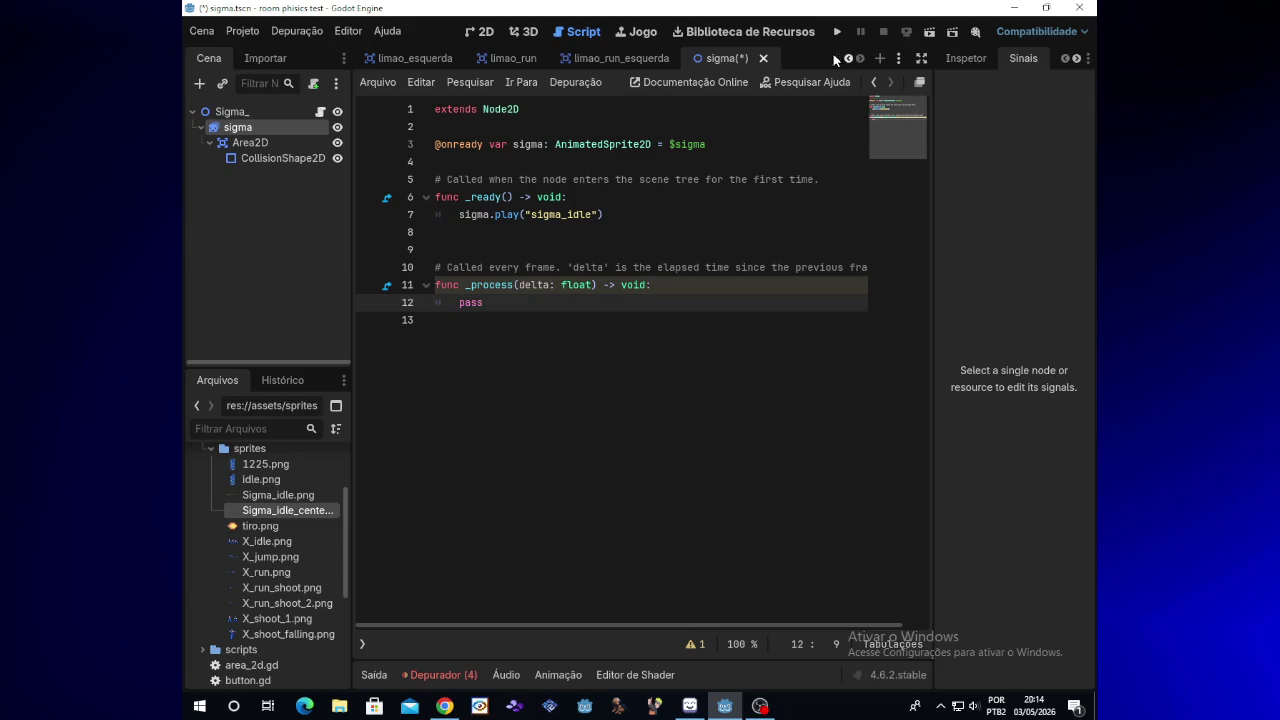
drag(459, 215, 605, 216)
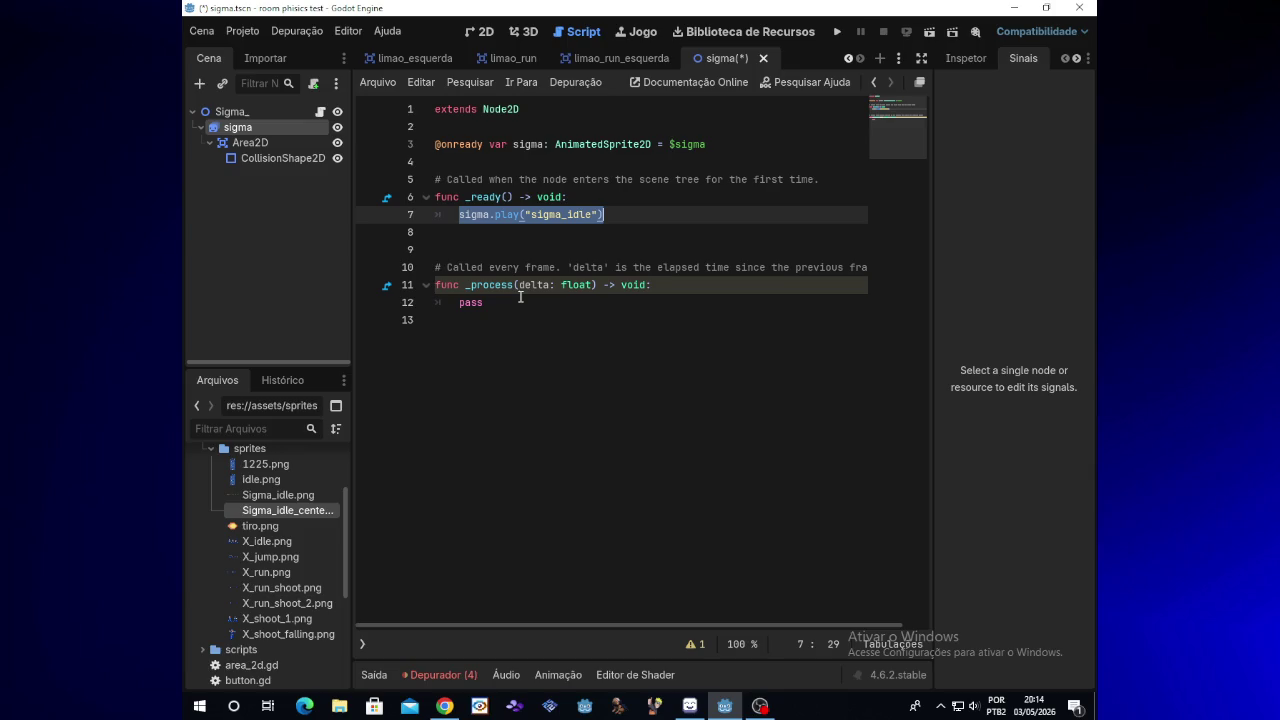
key(BackSpace)
text(pass)
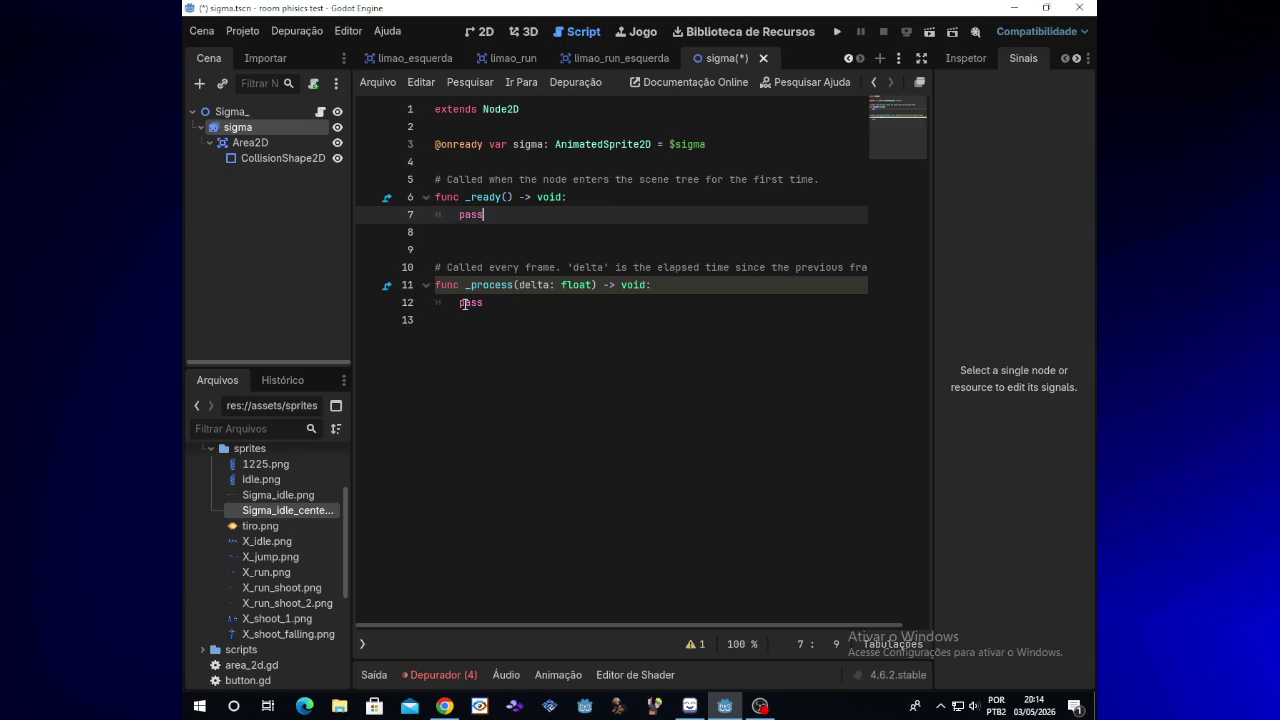
double_click(466, 303)
key(BackSpace)
text(sigma.play("sigma_idle"))
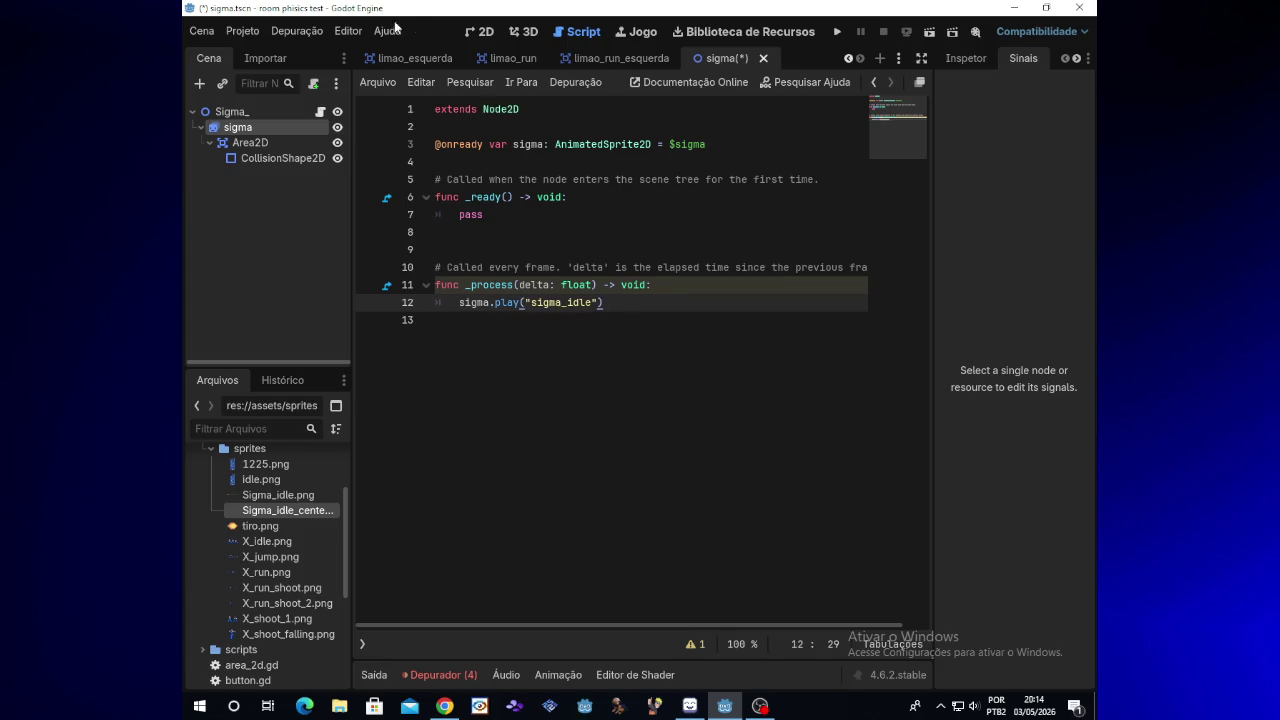
click(480, 31)
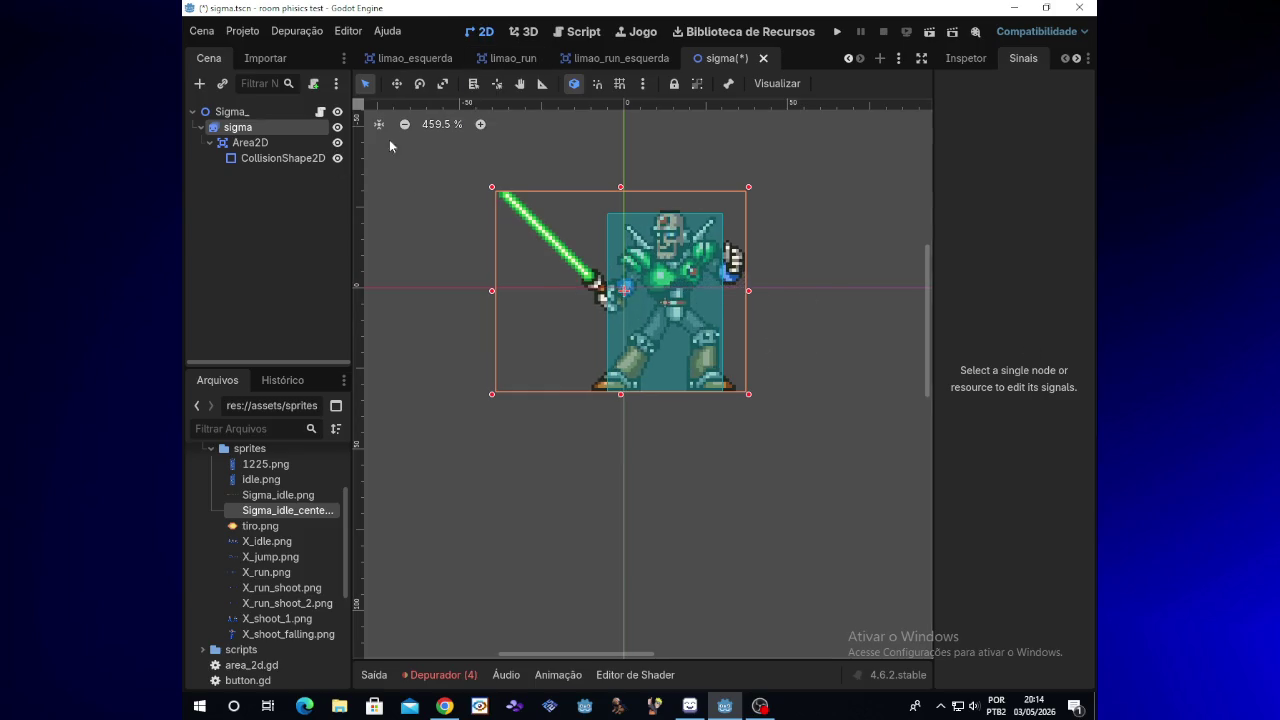
Set the sigma sprite's Transform scale to 3 in the Inspector
click(273, 127)
click(272, 142)
click(272, 127)
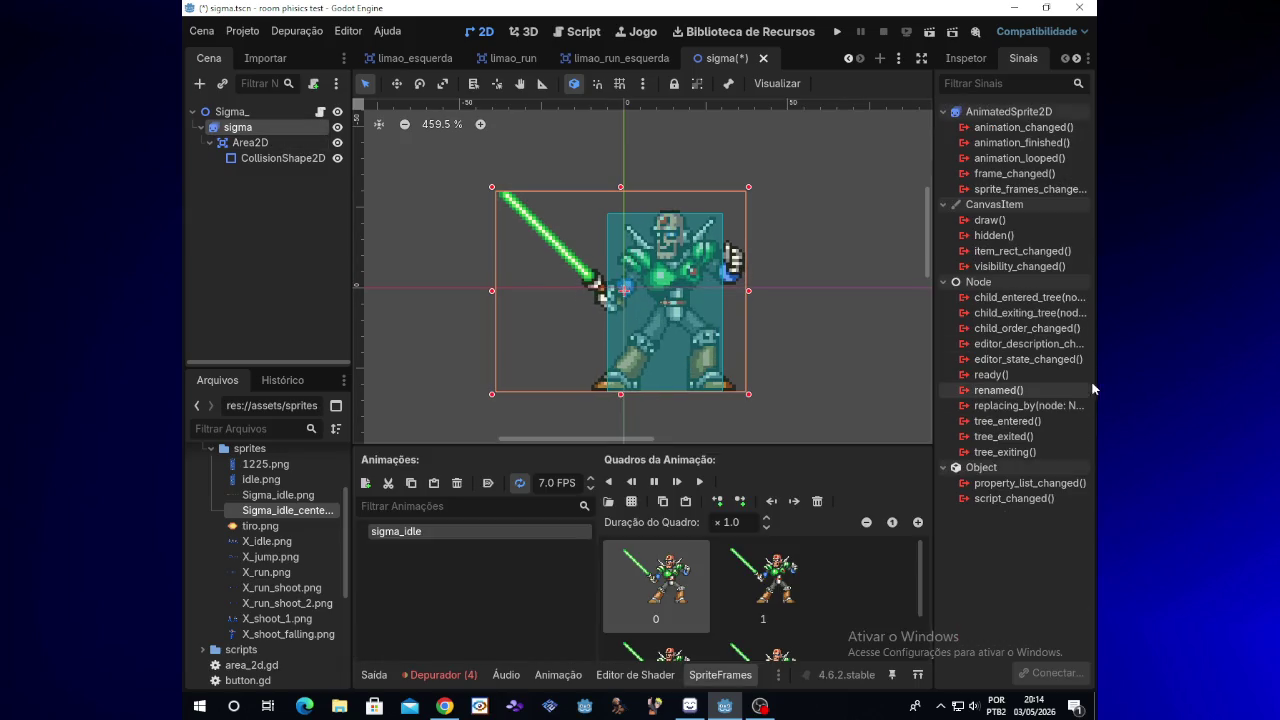
click(966, 60)
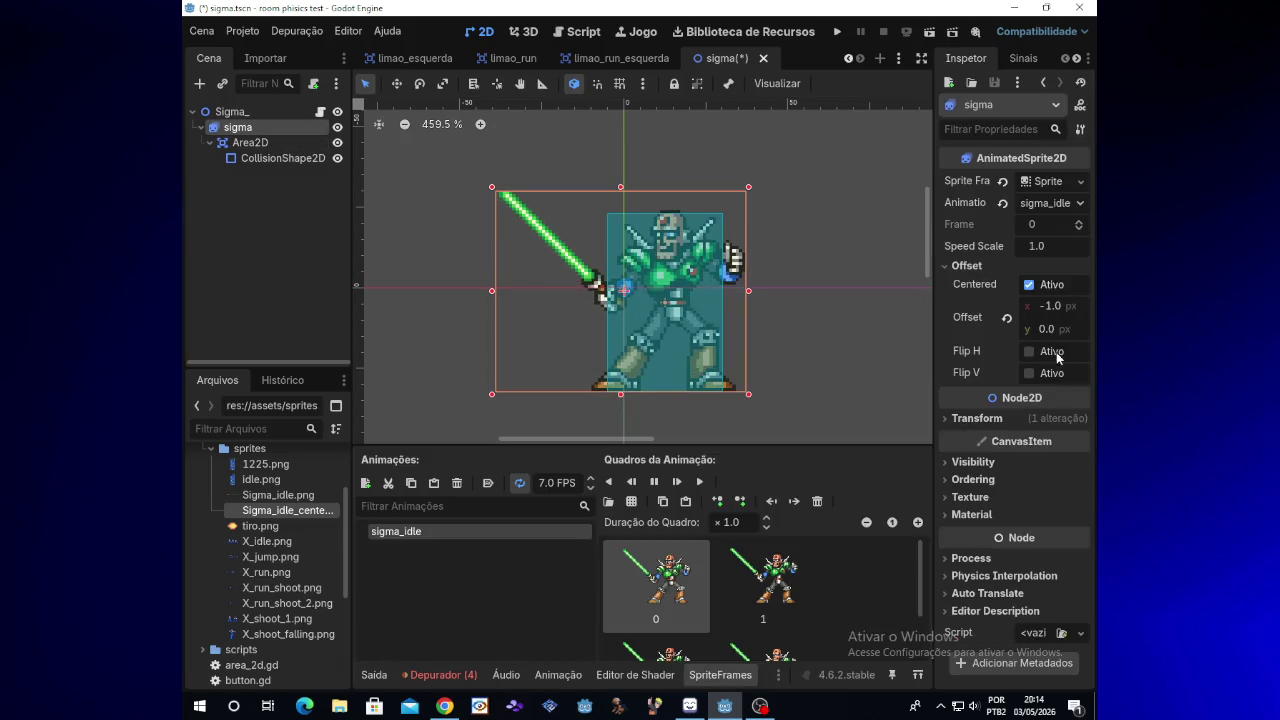
click(970, 418)
click(1040, 505)
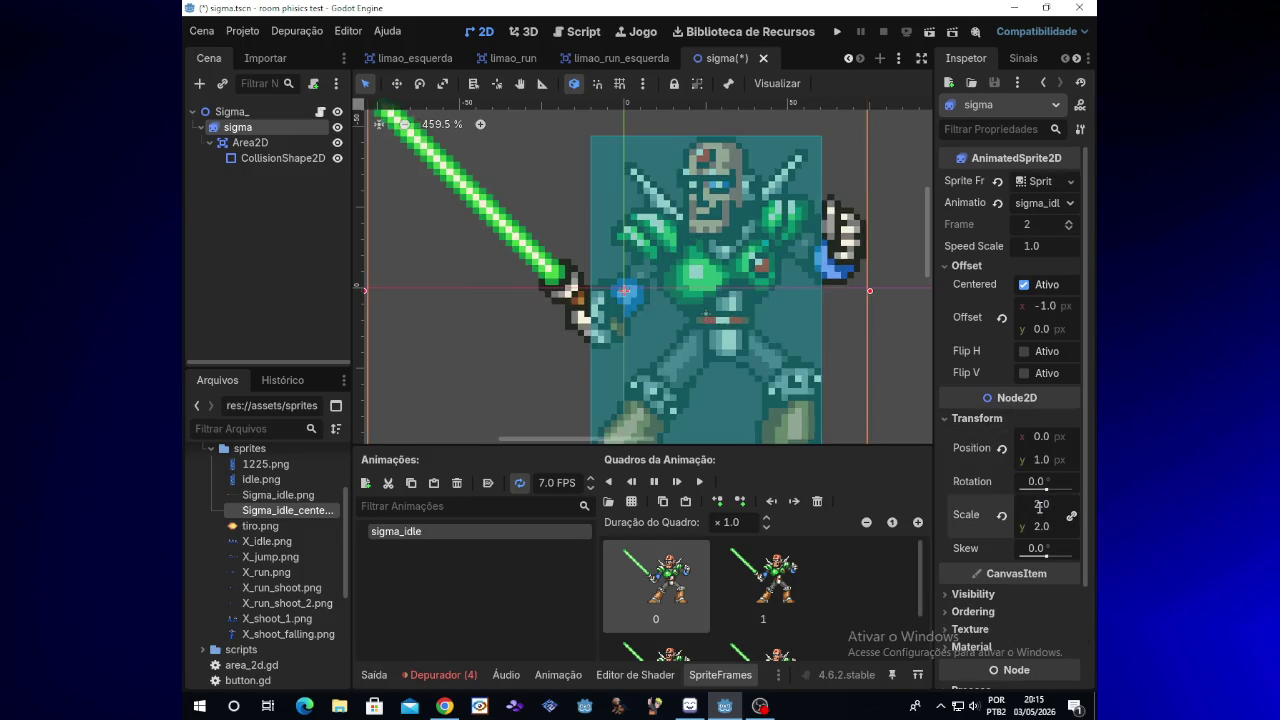
text(3)
key(Return)
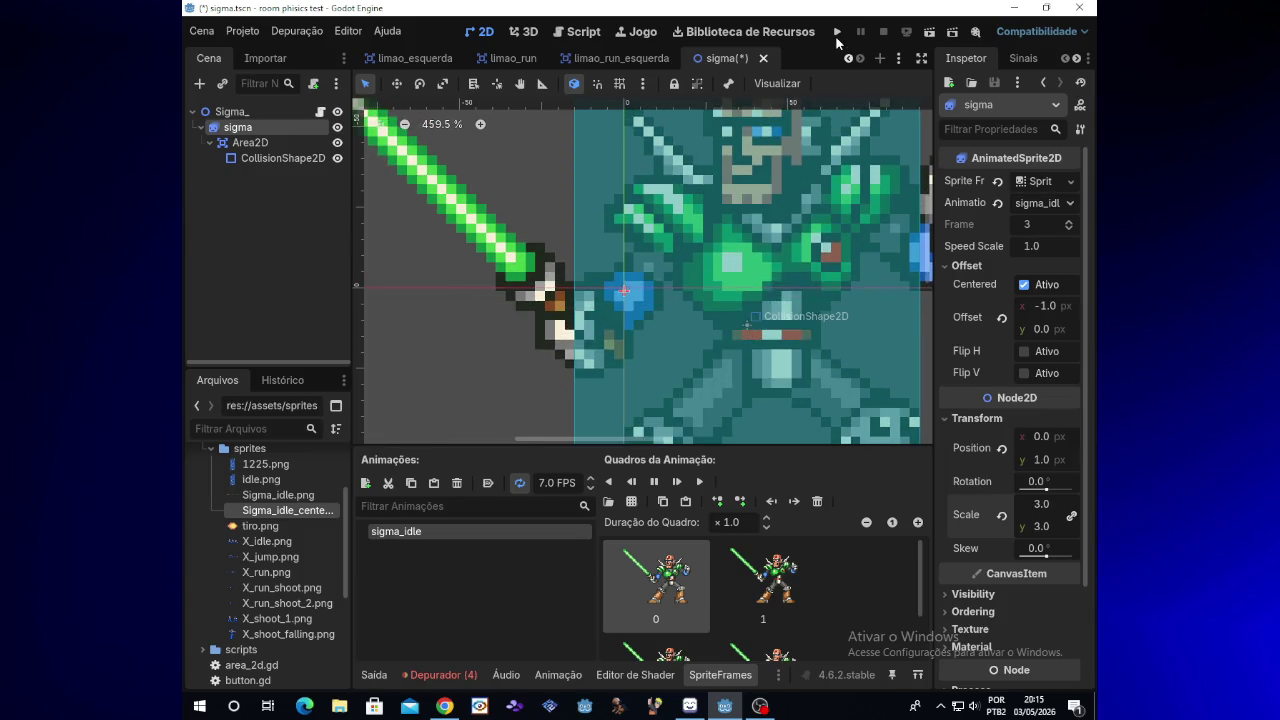
Test-run the larger sprite, revert the scale to 2.0, then save and run again
click(837, 34)
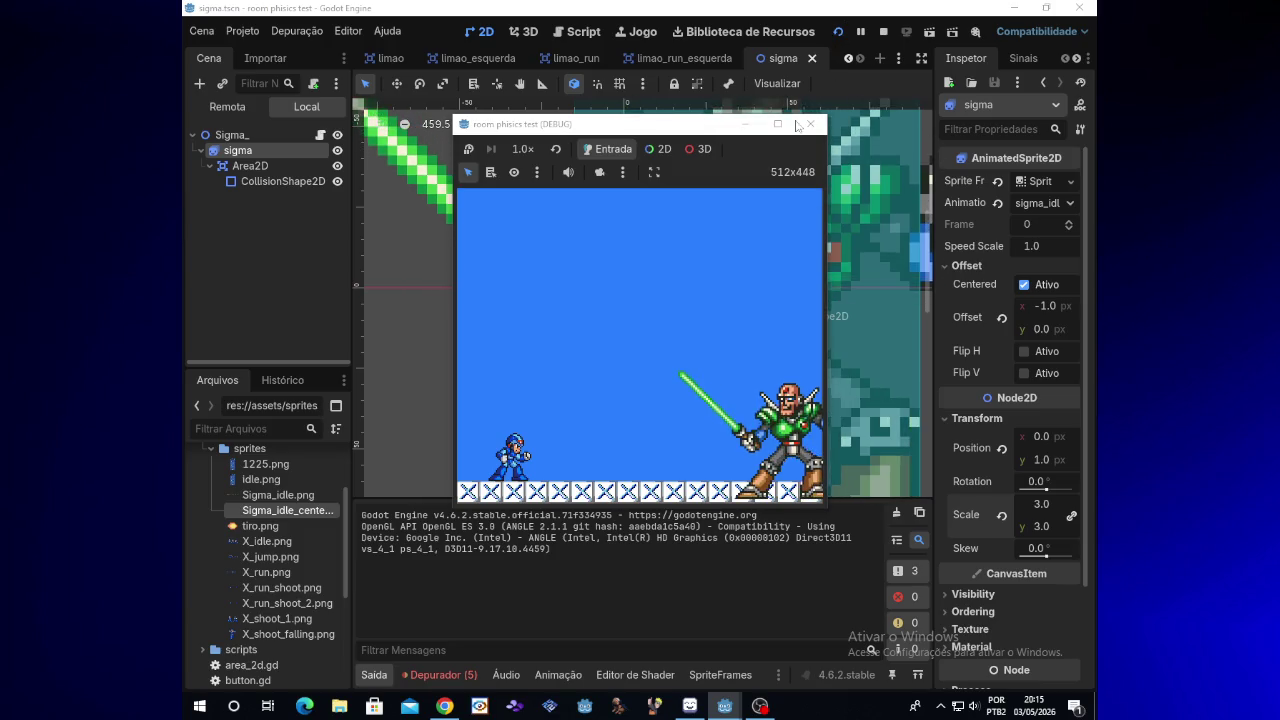
click(809, 124)
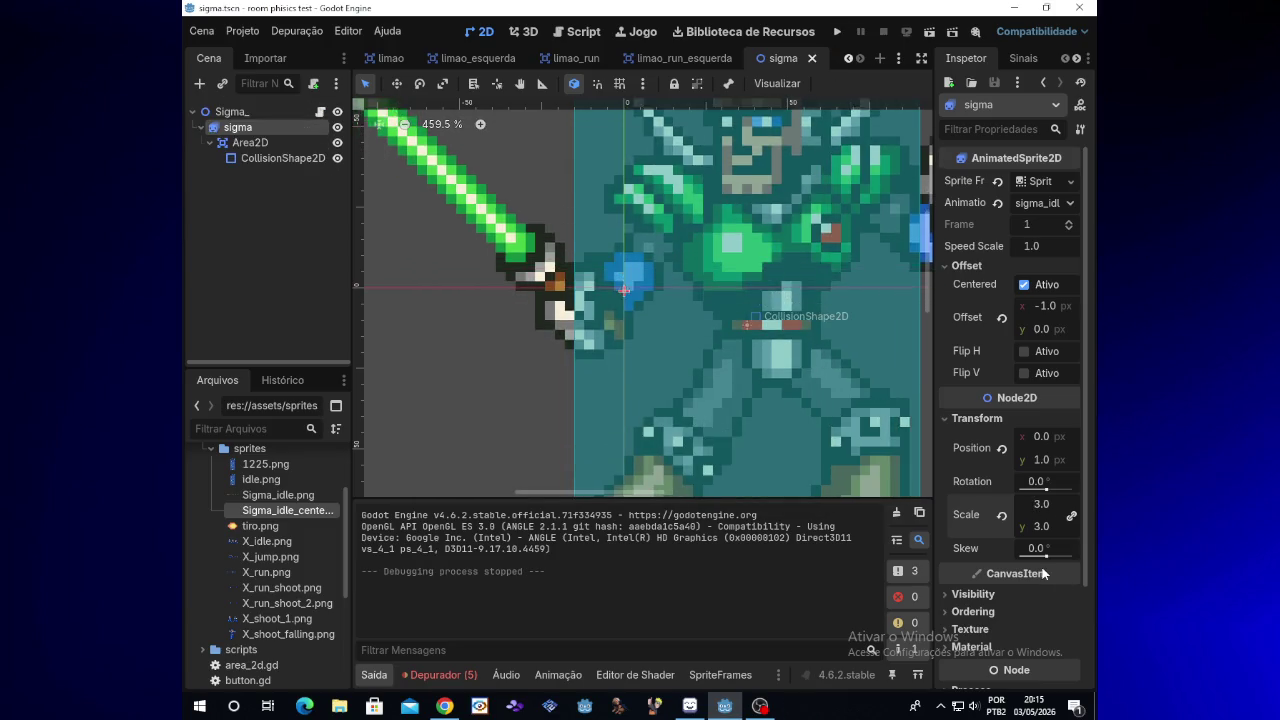
click(766, 707)
click(726, 704)
key(ctrl+z)
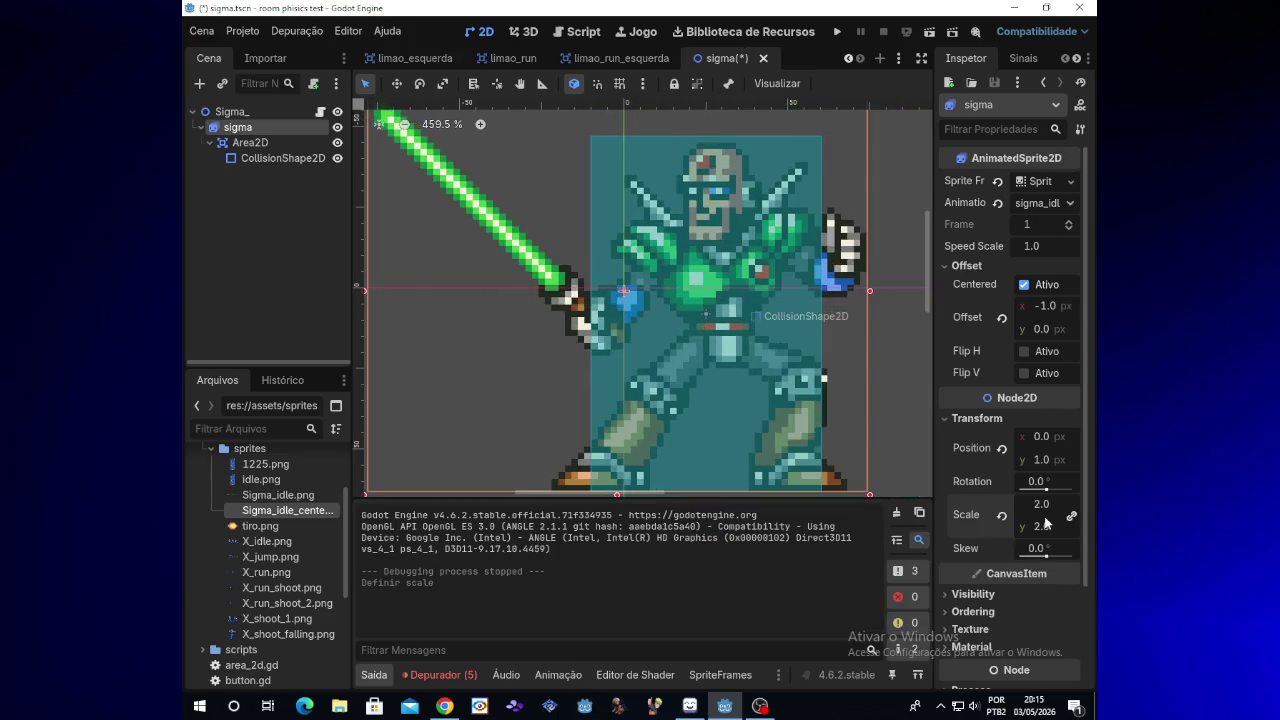
click(838, 34)
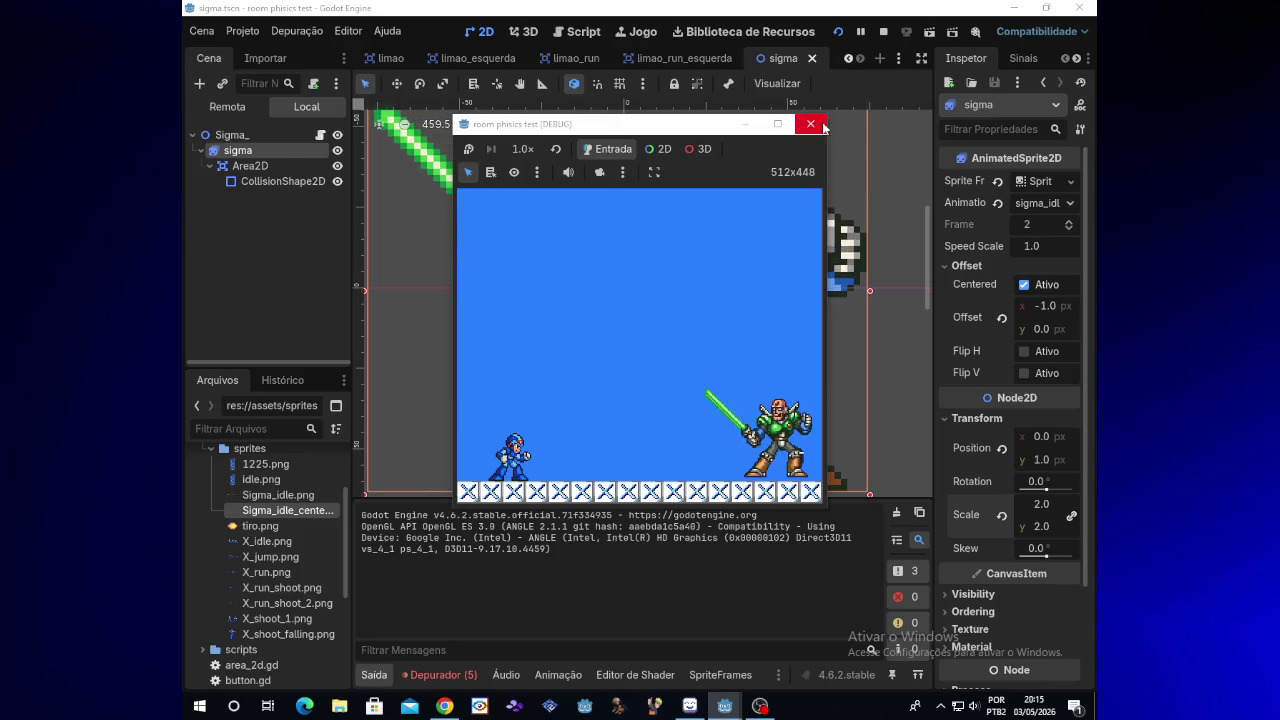
click(810, 123)
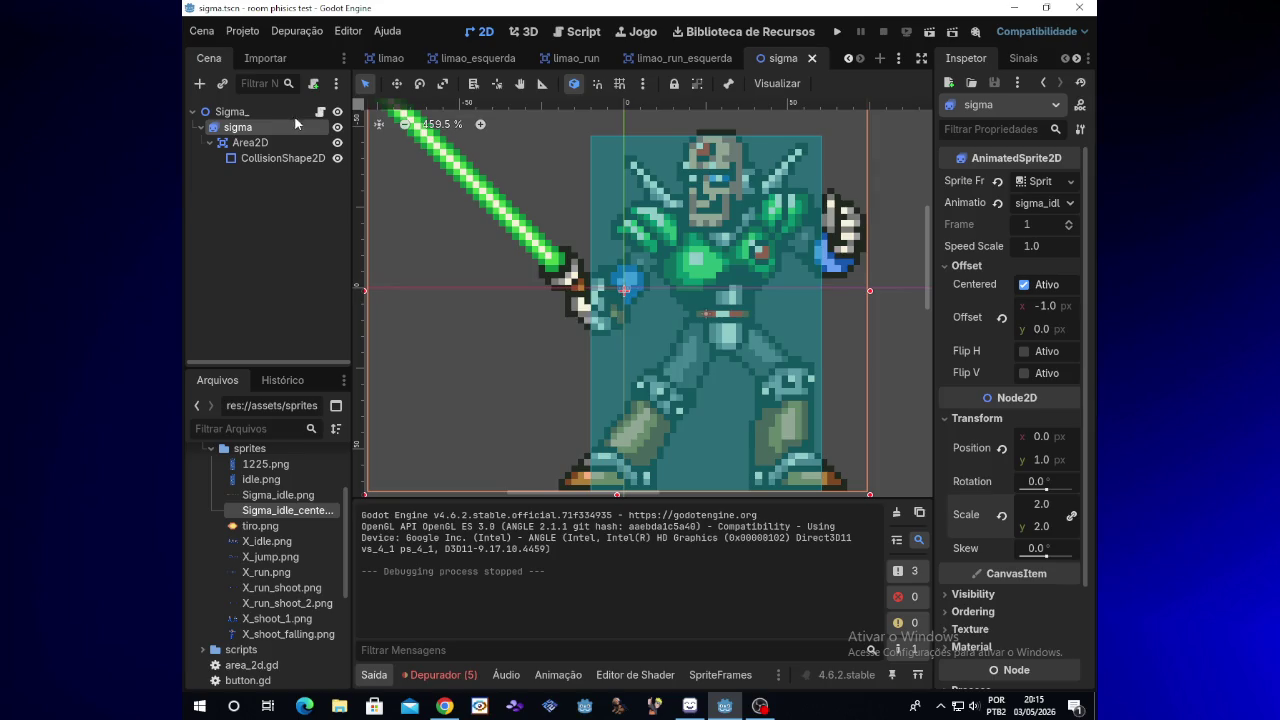
In sigma.gd, move sigma.play("sigma_idle") from _process into _ready, restoring pass, and test-run
click(321, 114)
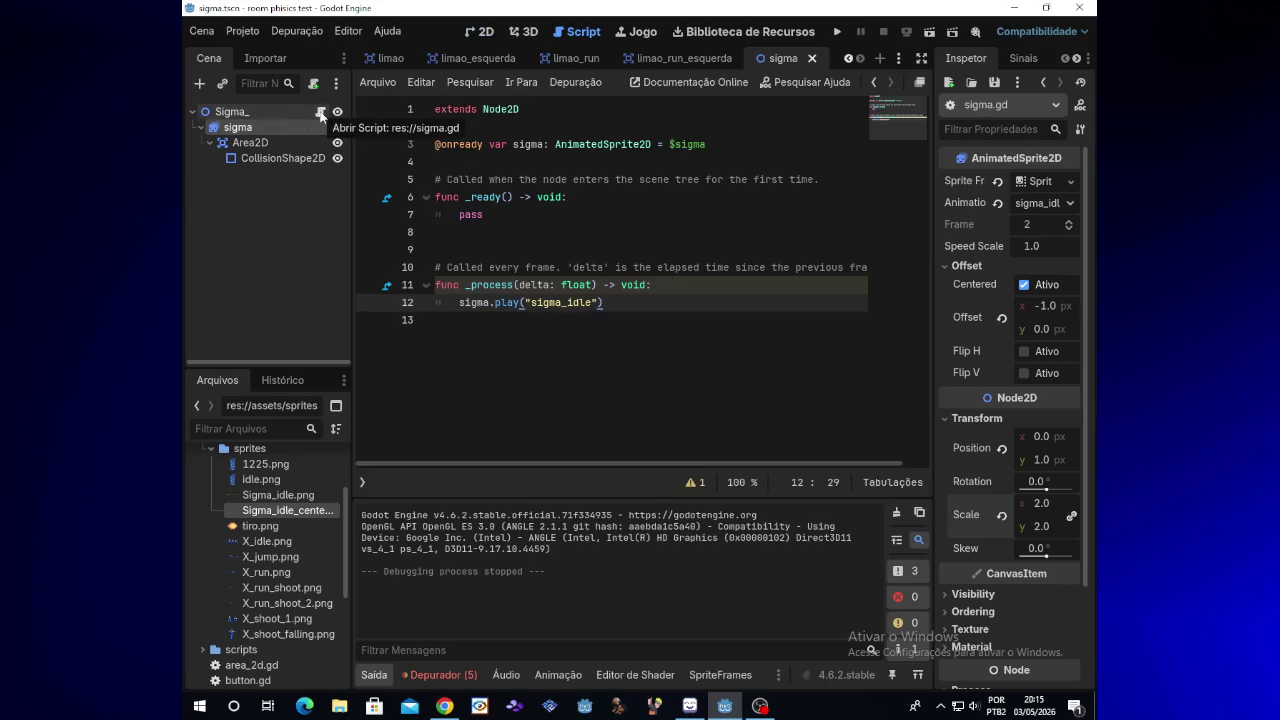
drag(534, 306, 461, 303)
key(ctrl+c)
text(pass)
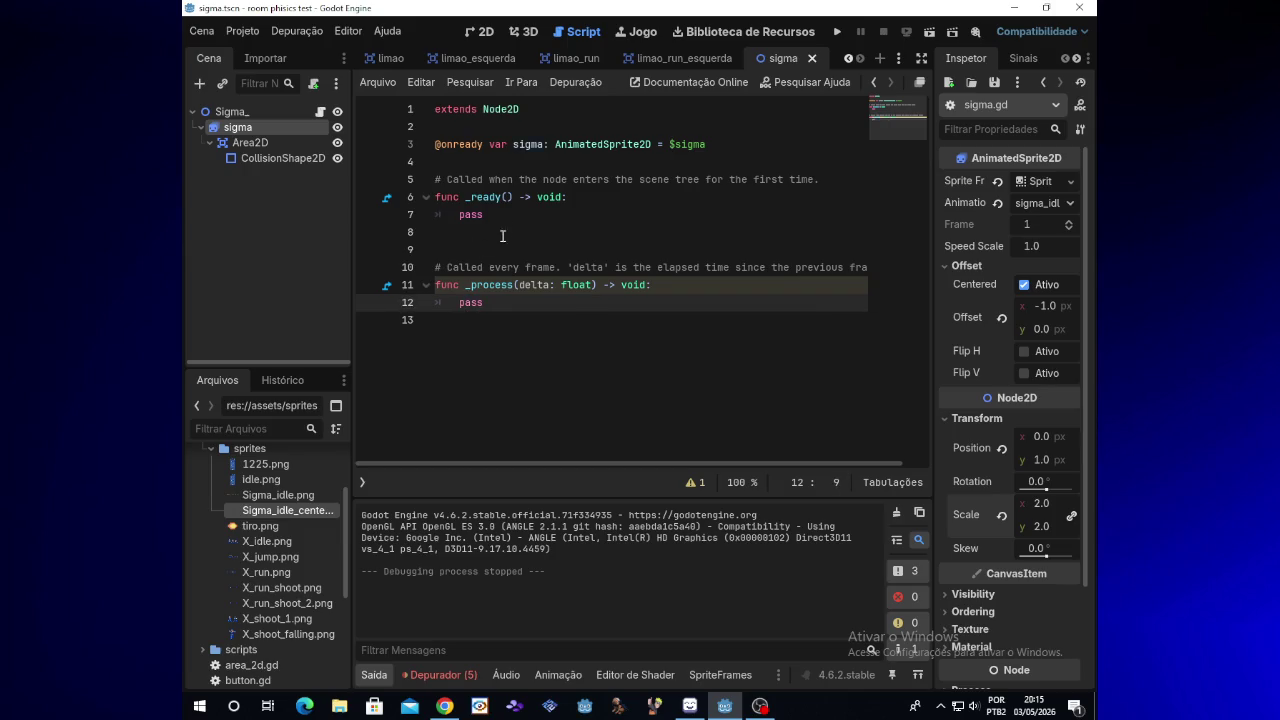
click(497, 214)
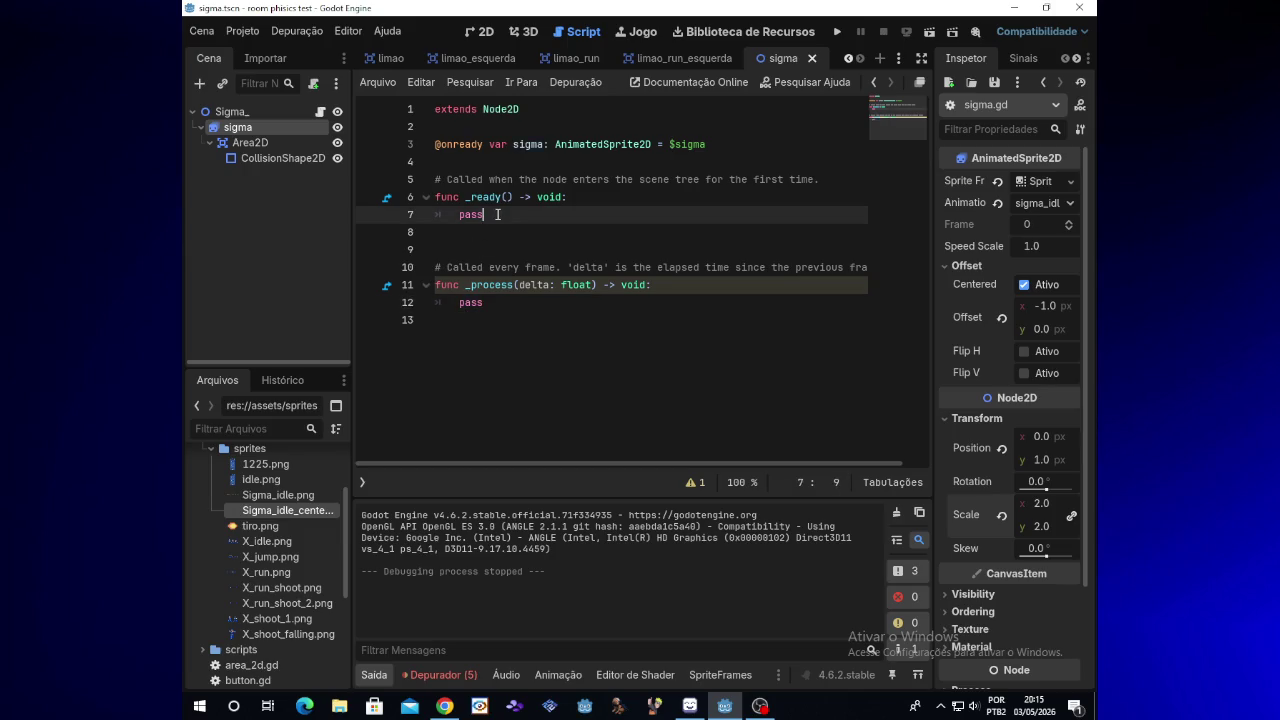
key(ctrl+v)
click(838, 31)
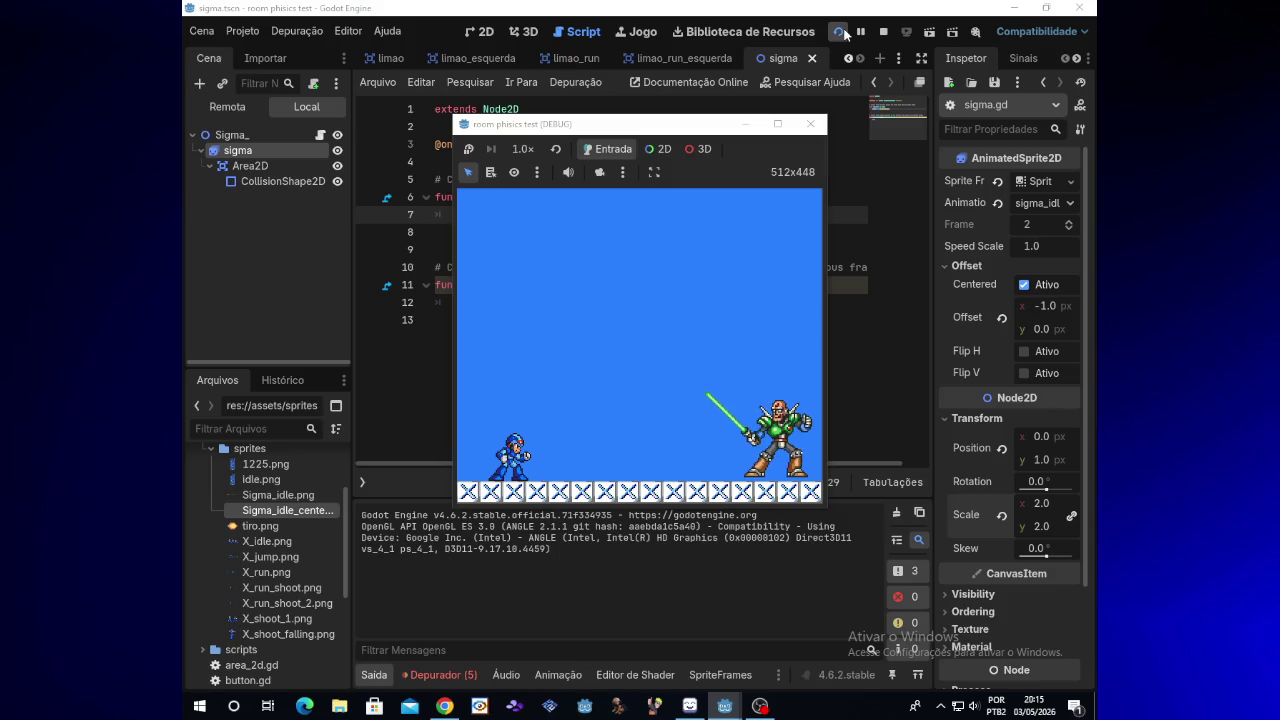
click(808, 125)
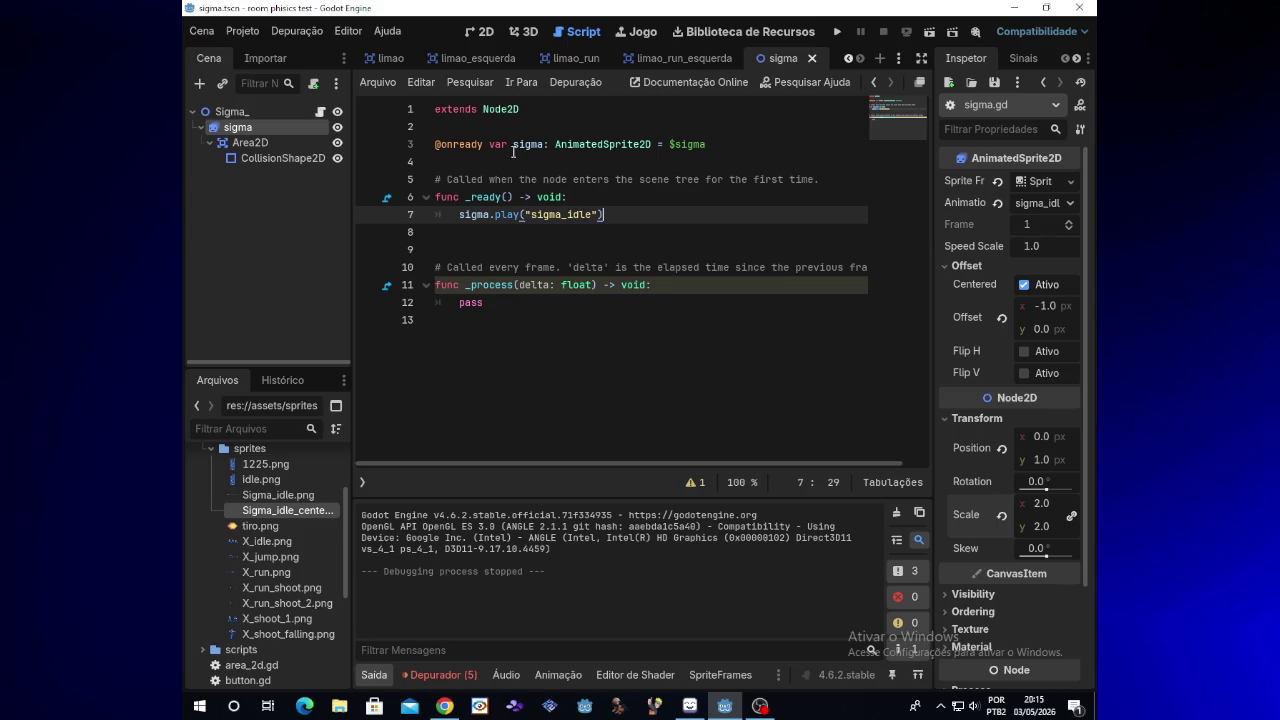
Switch to the sala scene and open the Sigma_spawn node's sigma_spawn.gd script
click(384, 60)
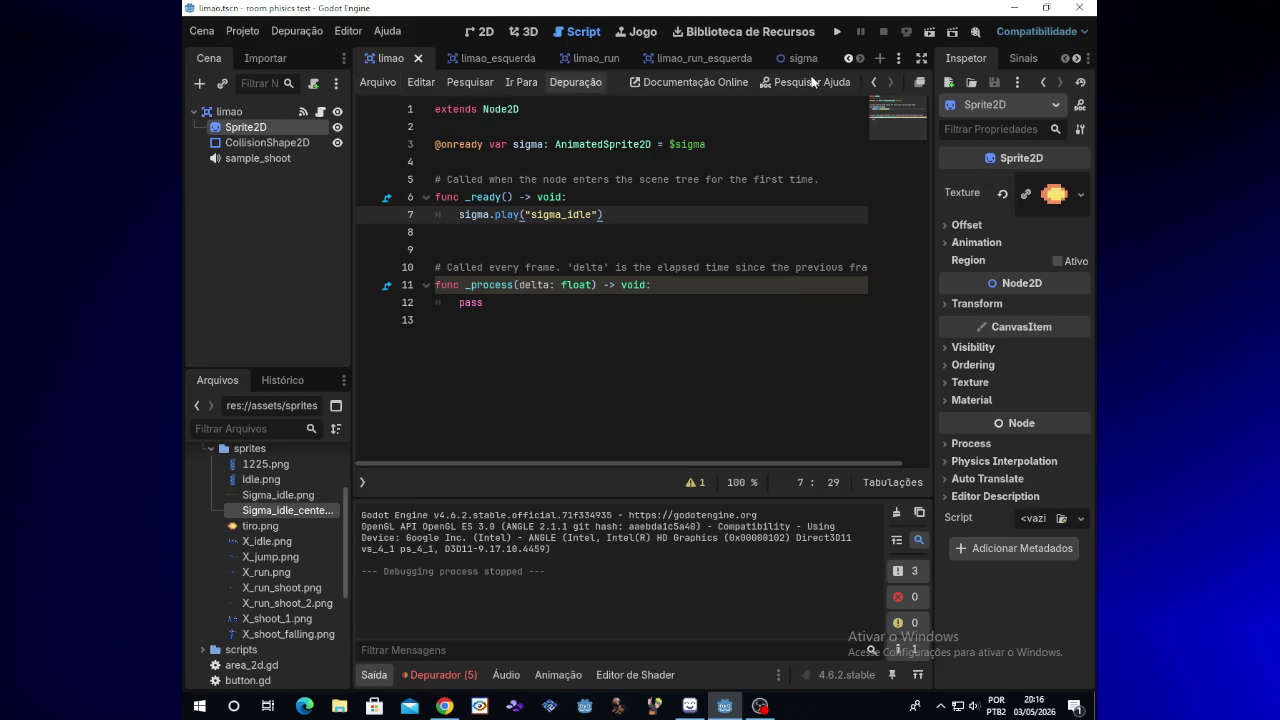
click(848, 59)
click(848, 59)
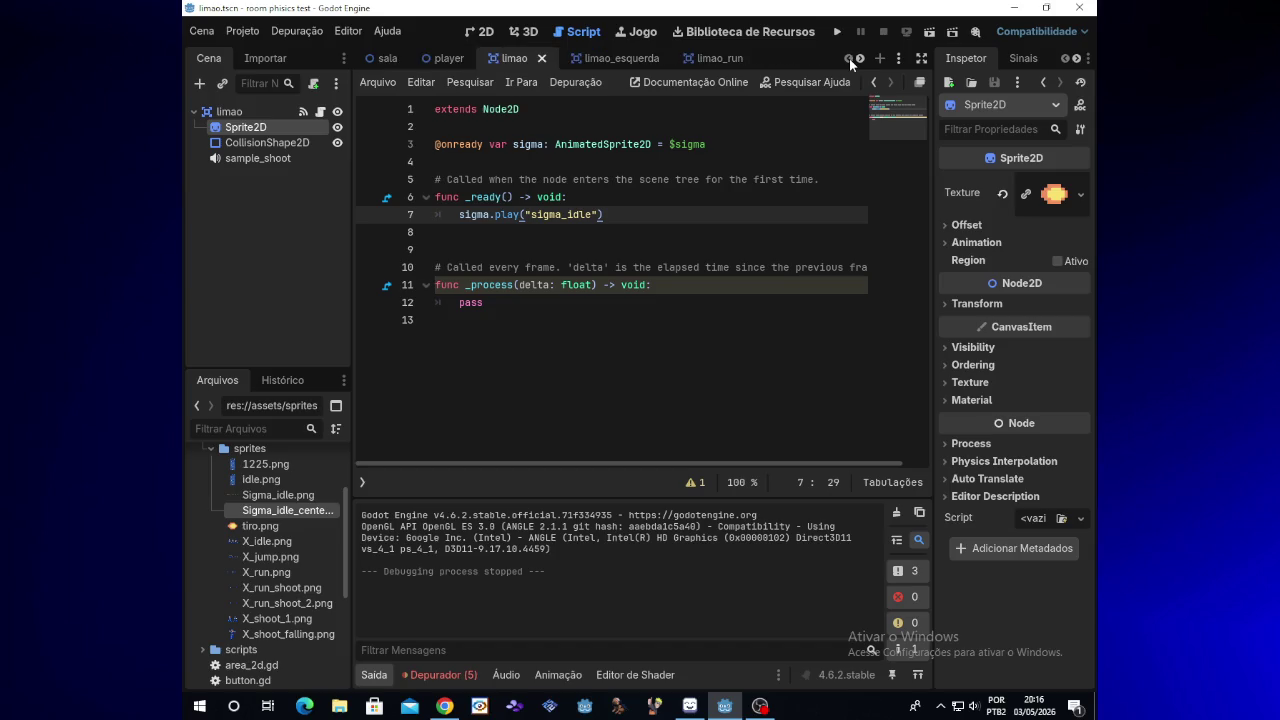
click(476, 57)
click(380, 59)
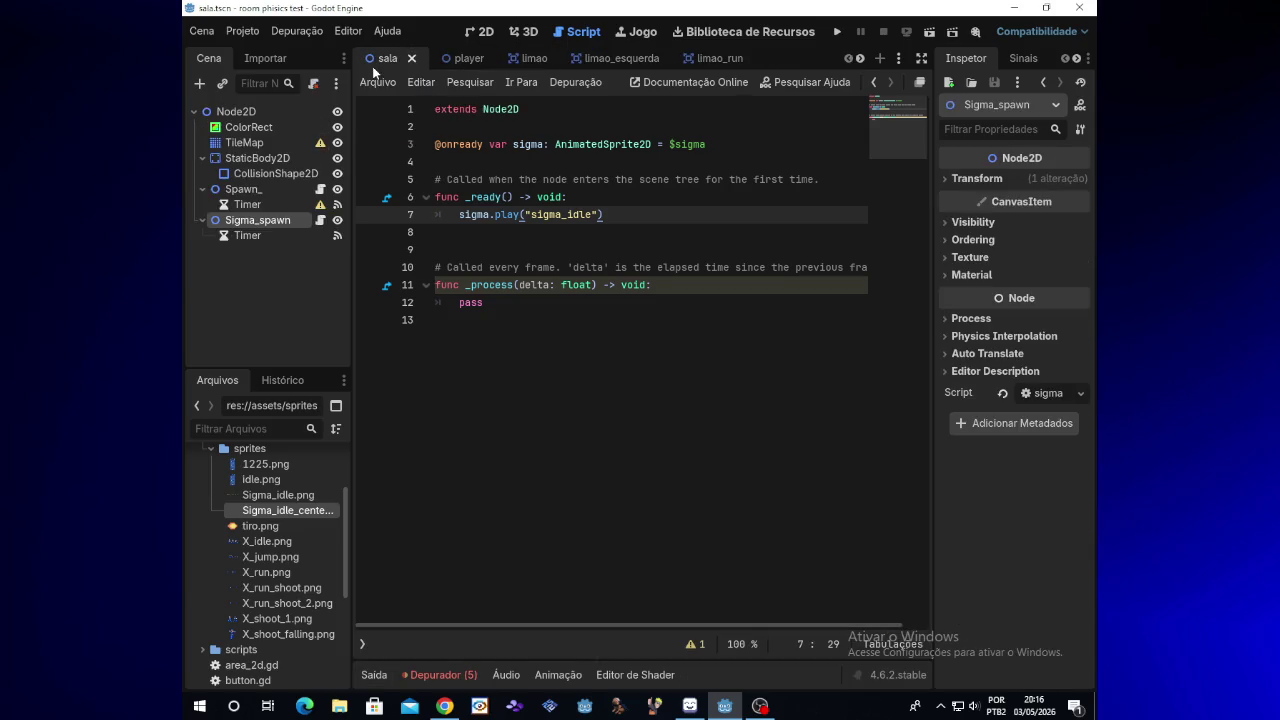
click(250, 235)
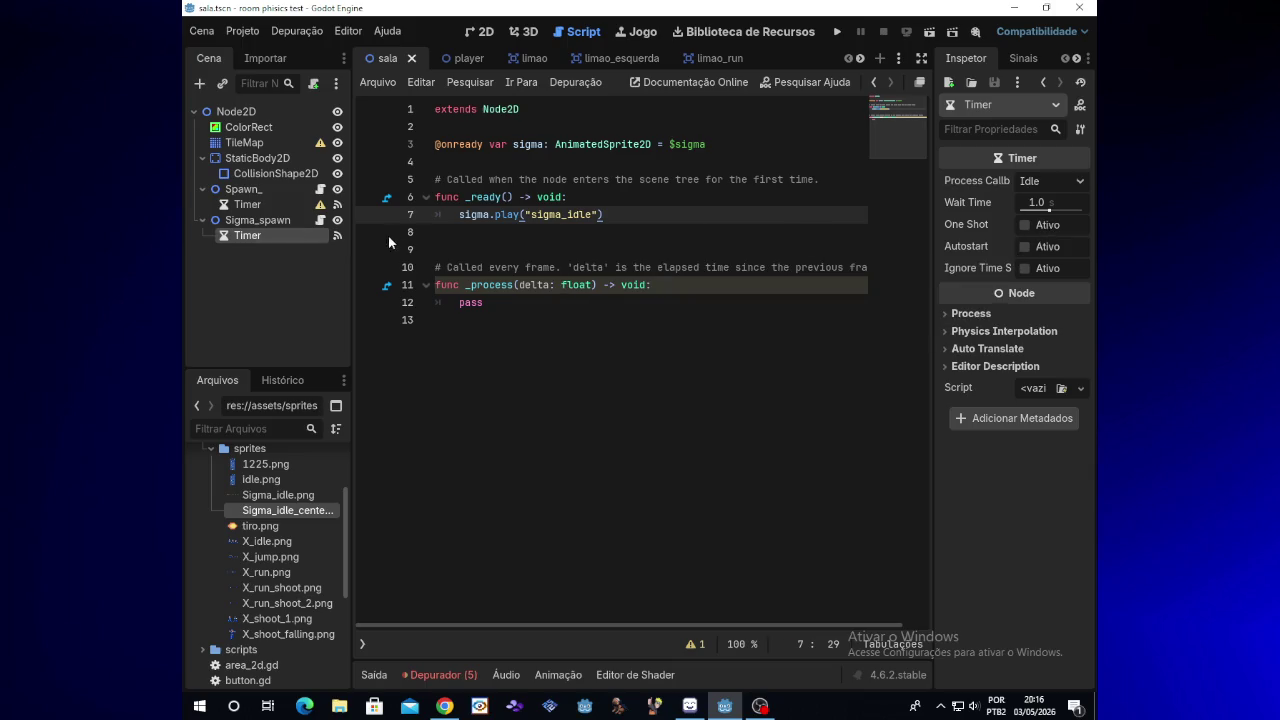
click(289, 222)
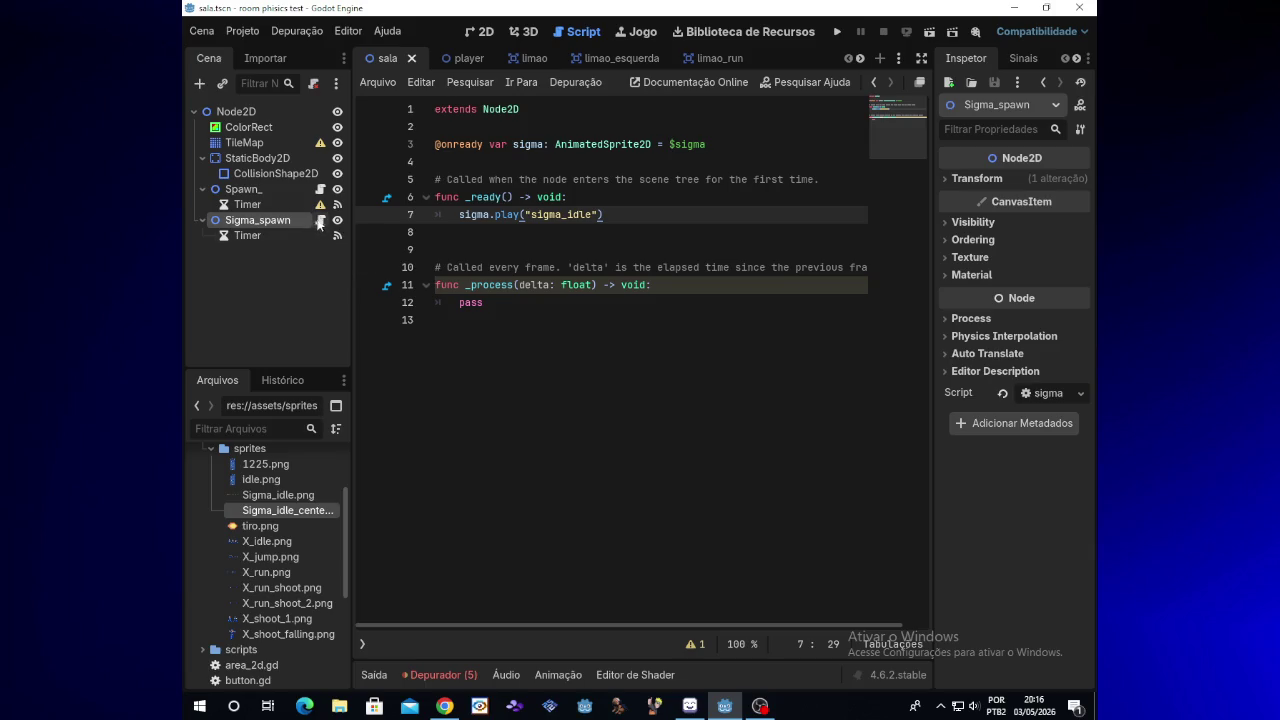
click(320, 221)
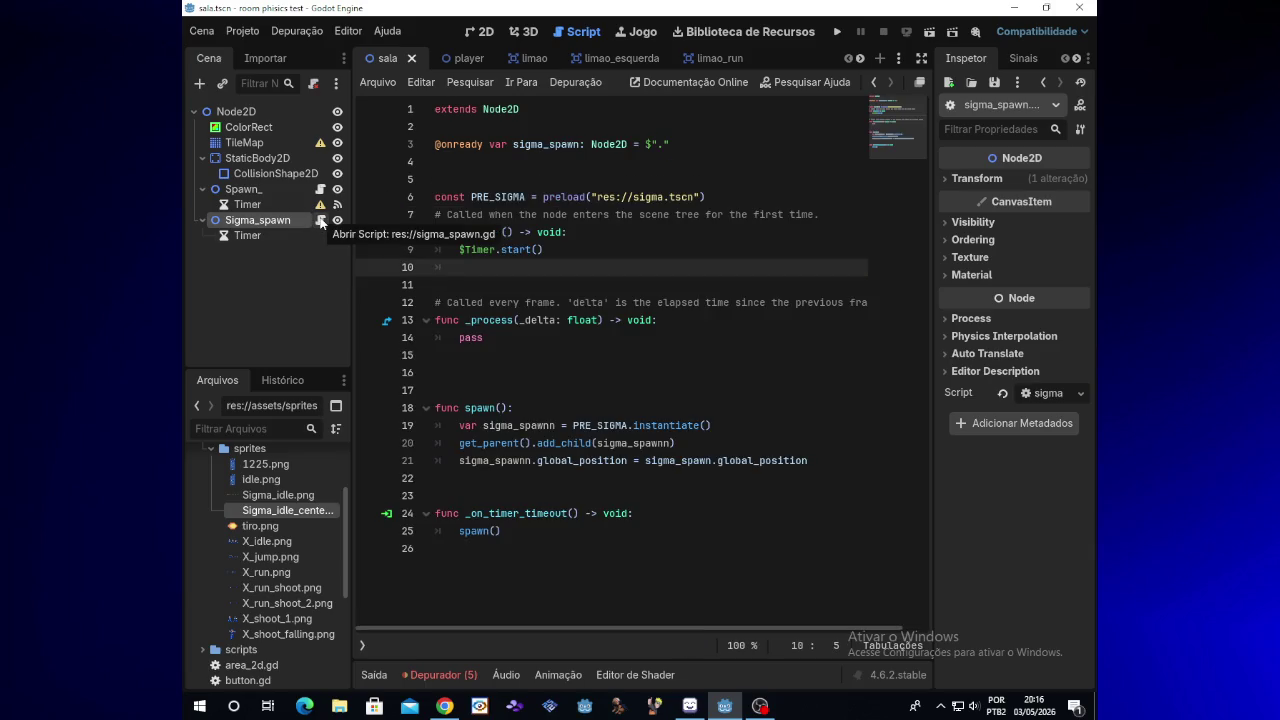
click(528, 539)
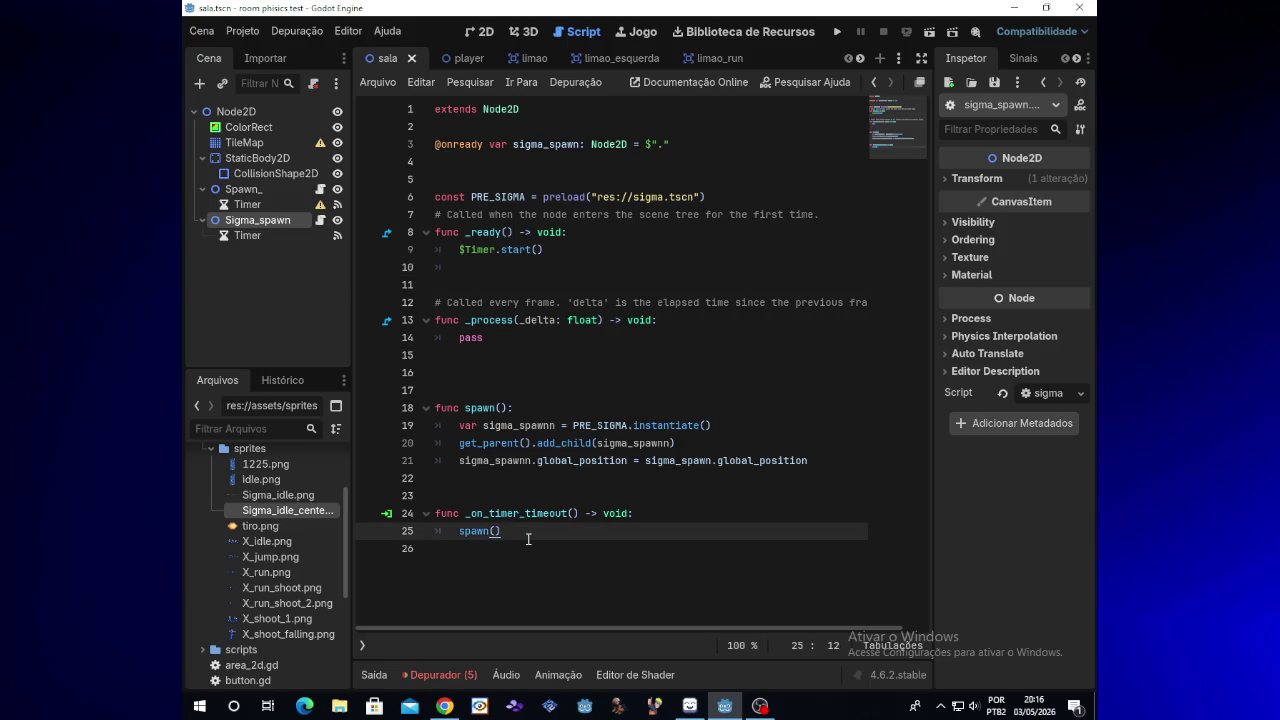
mouse_move(760, 705)
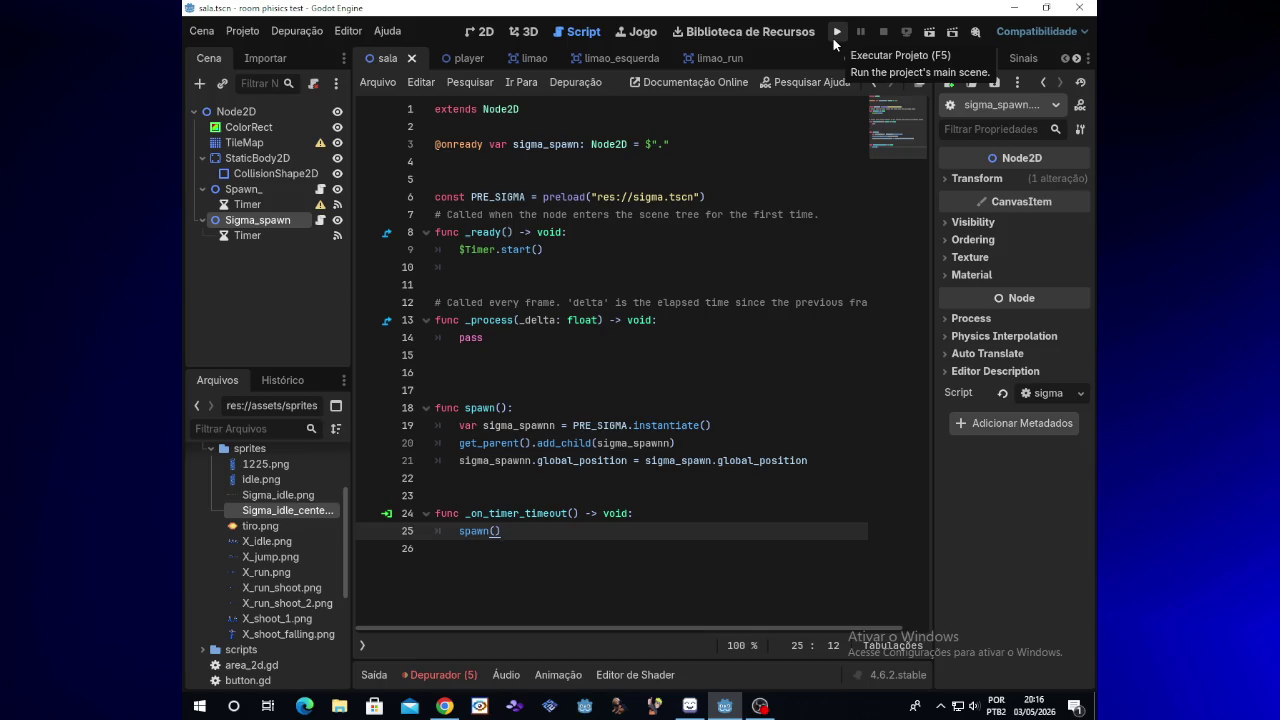
mouse_move(701, 711)
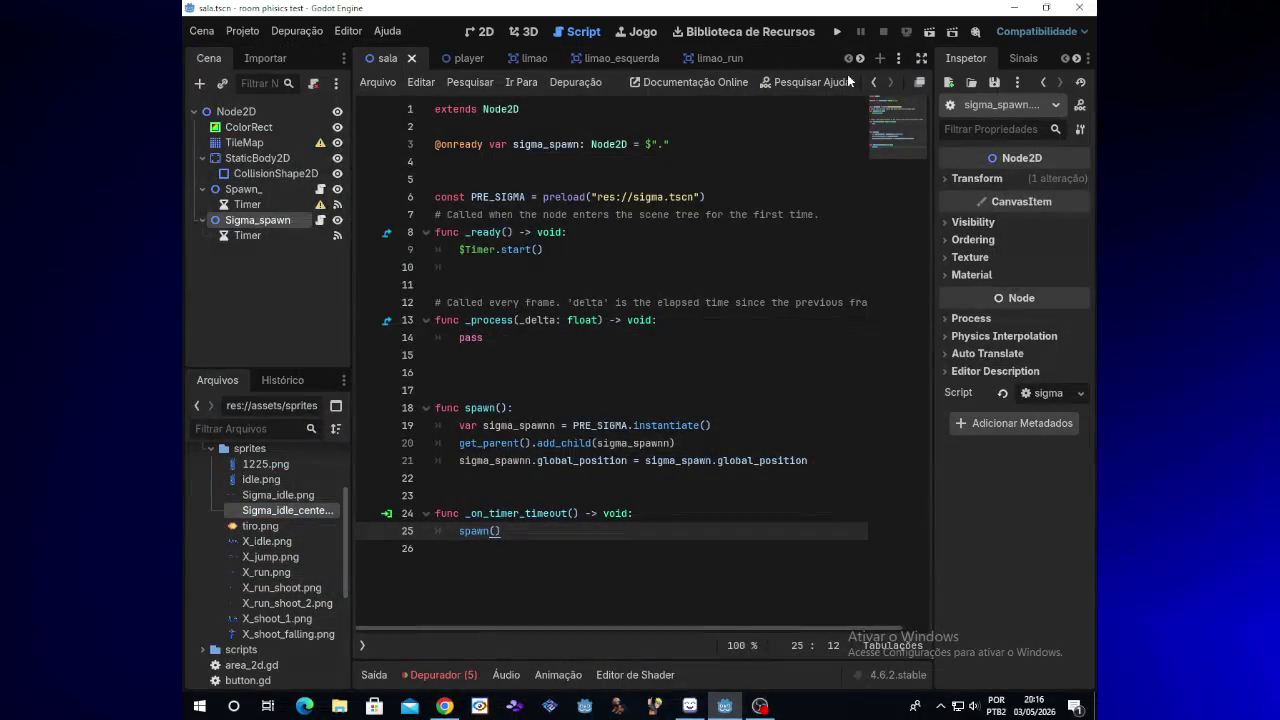
Test-run the project, shooting and jumping with X to check Sigma spawning
click(839, 32)
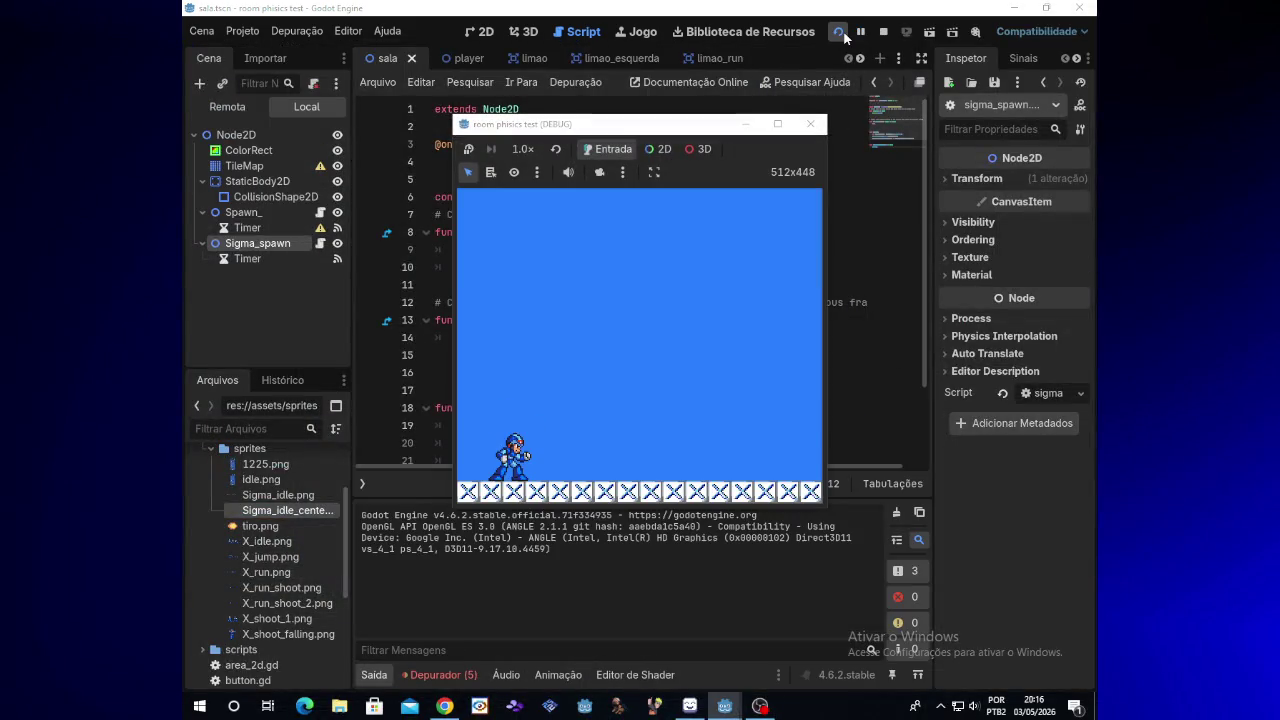
key(x)
key(x)
key(space)
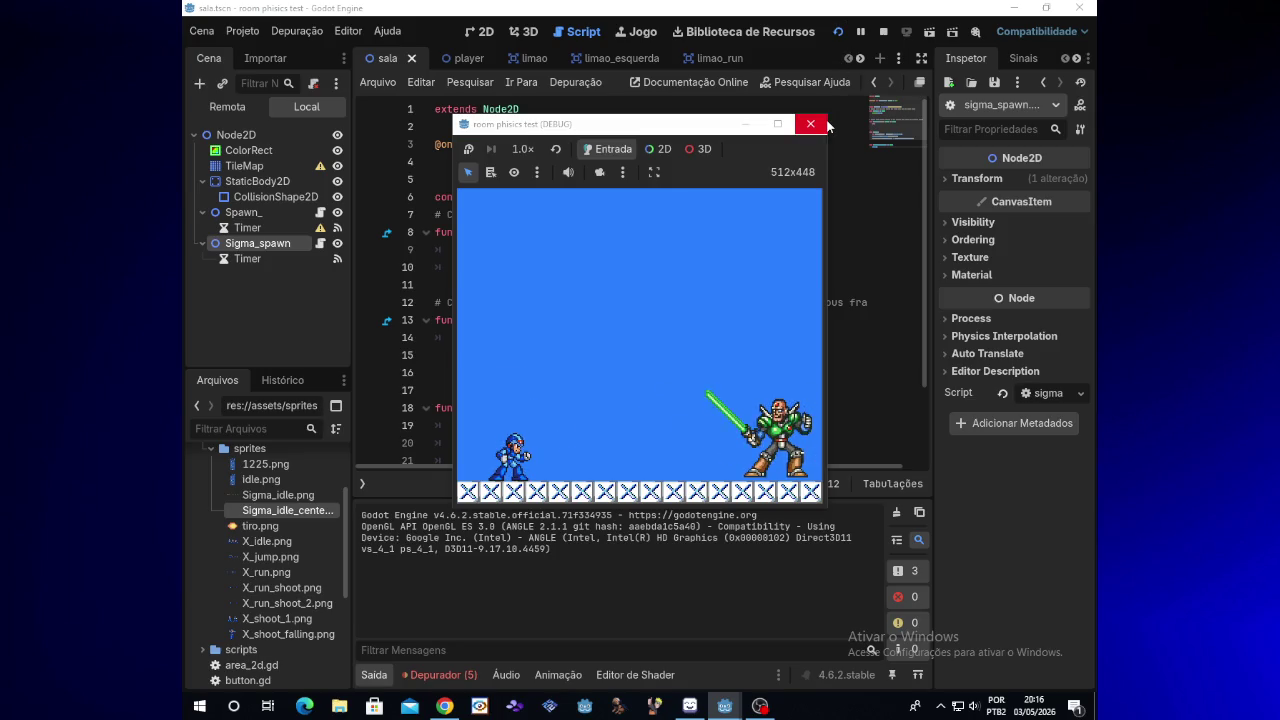
click(825, 121)
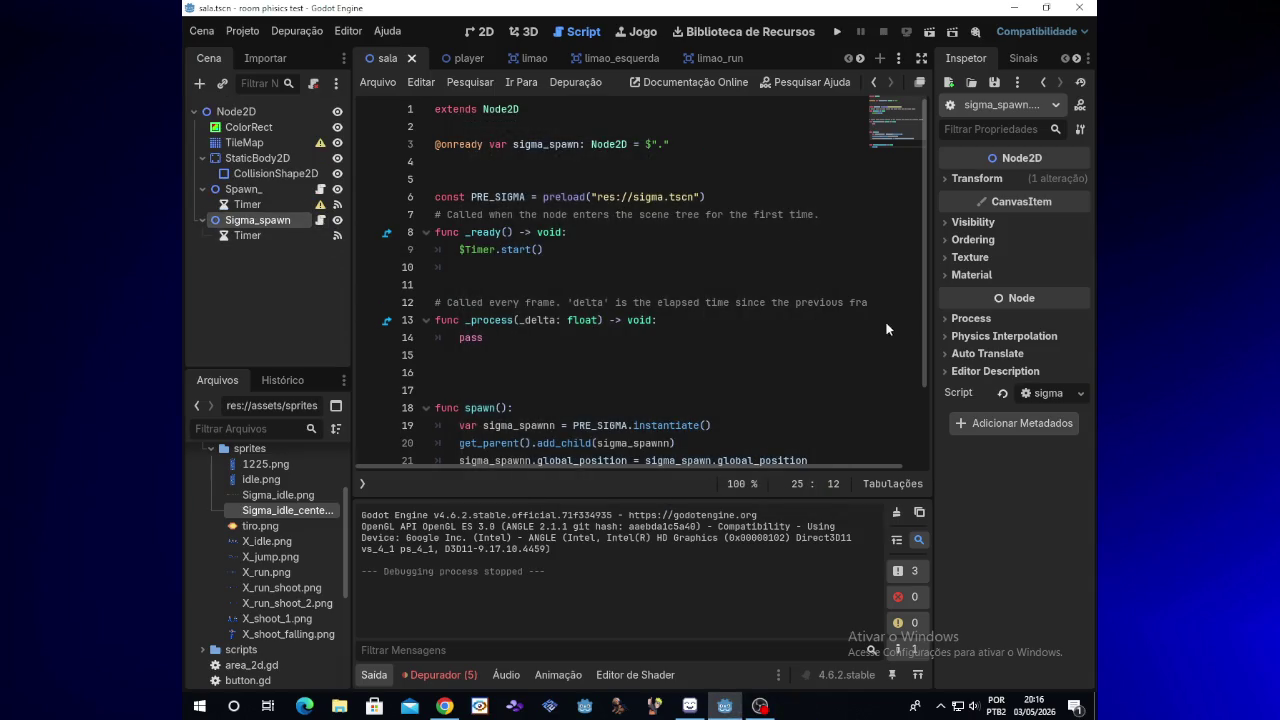
Open the Spawn_ node's player spawner script, then the Sigma_spawn script
drag(927, 331, 923, 412)
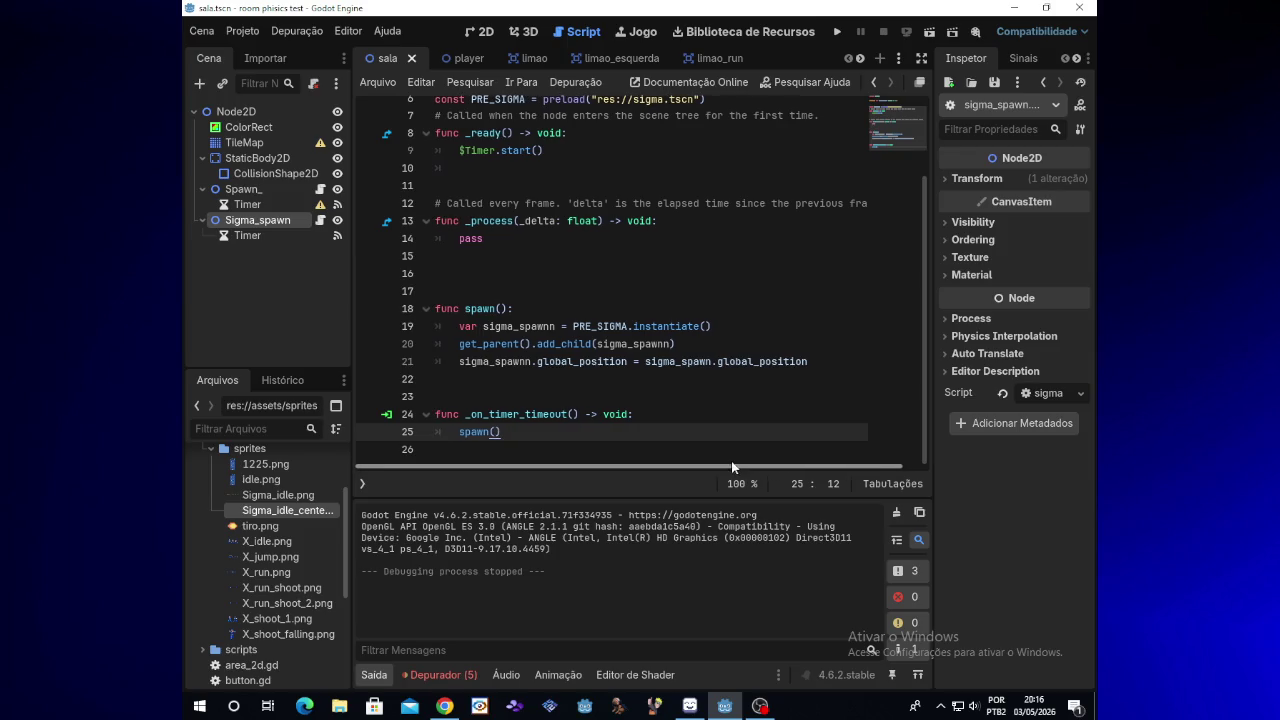
click(297, 187)
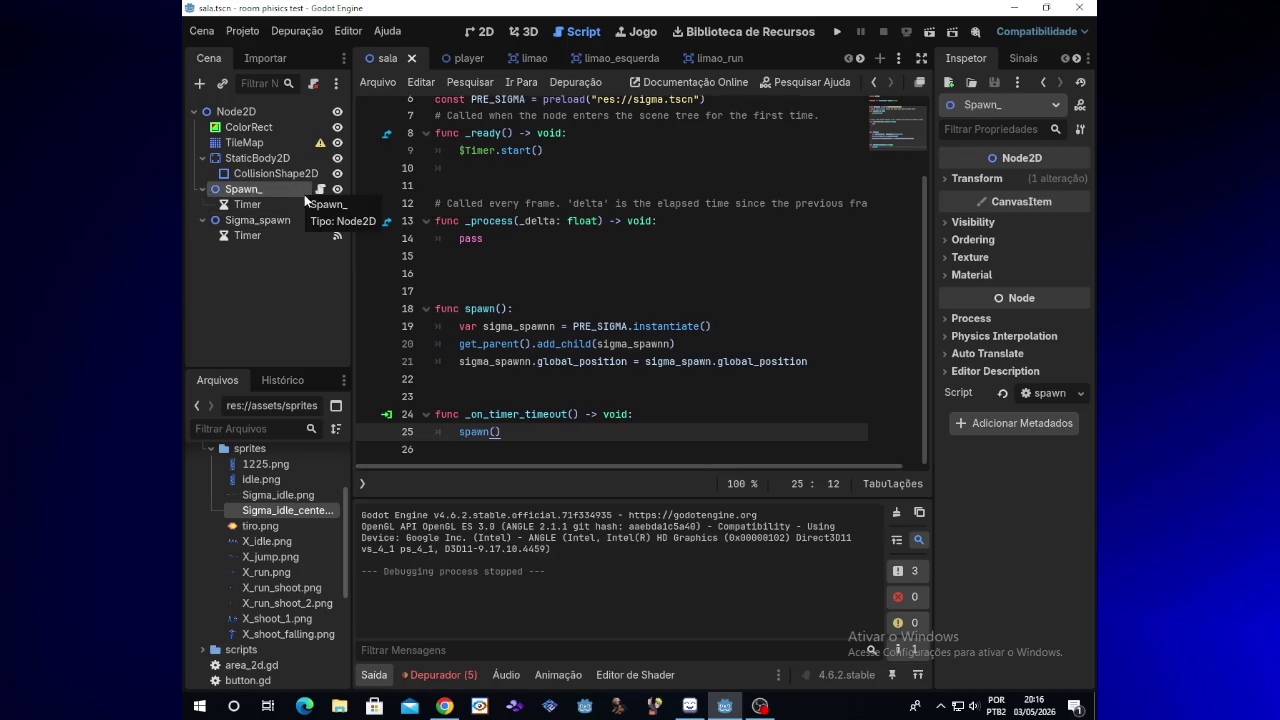
click(320, 190)
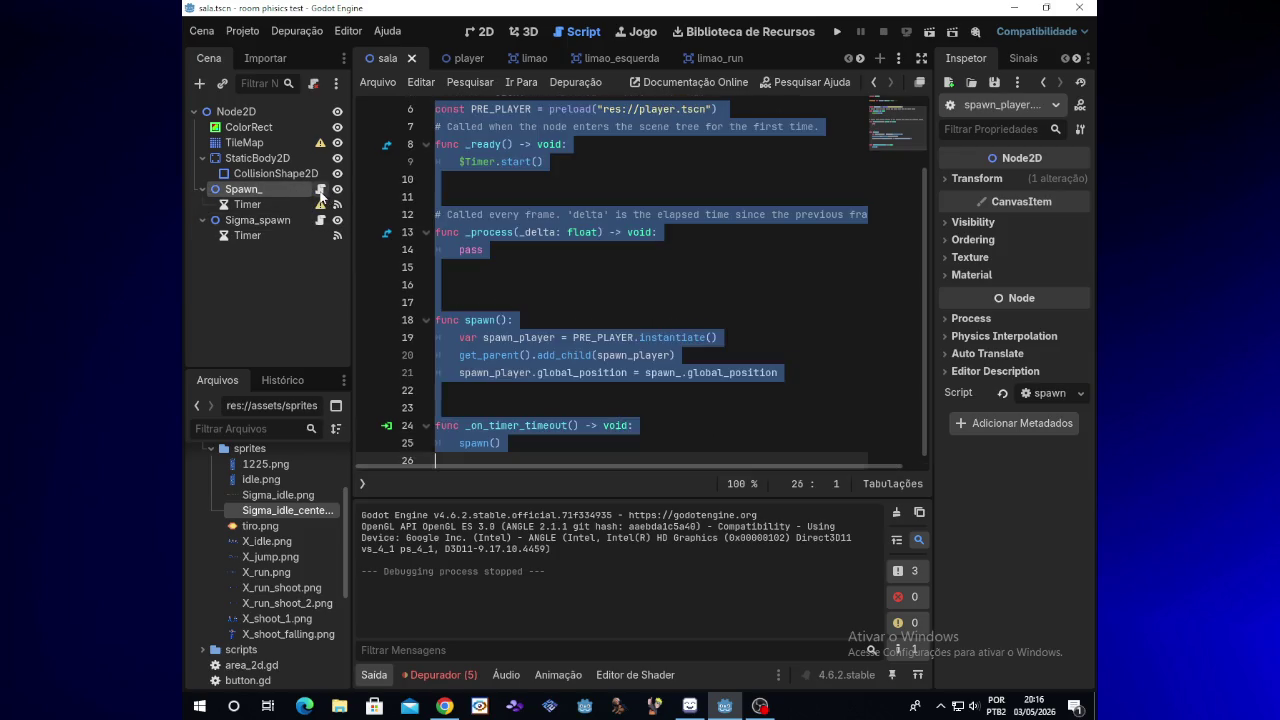
click(655, 356)
scroll(921, 325, up, 3)
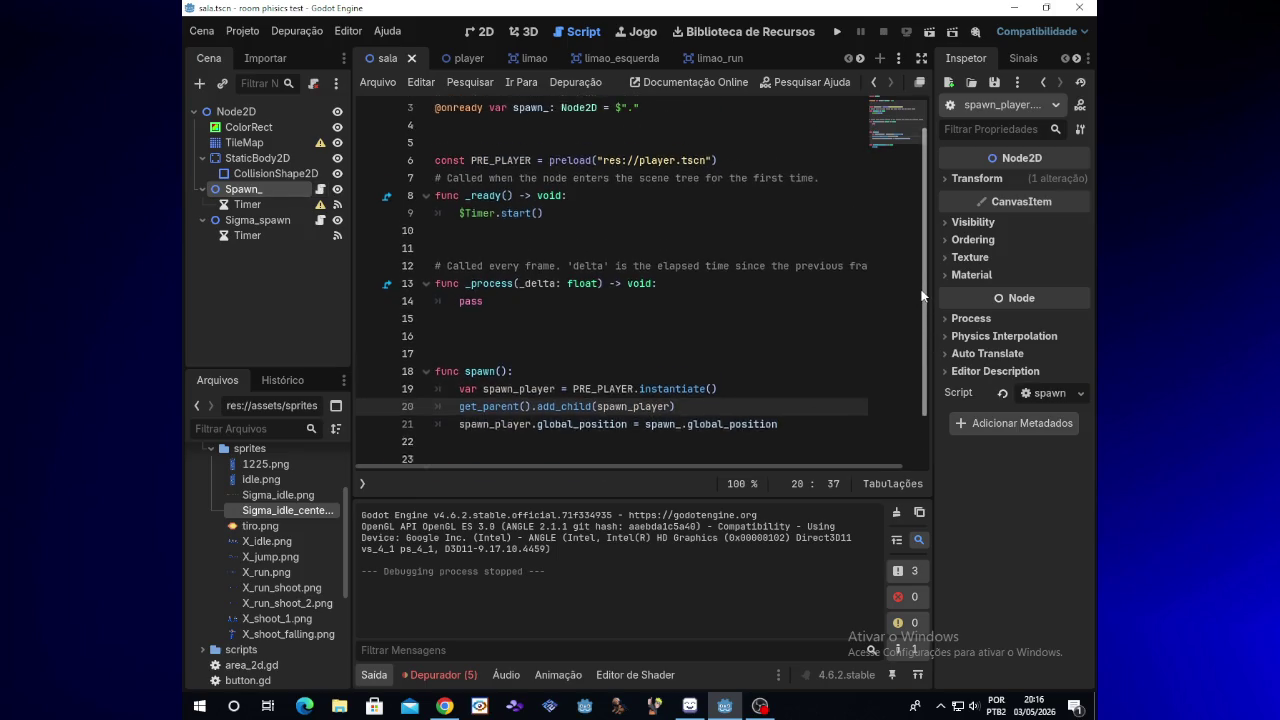
click(320, 220)
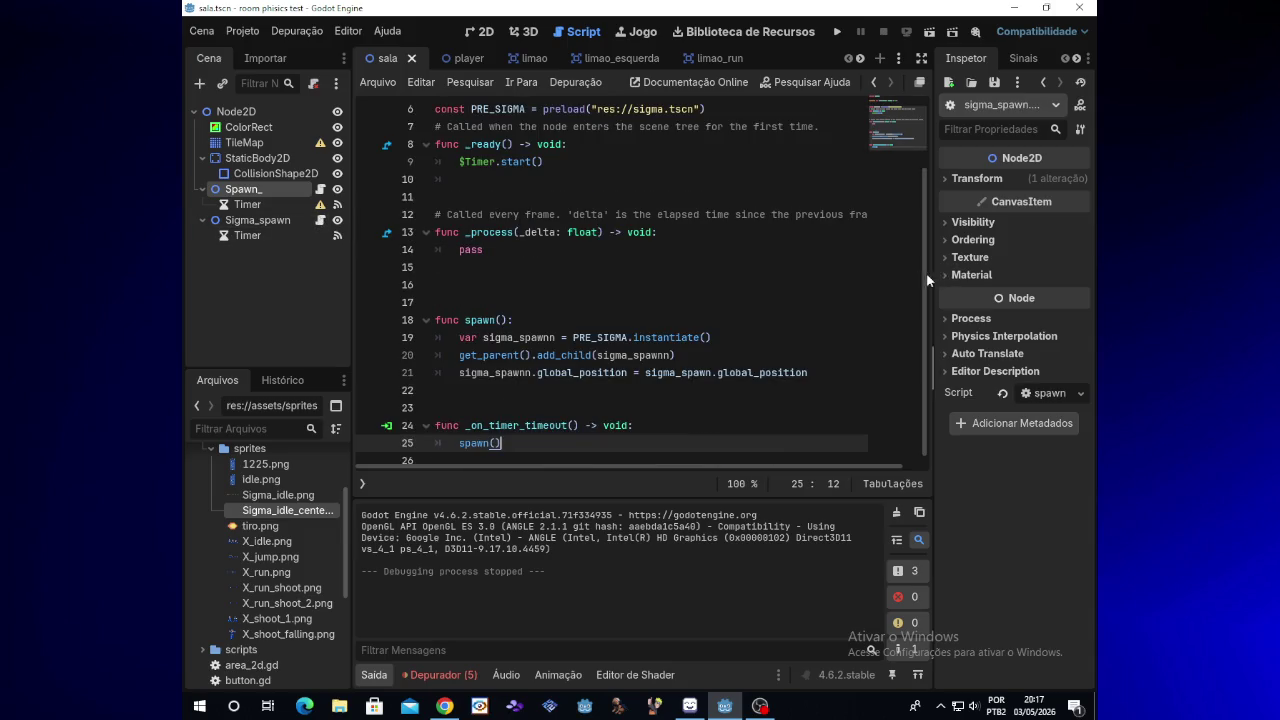
drag(923, 248, 925, 177)
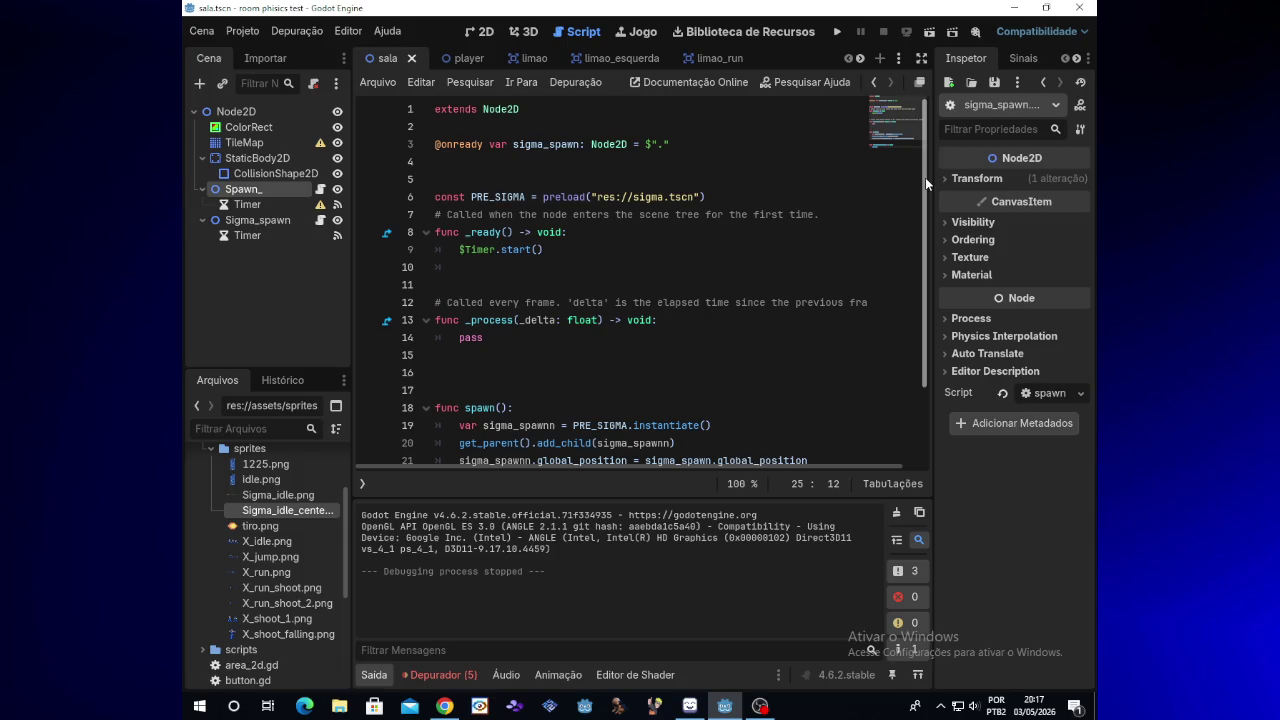
Switch back and forth between the player and Sigma spawner scripts to compare them
click(320, 189)
click(320, 221)
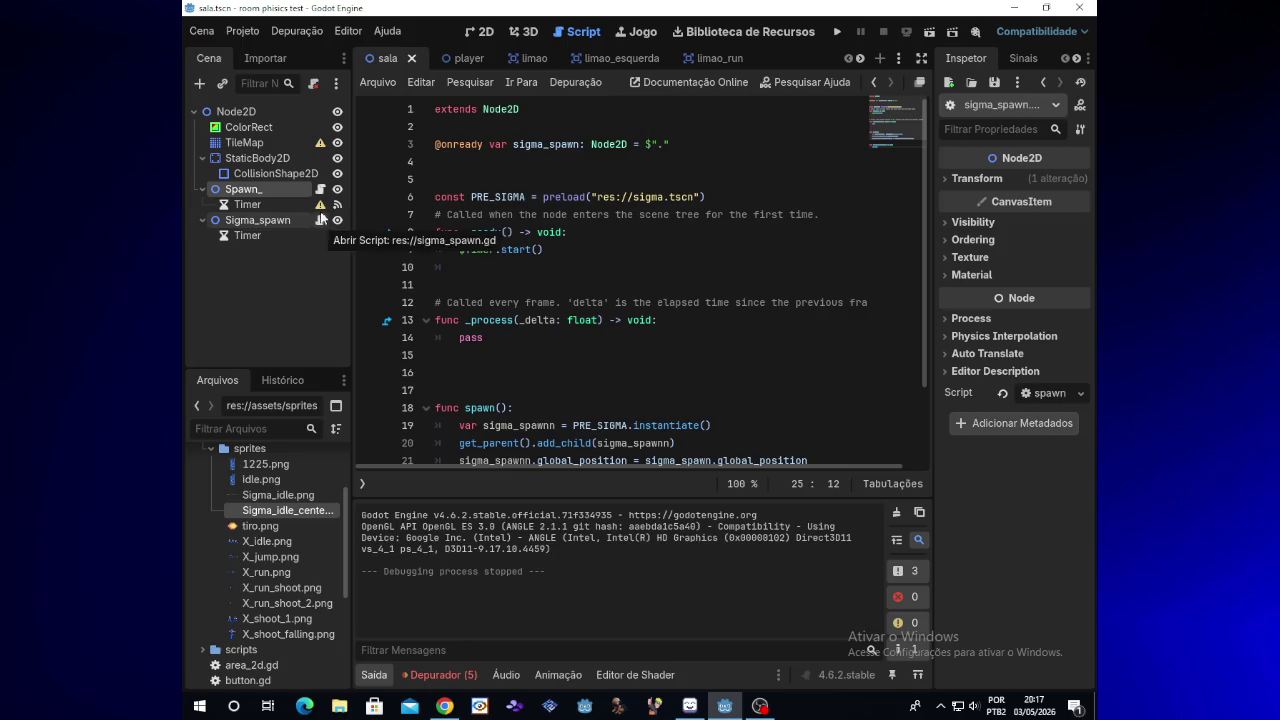
click(320, 190)
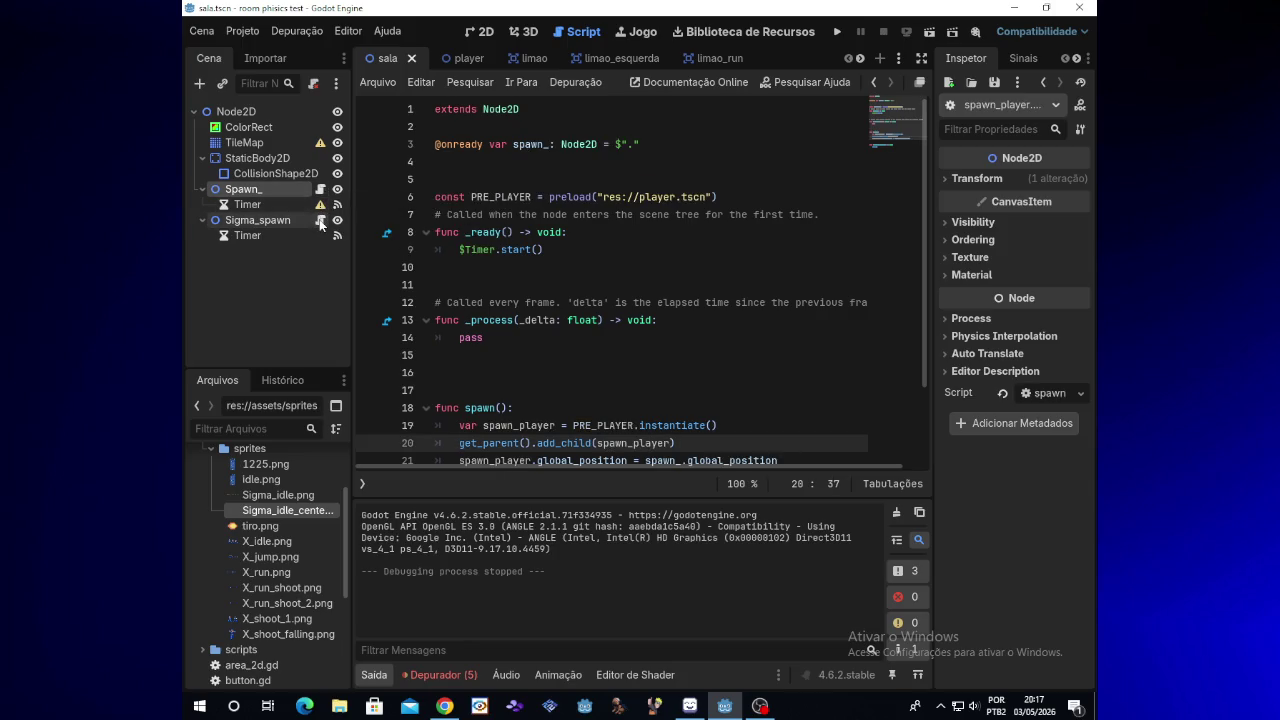
click(320, 220)
click(320, 190)
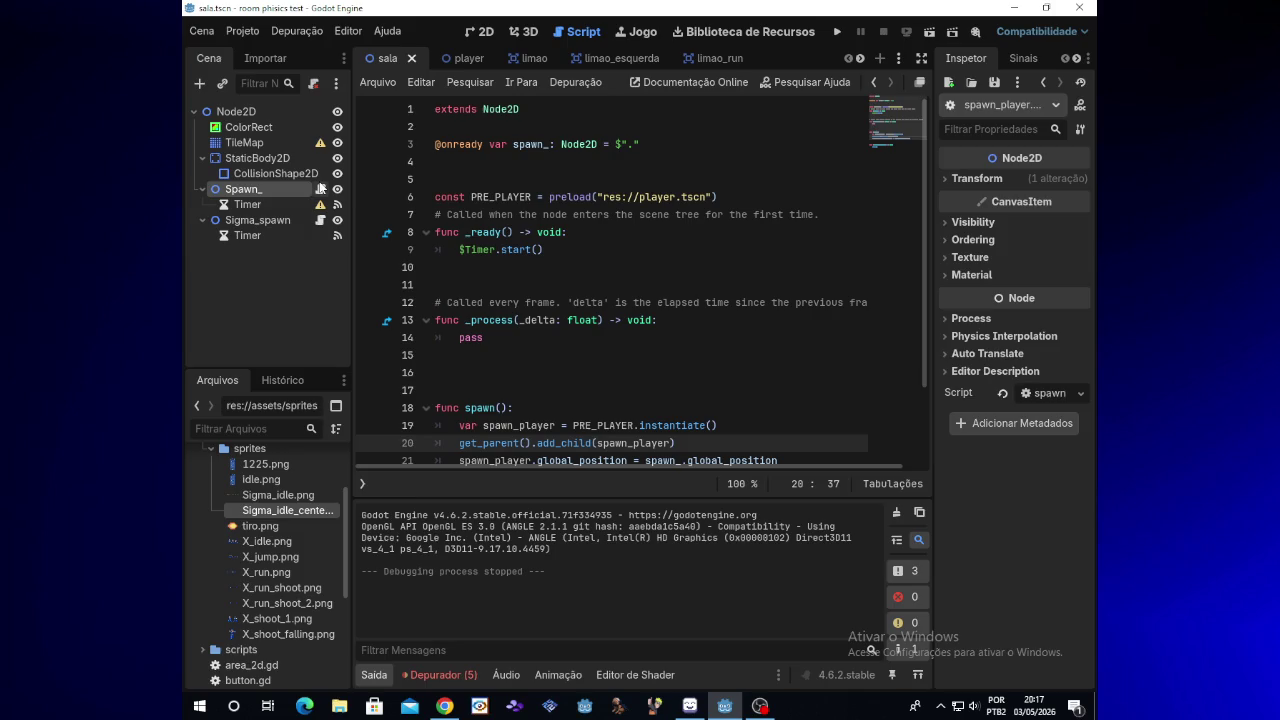
click(320, 220)
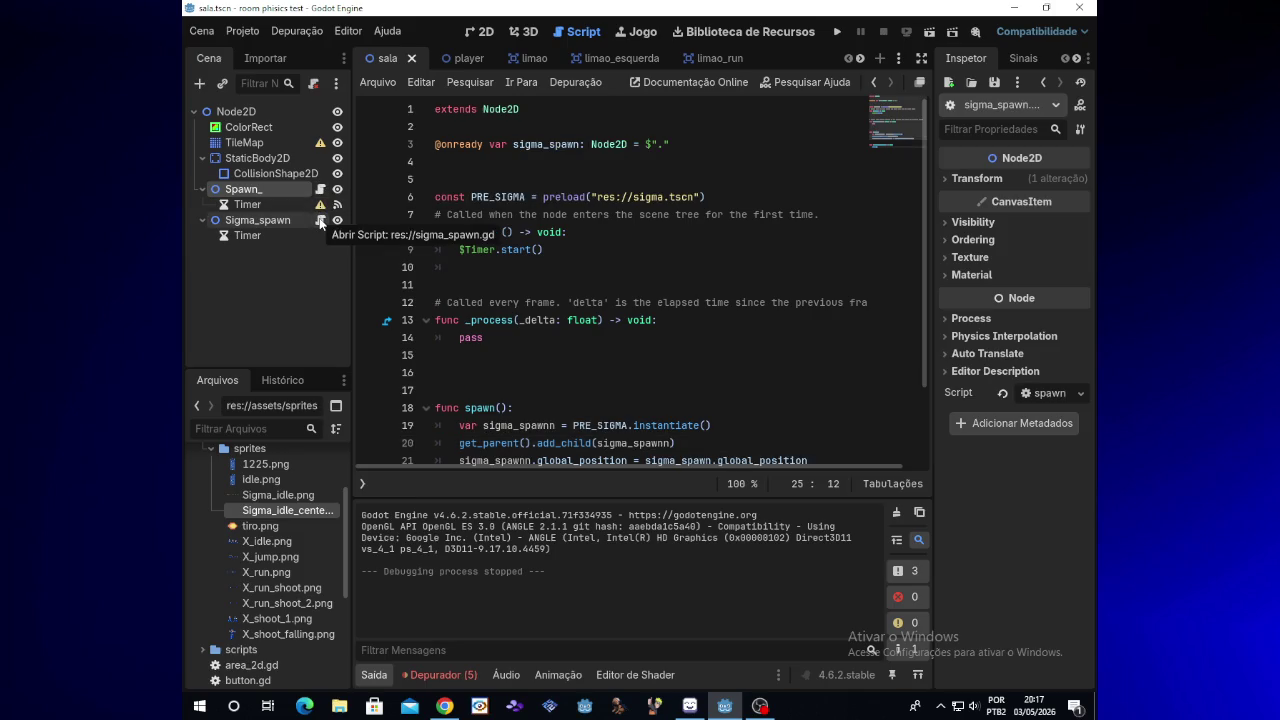
drag(925, 350, 925, 403)
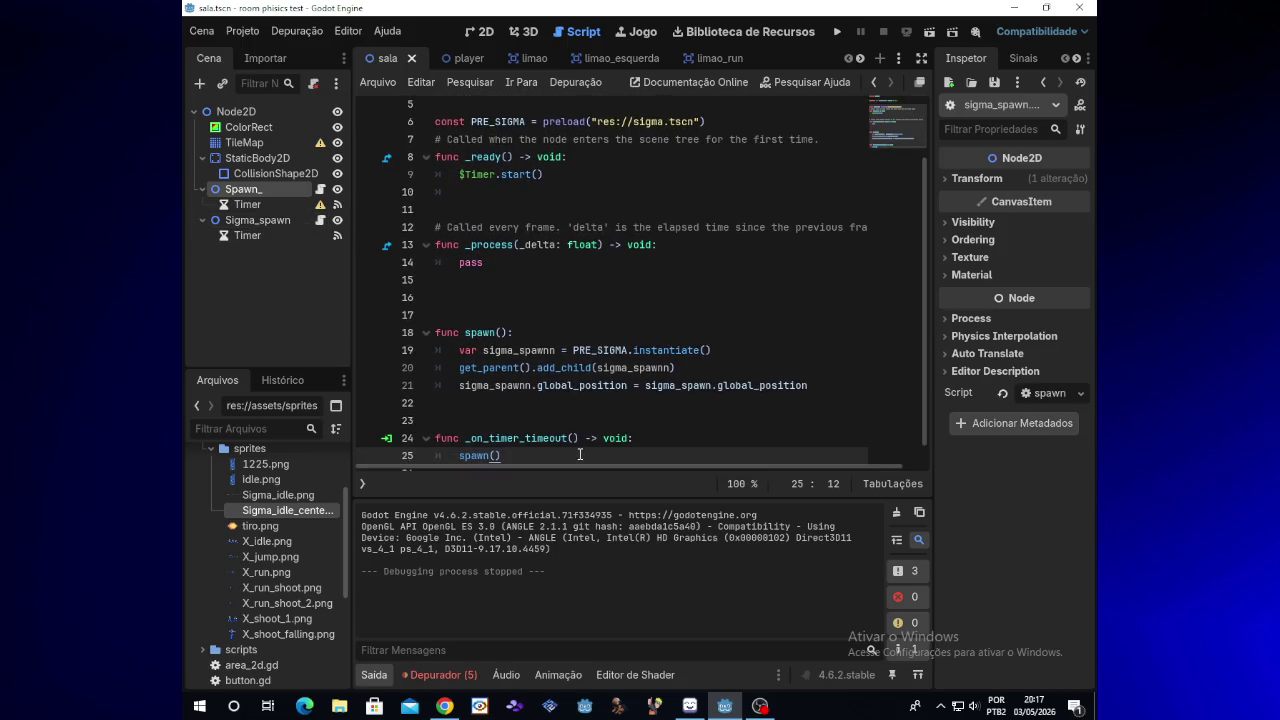
drag(576, 475, 568, 472)
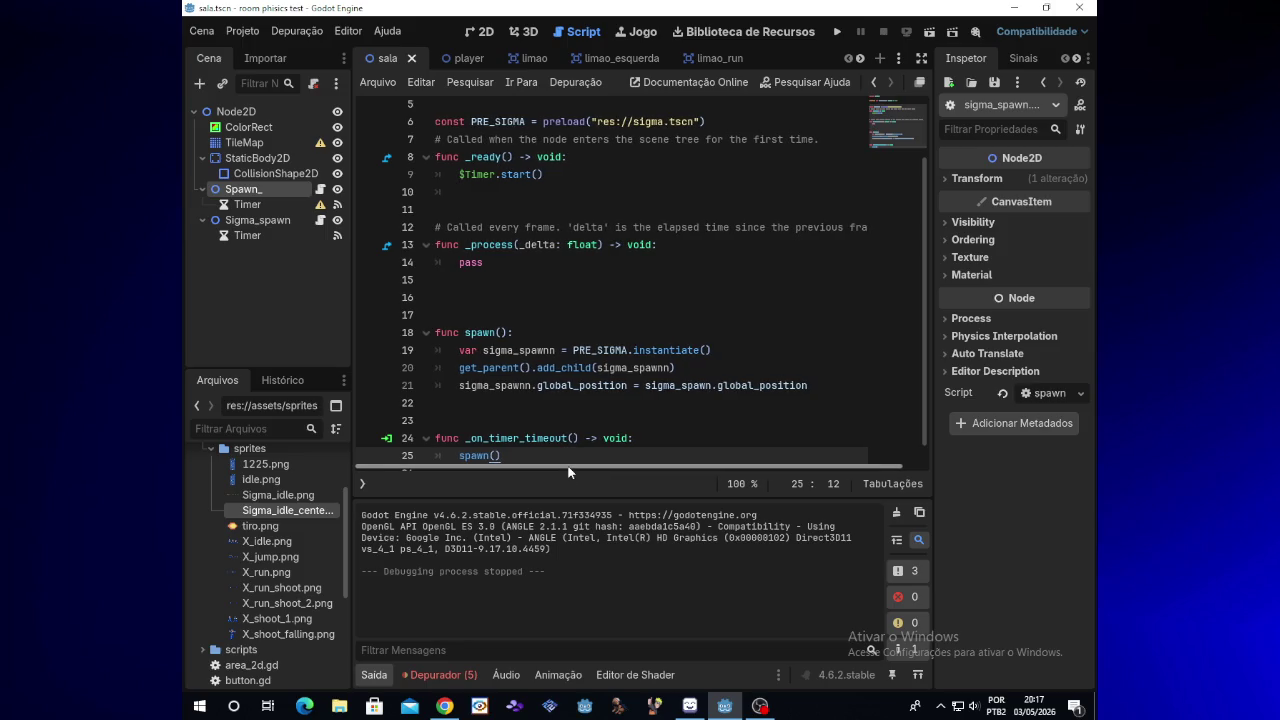
click(320, 192)
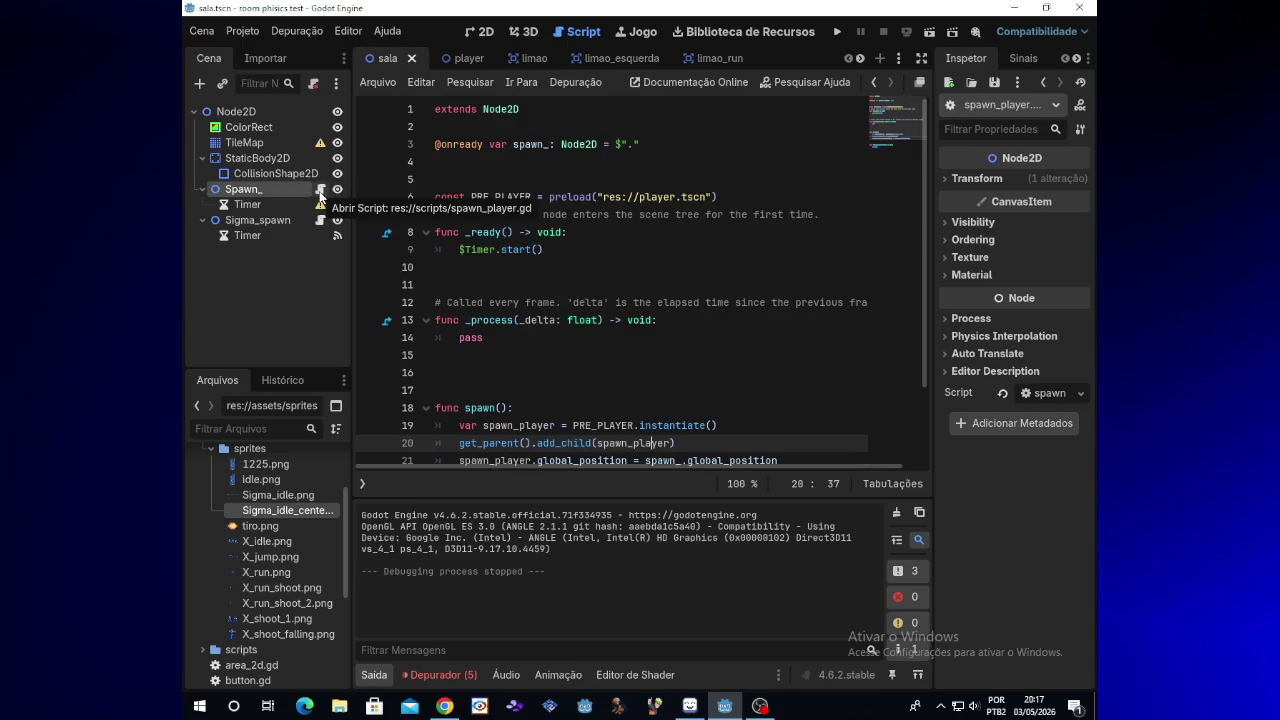
click(320, 220)
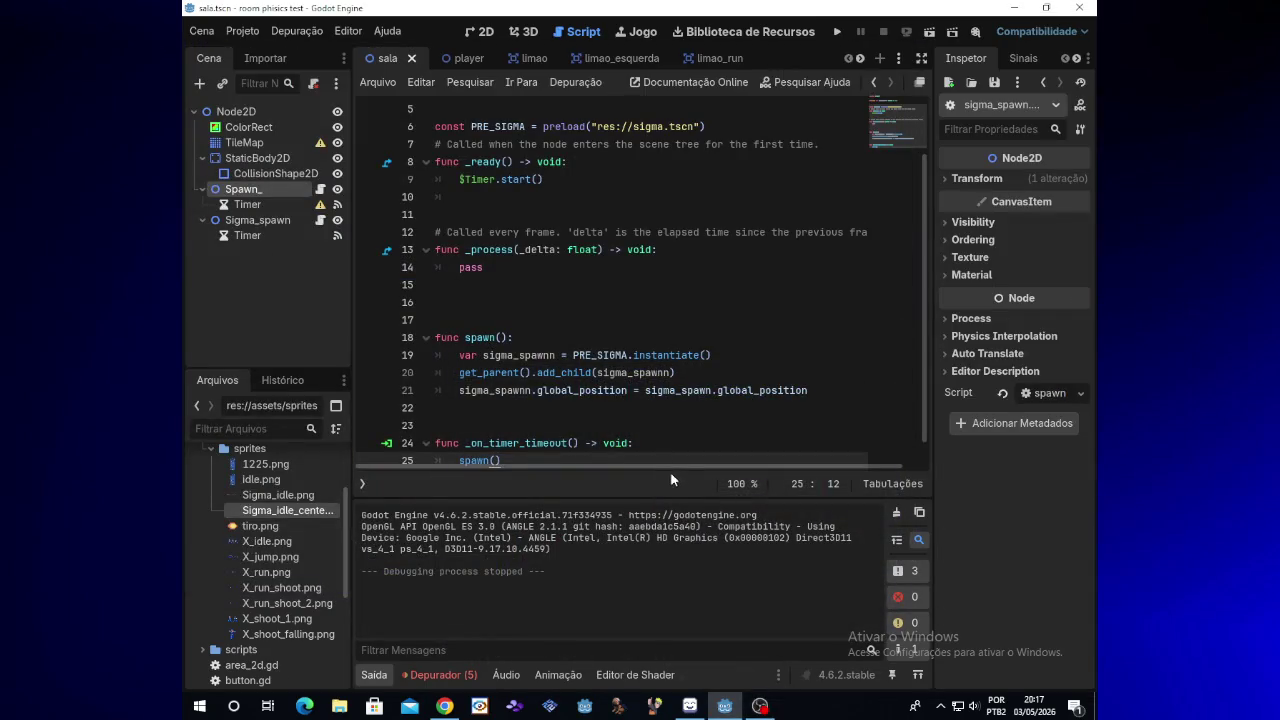
key(alt+Tab)
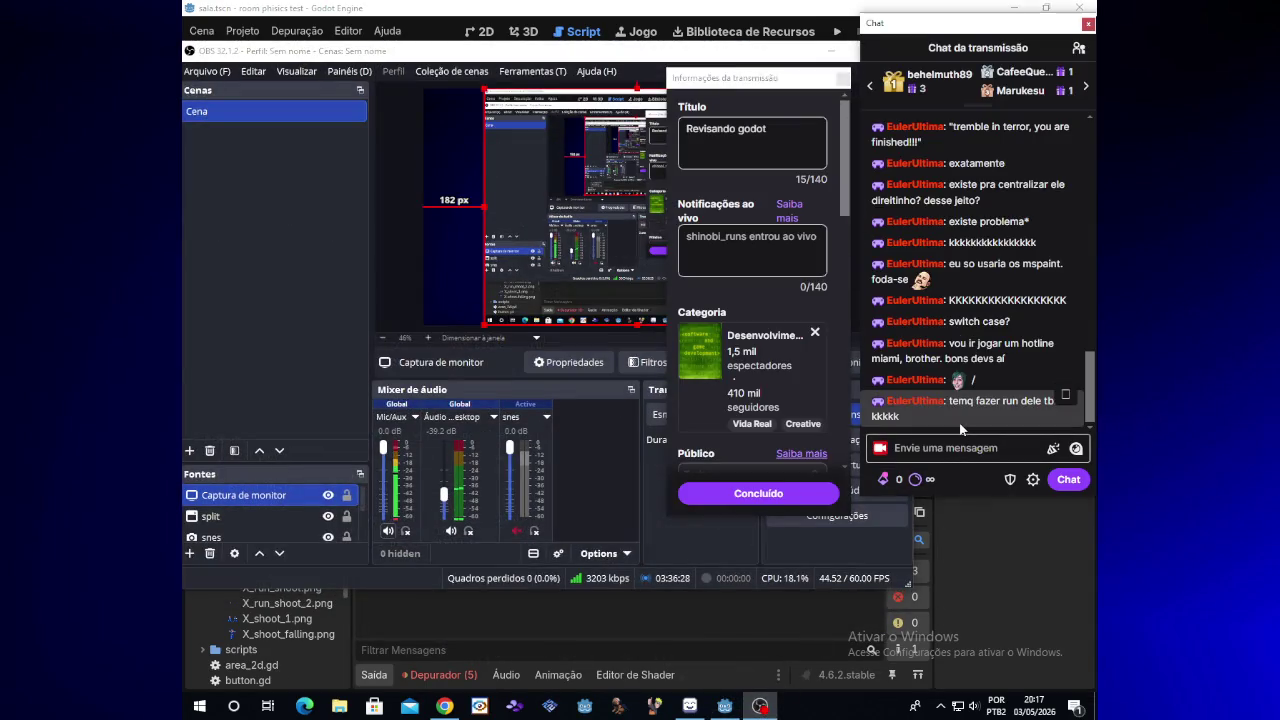
Close the OBS chat dock, reopen it via Painéis > Chat lower down, then return to Godot
click(960, 438)
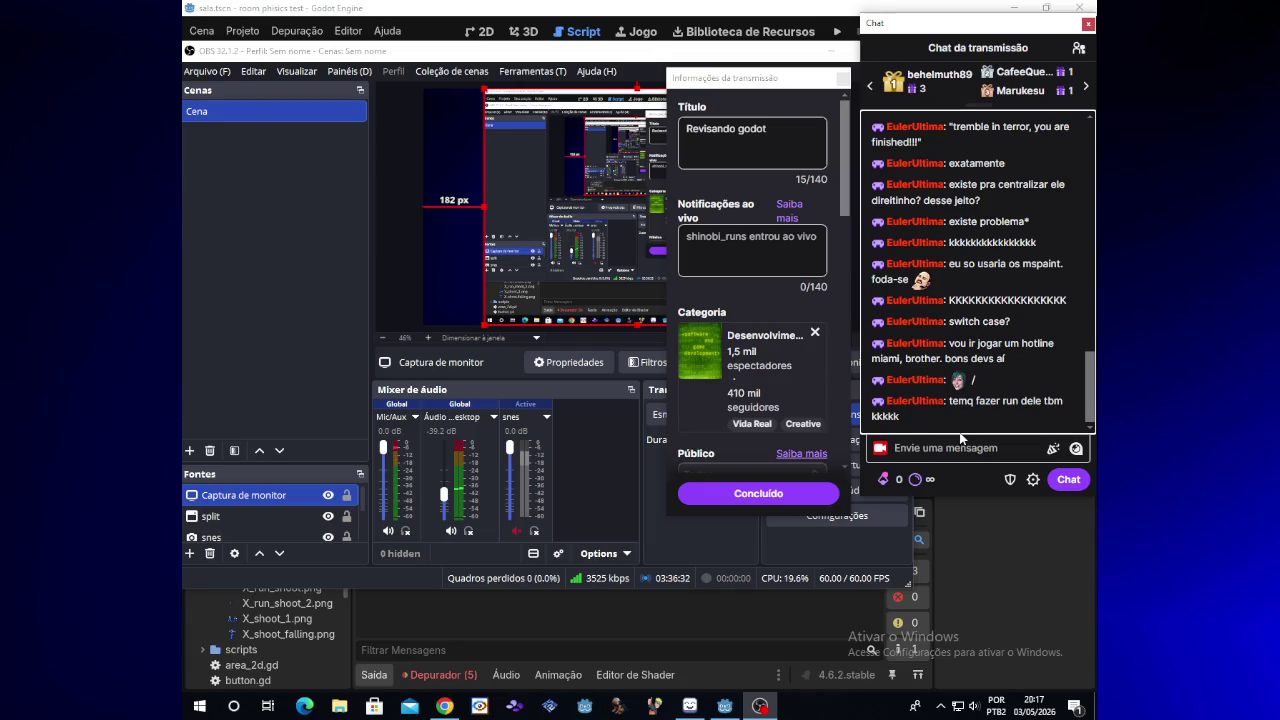
click(1088, 24)
click(690, 355)
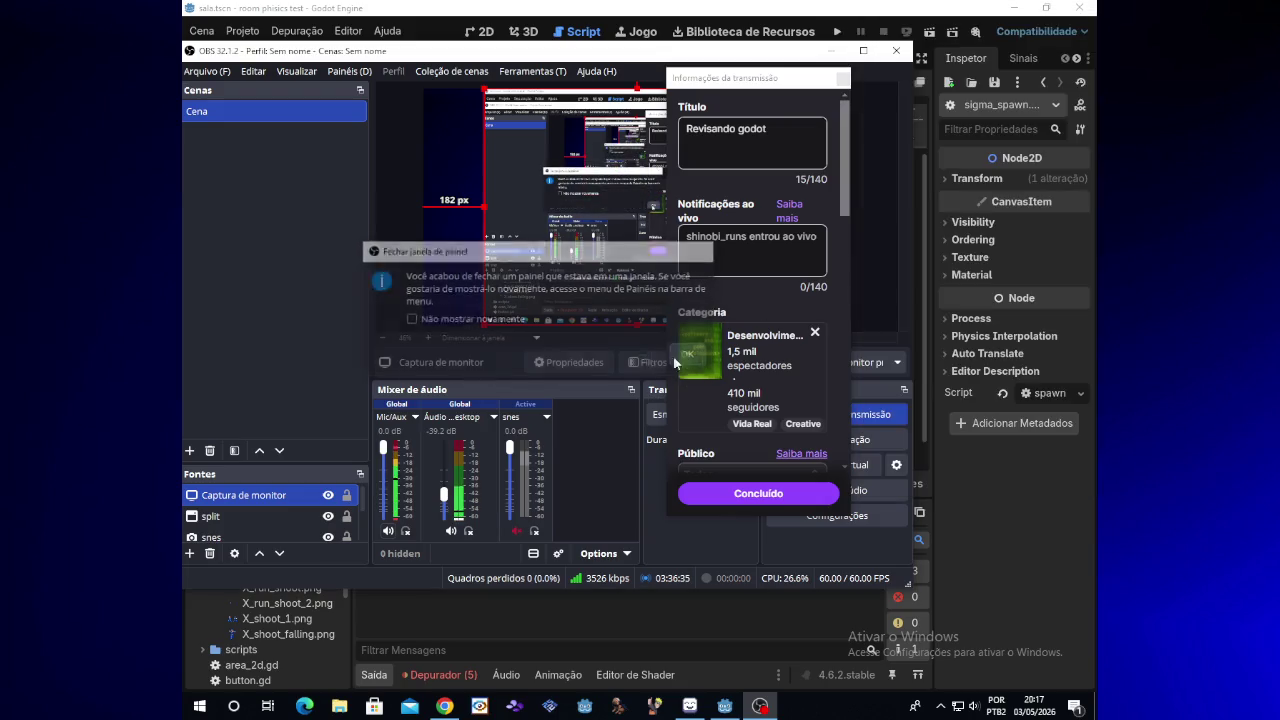
click(349, 71)
click(401, 290)
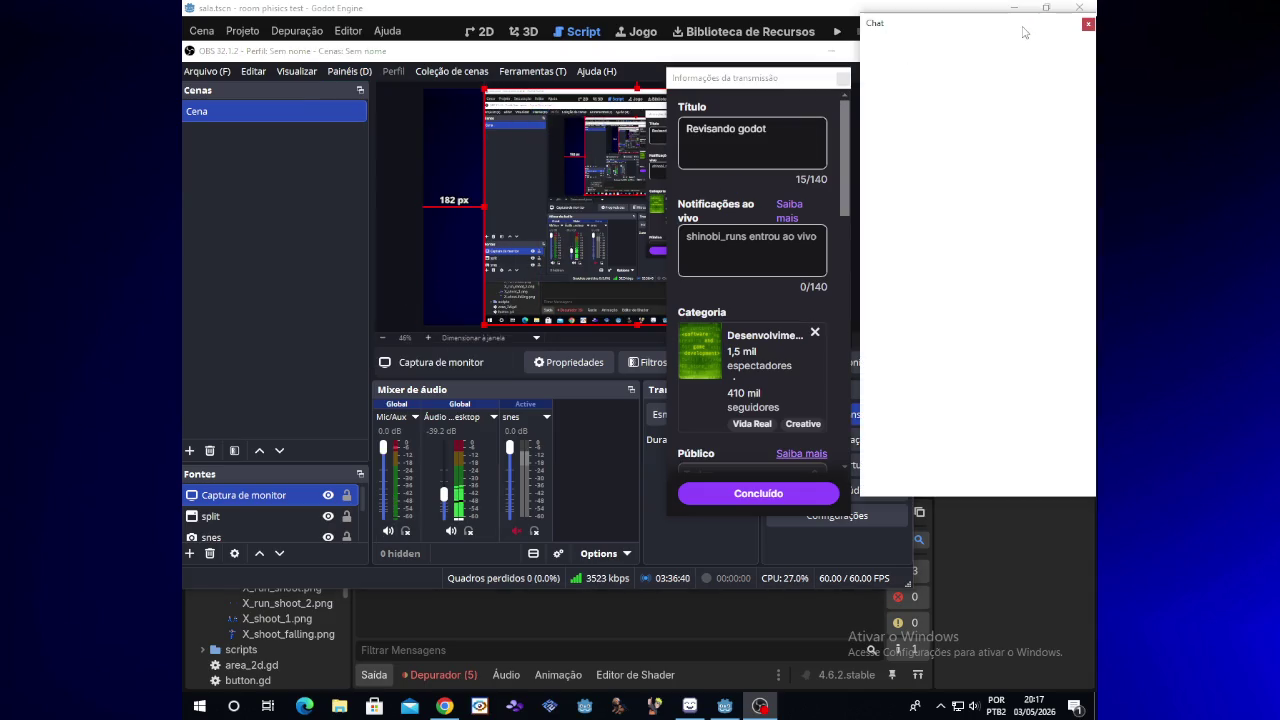
drag(1020, 32, 1017, 82)
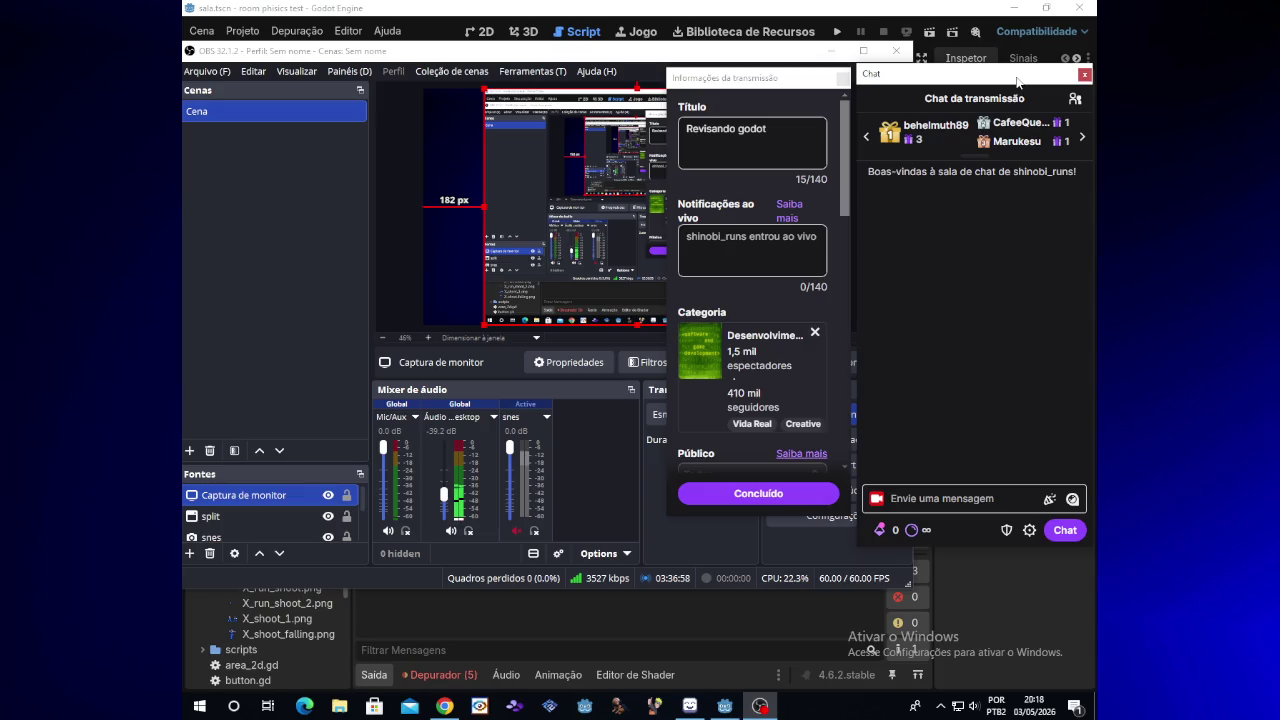
click(724, 706)
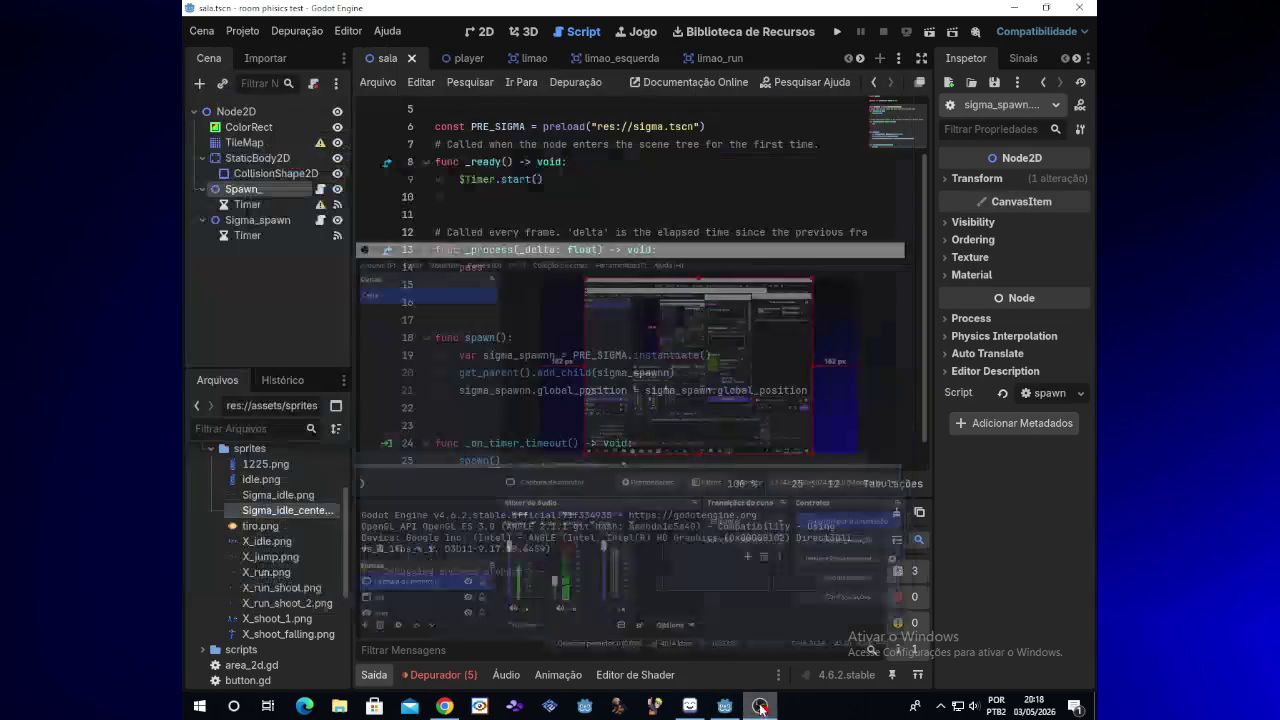
Enable One Shot on Sigma_spawn's Timer node in the Inspector
click(628, 454)
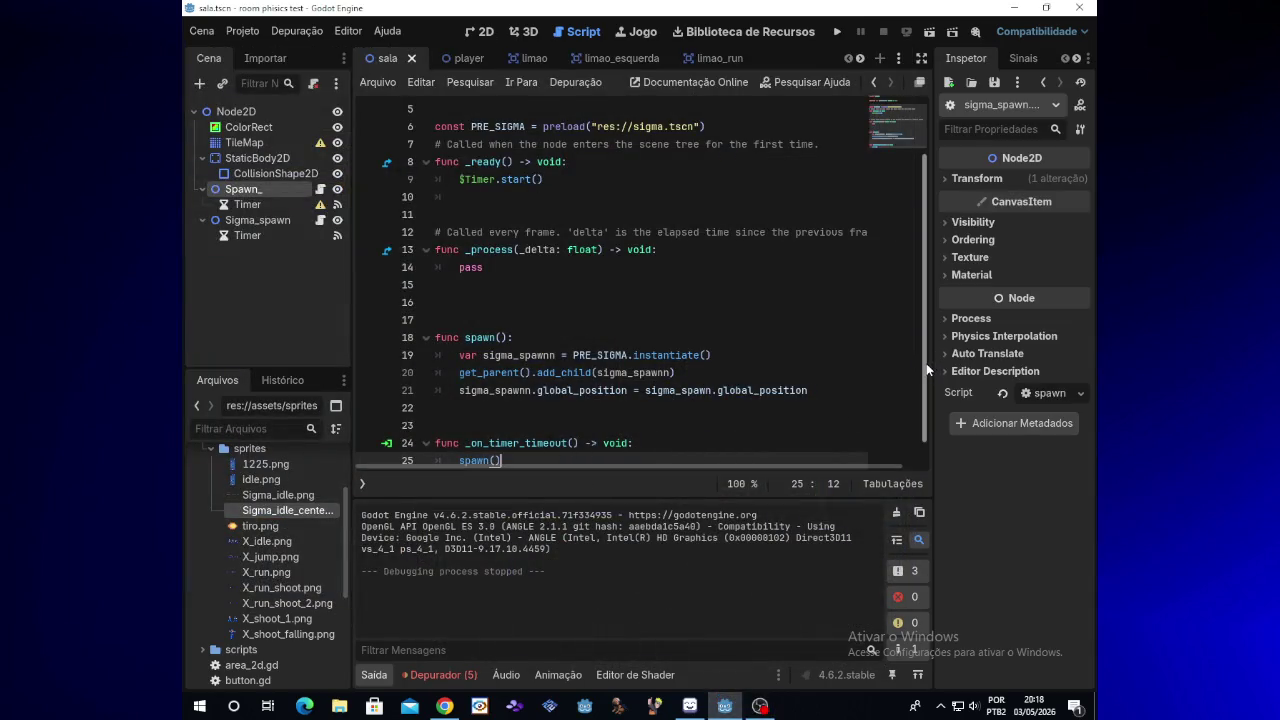
scroll(925, 390, down, 1)
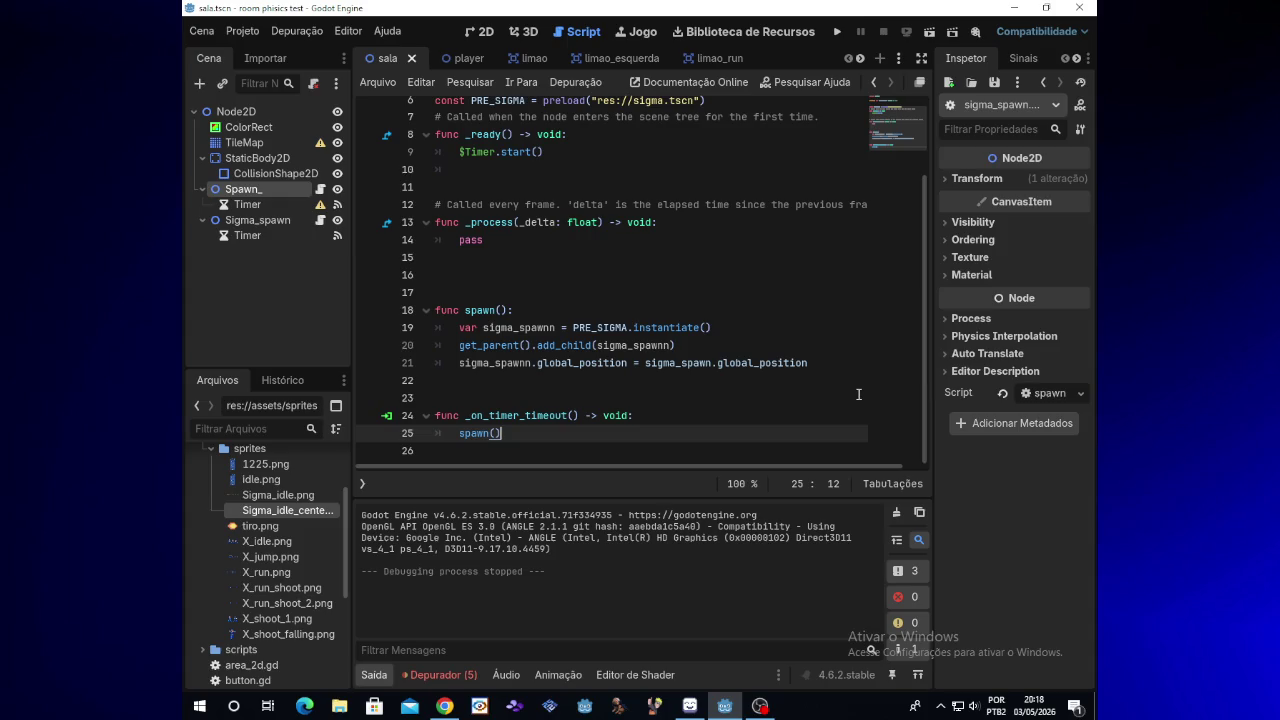
click(269, 236)
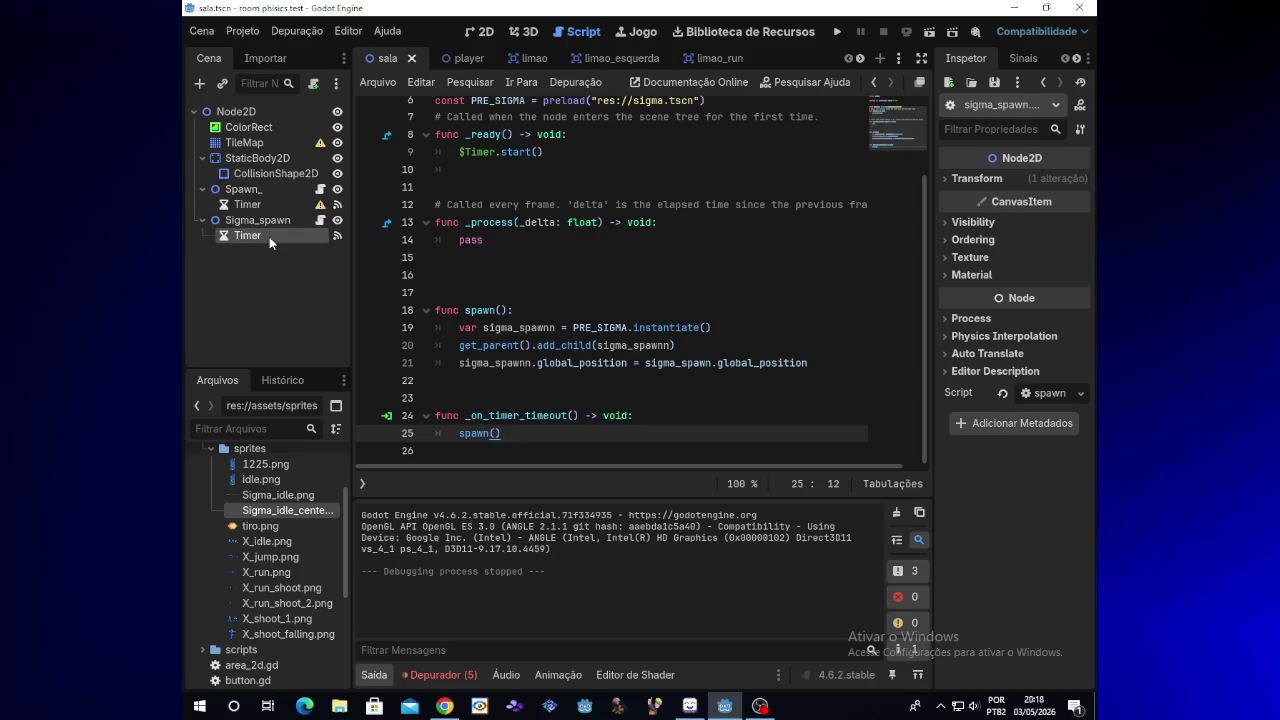
click(1024, 225)
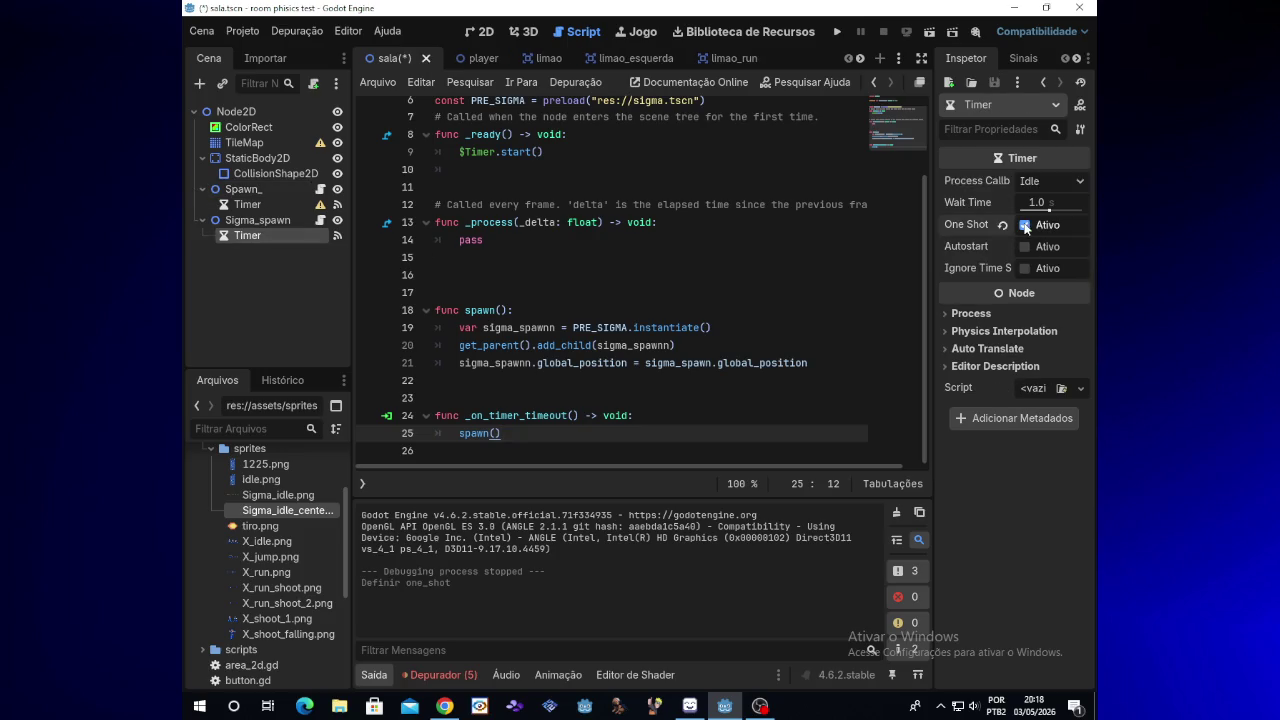
Run the scene to check Sigma spawns, close it, and go to the end of line 21
click(839, 33)
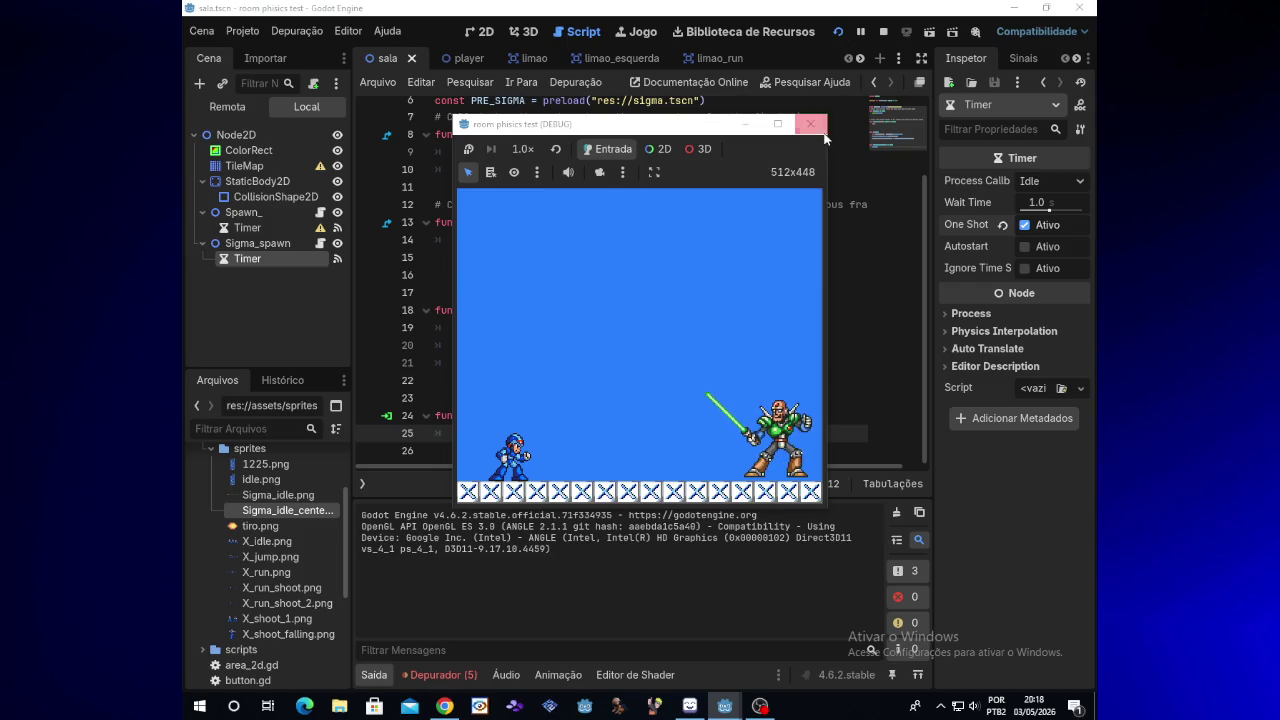
click(809, 124)
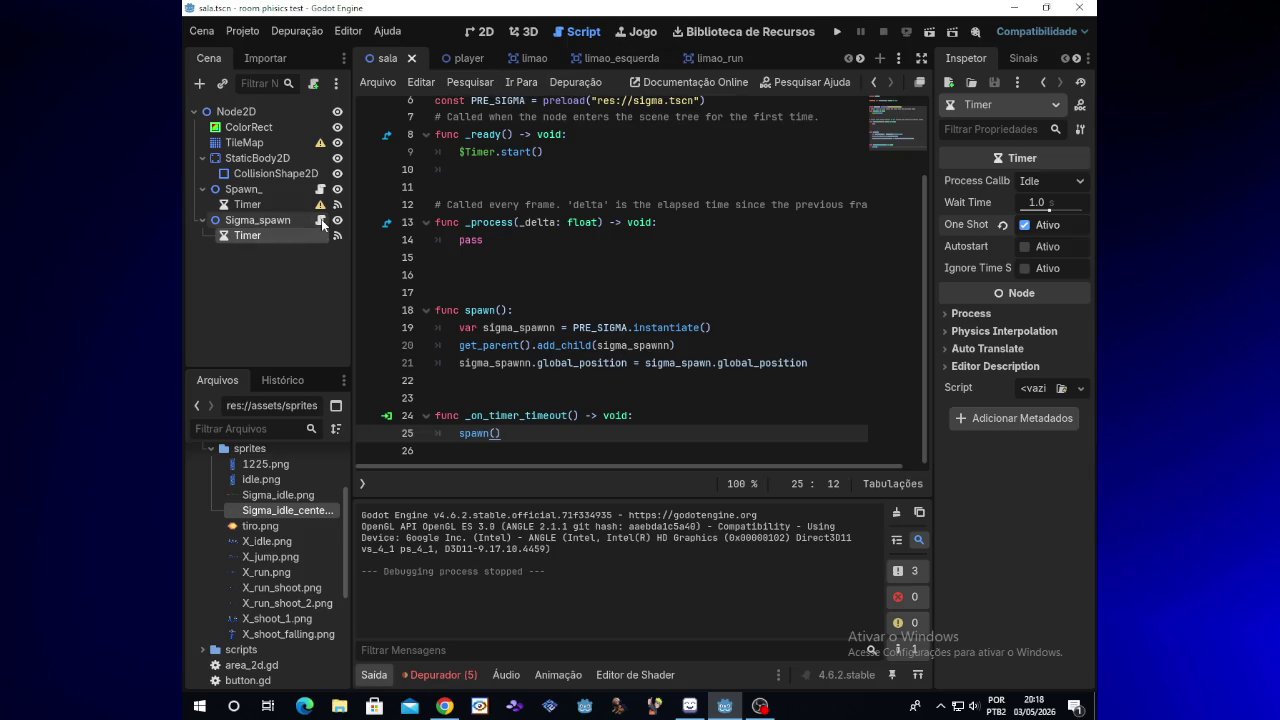
scroll(925, 370, down, 1)
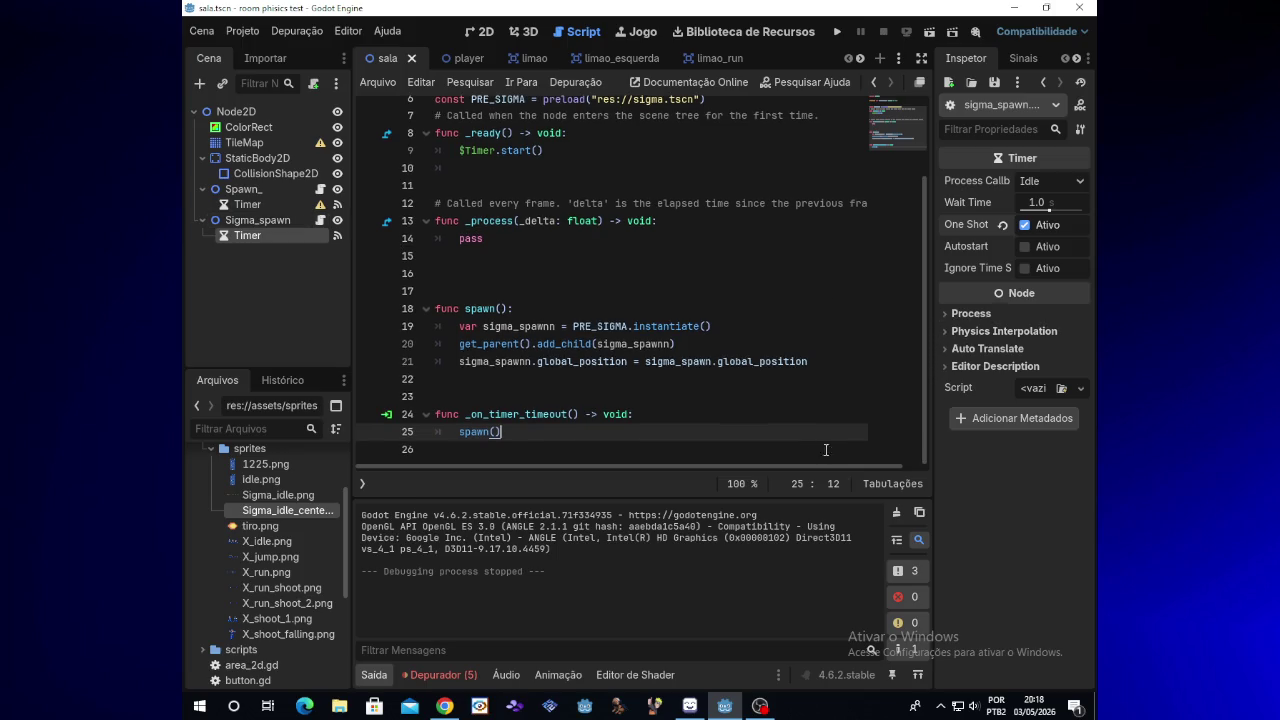
scroll(883, 462, right, 1)
click(808, 366)
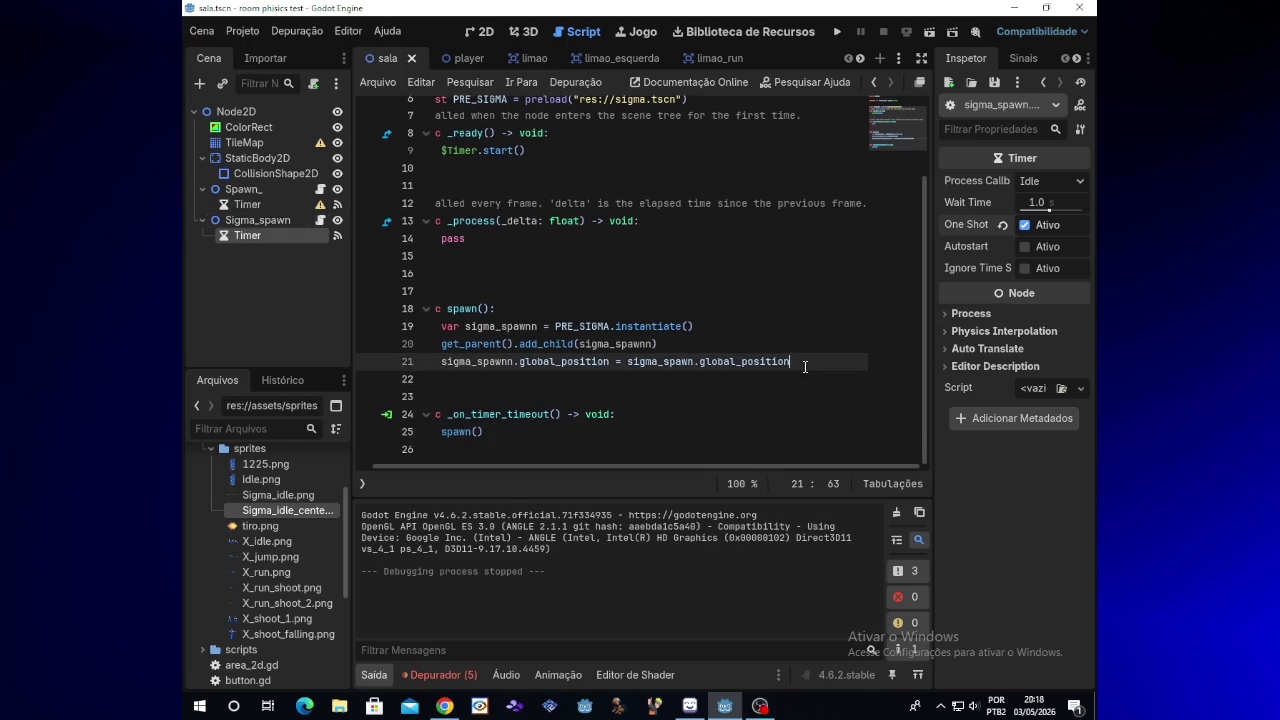
Append + Vector2(0,10) to the spawn position on line 21 and run the project
text( + )
text(Vect)
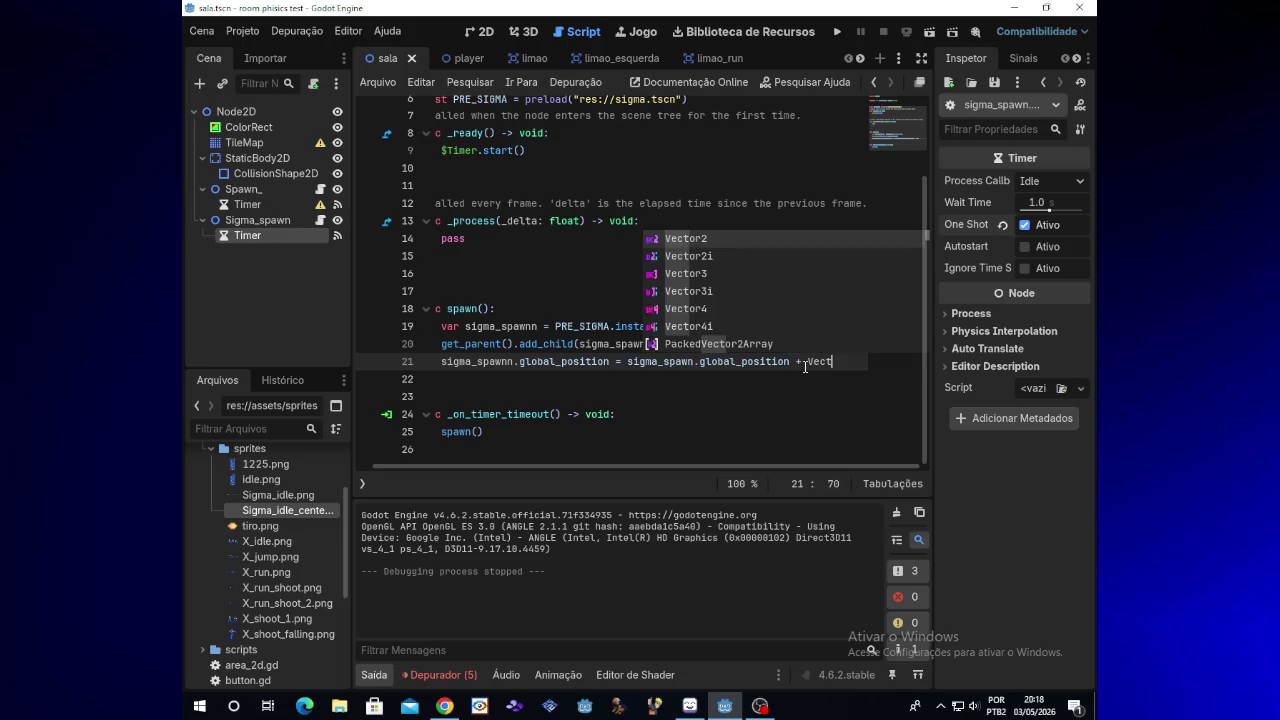
text(or2(0)
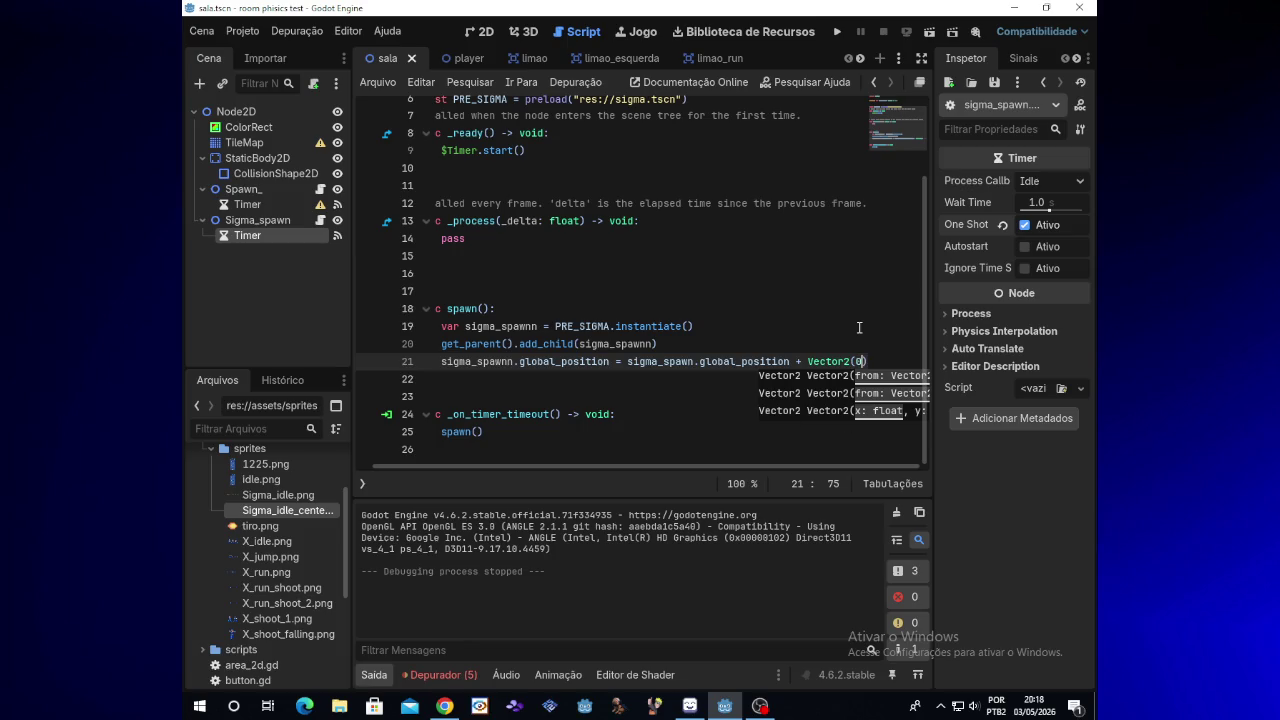
text(,)
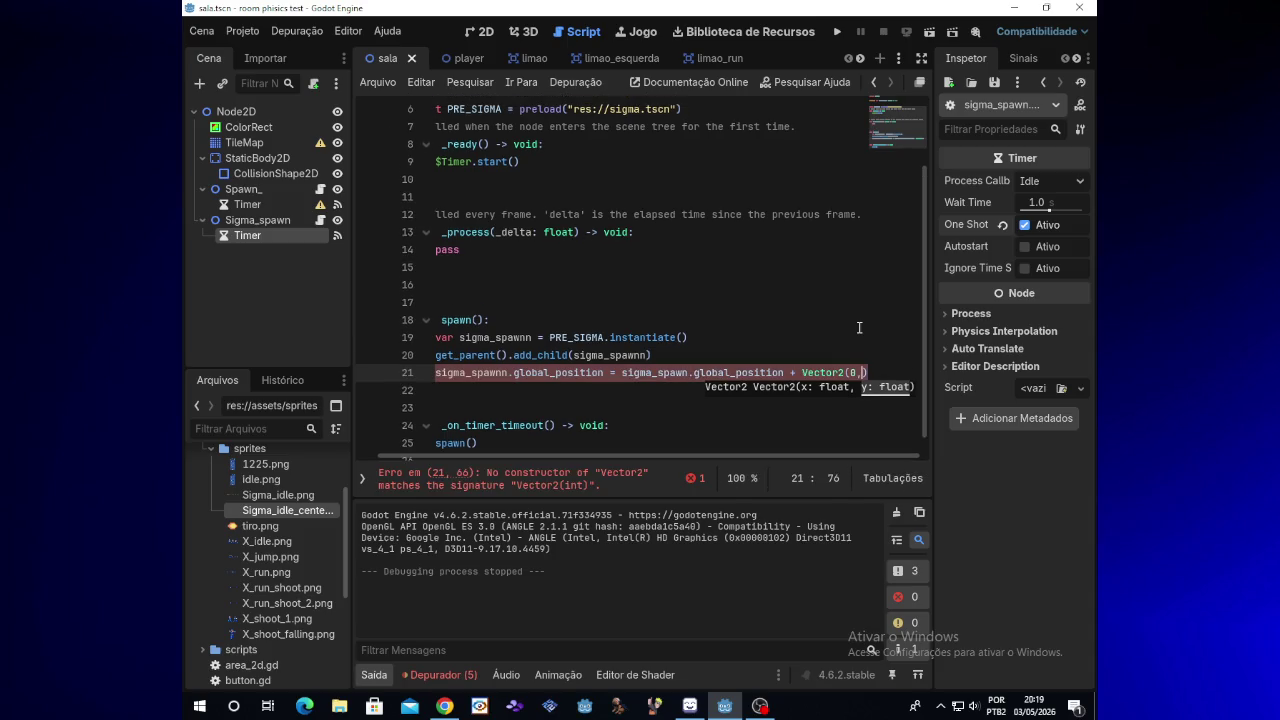
text(10)
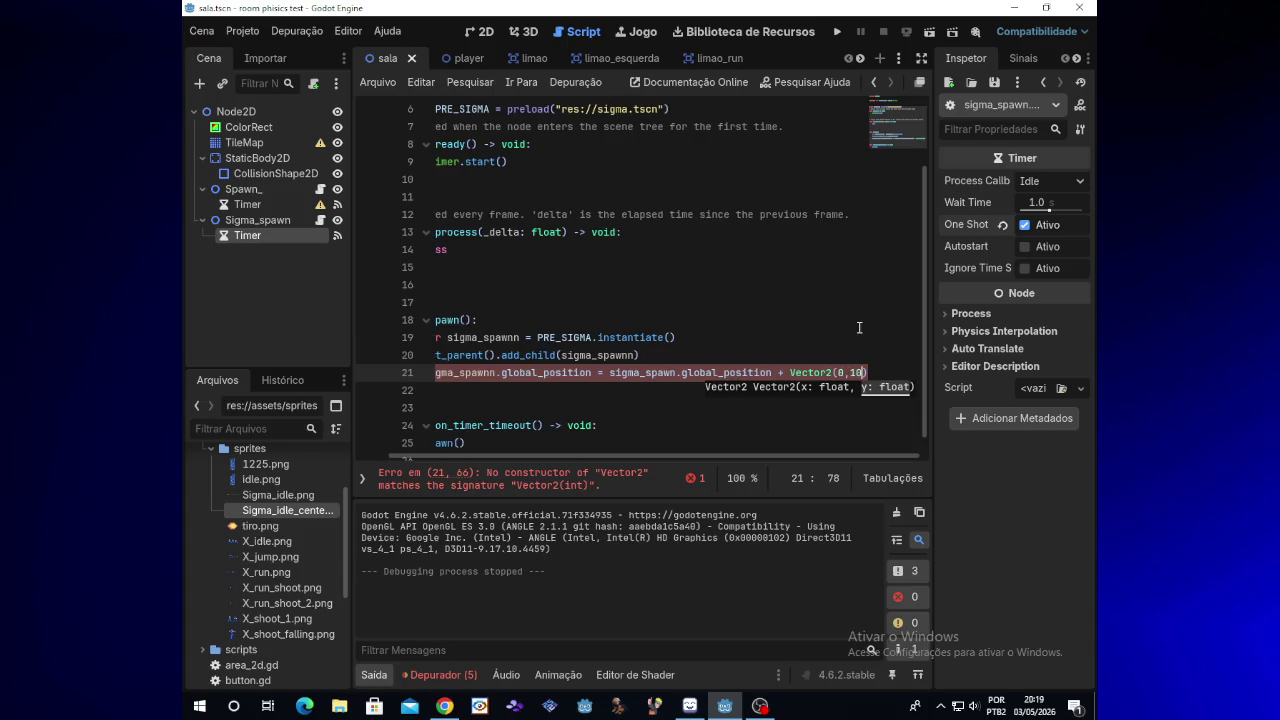
click(837, 35)
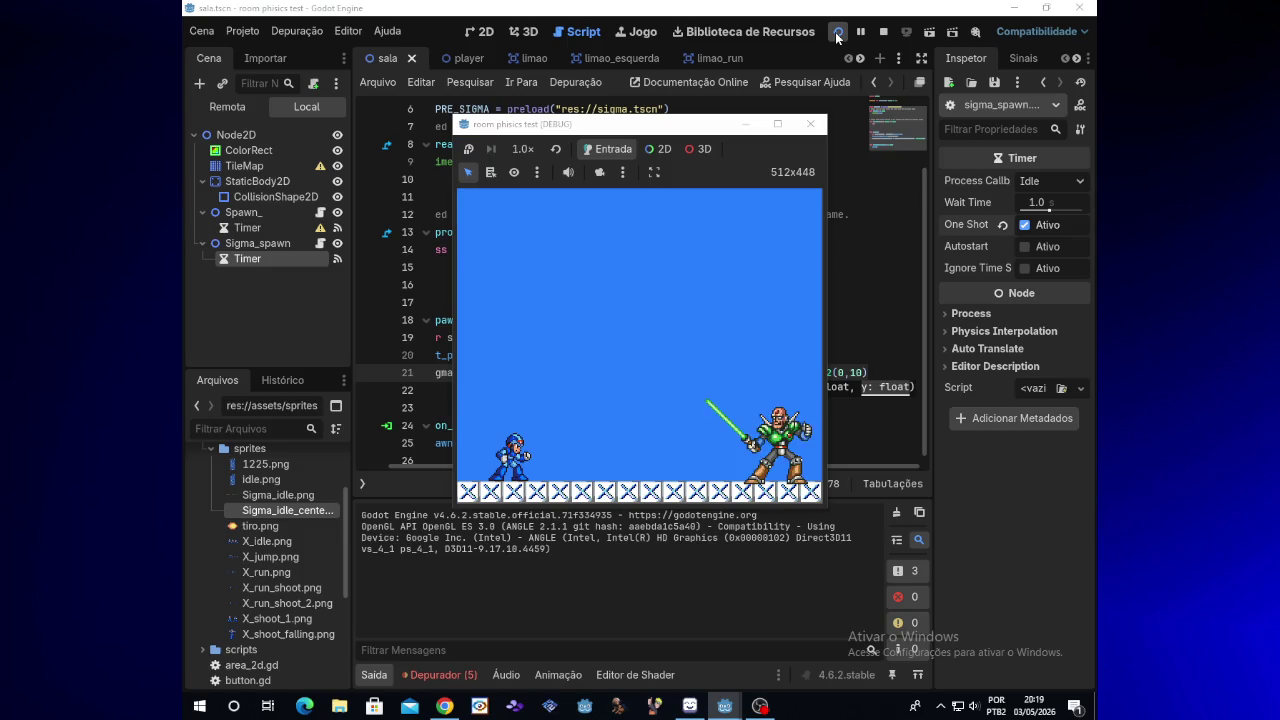
Lower the Timer's Wait Time to 0.001 seconds and test-run the game
click(811, 128)
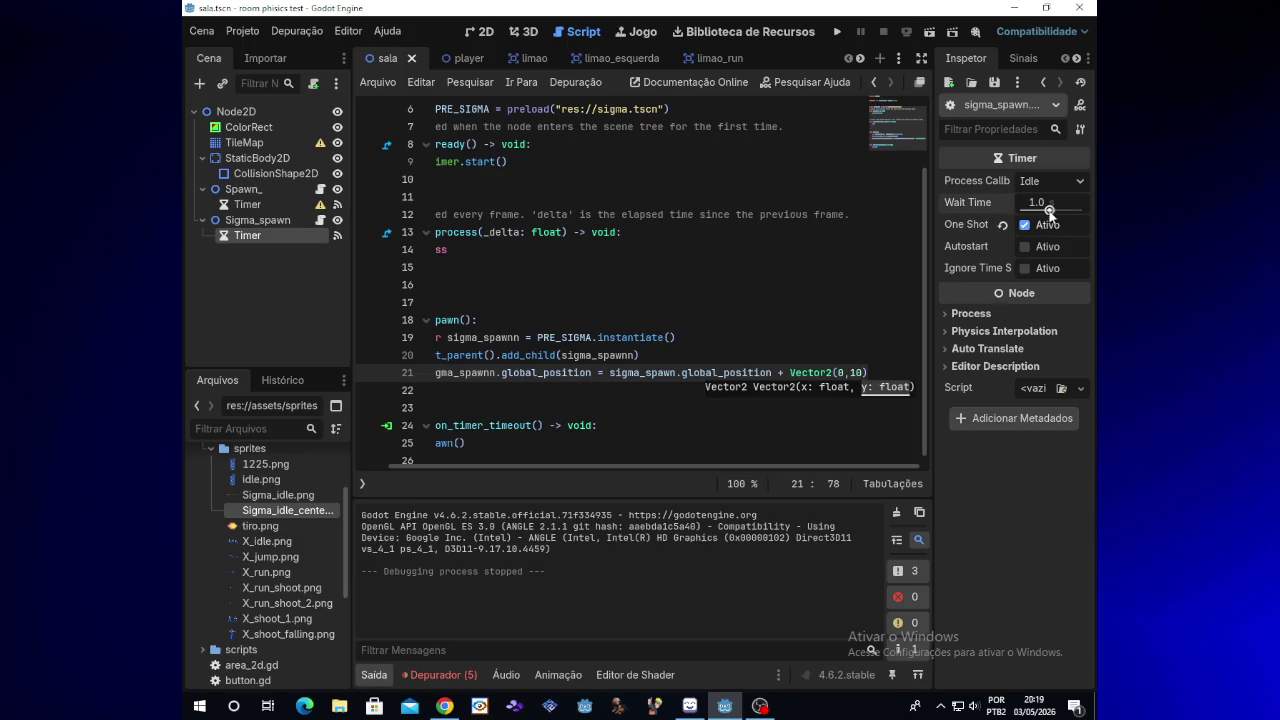
drag(1049, 213, 1018, 213)
click(837, 33)
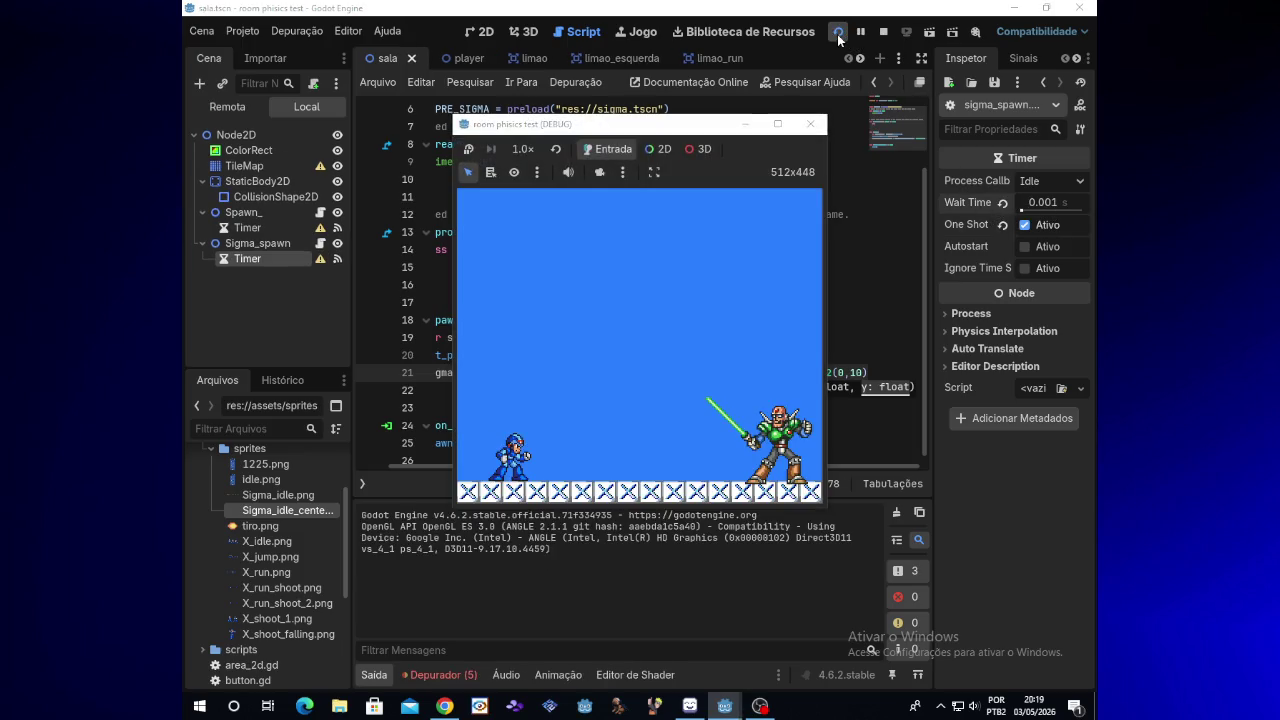
click(810, 124)
Change the line 21 offset to Vector2(0,5) and run the game again
click(1062, 202)
click(1058, 201)
key(Return)
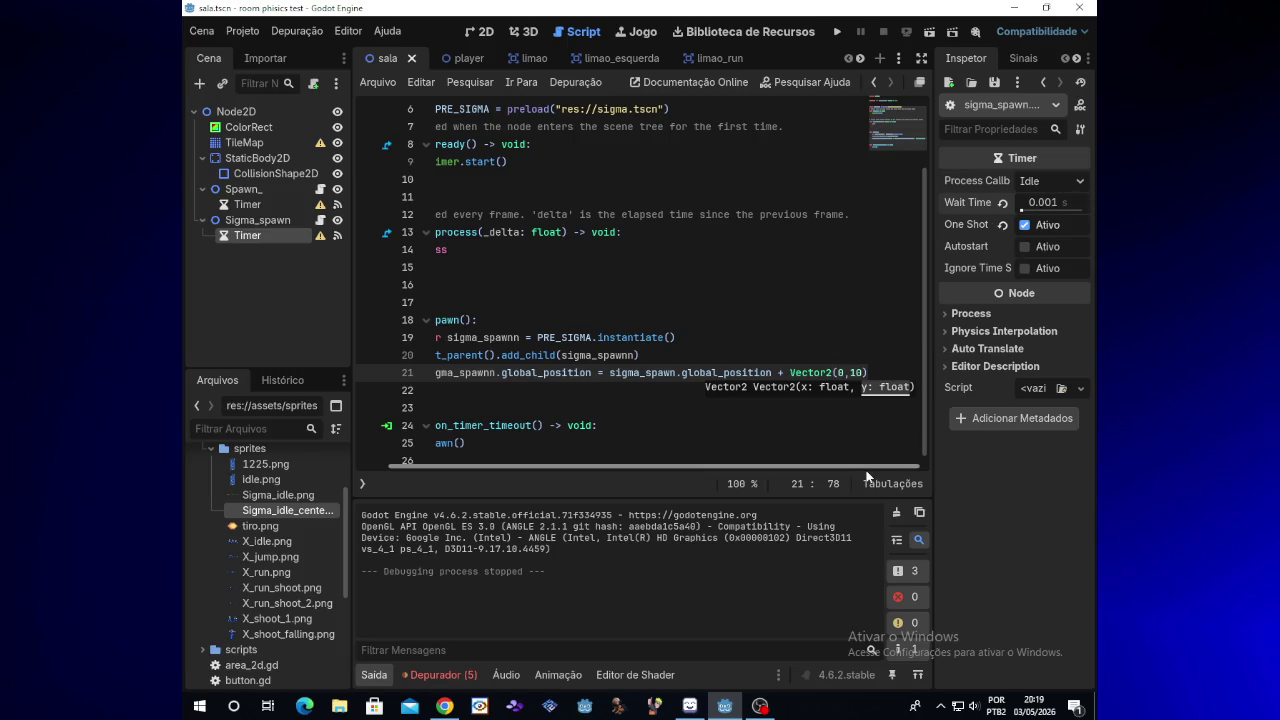
key(Escape)
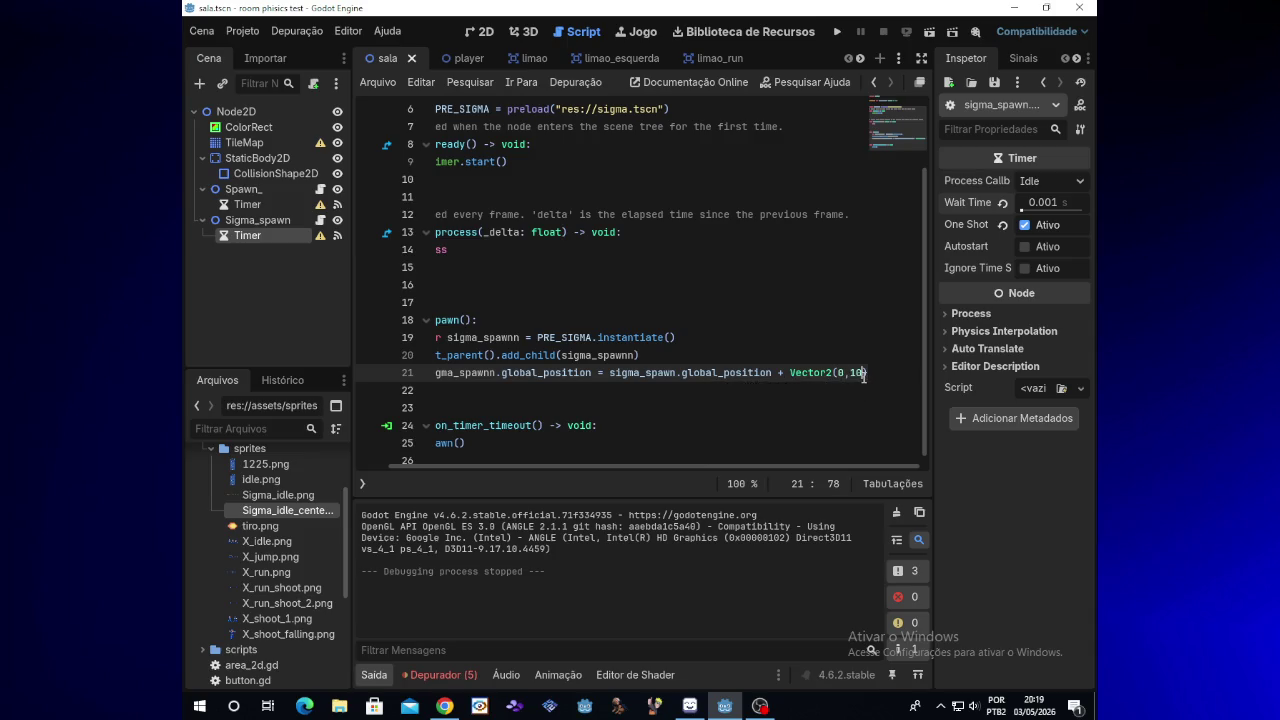
key(BackSpace)
key(BackSpace)
text(5)
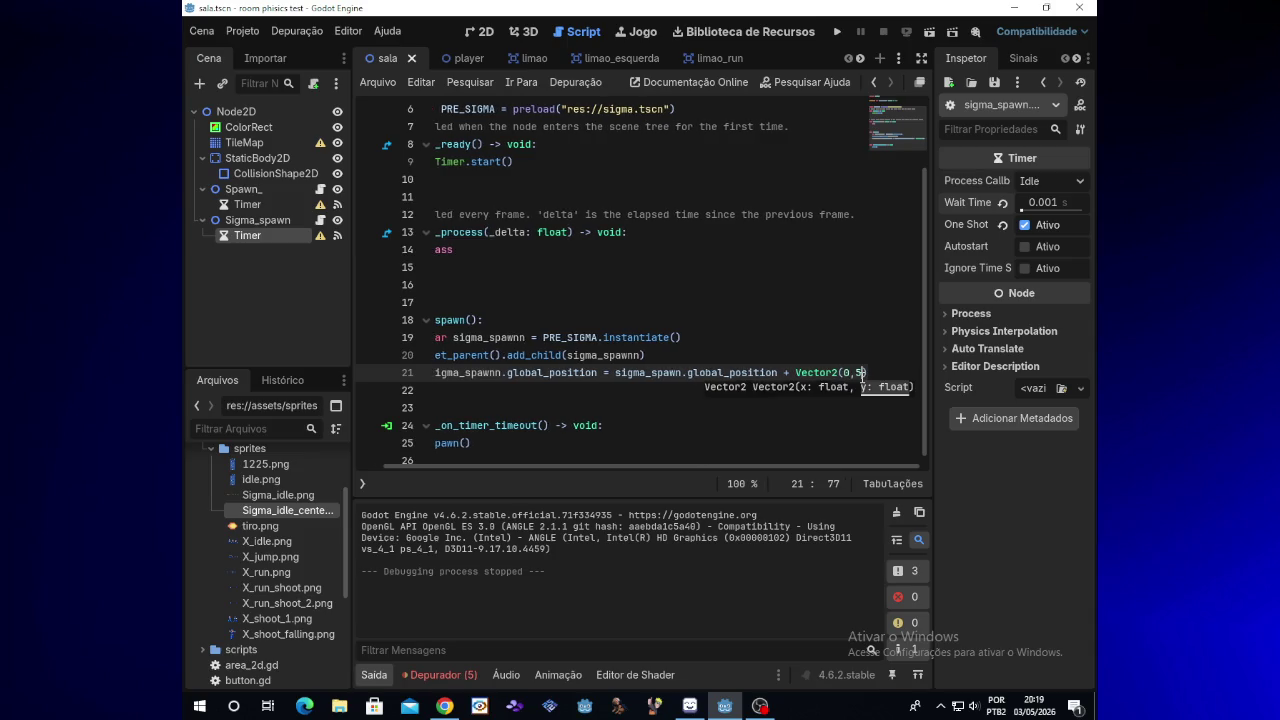
click(838, 33)
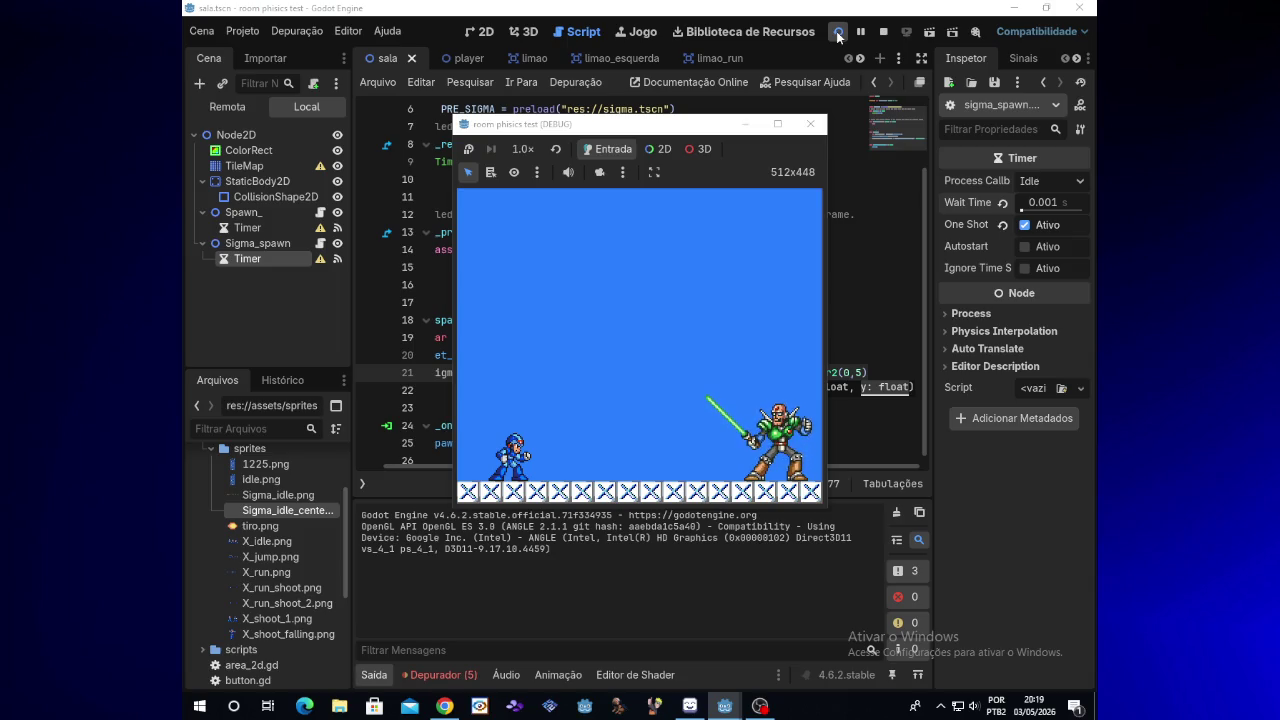
click(752, 131)
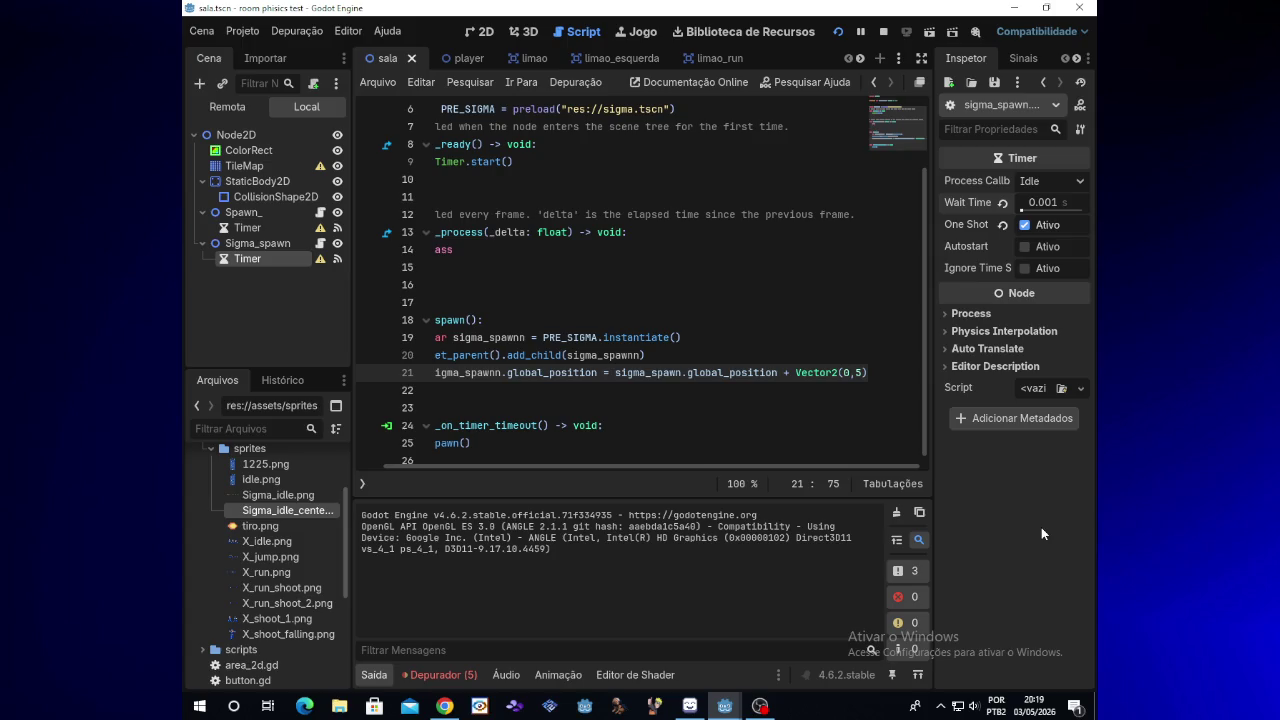
Change the line 21 offset to Vector2(-5,5) and restart the game with F5
key(BackSpace)
text(05)
key(BackSpace)
key(BackSpace)
text(-5)
key(F5)
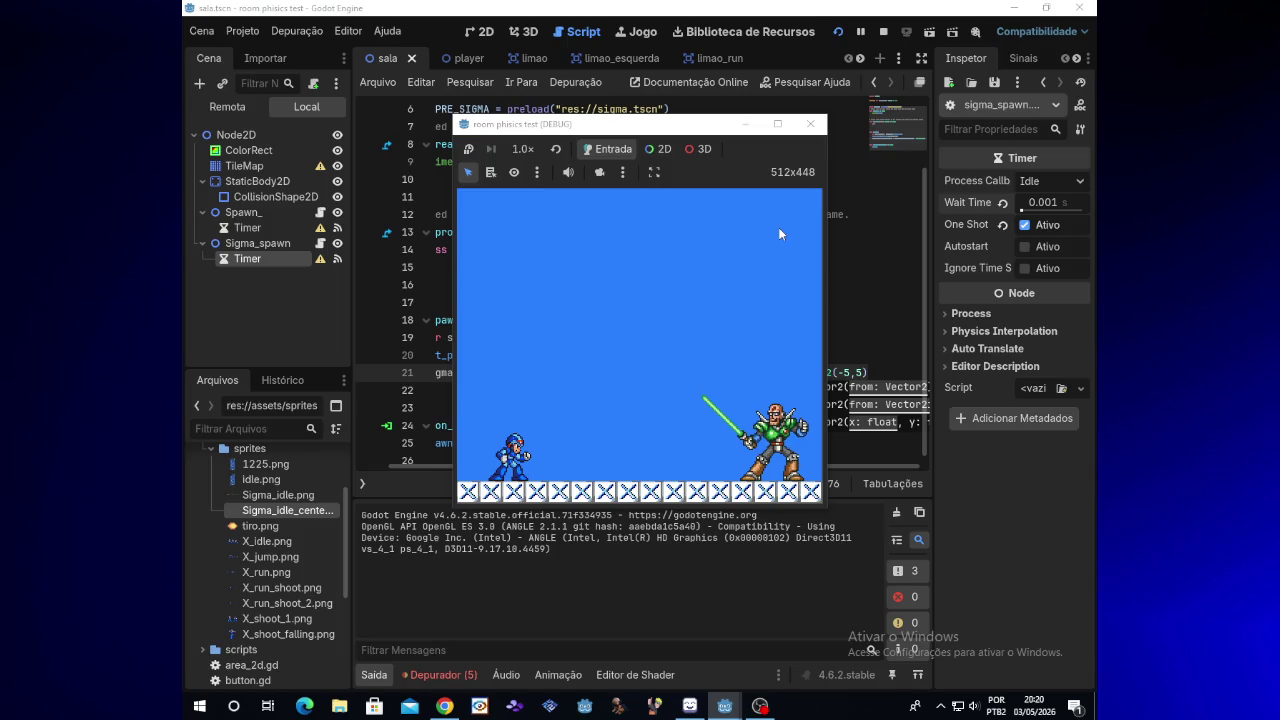
Remove stray text from line 21, restore the -5 offset, and relaunch the game
click(757, 707)
click(757, 707)
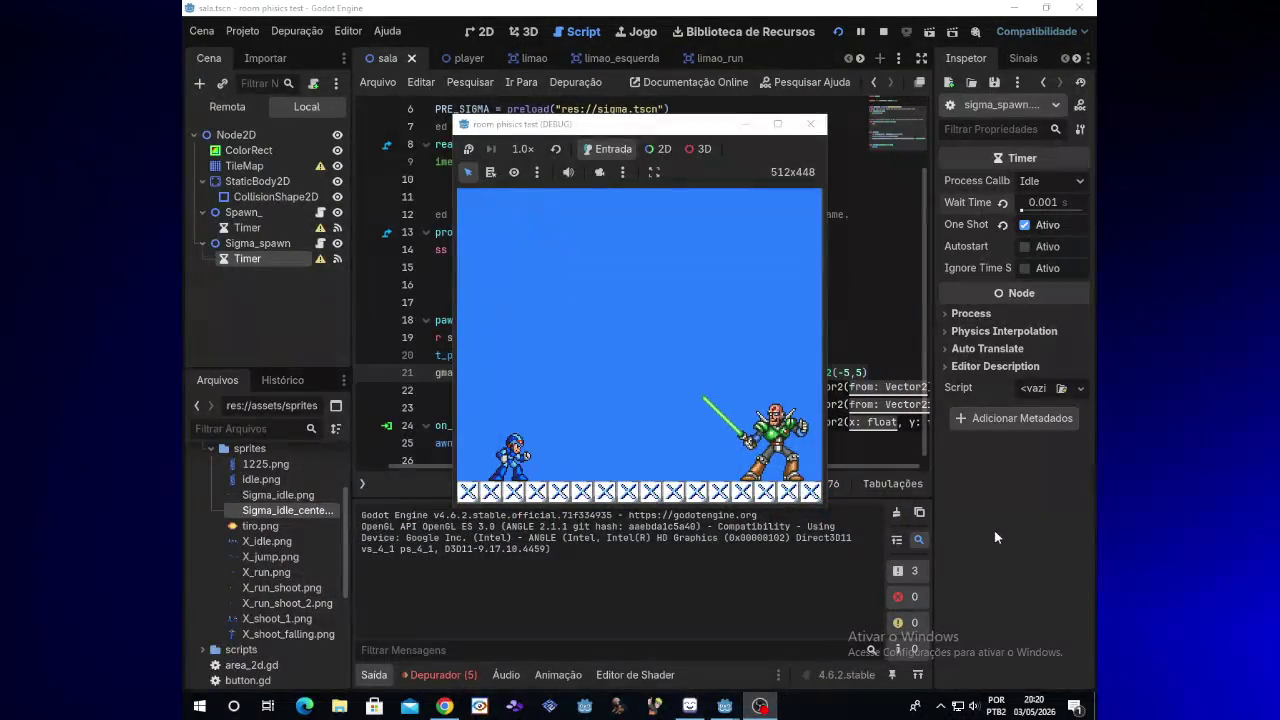
click(666, 136)
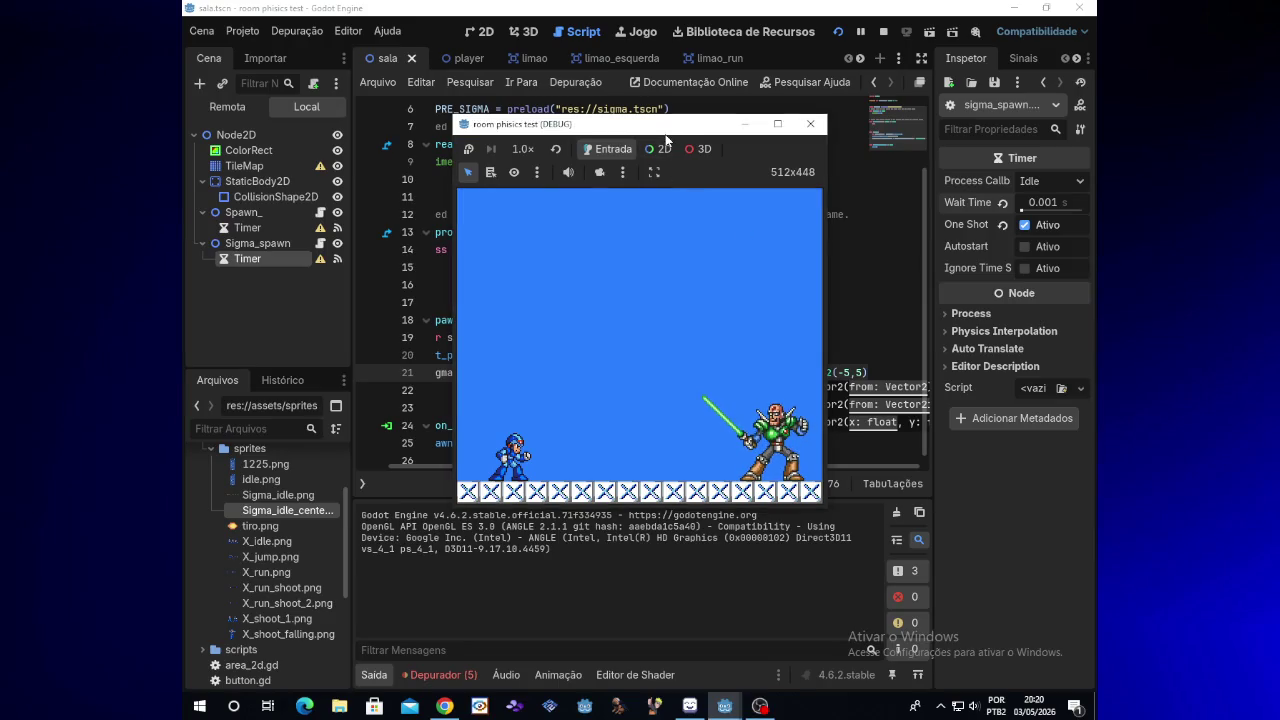
text(dd)
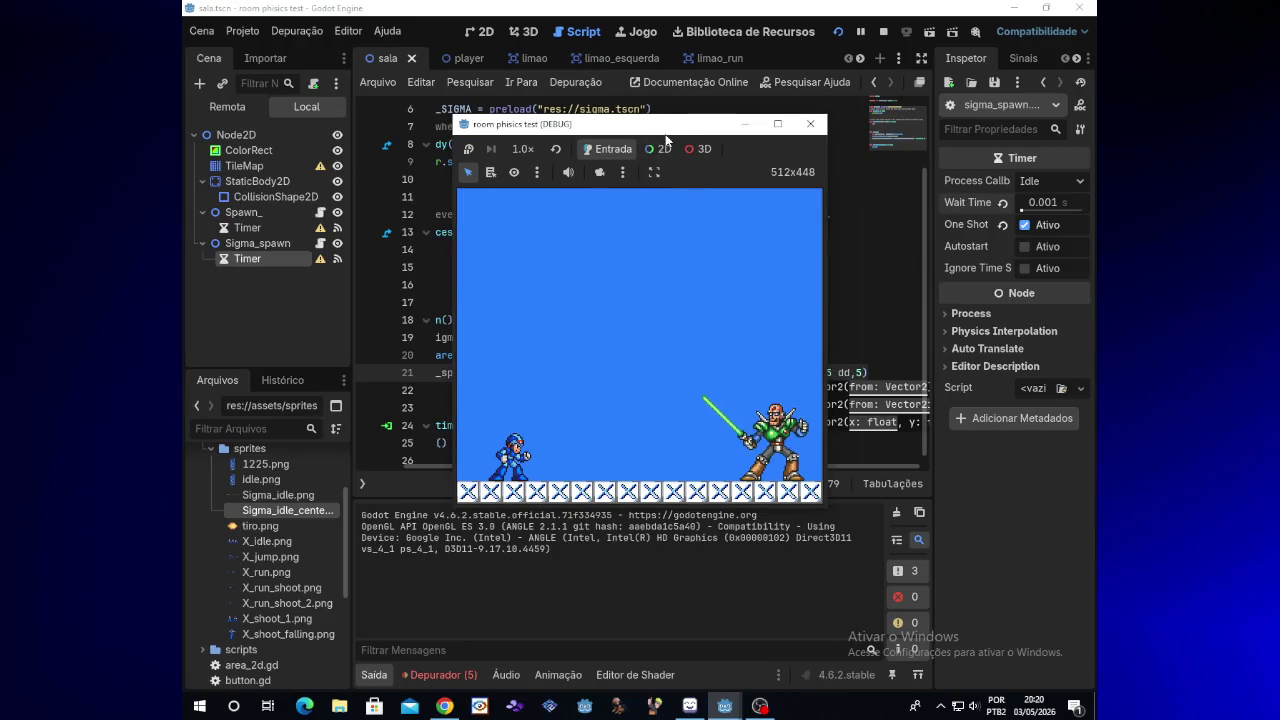
key(BackSpace)
key(BackSpace)
key(BackSpace)
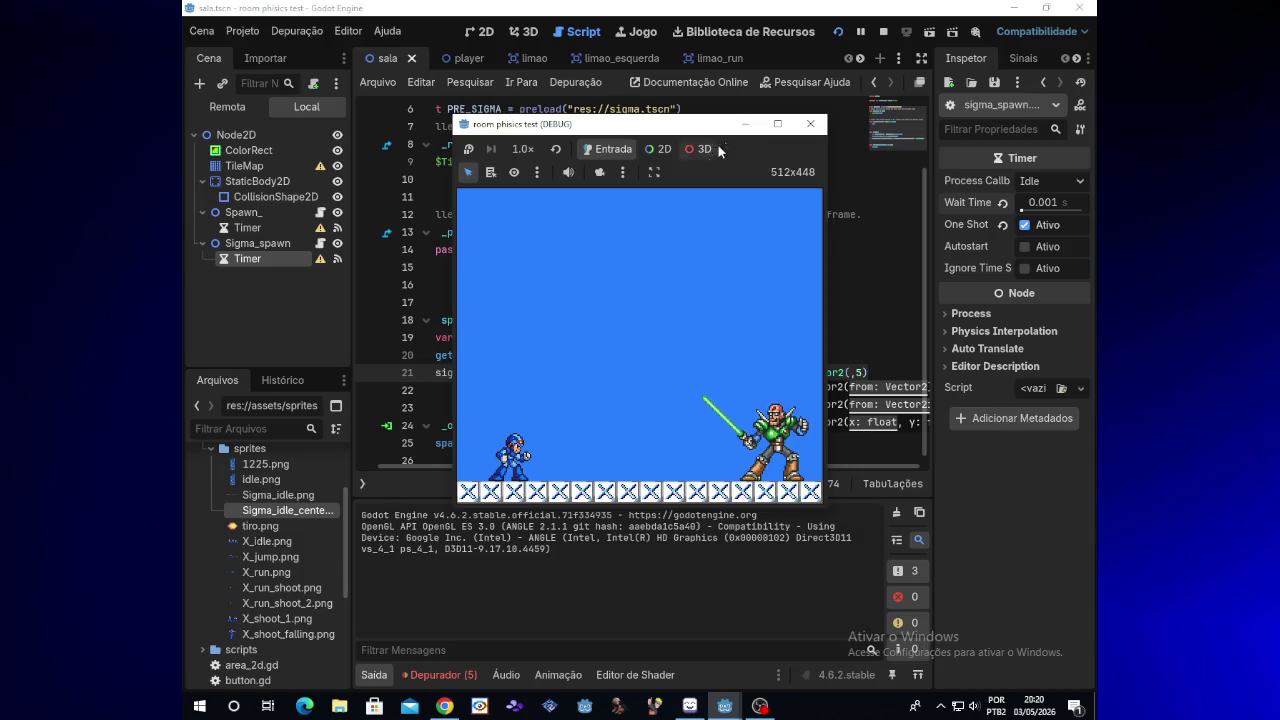
click(810, 124)
text(-5)
click(835, 32)
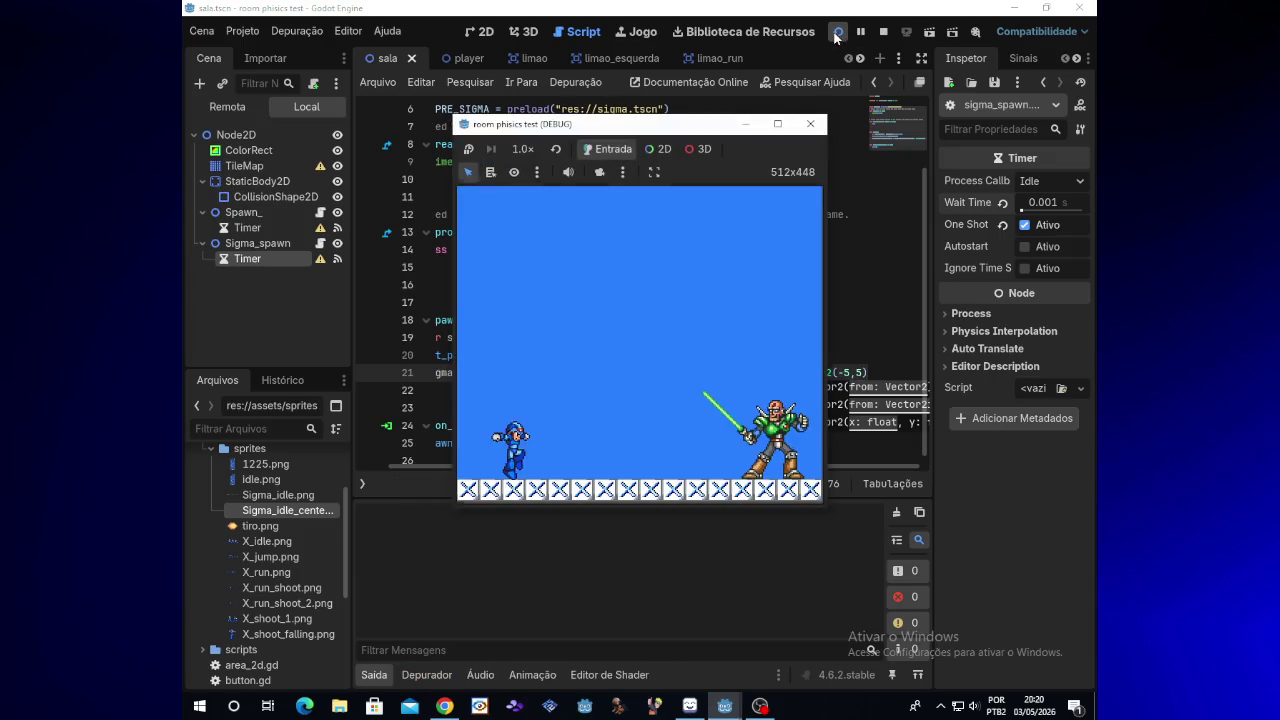
Play-test by running X left and right while firing shots, then switch to OBS
key(Right)
key(Left)
key(Right)
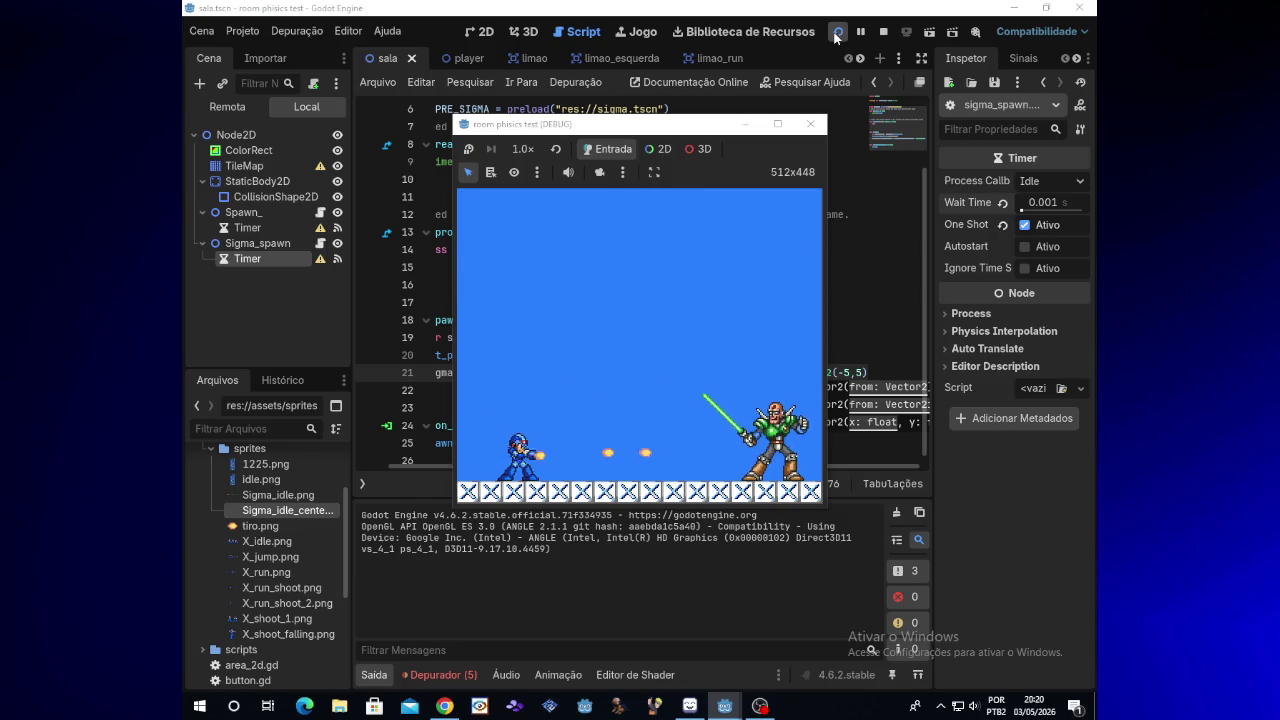
key(Left)
key(Right)
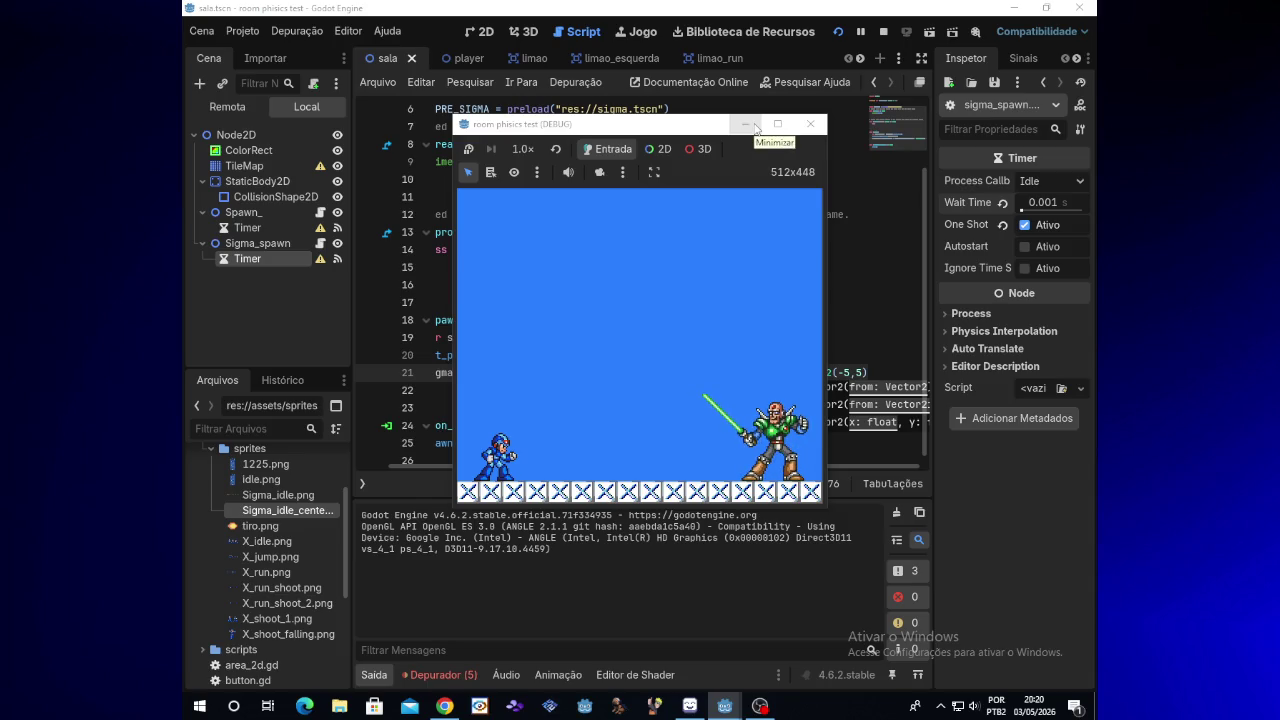
click(762, 706)
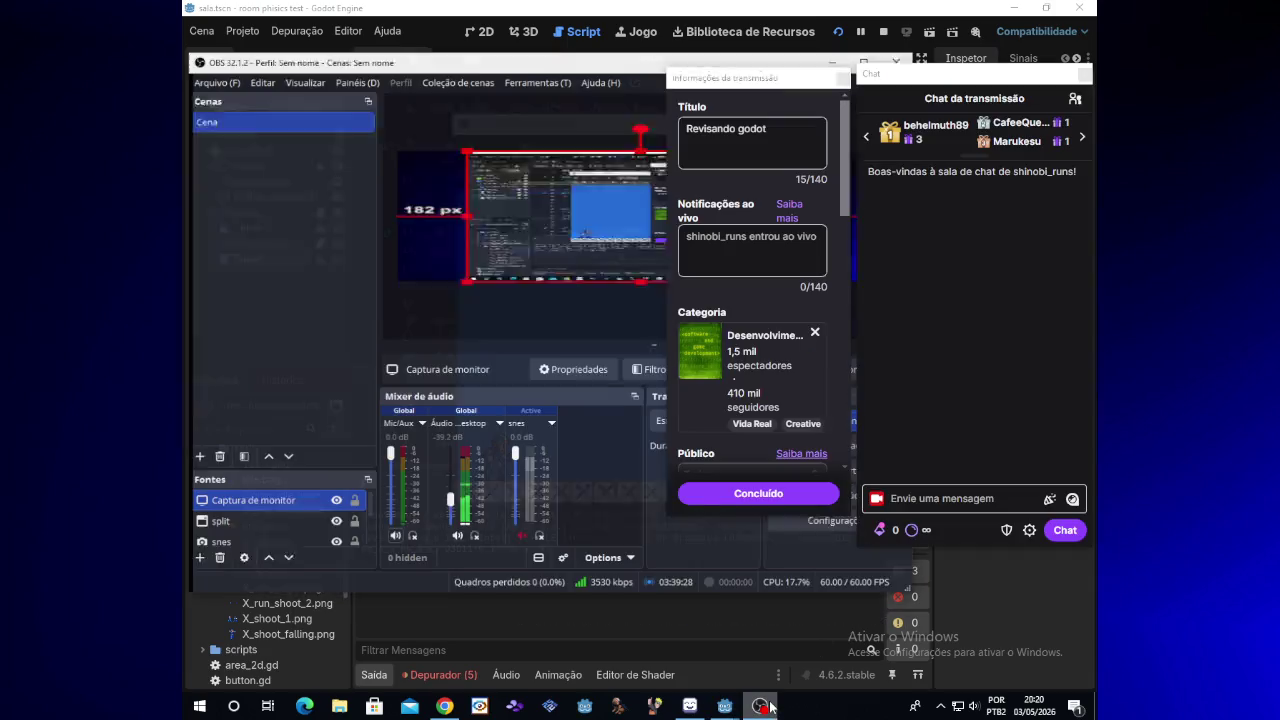
Leave OBS by focusing the running game, then minimize the game window
click(664, 128)
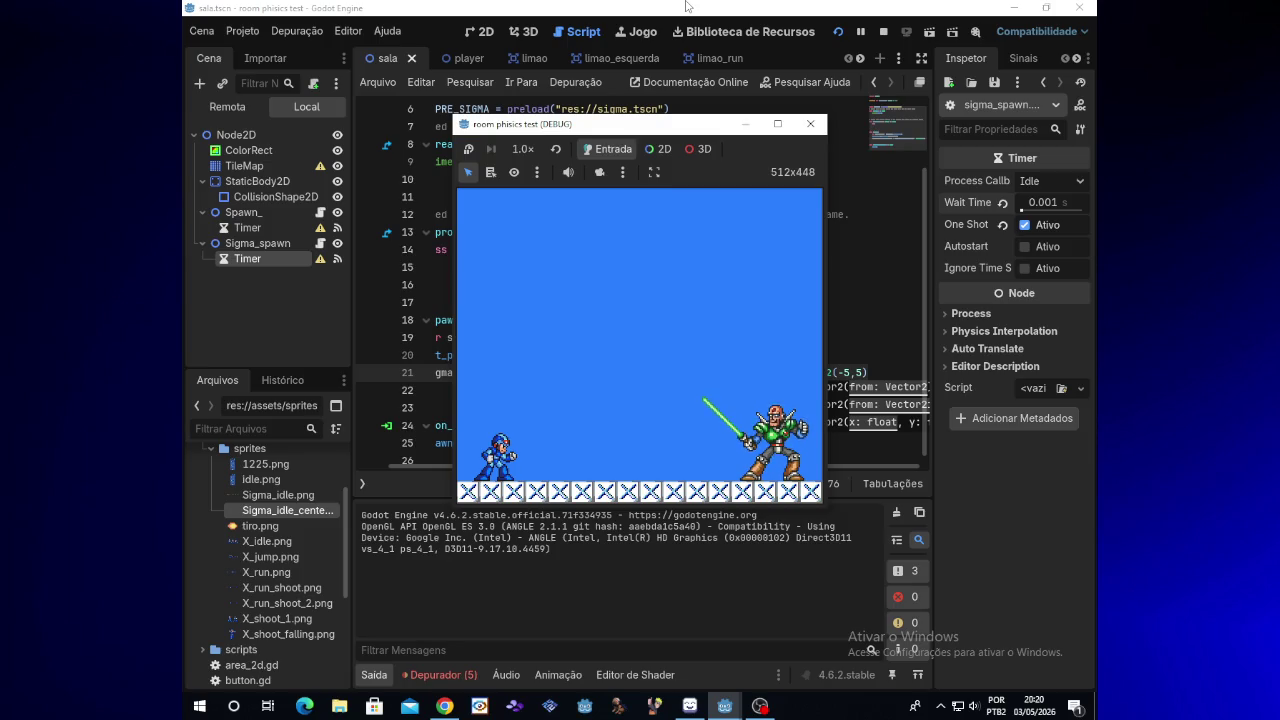
click(744, 124)
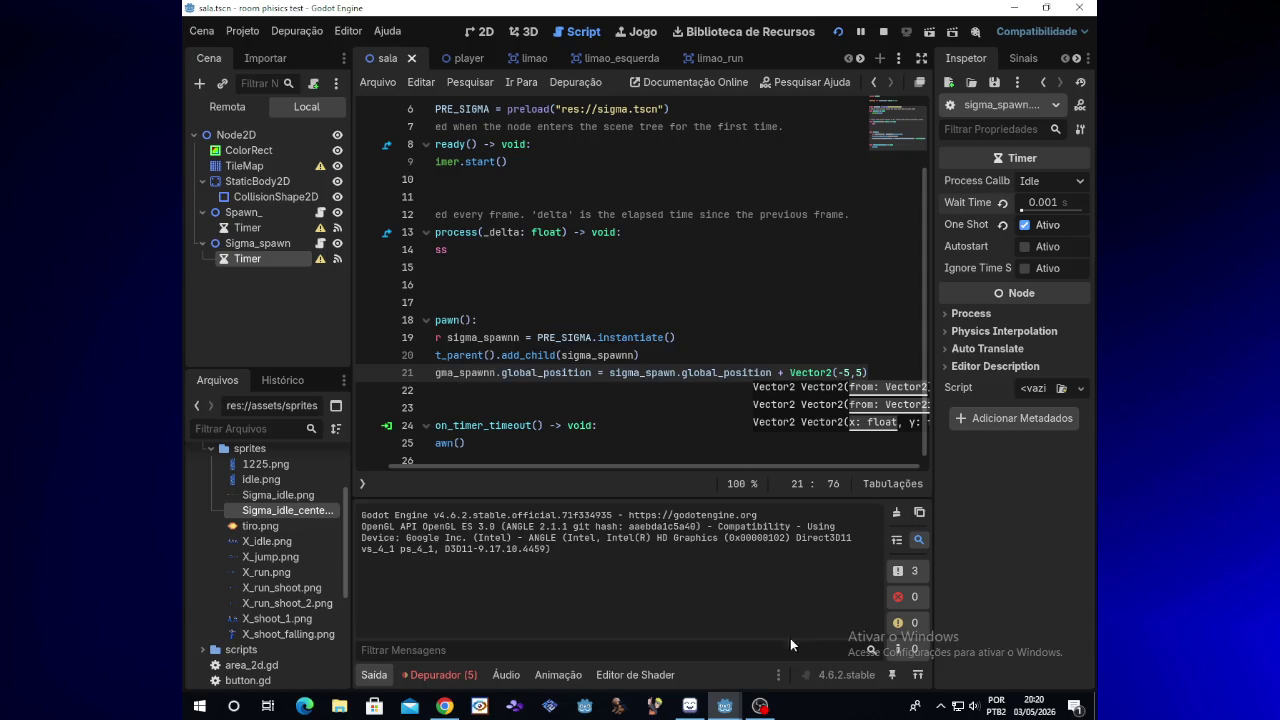
Restore the room phisics test (DEBUG) window from the taskbar, later switching to OBS
mouse_move(718, 708)
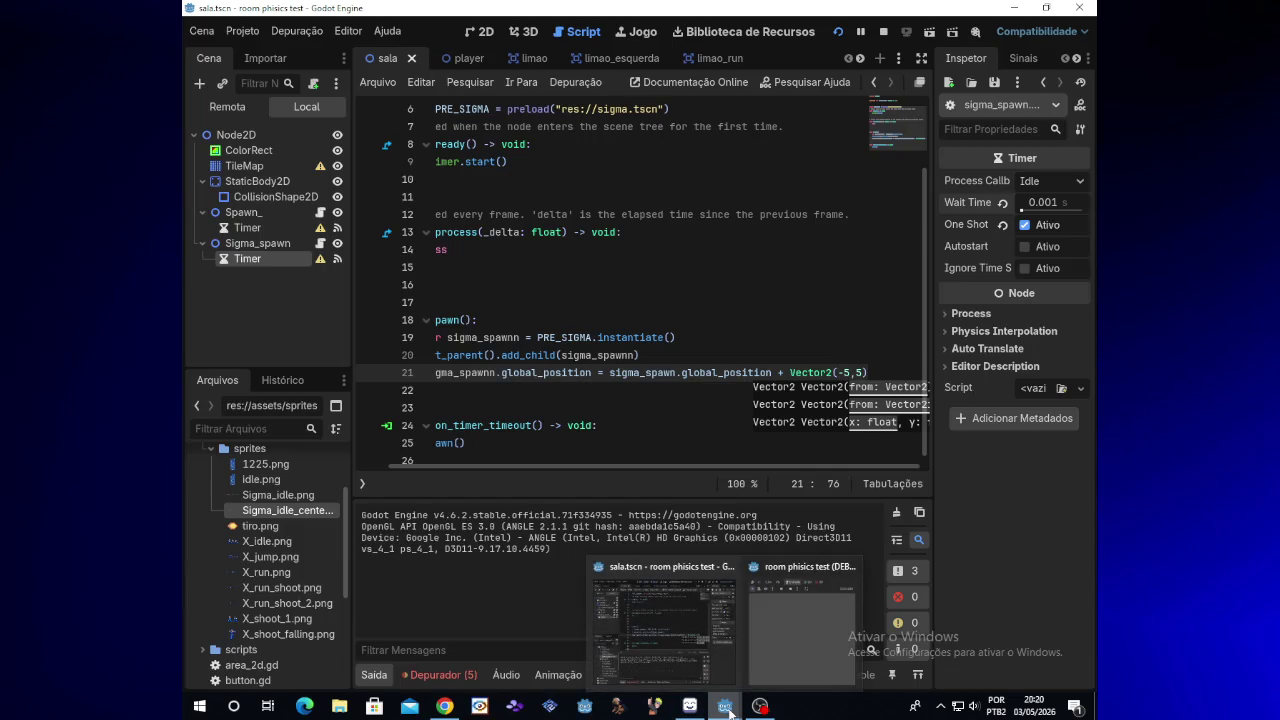
click(800, 620)
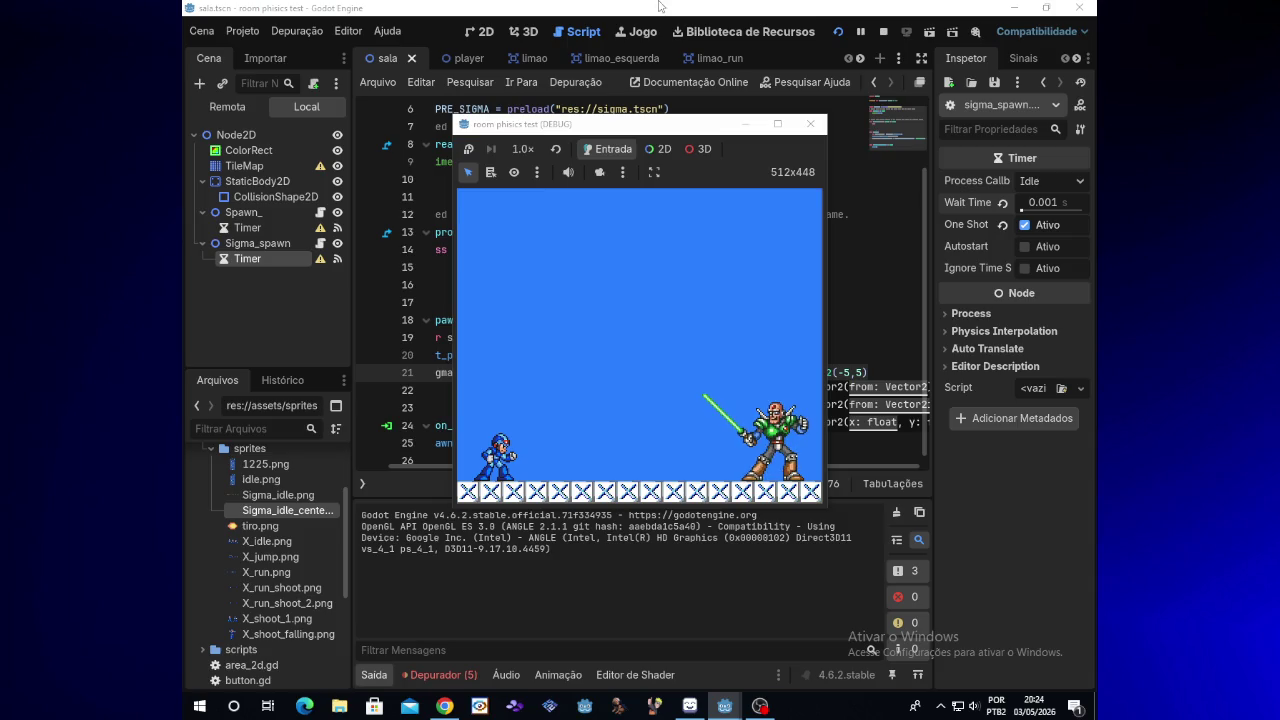
click(760, 706)
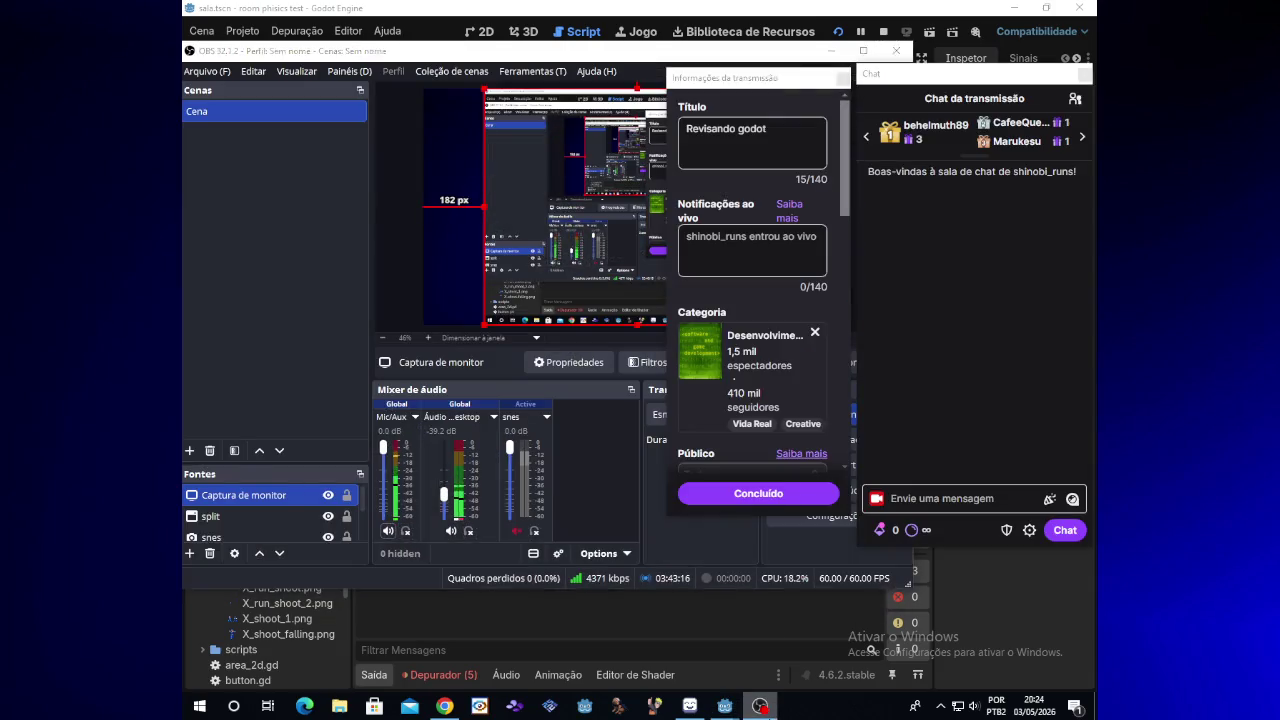
Minimize OBS, close the running test game, and select Sigma_spawn in the Scene dock
click(760, 706)
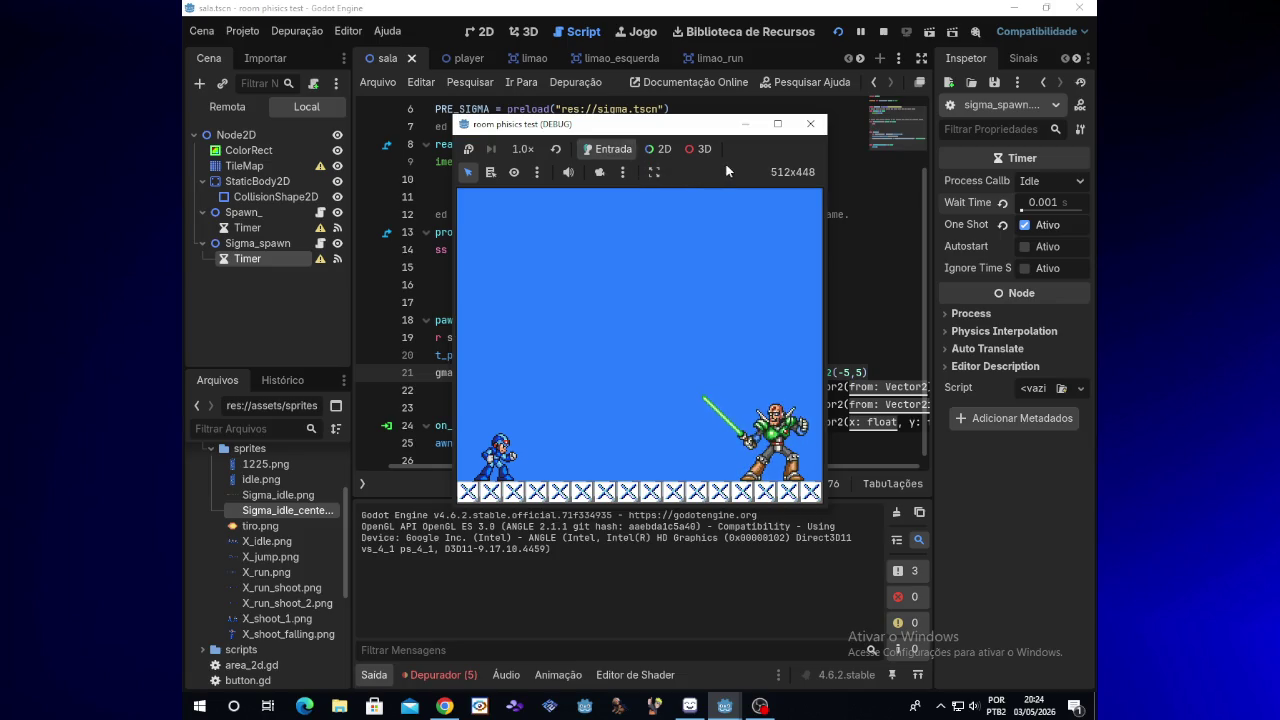
click(810, 124)
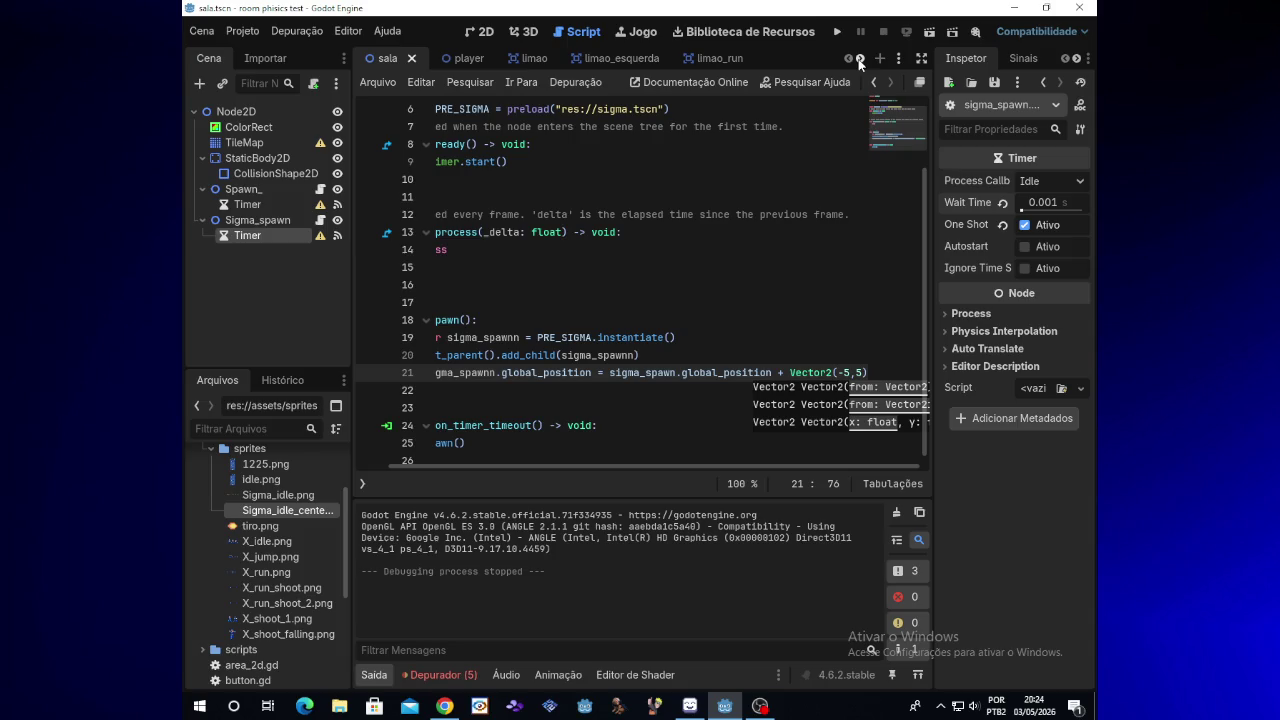
click(296, 224)
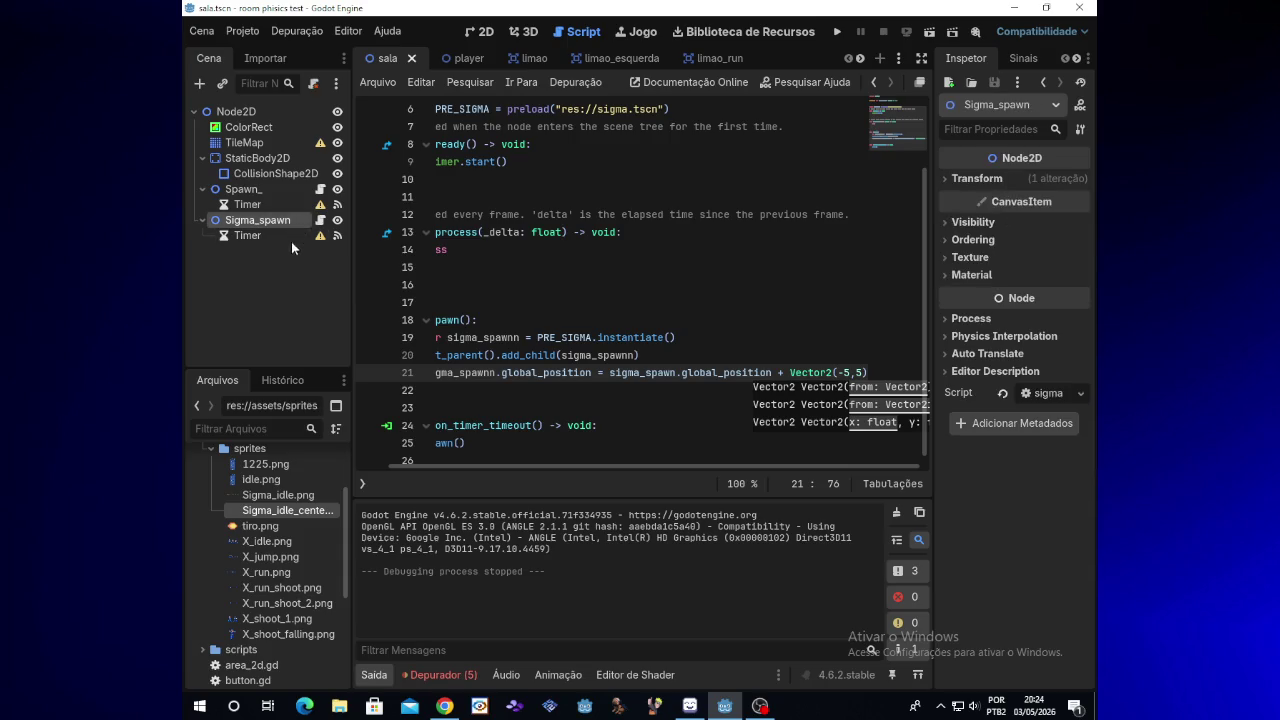
Deselect Sigma_spawn and create a Label node by searching "label" in Create New Node
click(286, 257)
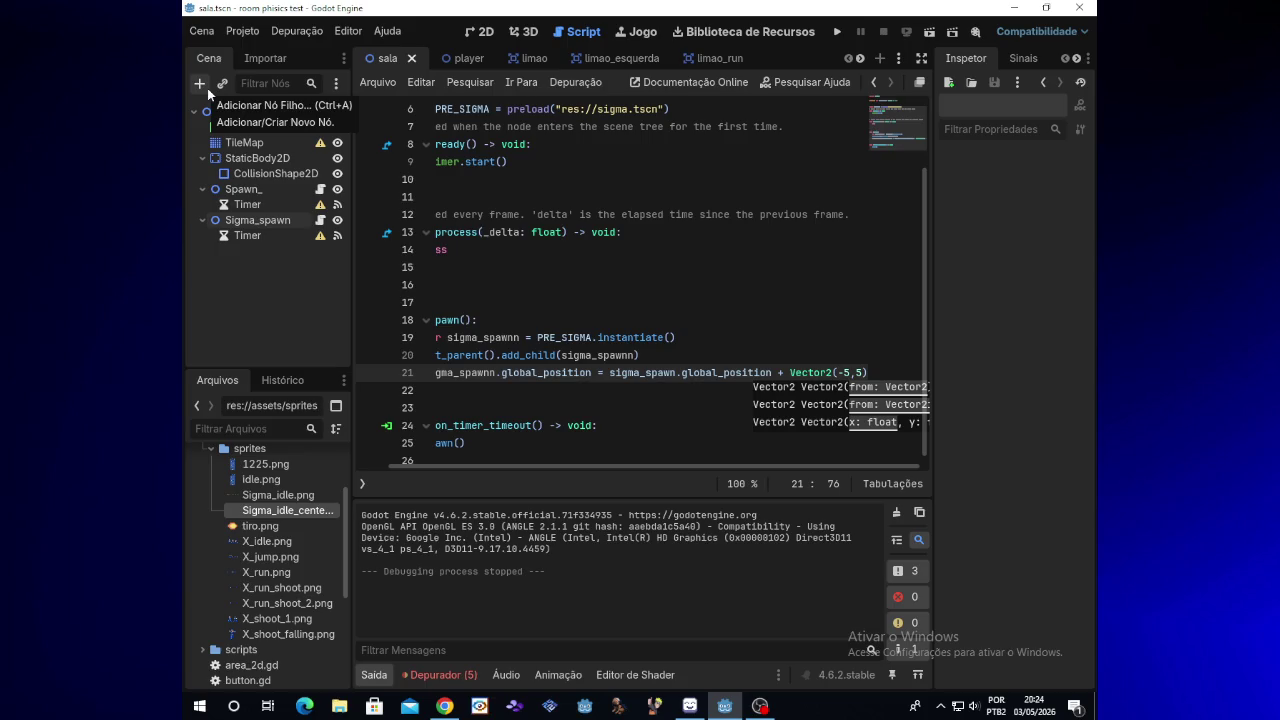
click(207, 88)
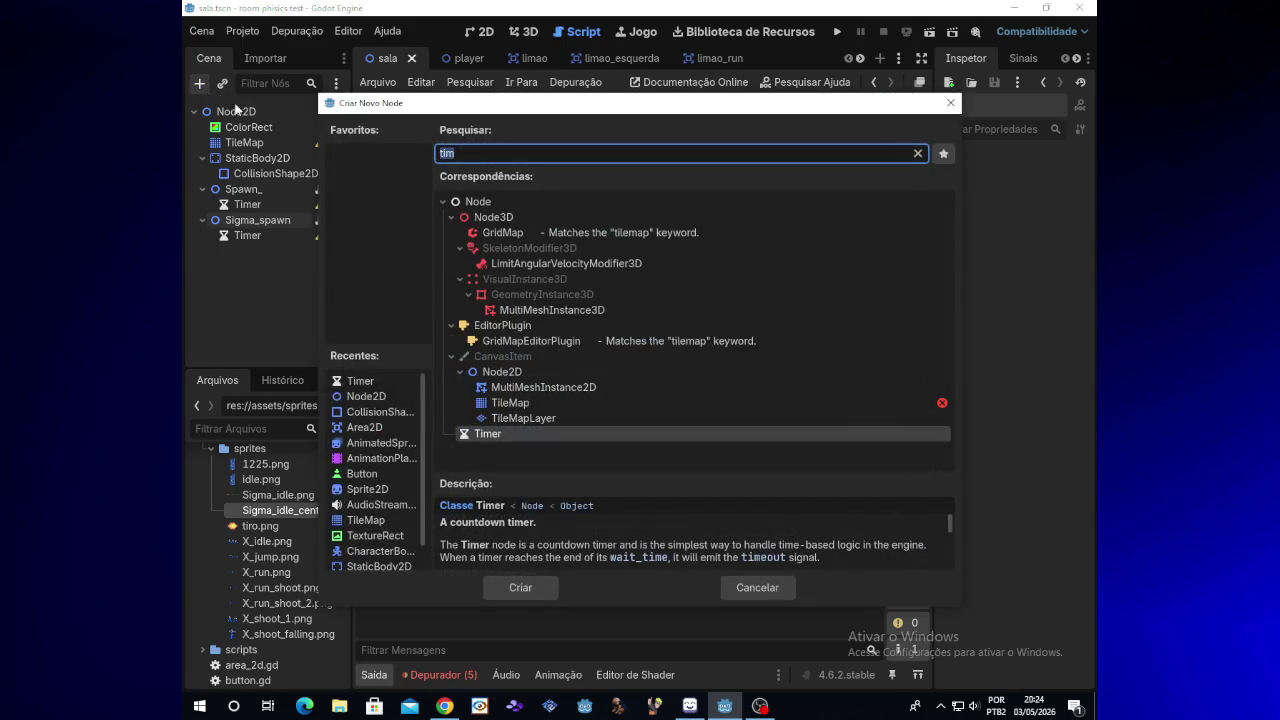
text(label)
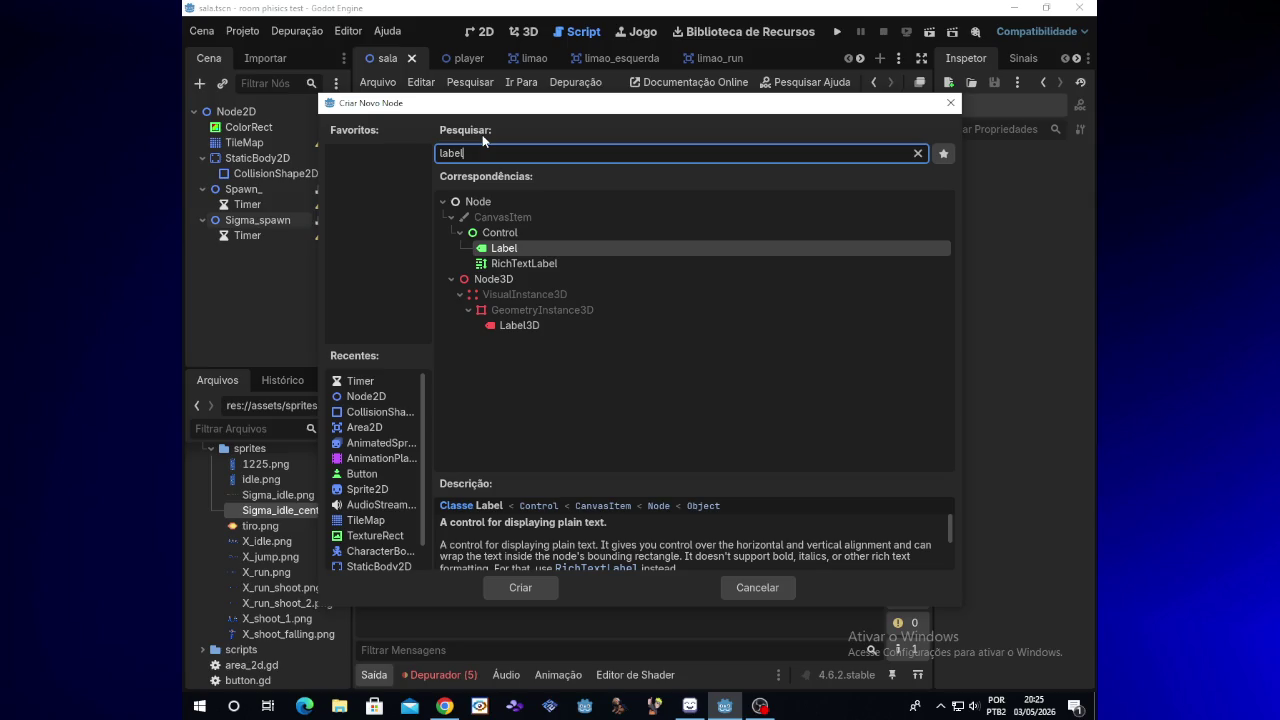
key(Return)
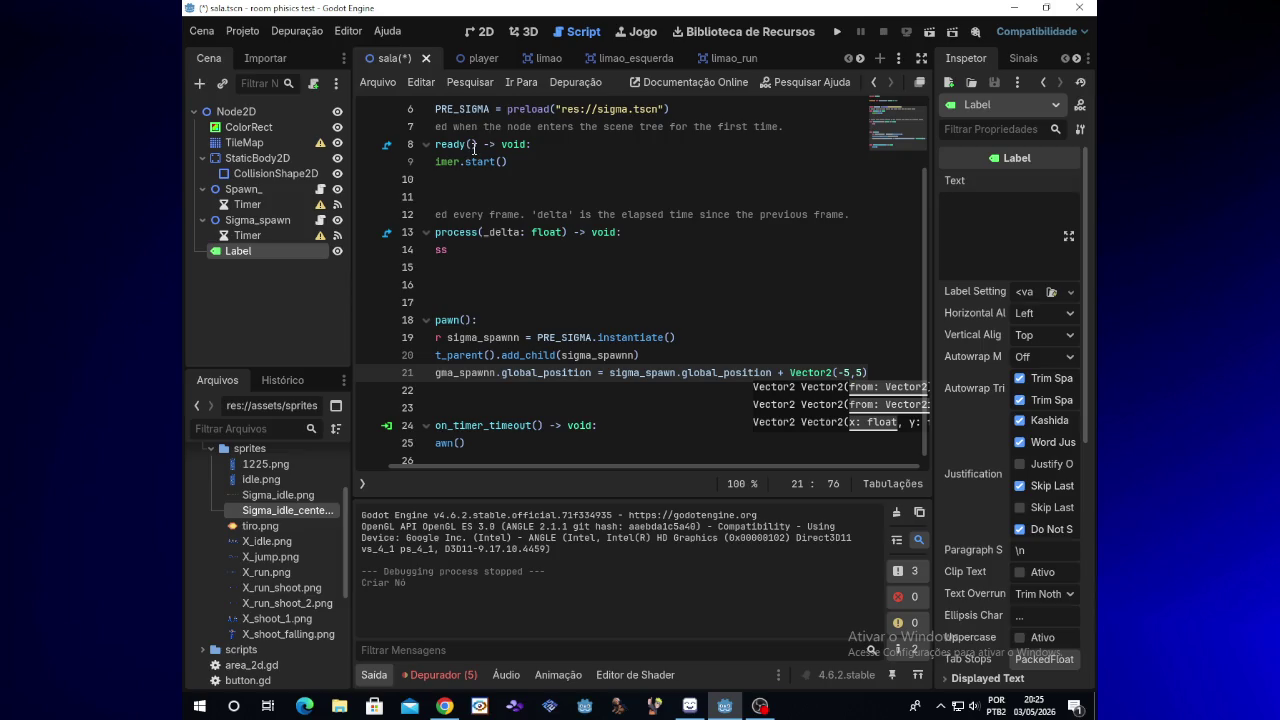
Rename the Label to sigma_hp, move it to the top under Node2D, and view in 2D
double_click(283, 255)
key(BackSpace)
text(sigma)
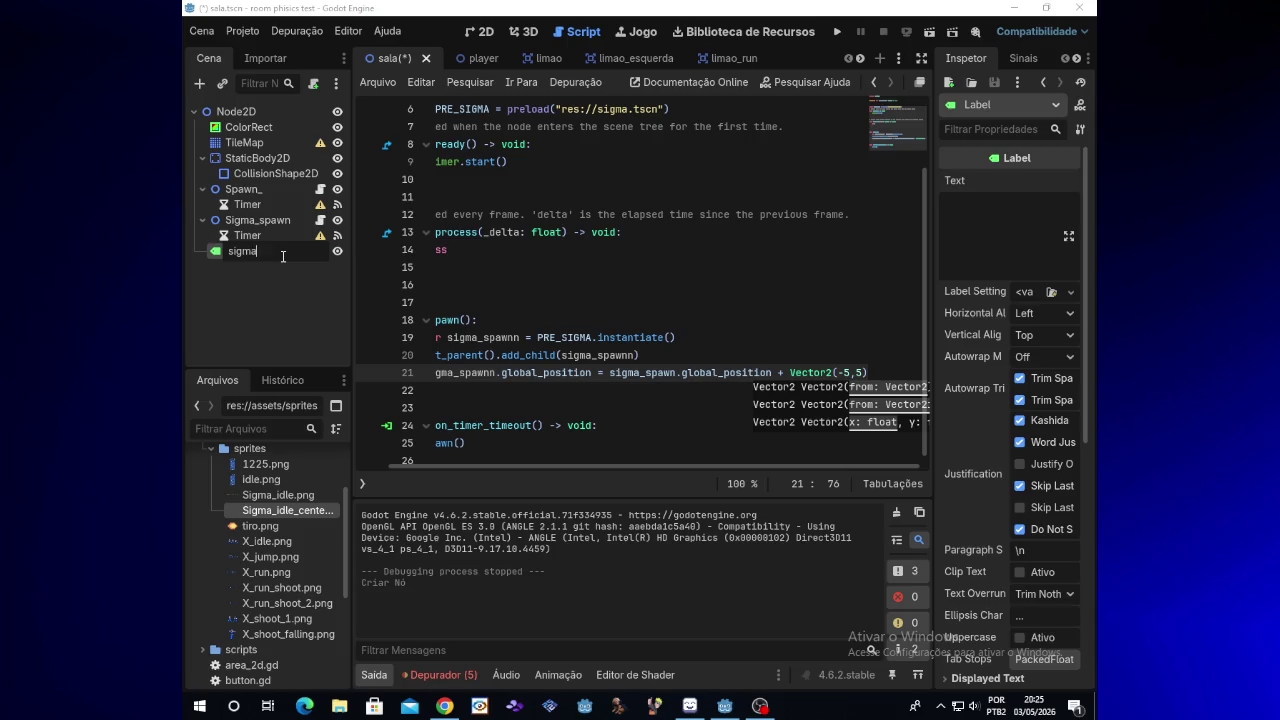
text(_hp)
key(Return)
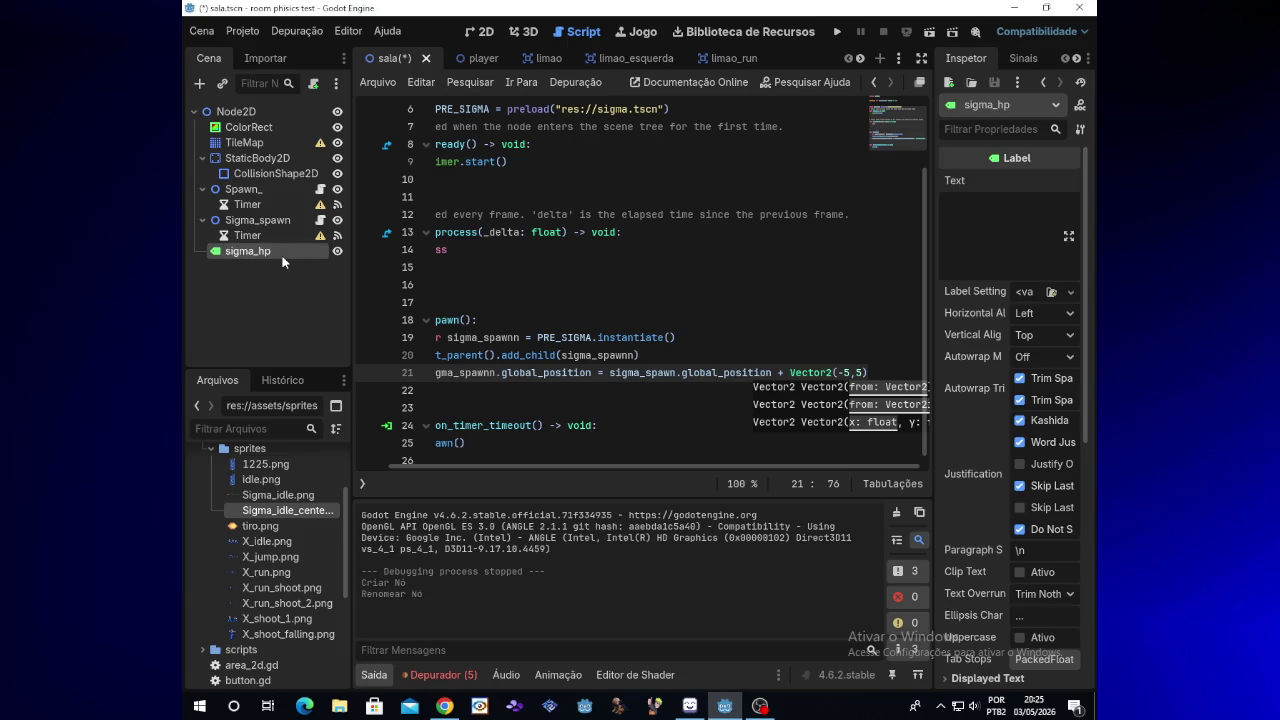
mouse_move(283, 261)
mouse_down()
mouse_move(298, 162)
mouse_move(288, 120)
mouse_up()
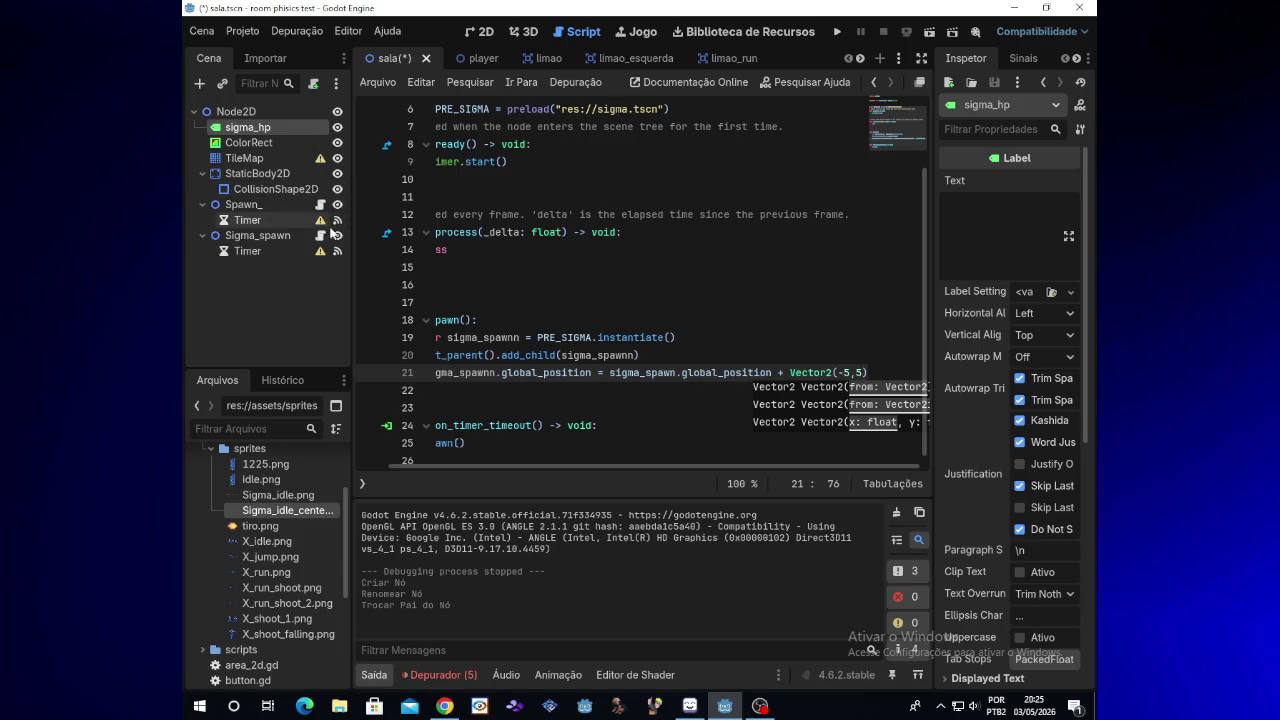
click(489, 38)
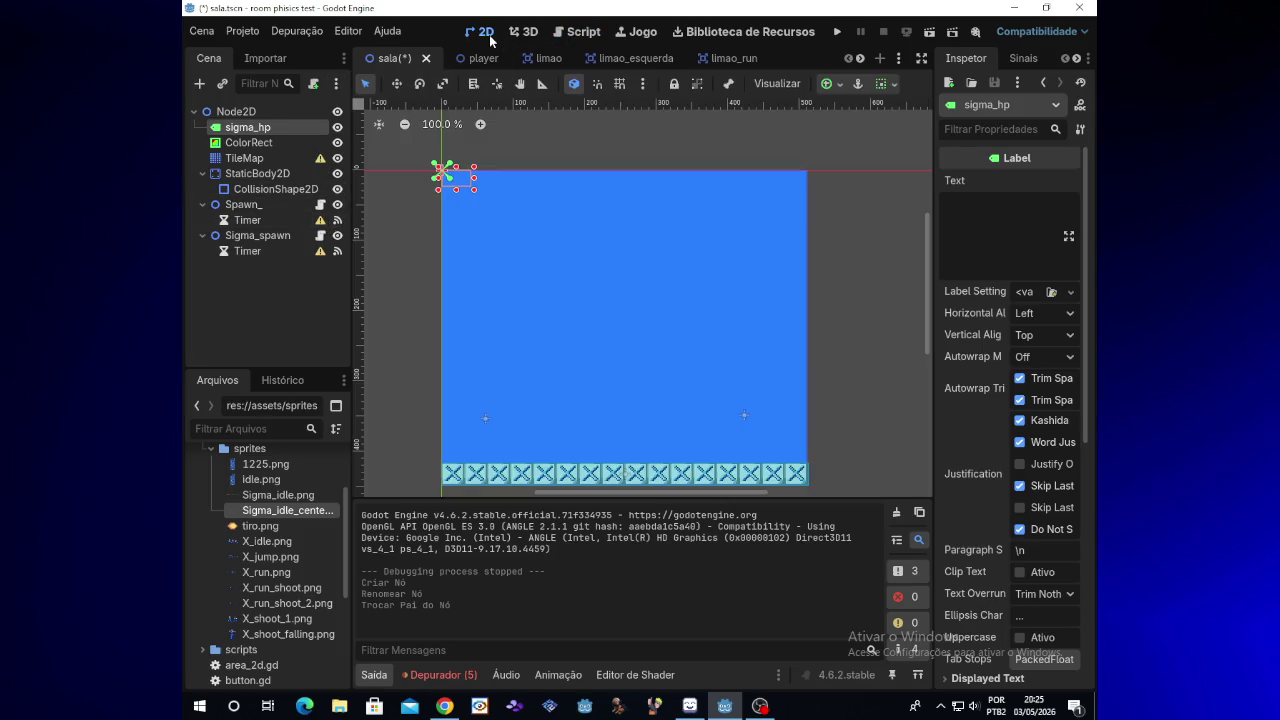
Set the sigma_hp label's text to 5
click(971, 203)
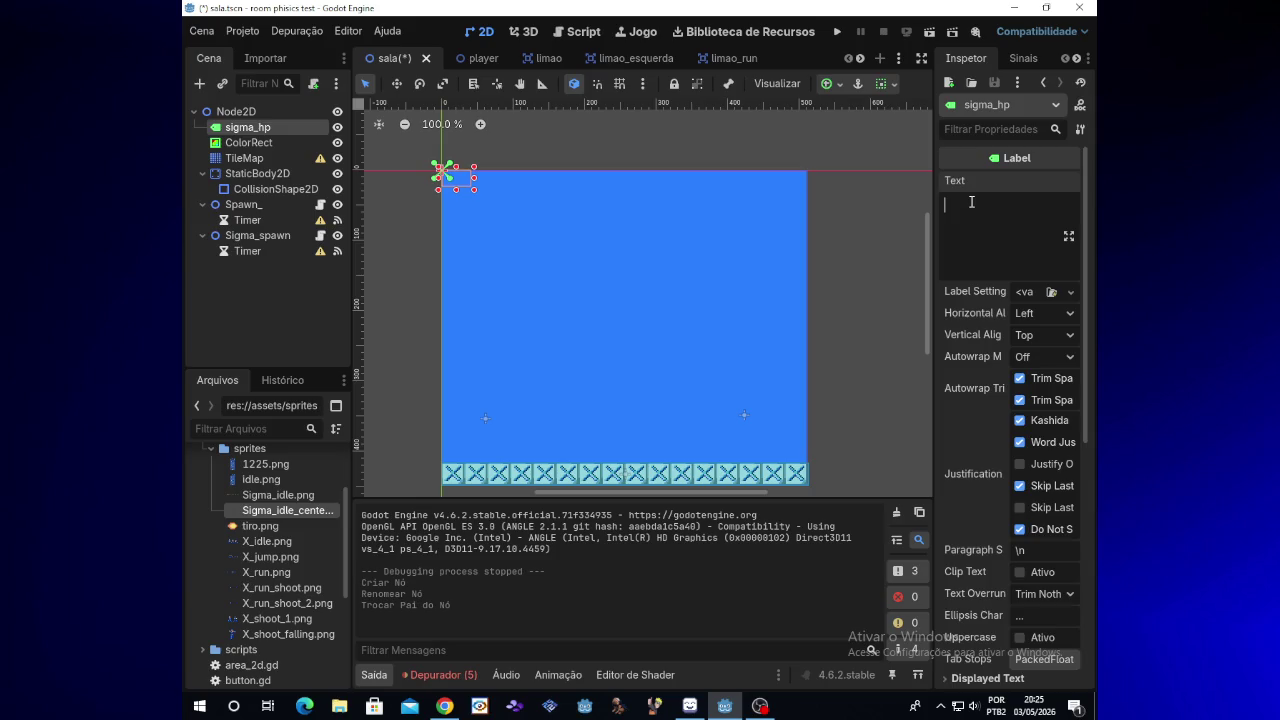
text(5)
key(Return)
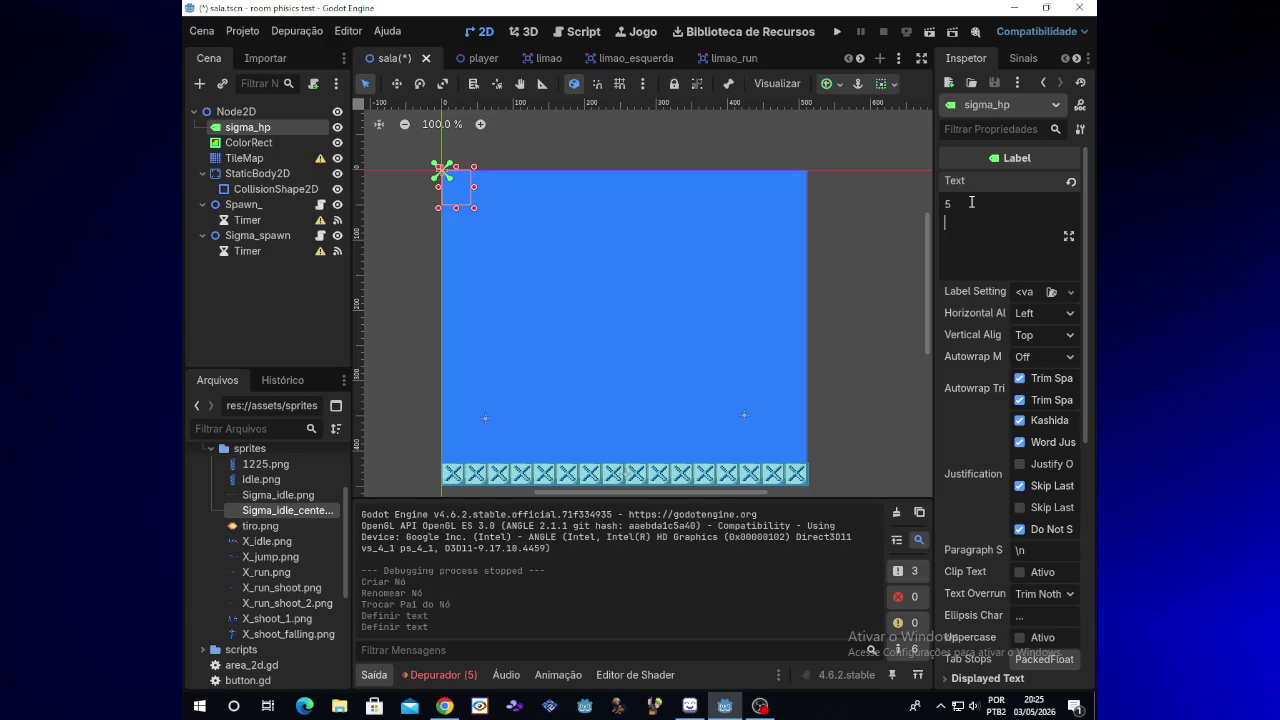
Place sigma_hp after ColorRect in the tree and move the label to the room's upper right
mouse_move(238, 134)
mouse_down()
mouse_move(245, 170)
mouse_move(253, 158)
mouse_up()
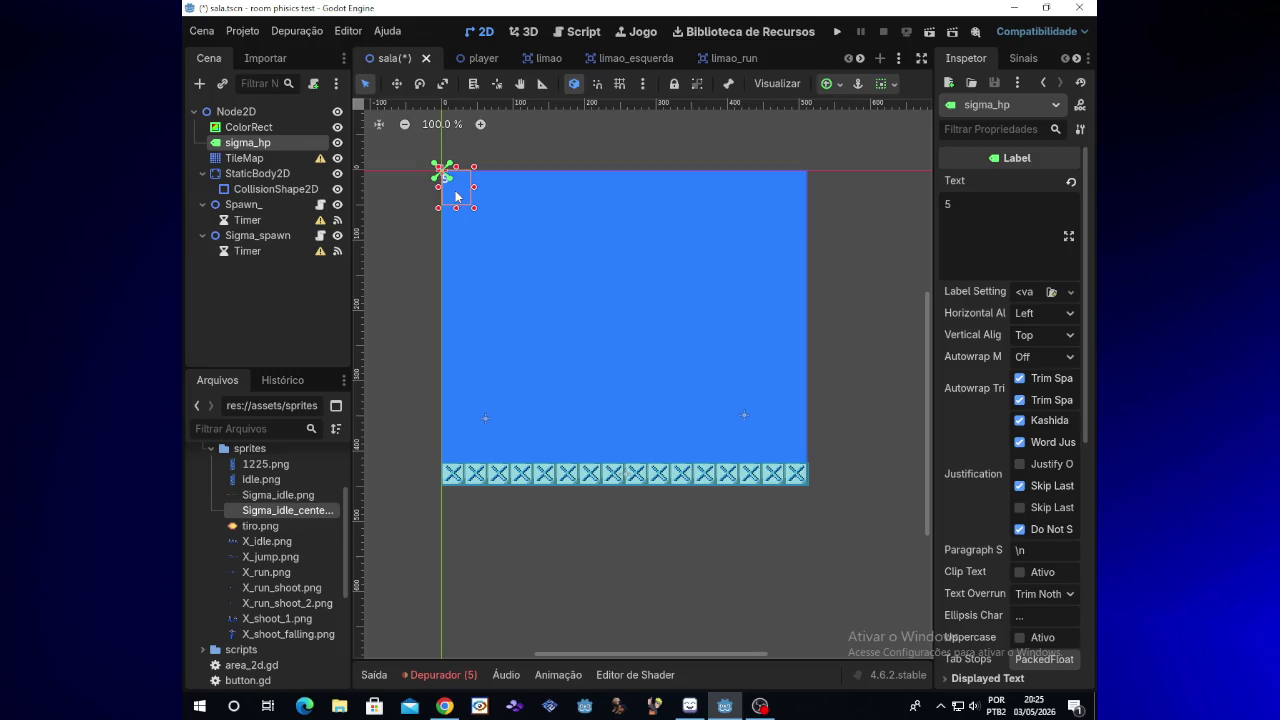
mouse_move(455, 196)
mouse_down()
mouse_move(723, 213)
mouse_move(768, 230)
mouse_up()
mouse_move(1086, 323)
mouse_down()
mouse_move(1096, 491)
mouse_move(1097, 300)
mouse_move(1092, 562)
mouse_up()
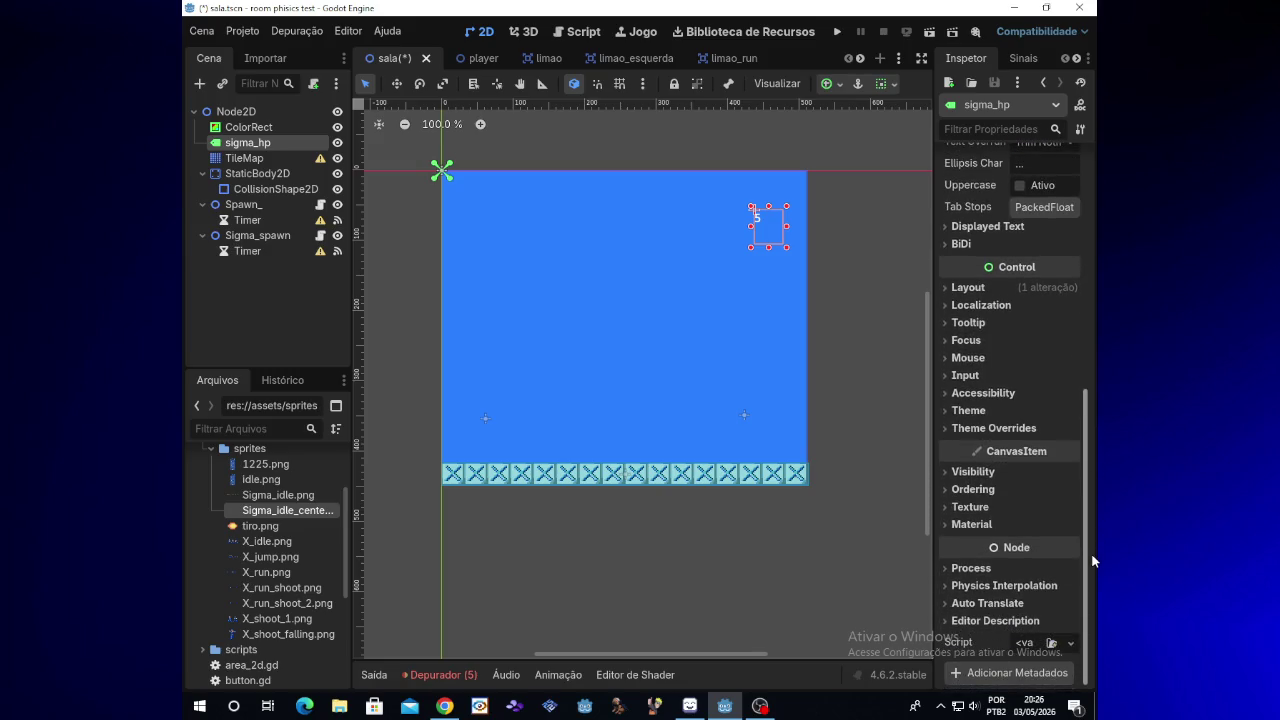
Enable the label's Font Size theme override and raise it to 42 px
click(988, 472)
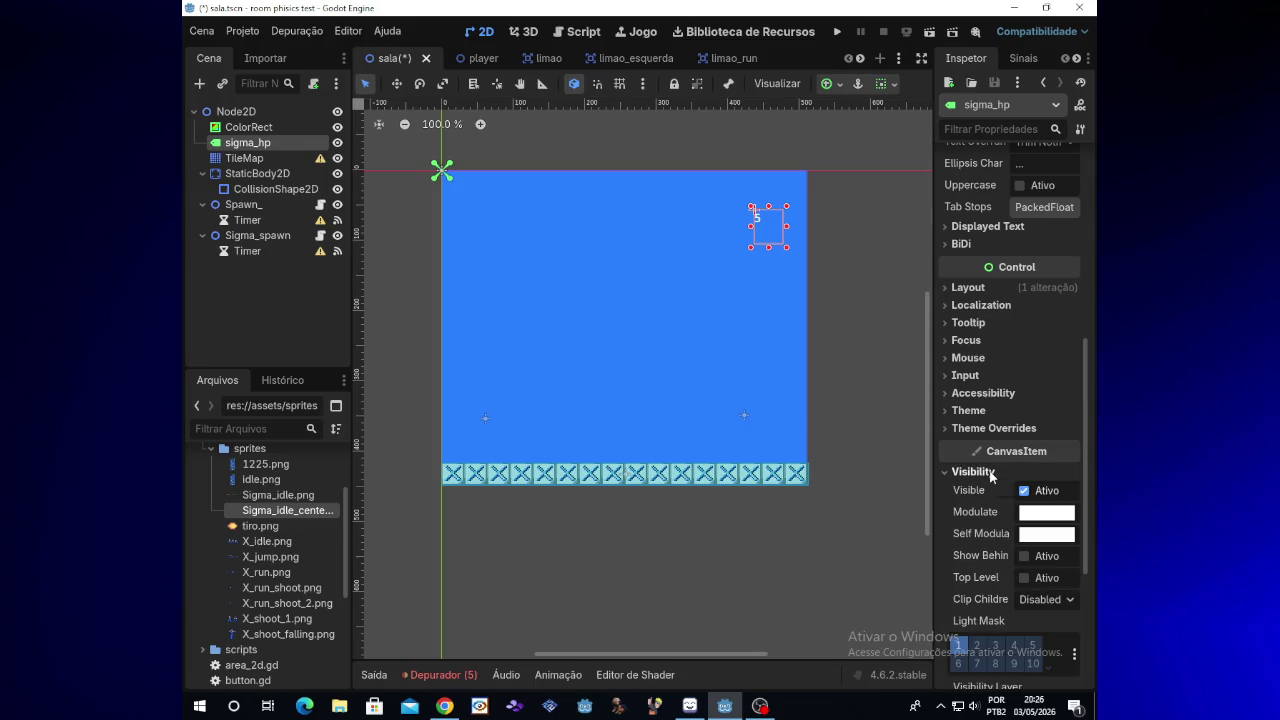
click(990, 473)
click(1027, 430)
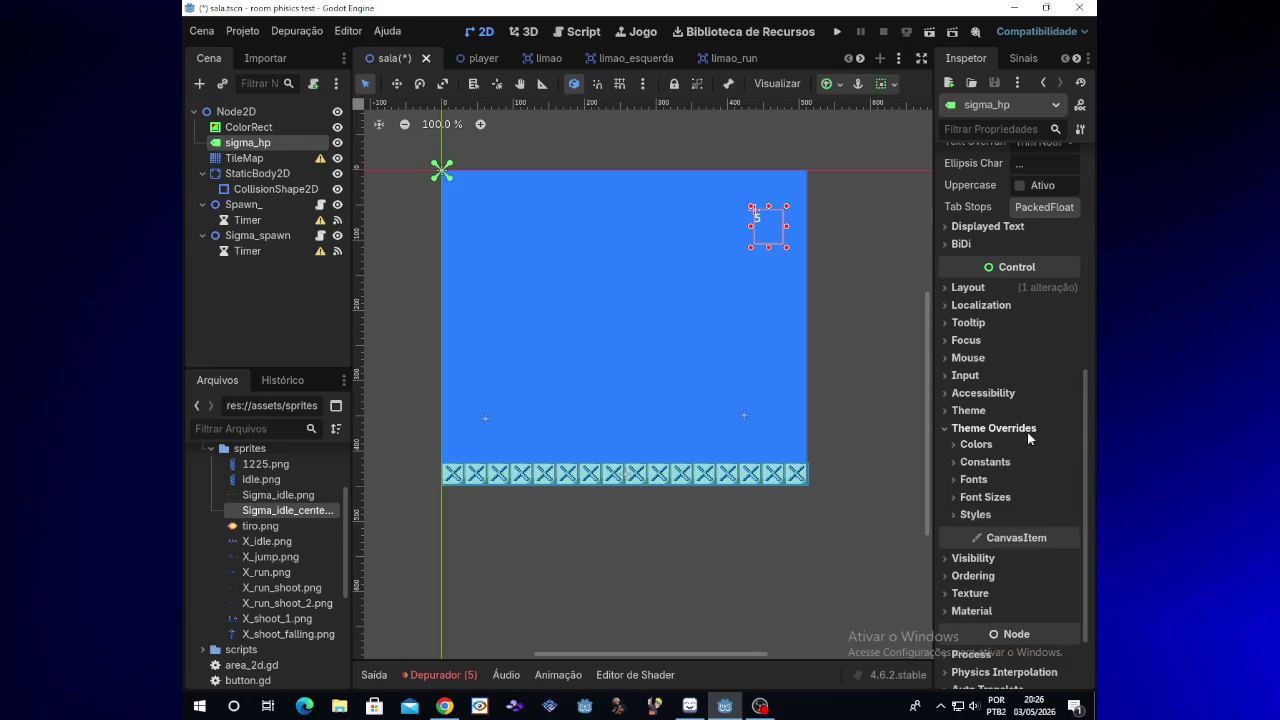
drag(1082, 445, 1086, 507)
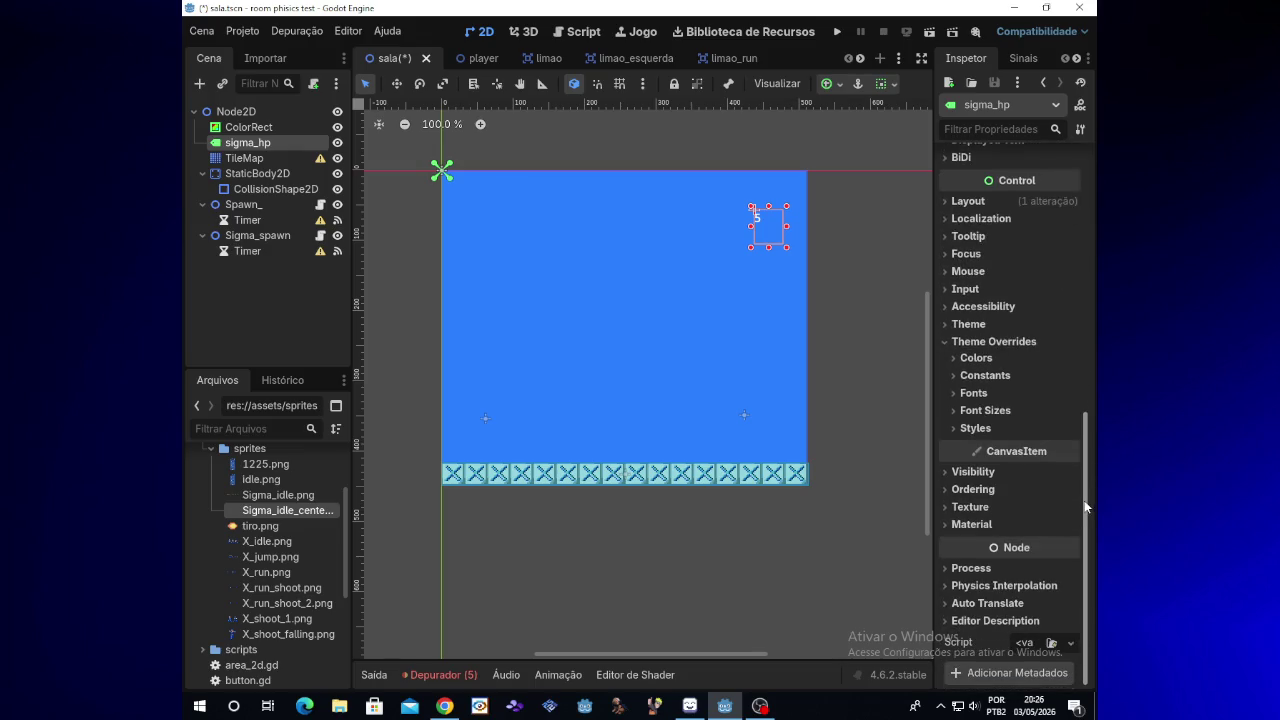
click(986, 411)
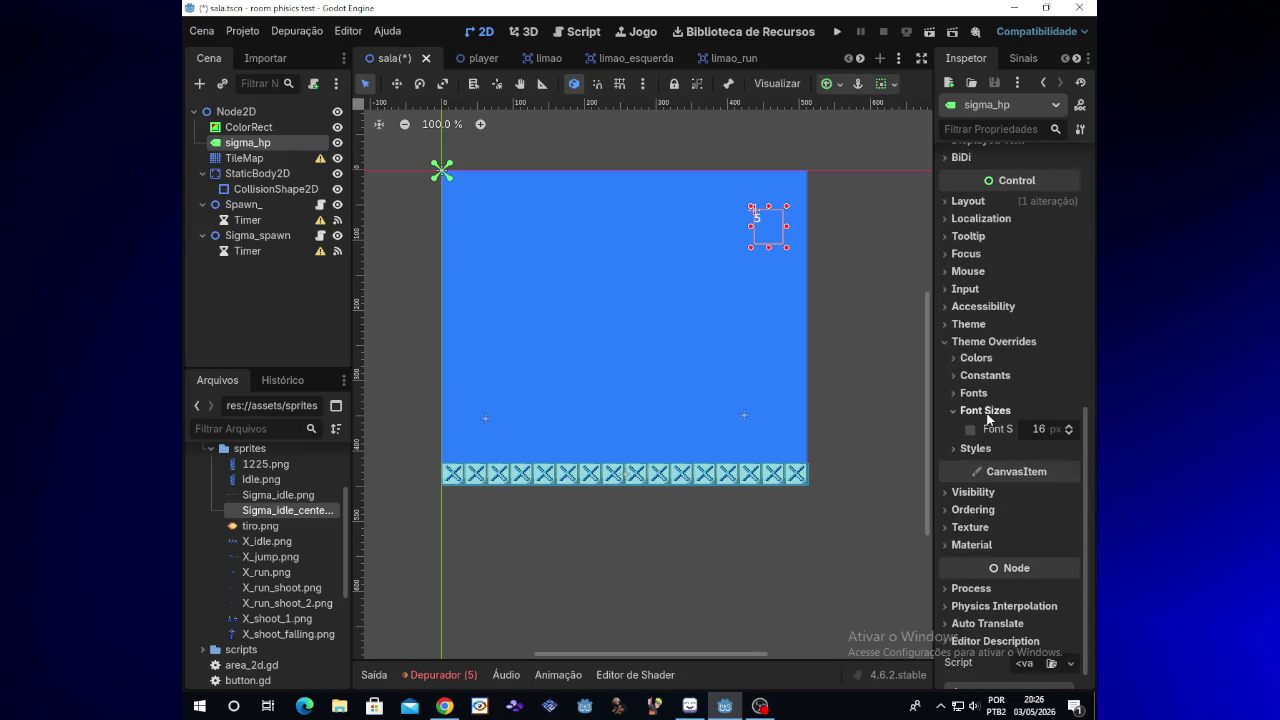
click(1069, 428)
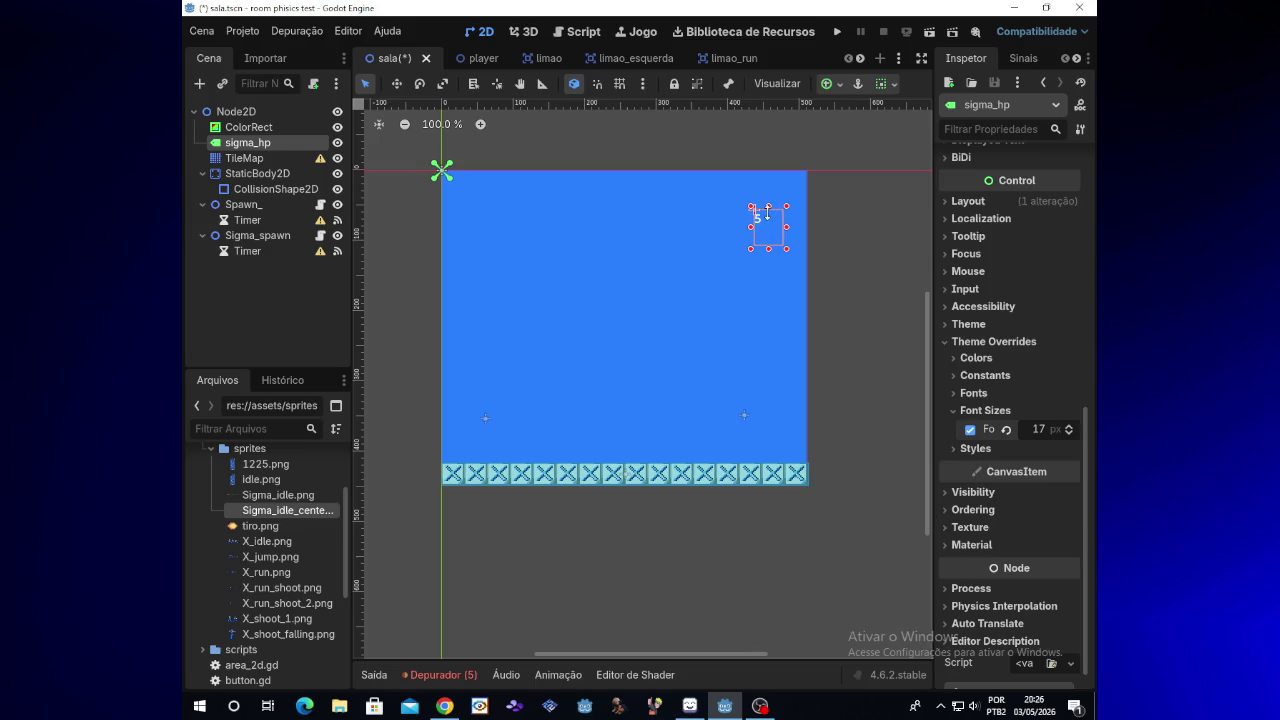
click(1069, 426)
drag(1069, 427, 1069, 429)
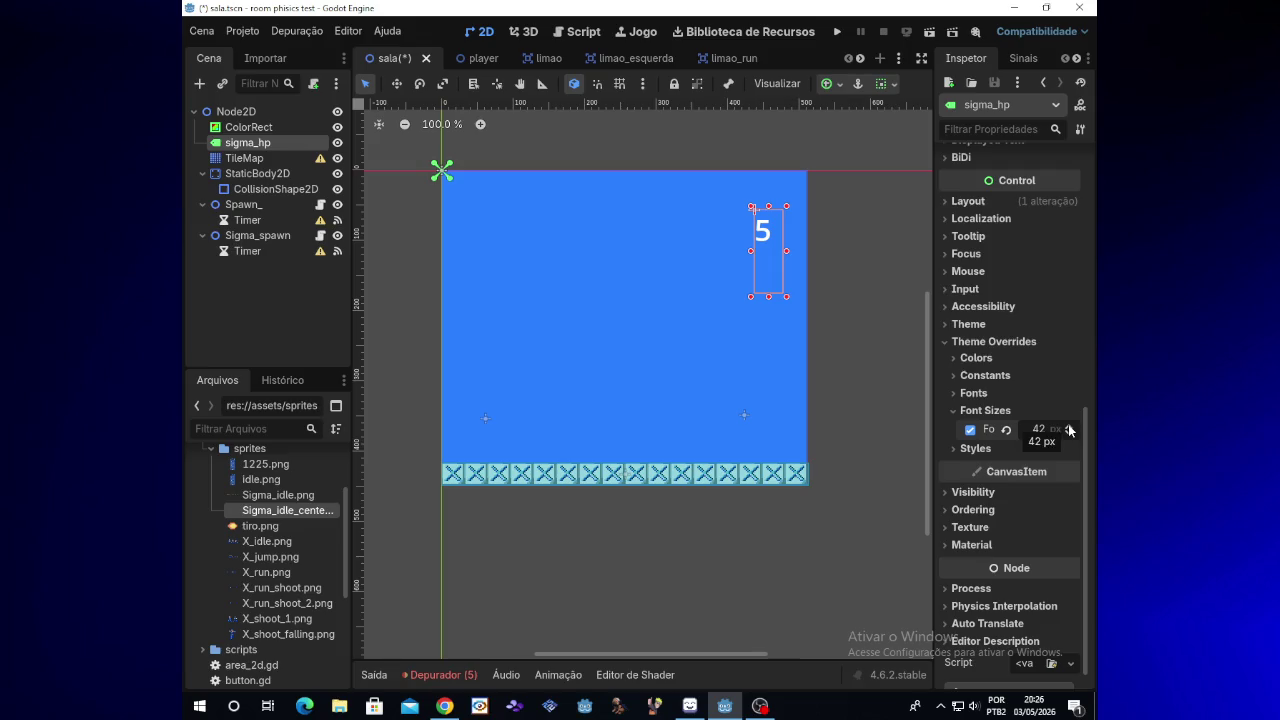
click(955, 396)
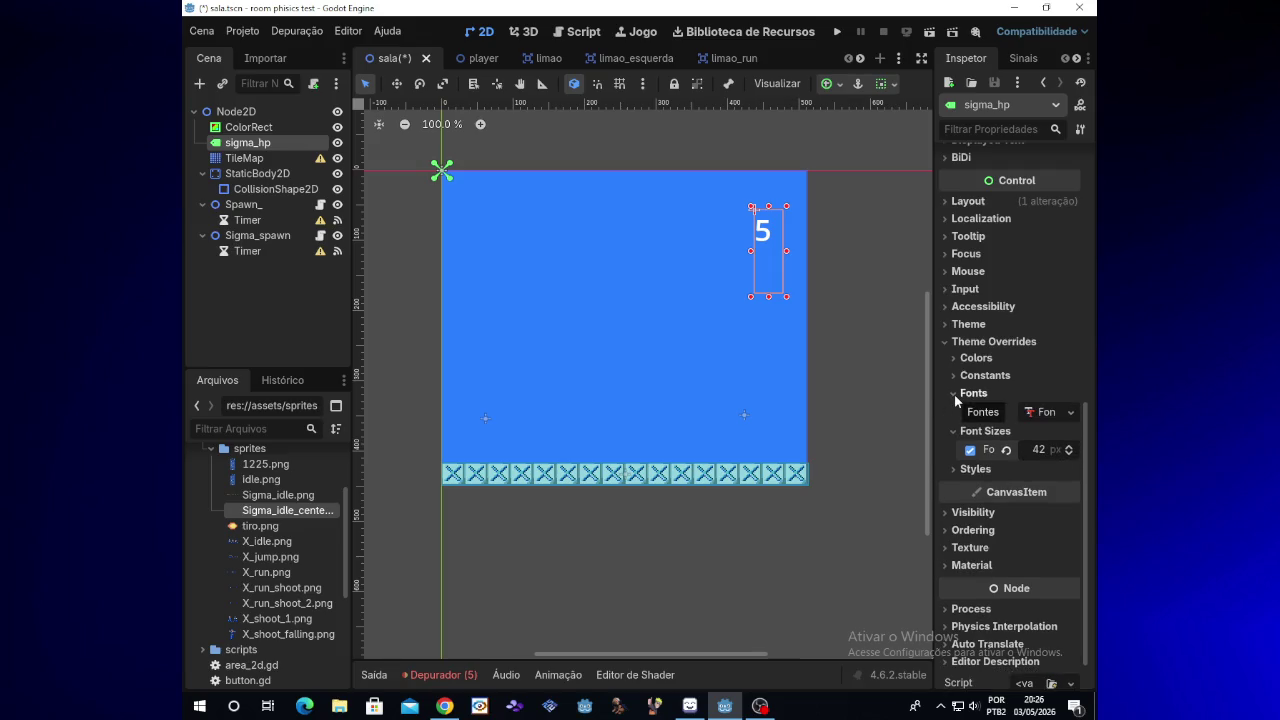
click(955, 396)
Narrow the 5 label's box and move it to the room's top centre
click(872, 291)
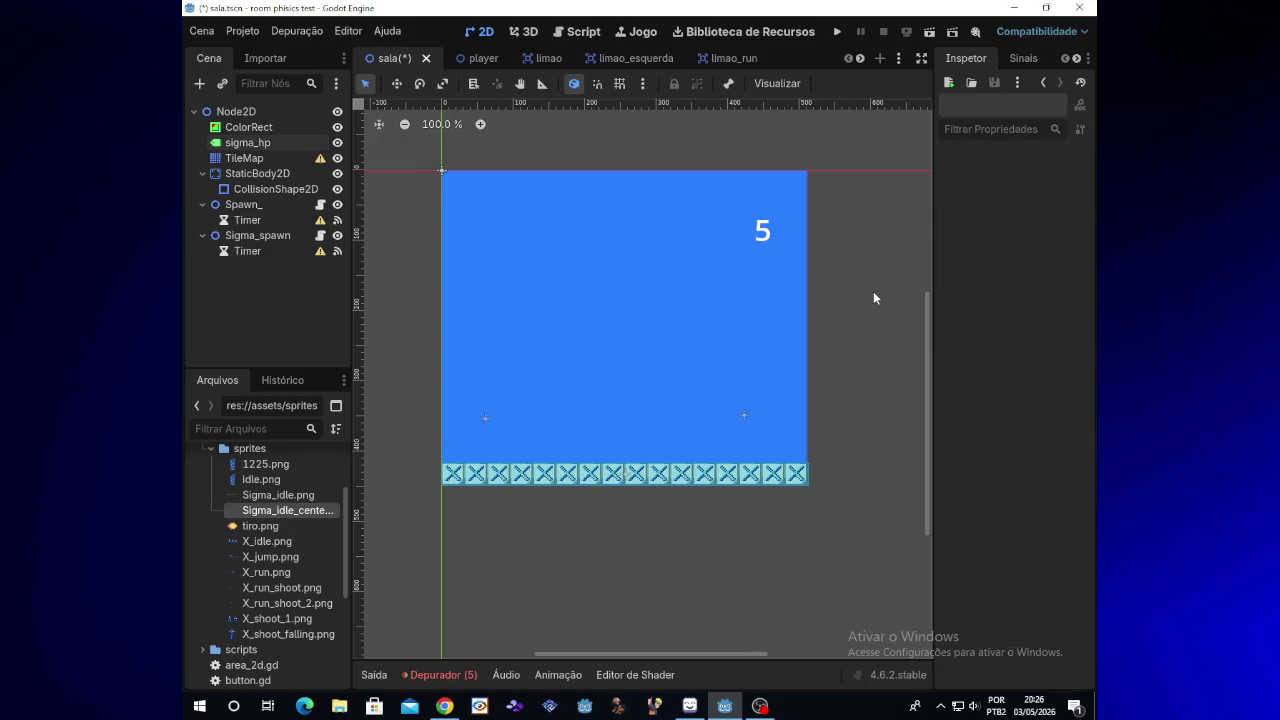
click(763, 276)
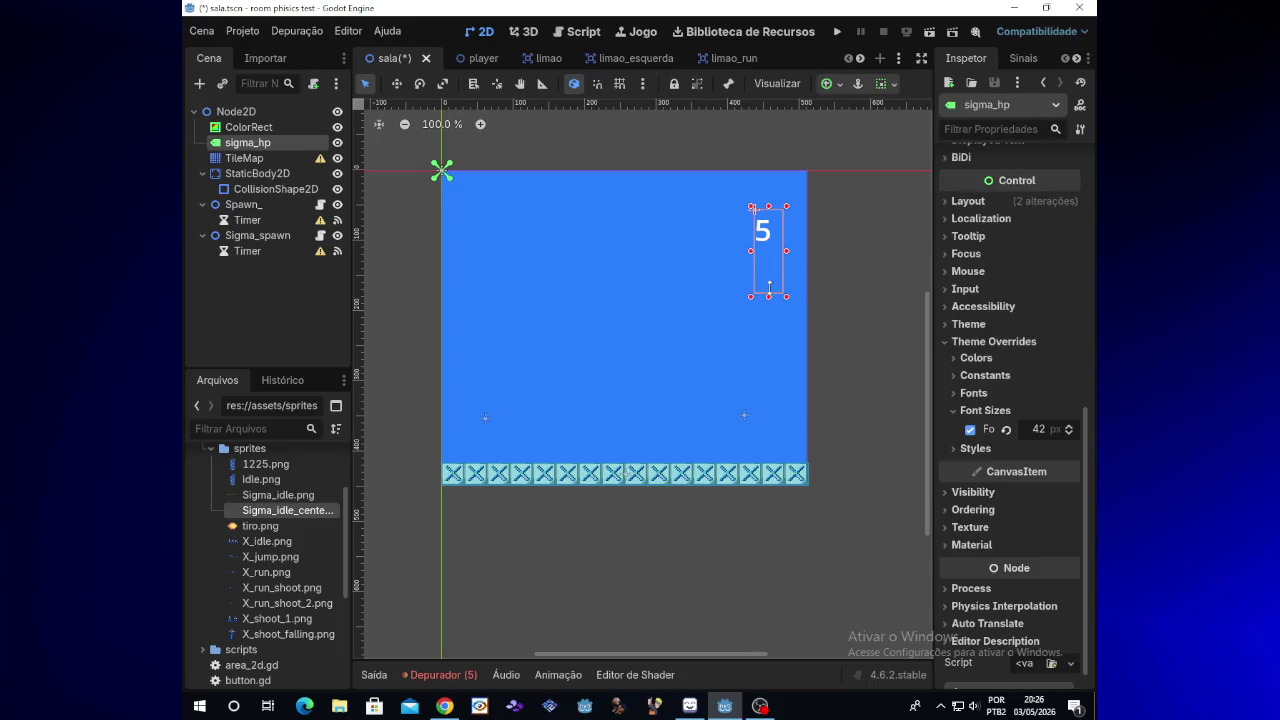
drag(1087, 402, 1085, 185)
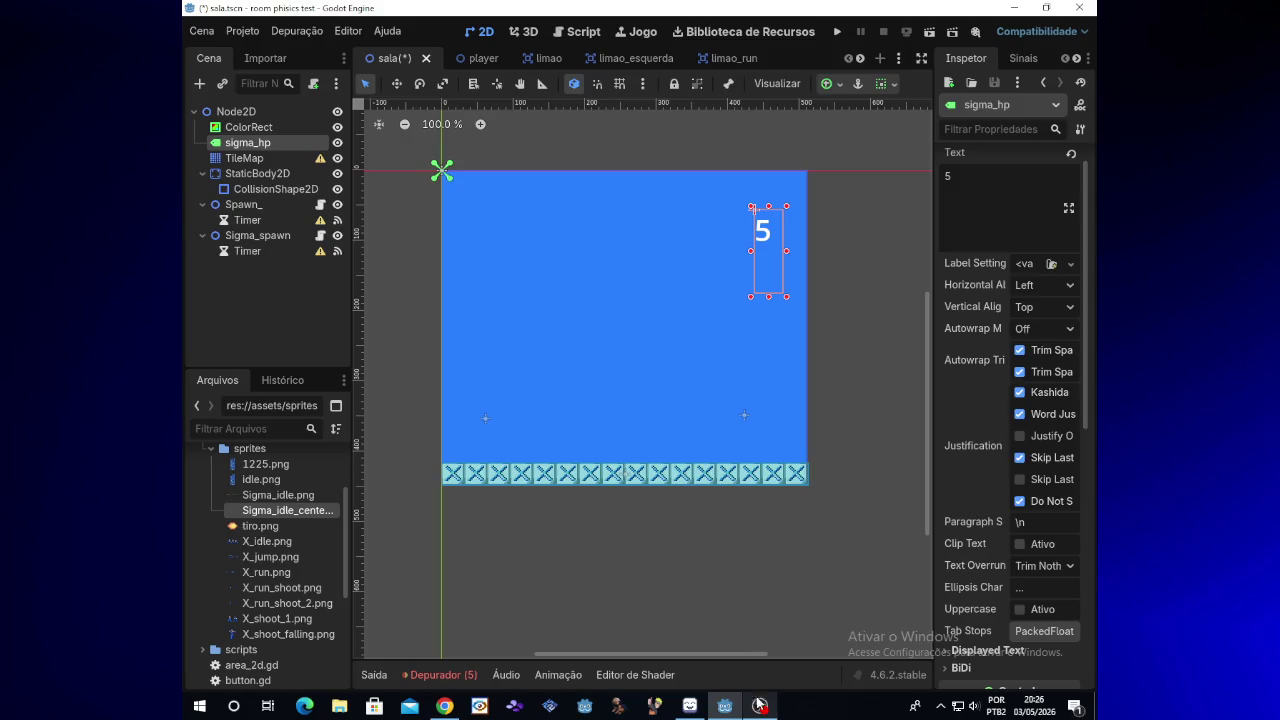
click(760, 706)
click(760, 706)
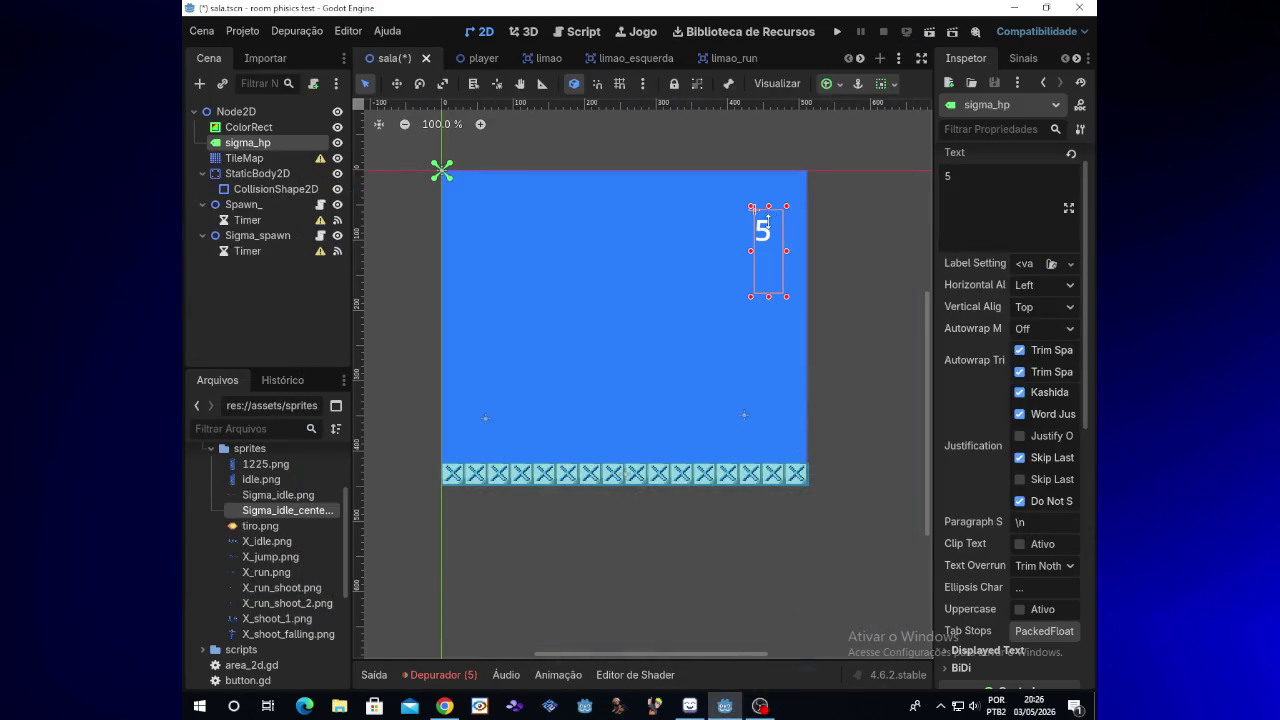
drag(786, 297, 773, 261)
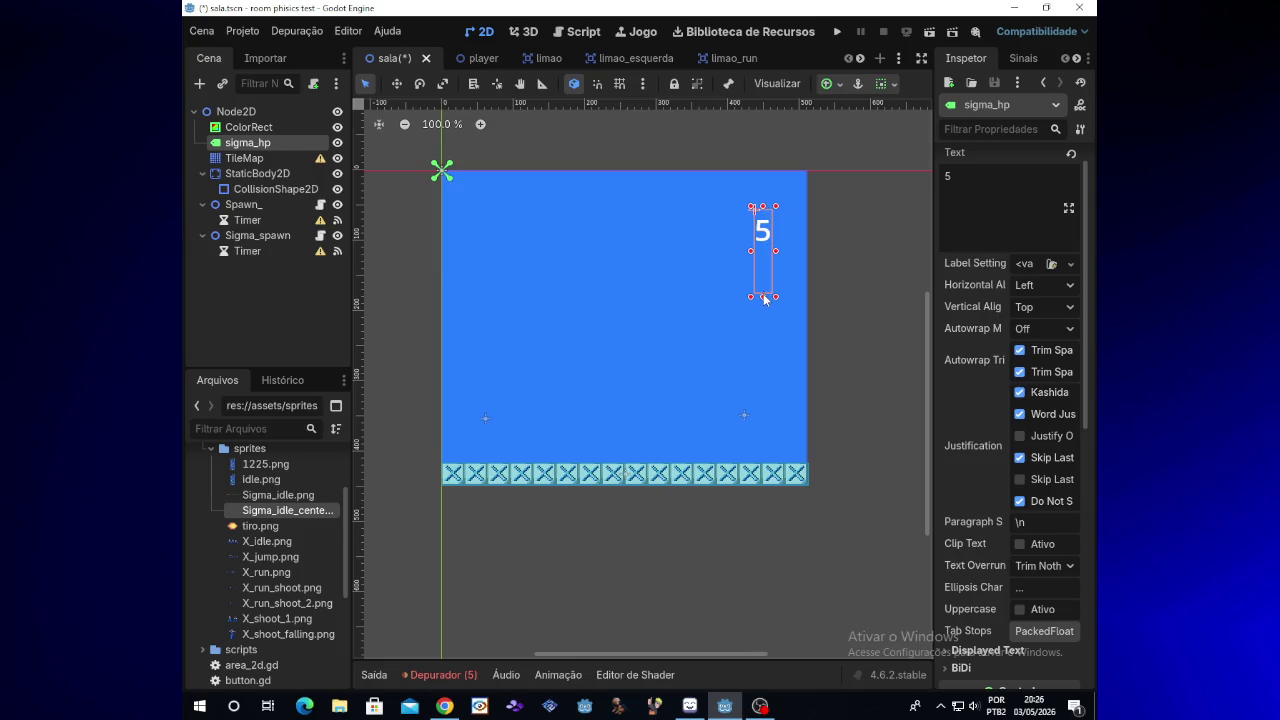
mouse_move(754, 267)
mouse_down()
mouse_move(636, 260)
mouse_move(760, 268)
mouse_move(749, 347)
mouse_move(749, 304)
mouse_move(629, 250)
mouse_up()
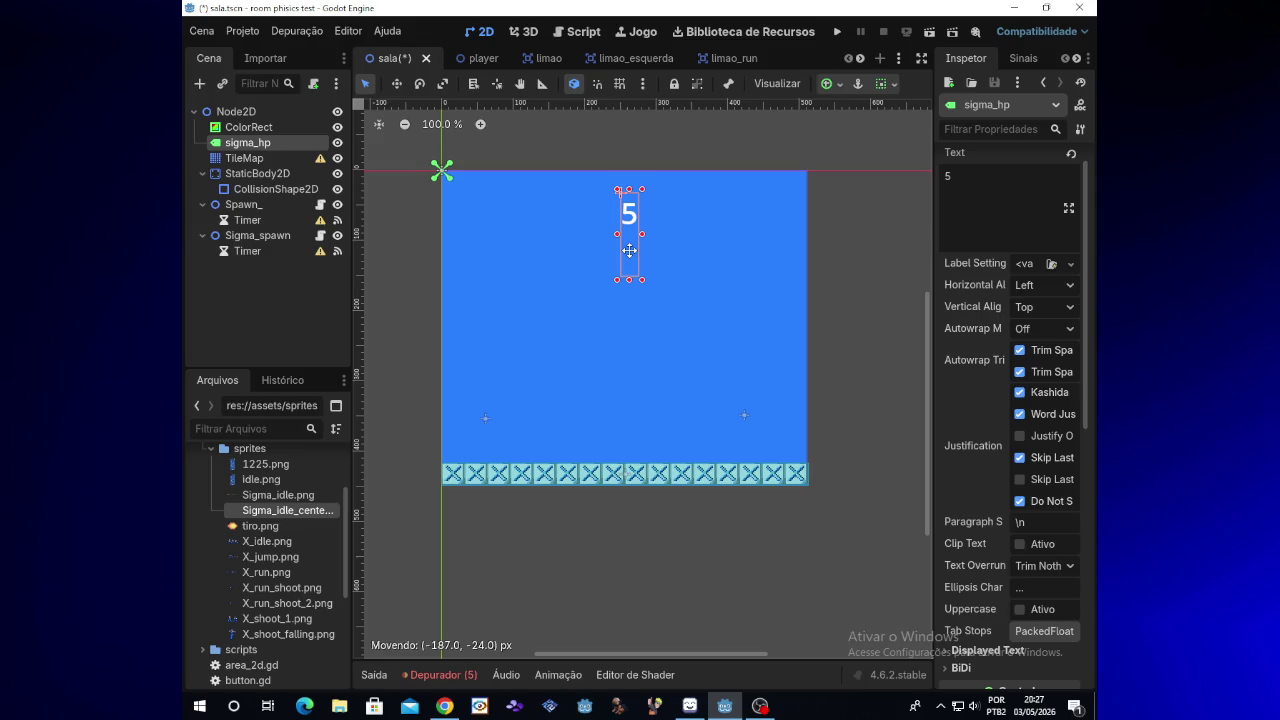
drag(629, 250, 629, 250)
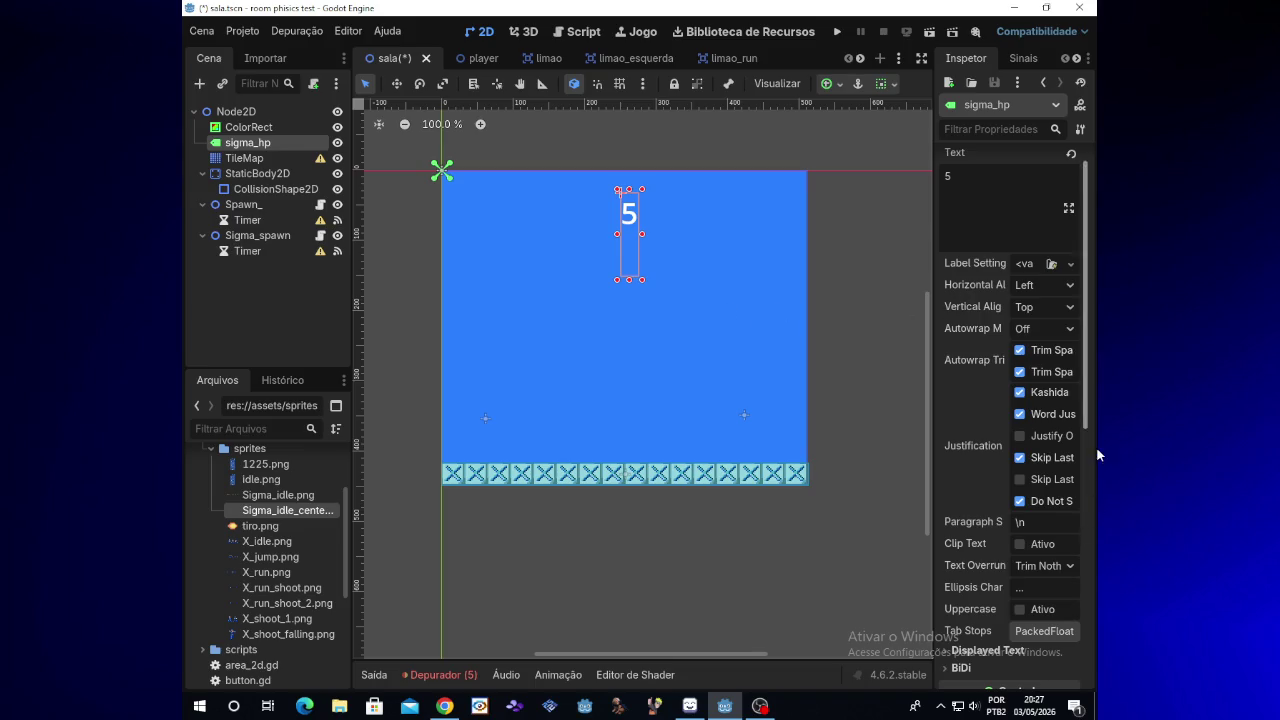
mouse_move(1086, 425)
mouse_down()
mouse_move(1087, 514)
mouse_move(1091, 374)
mouse_move(1094, 610)
mouse_move(1091, 590)
mouse_up()
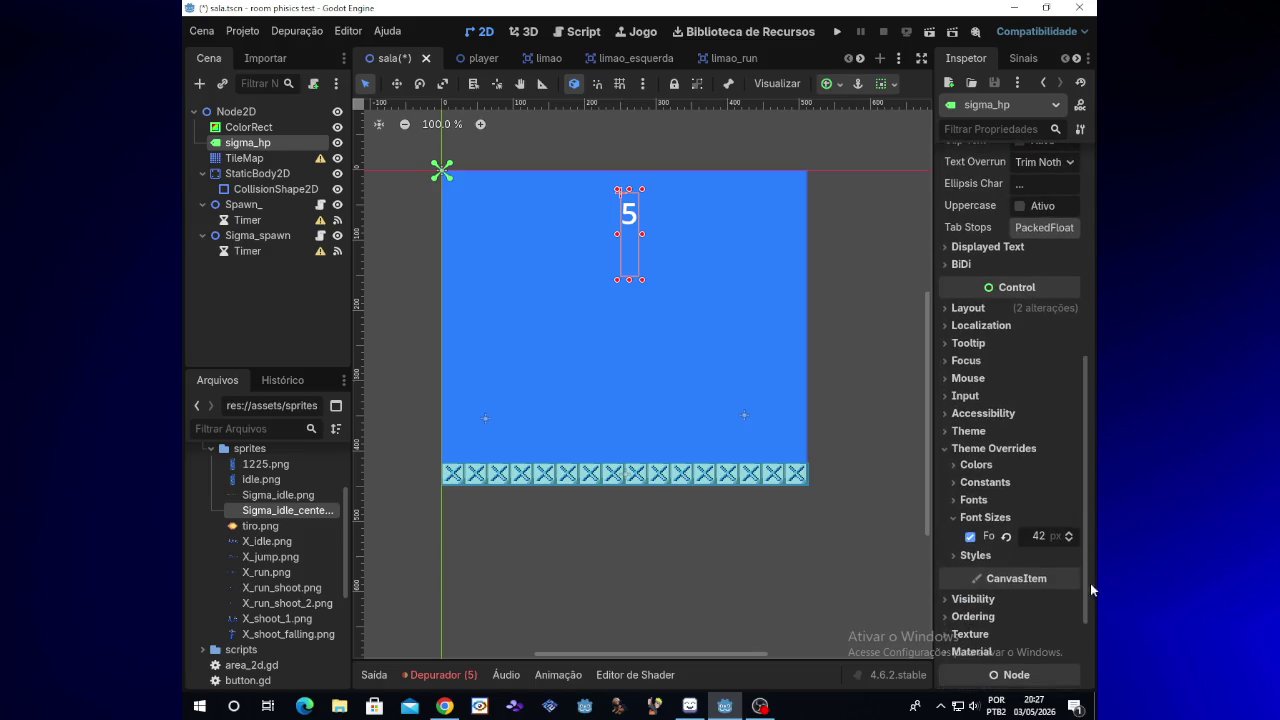
click(1069, 533)
click(1069, 533)
click(1069, 533)
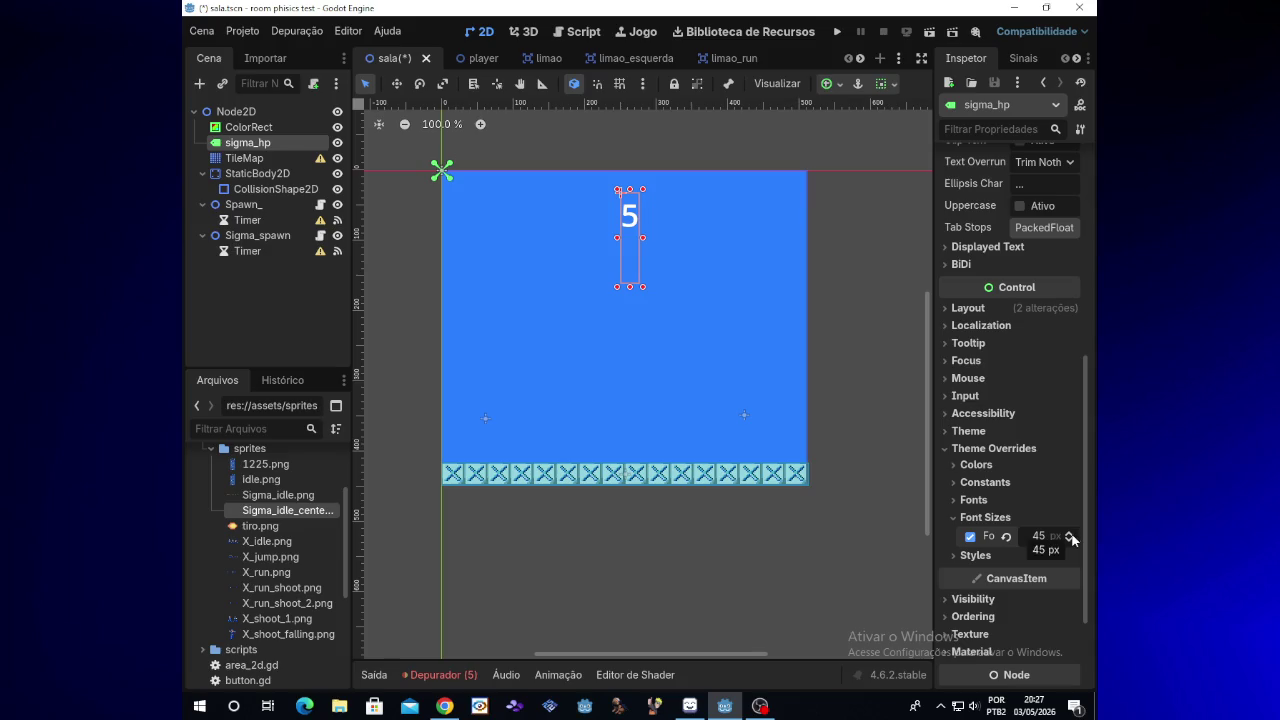
click(1070, 536)
click(1070, 536)
click(1070, 536)
click(1070, 536)
click(1070, 536)
click(1070, 536)
click(1070, 536)
click(1070, 536)
click(1070, 536)
click(1070, 536)
click(1070, 536)
click(1070, 536)
click(1070, 536)
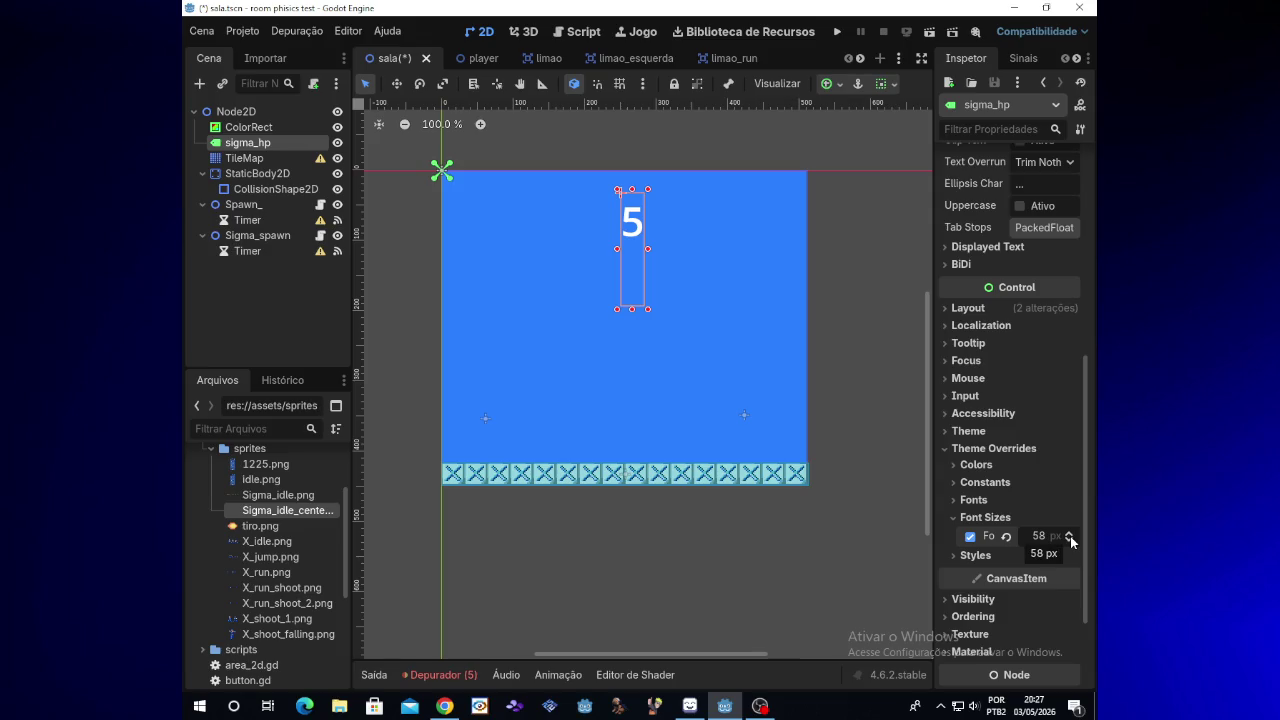
click(1070, 536)
click(1070, 536)
click(1070, 536)
click(1070, 536)
click(1070, 536)
click(1070, 536)
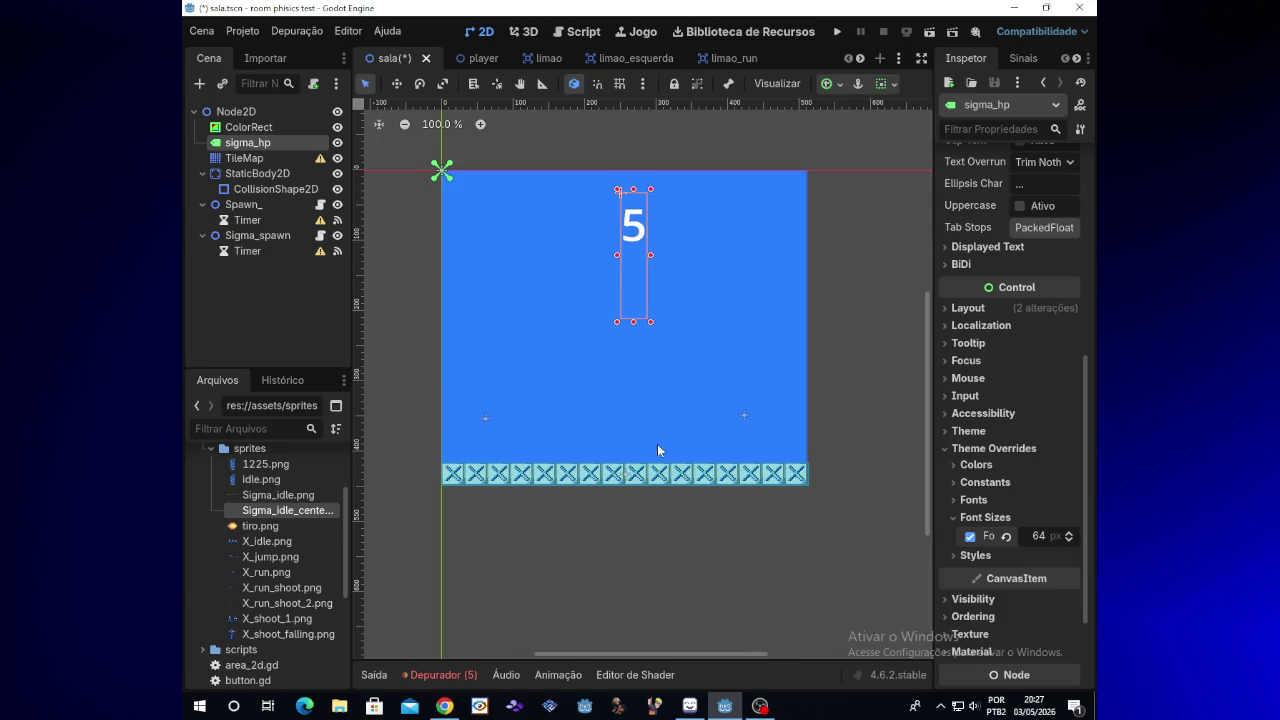
Move the 5 label down and right in the blue room, then reselect sigma_hp
mouse_move(636, 298)
mouse_down()
mouse_move(692, 352)
mouse_move(762, 382)
mouse_move(745, 373)
mouse_up()
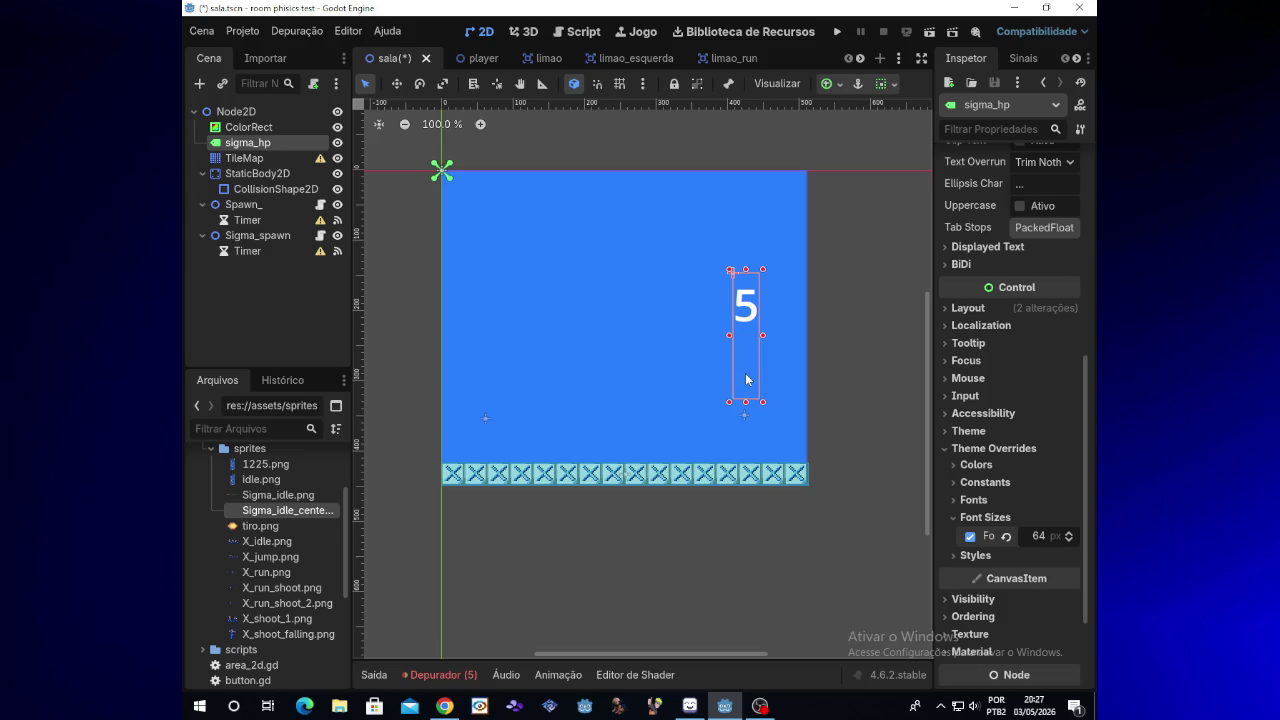
click(846, 361)
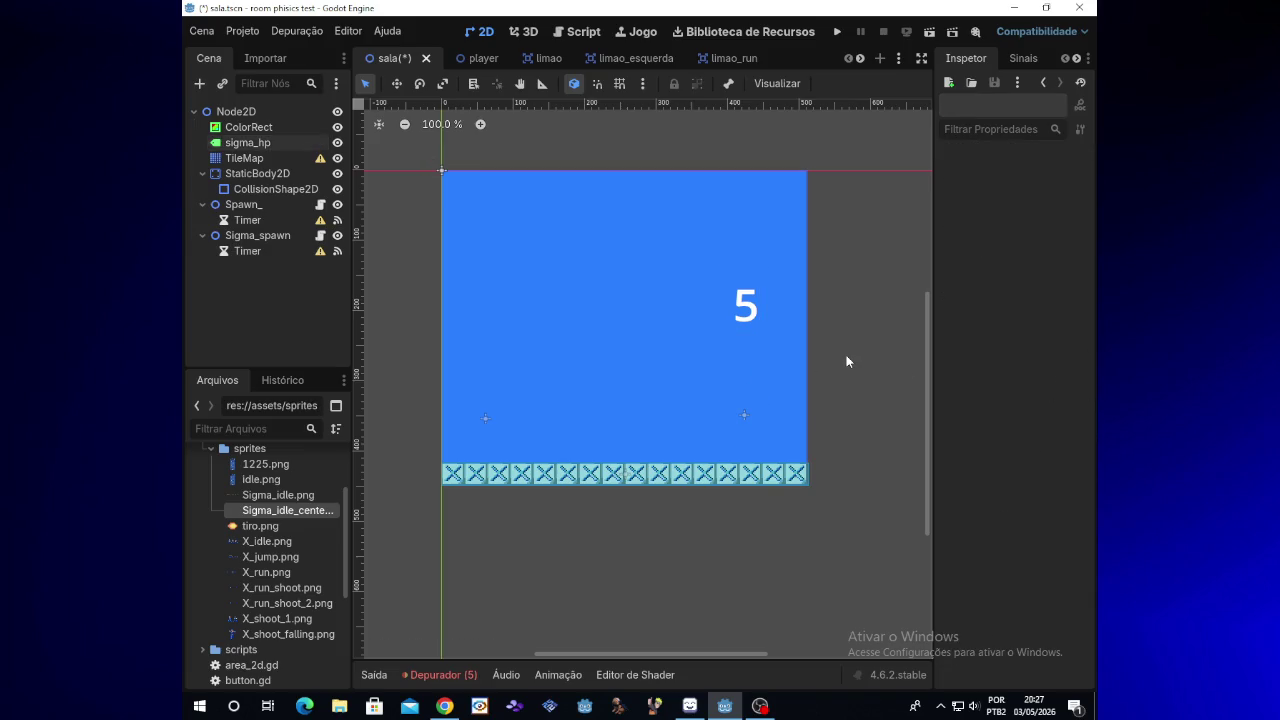
click(755, 316)
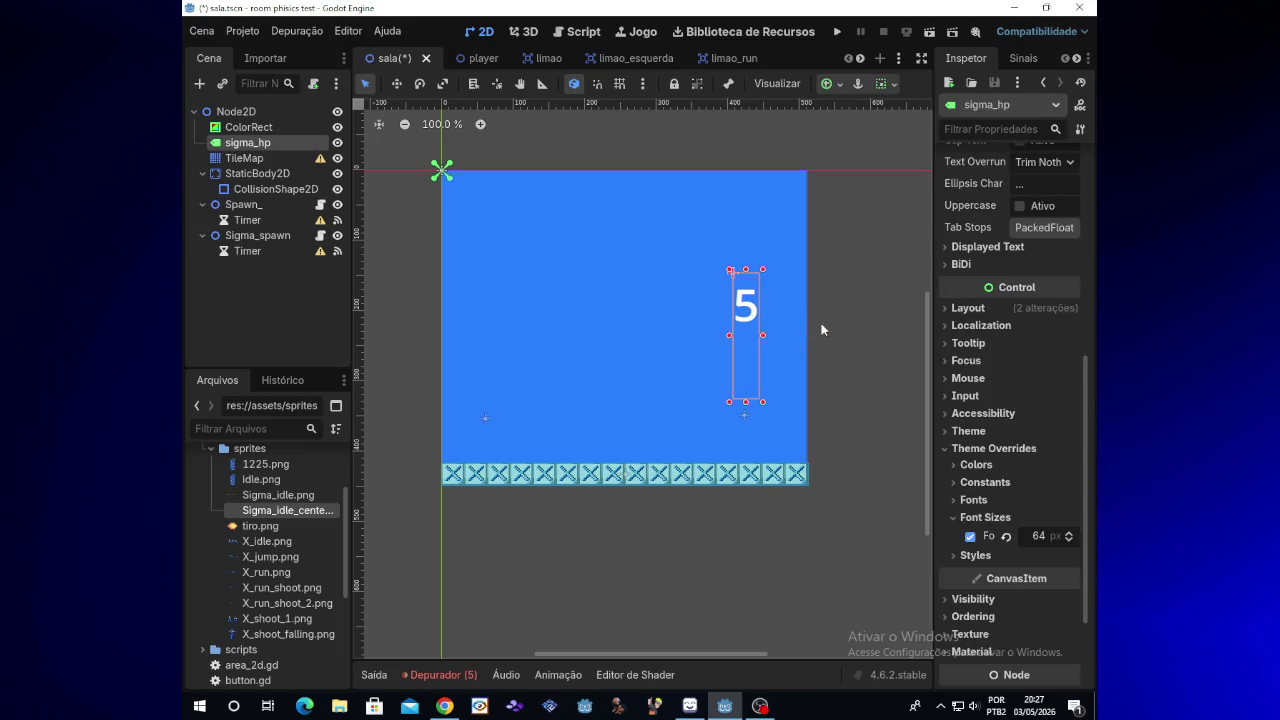
click(775, 700)
click(775, 700)
right_click(288, 146)
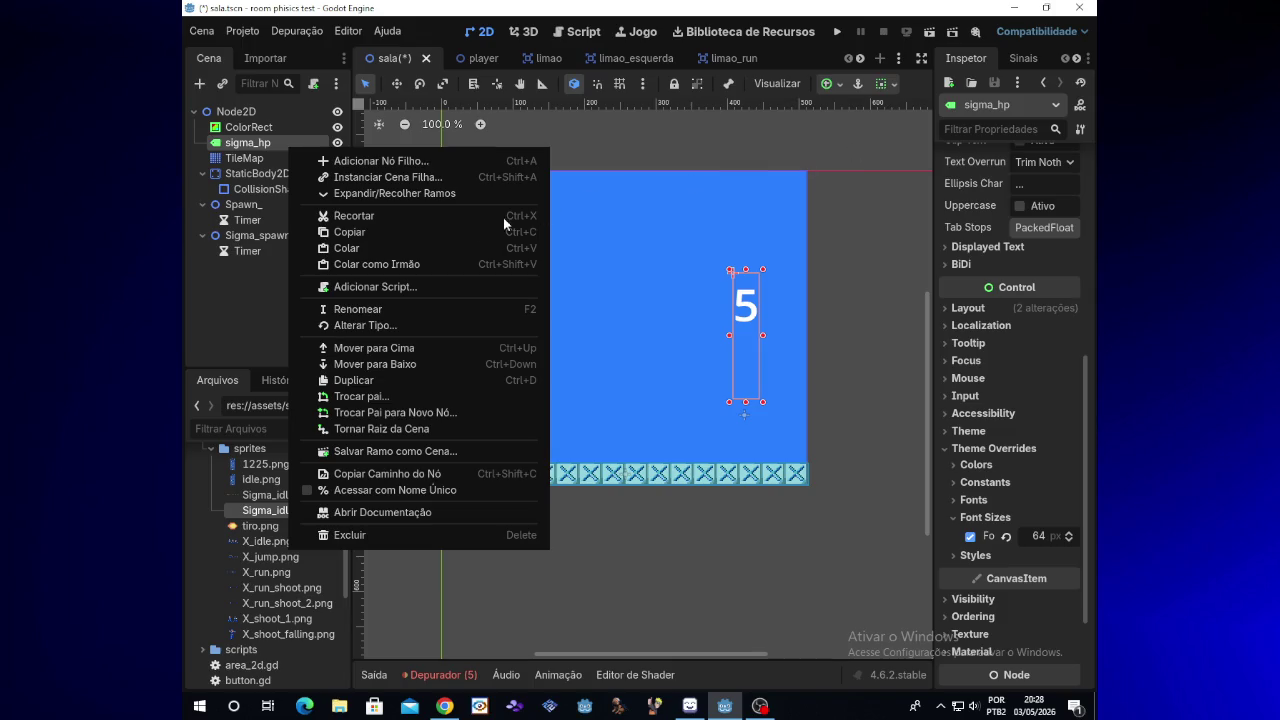
Close the sigma_hp context menu and reopen it from the Scene dock
click(801, 57)
mouse_move(658, 72)
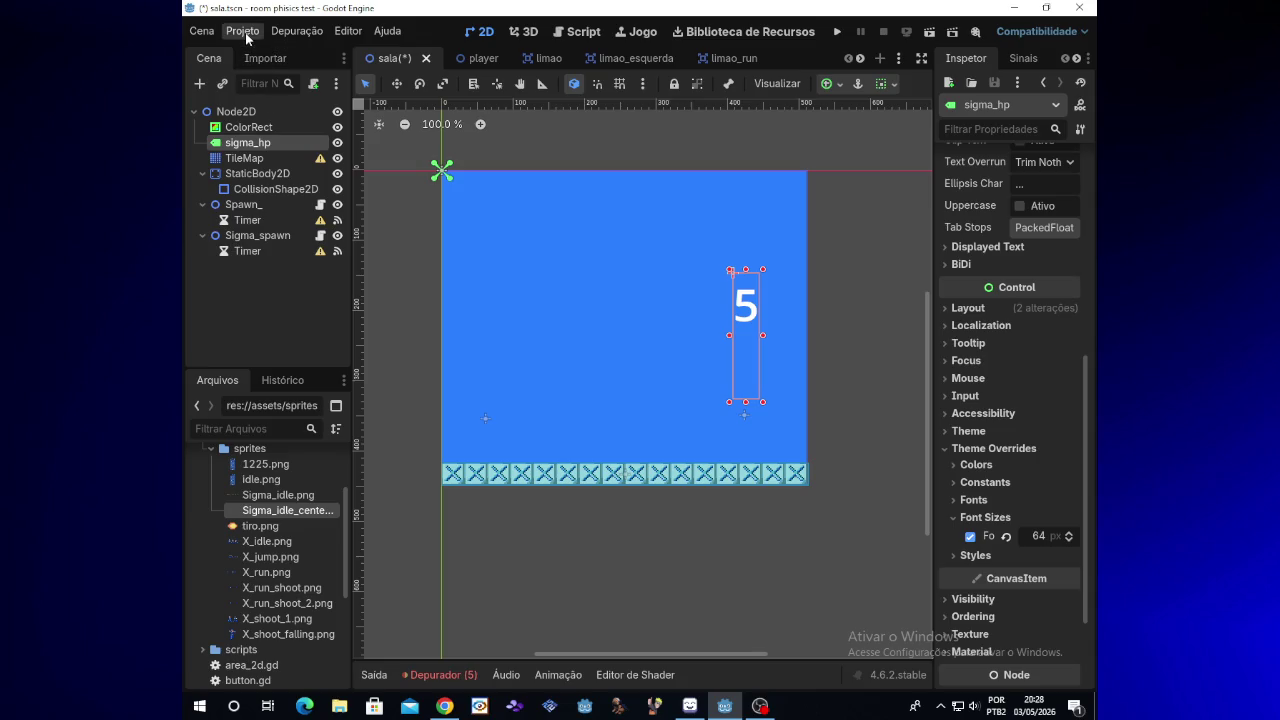
right_click(281, 144)
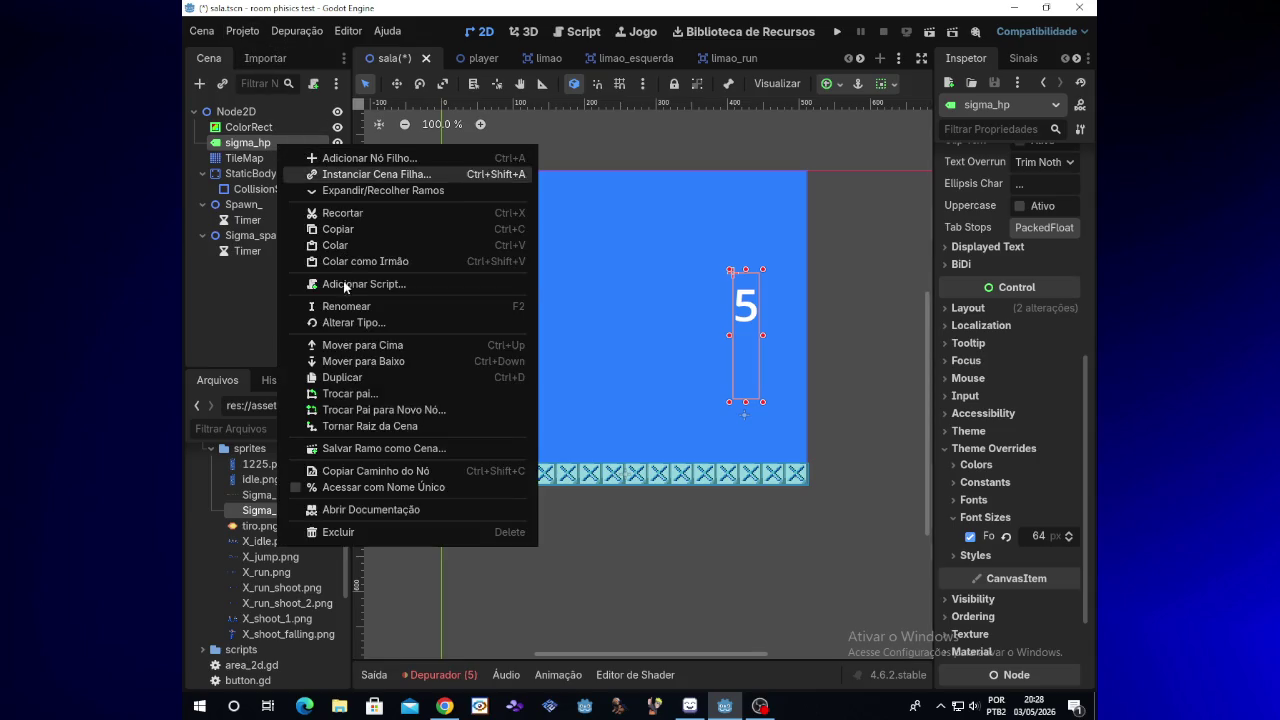
Switch to the Script workspace showing the spawner script and open its File menu
click(570, 37)
click(570, 37)
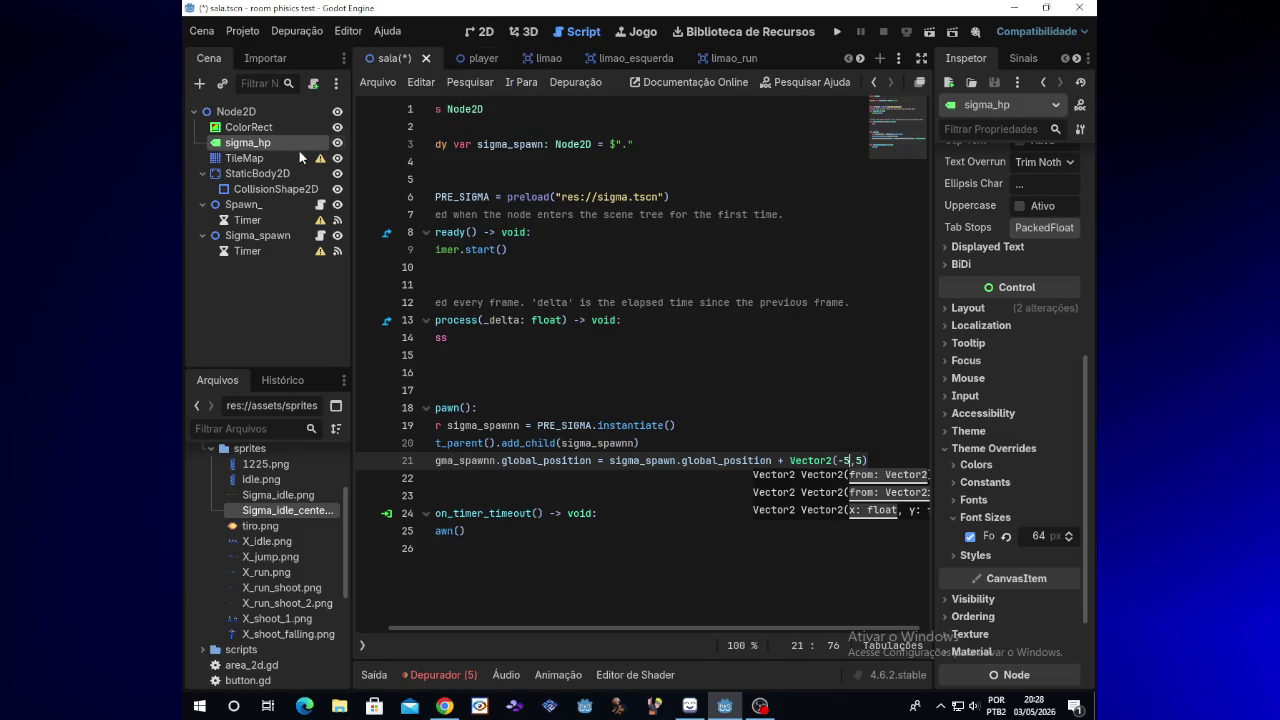
click(379, 84)
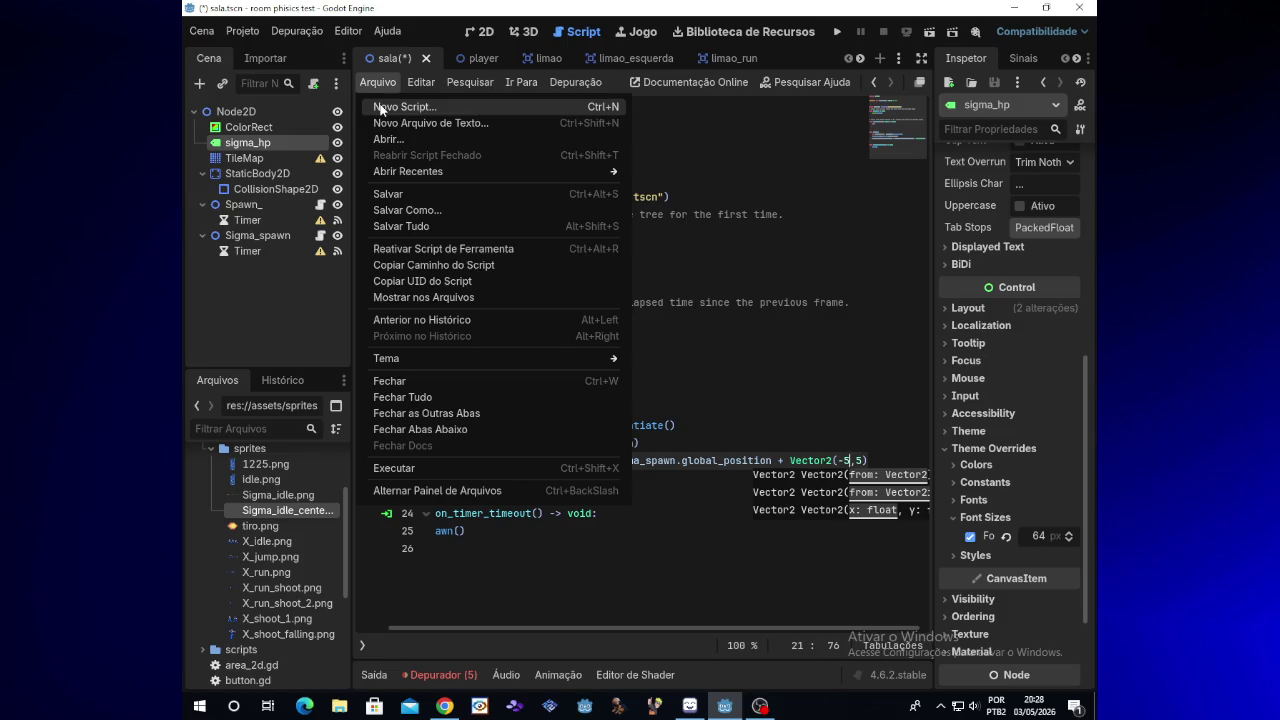
Attach a new sigma_hp.gd script to the sigma_hp label
right_click(305, 143)
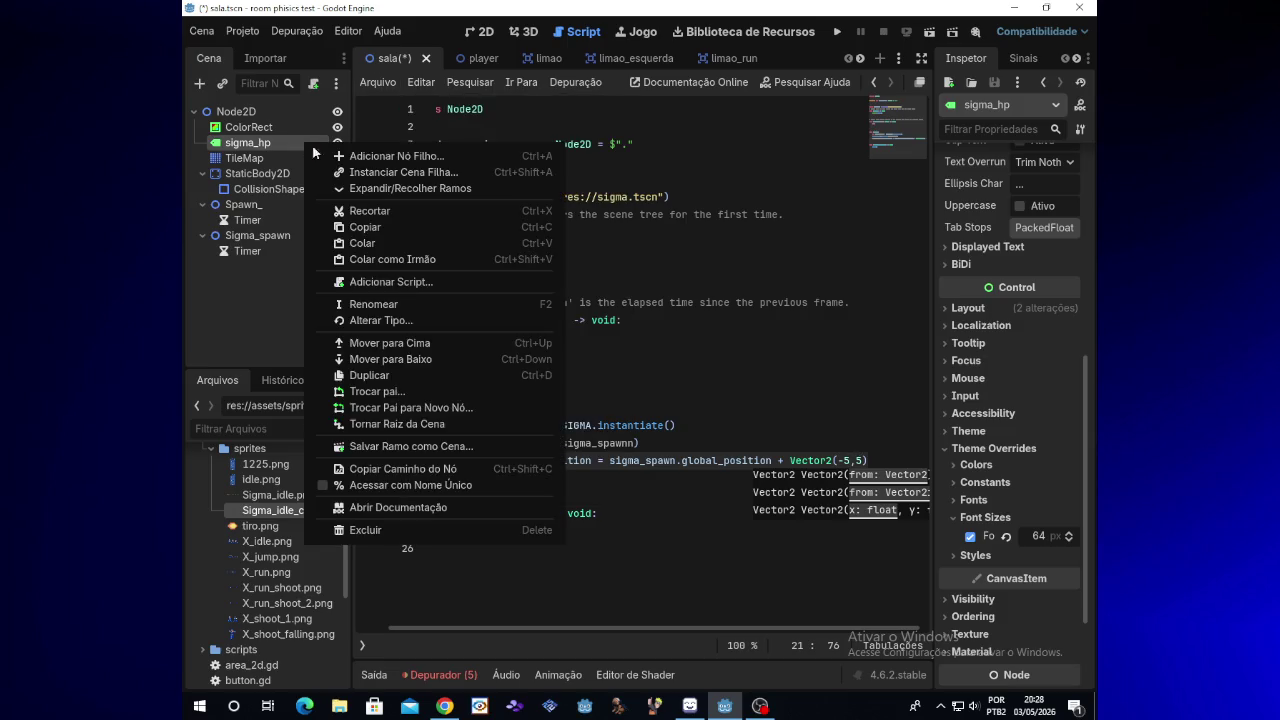
click(379, 285)
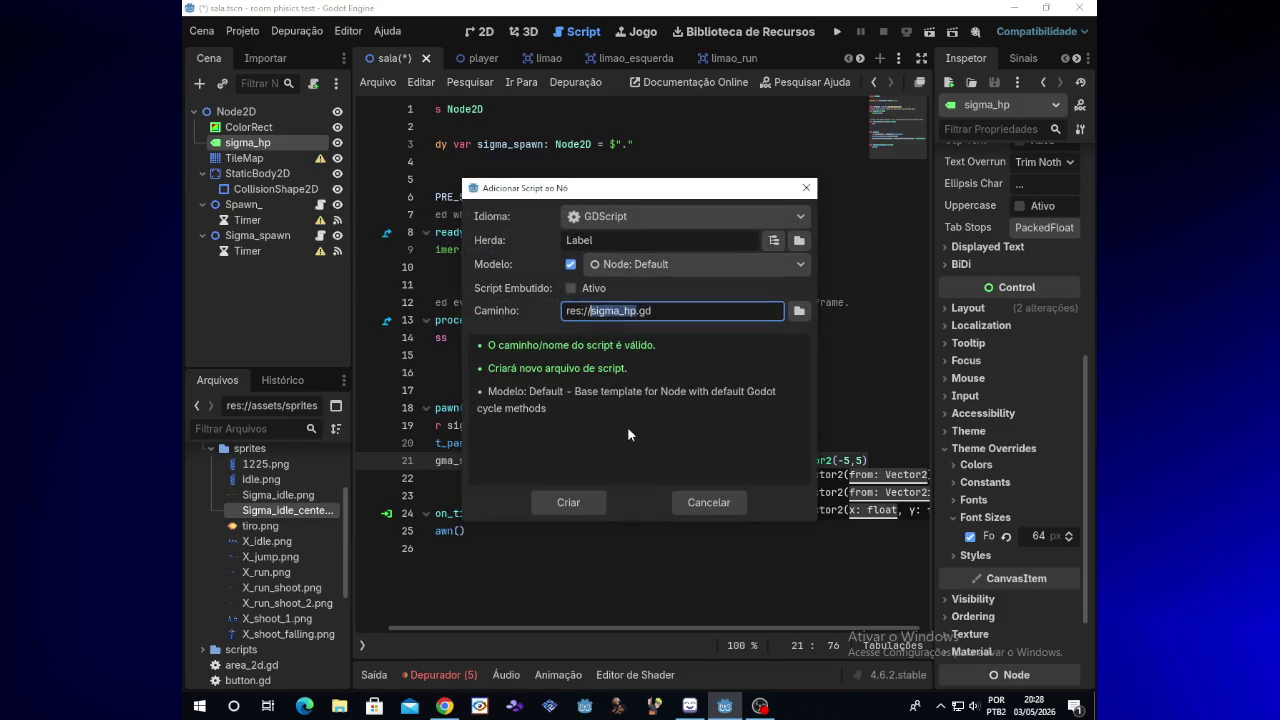
click(587, 504)
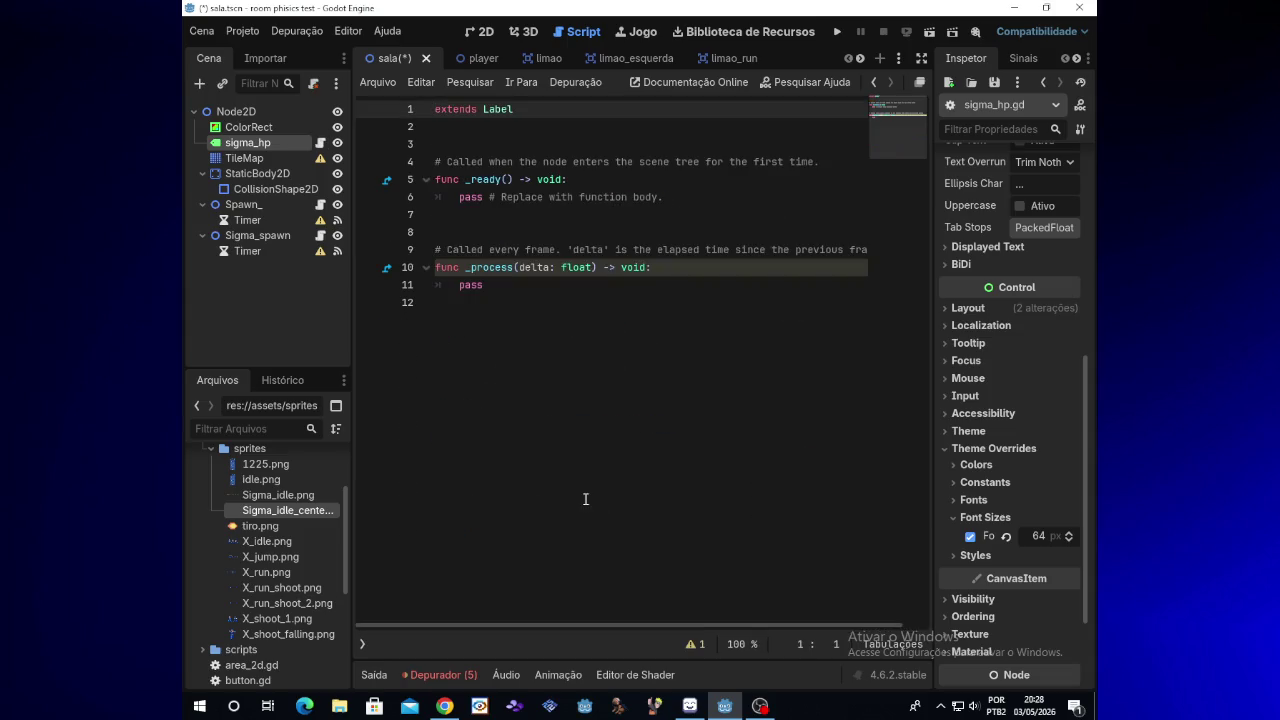
click(469, 155)
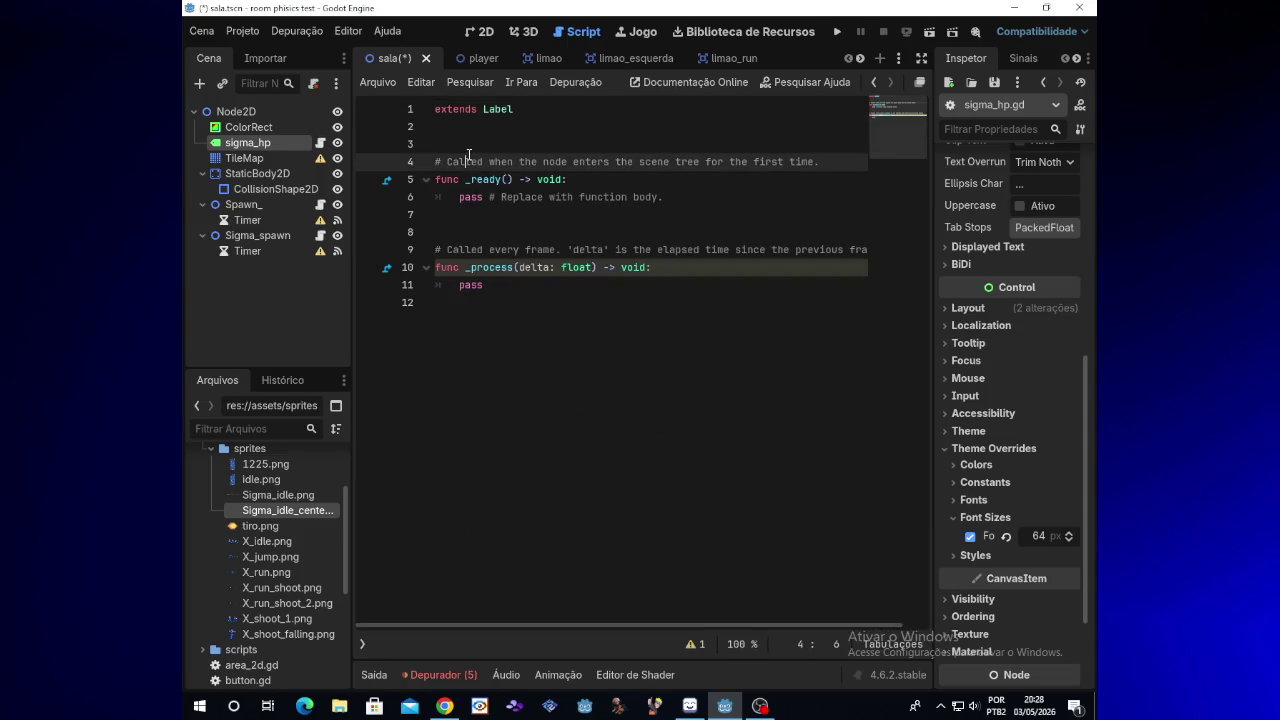
click(464, 145)
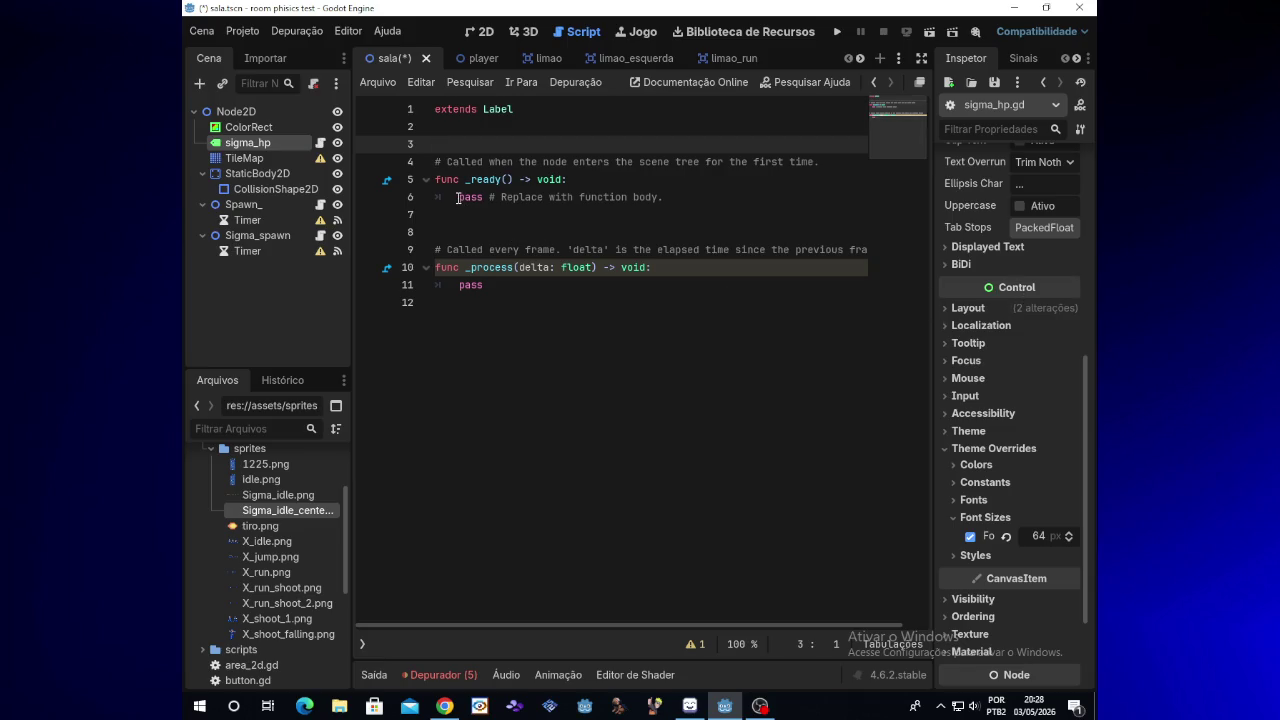
drag(458, 197, 670, 197)
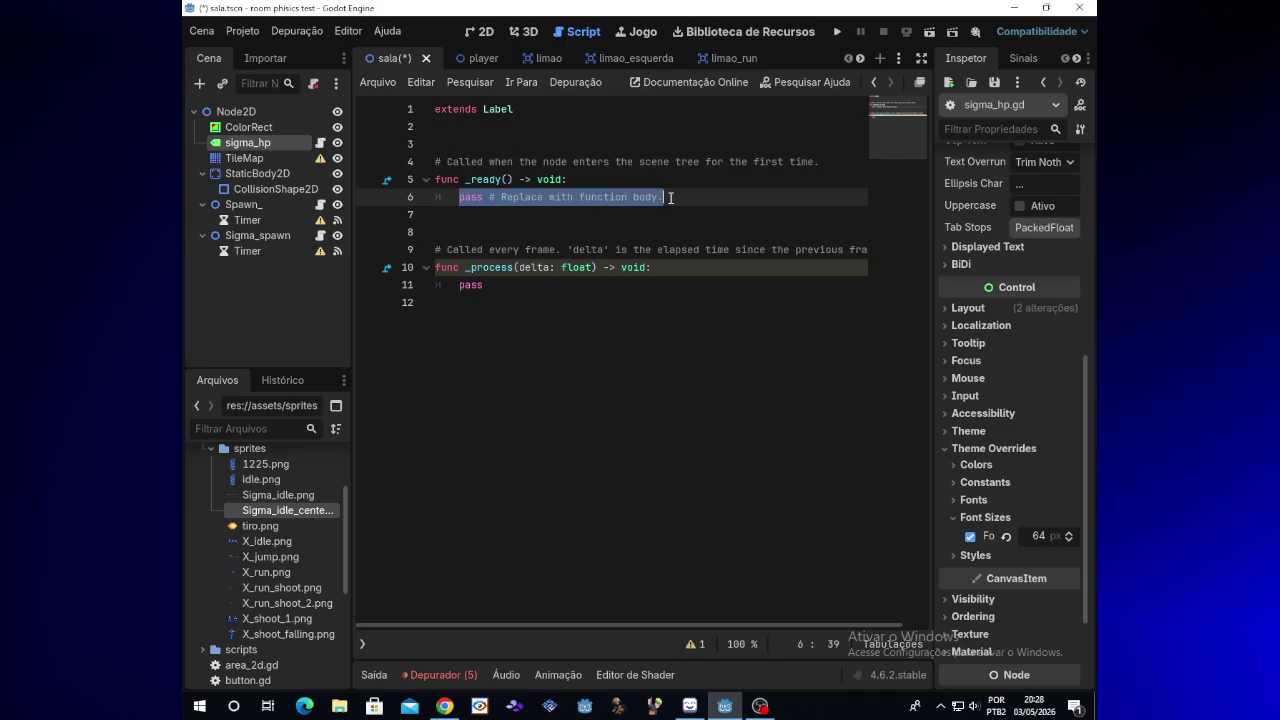
text(texto)
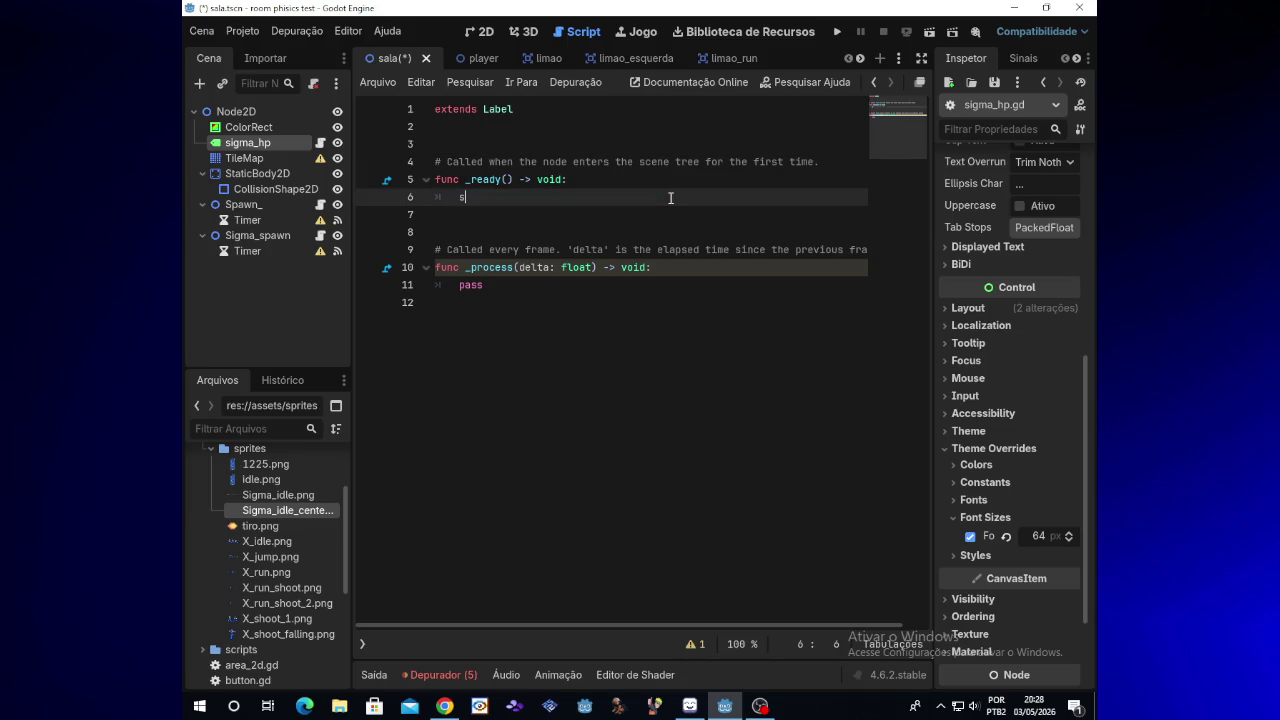
text(.text)
text( ==)
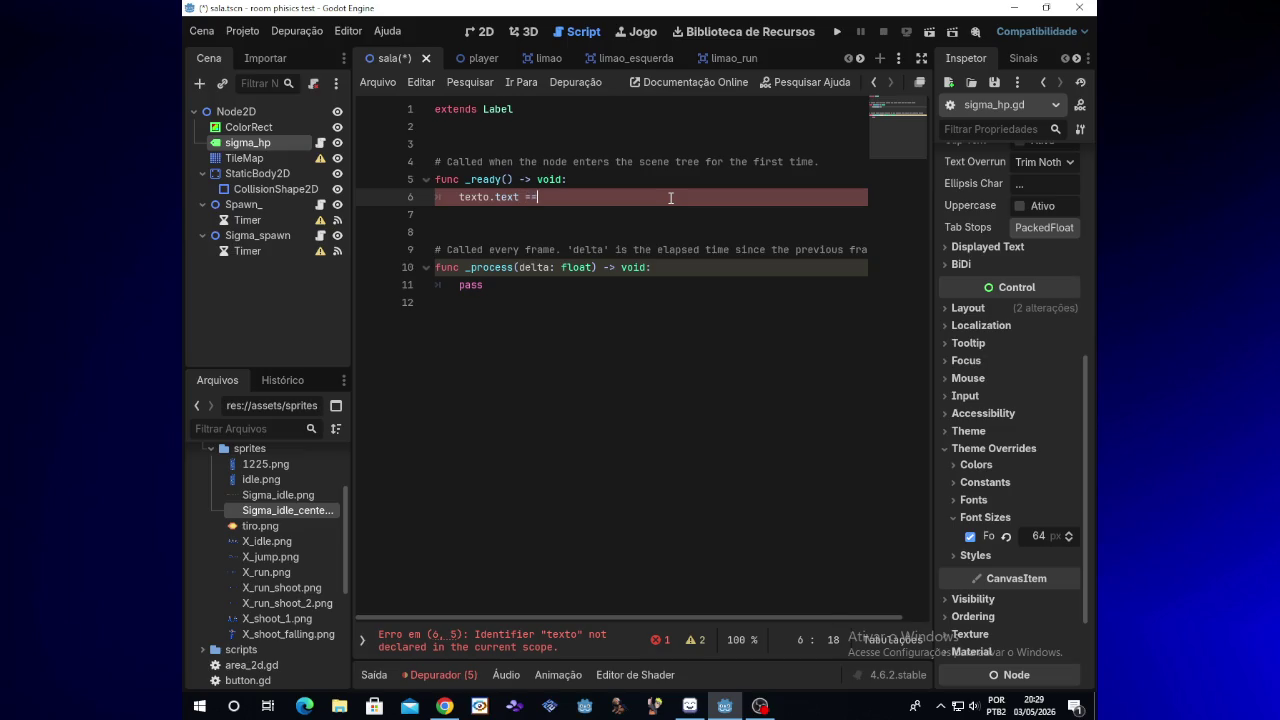
key(BackSpace)
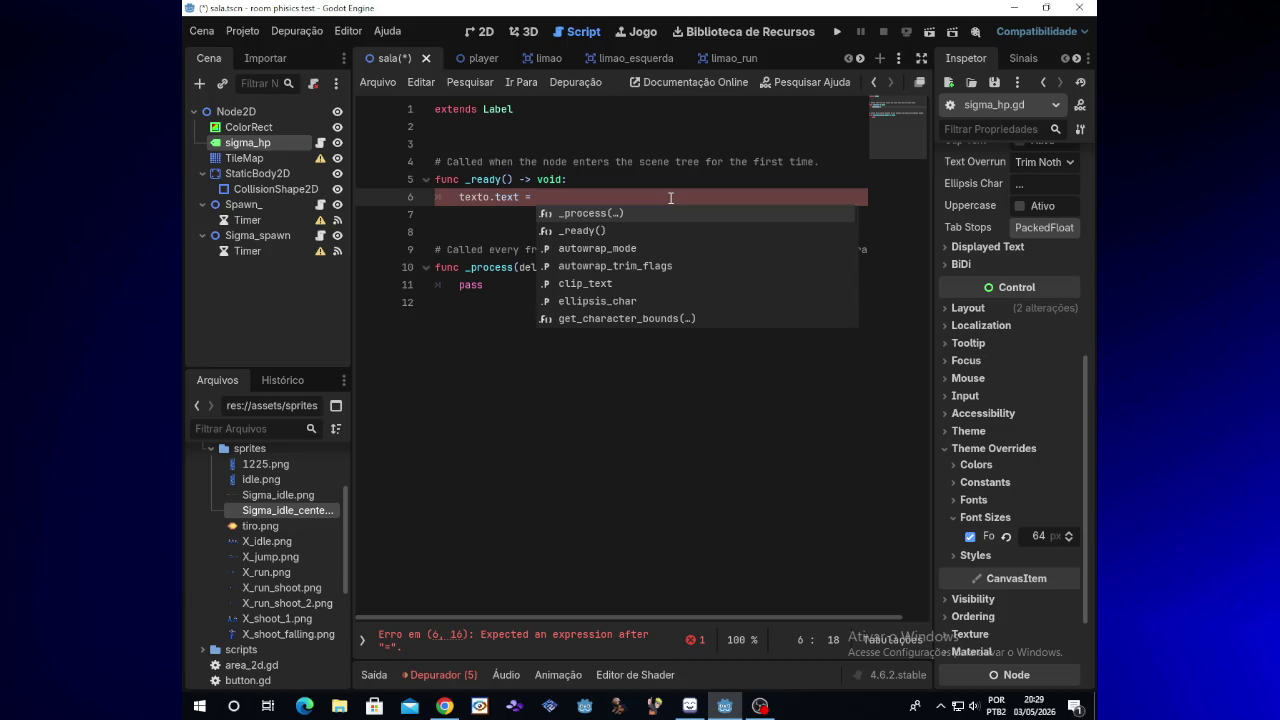
text("5)
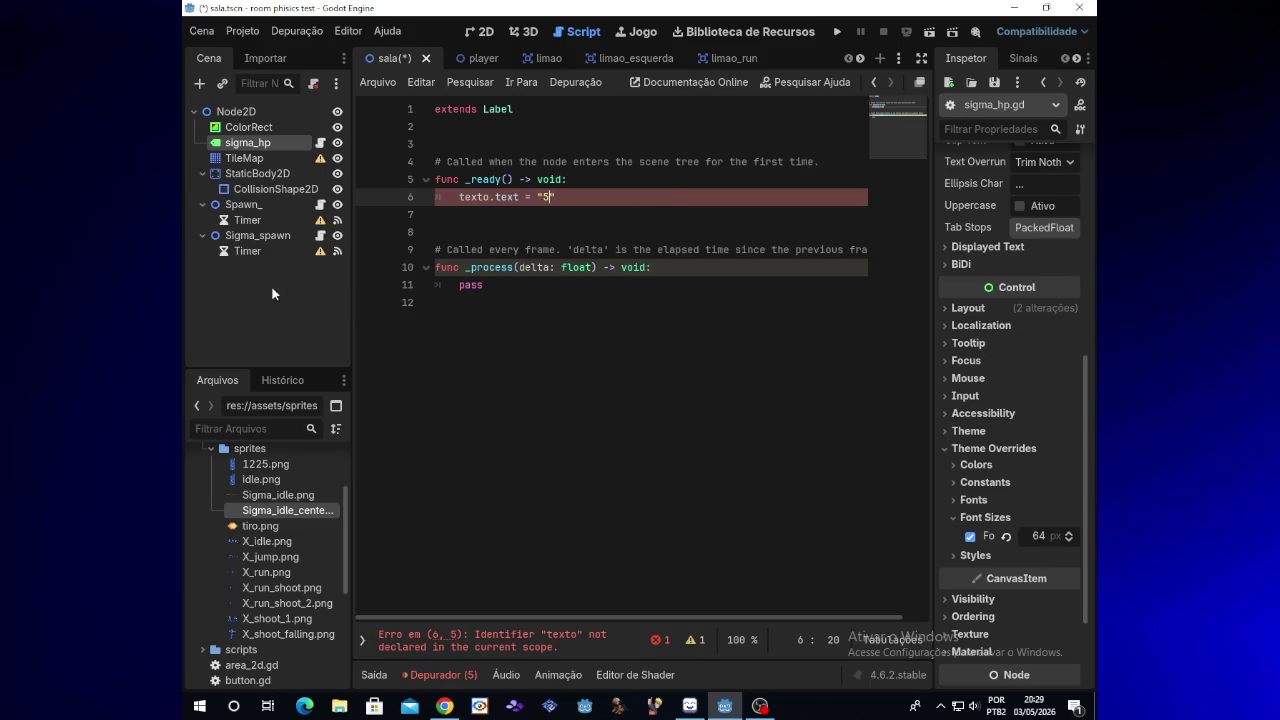
click(299, 148)
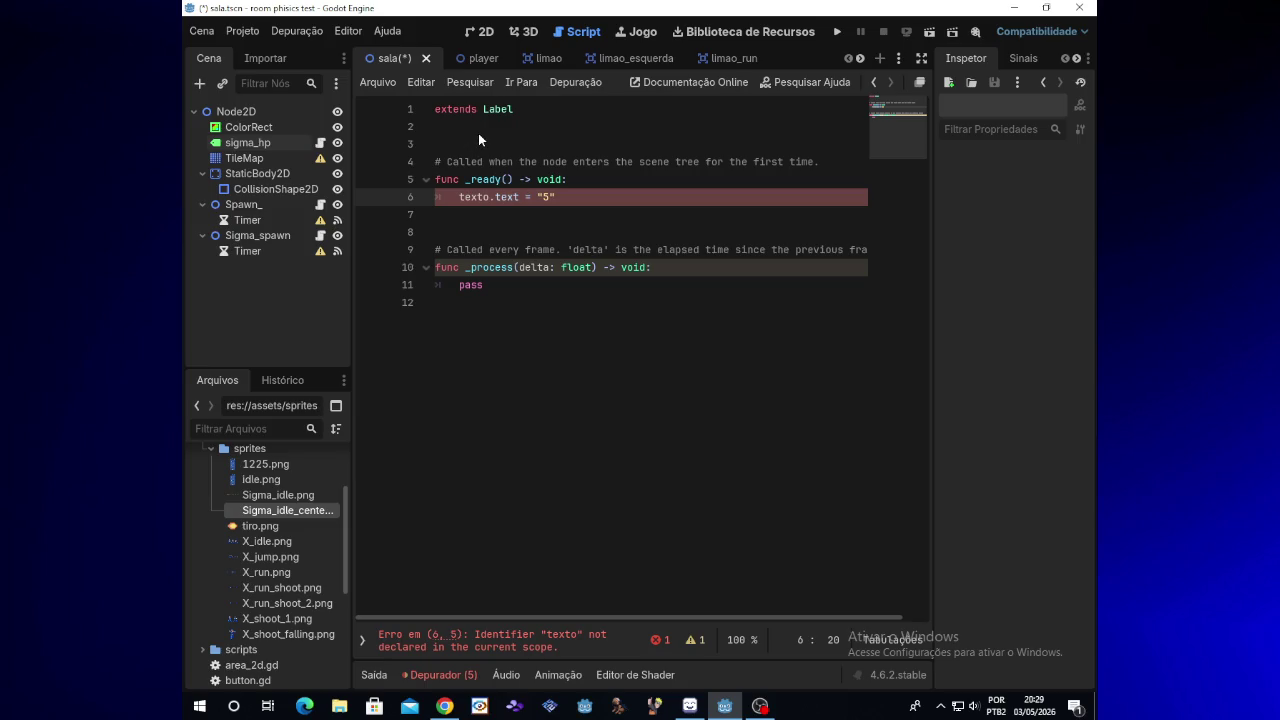
mouse_move(261, 146)
mouse_down()
mouse_move(489, 139)
mouse_move(430, 144)
mouse_up()
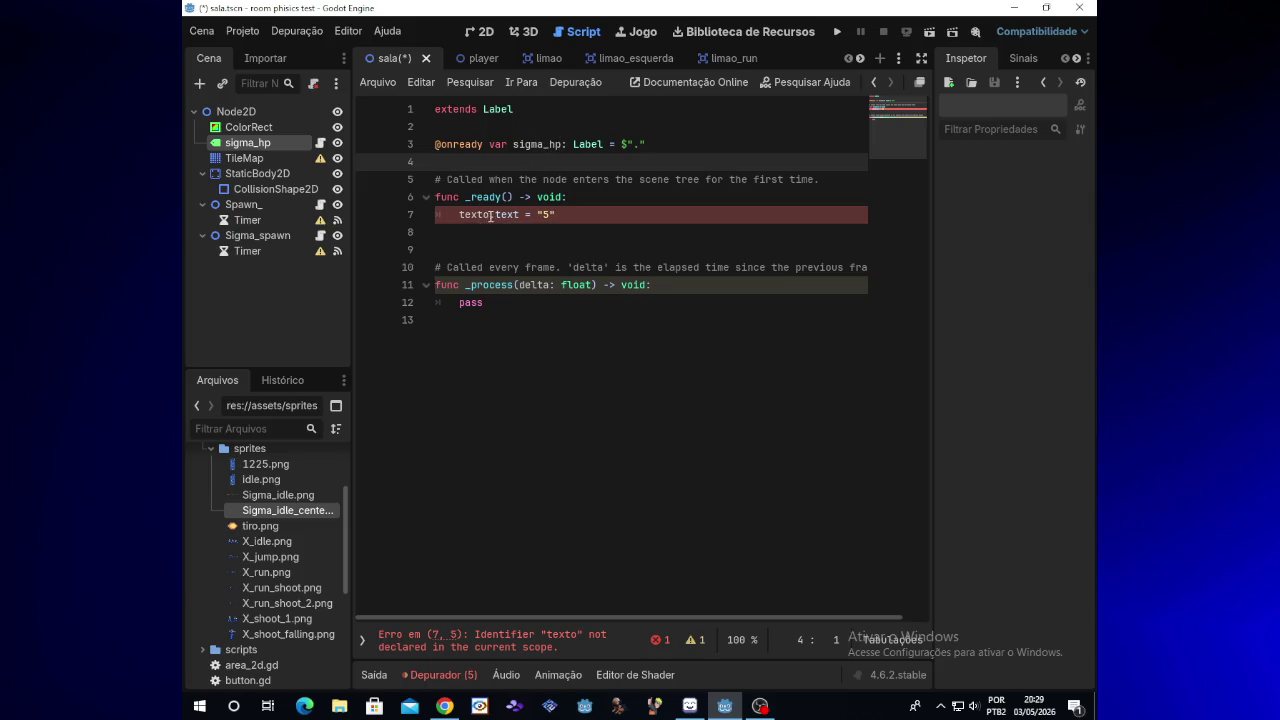
click(551, 144)
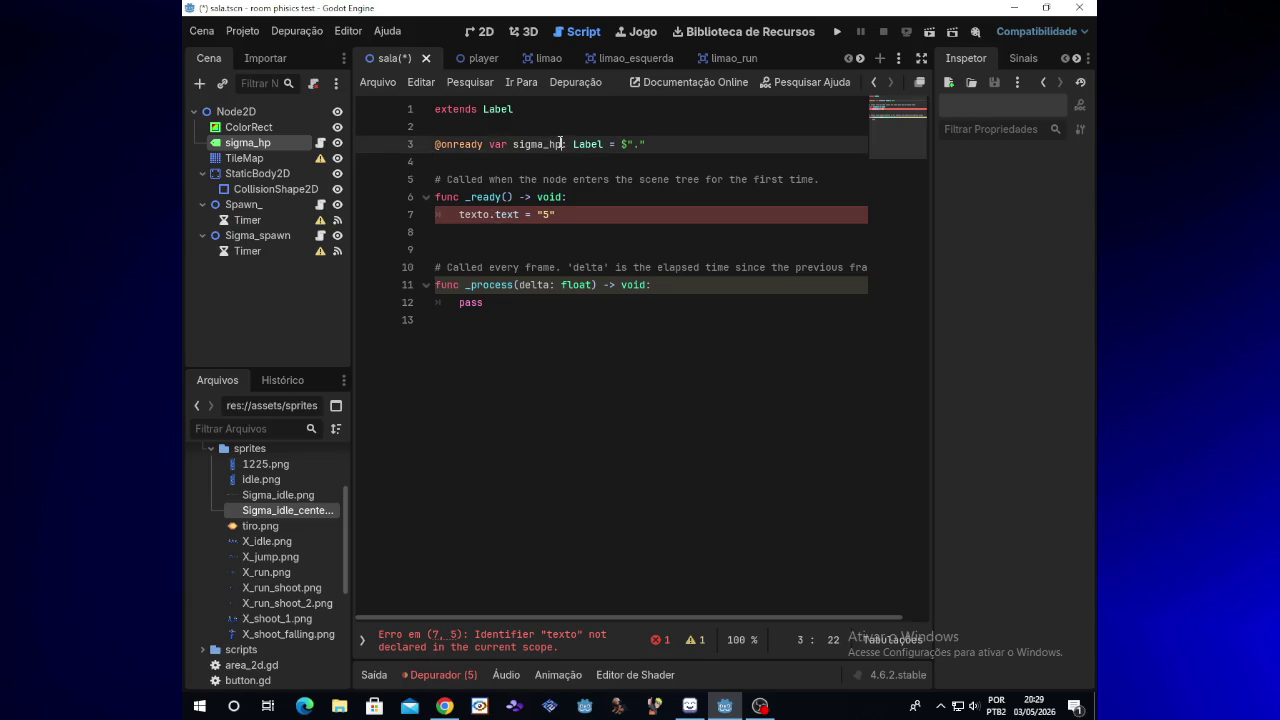
Set the sigma_hp label's Text property to 5 in the Inspector
click(268, 146)
mouse_move(1086, 417)
mouse_down()
mouse_move(1088, 243)
mouse_move(1073, 200)
mouse_up()
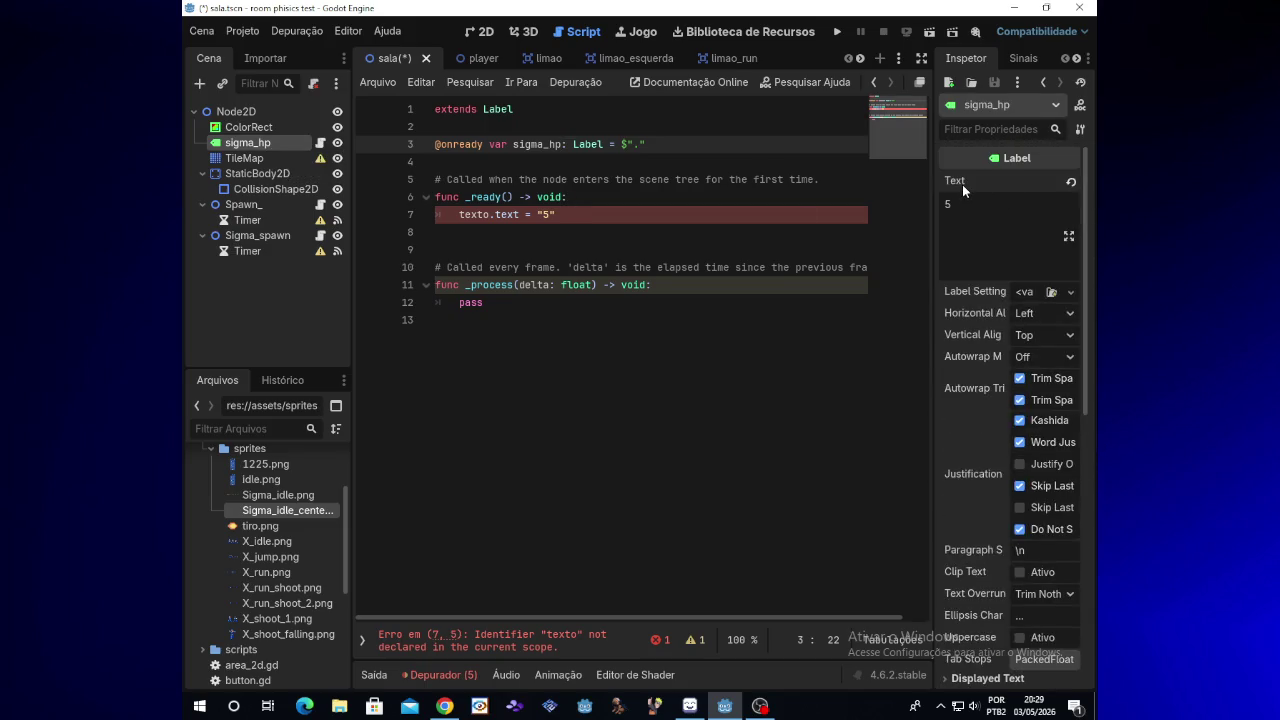
key(BackSpace)
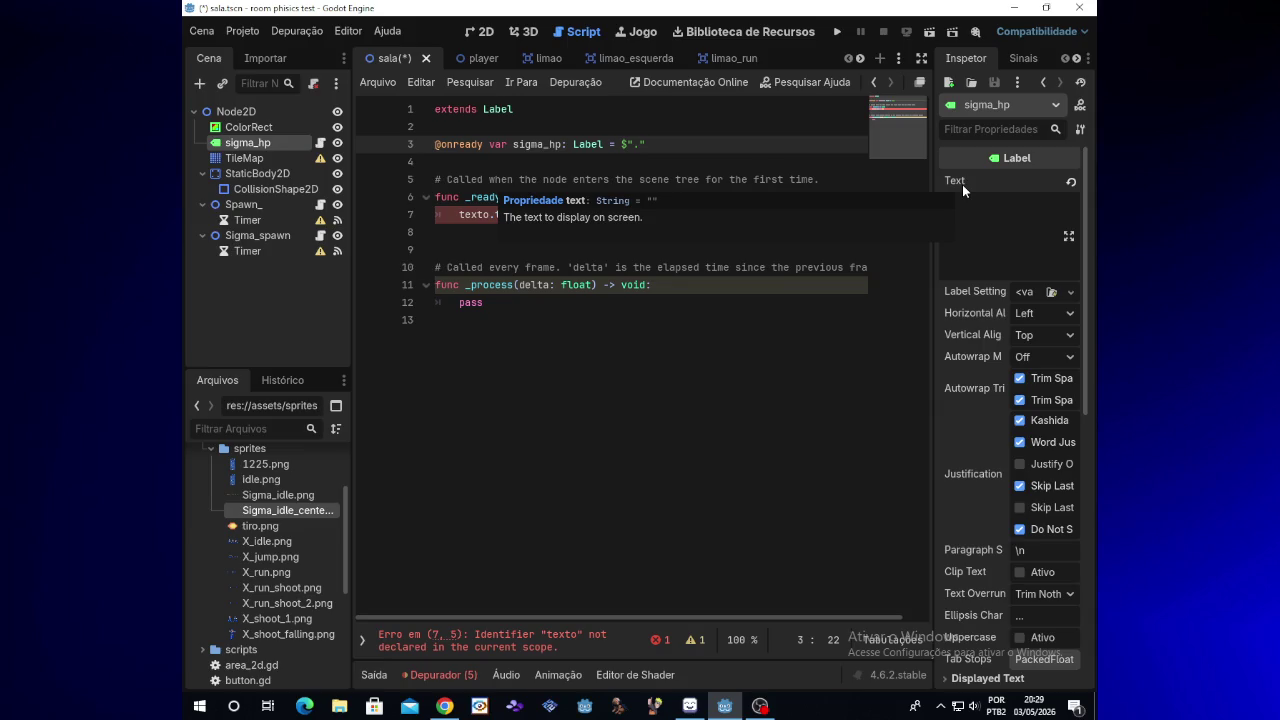
text(5)
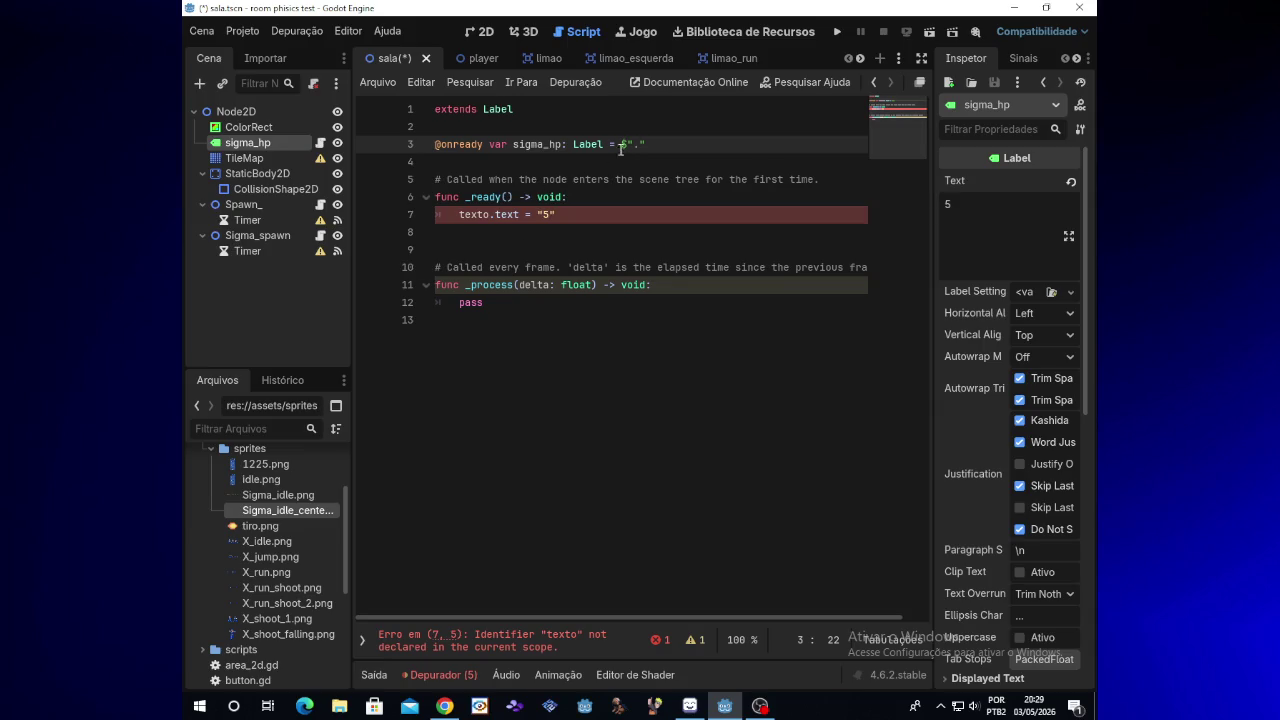
Change texto to sigma_hp in the _ready text assignment
click(496, 215)
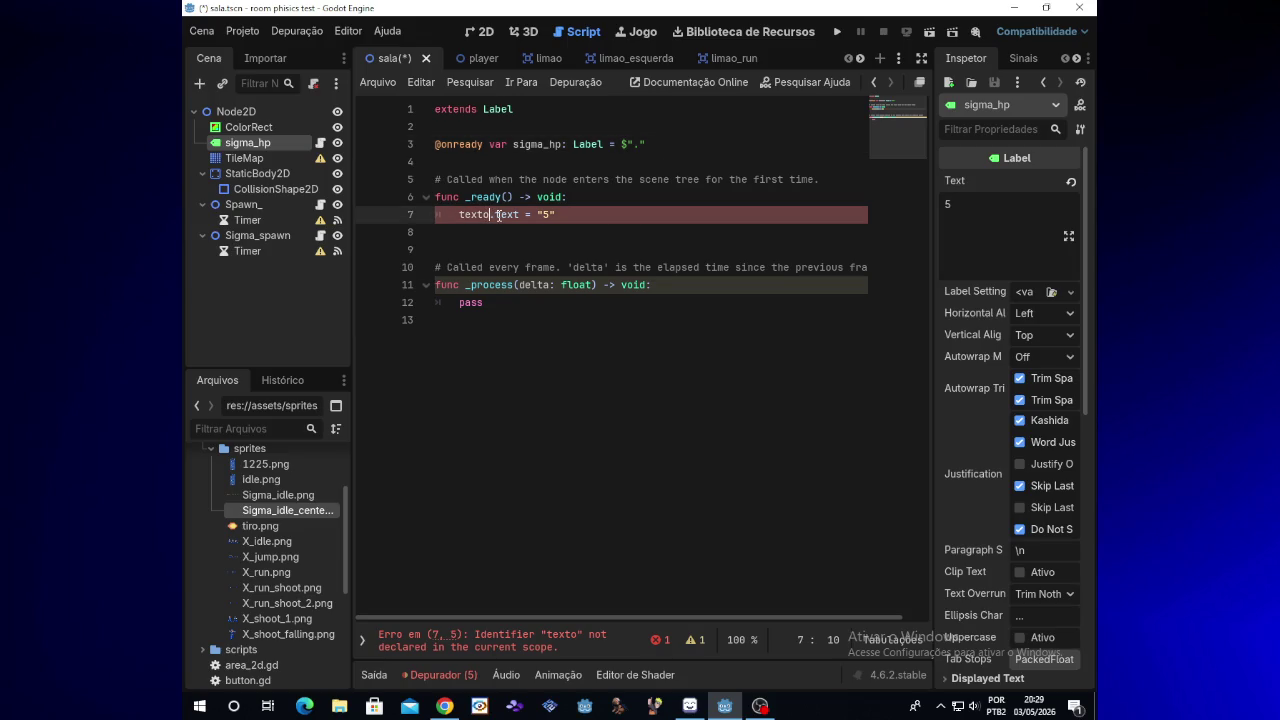
key(BackSpace)
key(BackSpace)
key(BackSpace)
text(sigma_h)
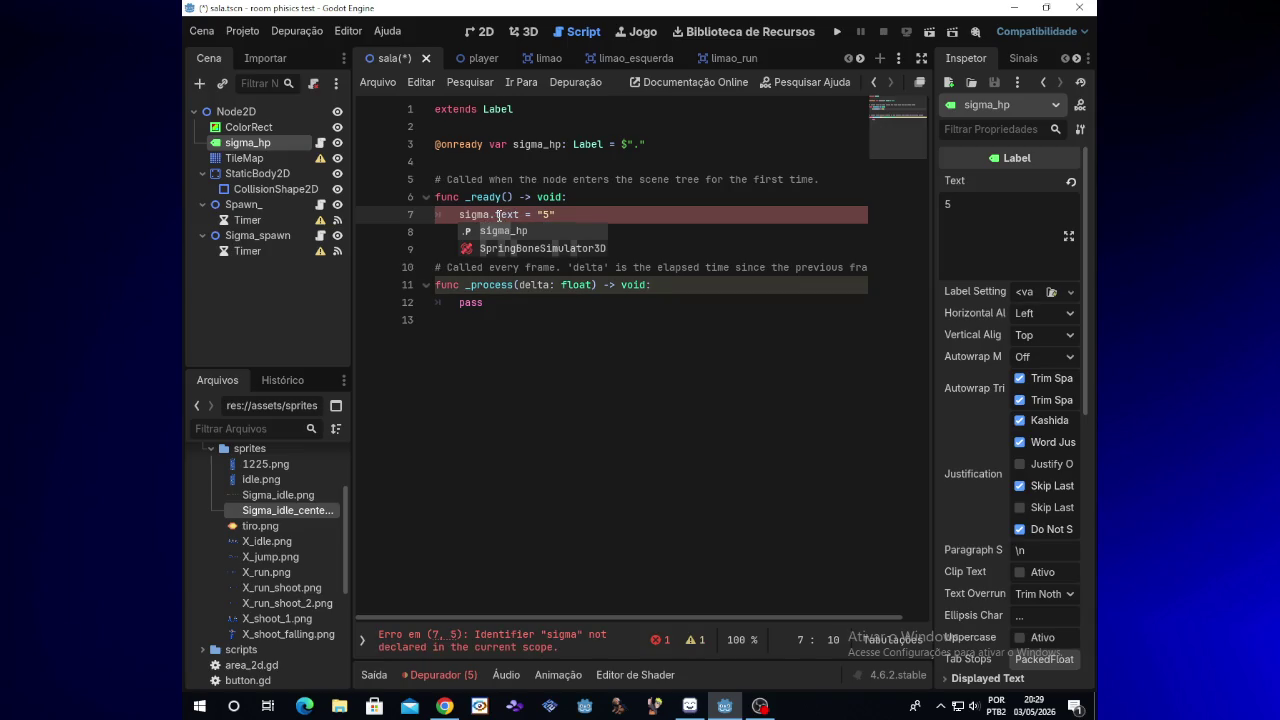
text(p)
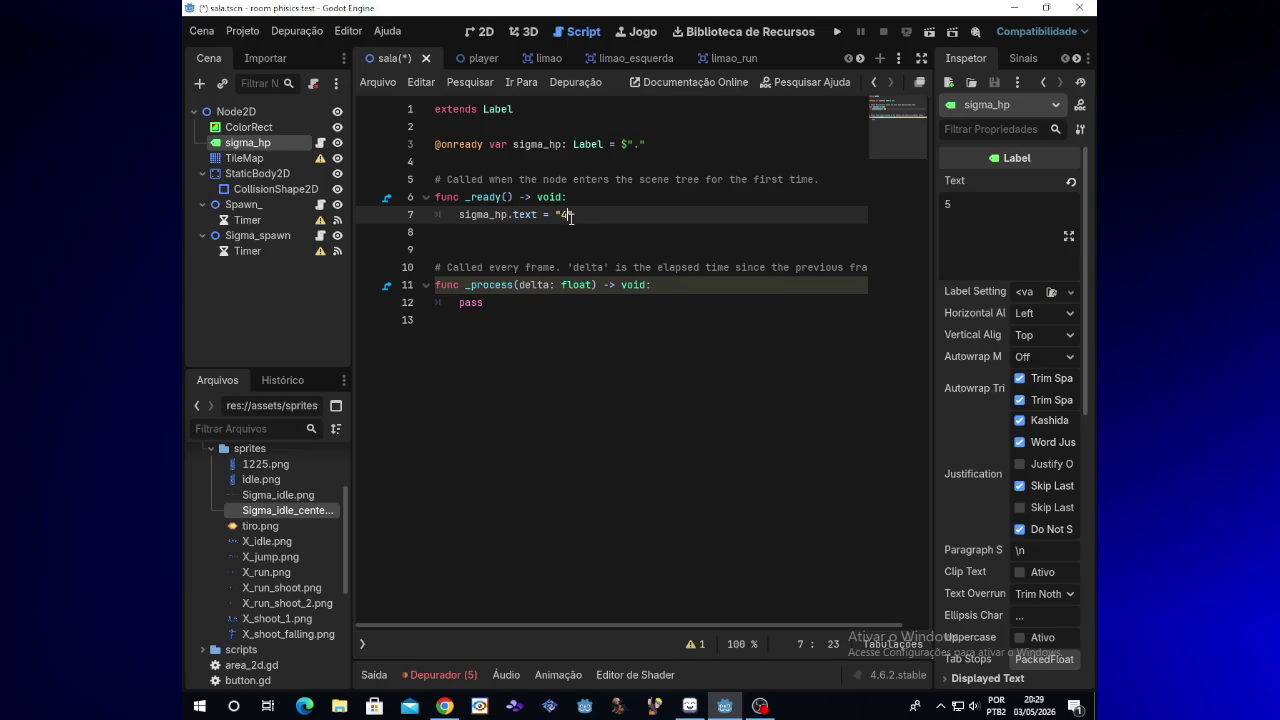
Run and stop the game, then change the script's label text from "4" to "5"
click(838, 32)
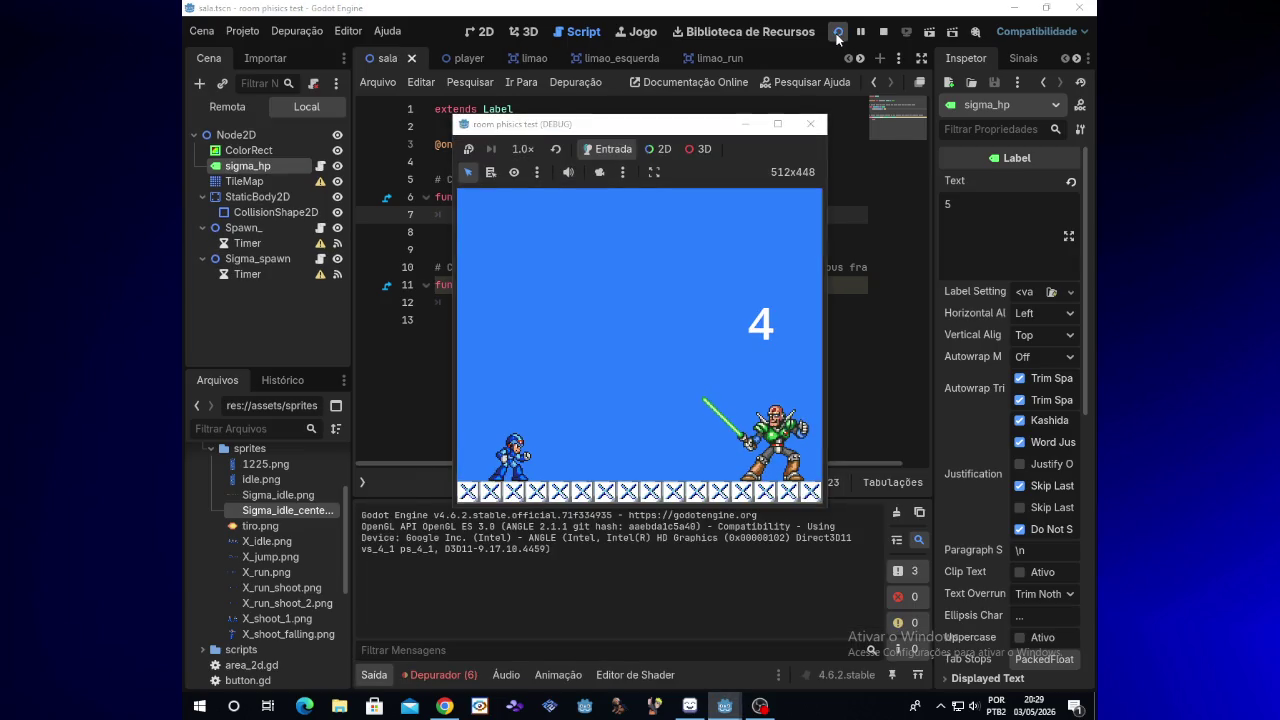
click(810, 124)
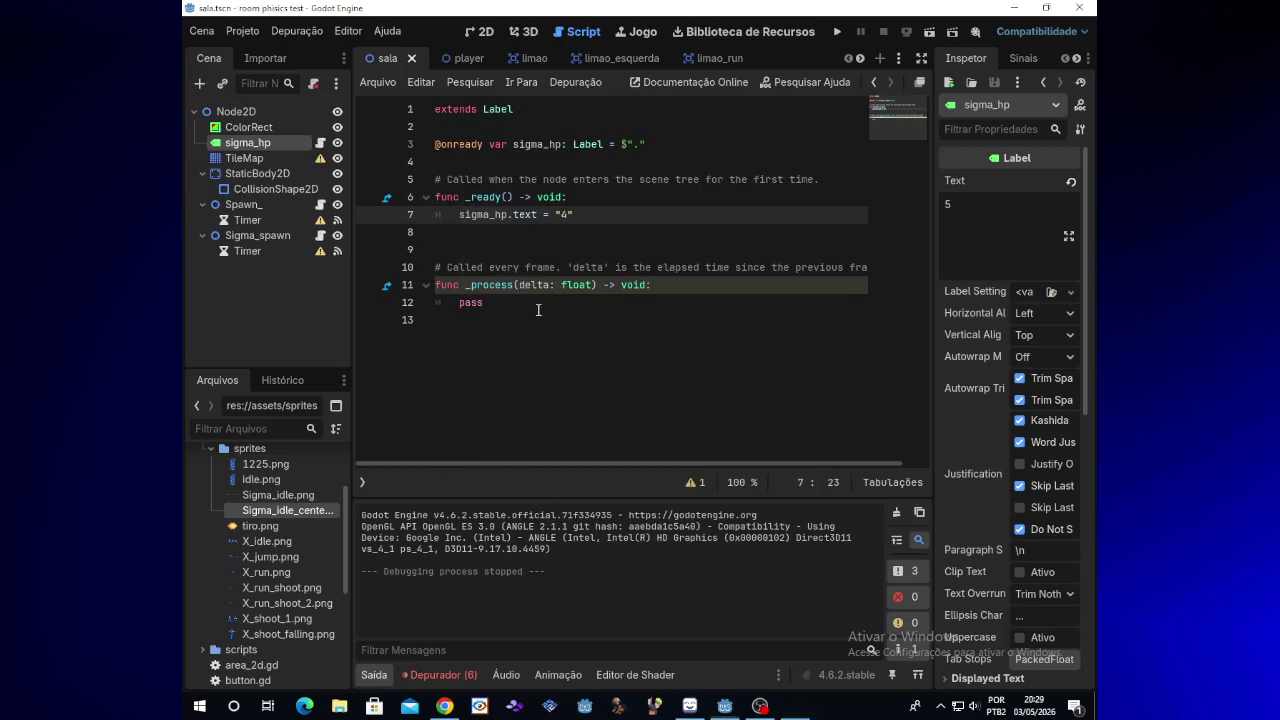
key(BackSpace)
text(5)
click(760, 706)
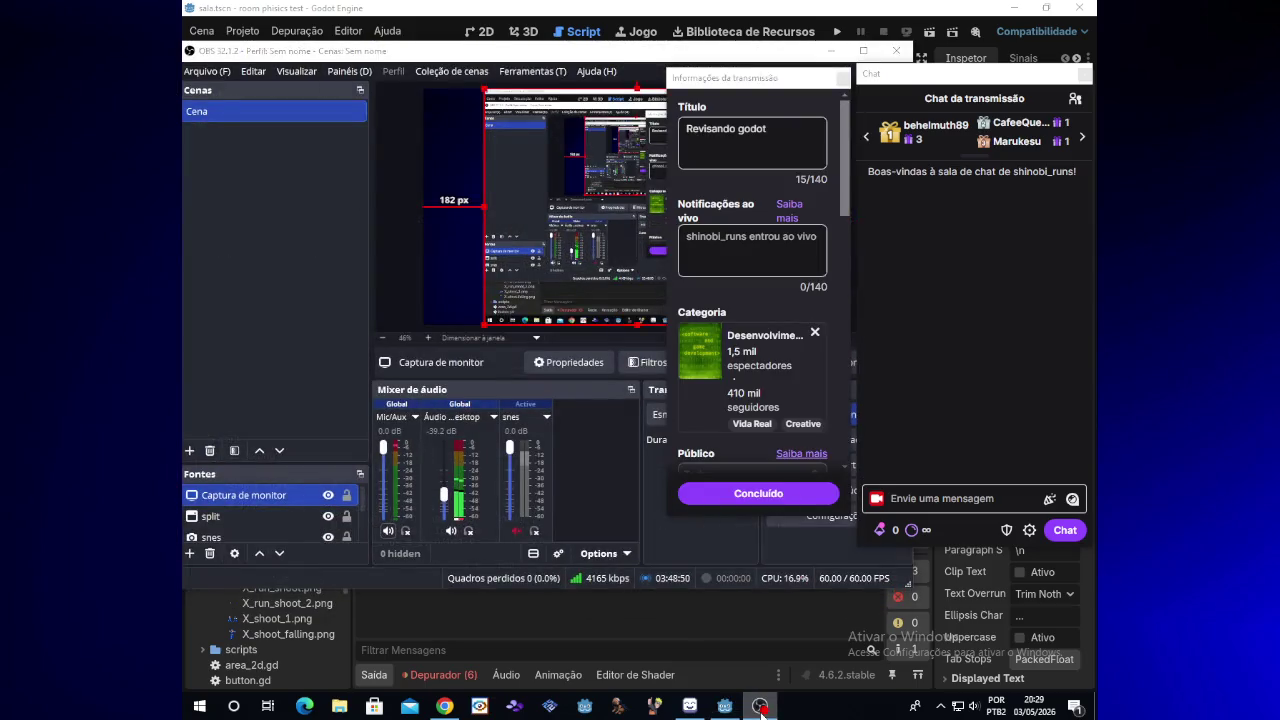
Minimize OBS to return to the Godot editor
click(760, 706)
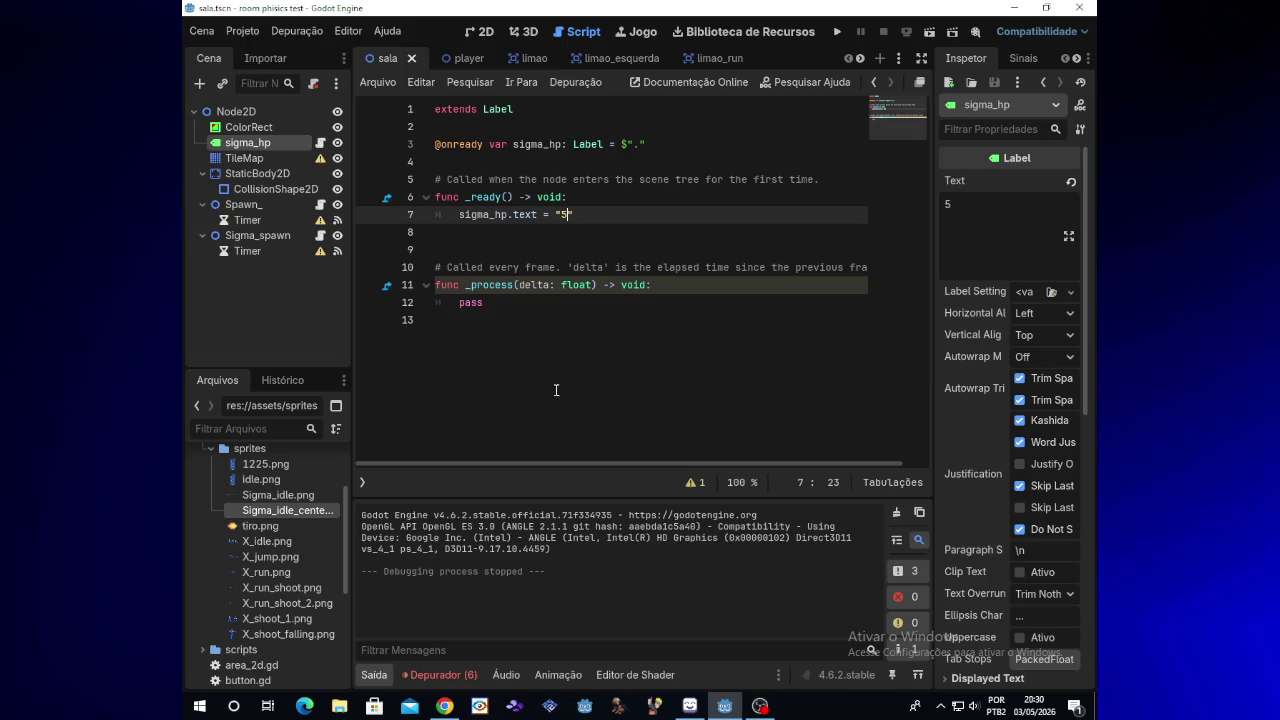
Open the sigma scene and its Sigma_ node's sigma.gd script
click(859, 60)
click(859, 59)
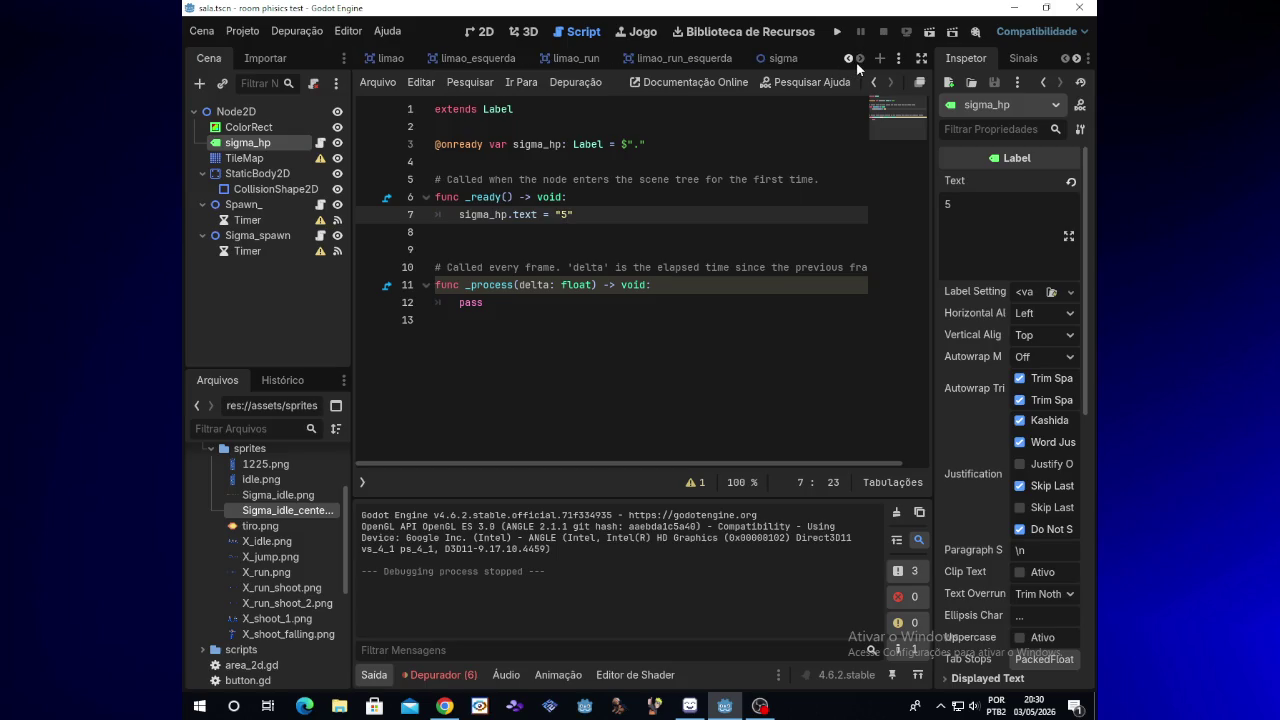
click(777, 59)
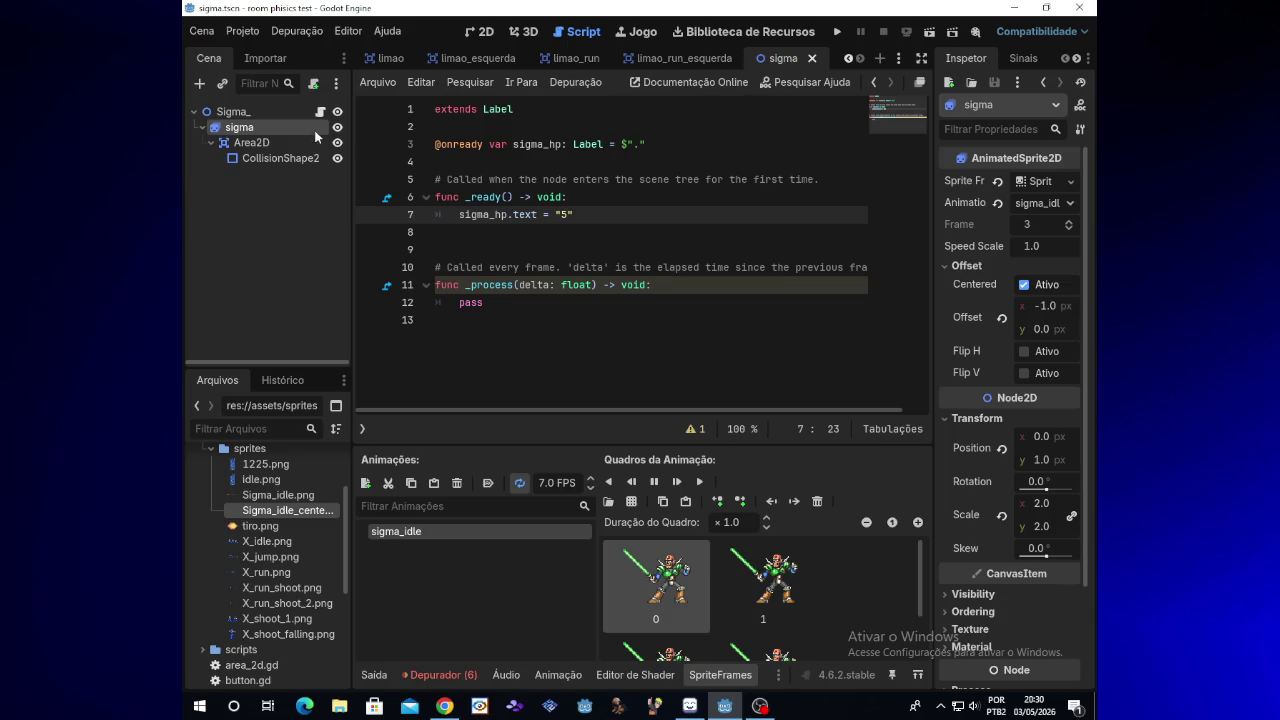
click(294, 114)
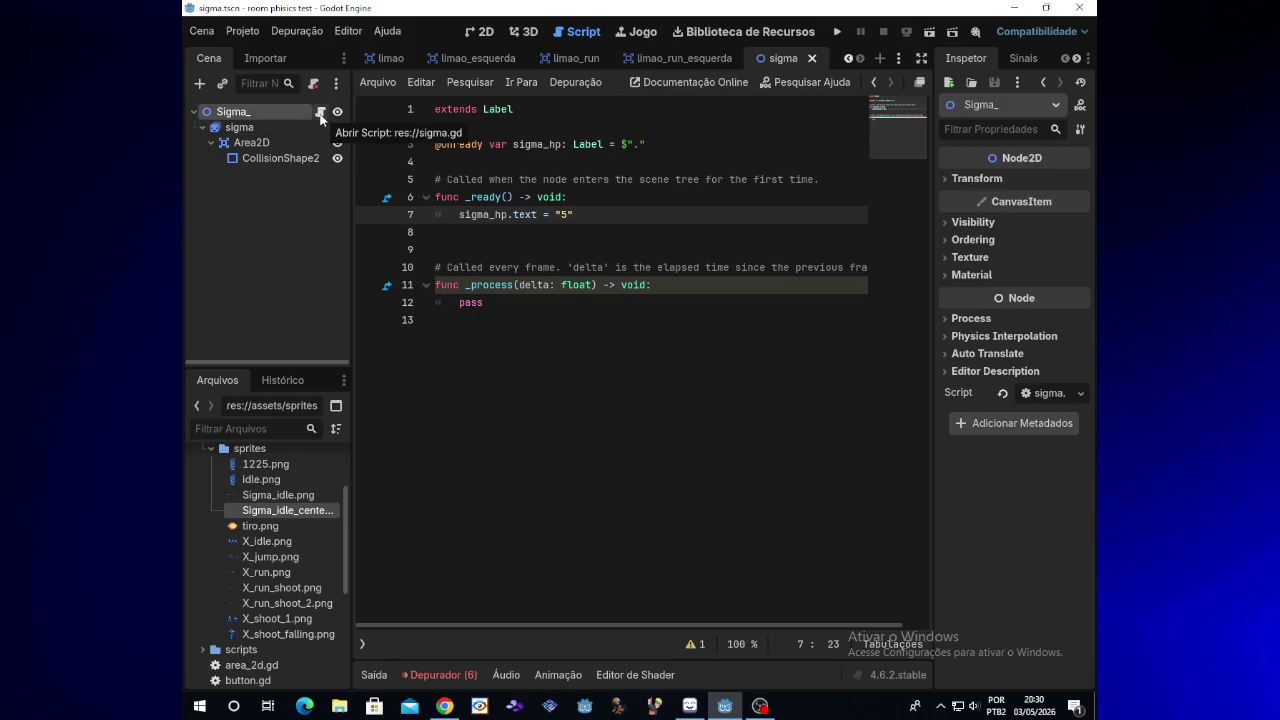
click(320, 116)
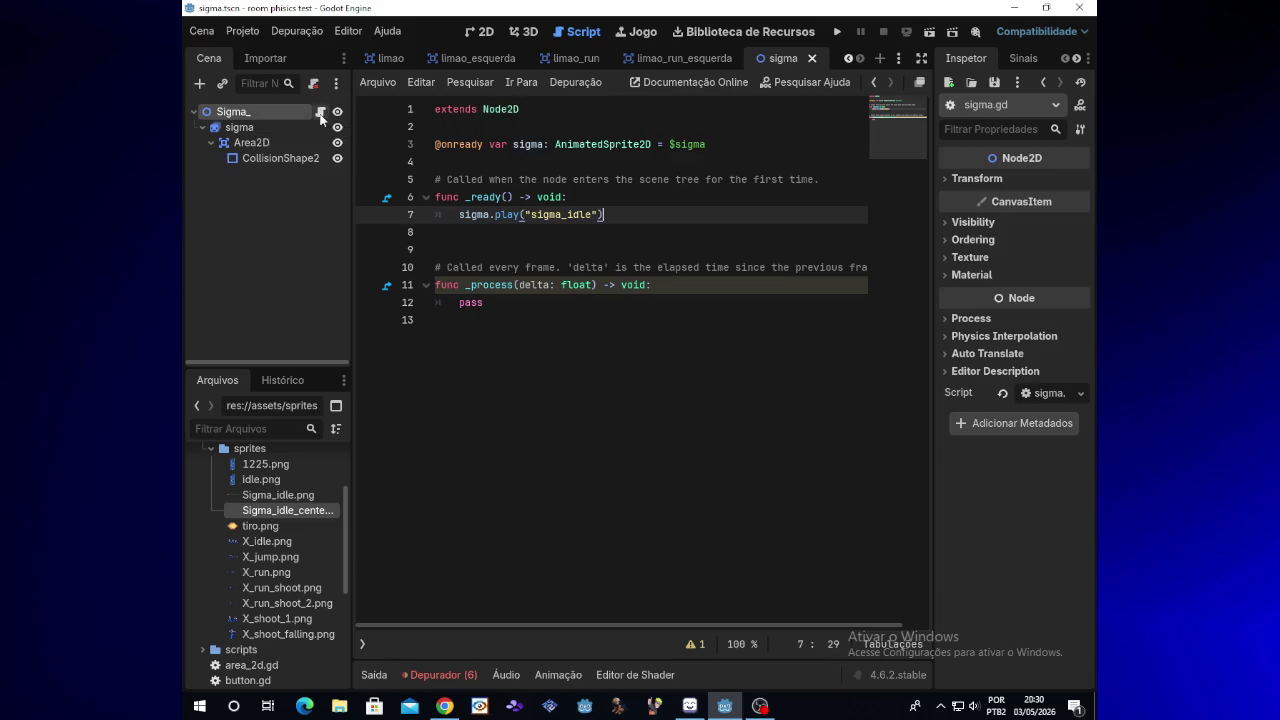
click(485, 305)
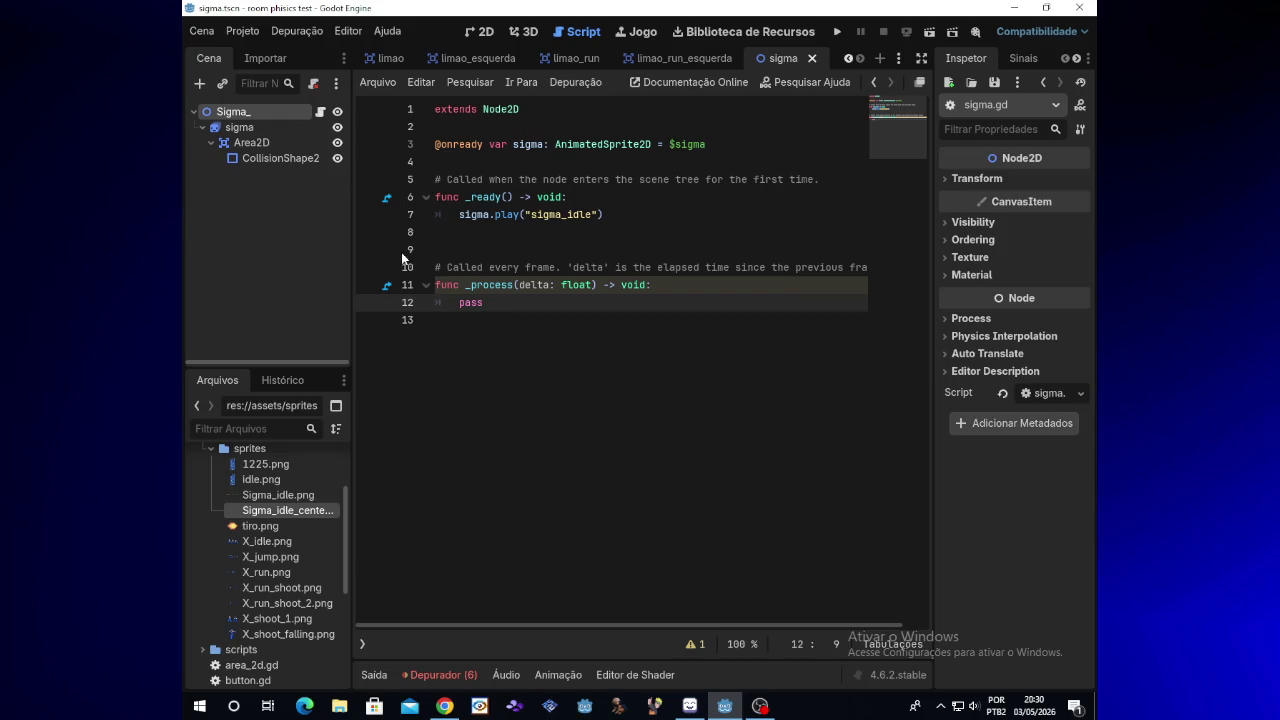
Select the Area2D node and list its signals in the Signals dock
click(285, 143)
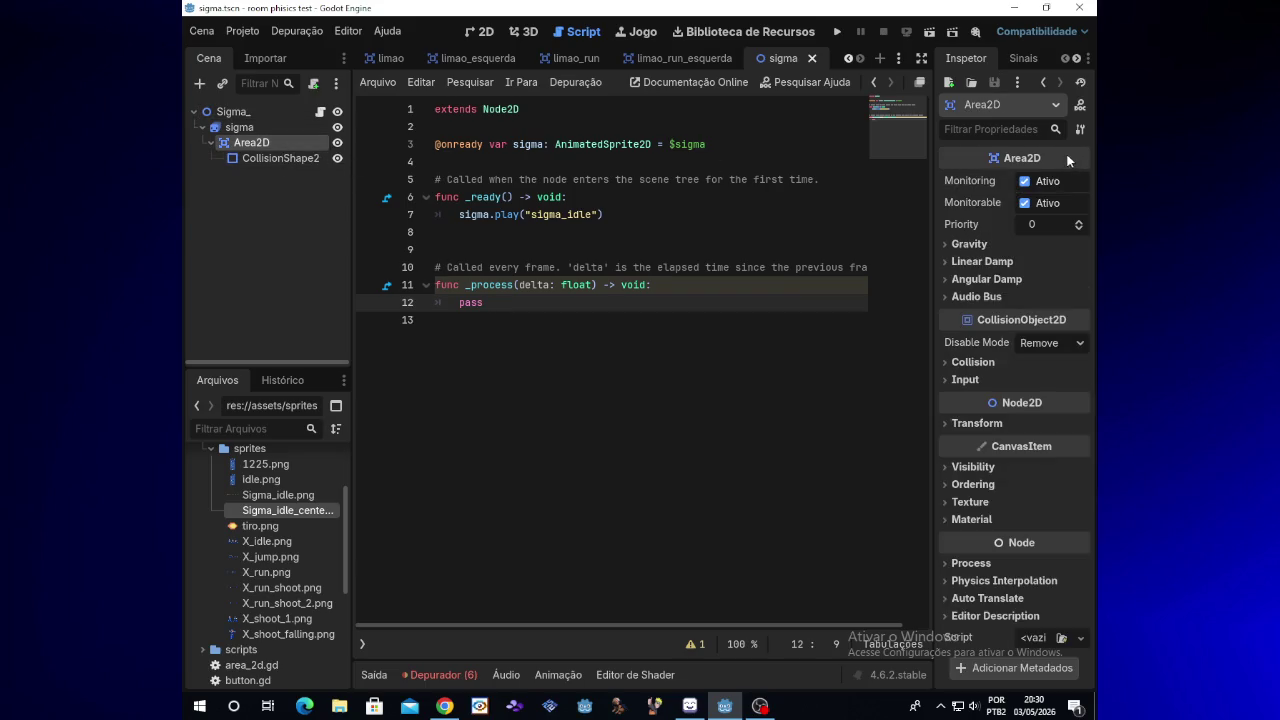
click(1023, 60)
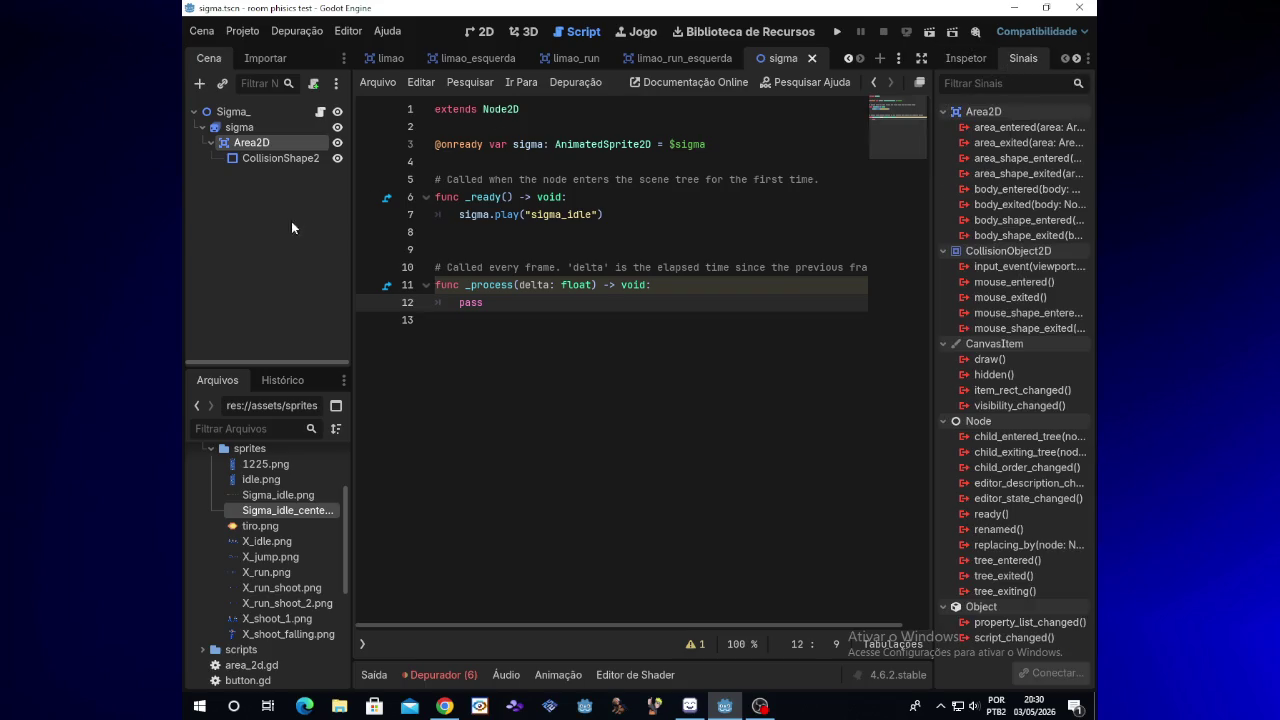
click(282, 158)
click(288, 143)
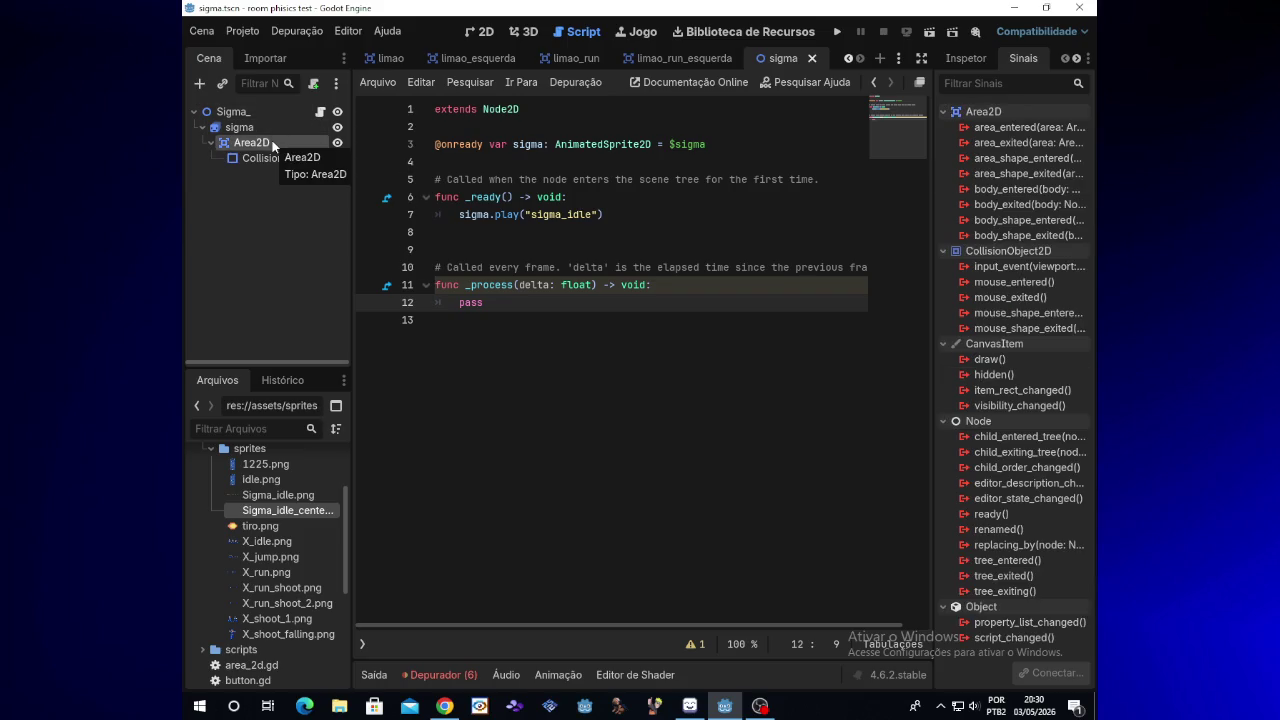
Connect Area2D's area_entered signal to Sigma_ using the receiver method _on_area_entered
double_click(1040, 131)
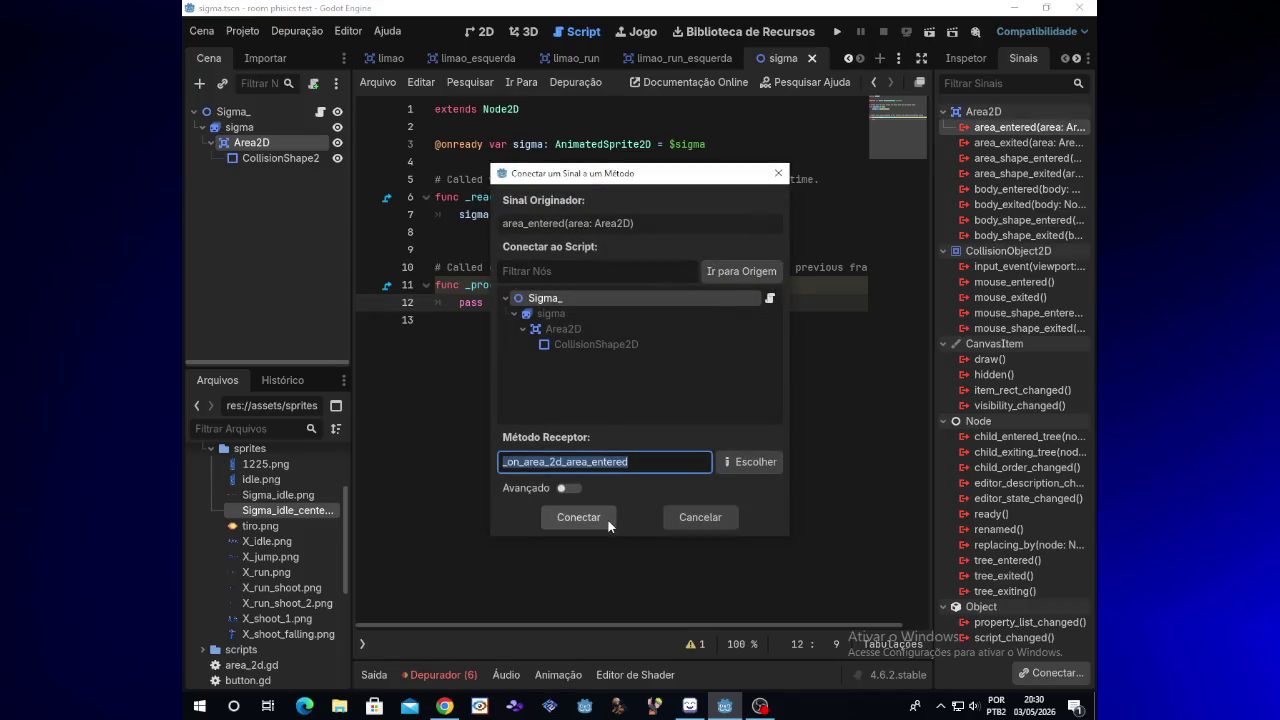
click(573, 468)
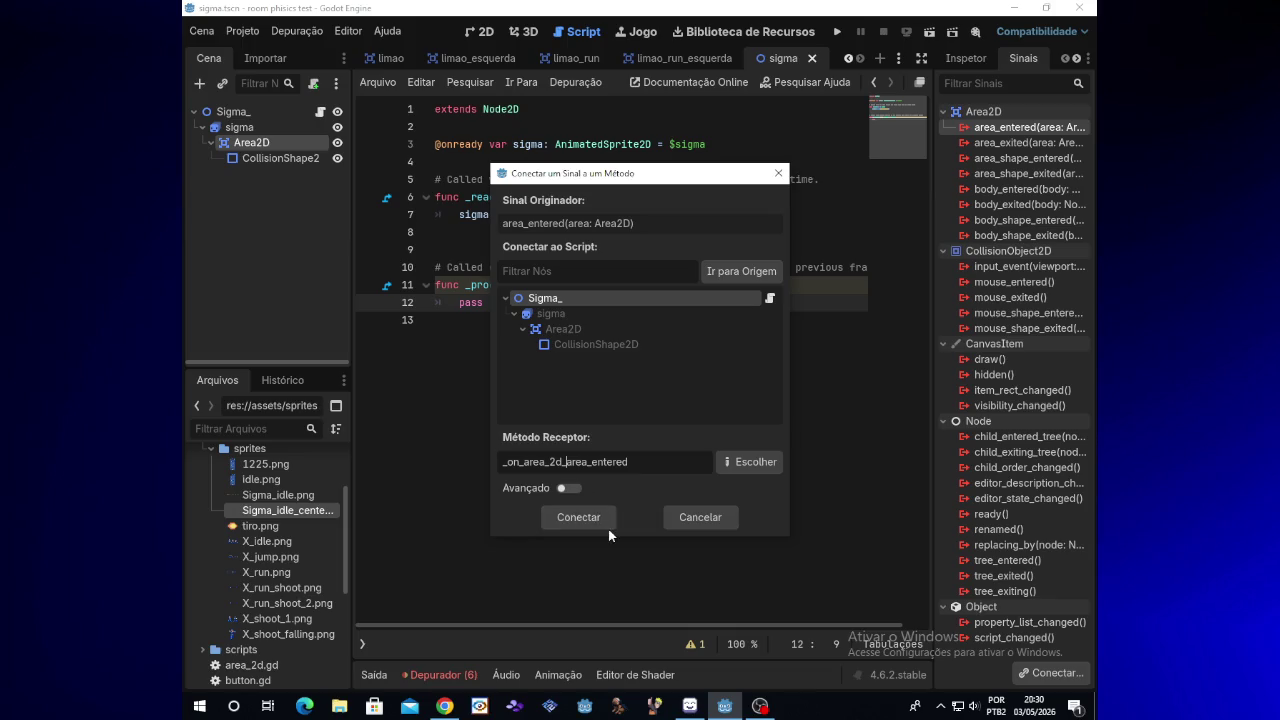
key(BackSpace)
key(BackSpace)
key(BackSpace)
key(BackSpace)
text(_)
click(599, 518)
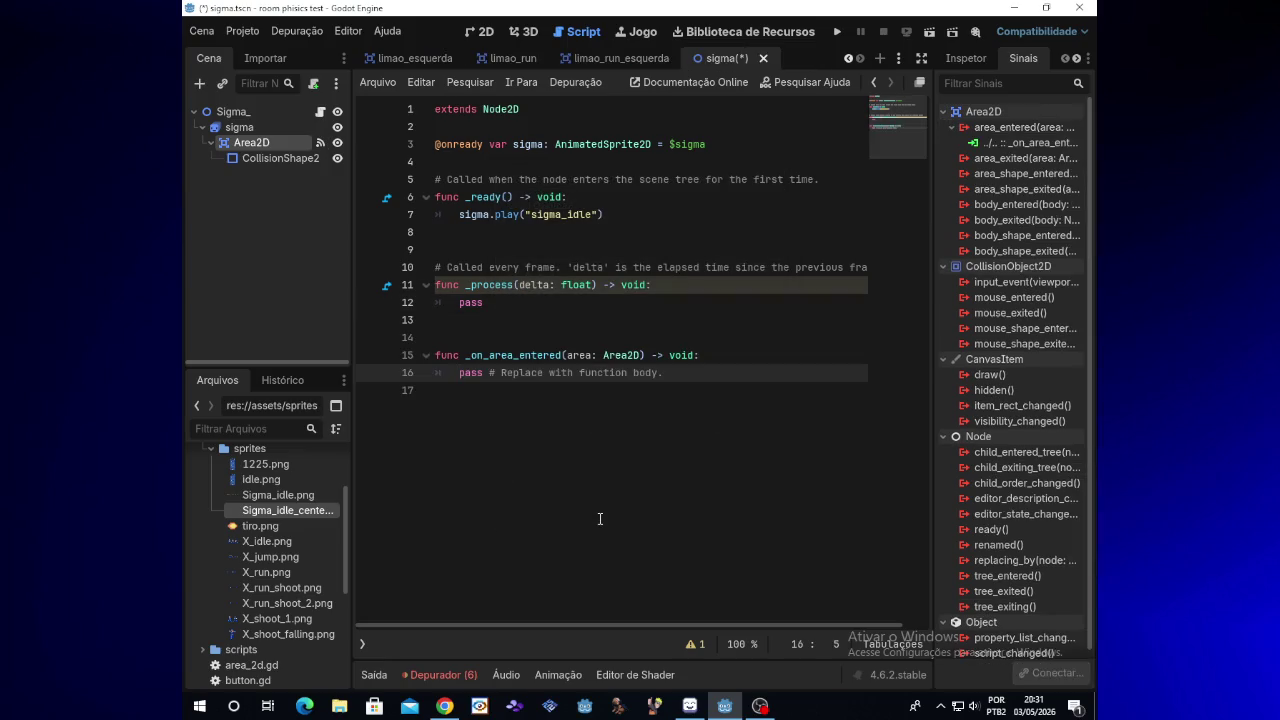
click(678, 380)
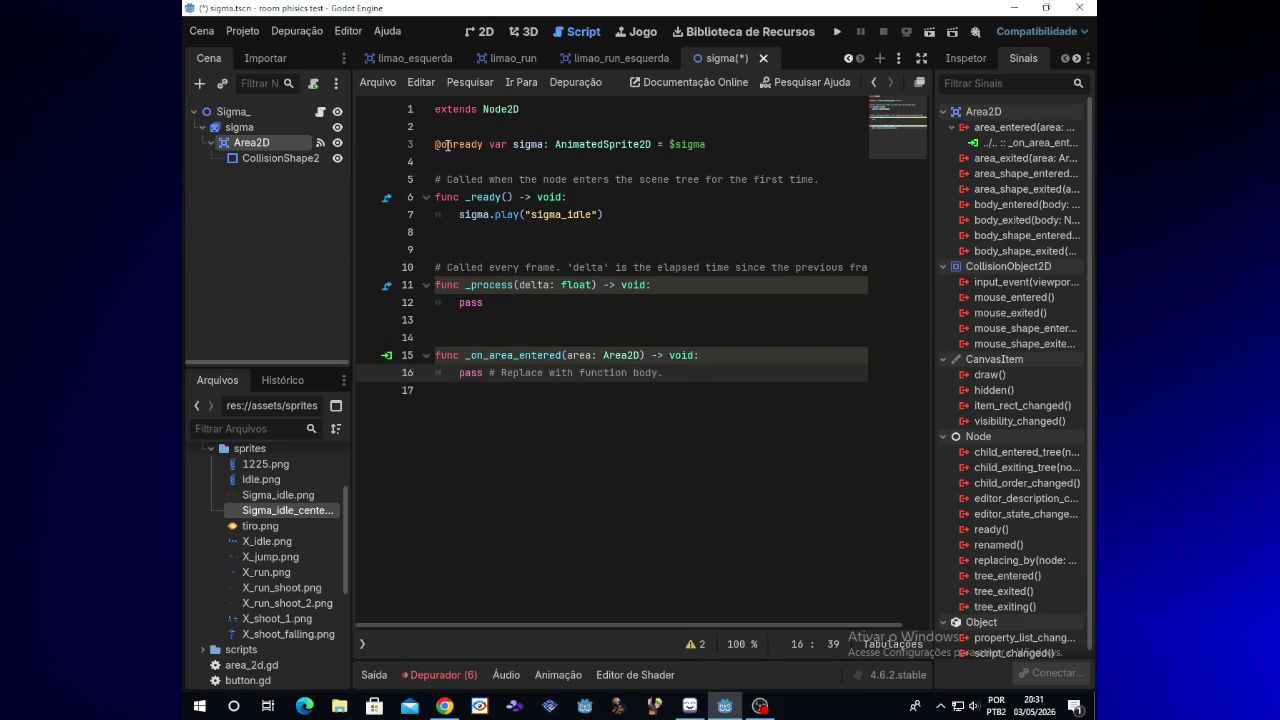
Open the Autoload list in the Project Settings (Globais tab)
click(249, 36)
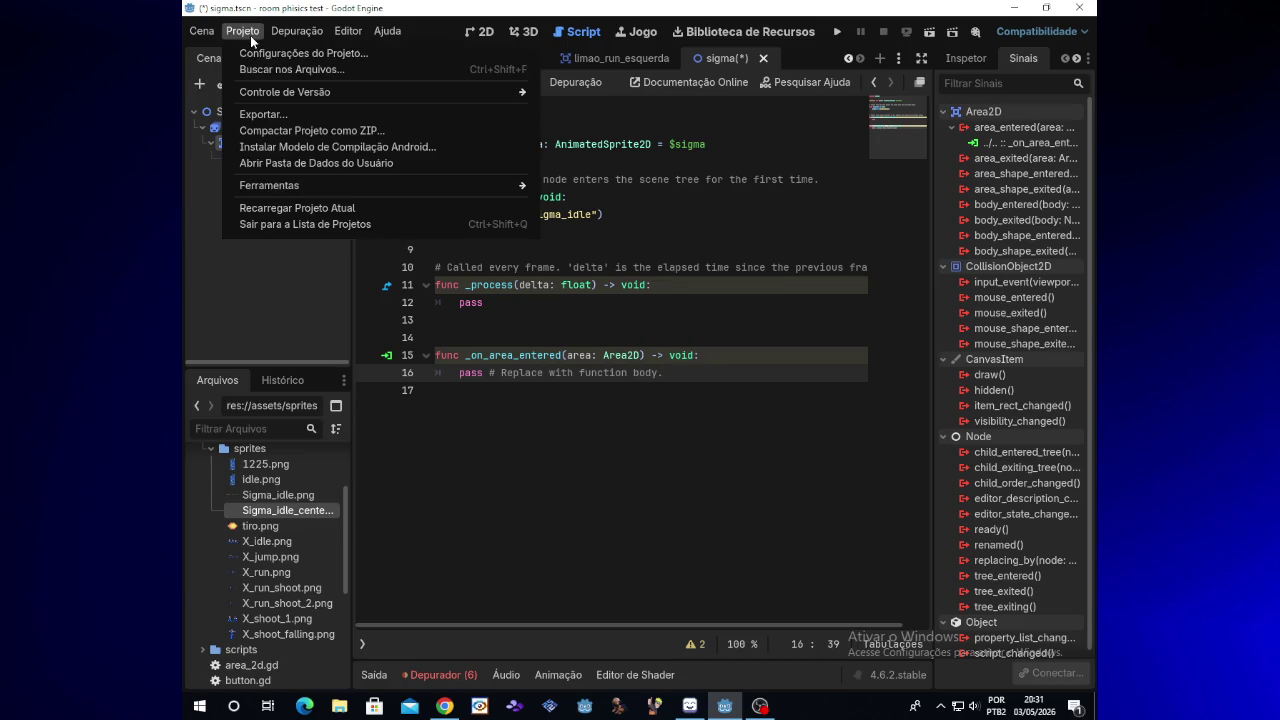
click(252, 53)
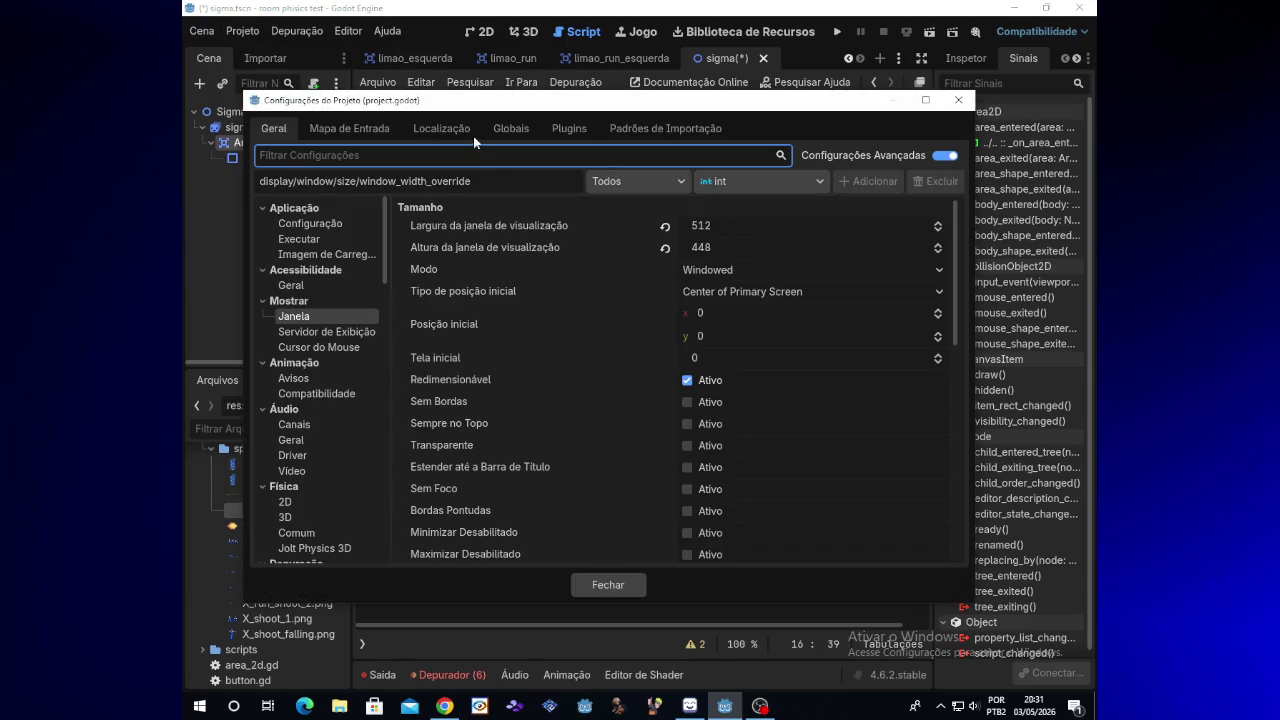
click(510, 130)
Add res://sigma_hp.gd as an autoload named SigmaHP, then close Project Settings
click(475, 181)
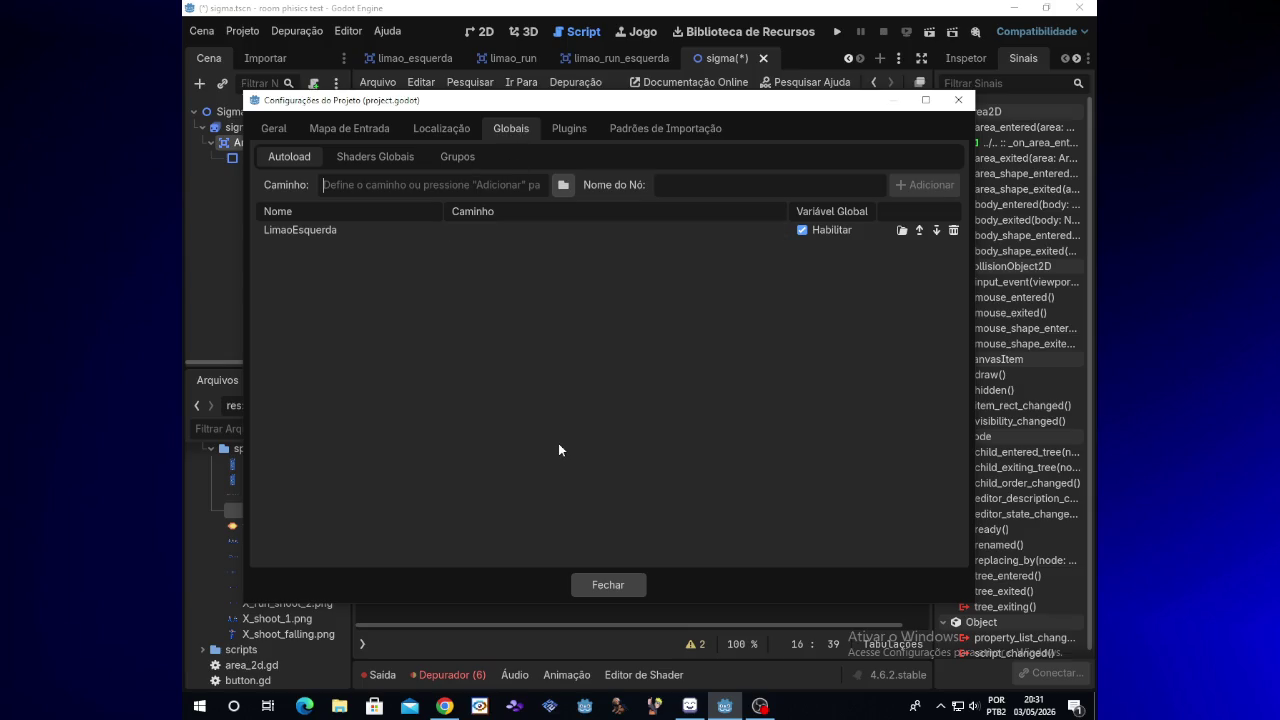
text(Si)
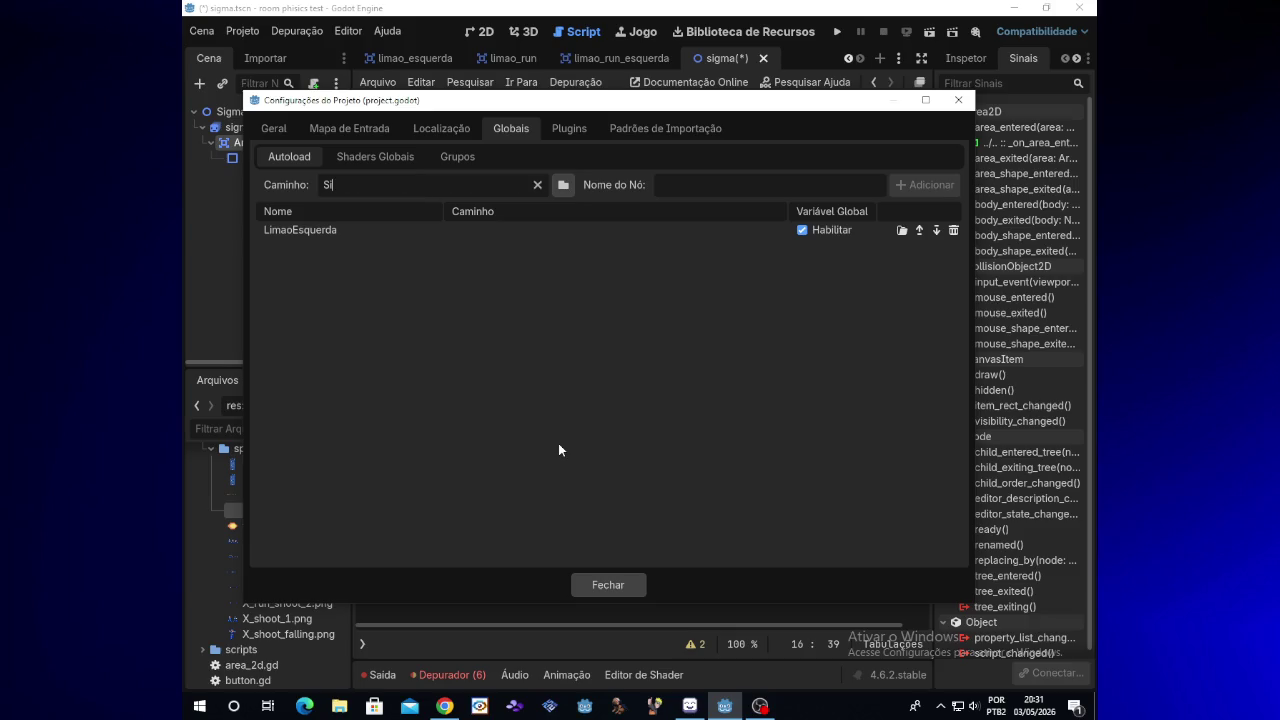
text(gma)
text(HP)
click(563, 186)
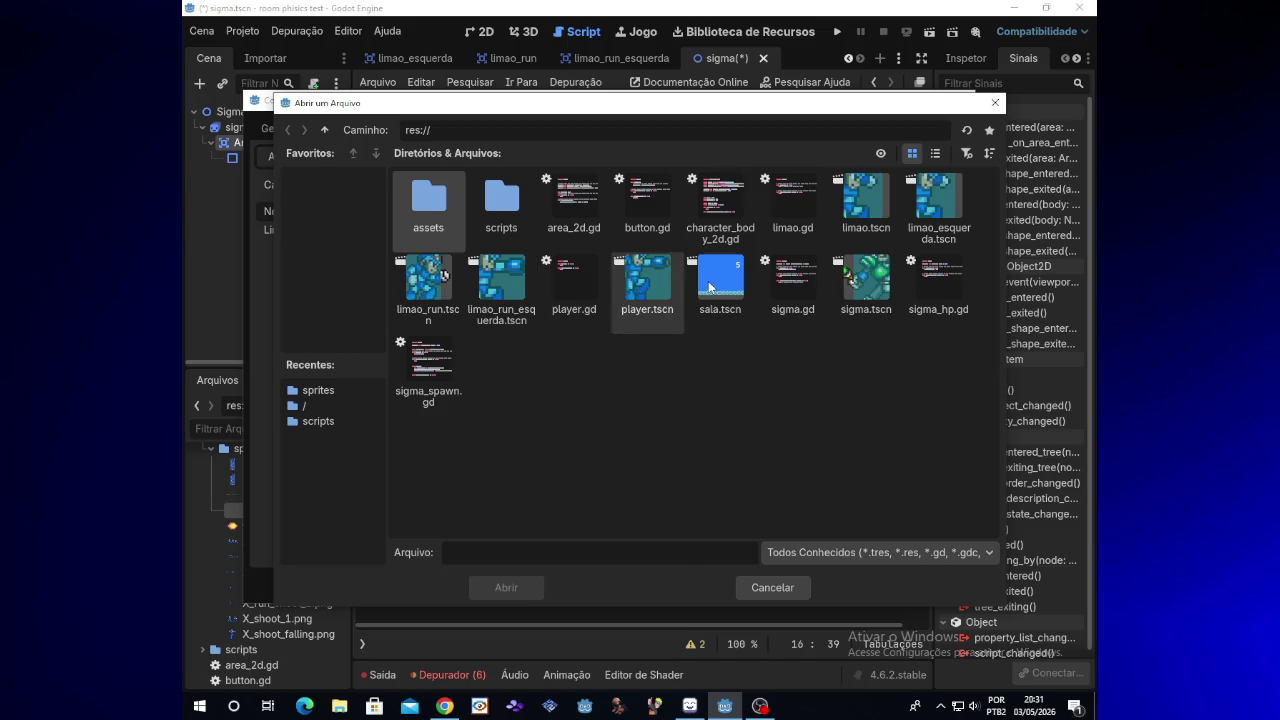
double_click(926, 290)
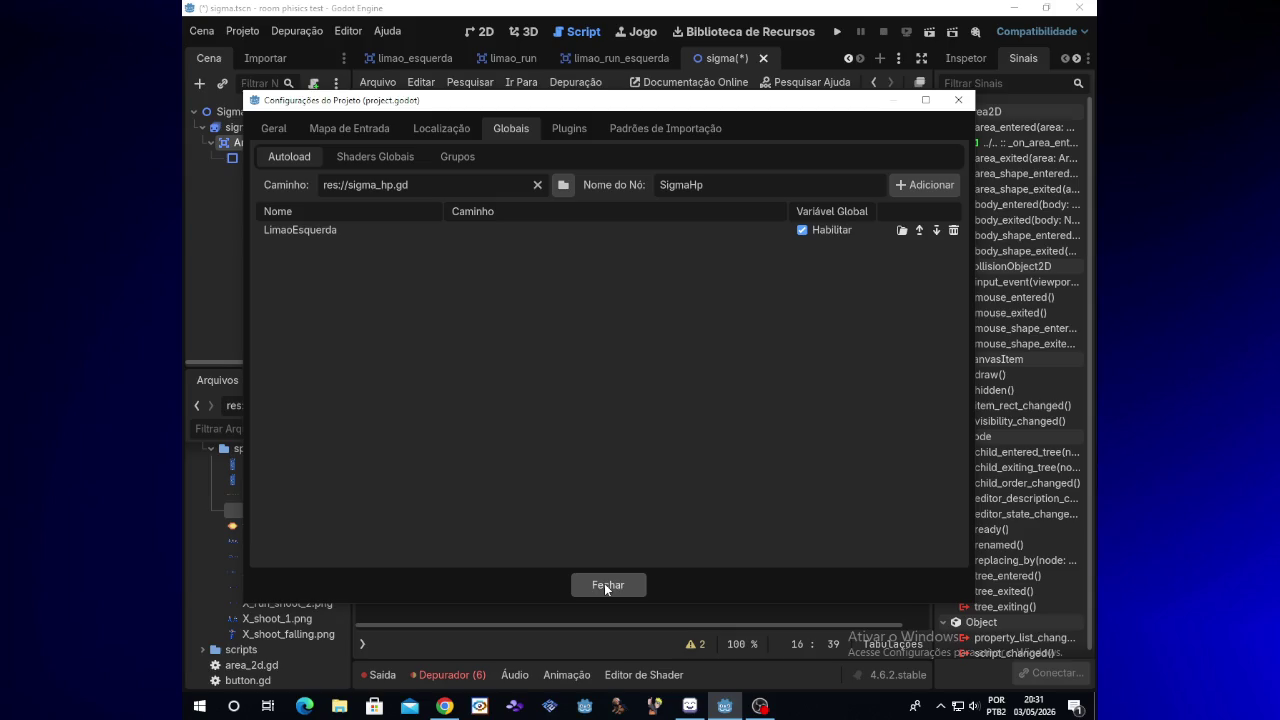
click(606, 585)
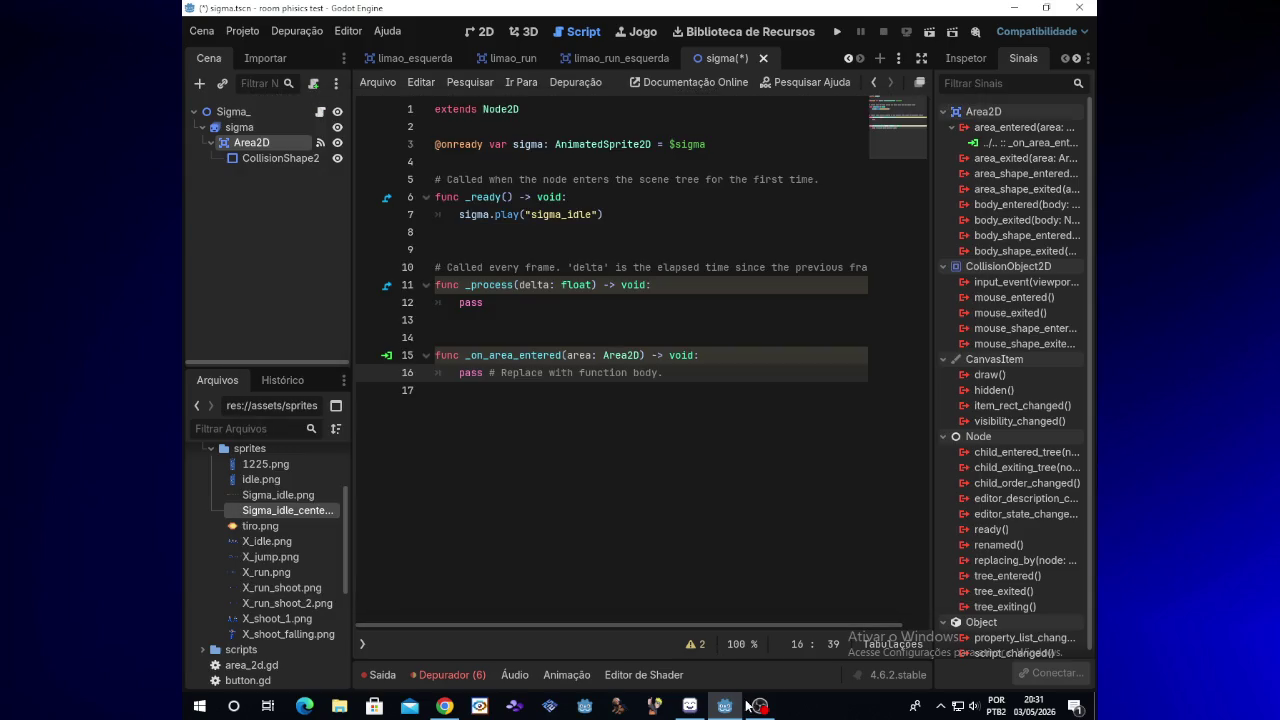
click(760, 706)
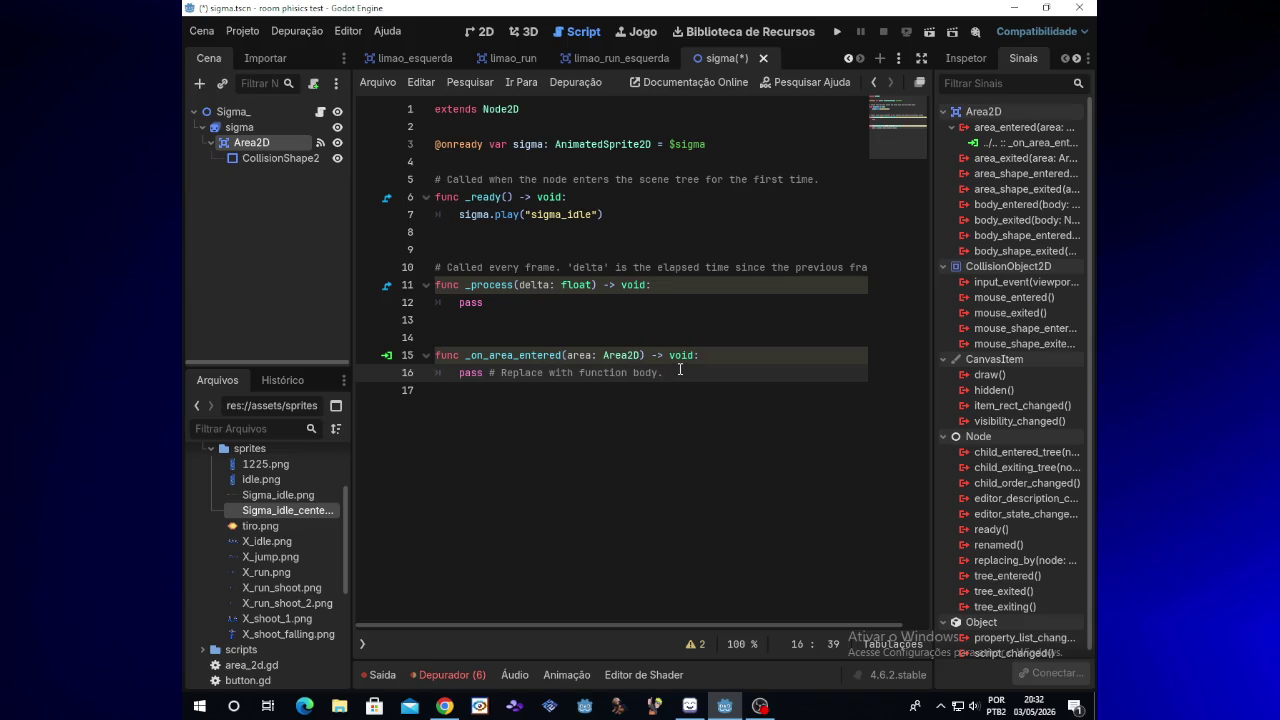
Replace pass in Sigma's _on_area_entered with queue_free() and run the room test
key(BackSpace)
key(BackSpace)
key(BackSpace)
key(BackSpace)
key(BackSpace)
key(BackSpace)
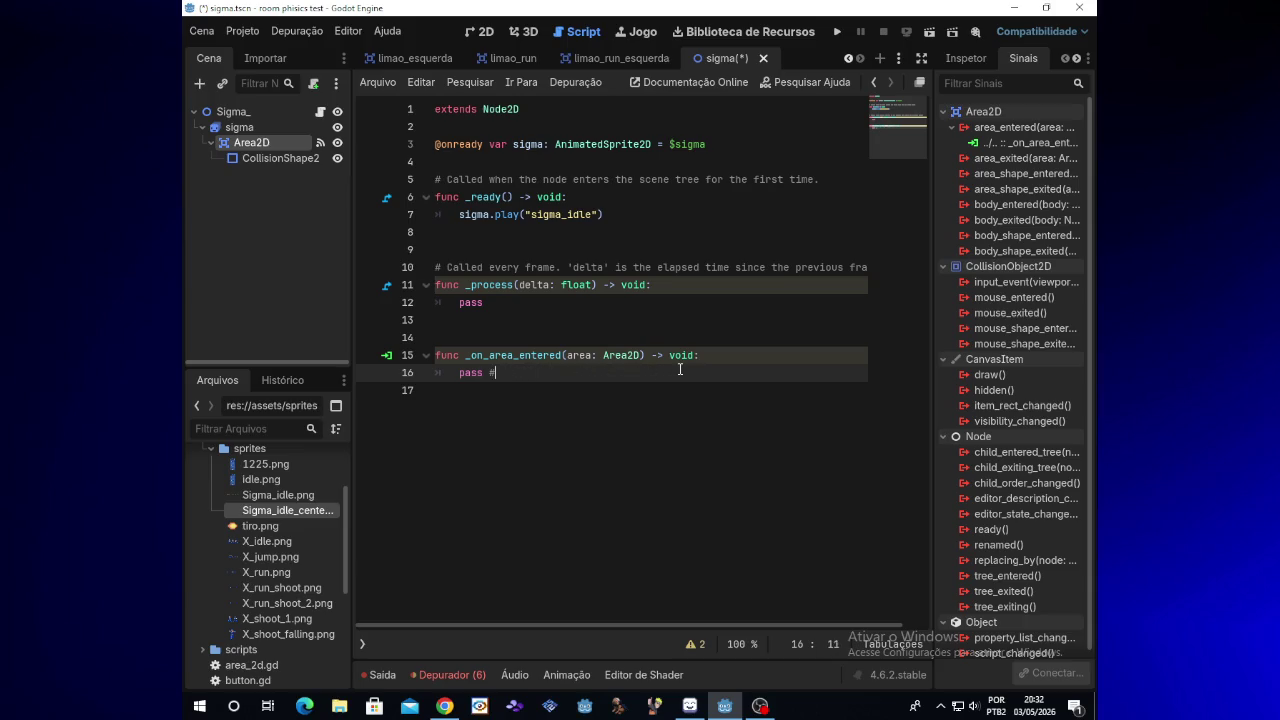
text(queue)
text(_free)
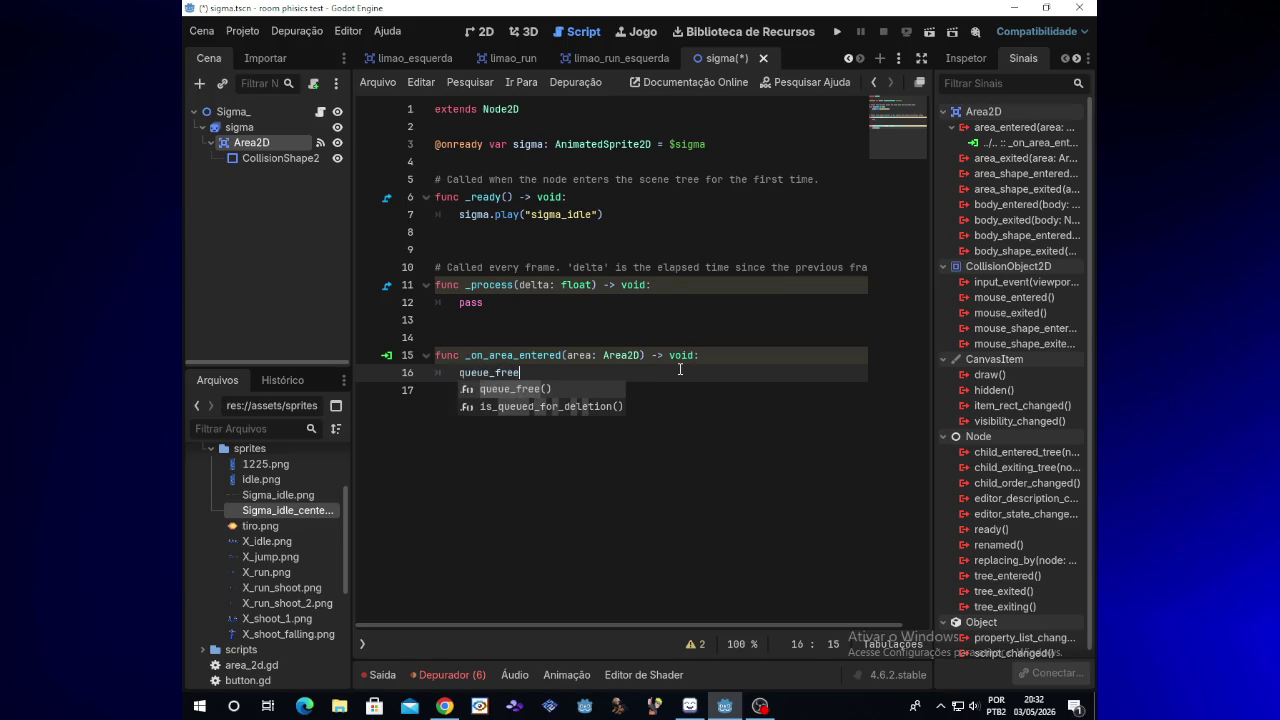
key(Return)
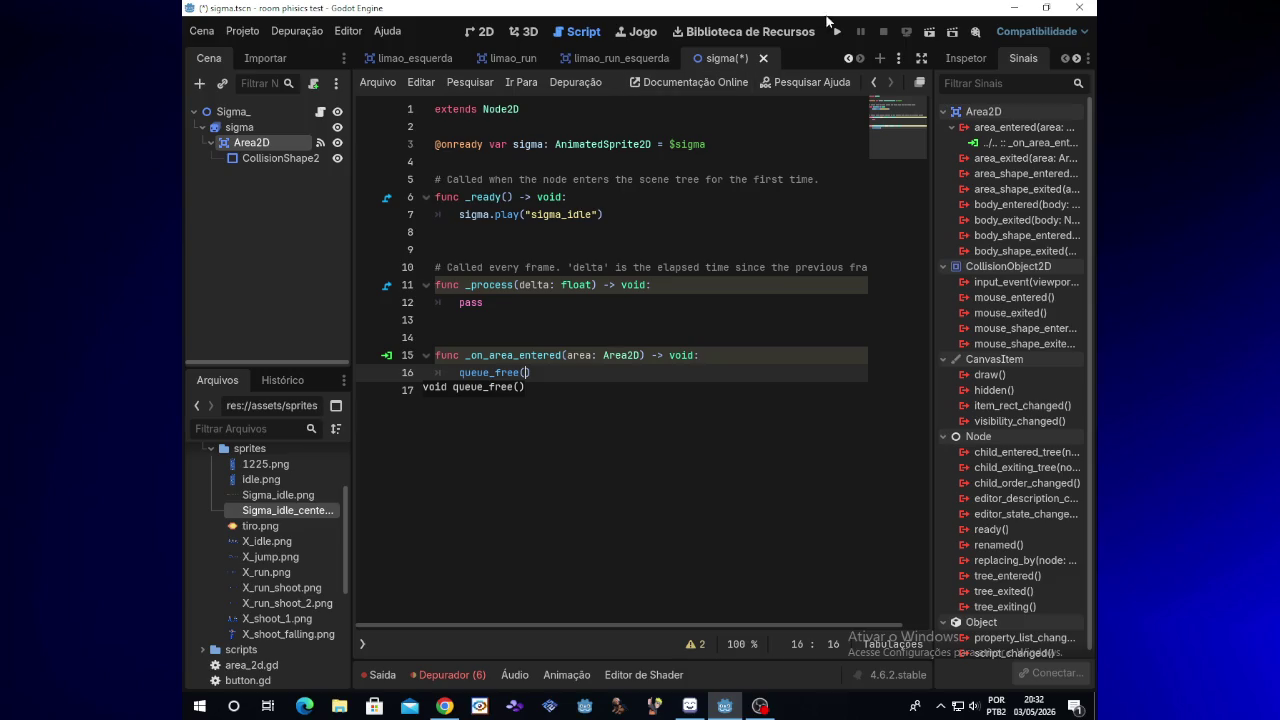
click(836, 32)
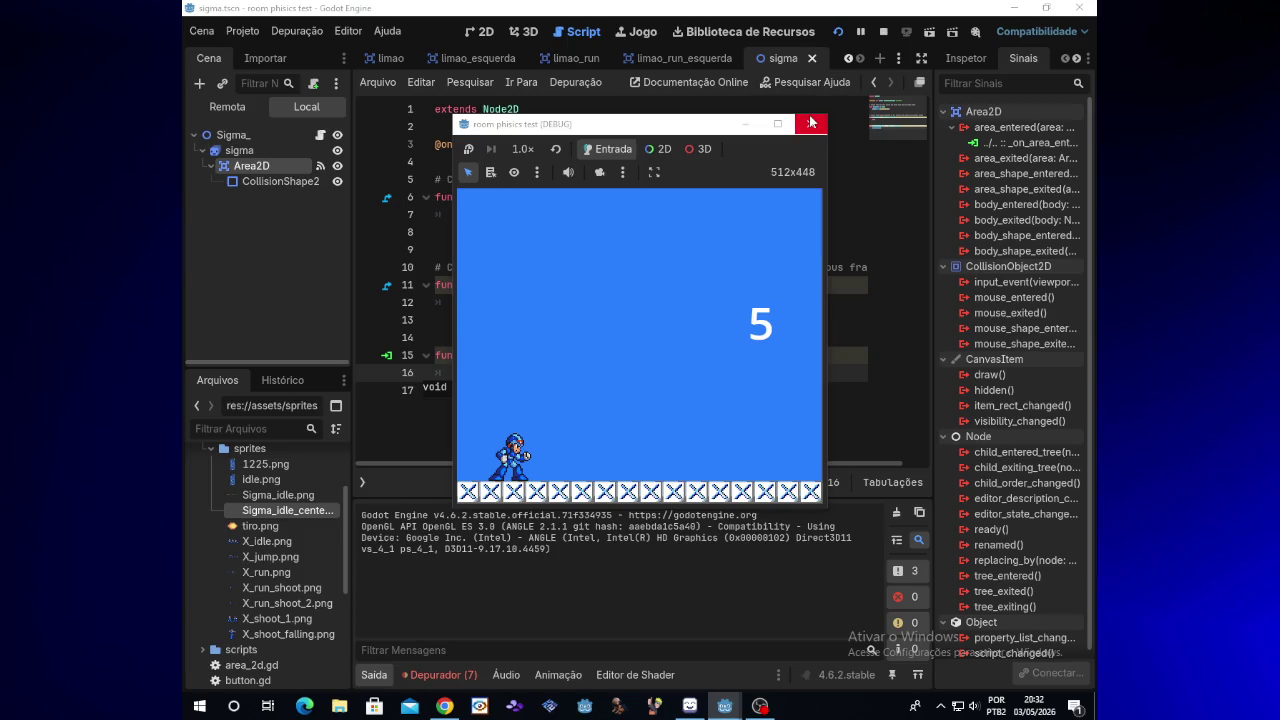
Close the game, skip the browser's video ad, then rerun the room test and stop it
click(810, 121)
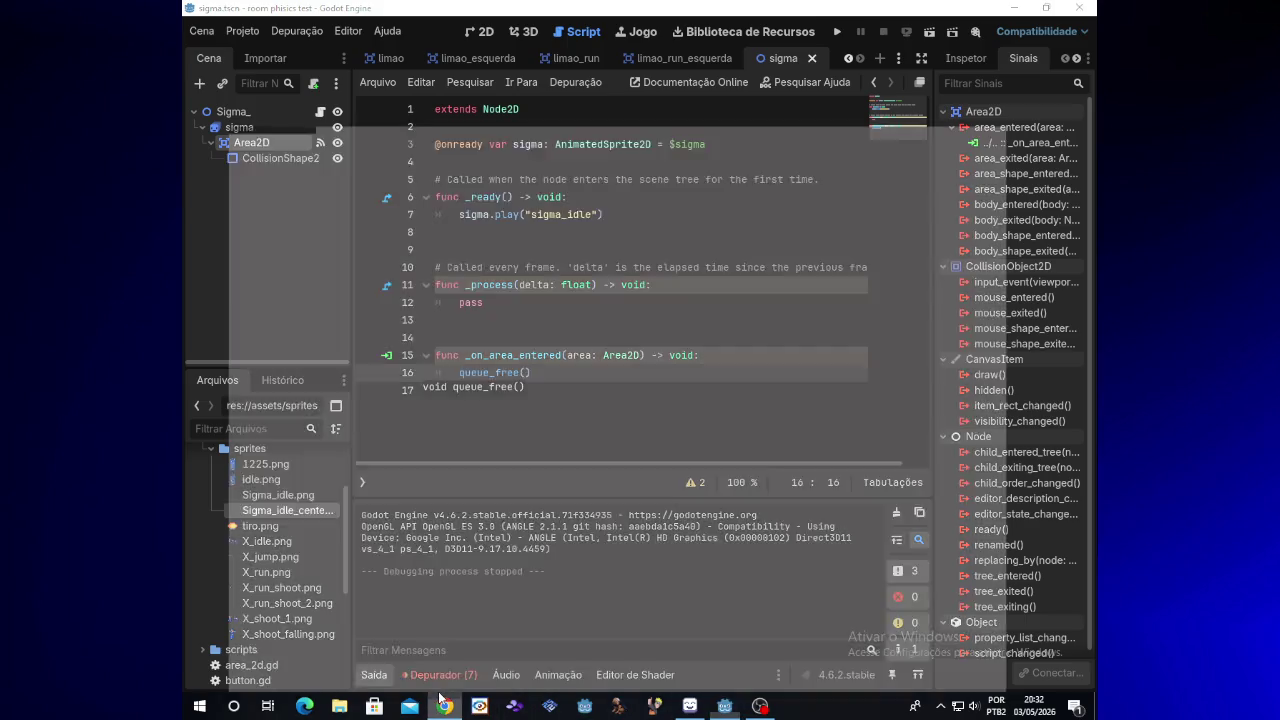
click(440, 697)
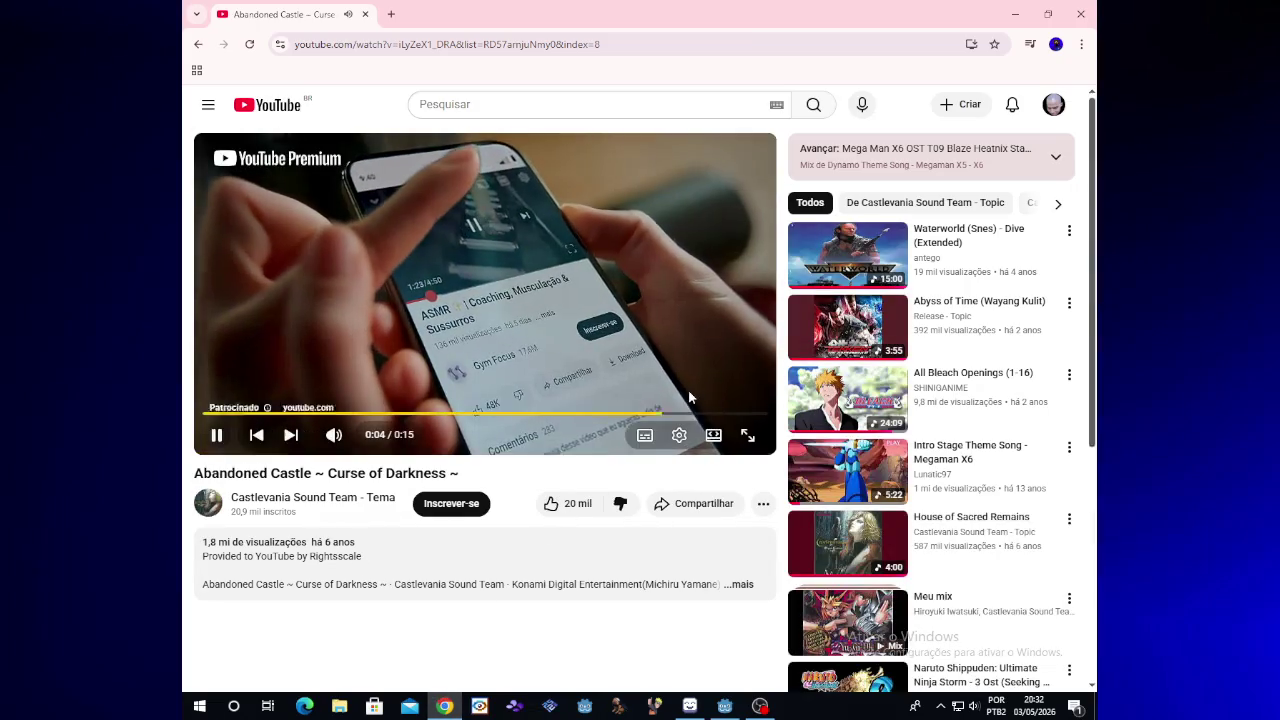
click(727, 394)
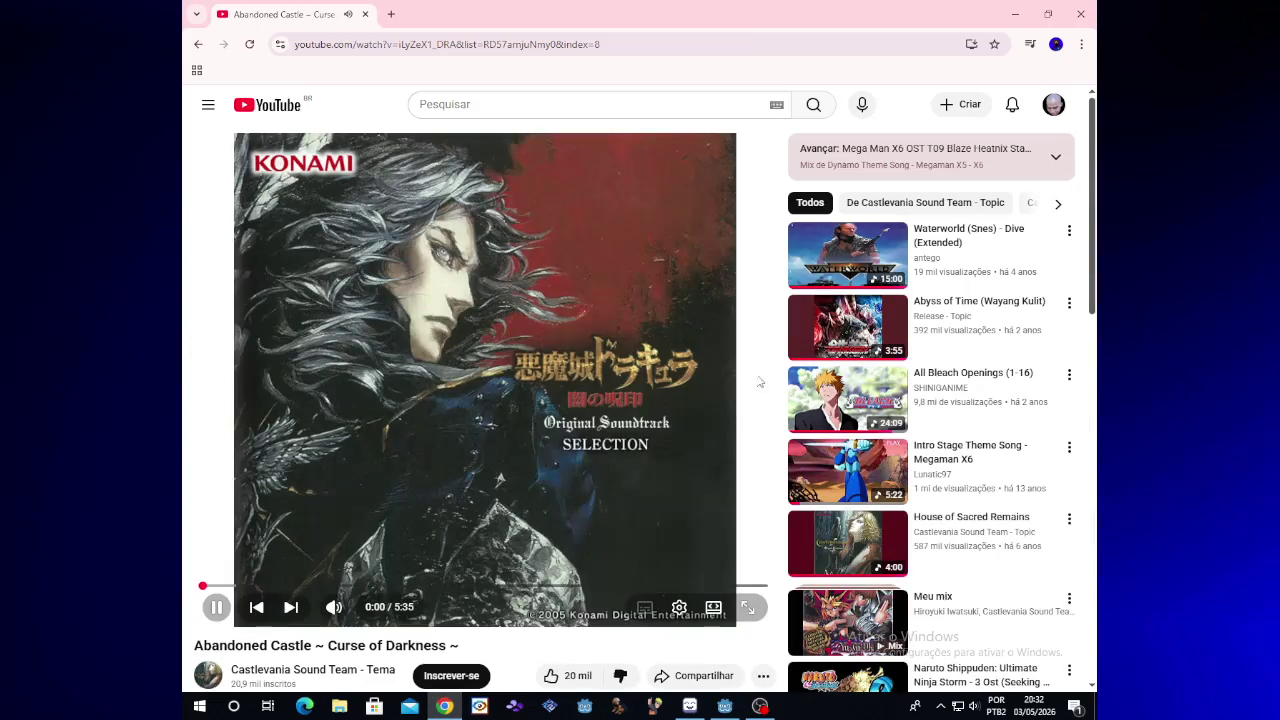
click(1015, 13)
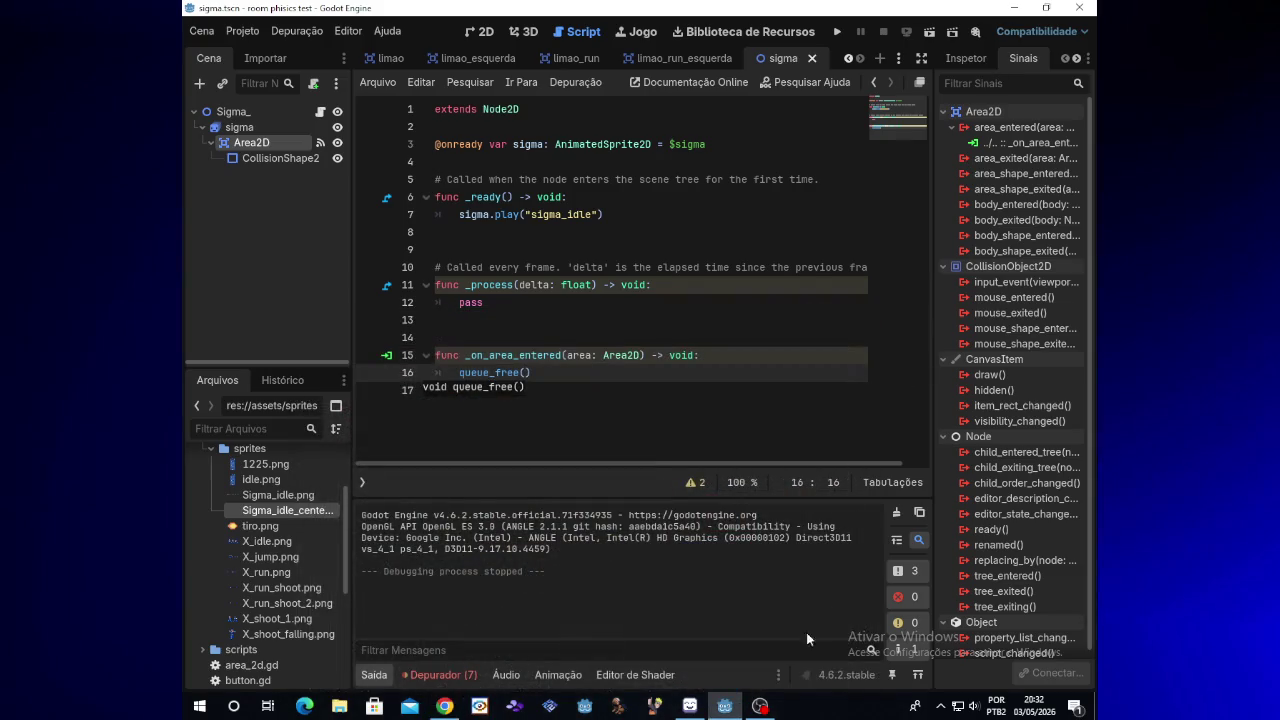
click(760, 706)
click(760, 706)
click(837, 31)
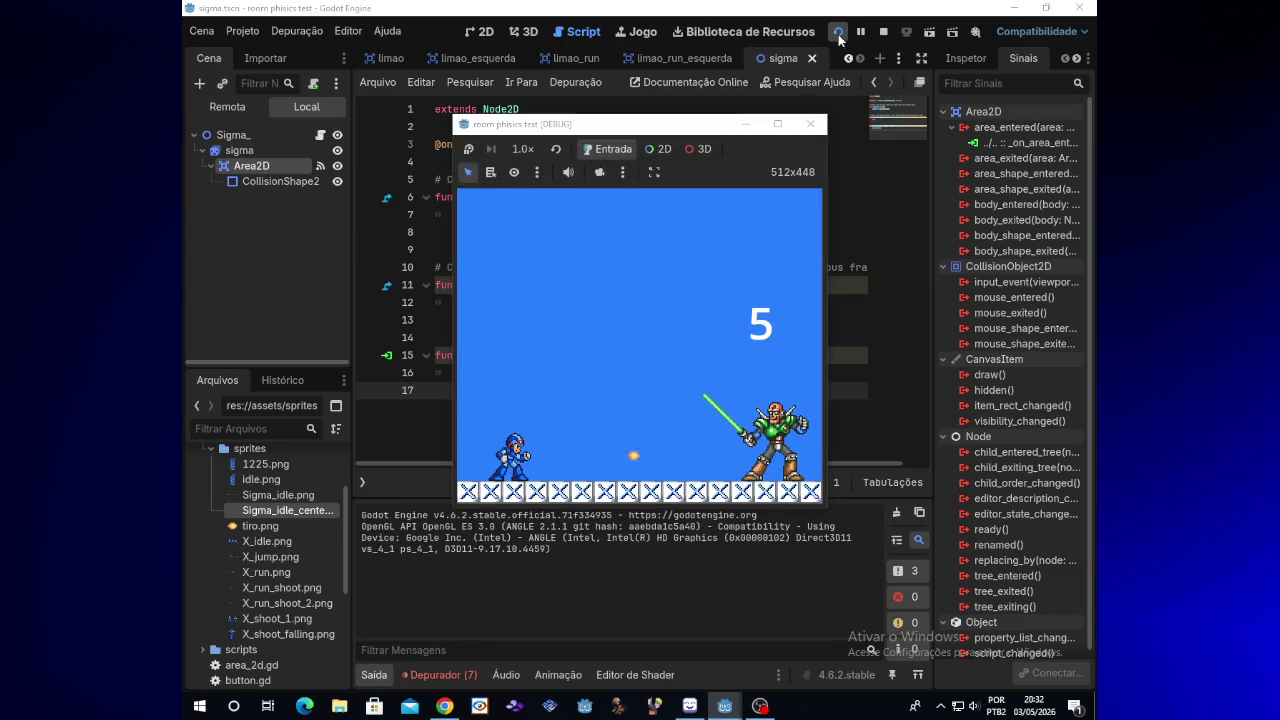
click(818, 125)
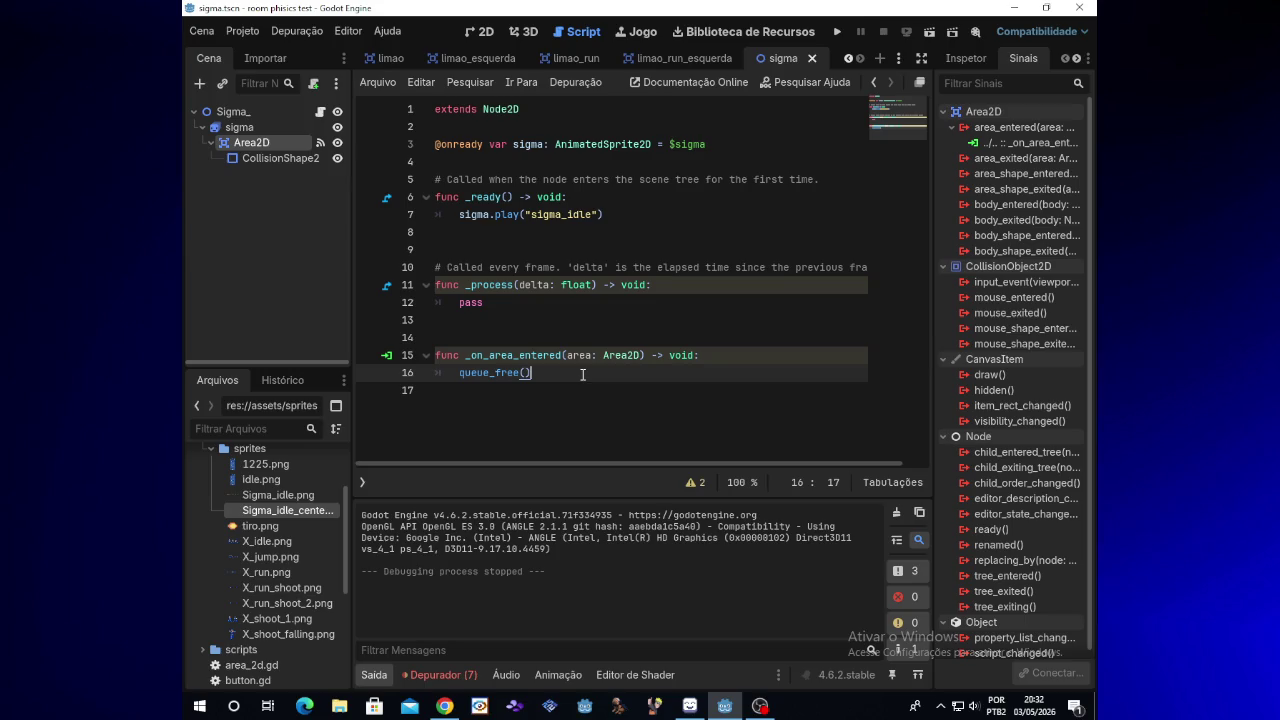
Replace queue_free() on line 16 of _on_area_entered with SigmaHP
key(BackSpace)
key(BackSpace)
key(BackSpace)
key(BackSpace)
key(BackSpace)
key(BackSpace)
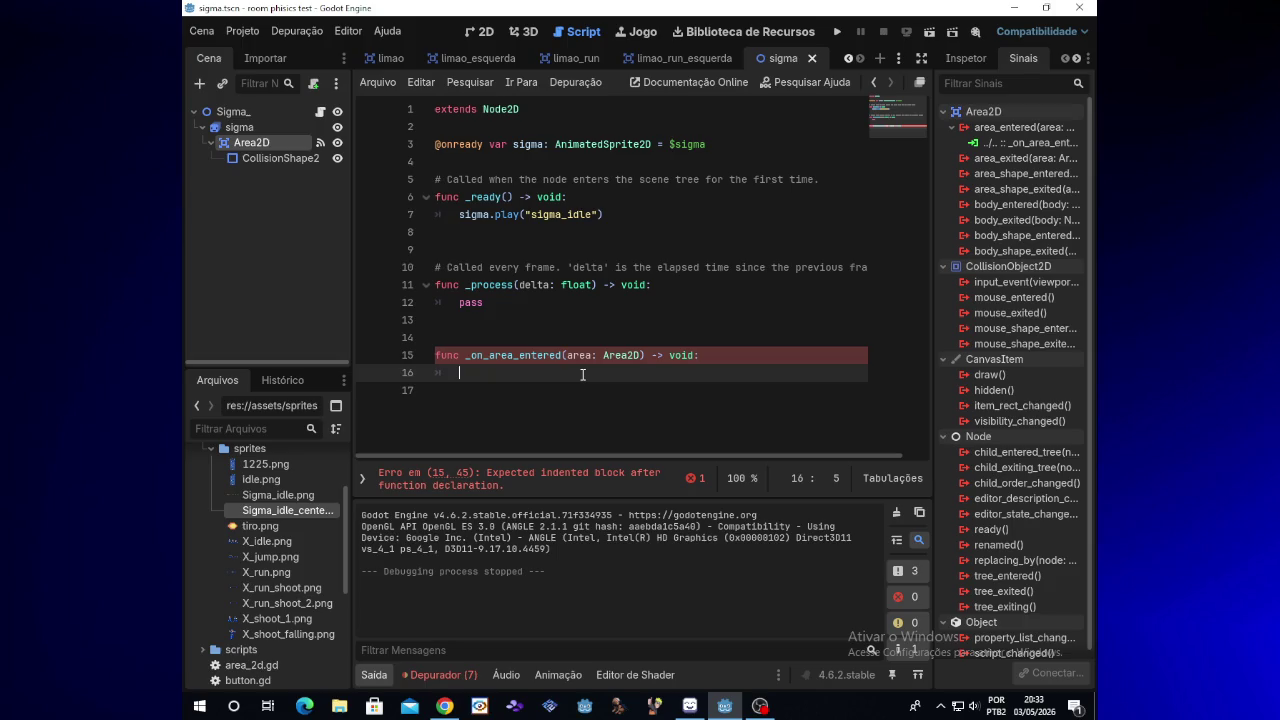
text(Sigma)
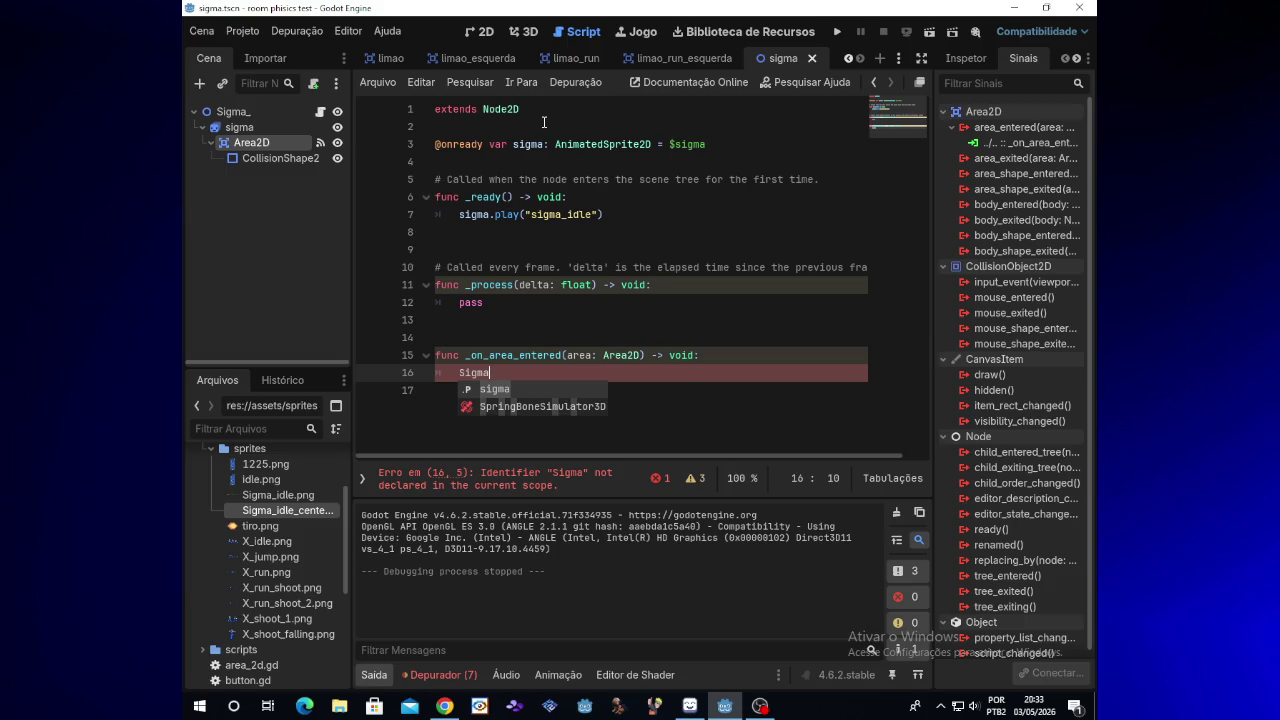
text(HP)
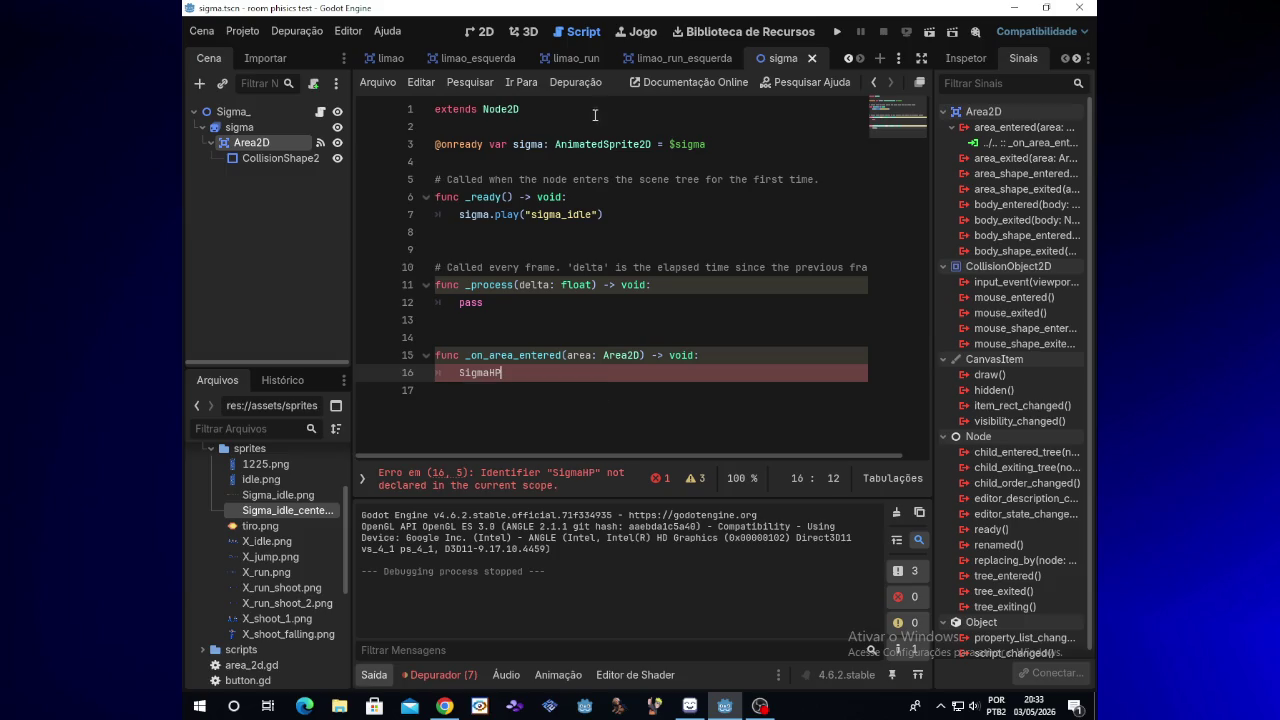
click(847, 59)
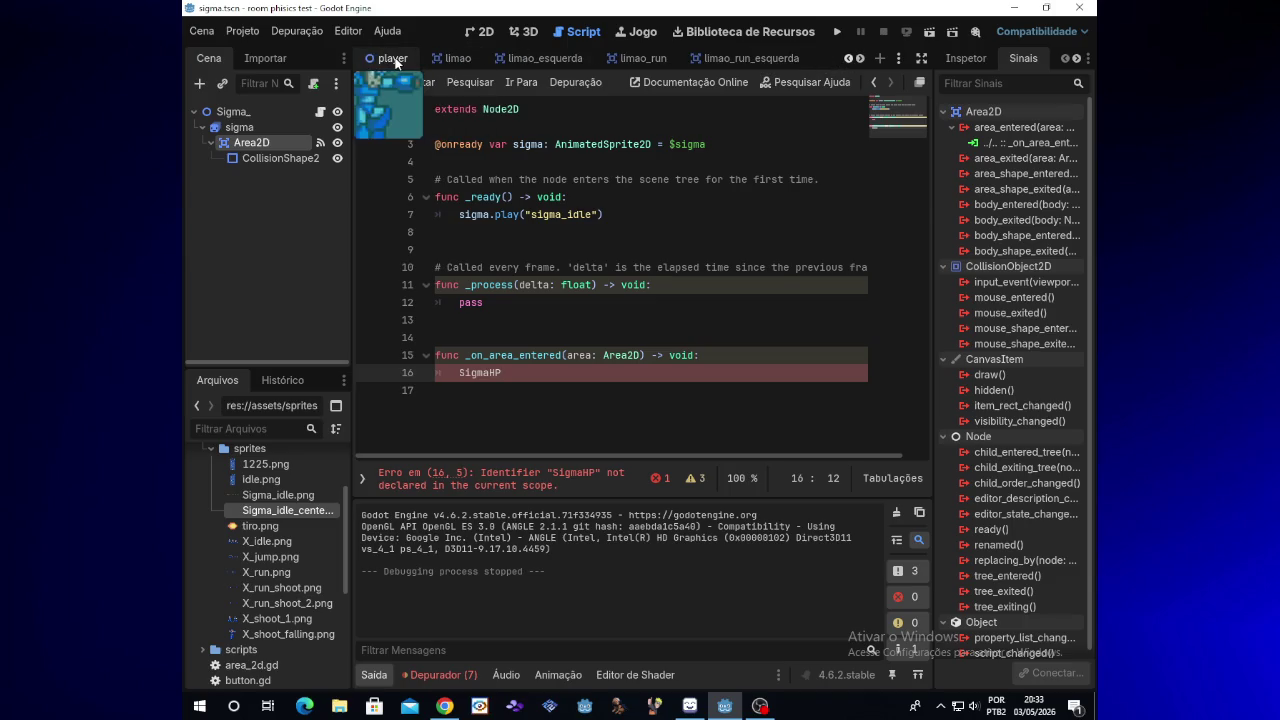
Switch to the sala room scene and open the sigma_hp label's script
click(395, 61)
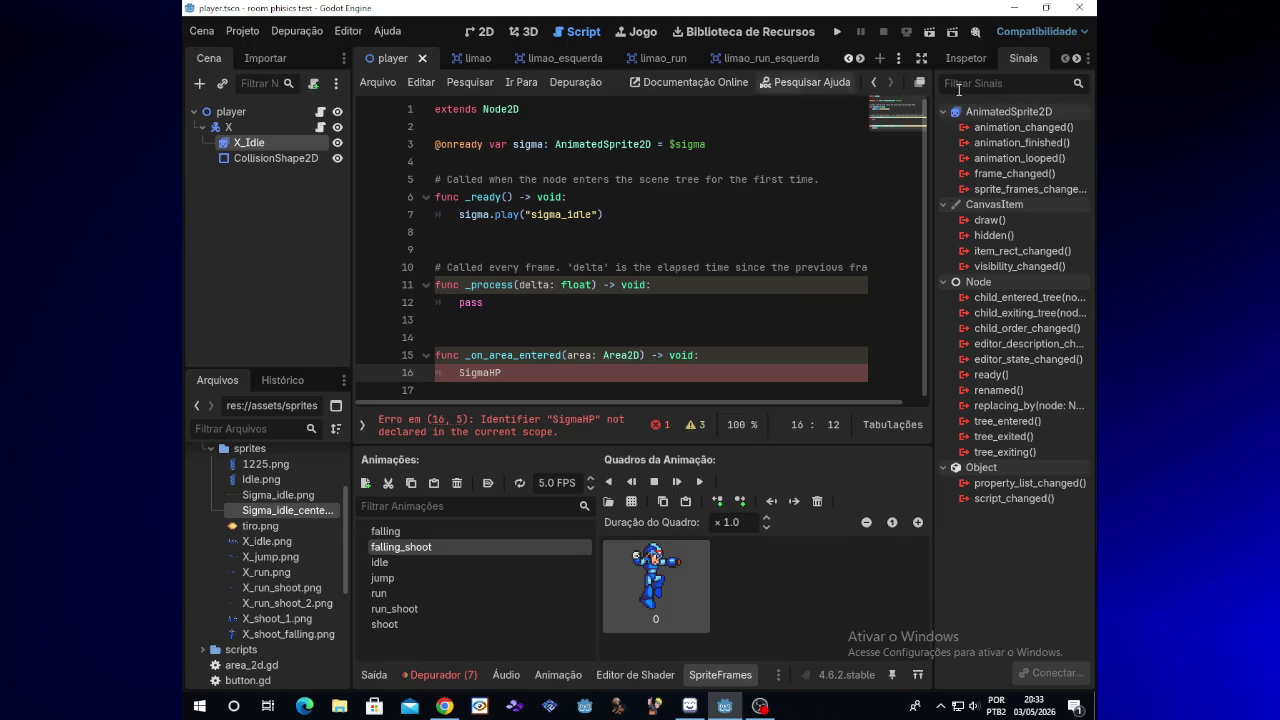
click(852, 59)
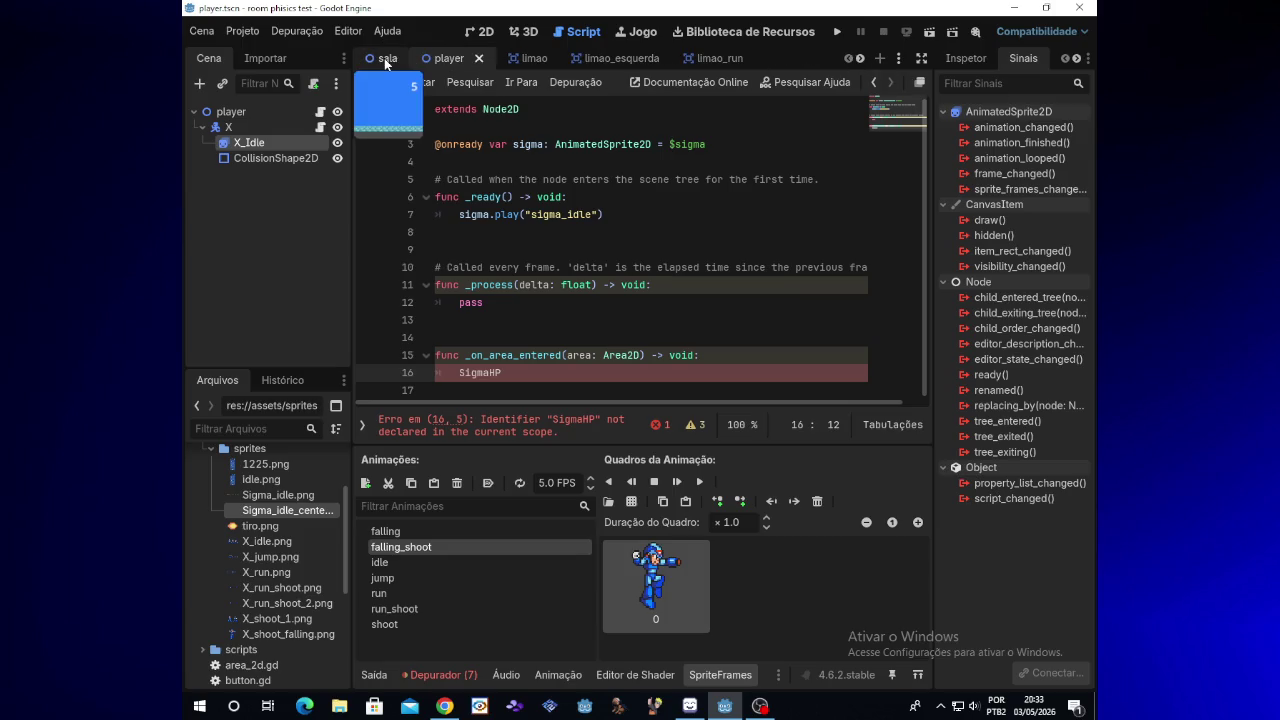
click(388, 60)
click(320, 143)
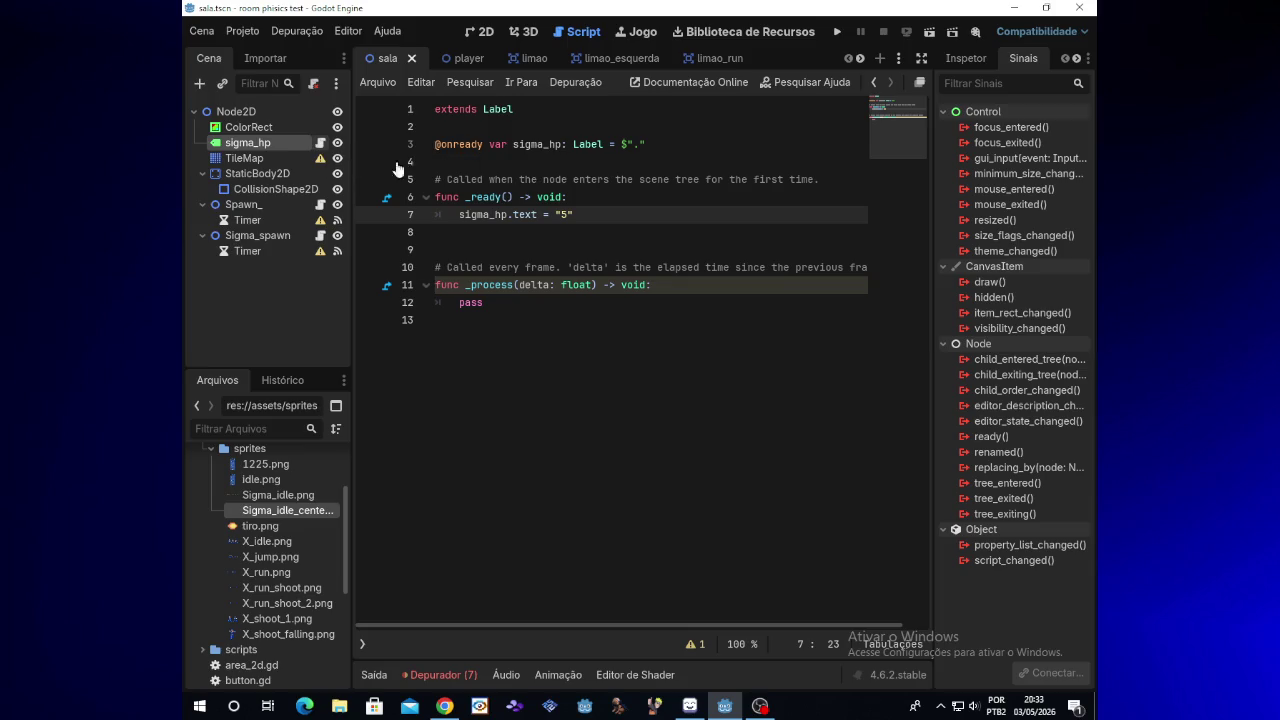
Declare a sigmahp variable set to 5 on a new line 4 of the label script
click(534, 168)
key(Return)
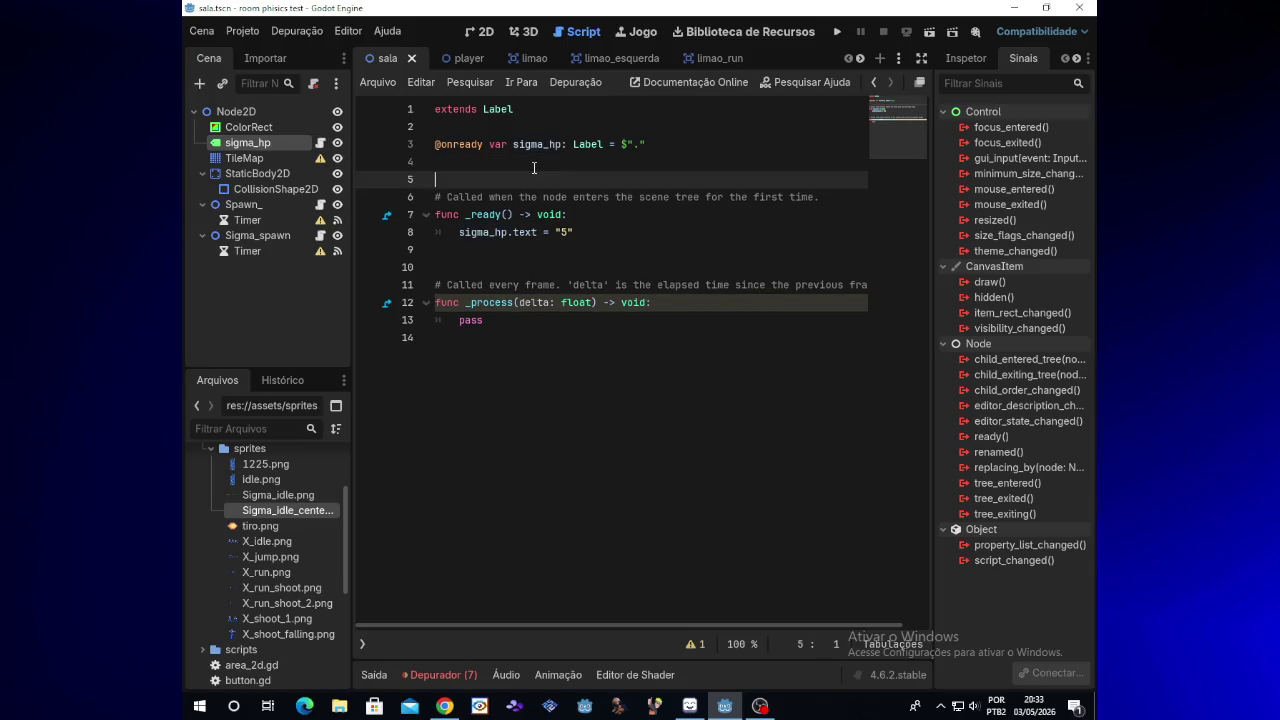
text(var)
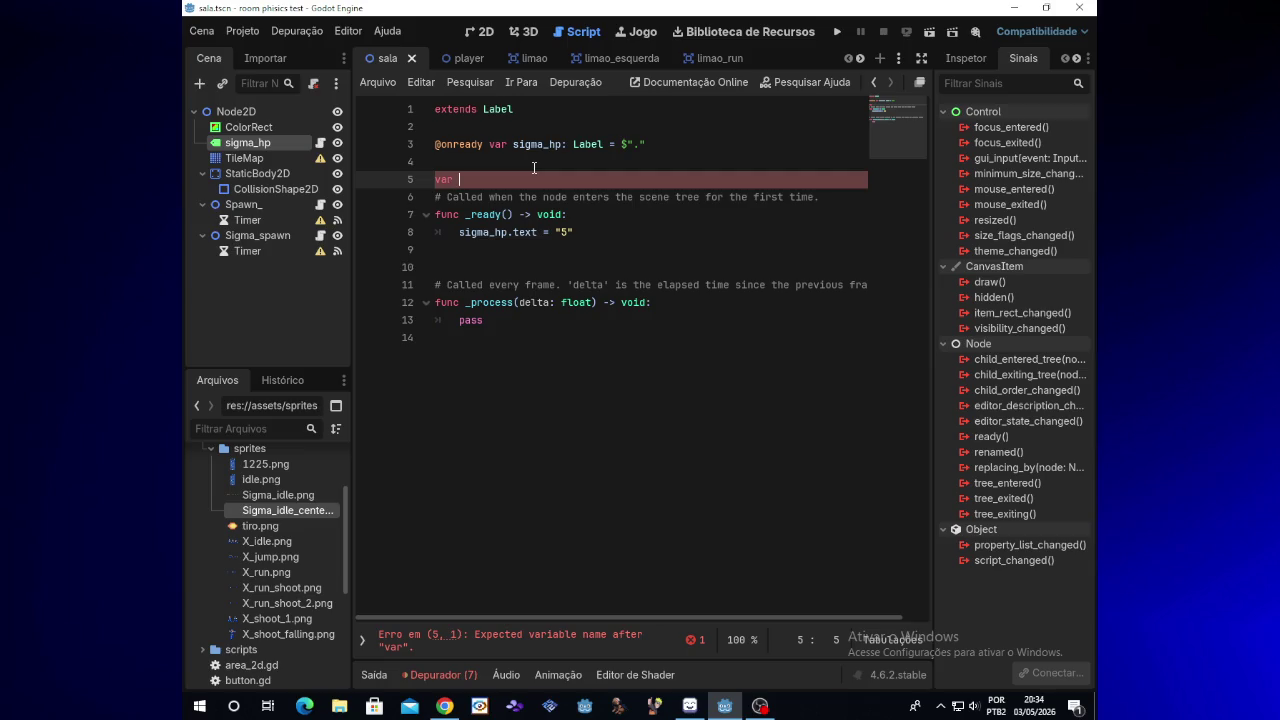
text(hp)
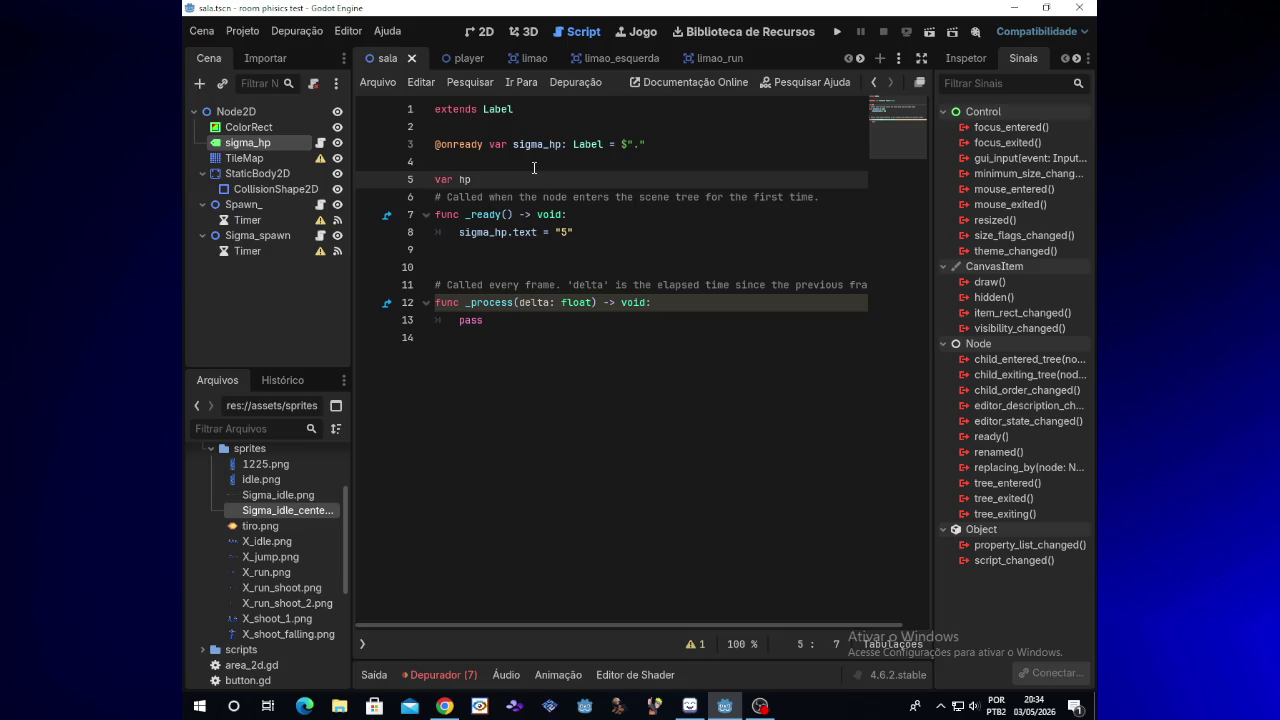
text(=)
key(Left)
key(Left)
key(Left)
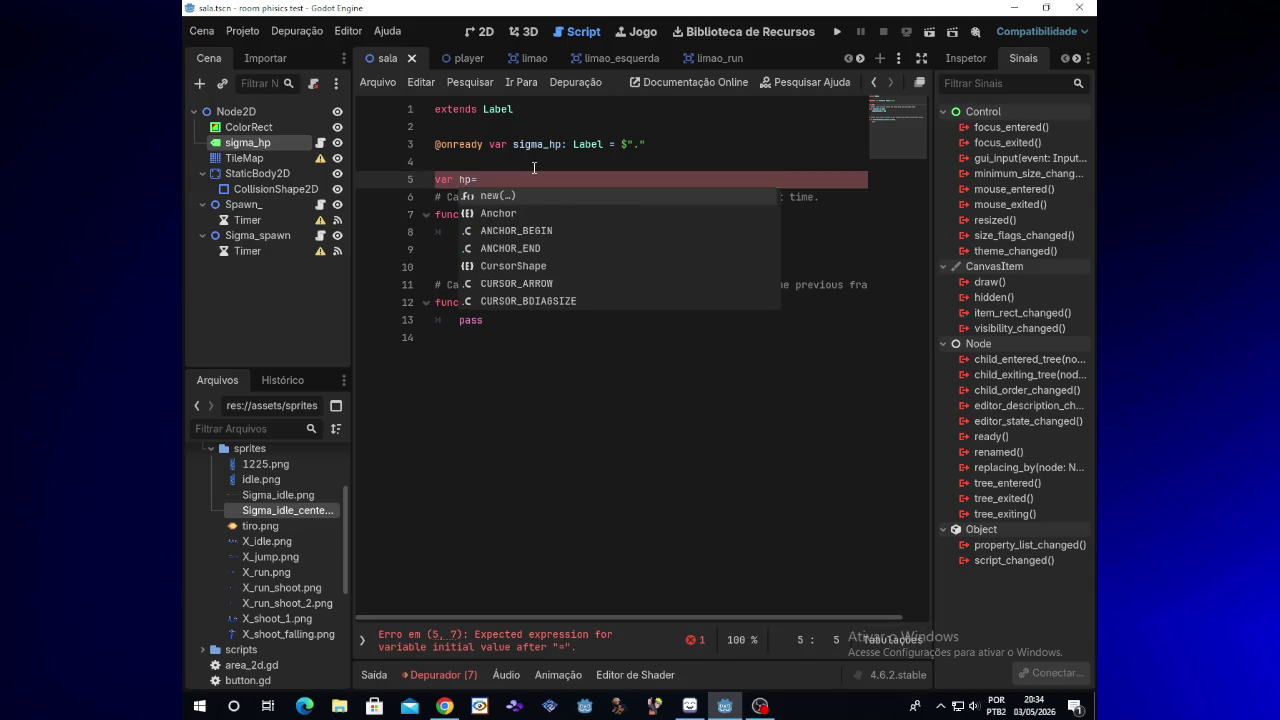
text(sigma)
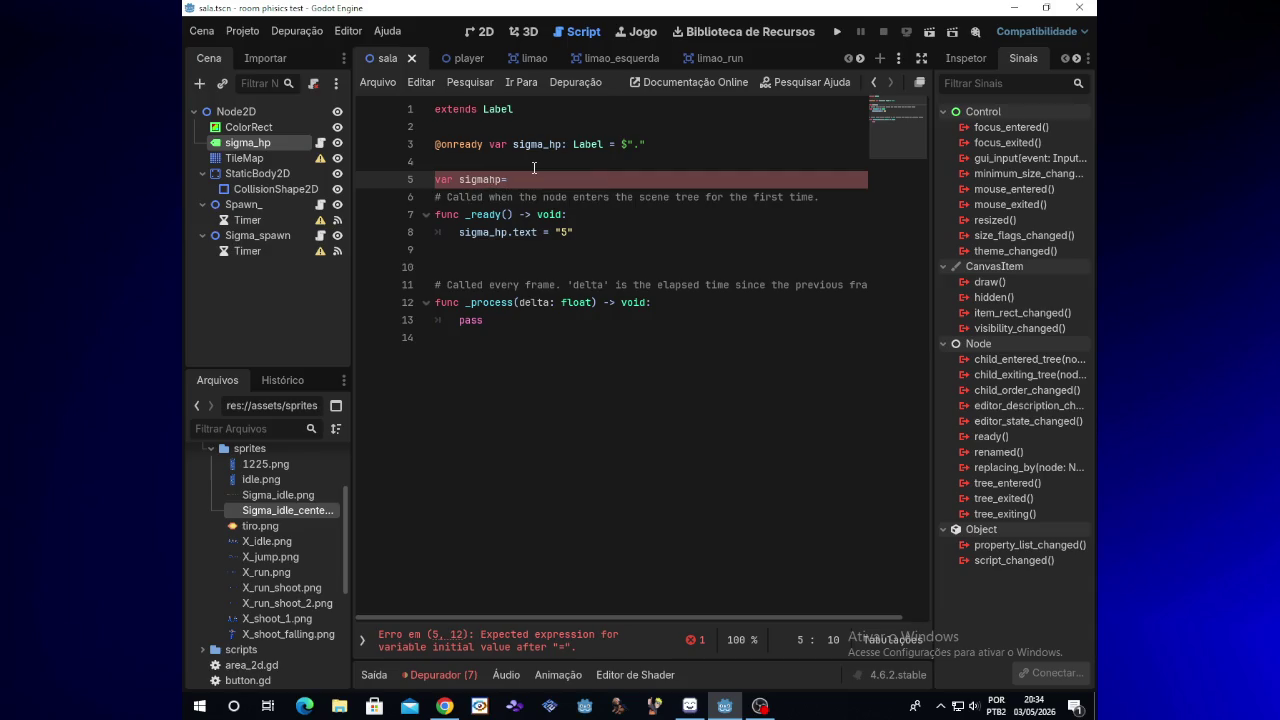
key(BackSpace)
text(=)
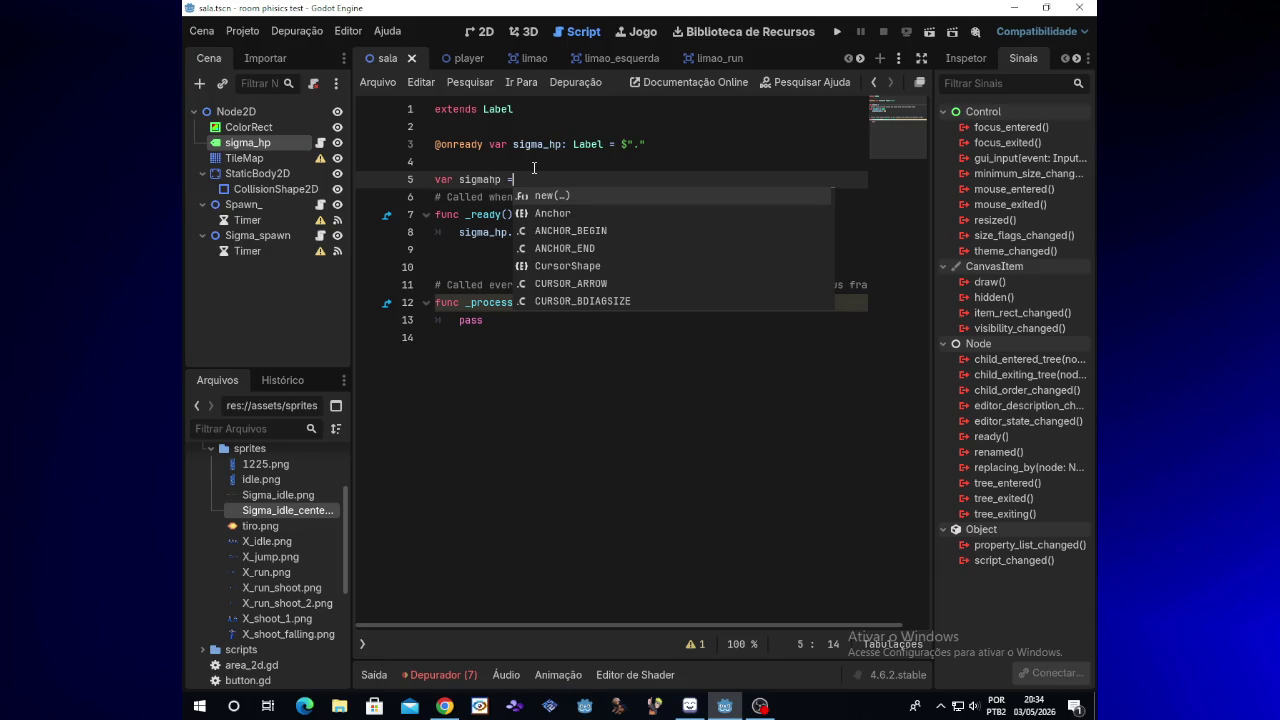
text( ")
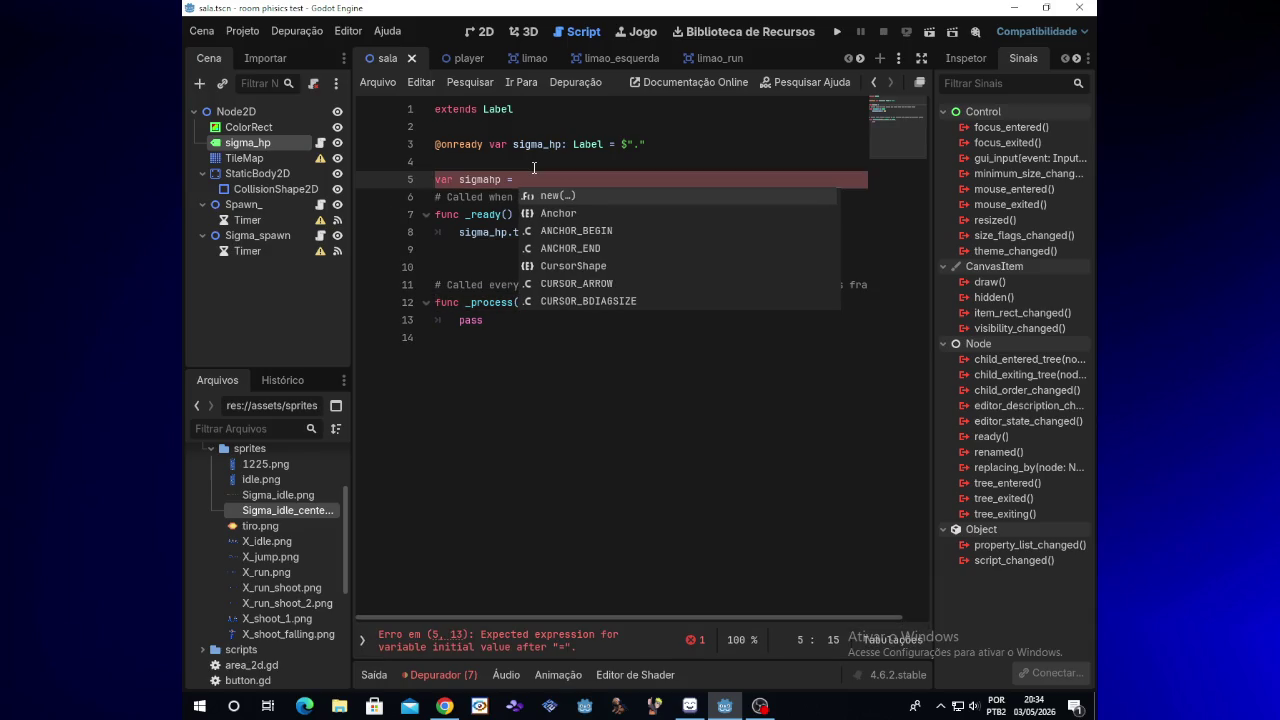
text(5)
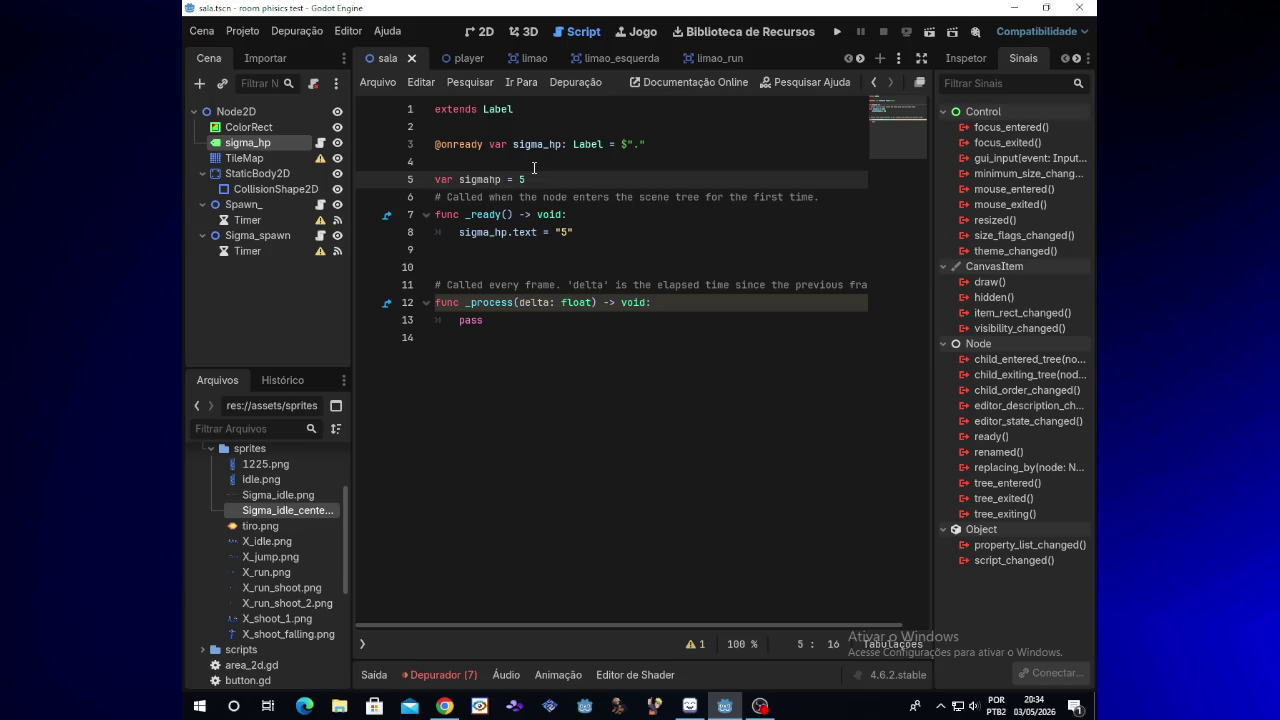
click(576, 232)
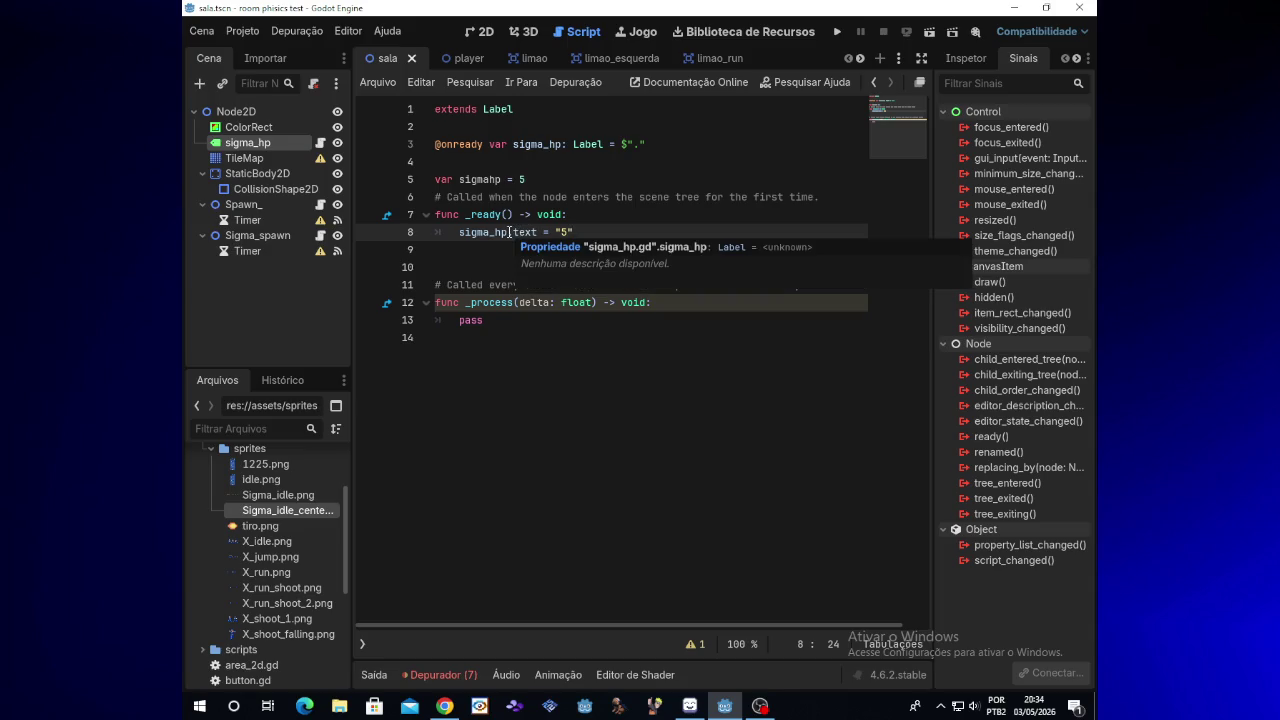
click(760, 706)
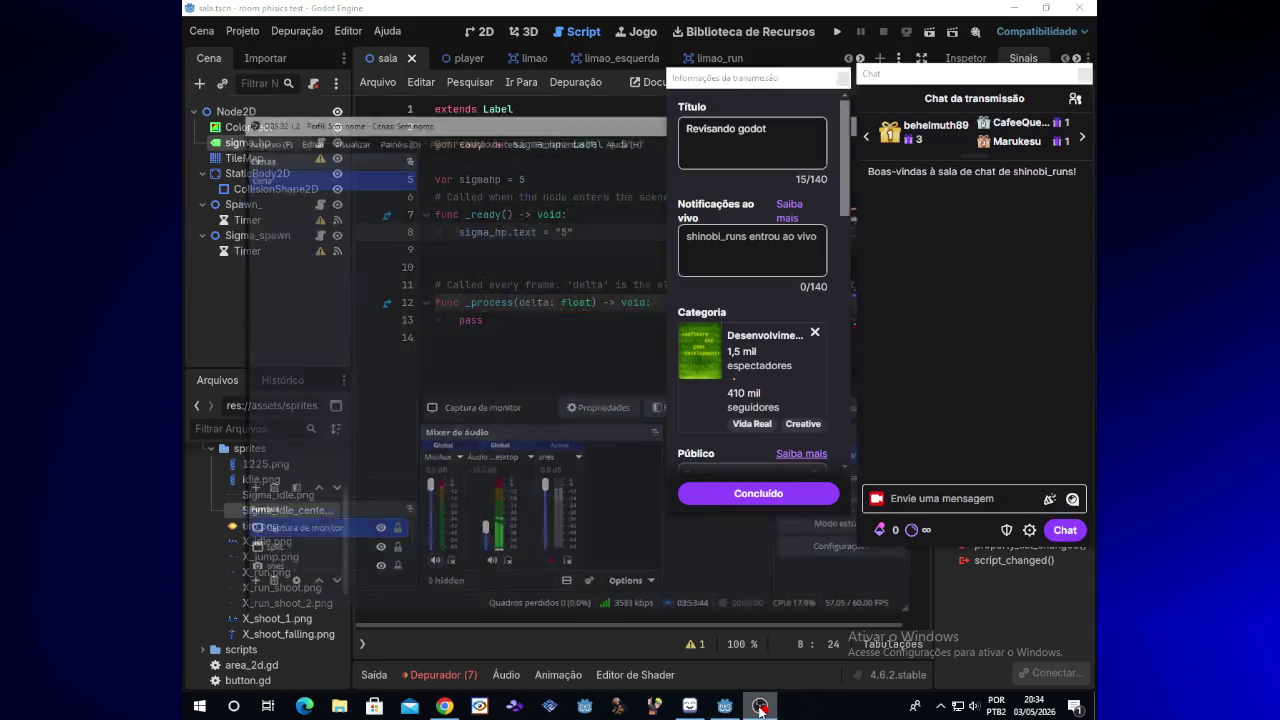
click(760, 706)
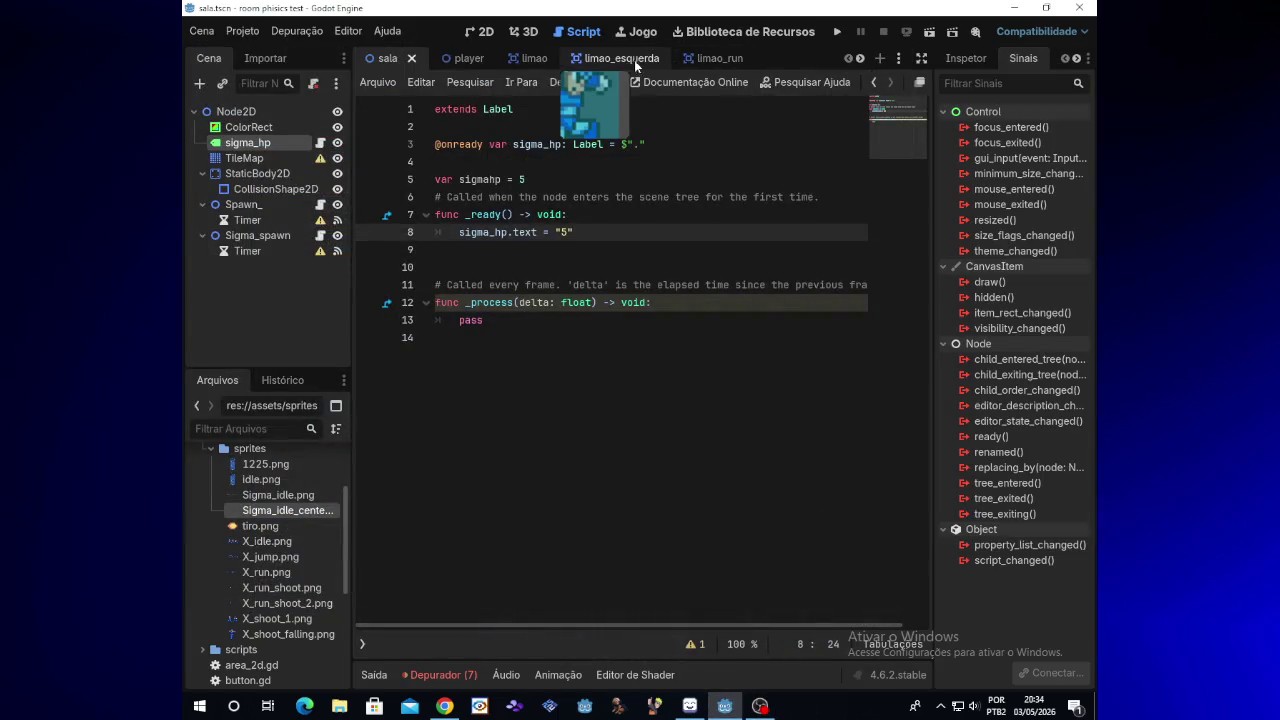
Open the sigma scene's sigma.gd script and save the scene with Ctrl+S
click(859, 58)
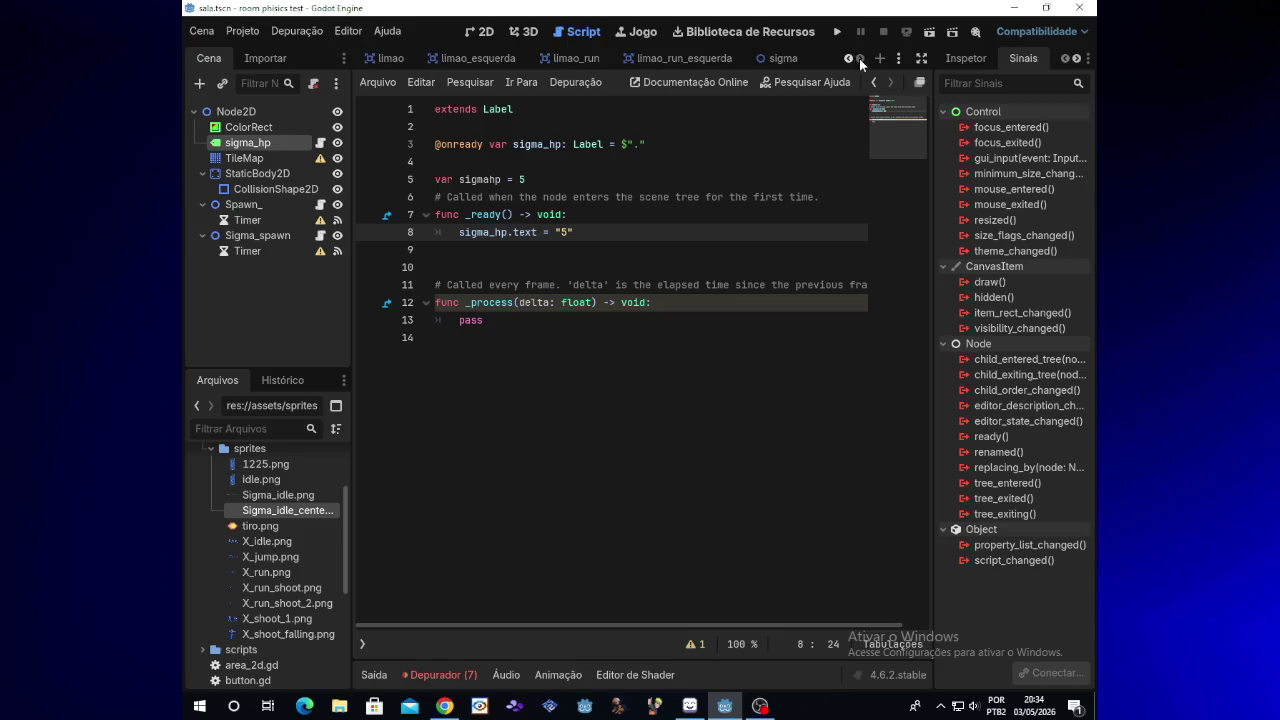
click(780, 58)
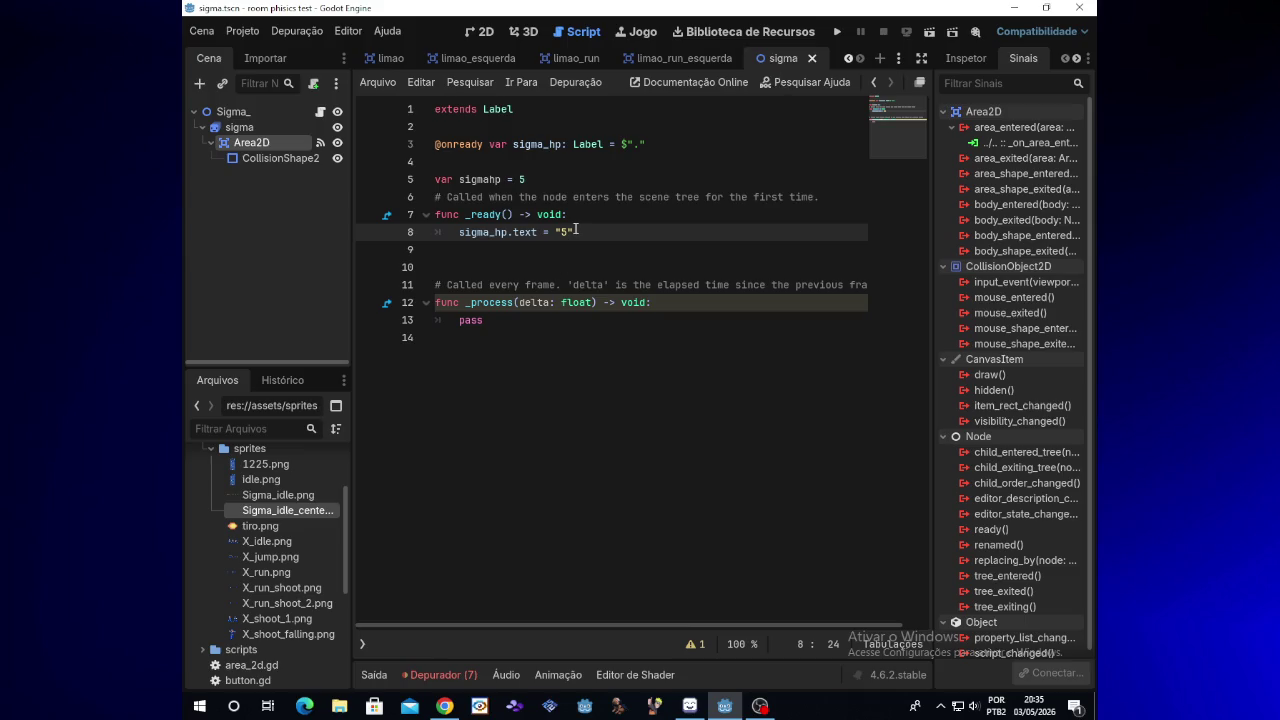
click(320, 112)
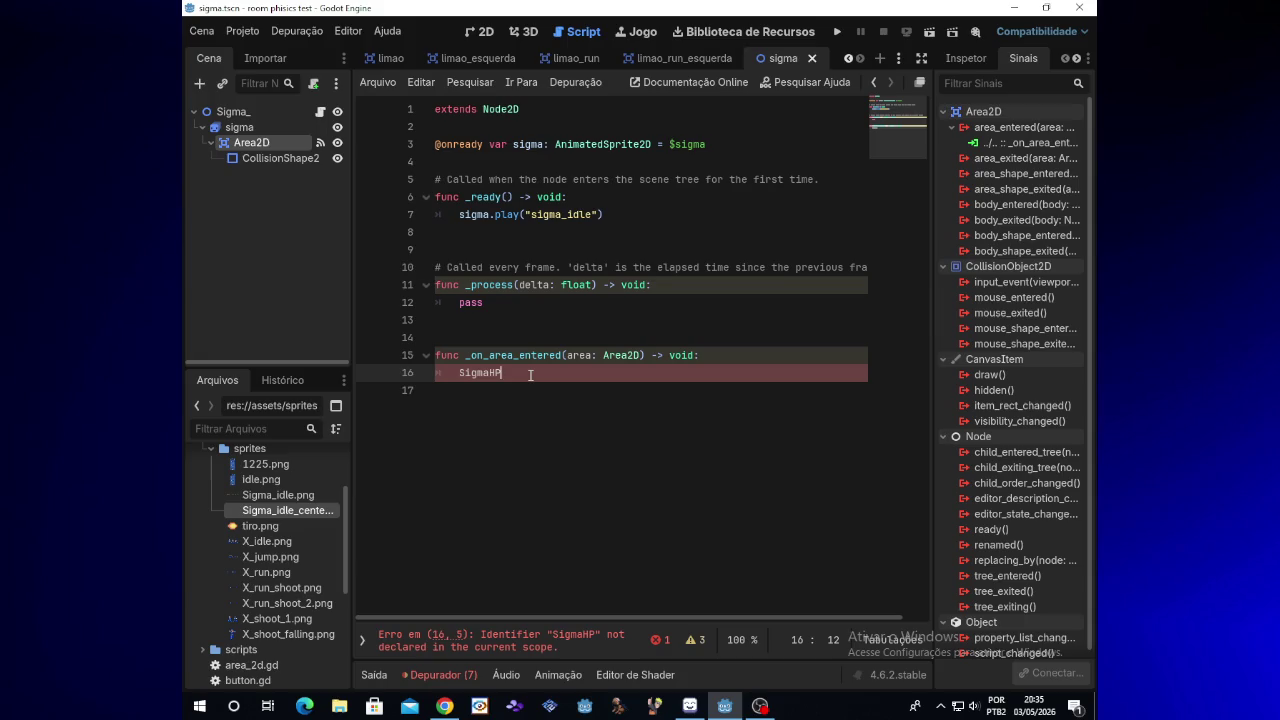
click(764, 706)
click(770, 705)
key(ctrl+s)
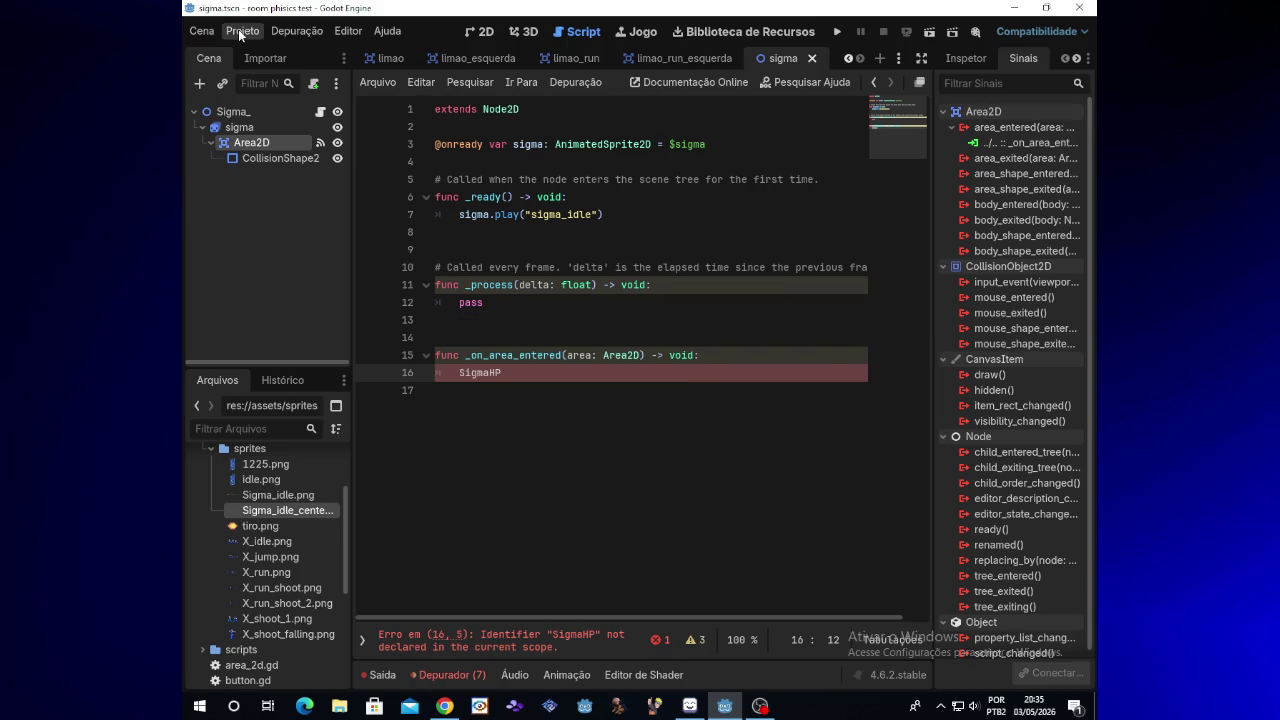
Exit via Projeto > Sair para a Lista de Projetos and open the Space Monsters project
click(241, 33)
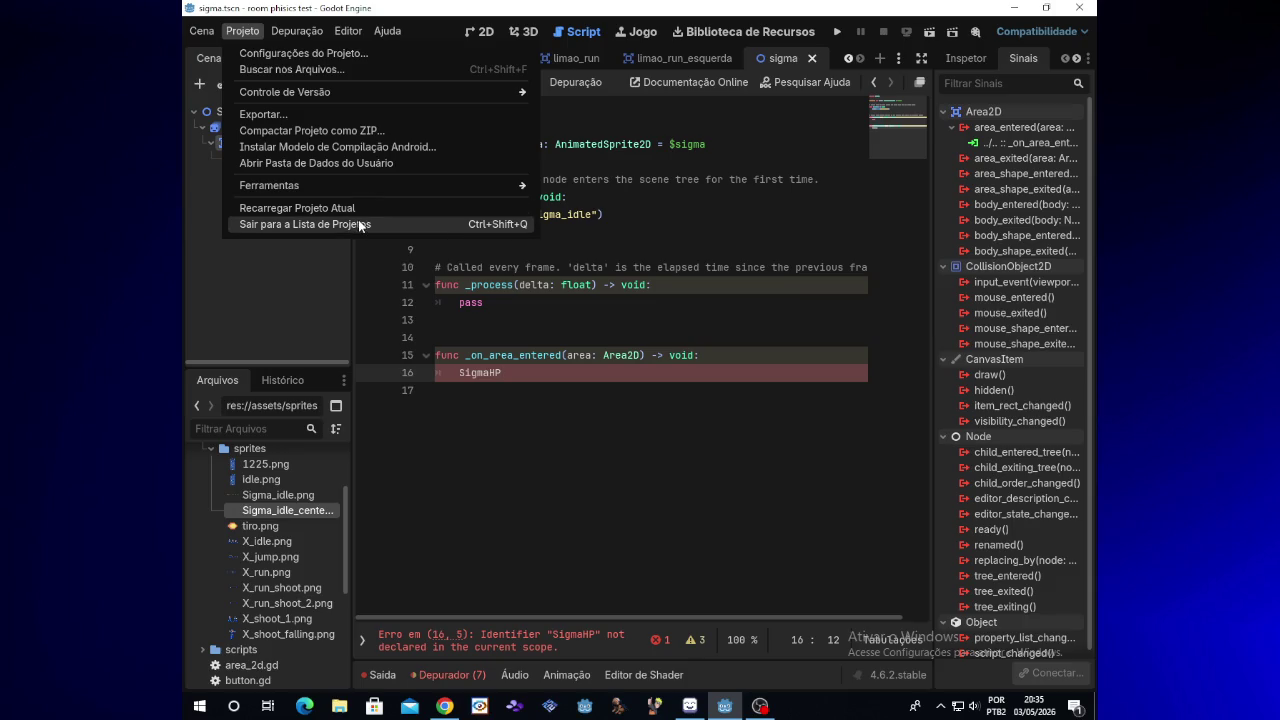
click(362, 225)
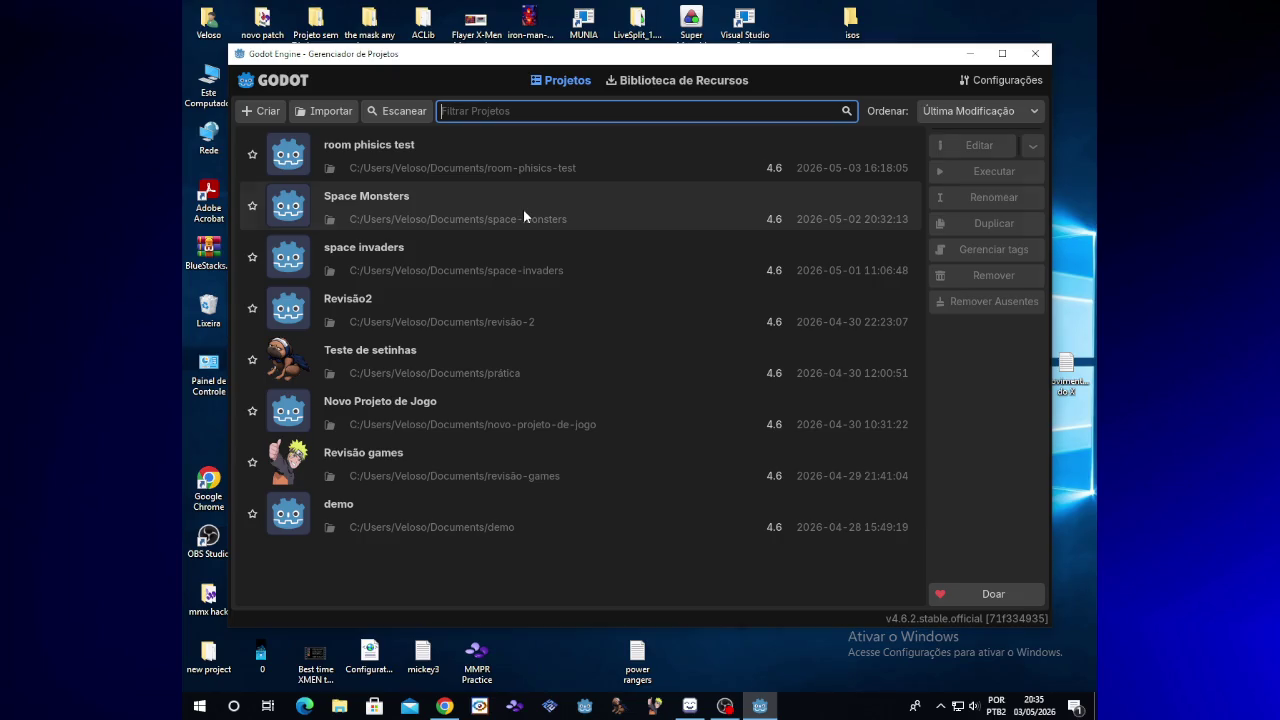
double_click(523, 209)
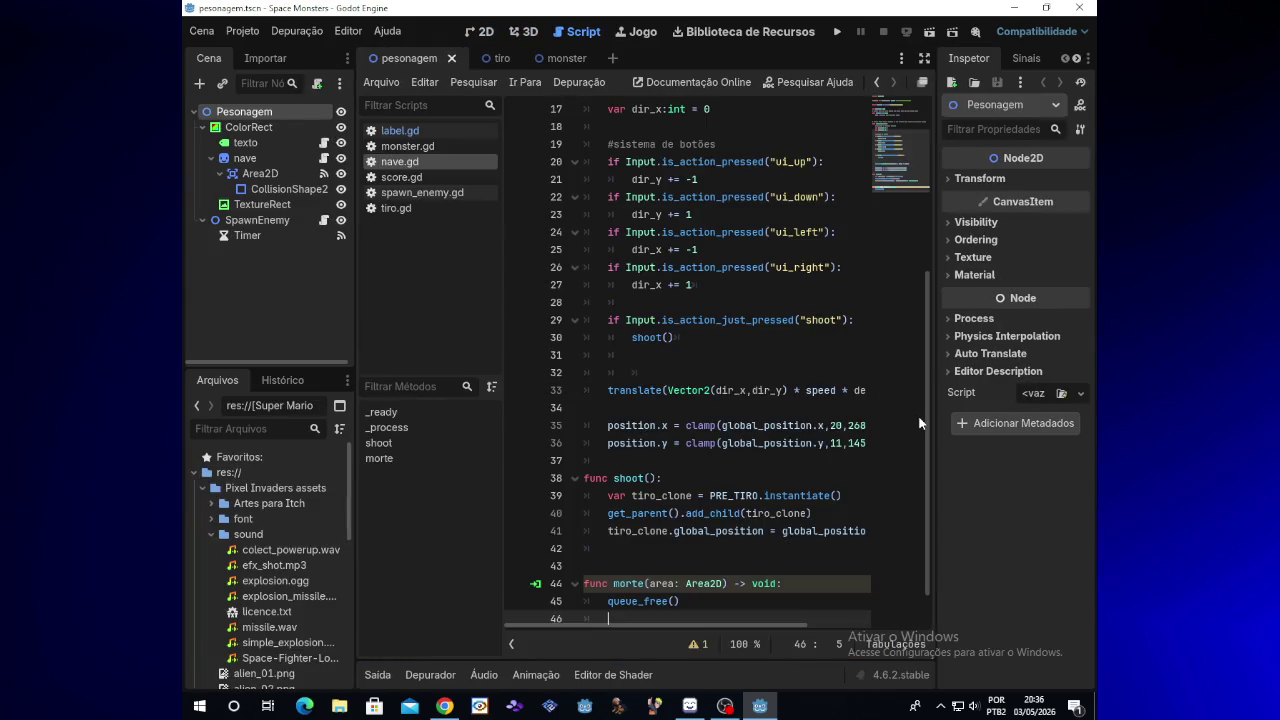
Inspect Space Monsters' label.gd, score.gd and monster.gd scripts to see how the score displays
click(277, 148)
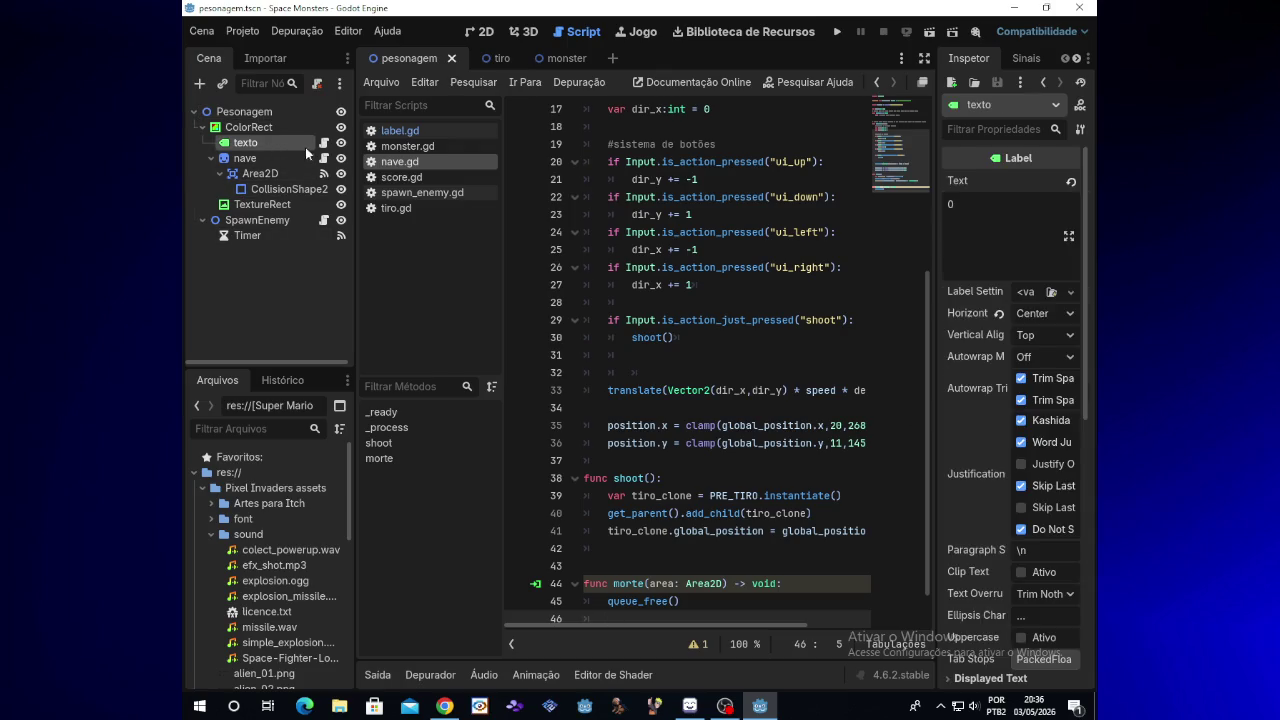
click(323, 143)
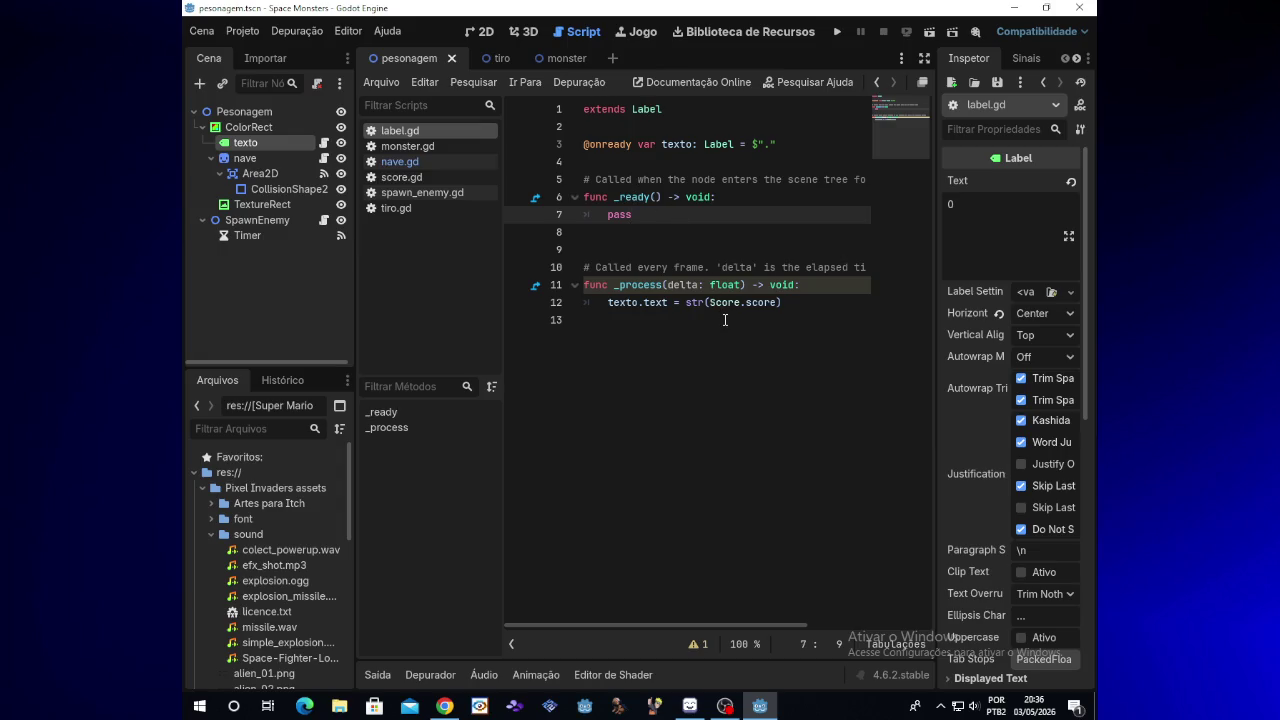
click(615, 303)
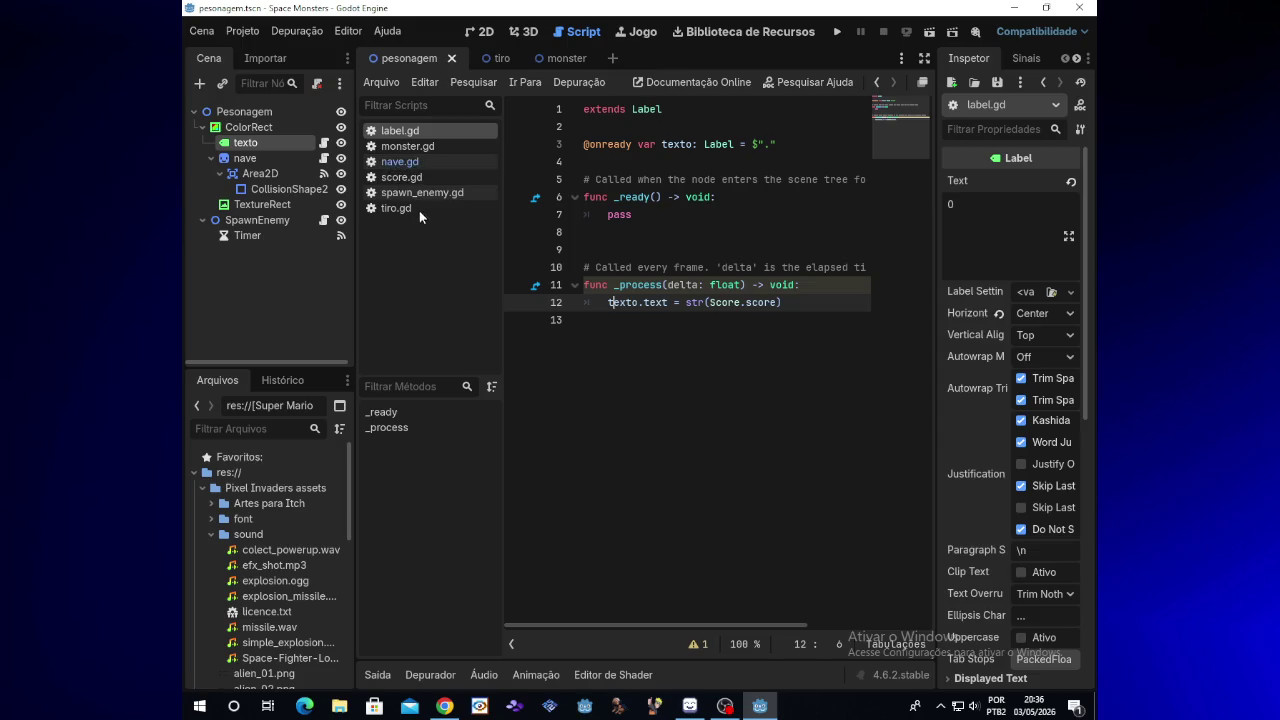
click(480, 180)
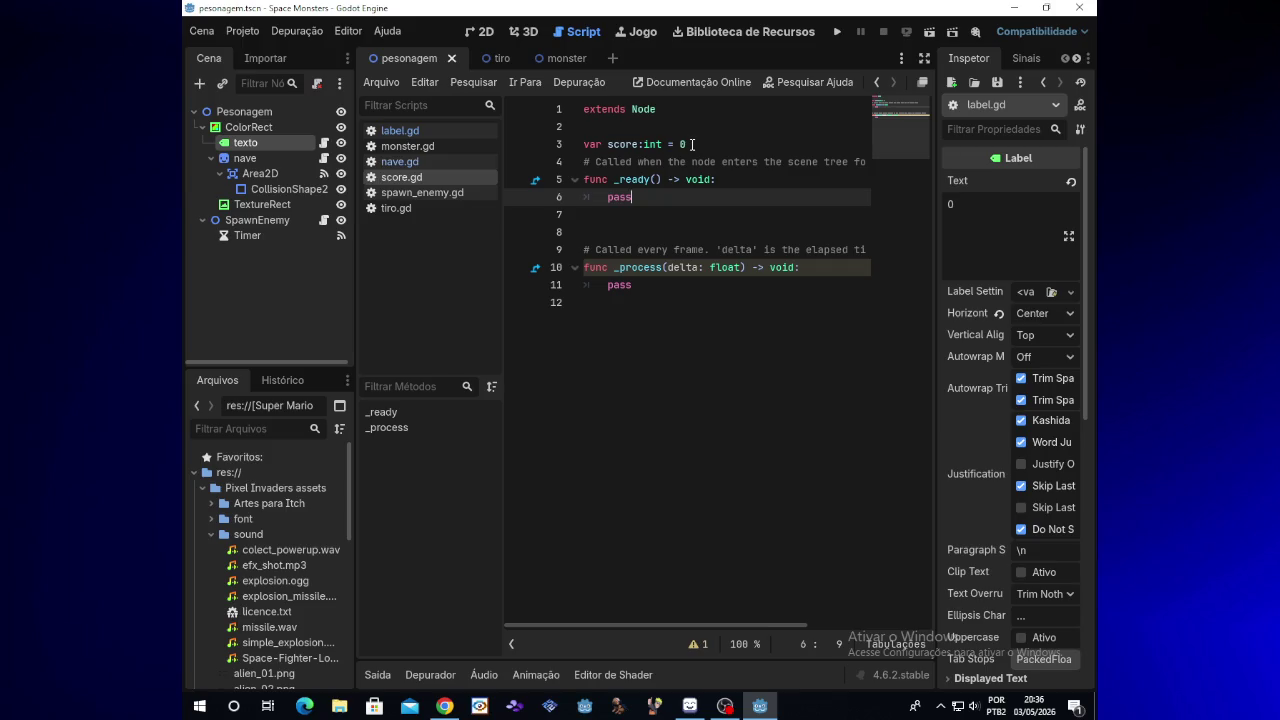
click(566, 60)
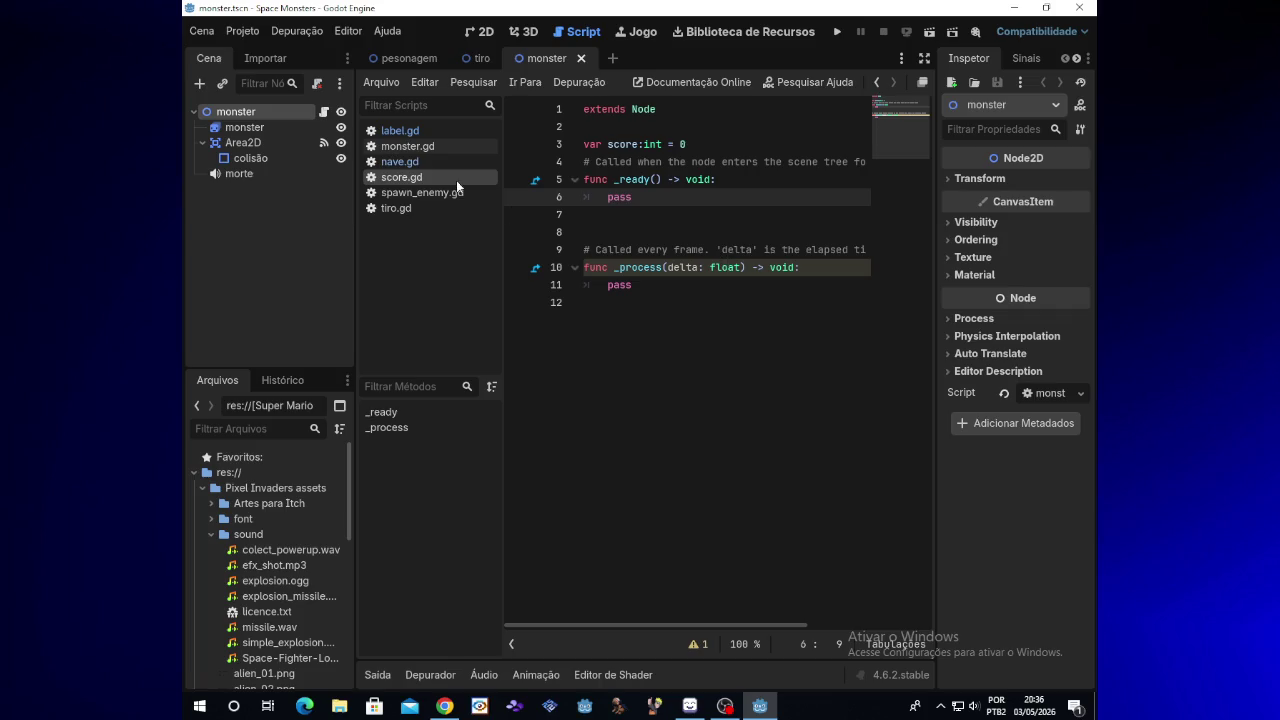
click(325, 111)
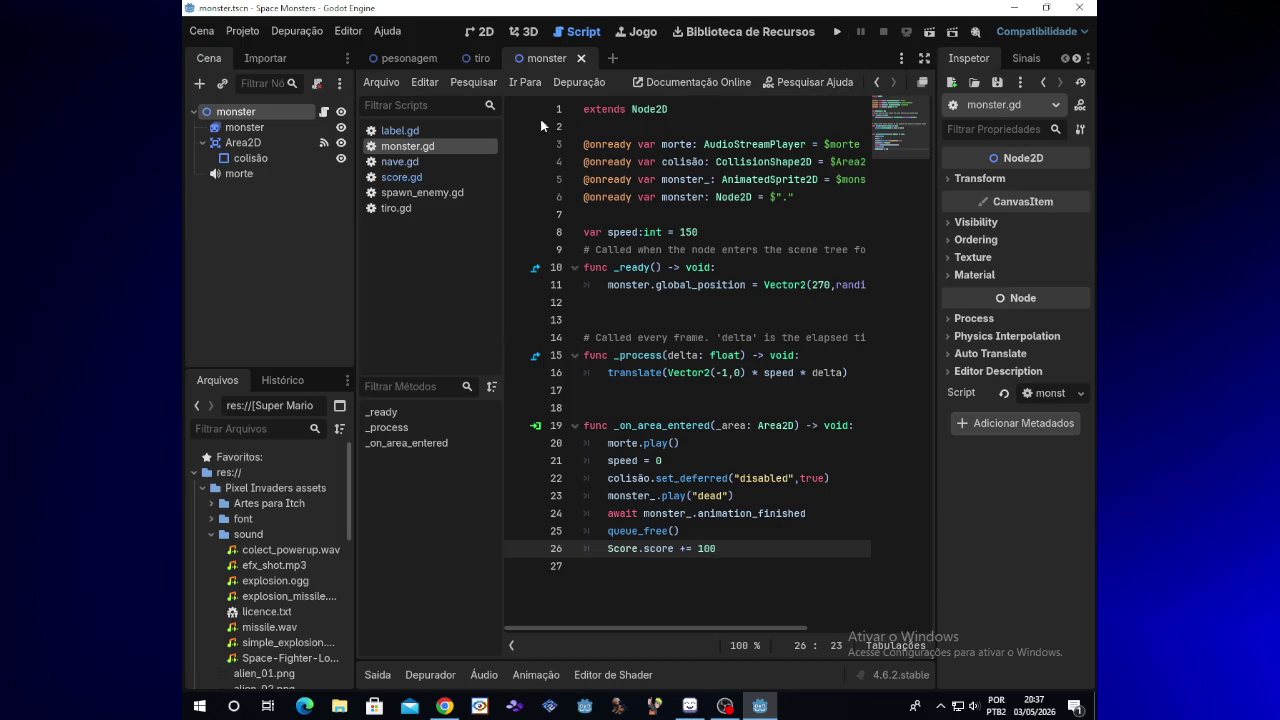
Select label.gd's line setting texto.text to str(Score.score), then exit to the project list
click(400, 62)
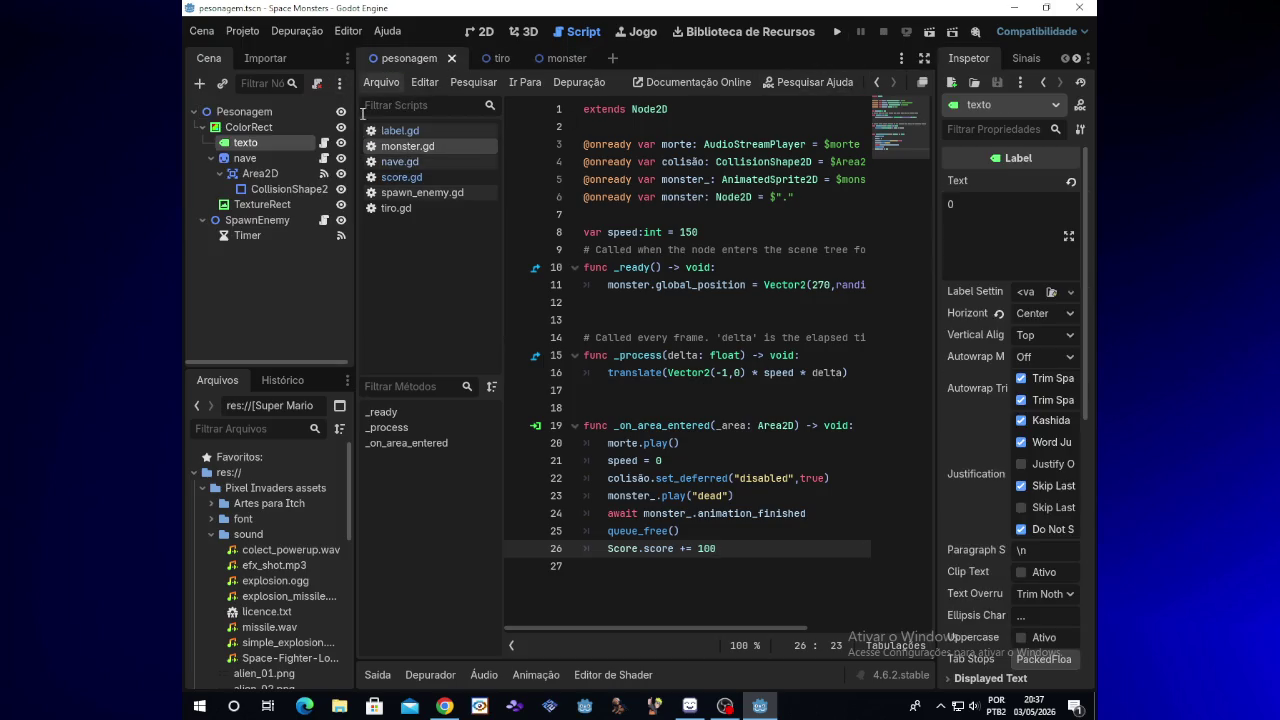
click(323, 143)
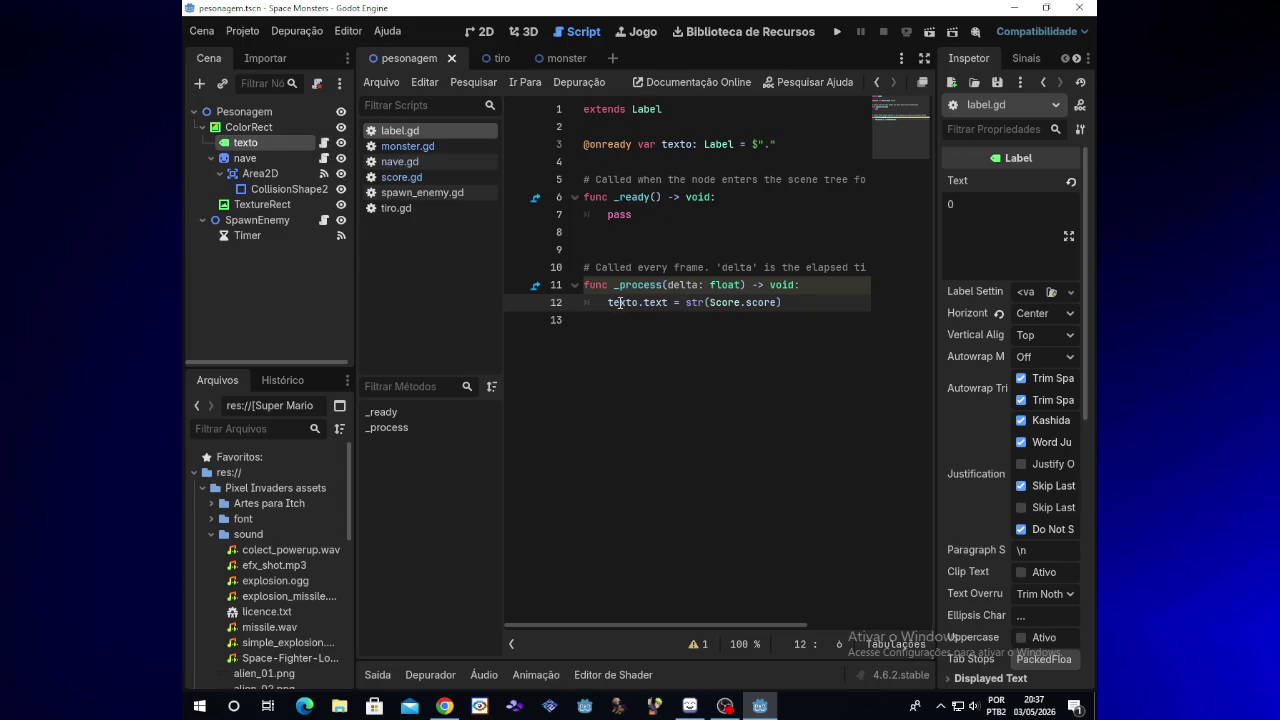
mouse_move(619, 302)
drag(609, 302, 785, 308)
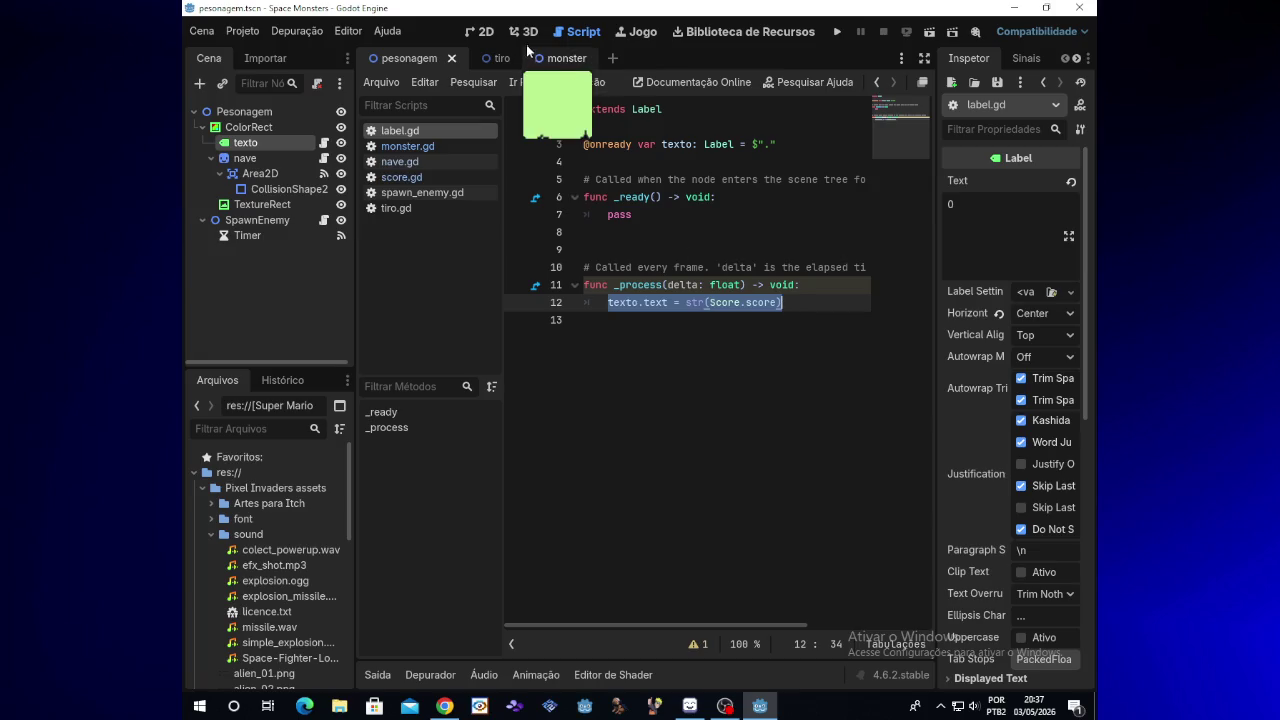
click(281, 38)
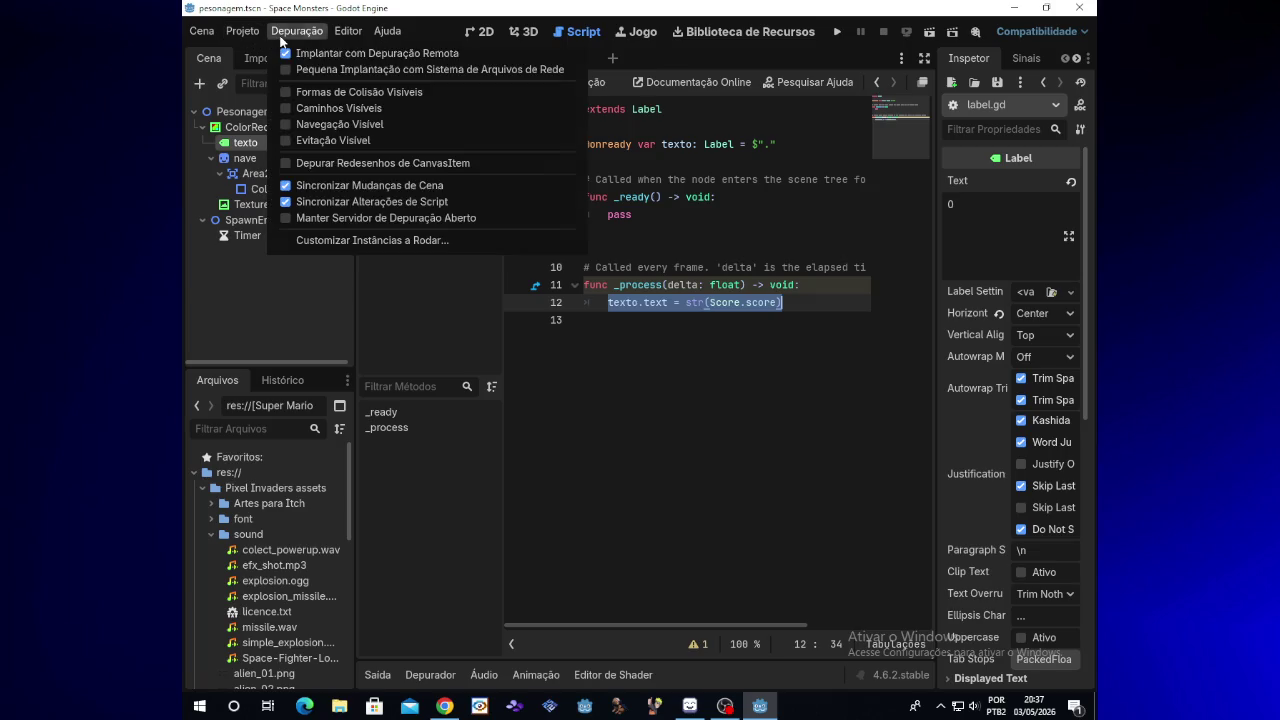
mouse_move(243, 31)
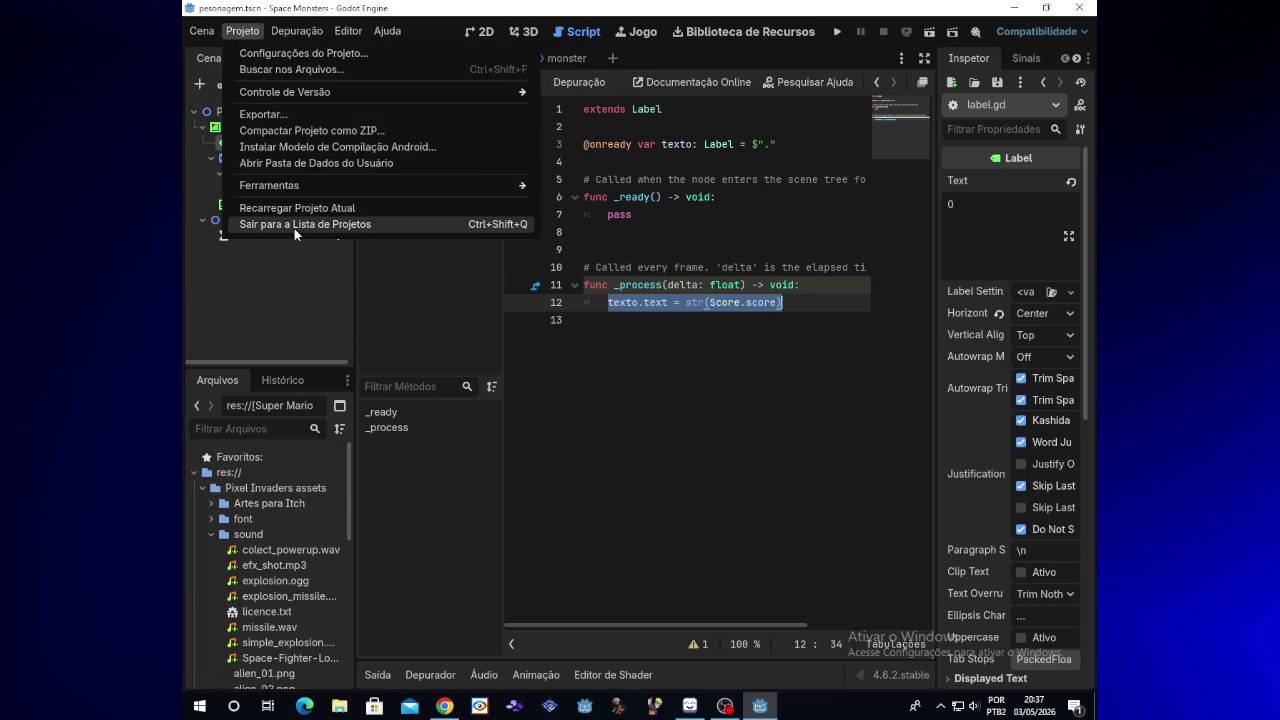
click(294, 228)
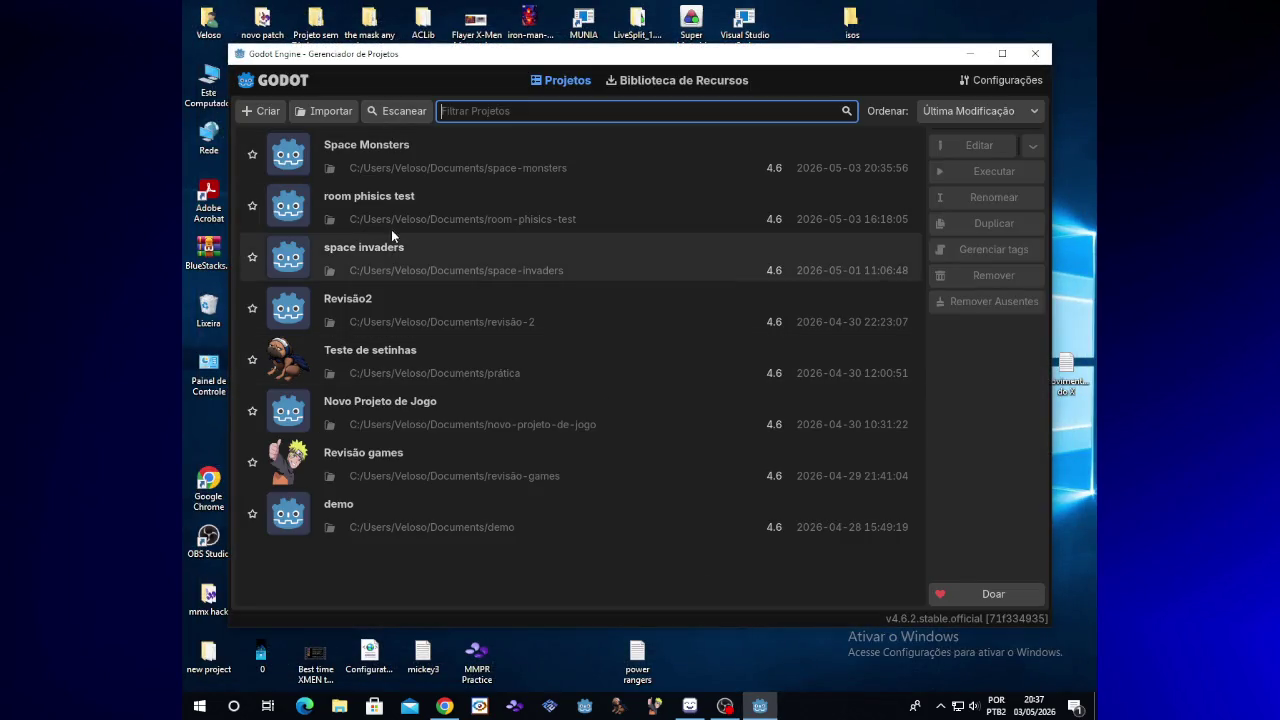
Reopen the room phisics test project and open the sala scene's sigma_hp label script
double_click(398, 212)
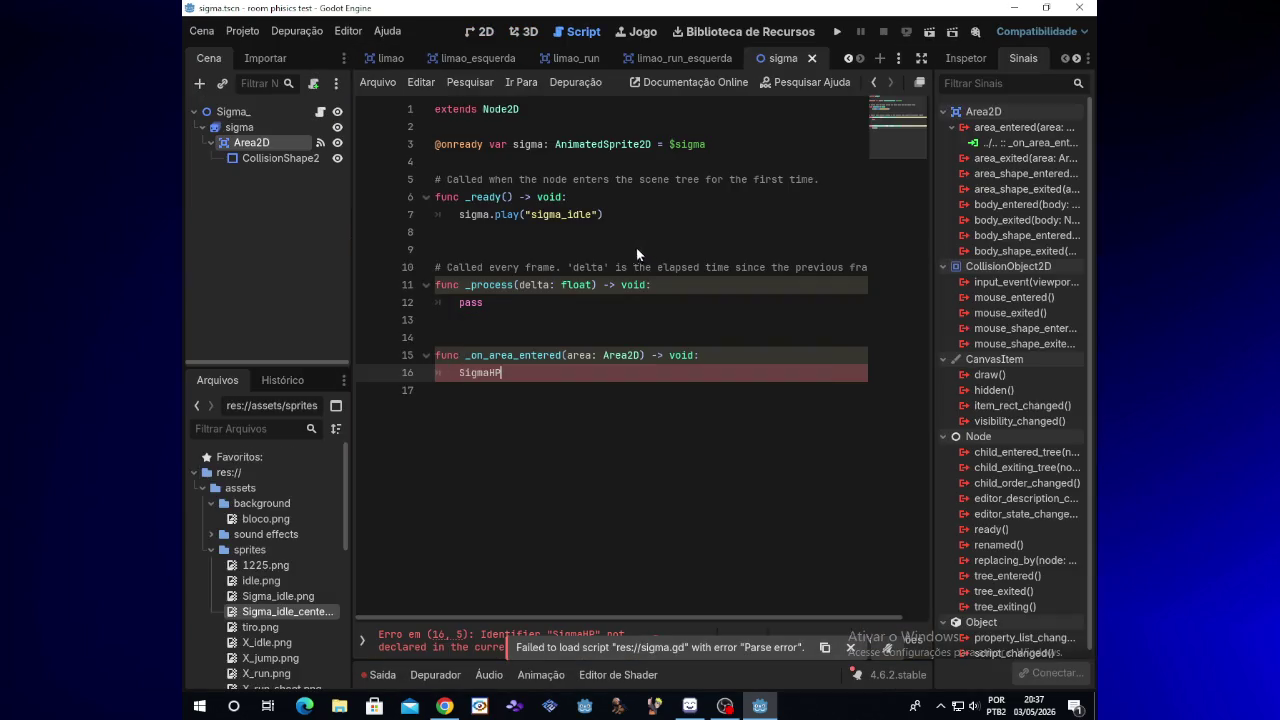
click(393, 60)
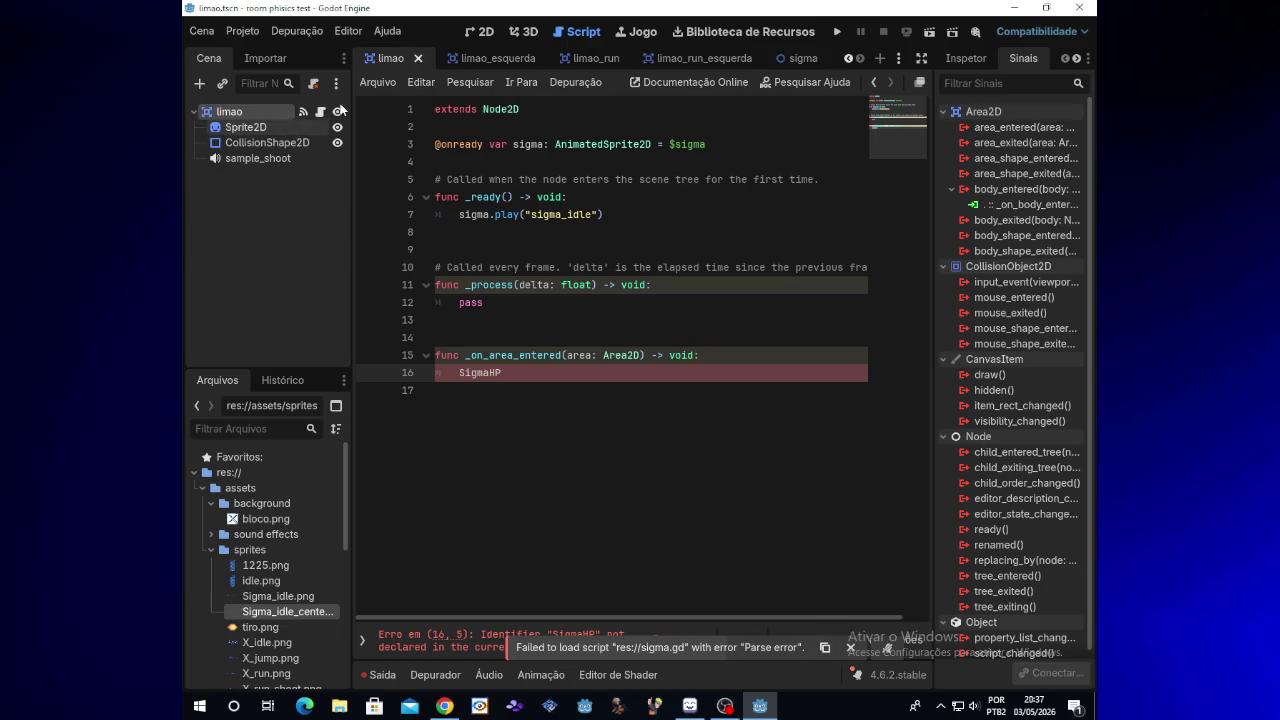
scroll(855, 60, up, 2)
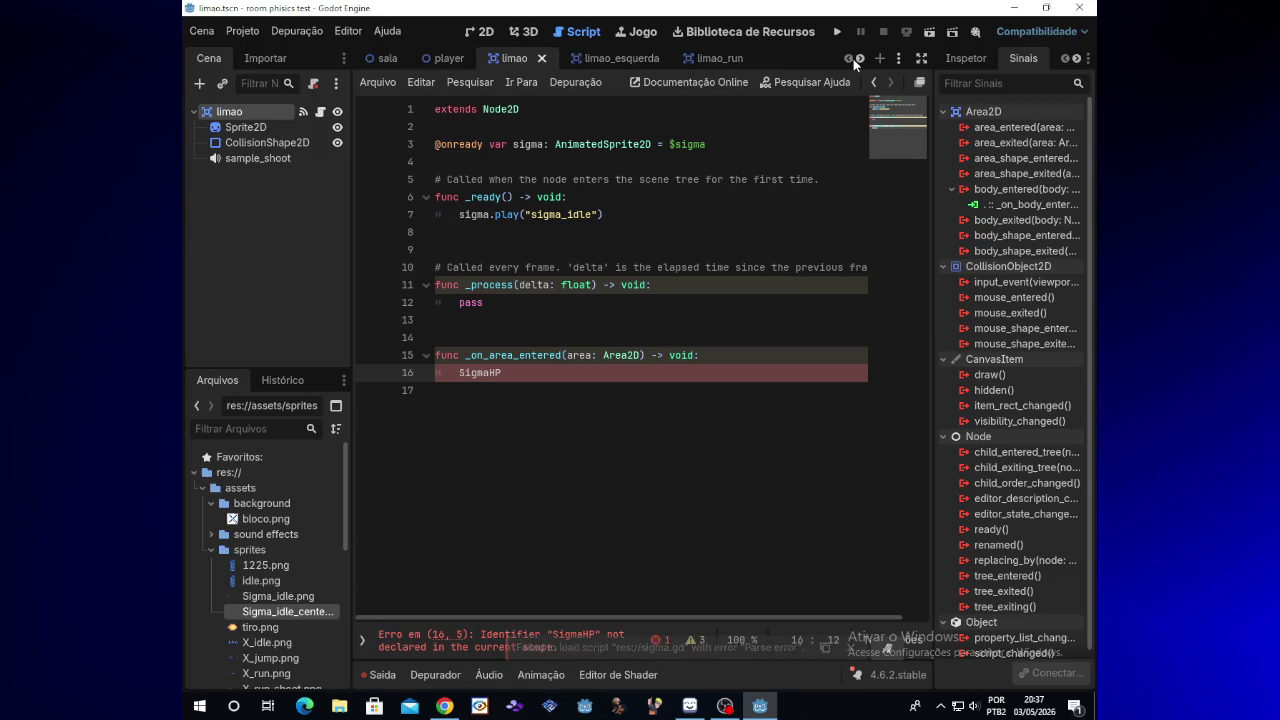
click(385, 58)
click(294, 145)
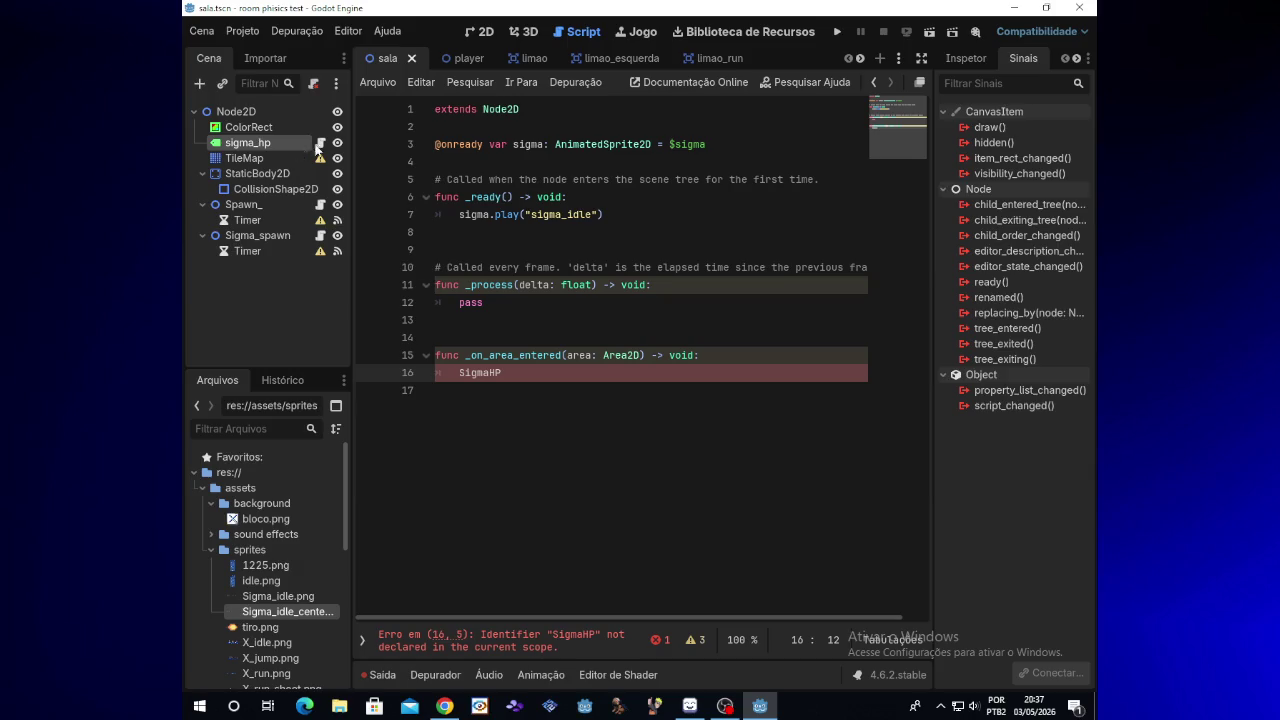
Delete the sigmahp declaration and the line setting the label text to 5, leaving pass
click(321, 145)
drag(527, 180, 435, 180)
key(BackSpace)
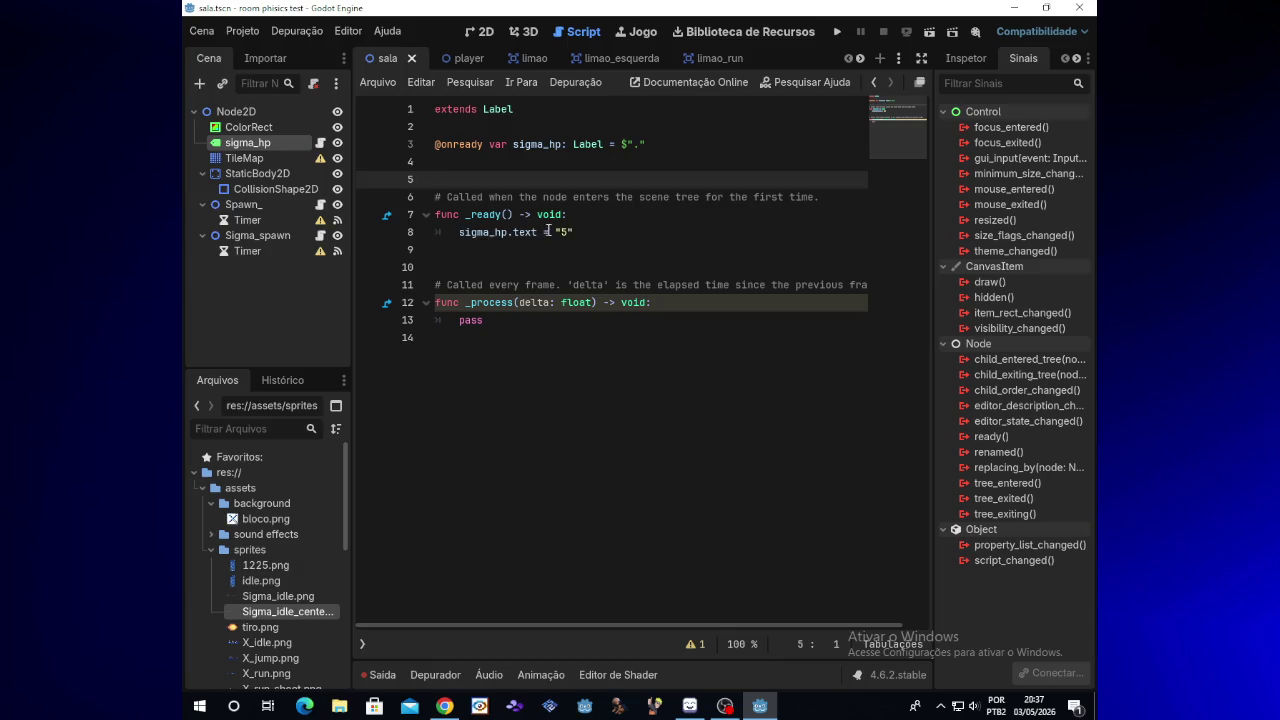
drag(583, 231, 460, 224)
key(BackSpace)
text(pass)
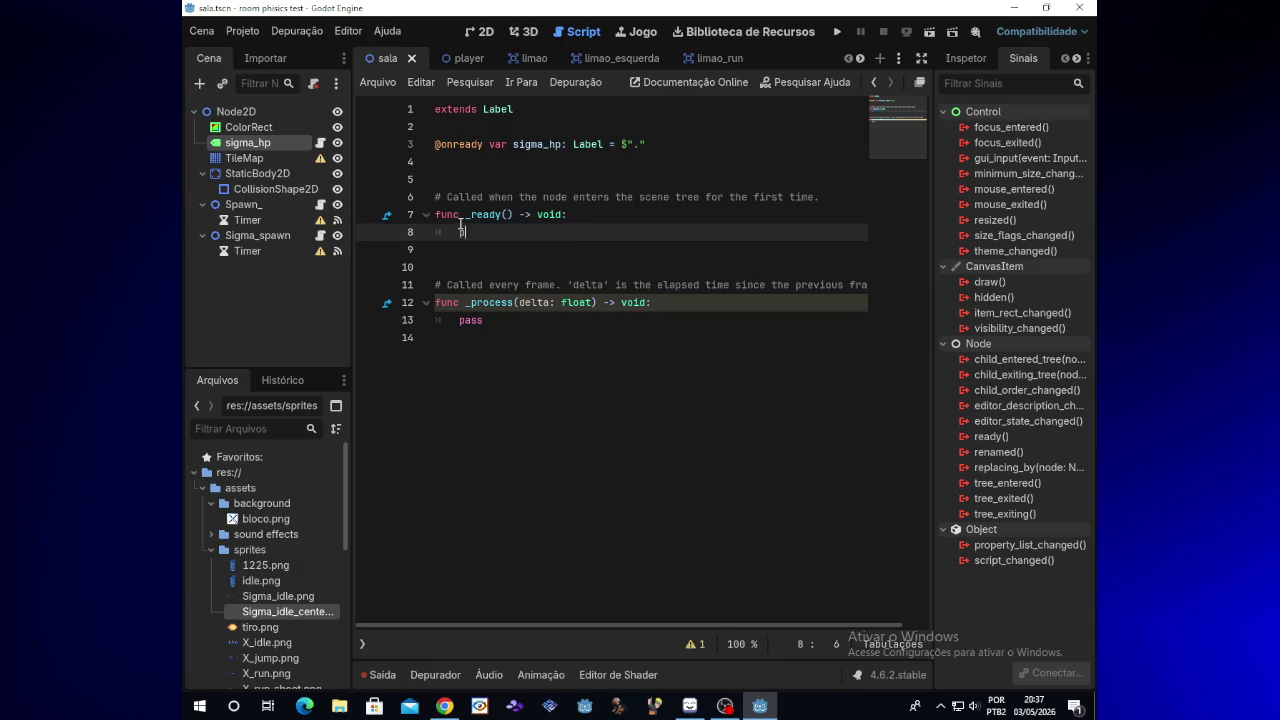
click(500, 337)
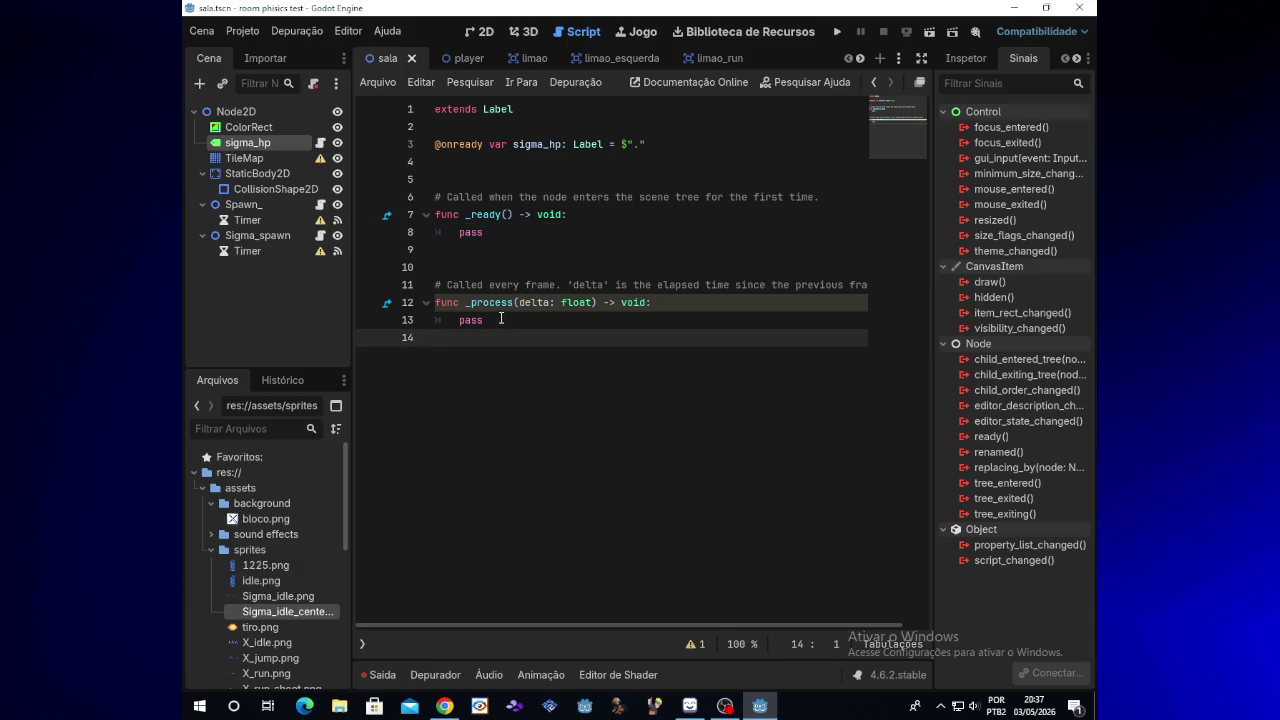
click(501, 318)
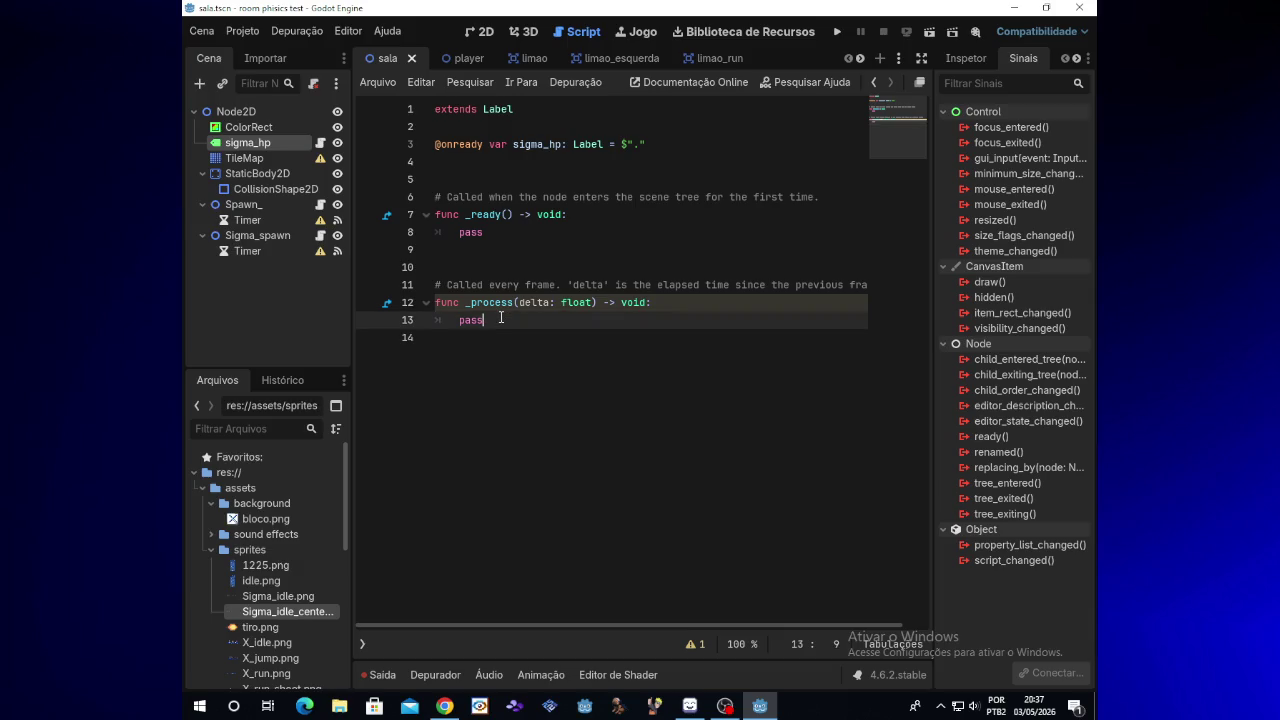
Paste the score line into _process and change it to sigma_hp.text = str(SigmaHP.score)
key(BackSpace)
key(BackSpace)
key(BackSpace)
text(texto.text = str(Score.score))
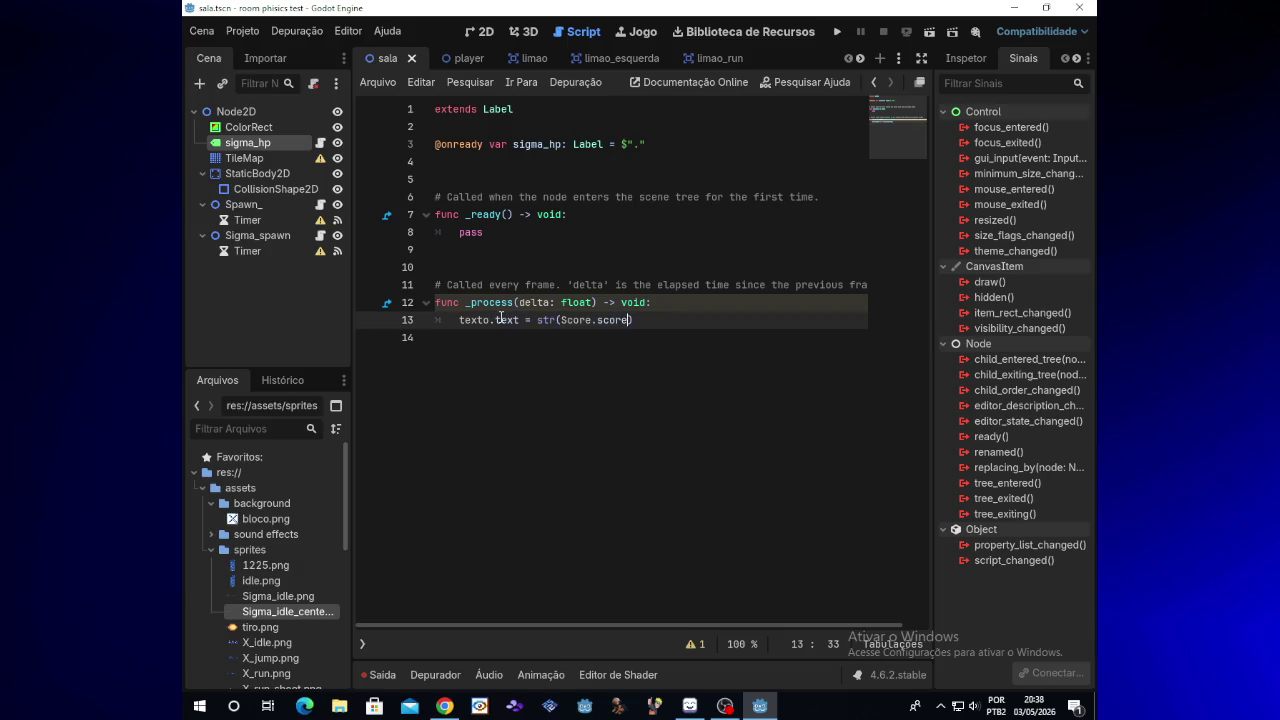
click(492, 319)
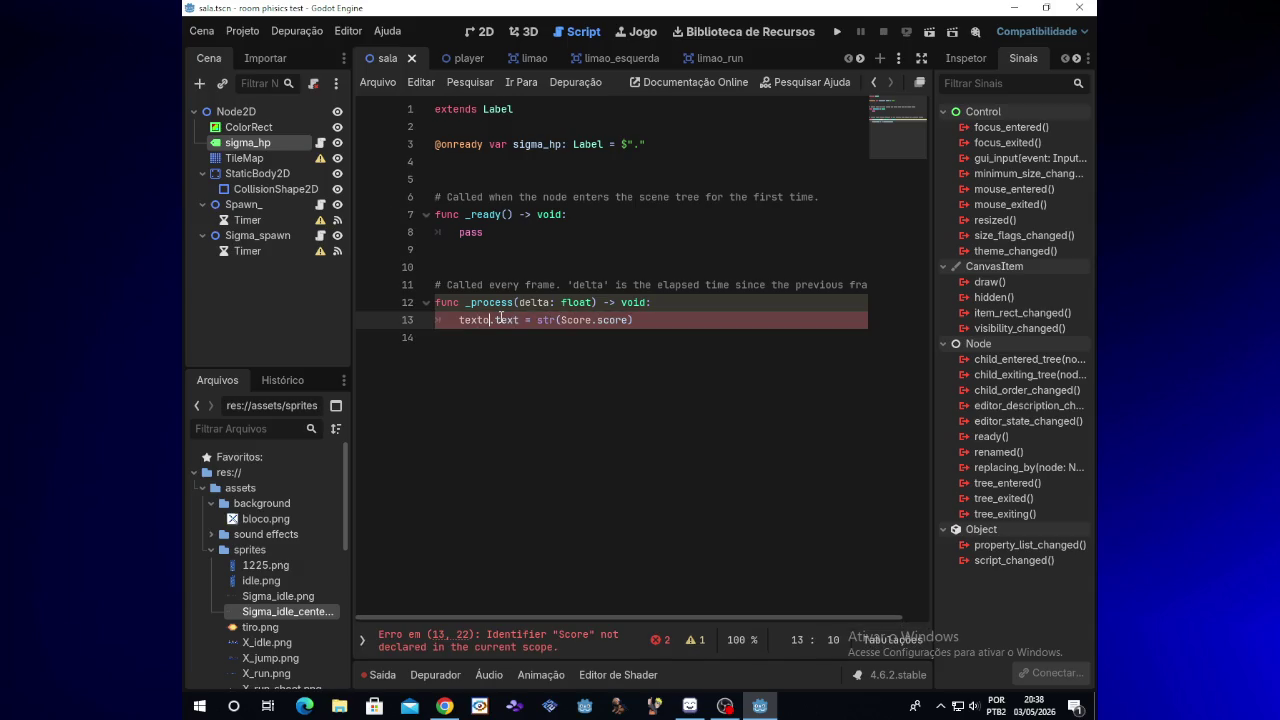
key(BackSpace)
key(BackSpace)
key(BackSpace)
text(sig)
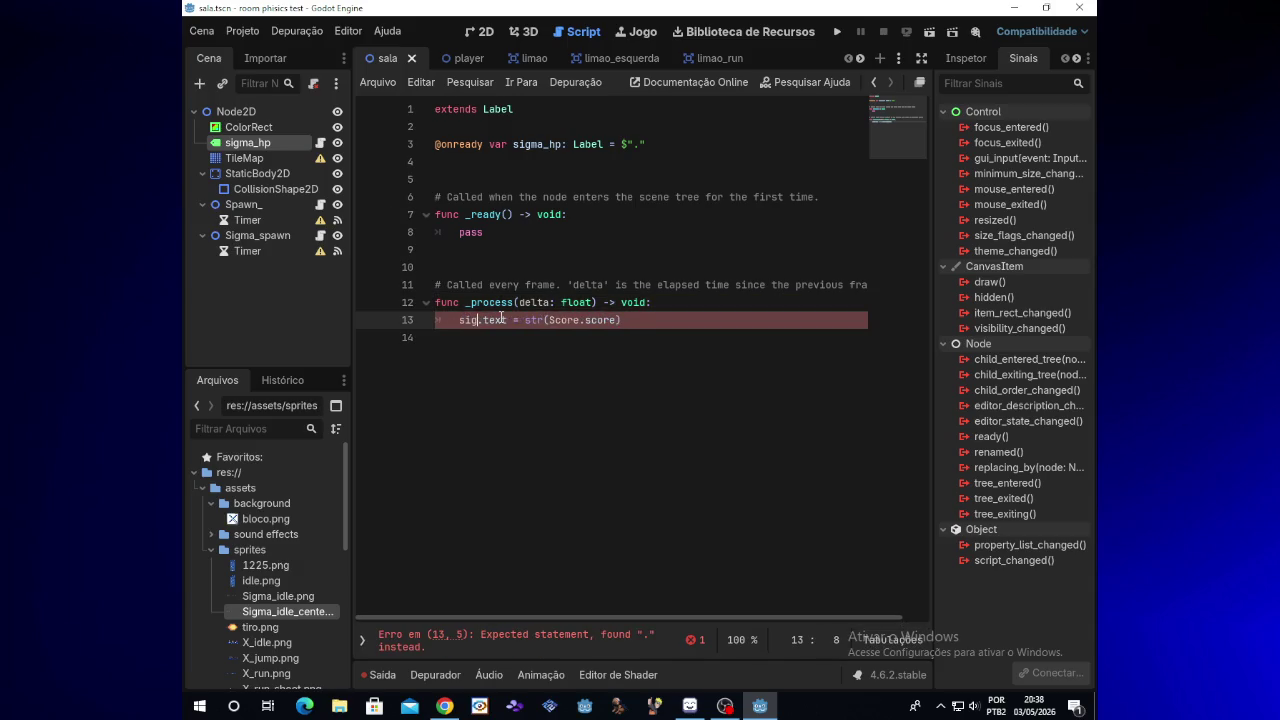
text(ma)
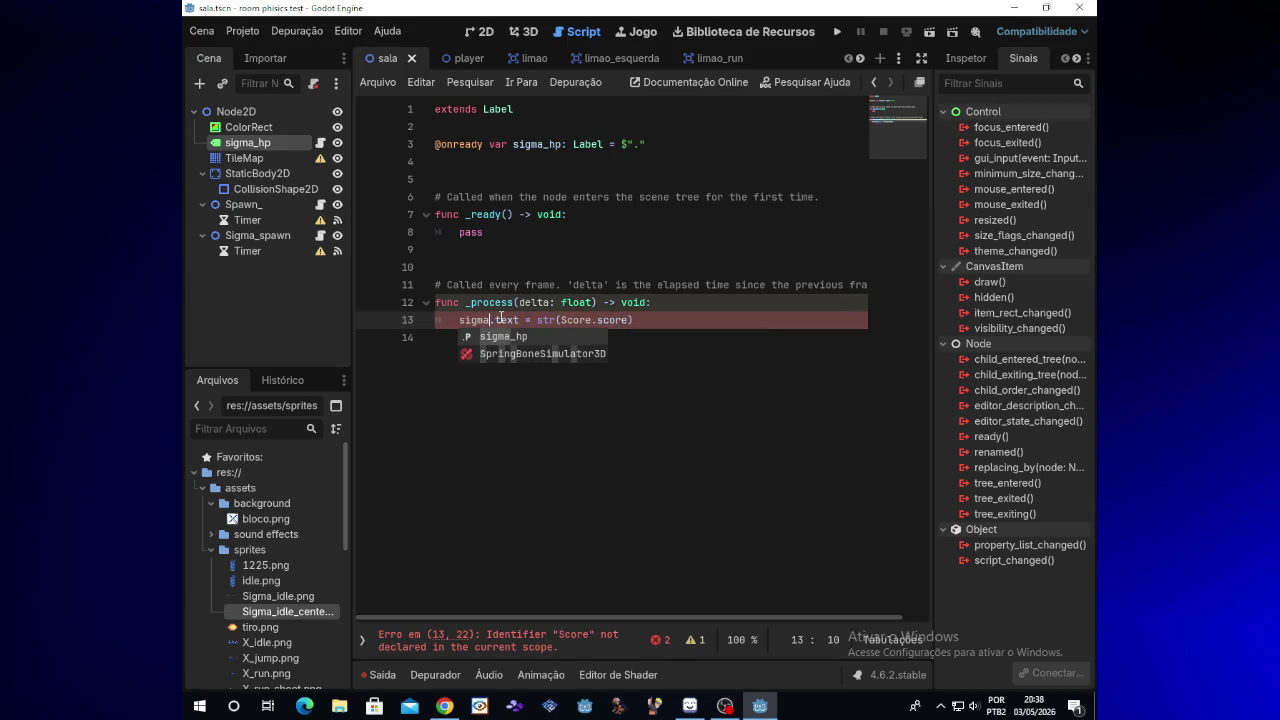
text(_hp)
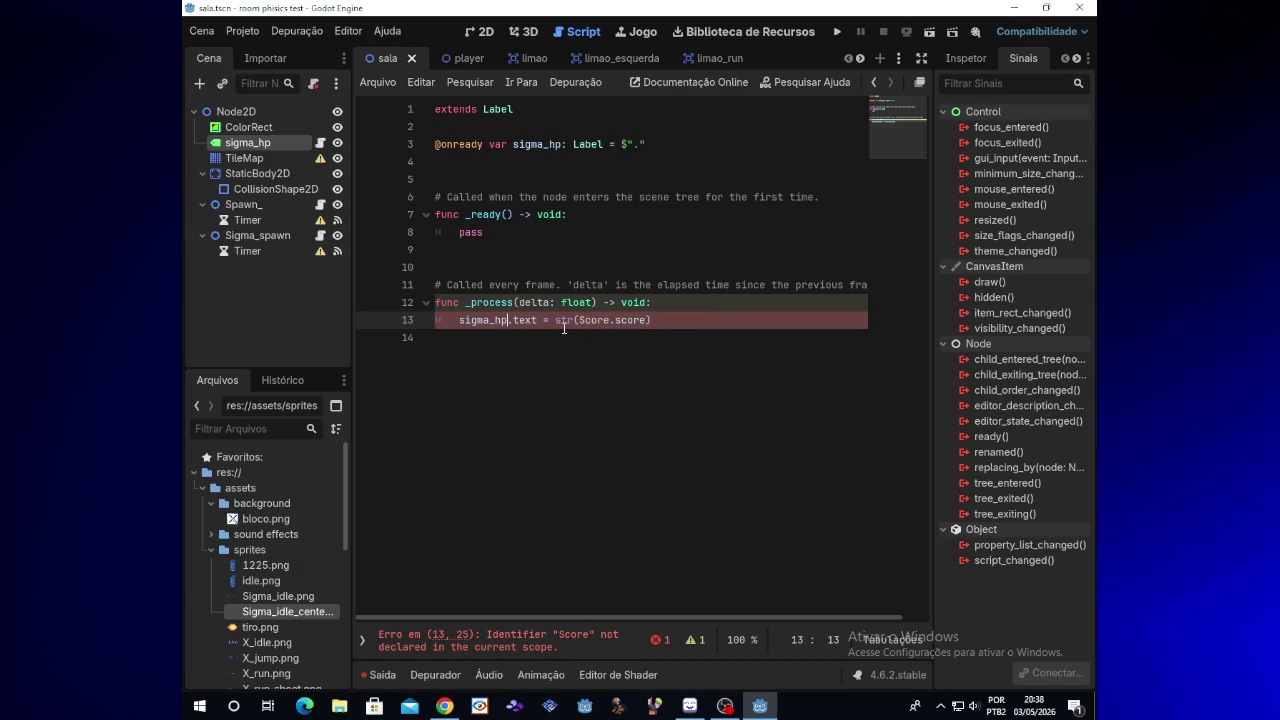
click(609, 320)
key(BackSpace)
key(BackSpace)
key(BackSpace)
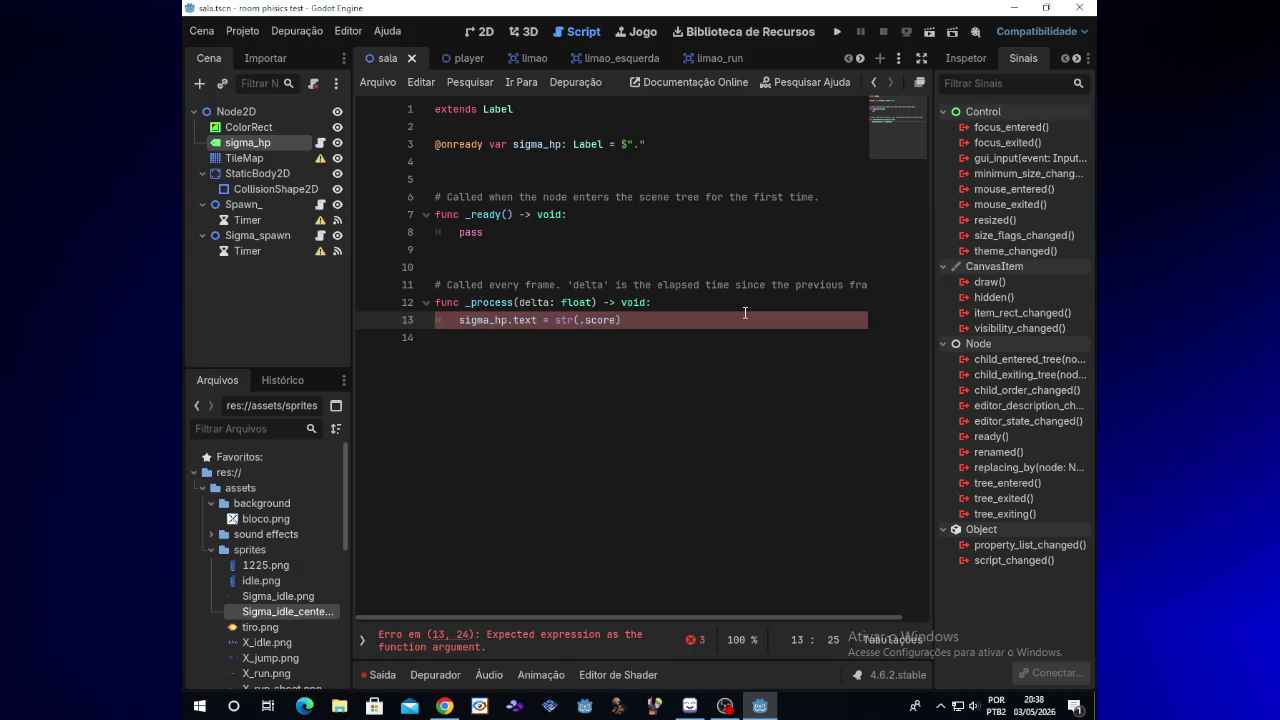
text(Si)
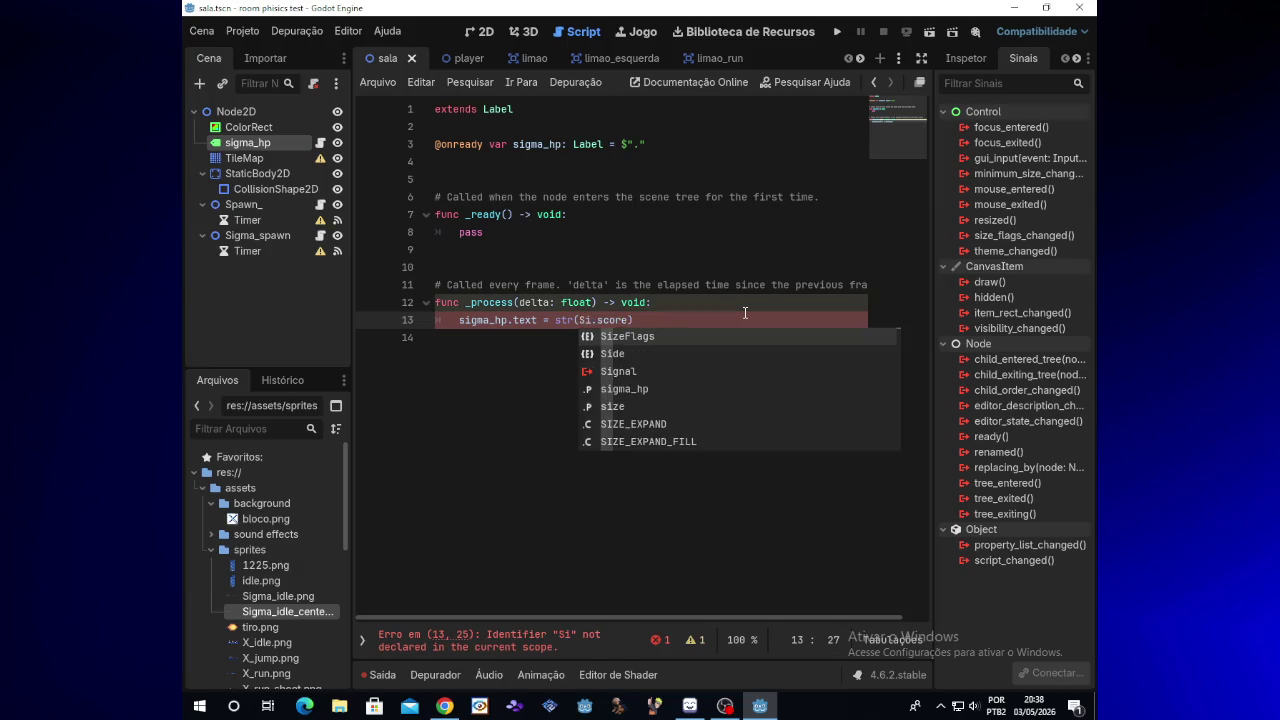
text(gmaG)
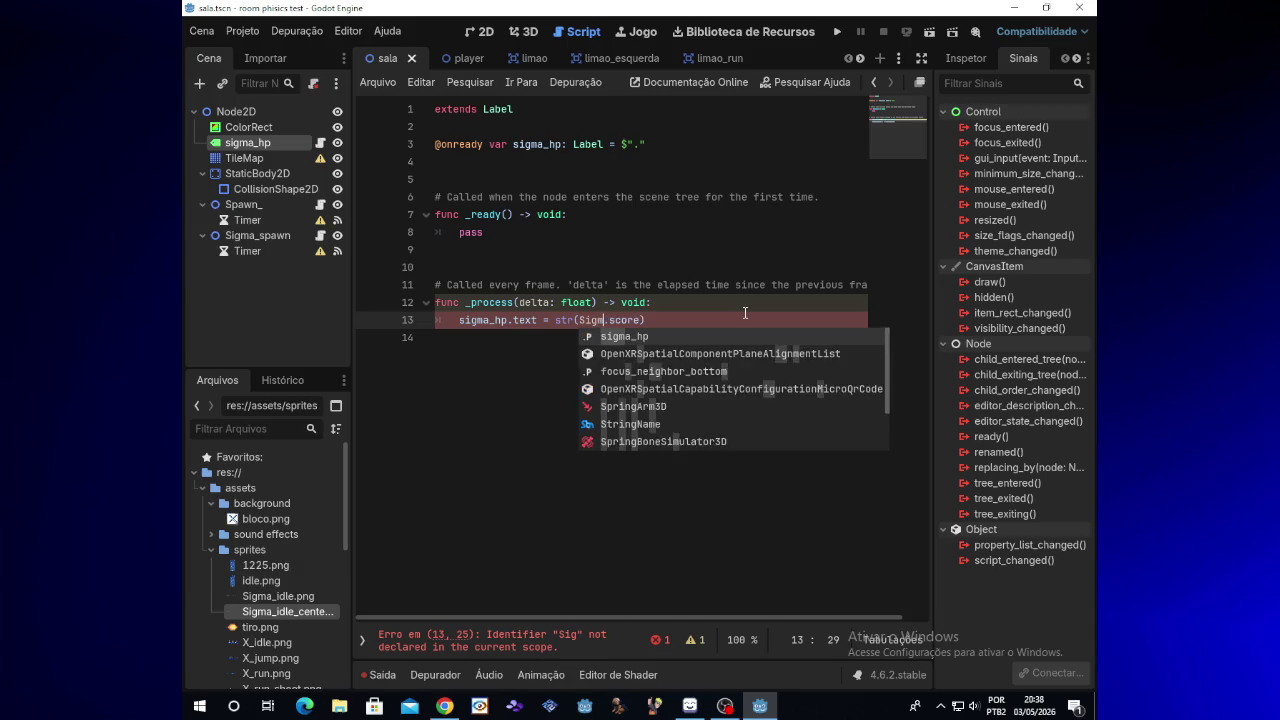
text(P)
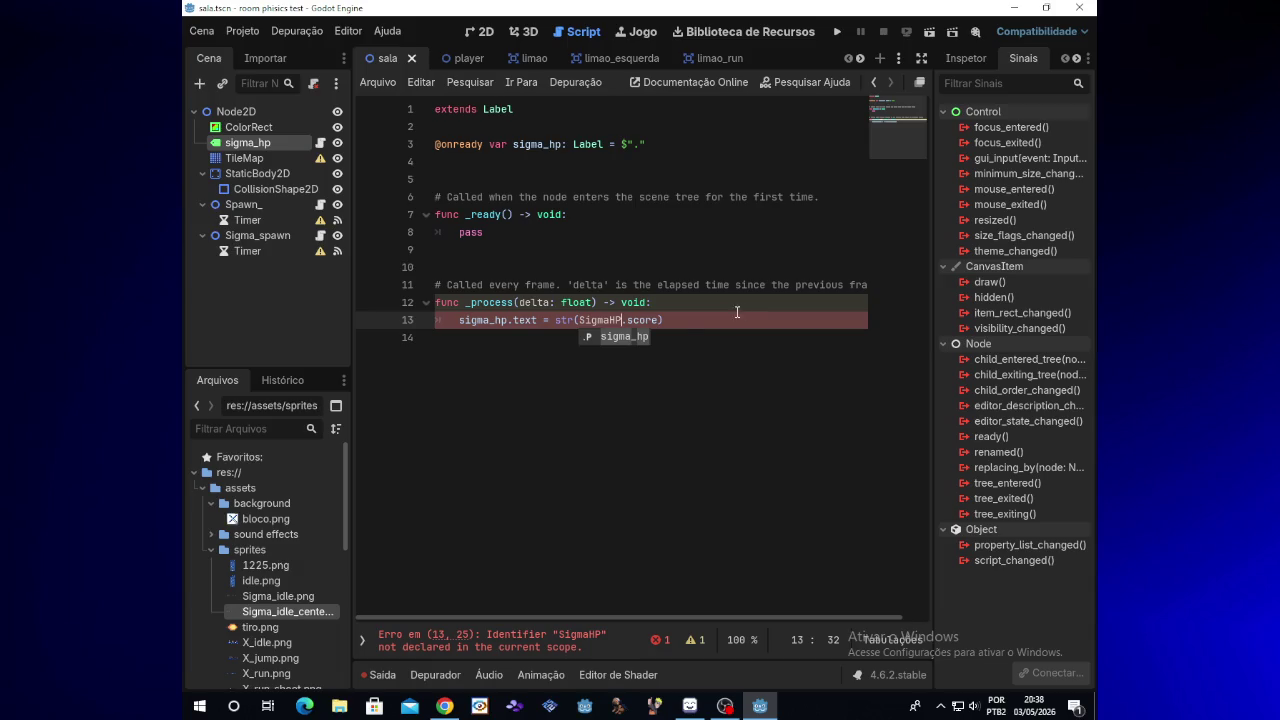
click(737, 313)
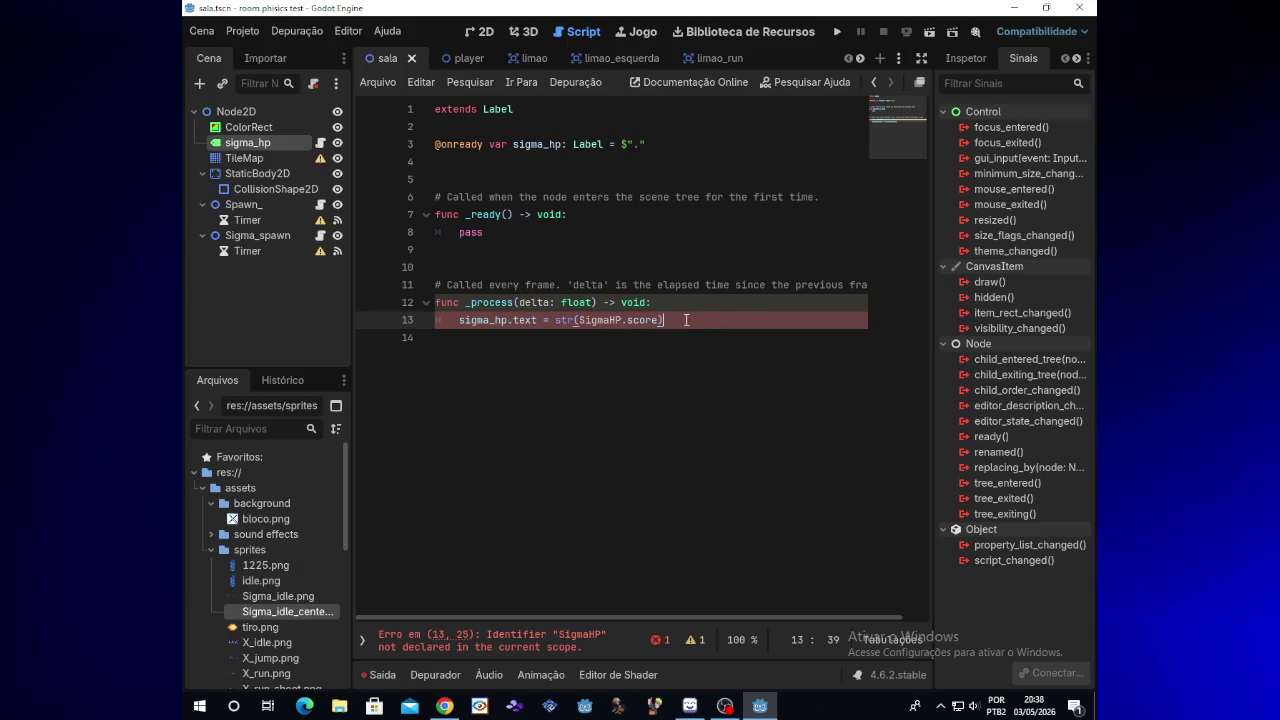
click(255, 33)
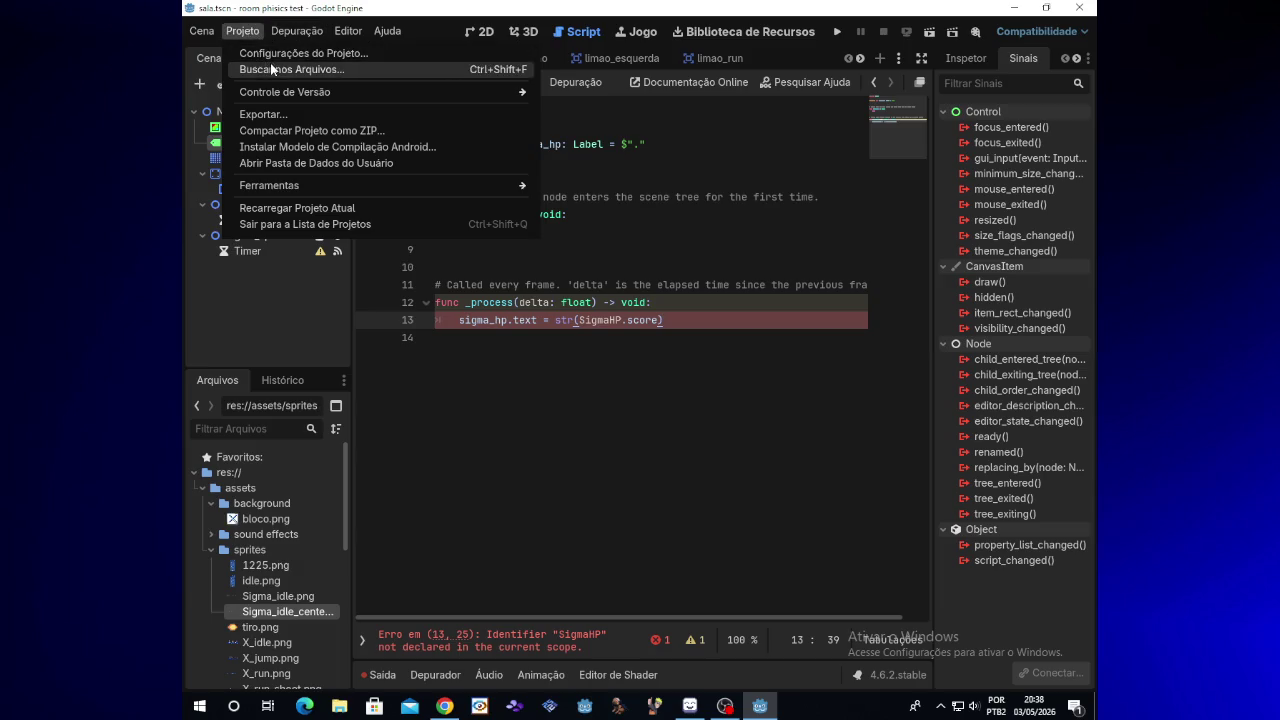
click(279, 55)
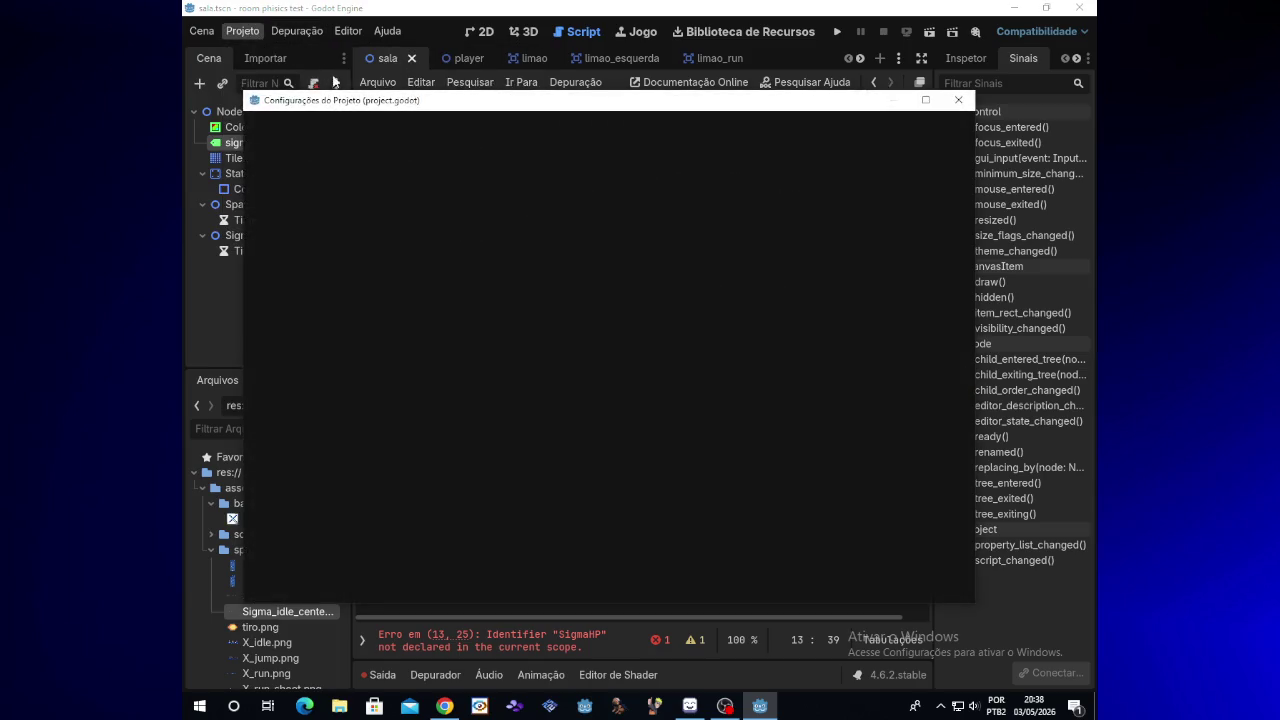
click(511, 129)
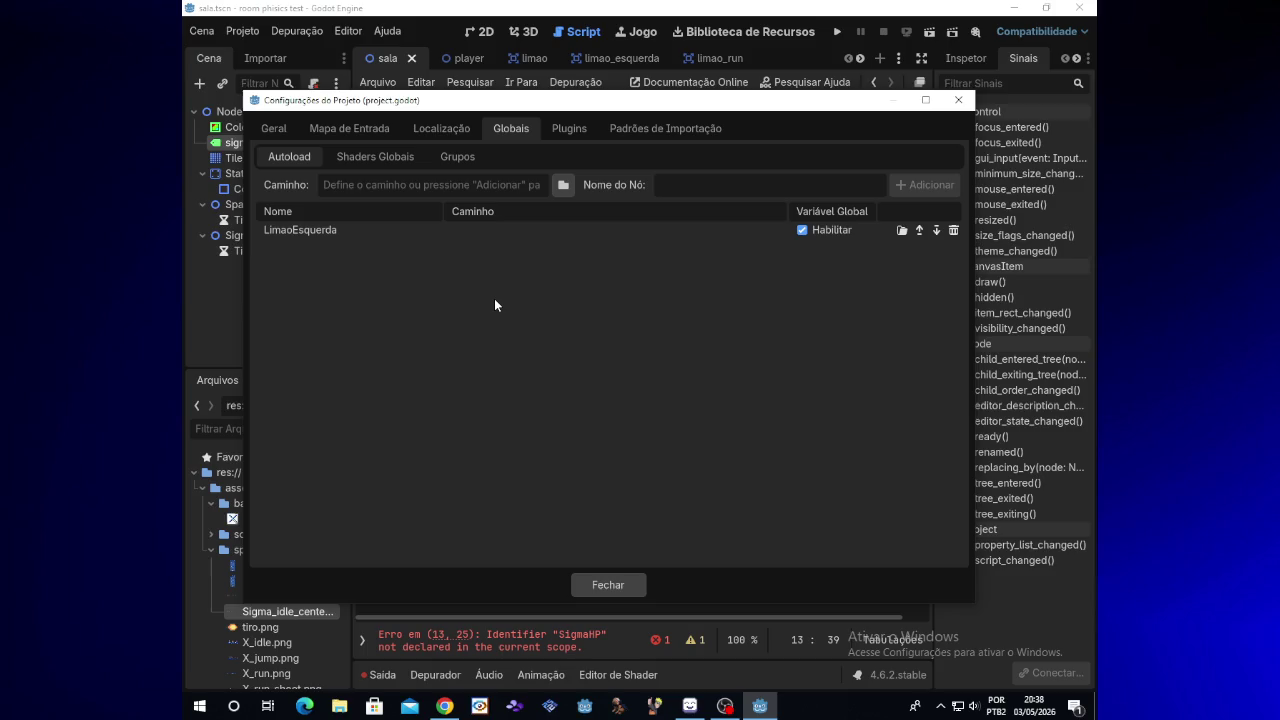
text(S)
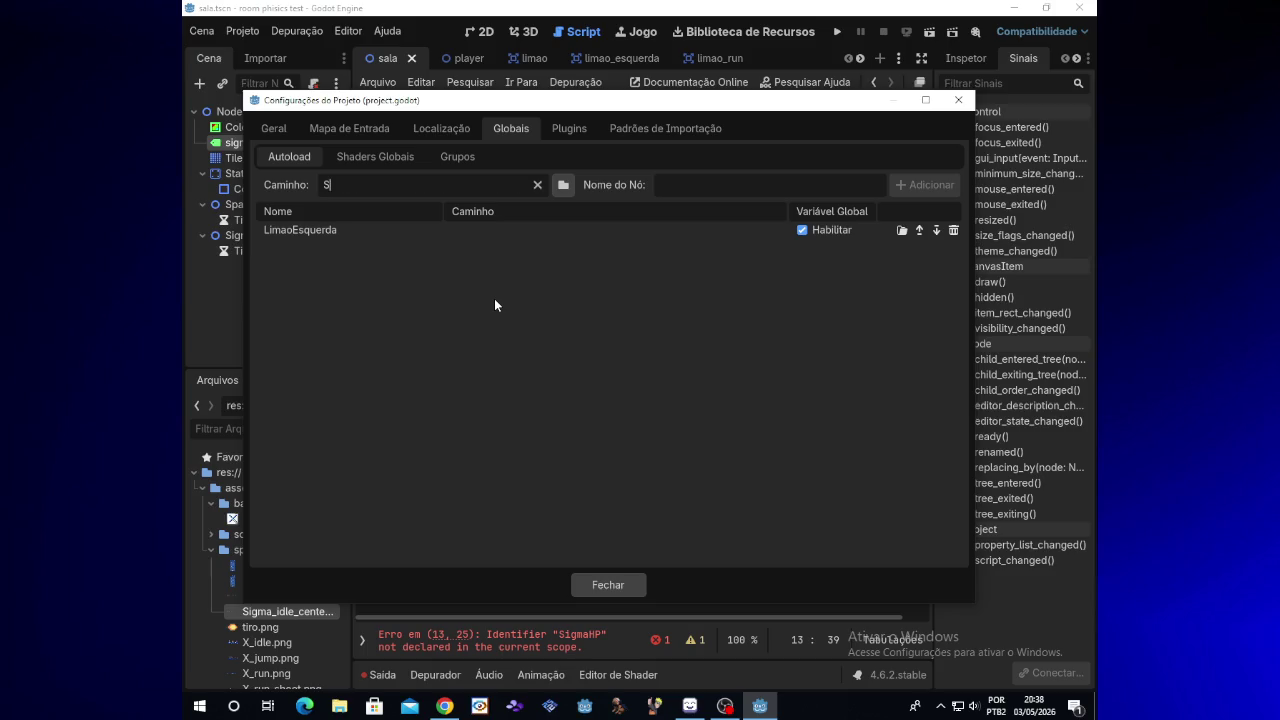
text(igmah)
key(BackSpace)
text(HP)
click(563, 185)
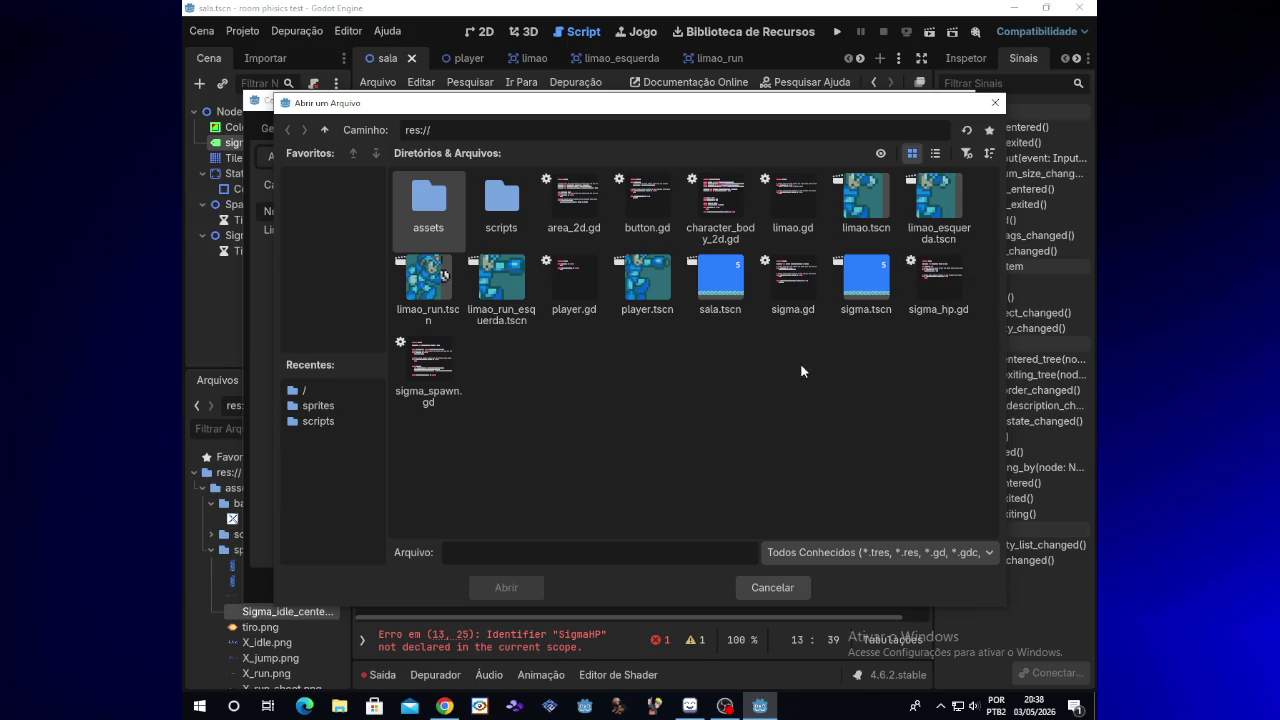
click(996, 108)
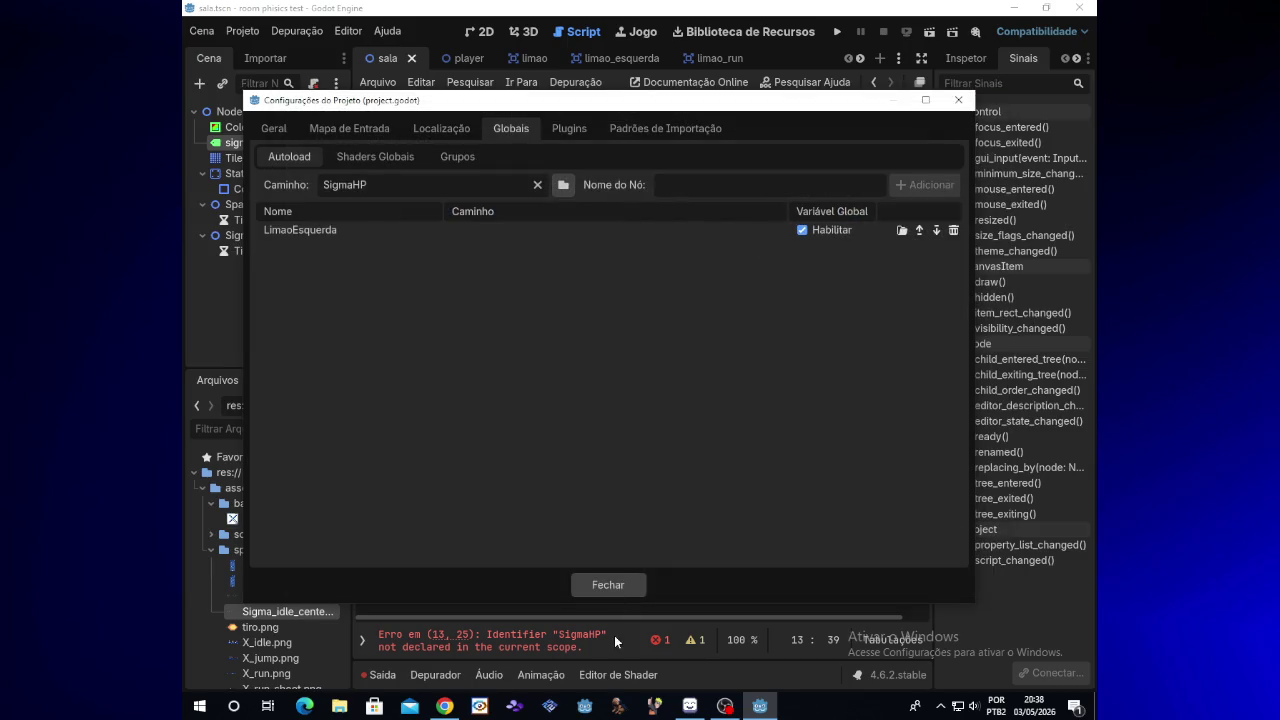
click(606, 586)
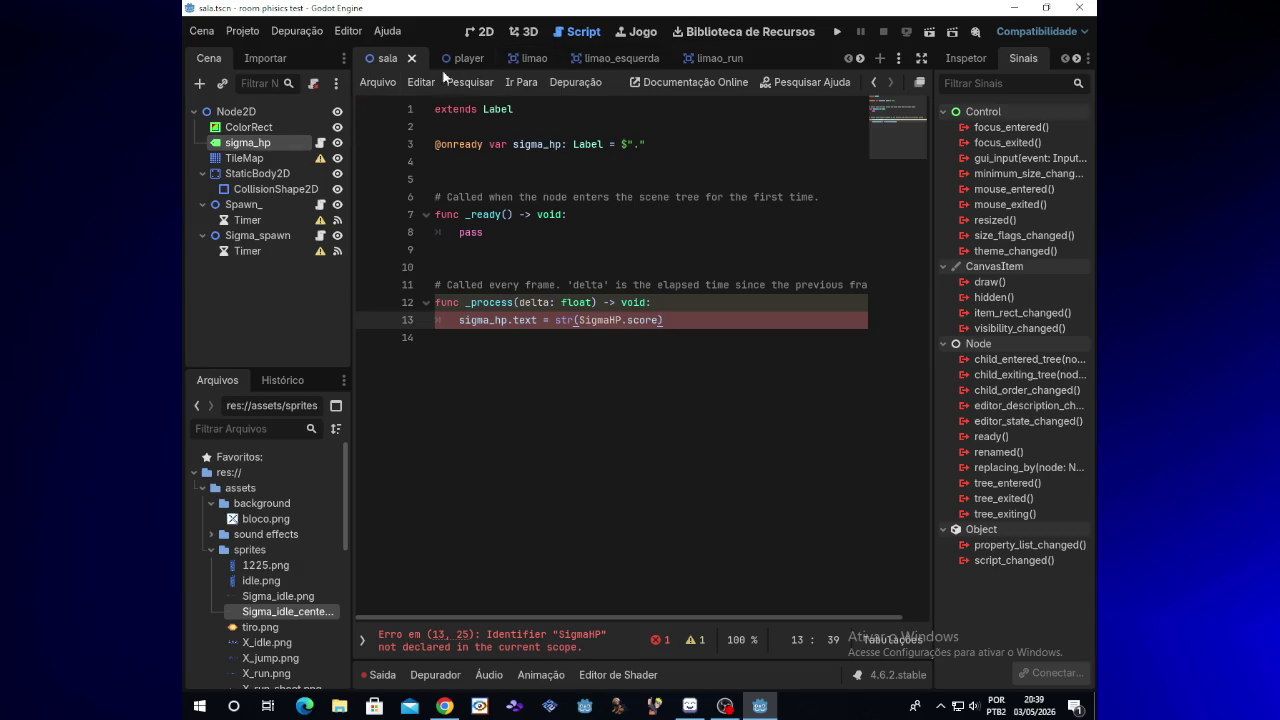
click(374, 81)
Create a new script named sigmahp.gd via Arquivo > Novo Script
click(399, 107)
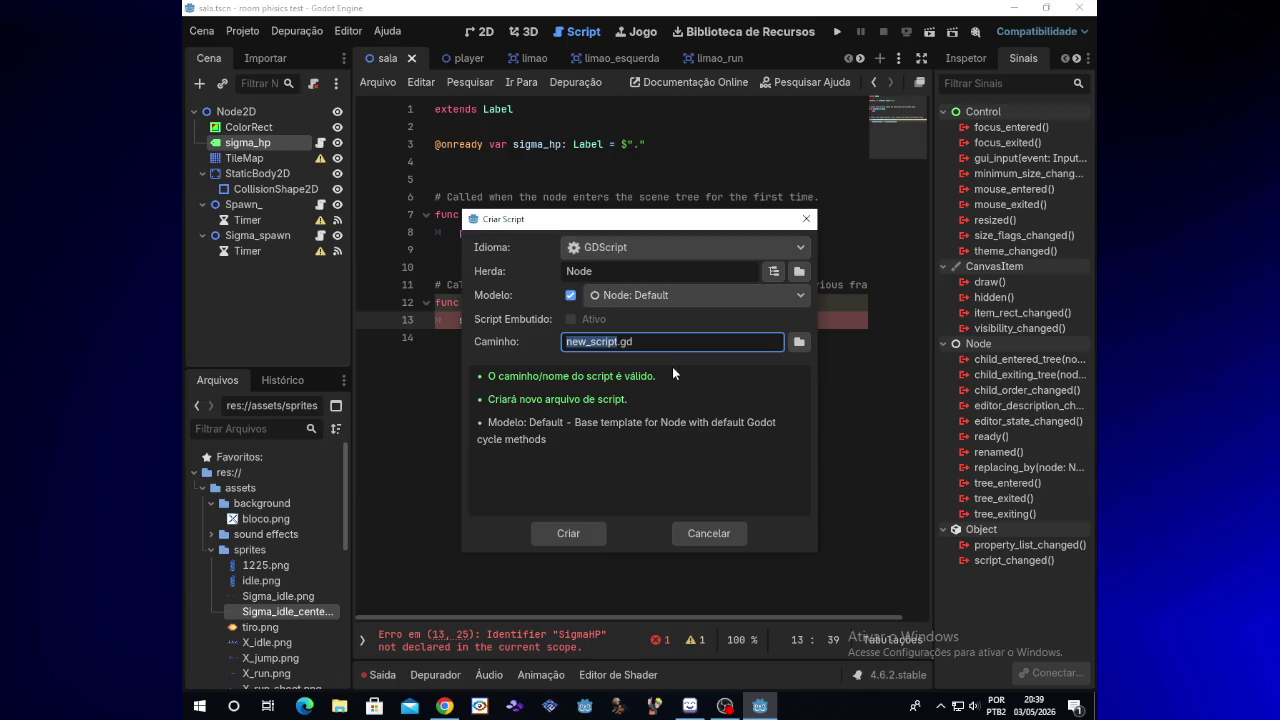
key(BackSpace)
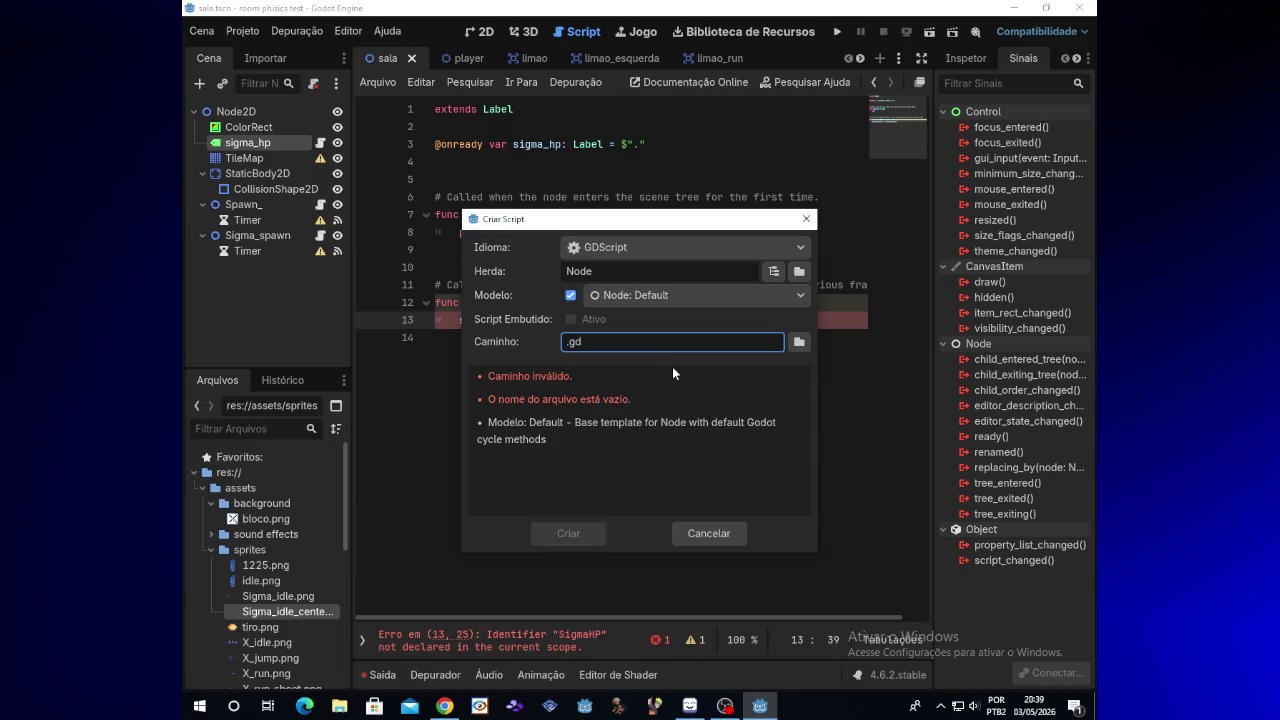
text(sigma)
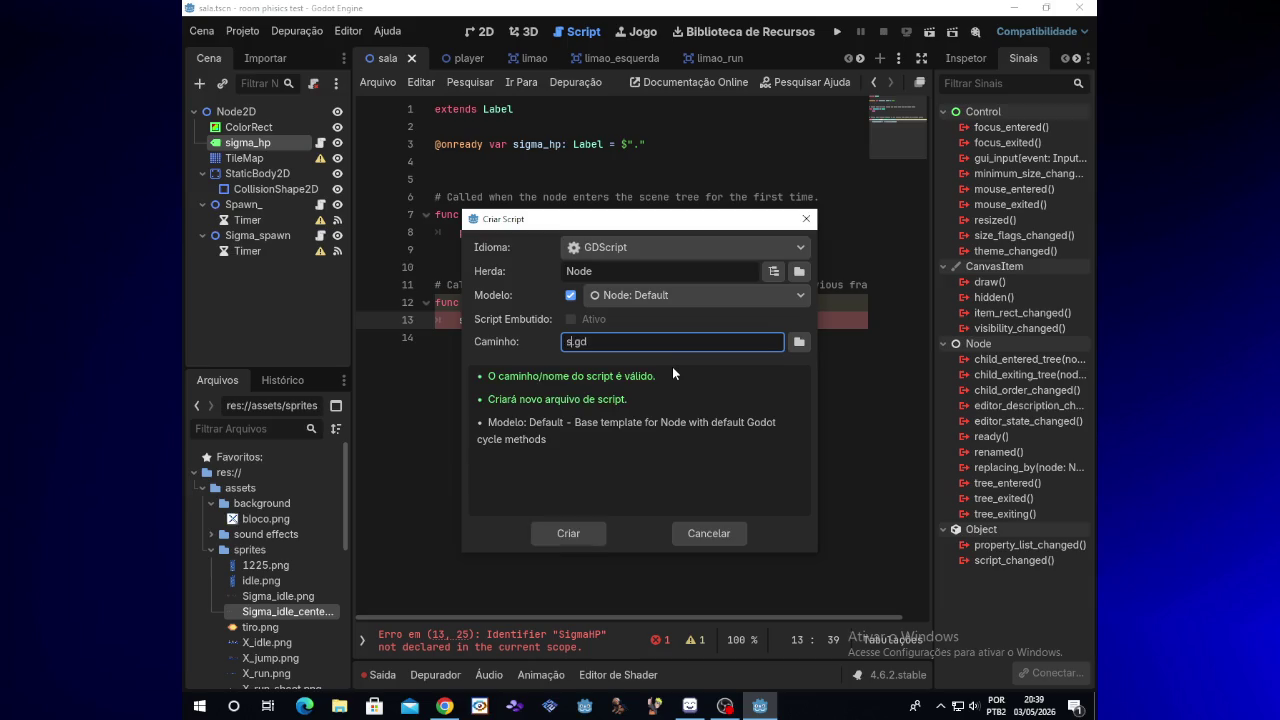
text(hp)
key(Return)
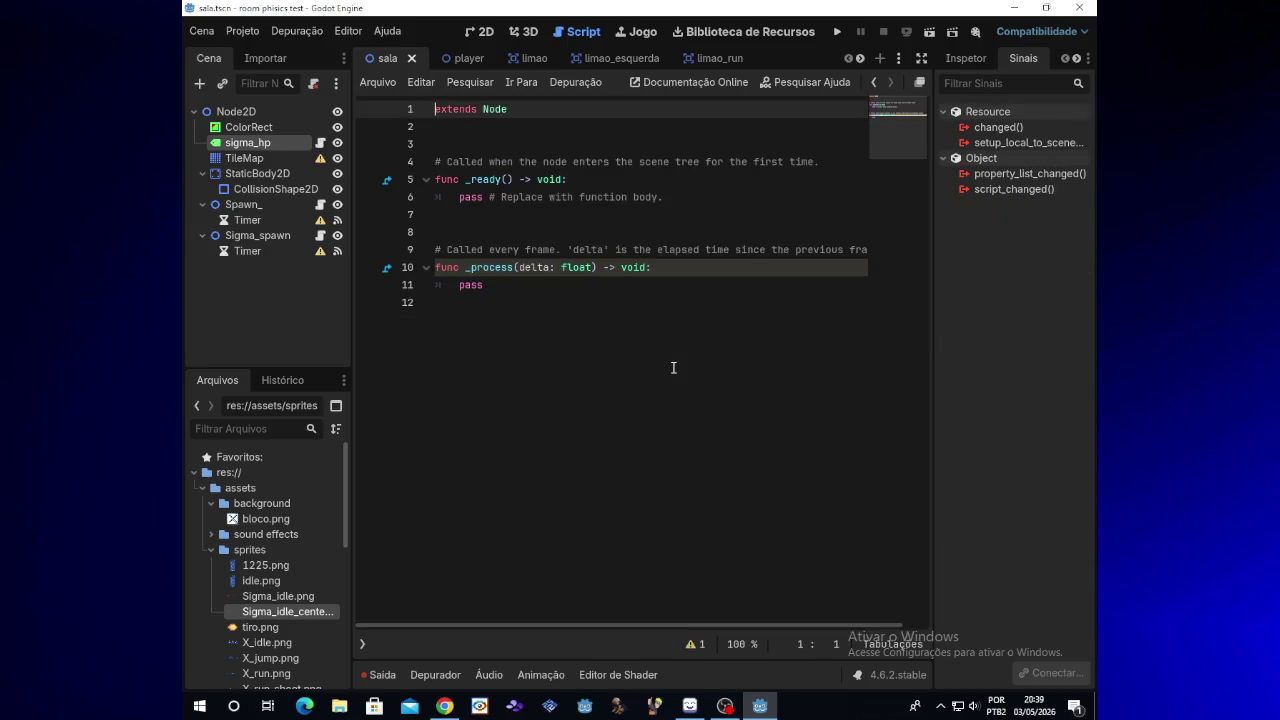
Add 'var sigmahp:int = 5' on line 3, then reopen the sigma_hp label script
click(581, 145)
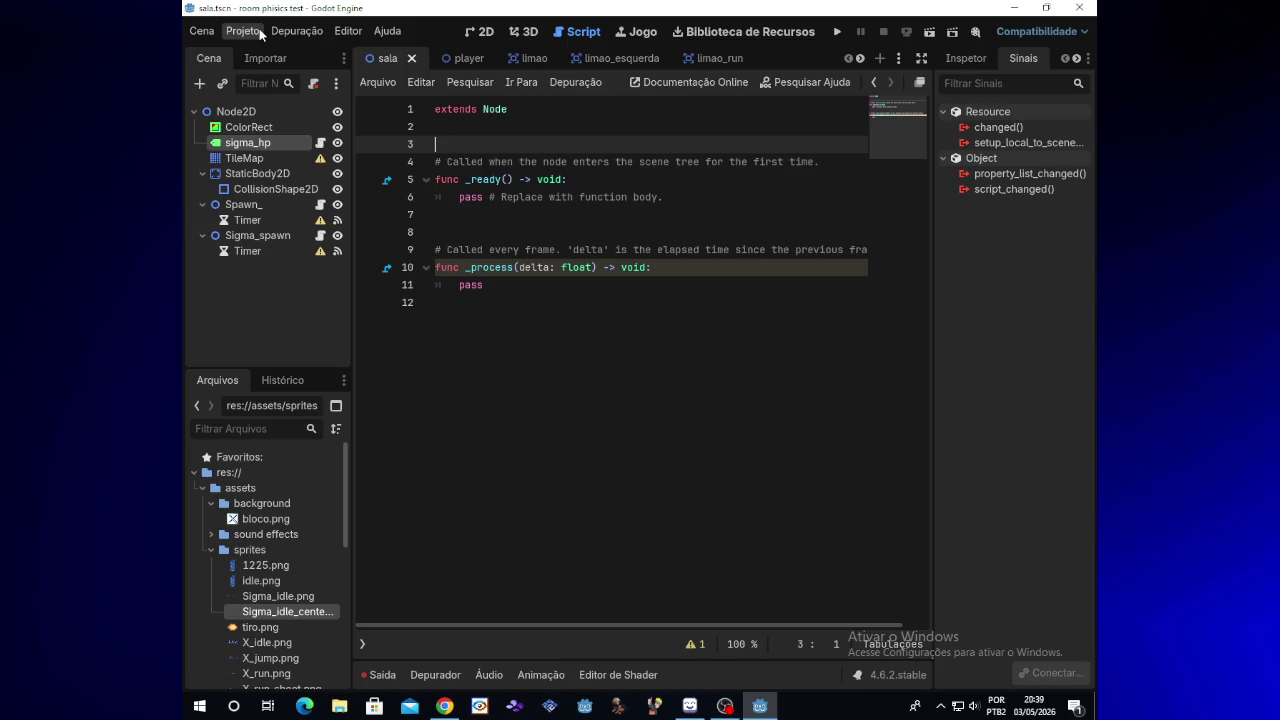
text(var sigmahp:int )
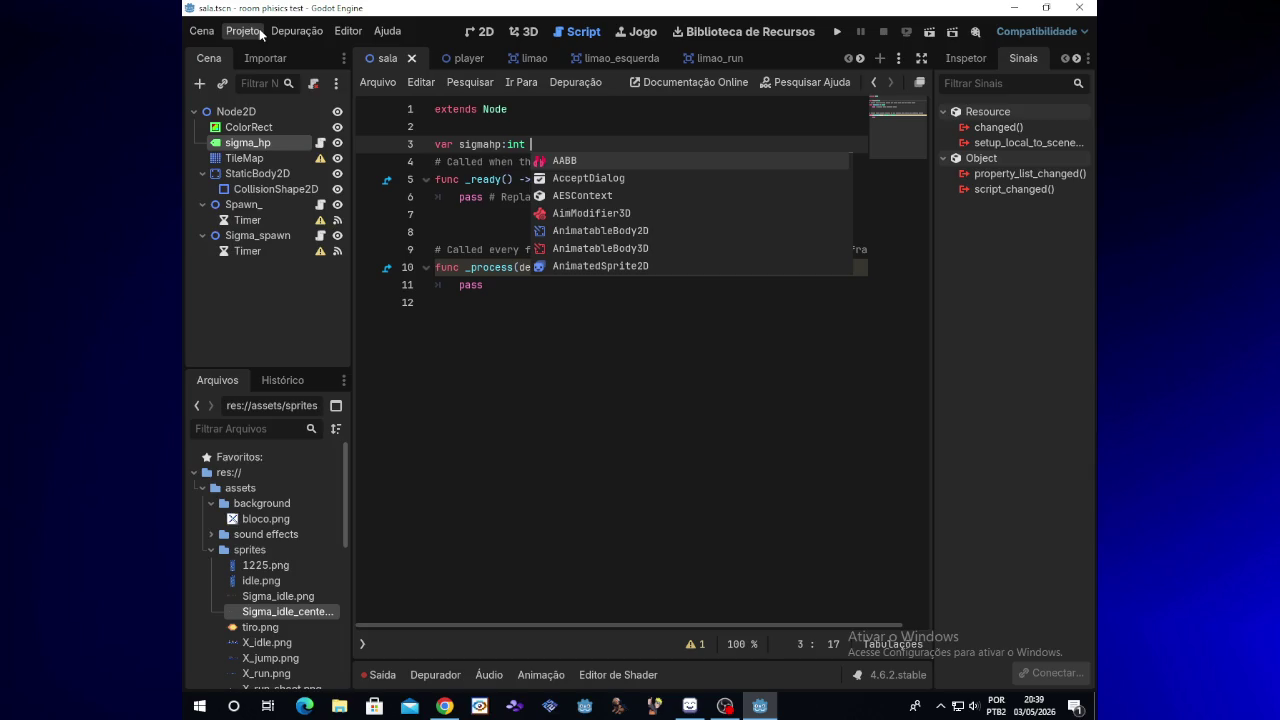
text(= 5)
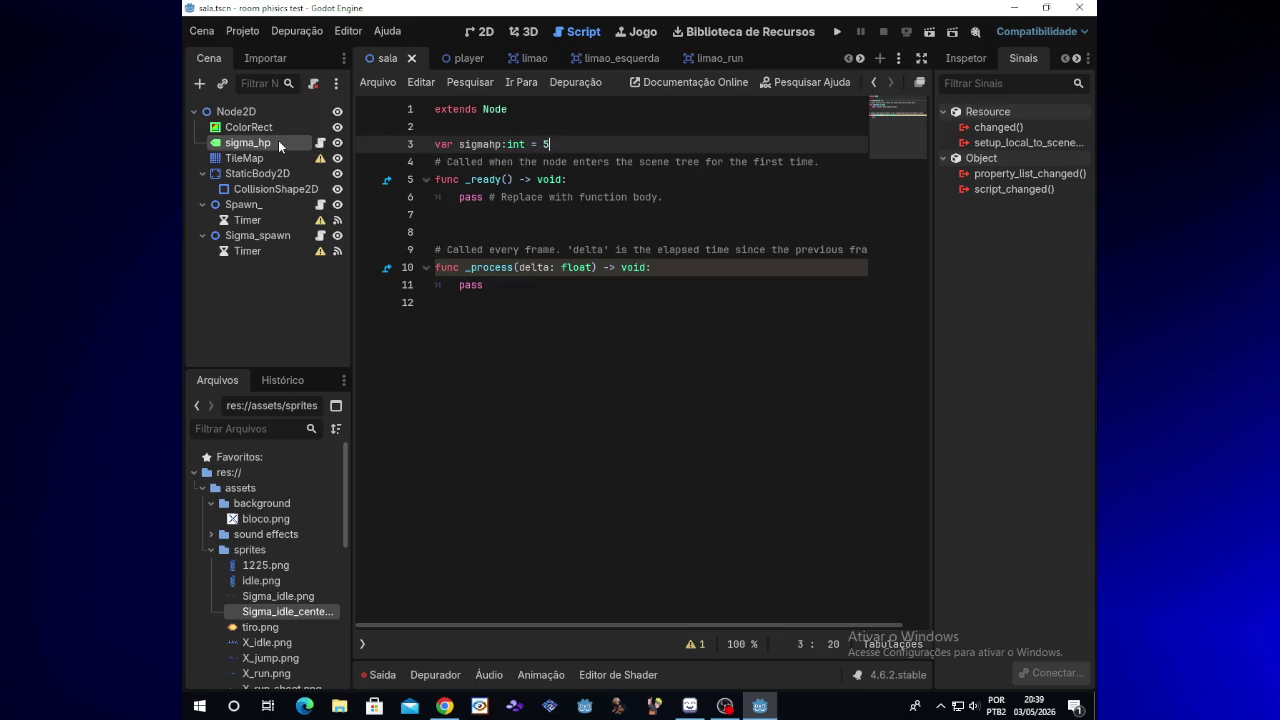
click(321, 145)
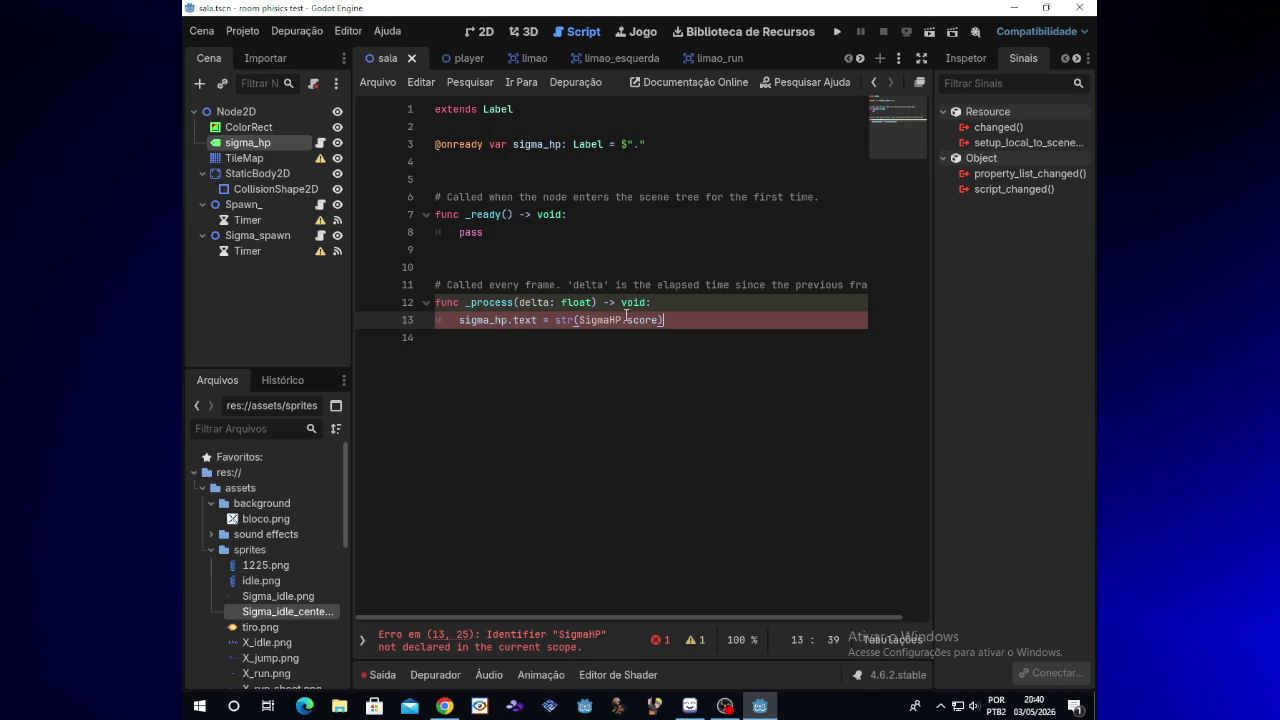
Add sigmahp.gd as a global autoload named Sigmahp in Project Settings
click(253, 33)
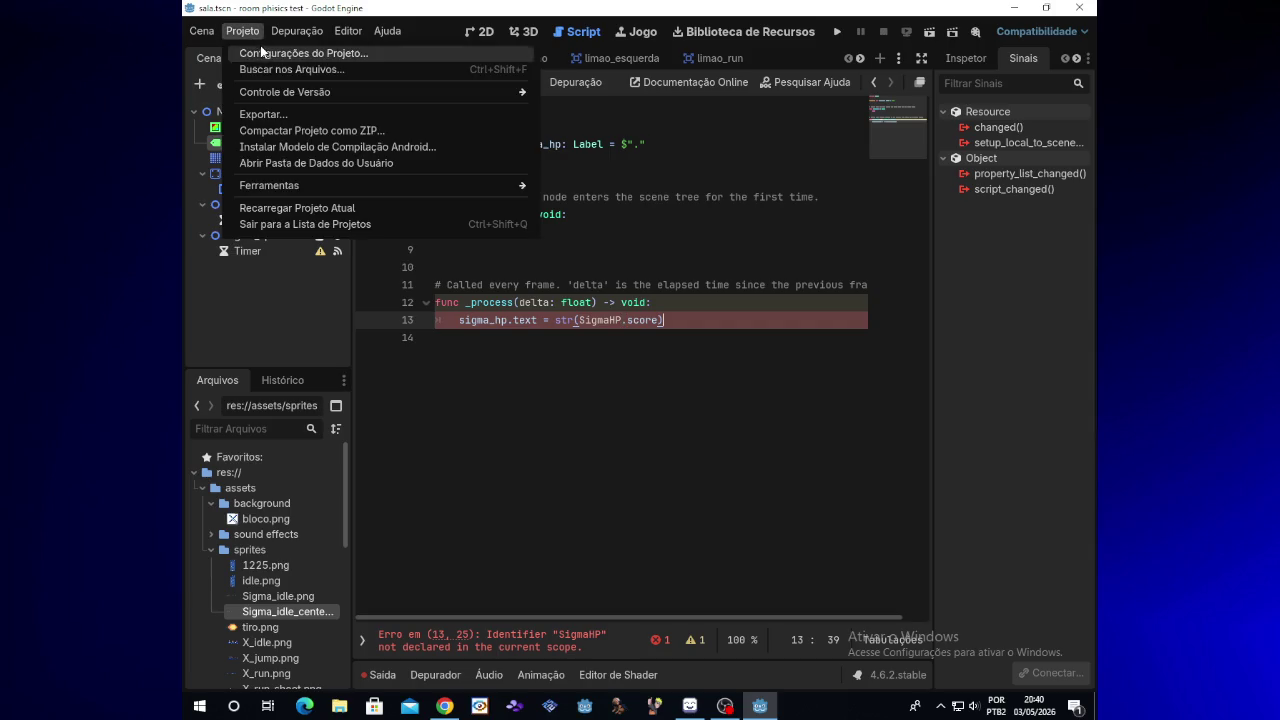
click(262, 52)
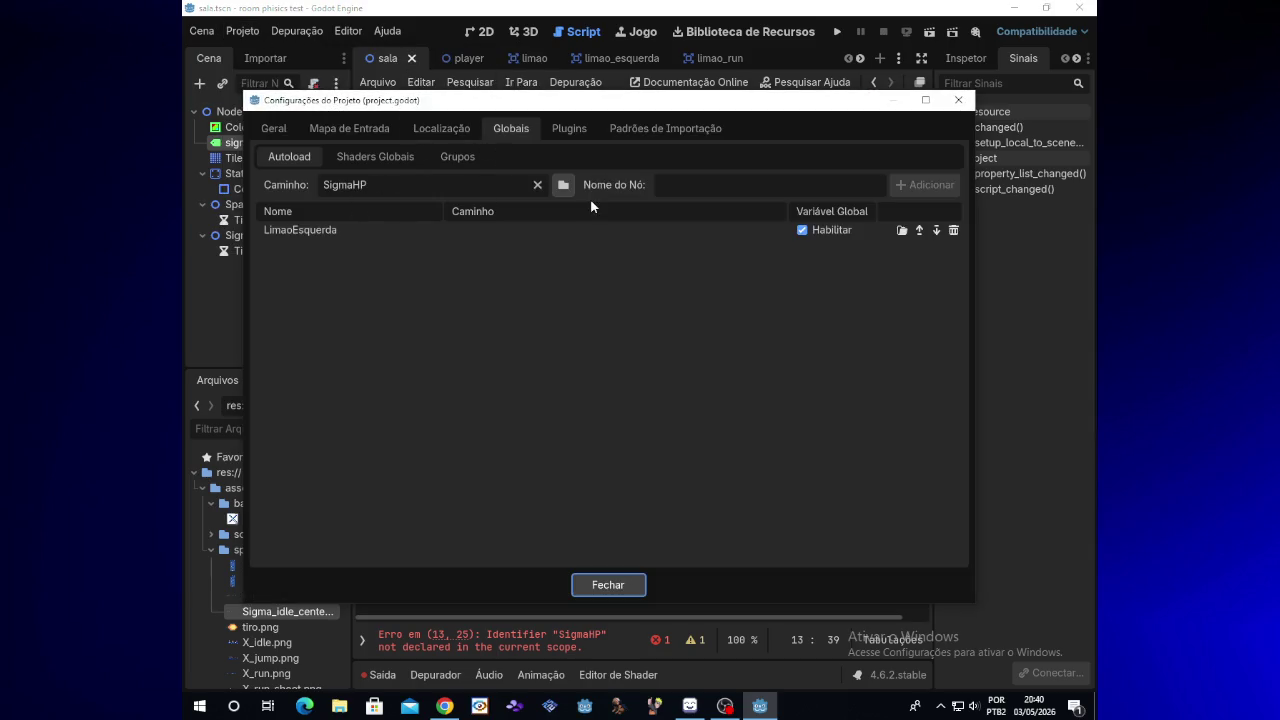
click(571, 189)
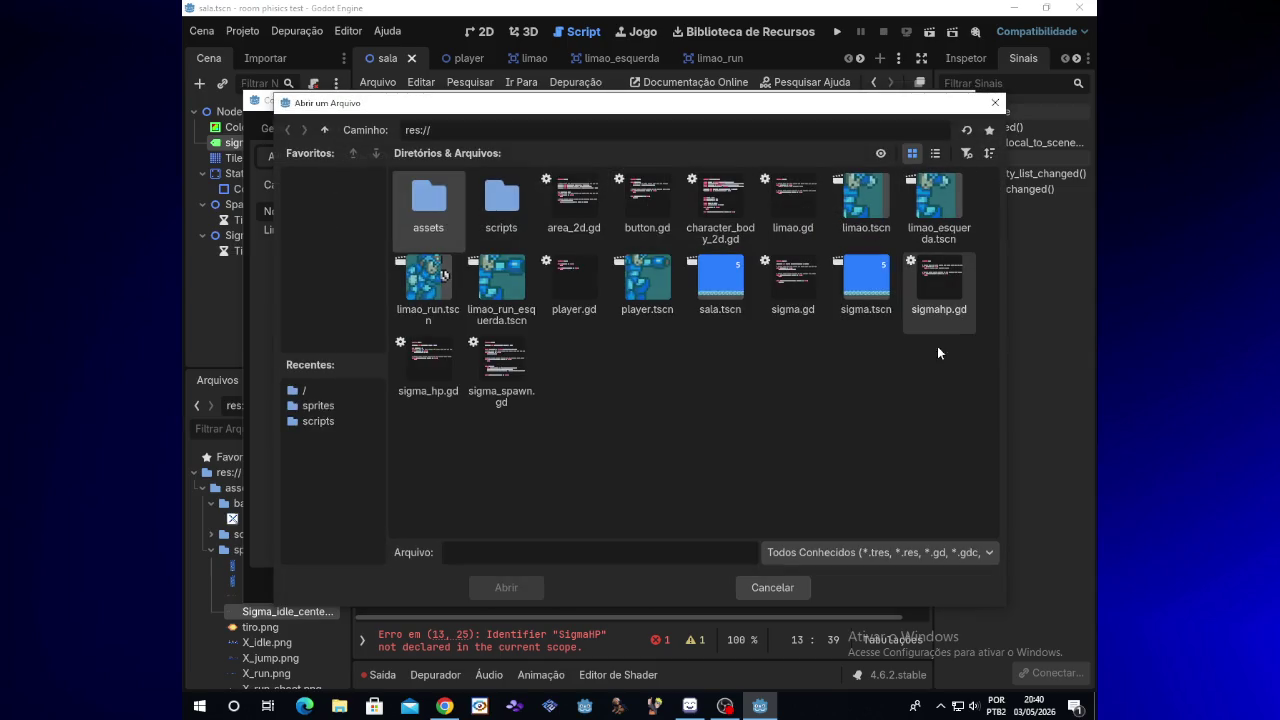
double_click(944, 288)
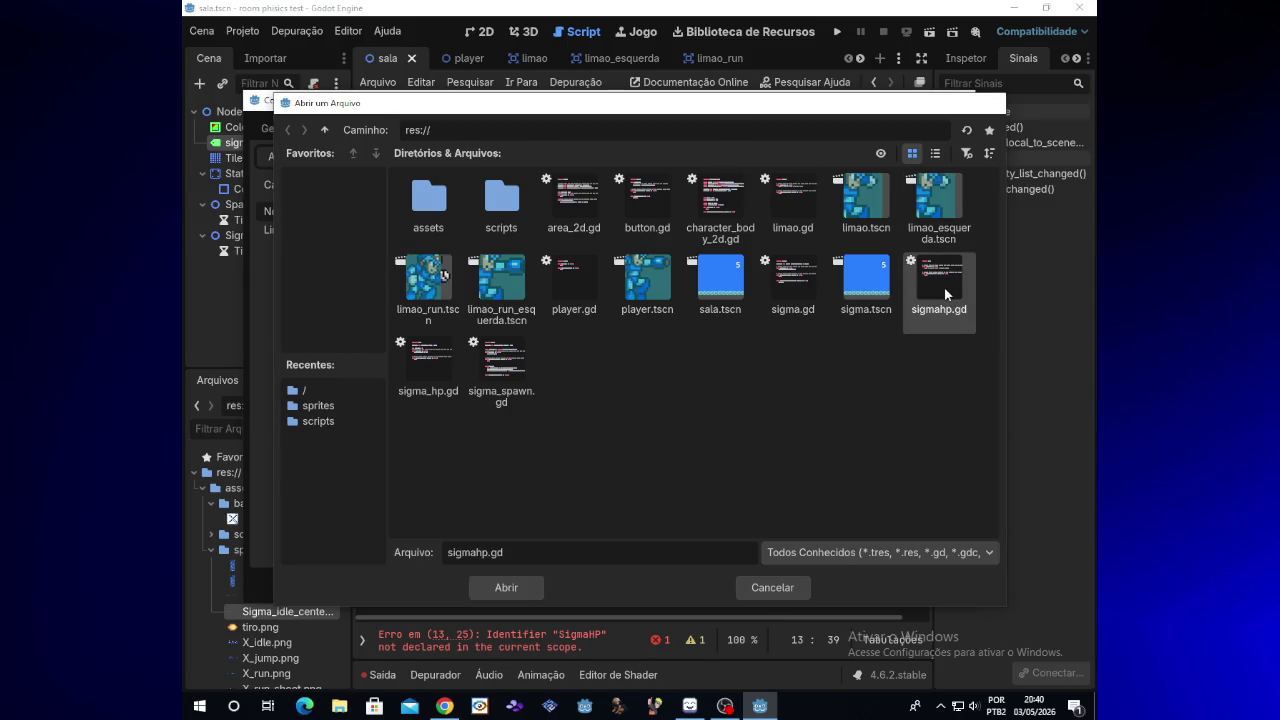
click(918, 188)
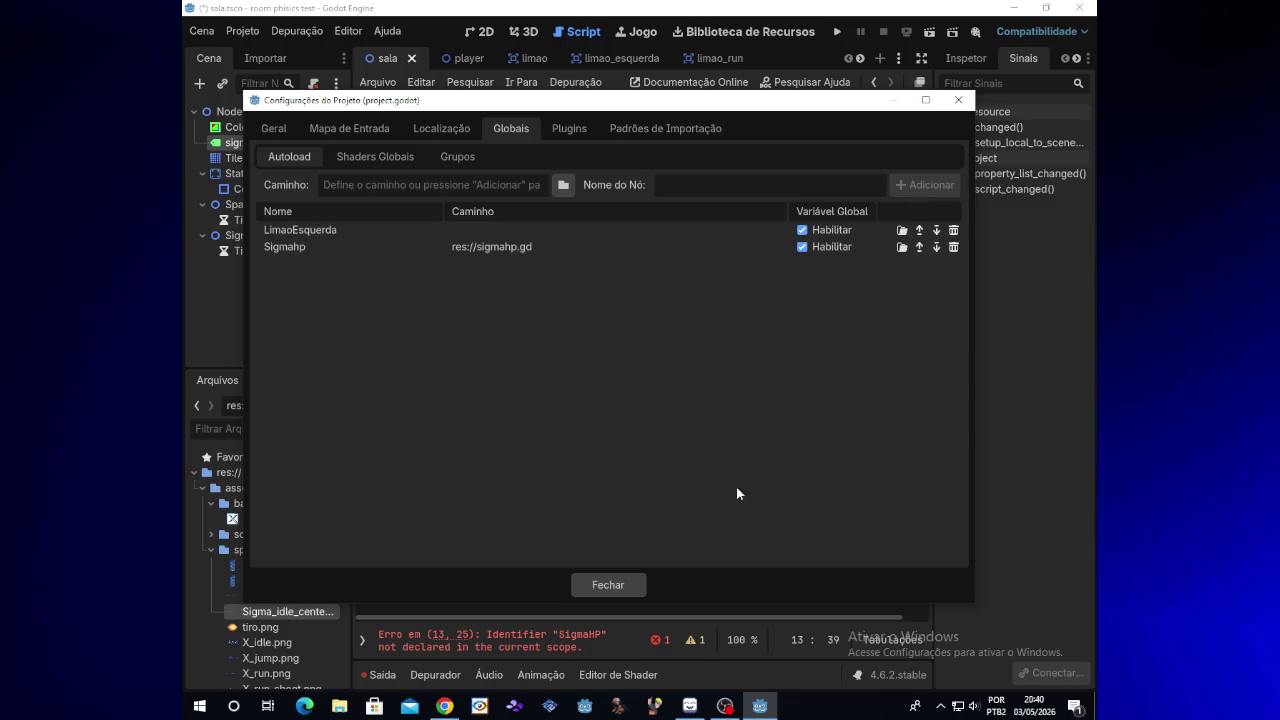
click(634, 586)
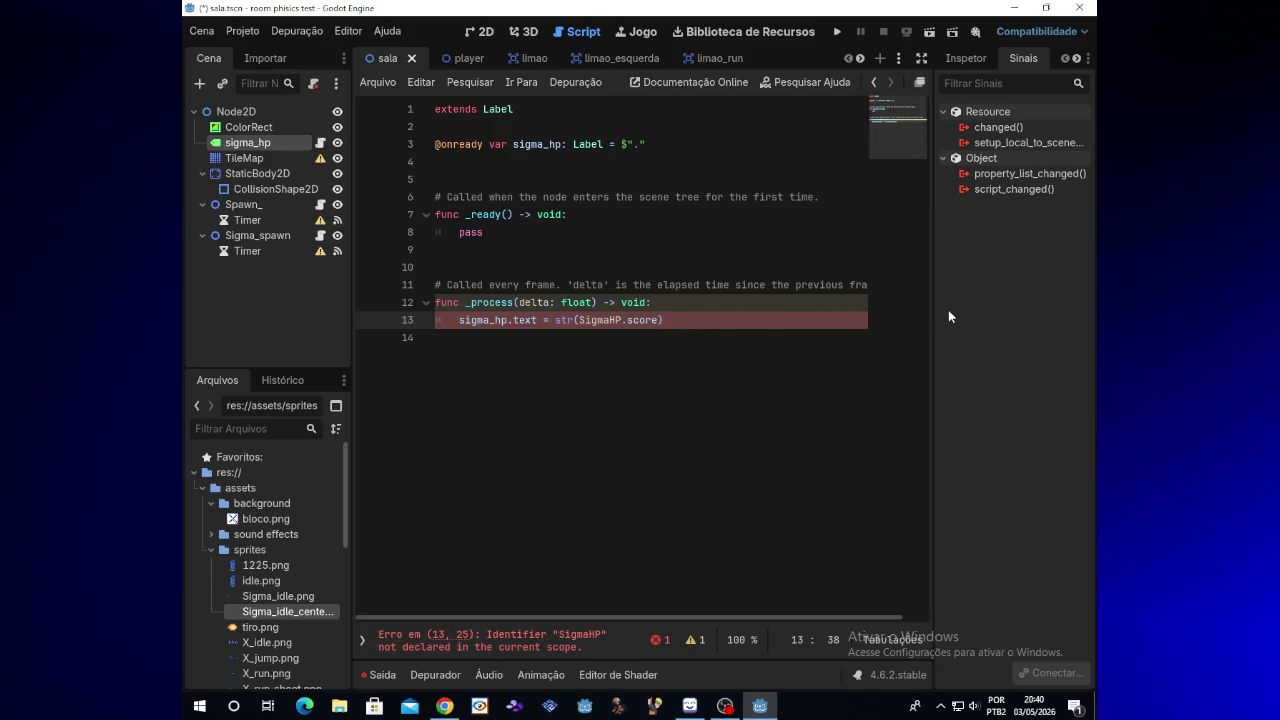
Start retyping the SigmaHP reference on line 13 as sigmahp
key(BackSpace)
key(BackSpace)
key(BackSpace)
text(sigm)
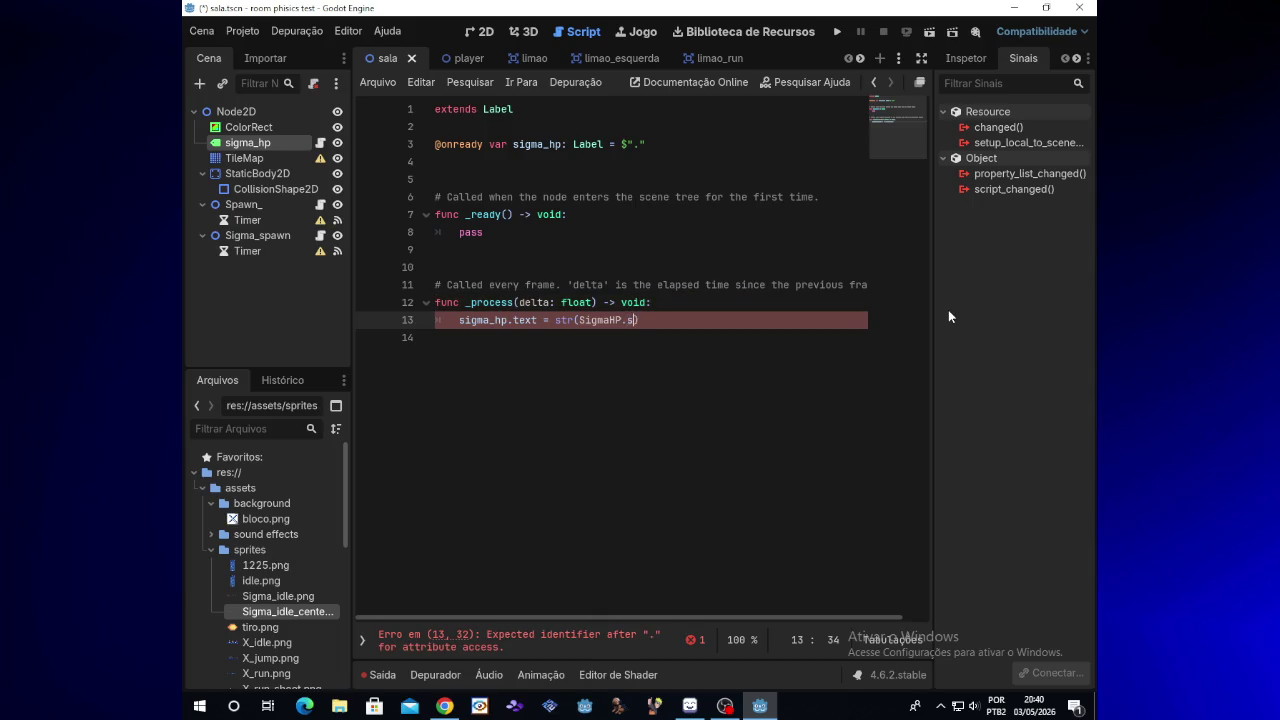
text(ahp)
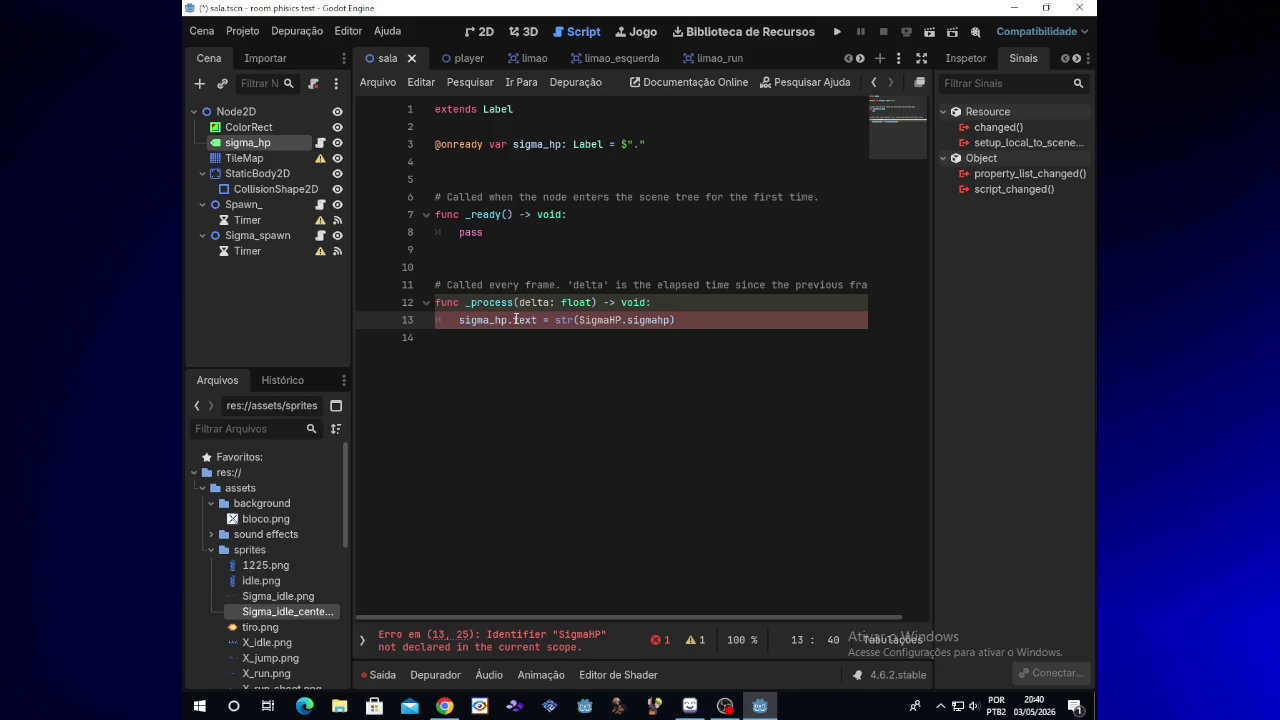
mouse_move(516, 319)
click(616, 320)
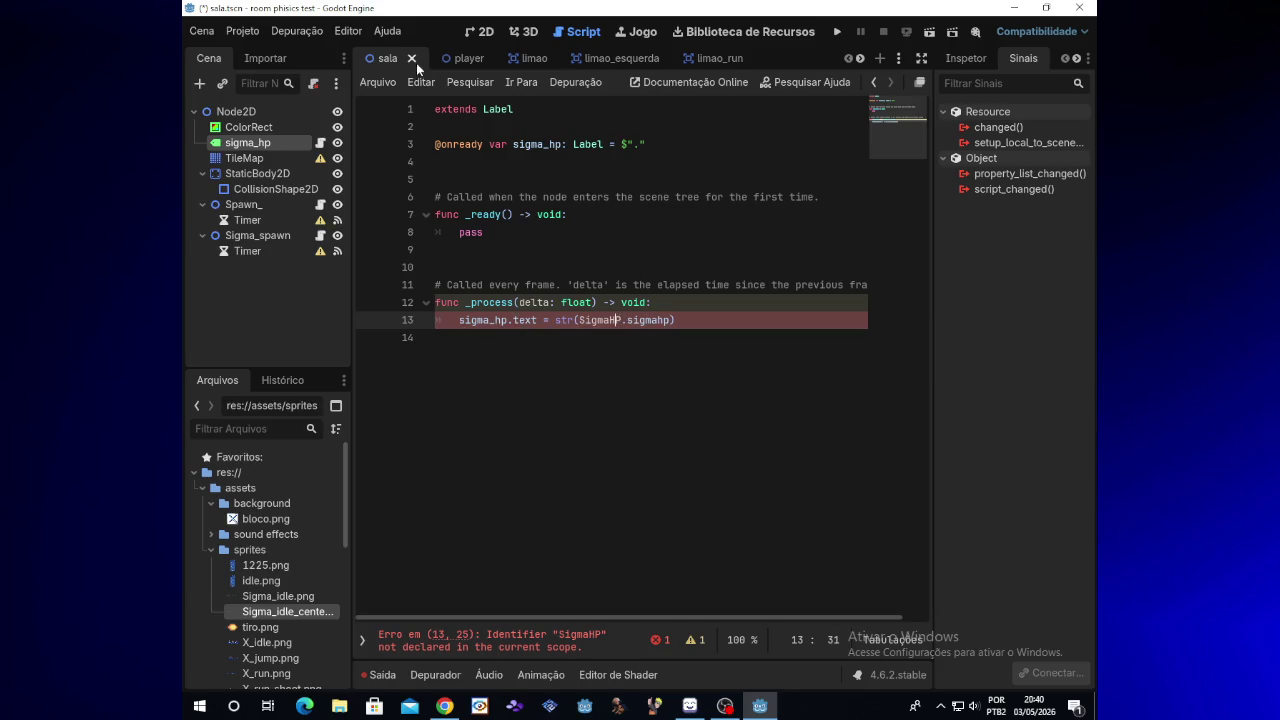
Confirm the autoload is named Sigmahp and correct line 13 to str(Sigmahp.sigmahp)
click(246, 34)
click(303, 53)
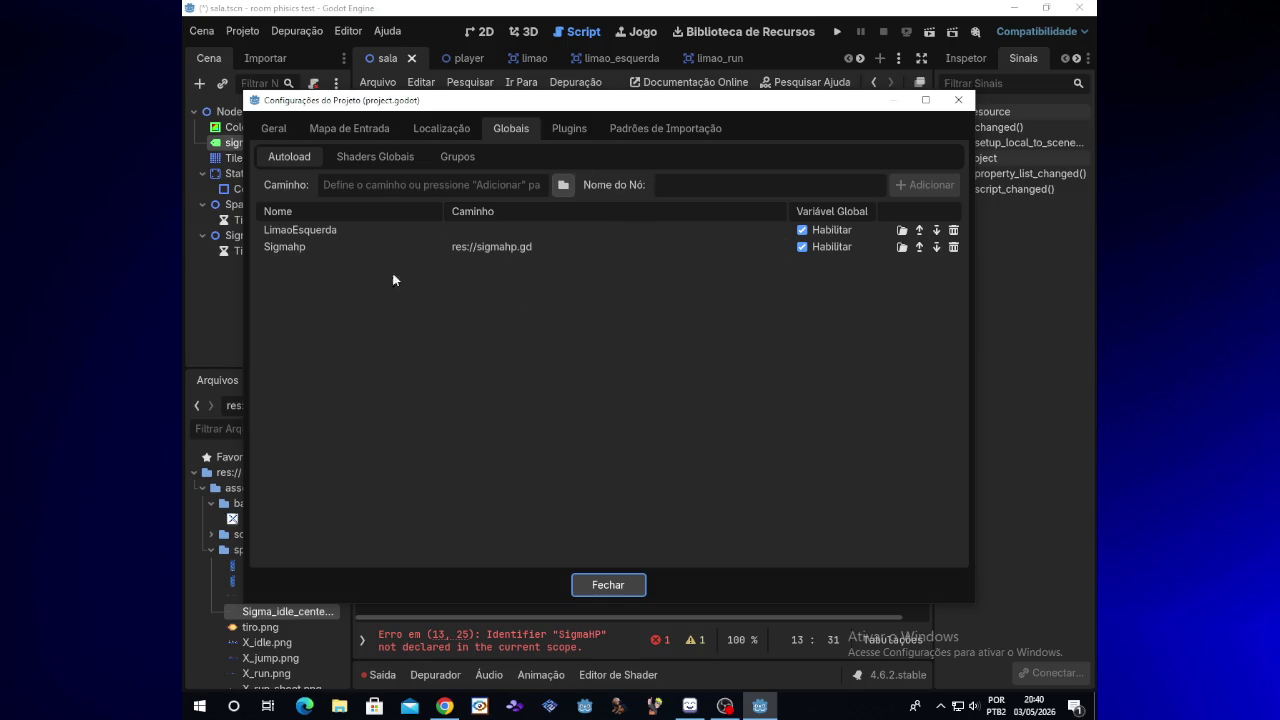
click(638, 592)
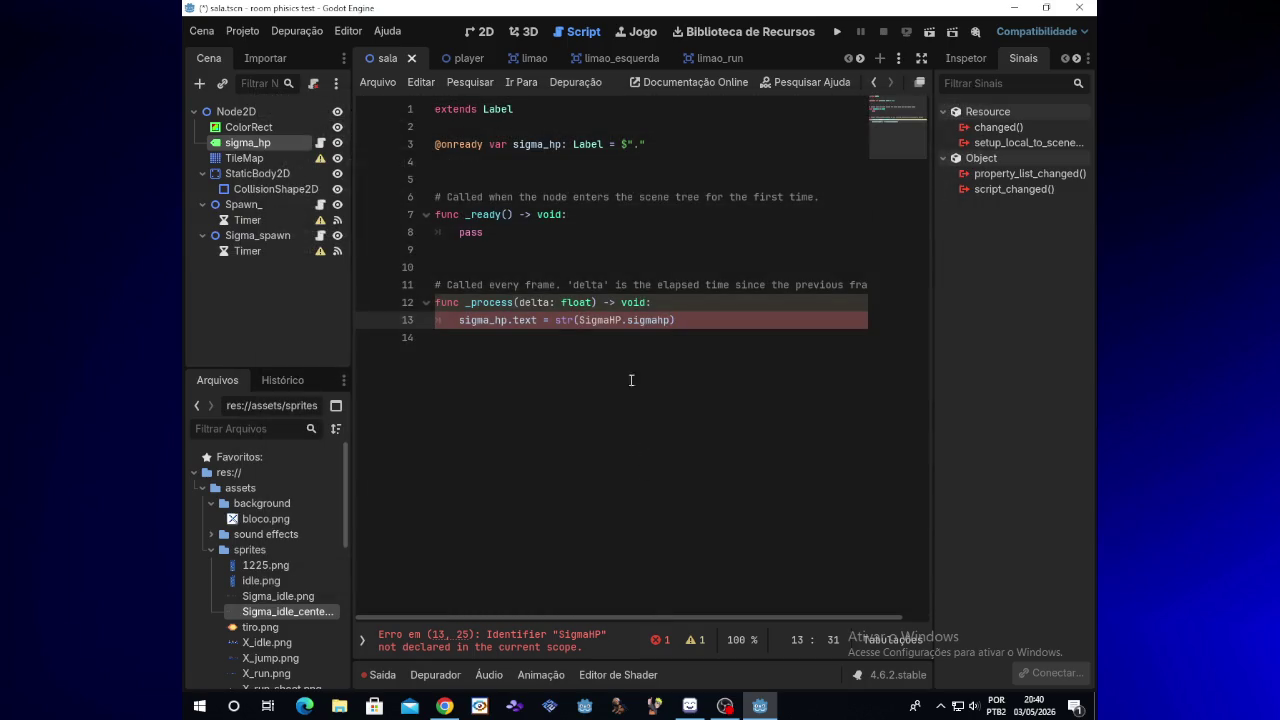
click(624, 321)
key(BackSpace)
key(BackSpace)
text(hp)
click(680, 321)
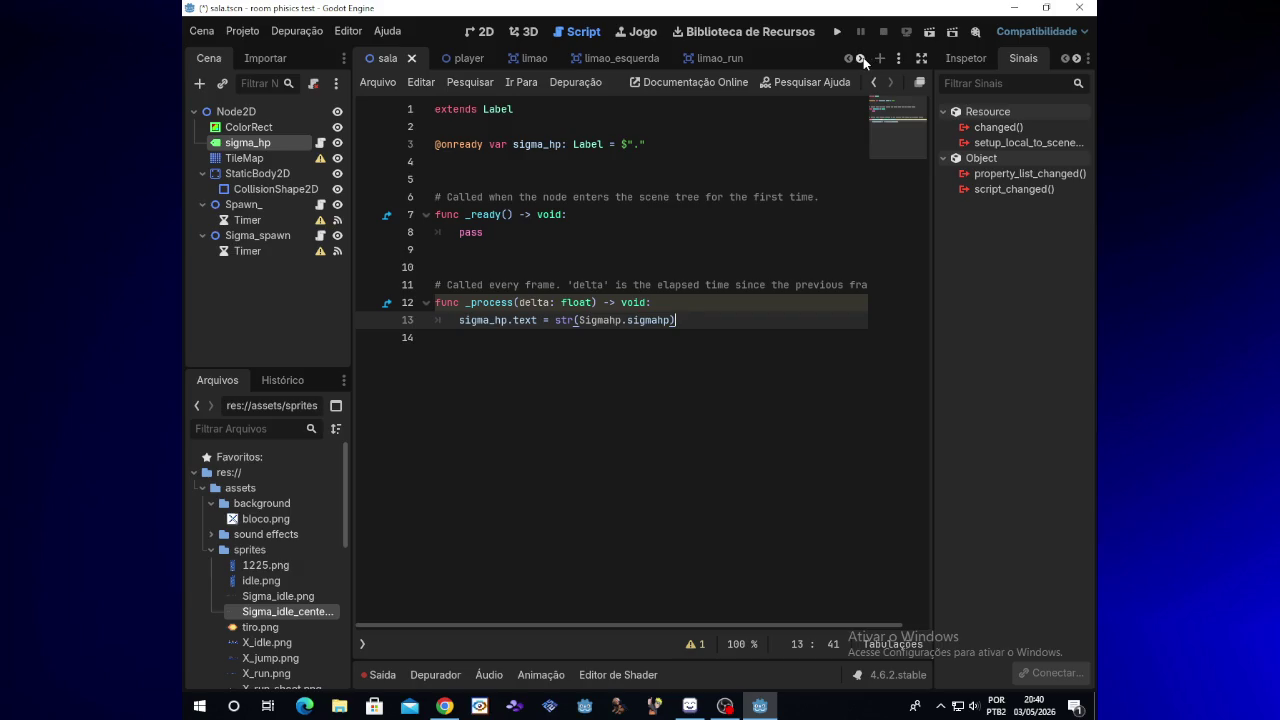
click(863, 57)
click(863, 57)
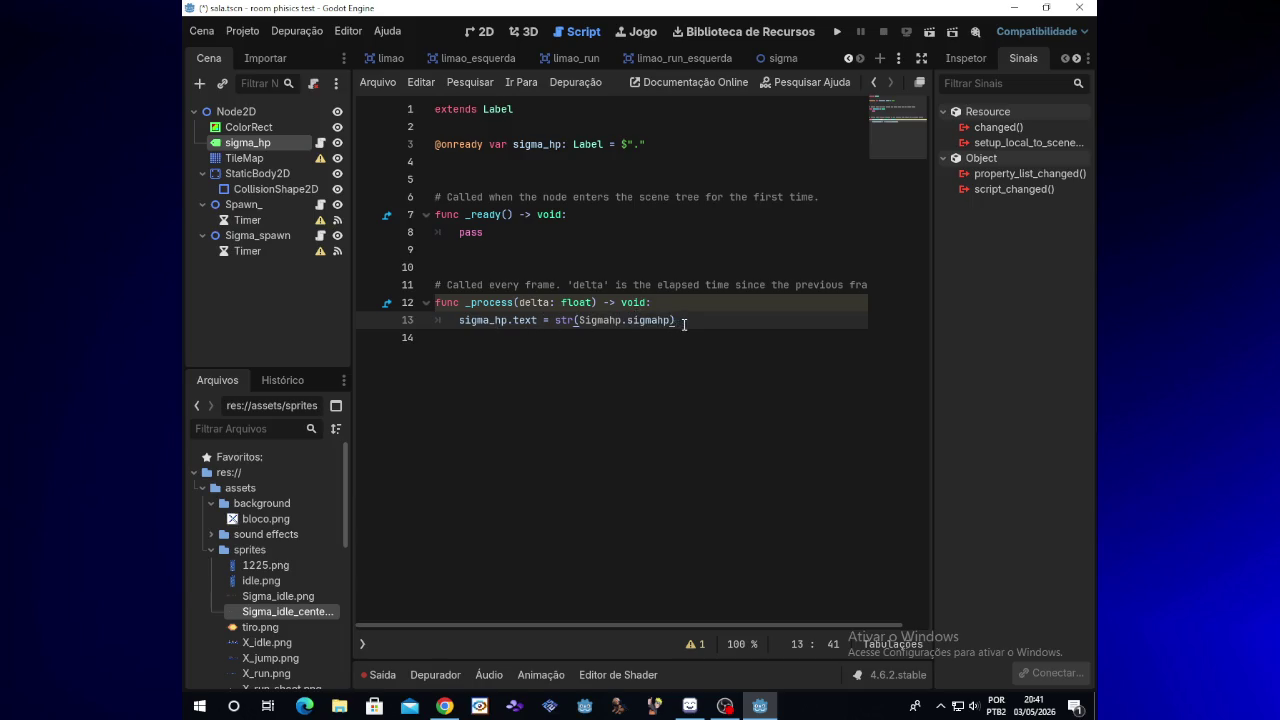
In the sigma script, change line 16 of _on_area_entered to Sigmahp.sigmahp -= 1
click(777, 61)
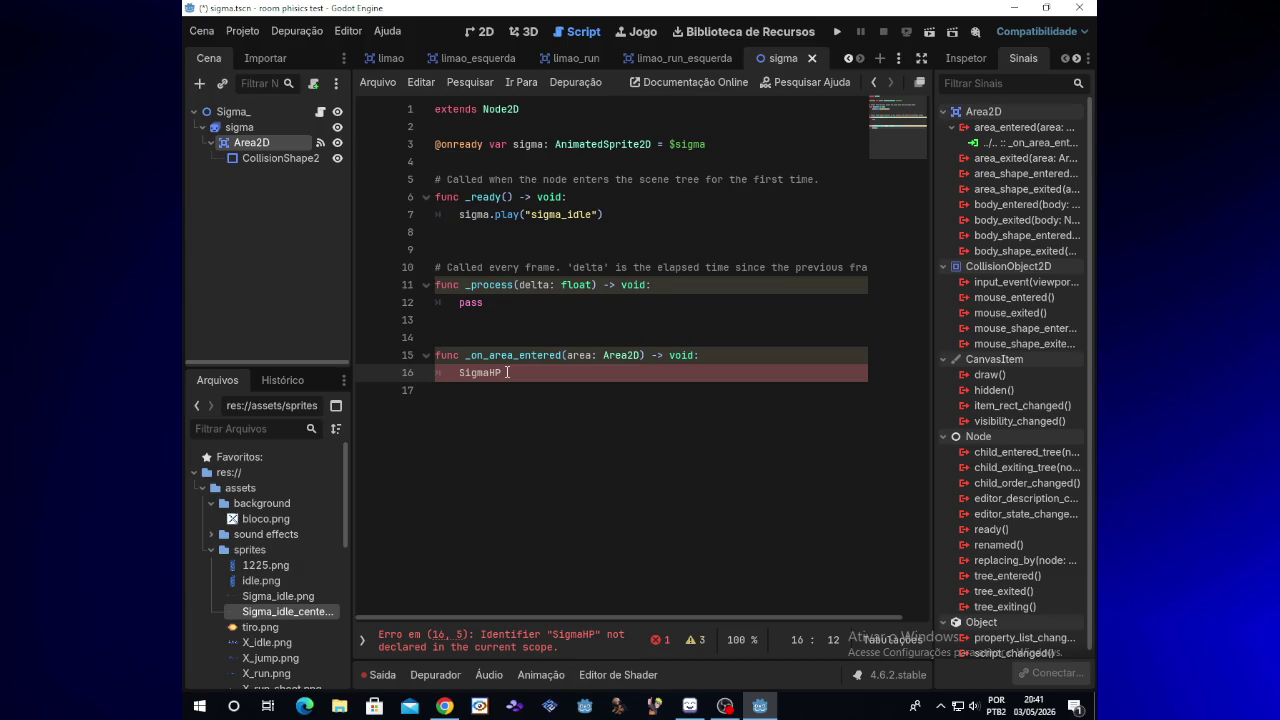
key(BackSpace)
key(BackSpace)
text(hp)
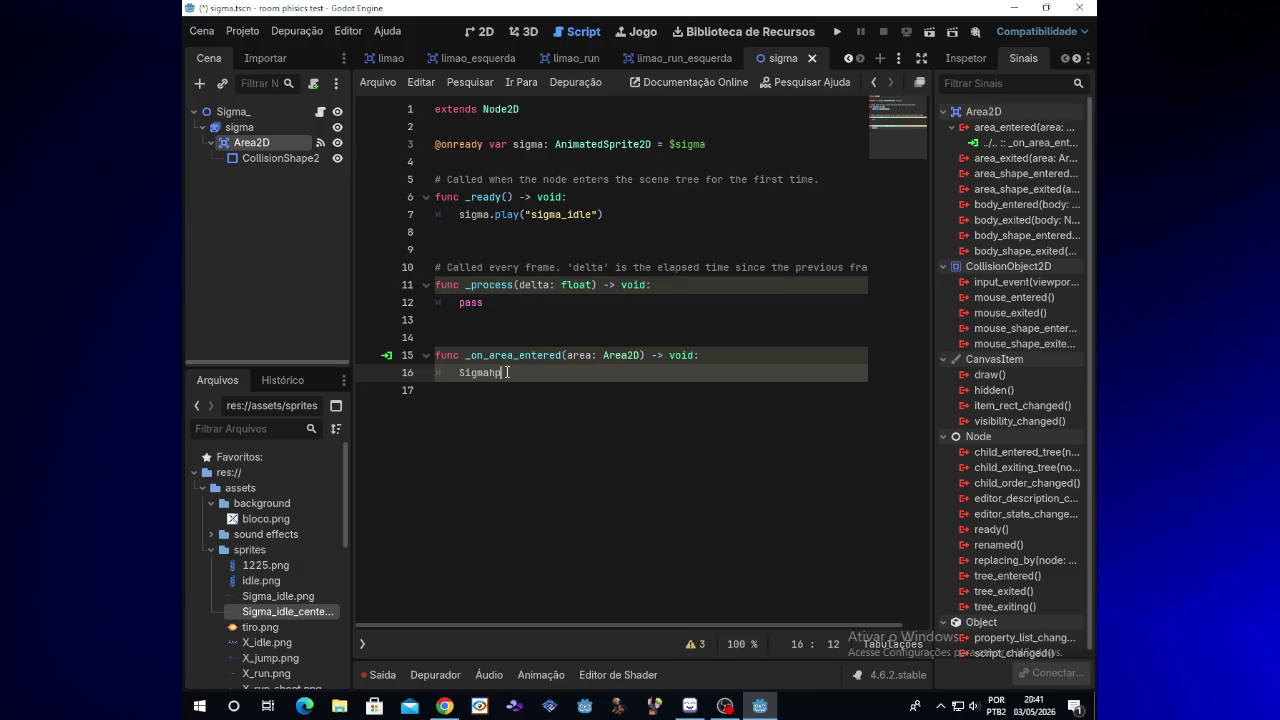
text(.)
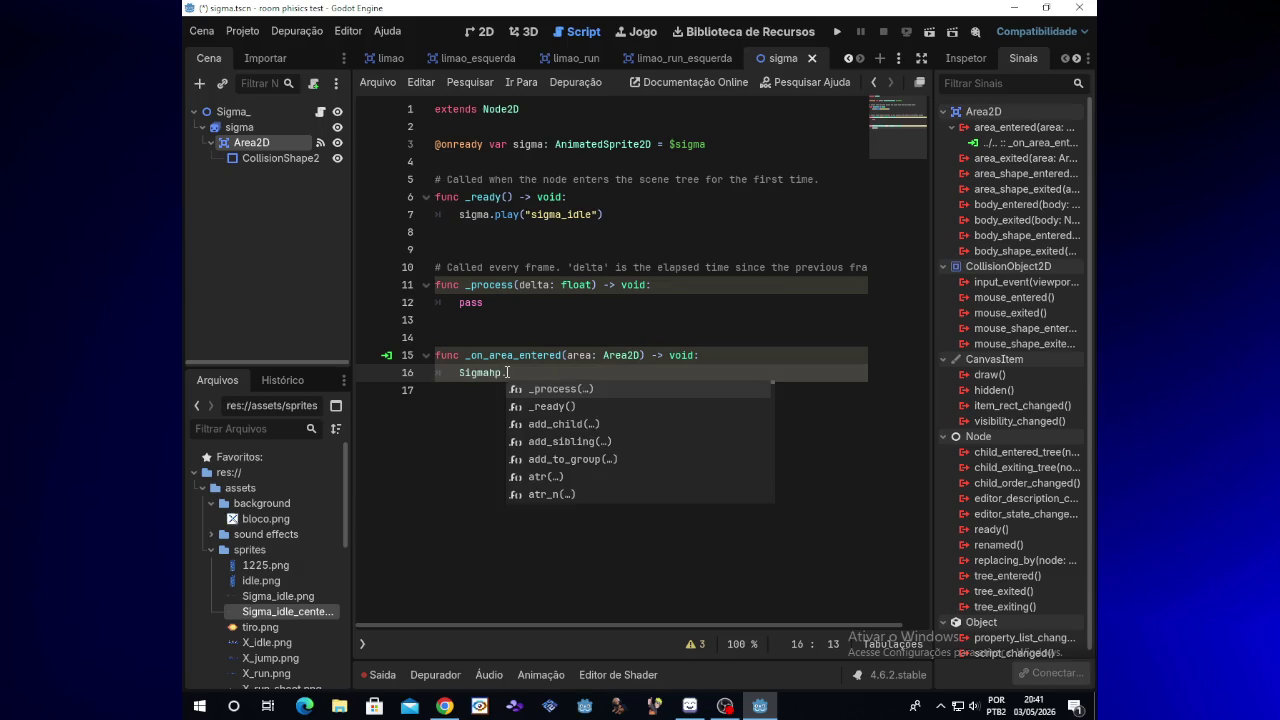
text(sig)
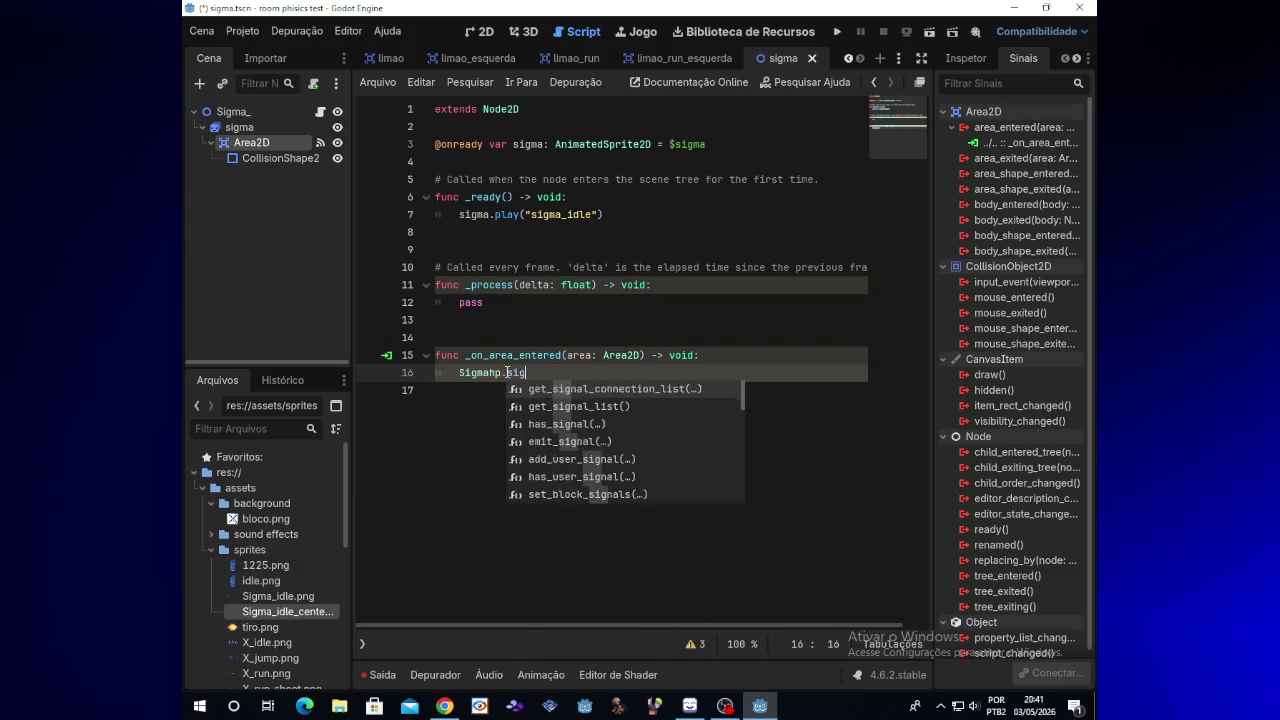
text(mahp )
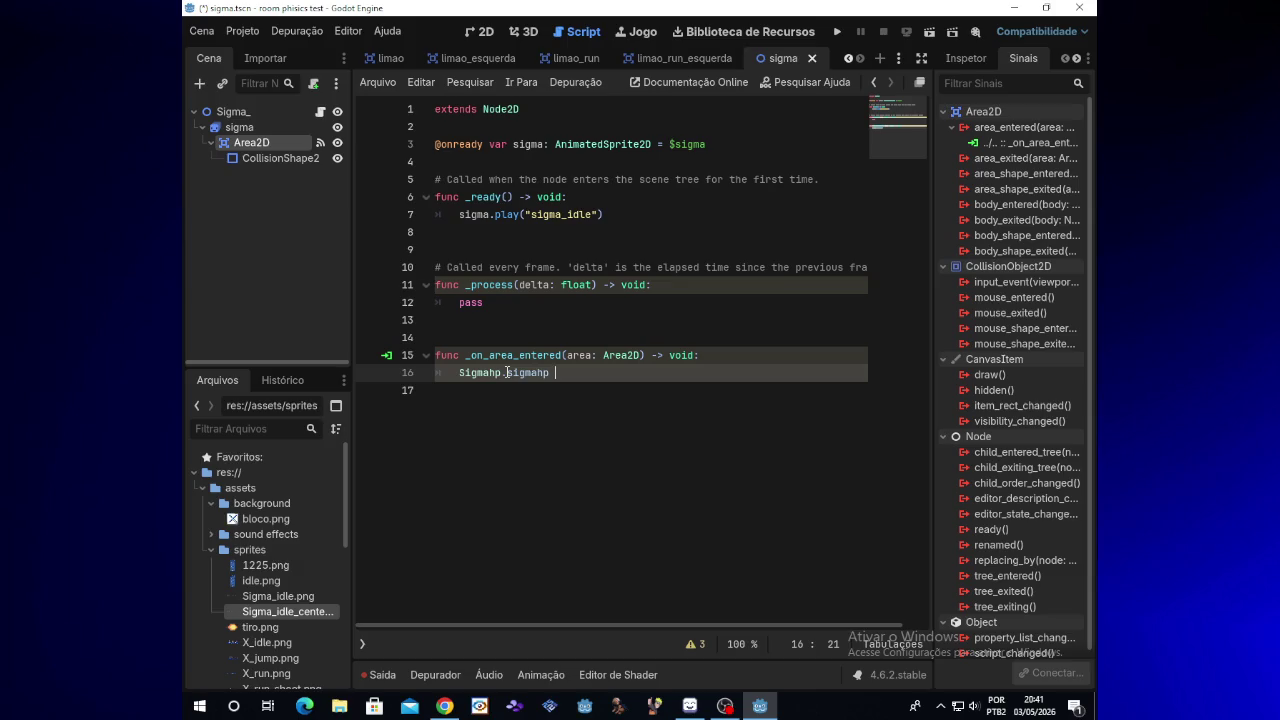
text(-=)
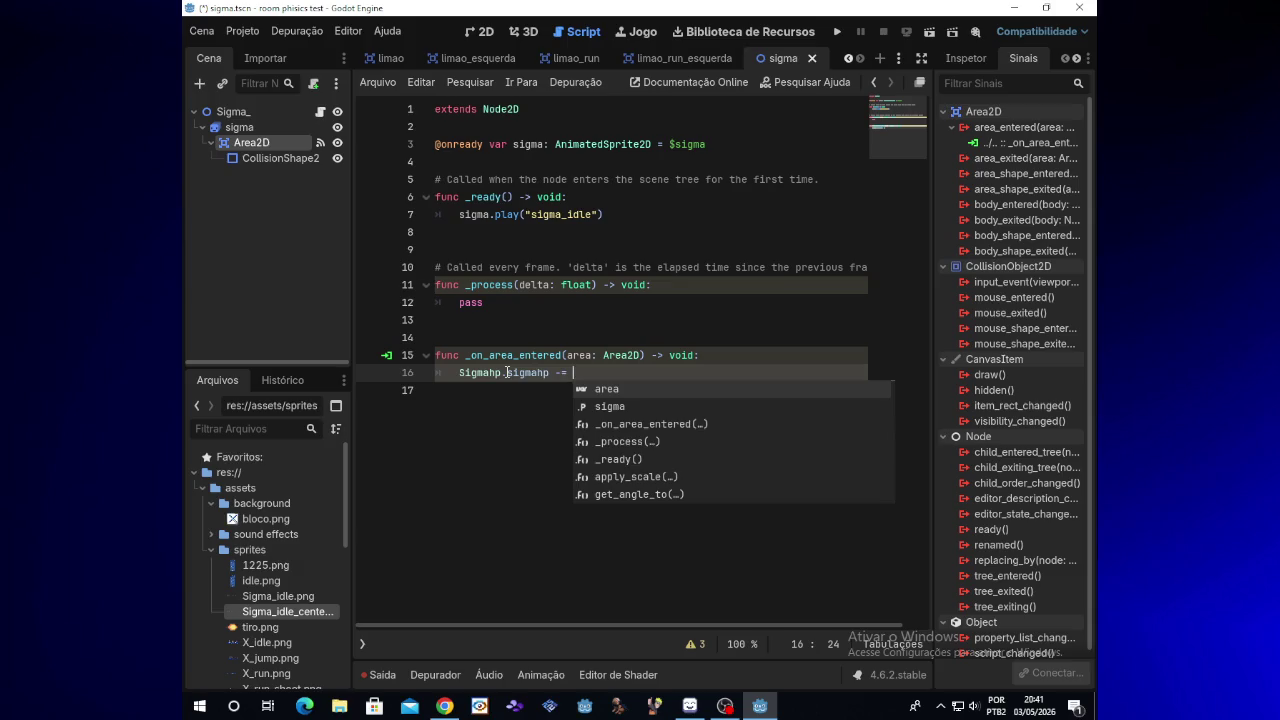
text( 1)
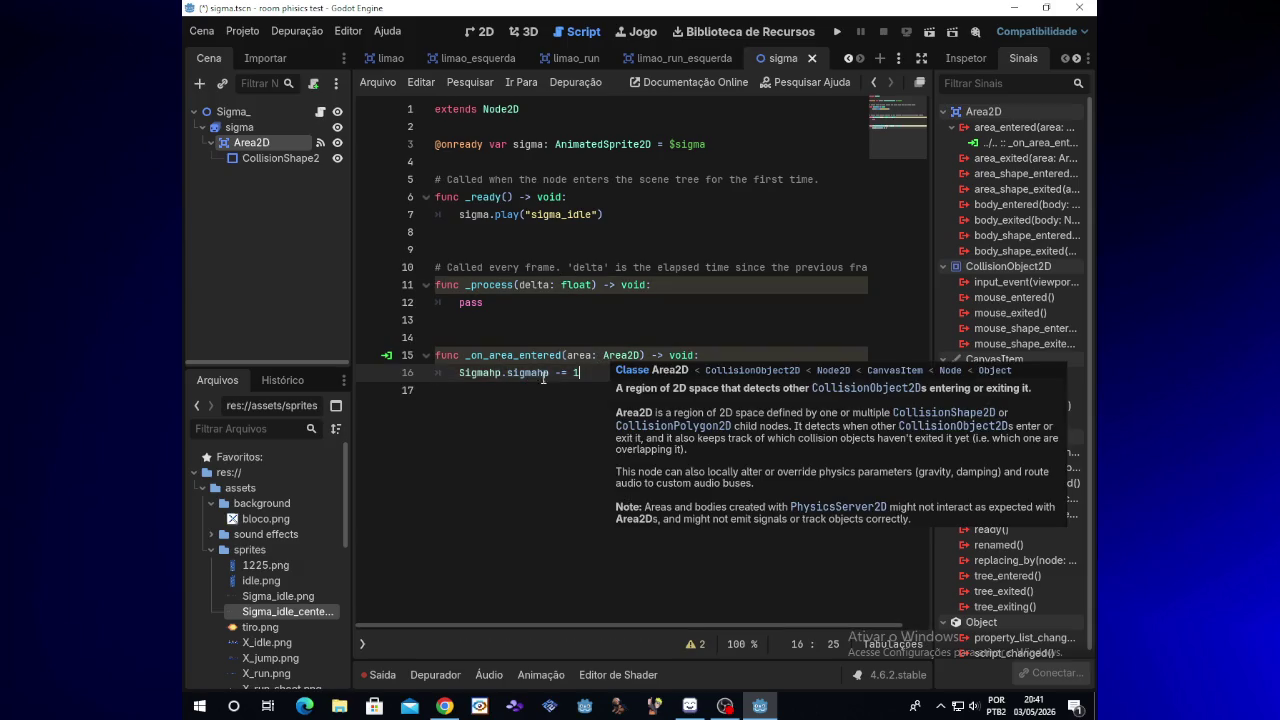
Run the room and shoot Sigma, watching the HP label drop to -2, then stop the game
click(840, 34)
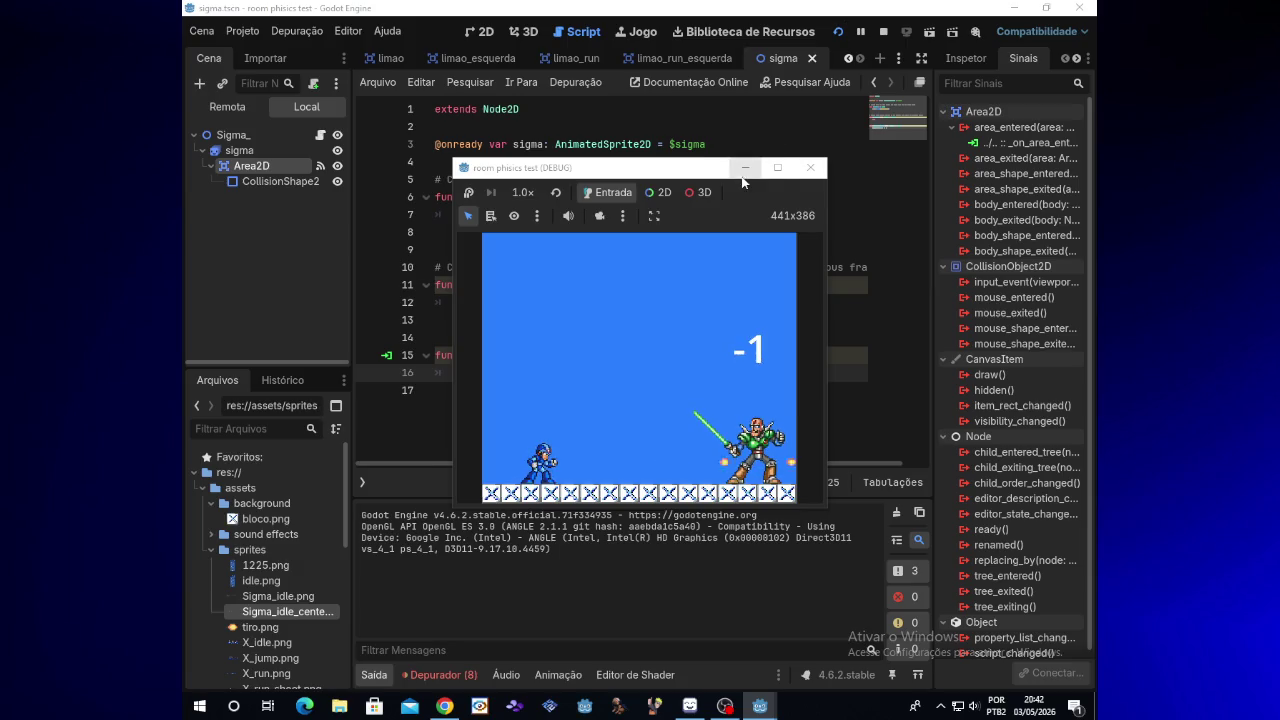
click(810, 168)
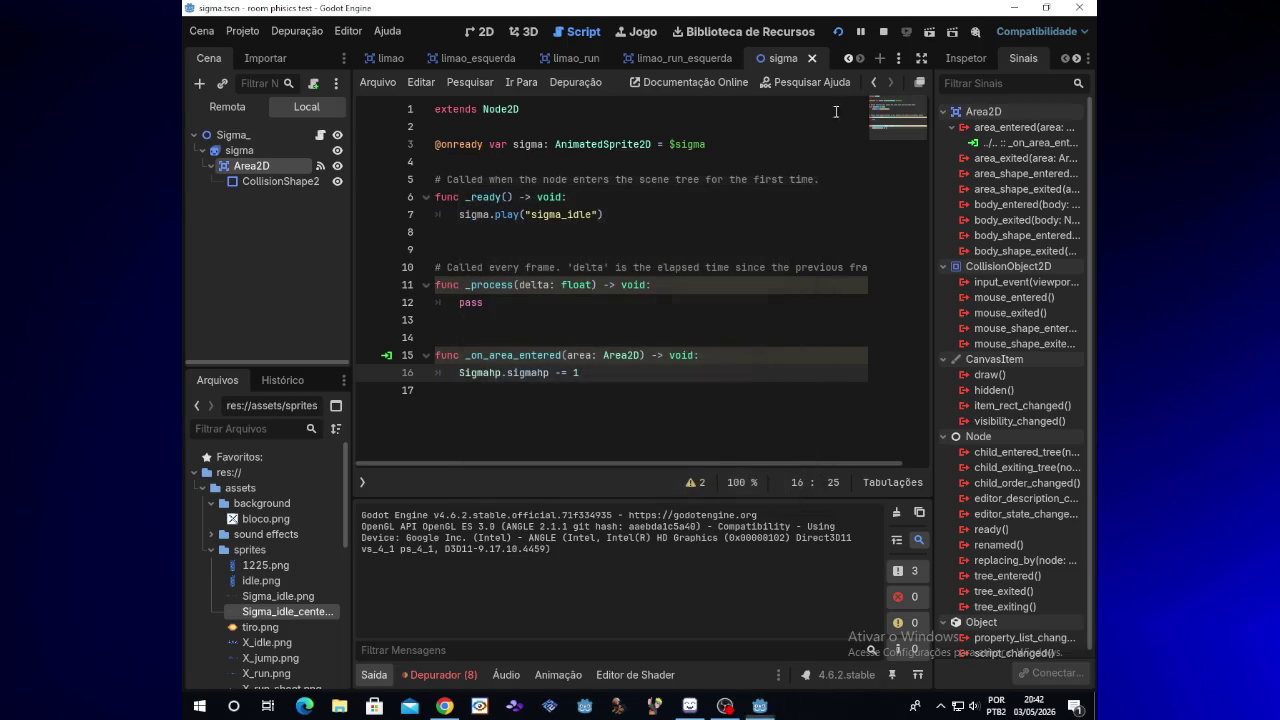
click(838, 31)
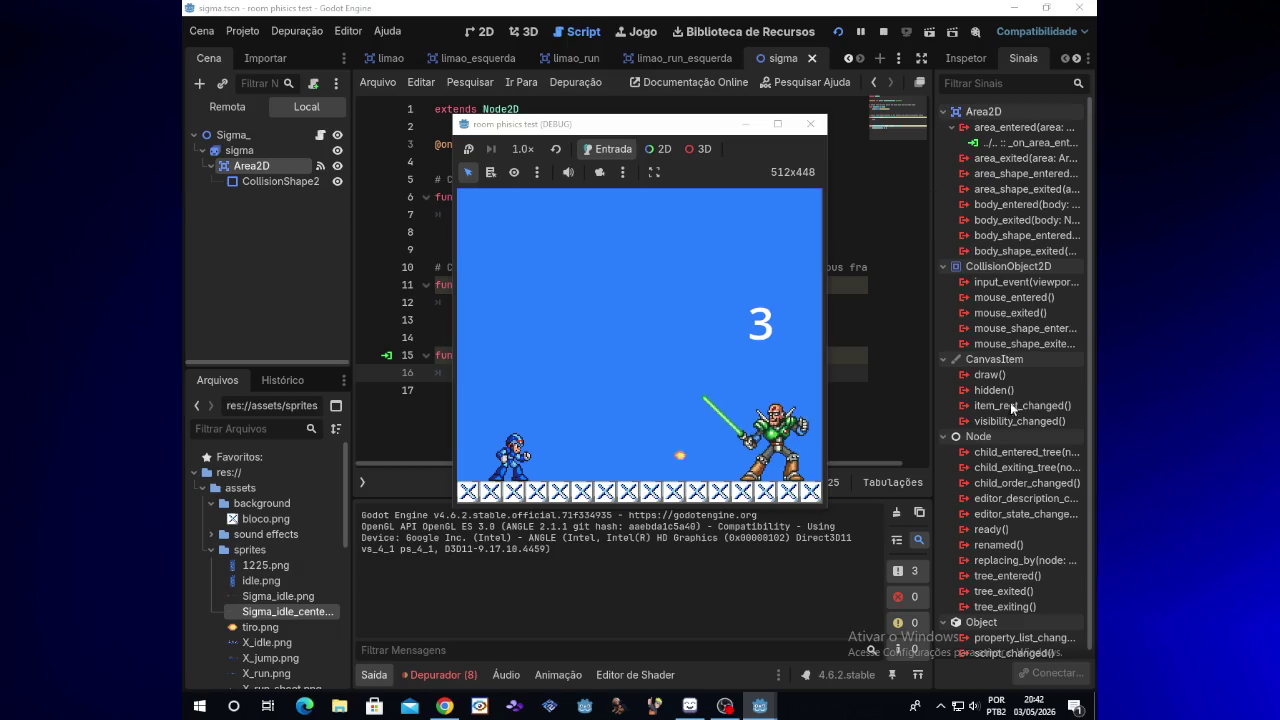
click(725, 706)
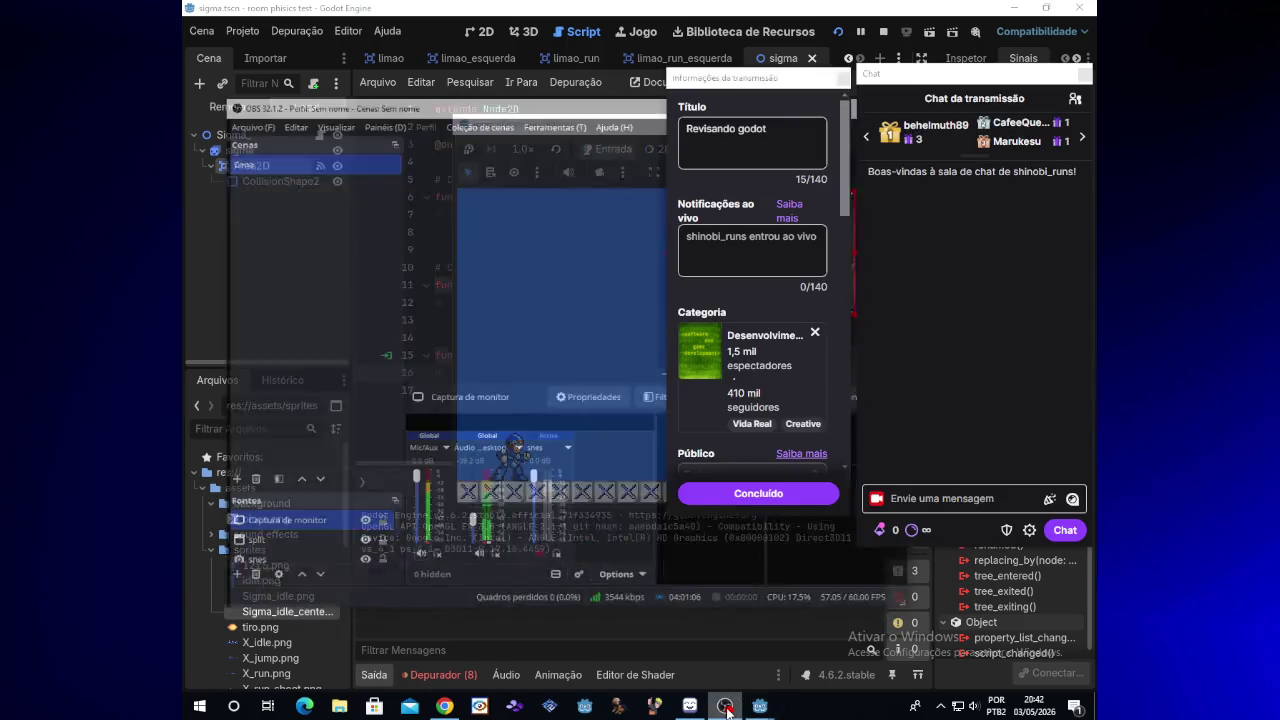
click(726, 707)
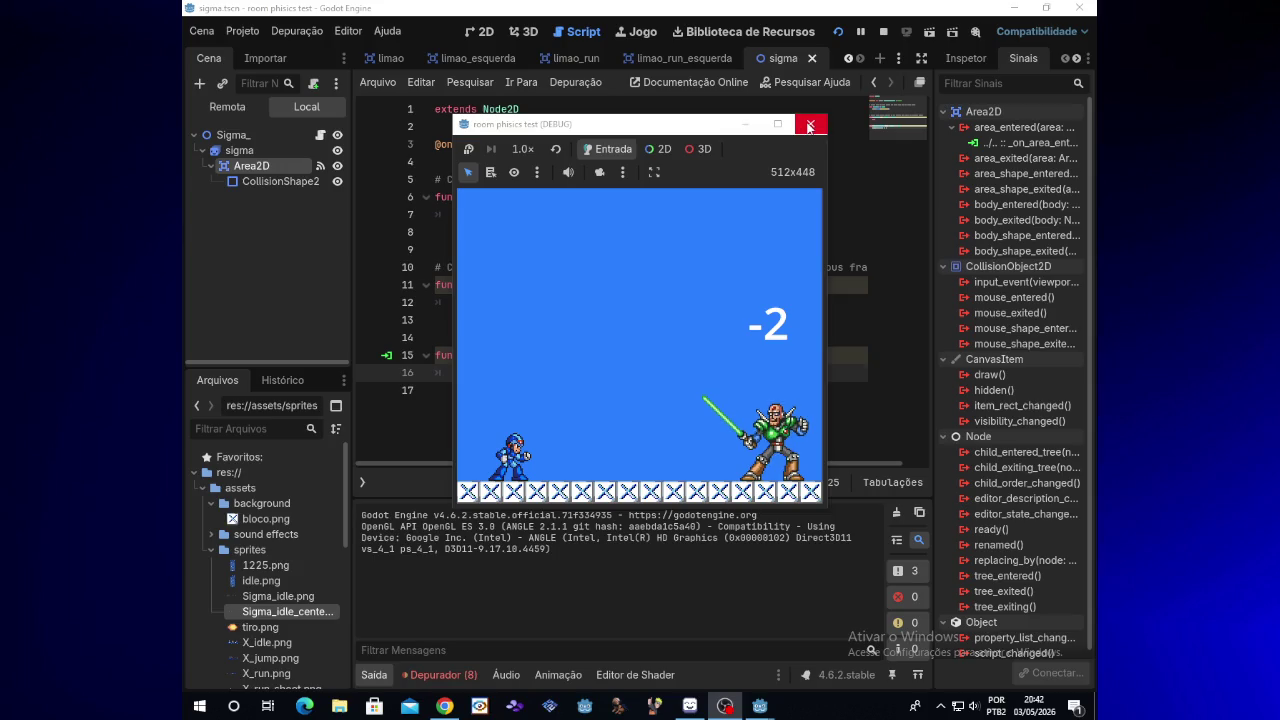
click(810, 125)
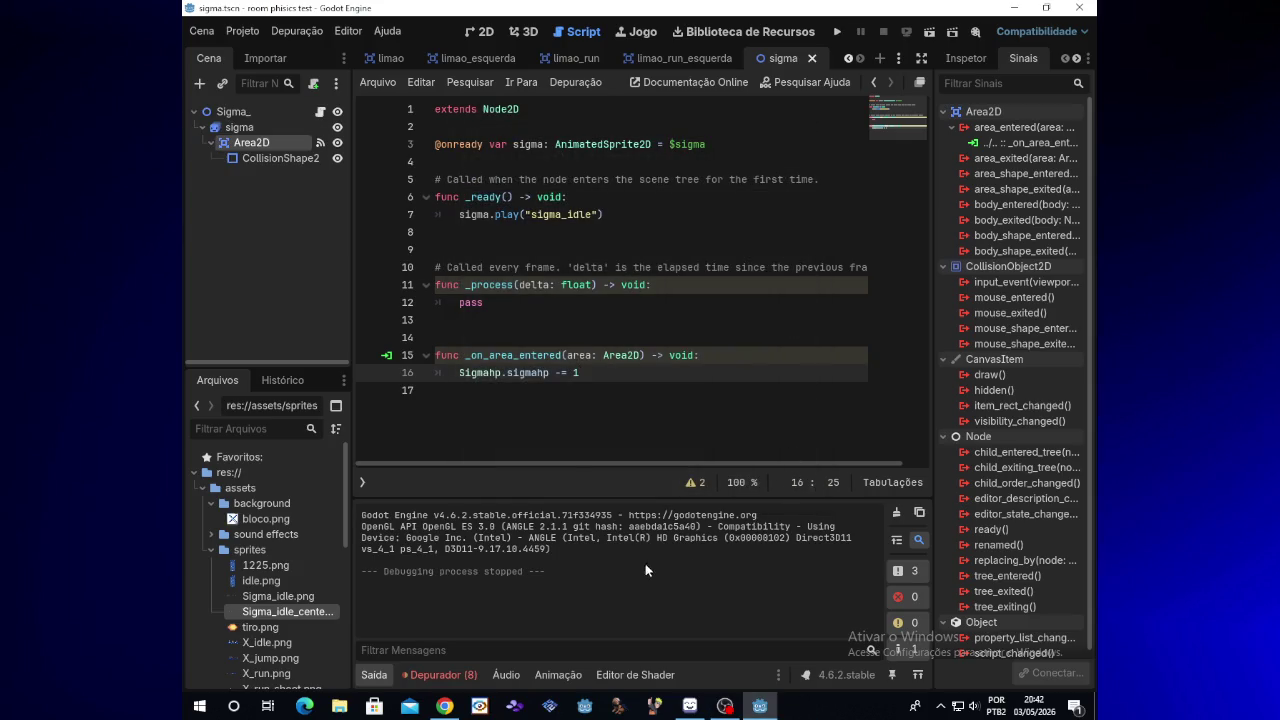
click(520, 406)
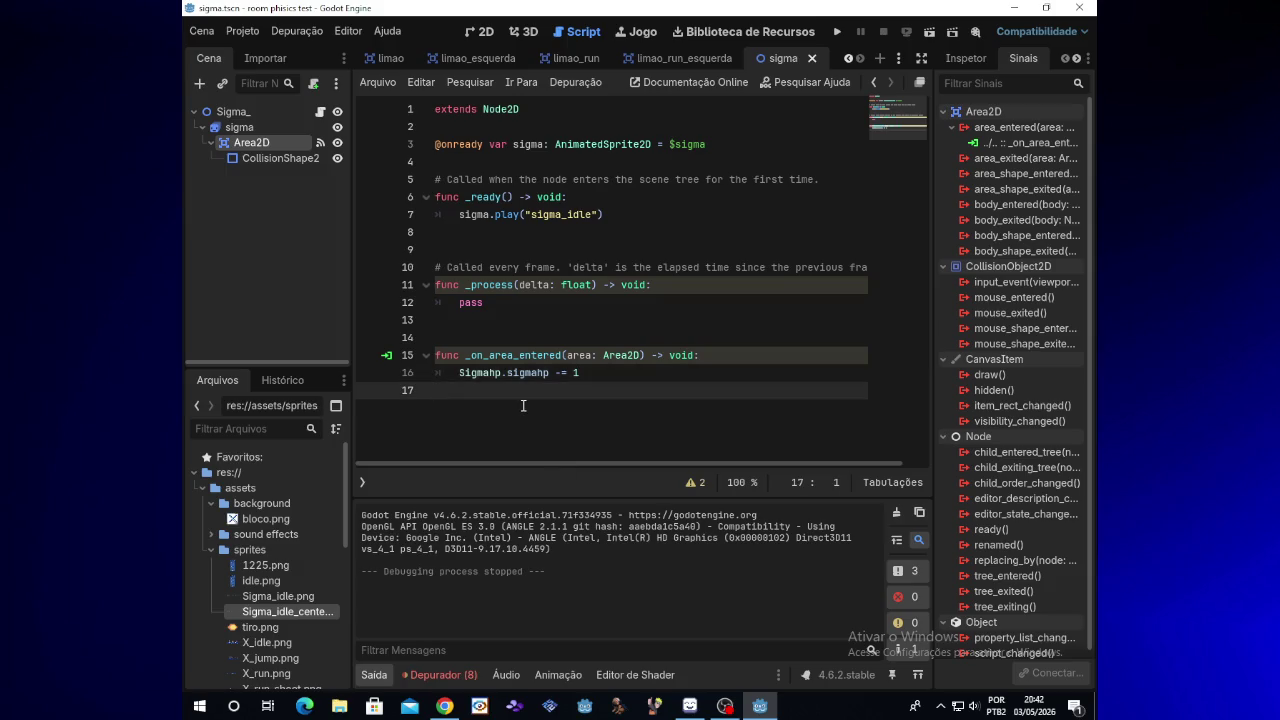
Add a blank line at the script's end and restore pass in _process after a stray if
key(Return)
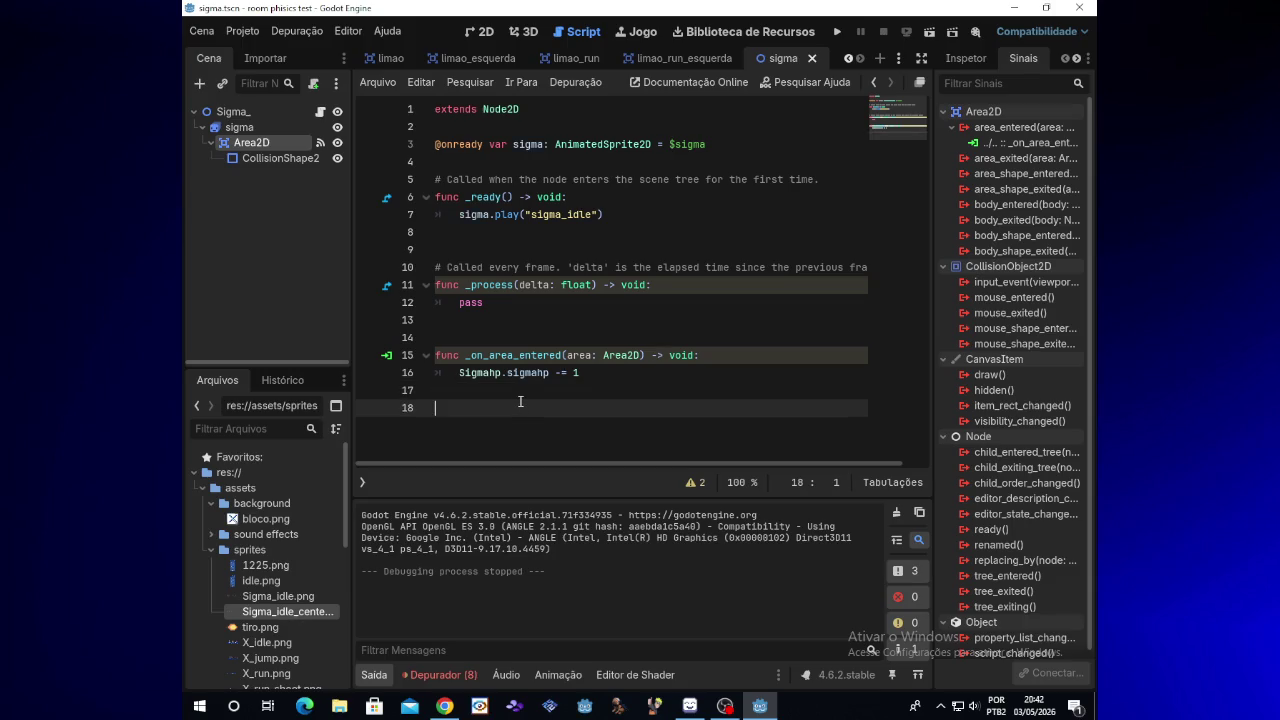
click(491, 305)
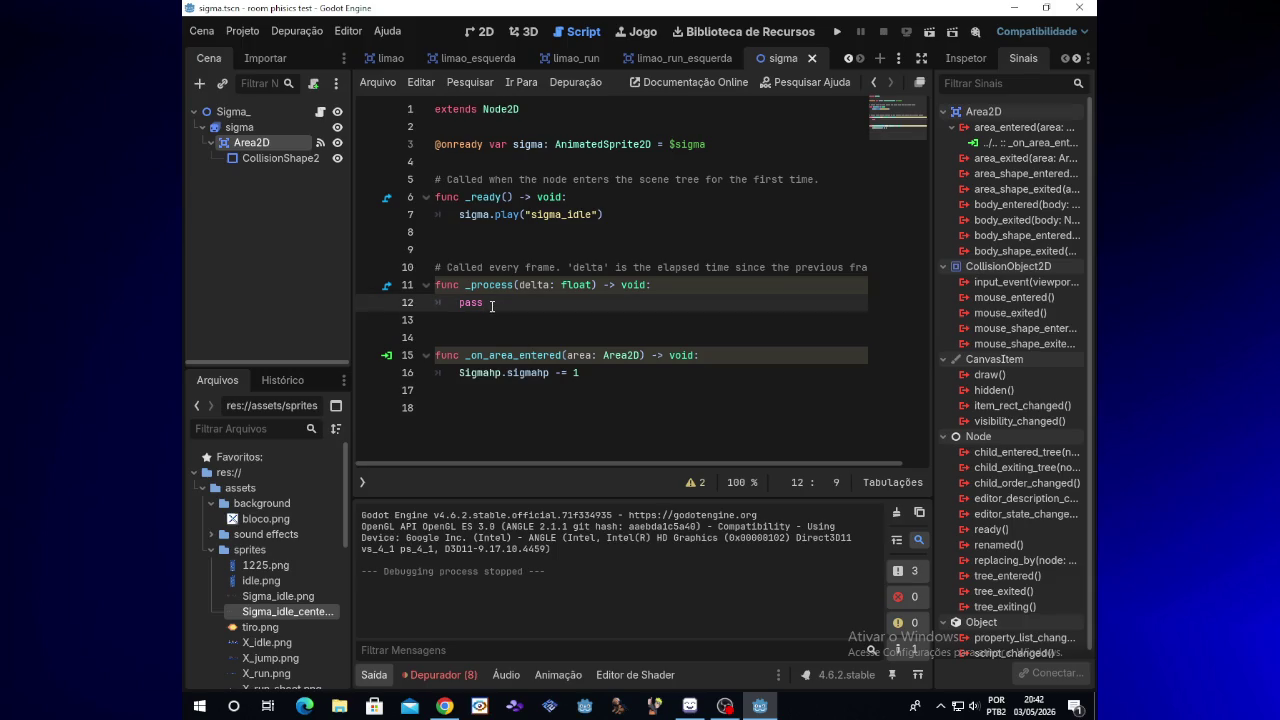
key(BackSpace)
key(BackSpace)
key(BackSpace)
text(if)
key(Left)
key(Left)
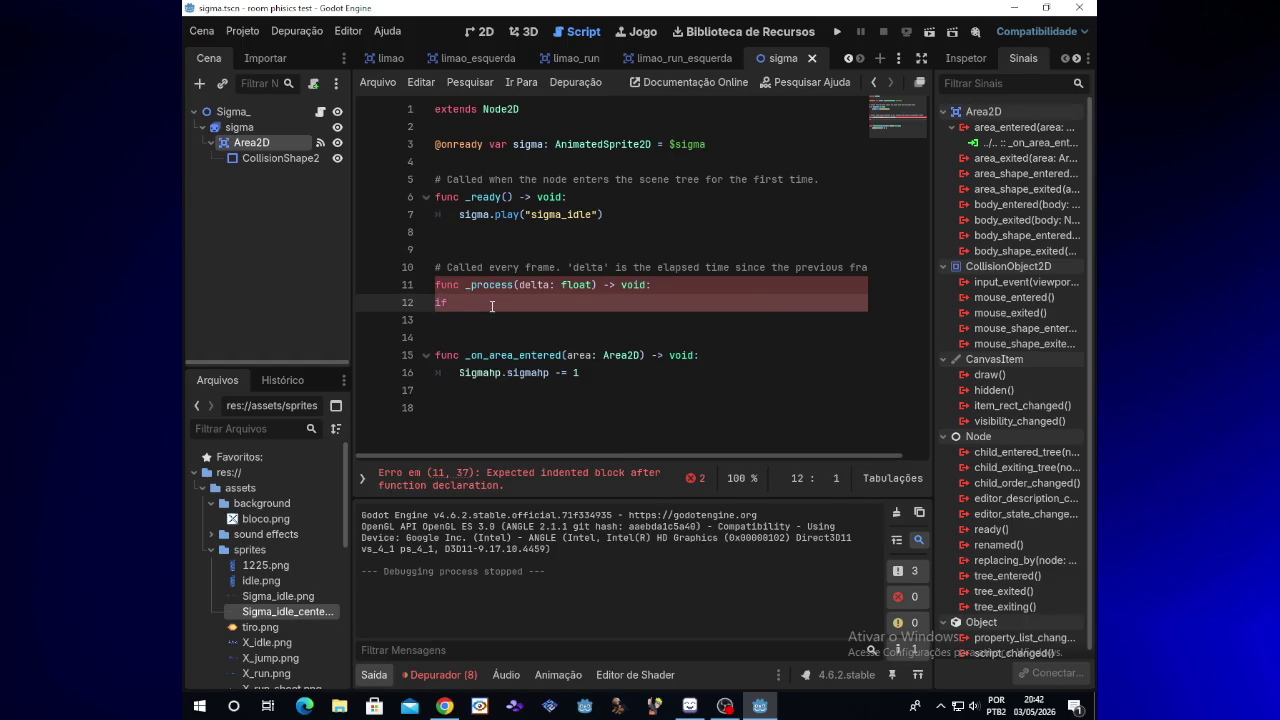
key(Tab)
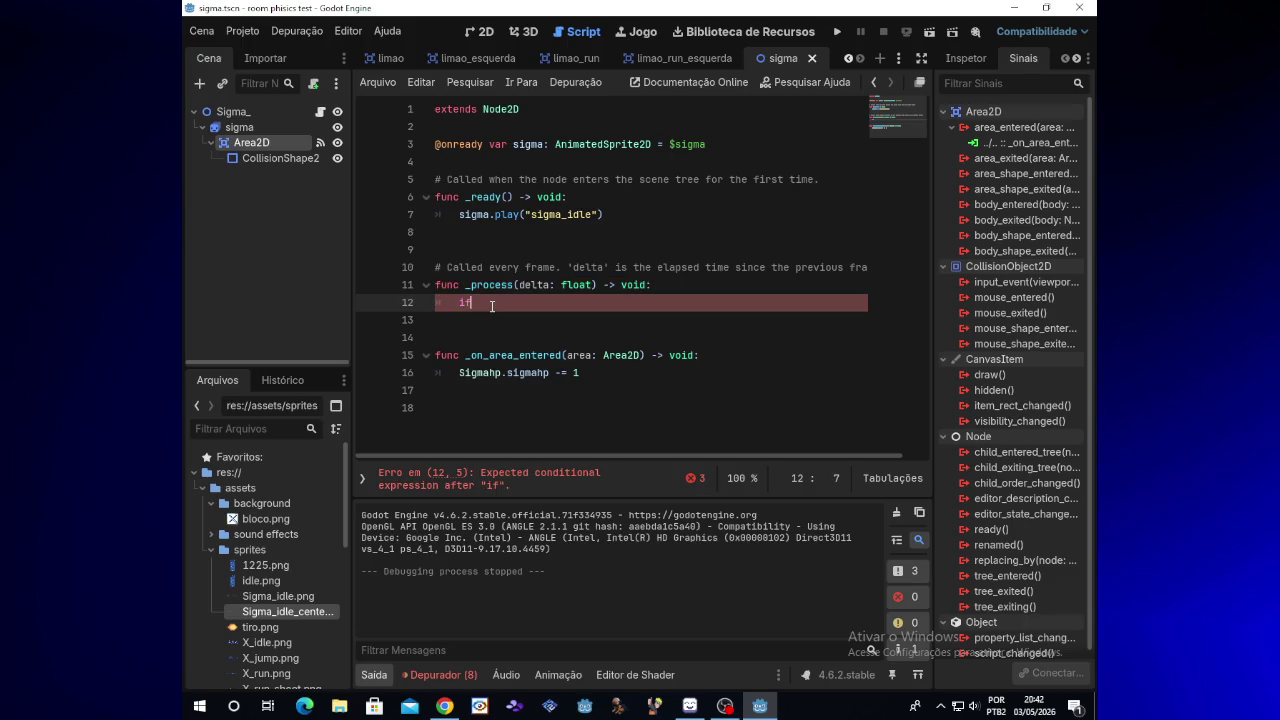
key(BackSpace)
key(BackSpace)
text(pass)
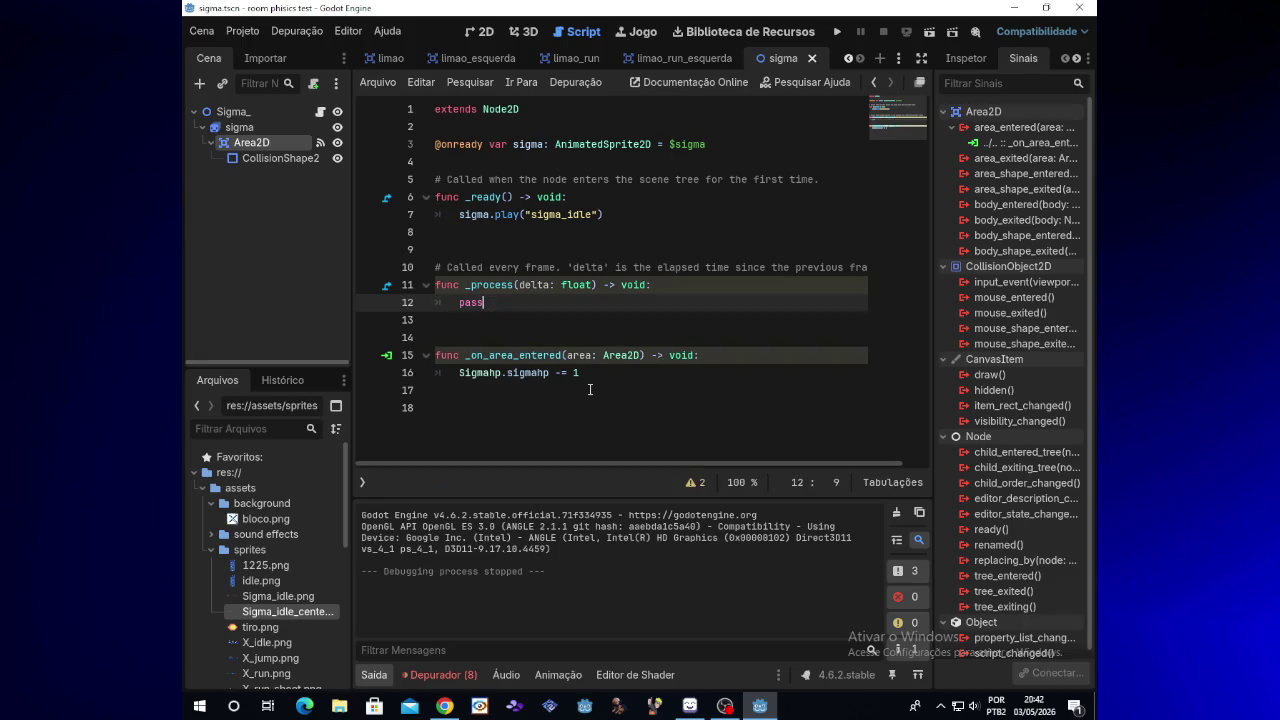
Begin an 'if Sigma' line inside the area-entered handler, with Godot back in front of OBS
click(593, 393)
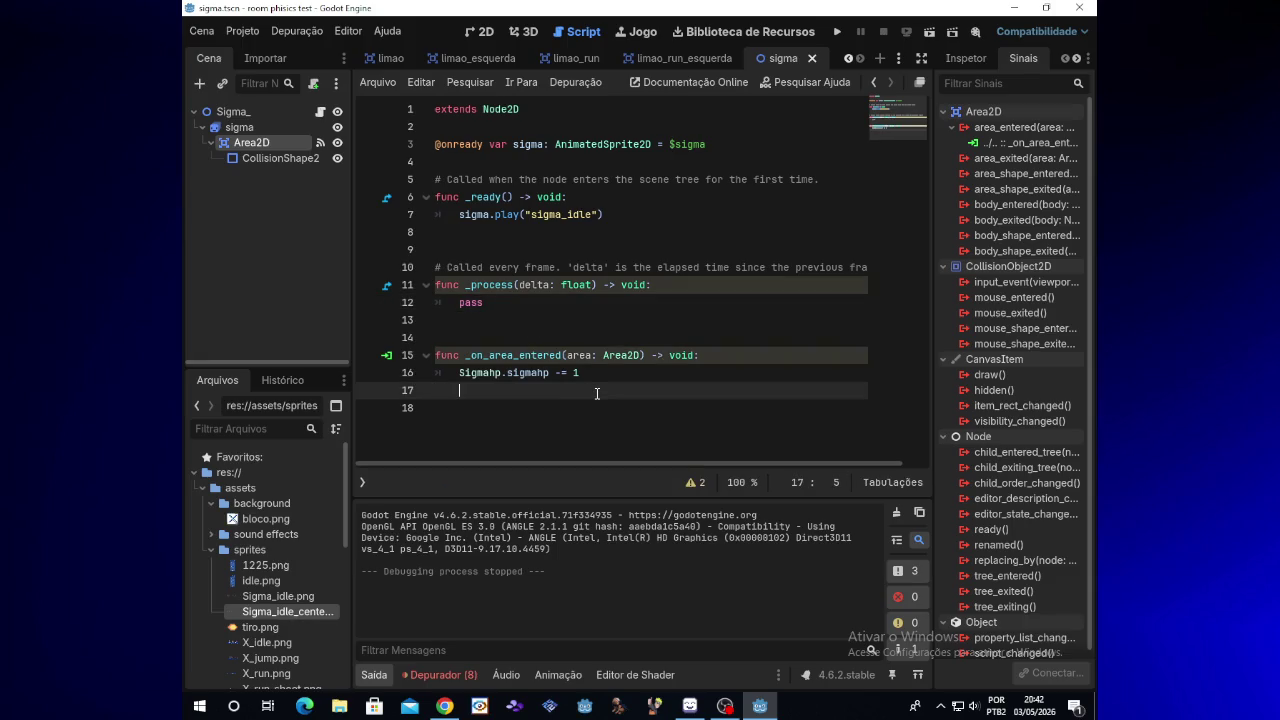
key(Return)
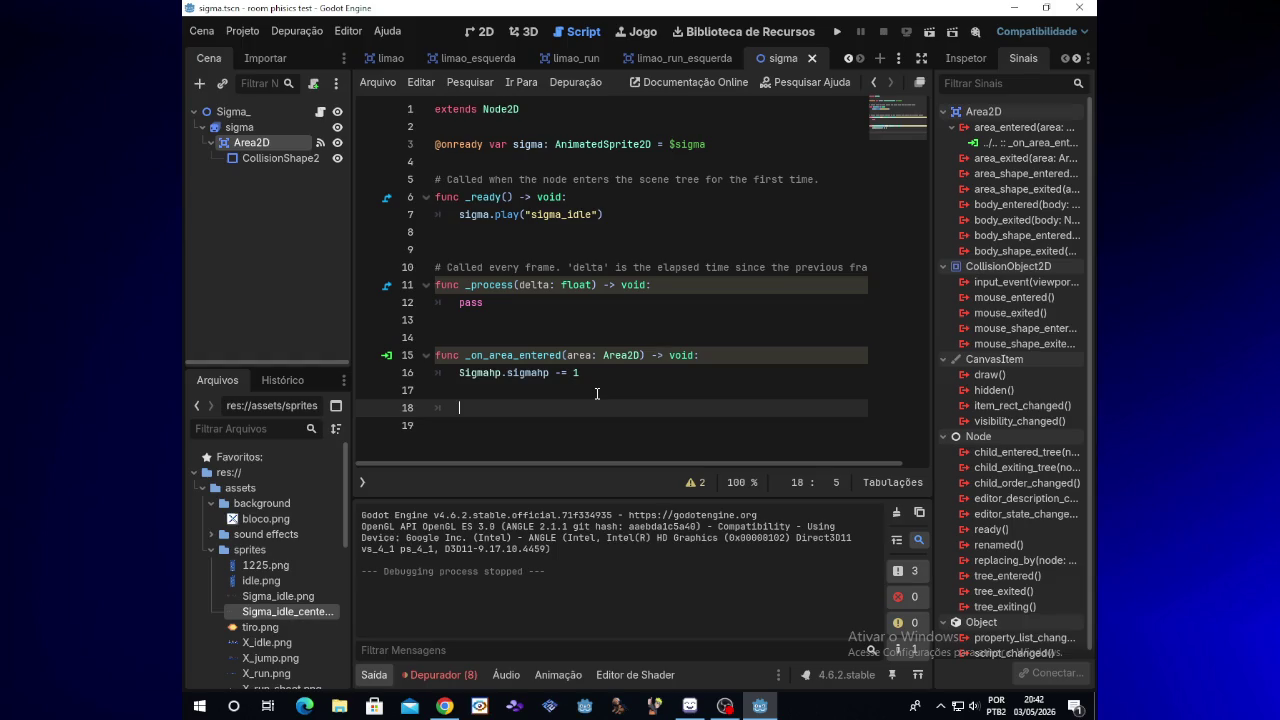
click(726, 708)
click(760, 707)
click(760, 707)
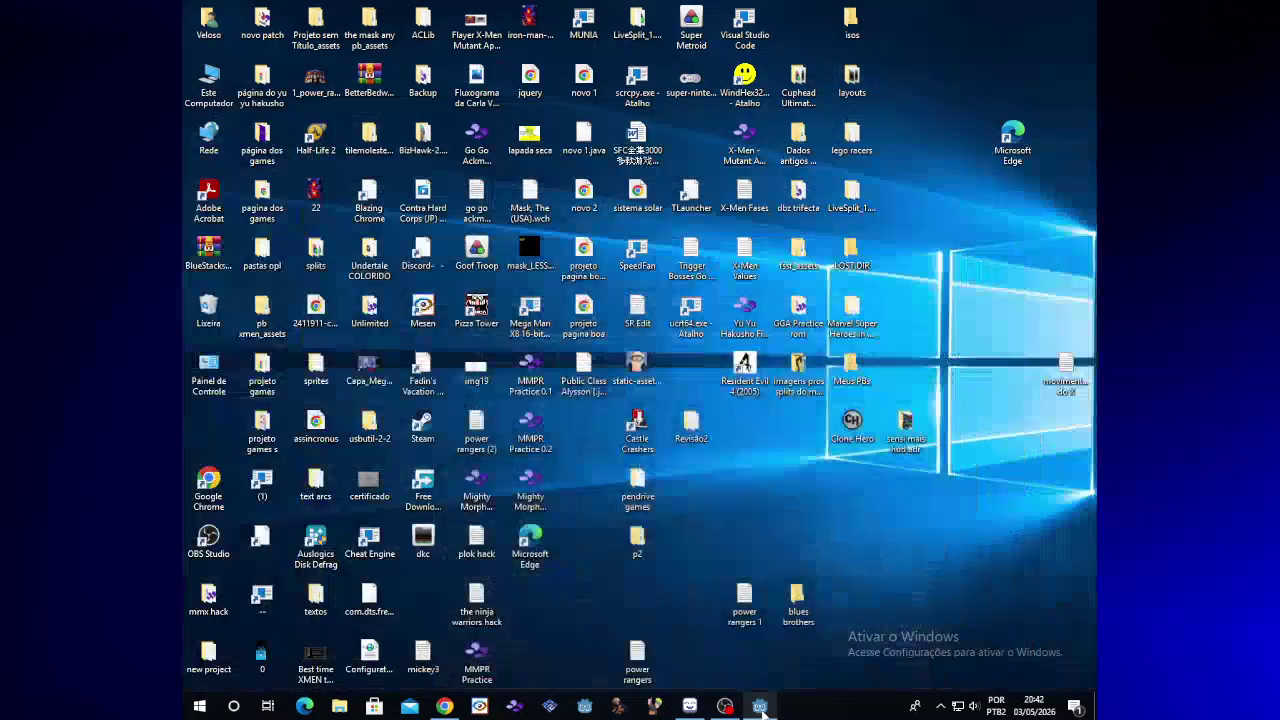
click(760, 707)
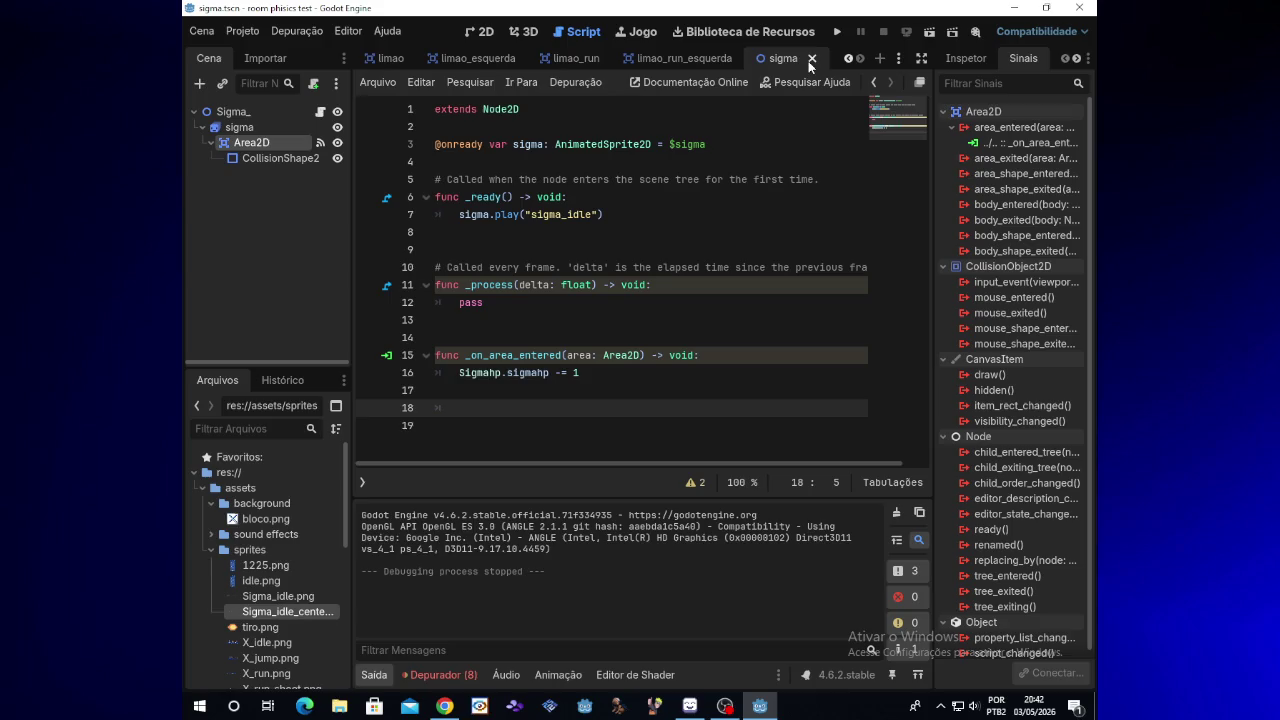
click(726, 708)
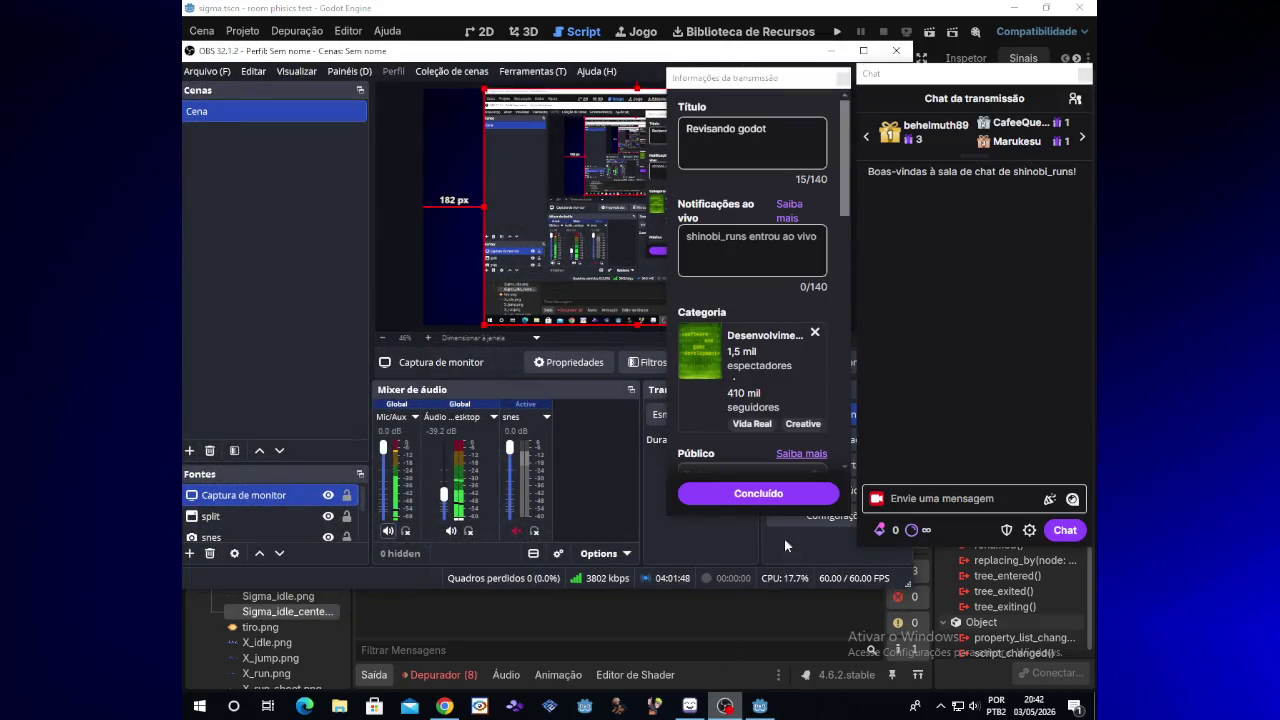
click(806, 7)
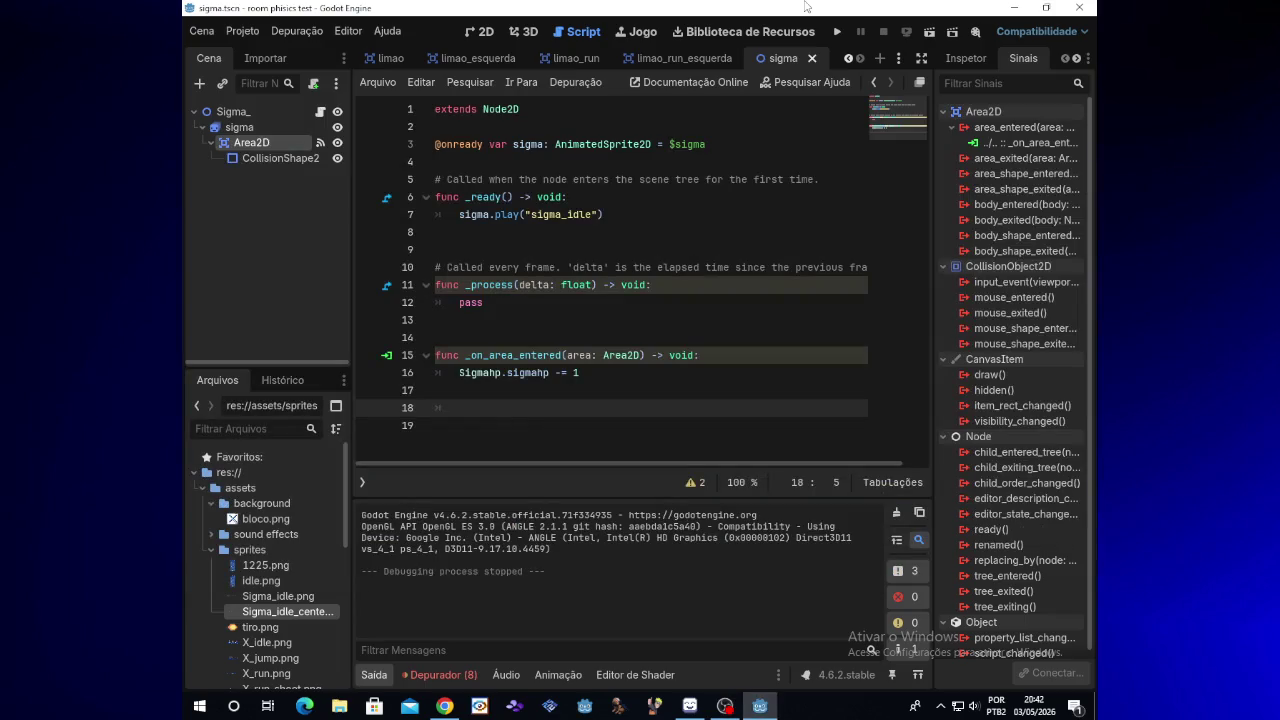
text(if)
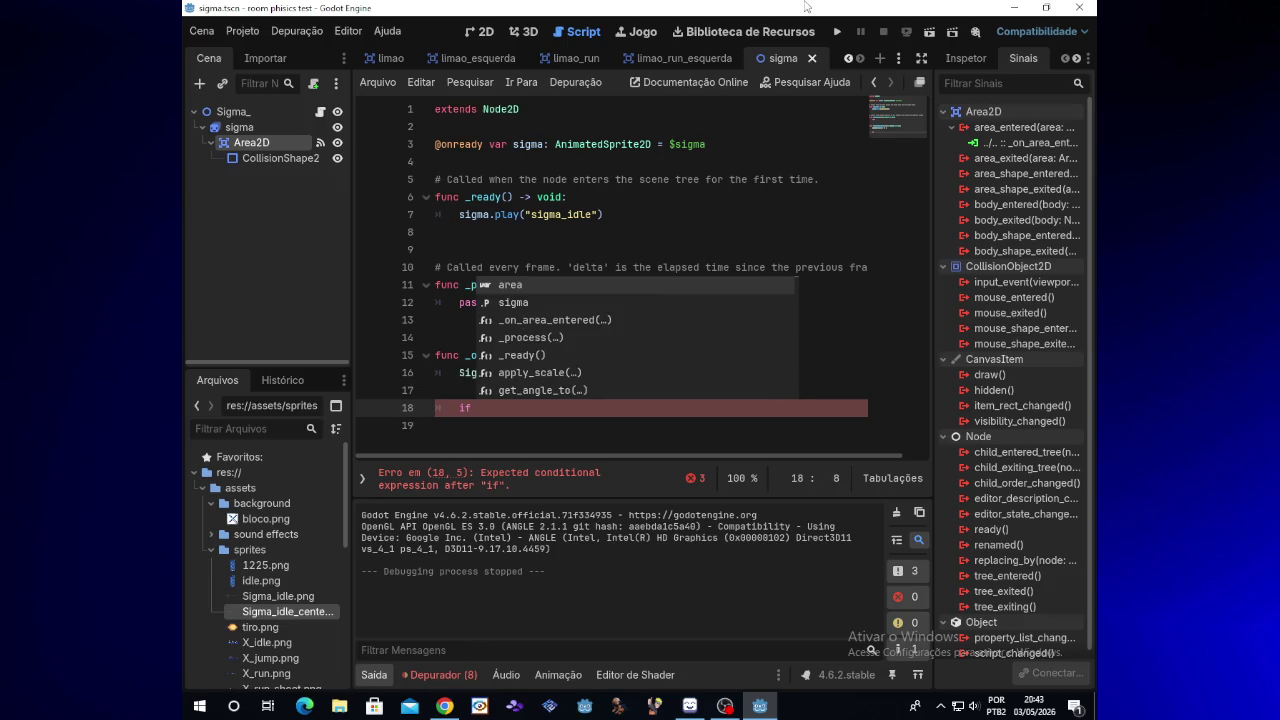
text( Sigm)
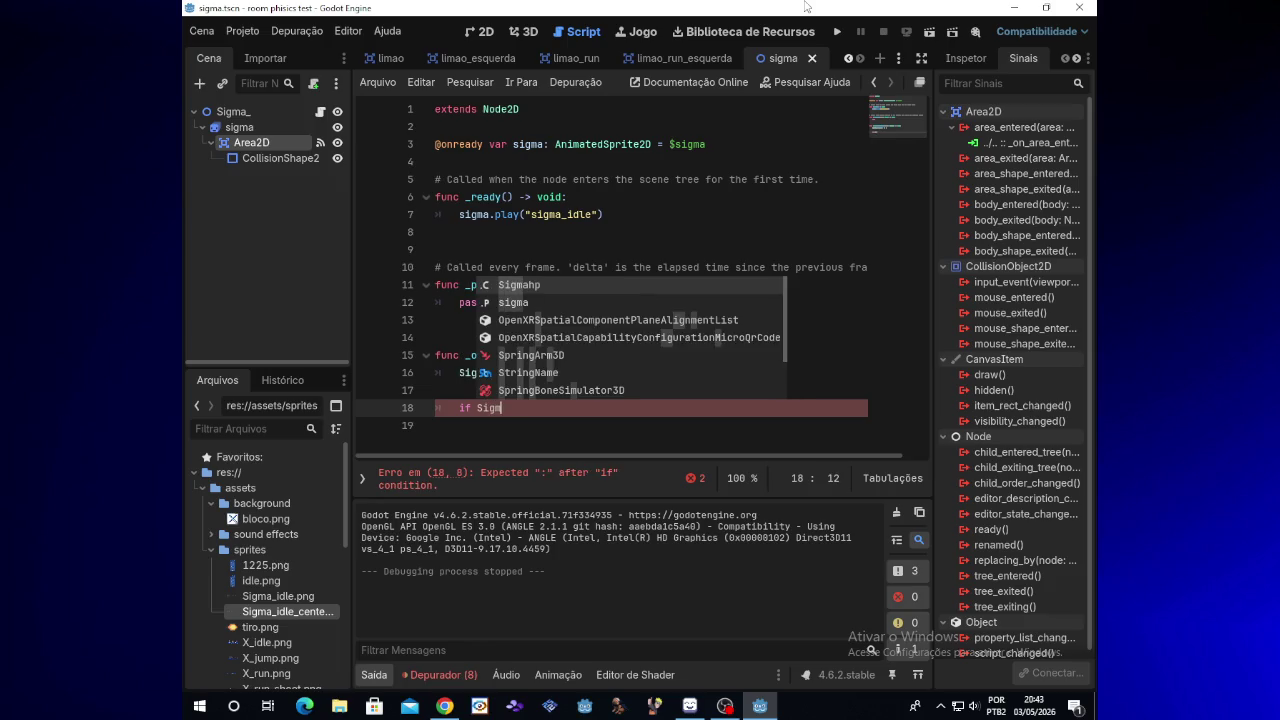
text(a)
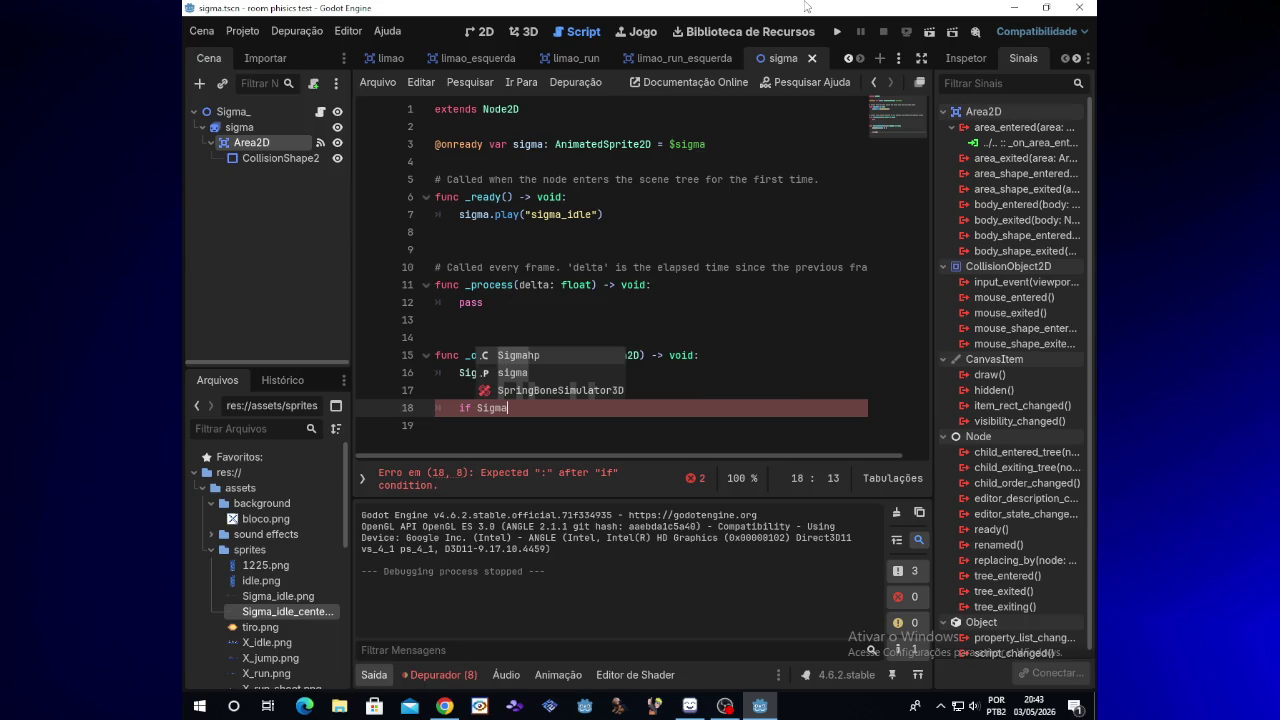
Write the condition 'if Sigmahp.sigmahp == 0:' on line 18
key(BackSpace)
key(Return)
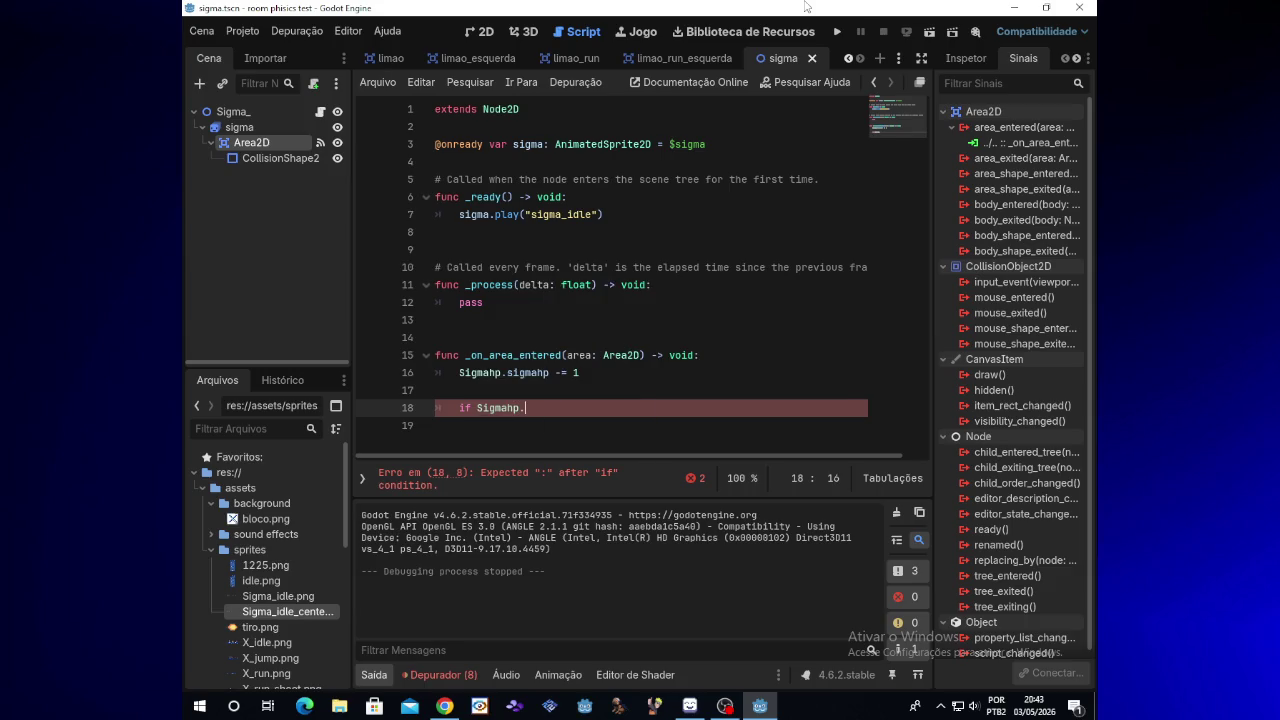
text(sigmah)
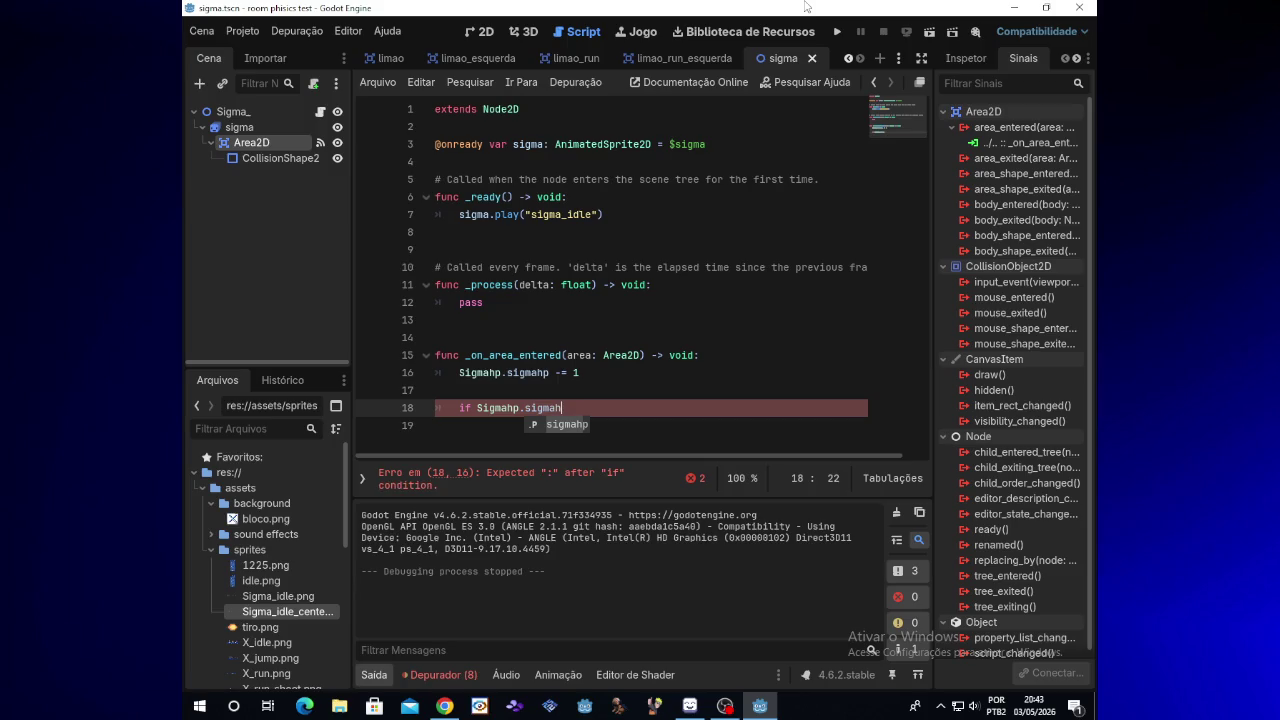
text(p)
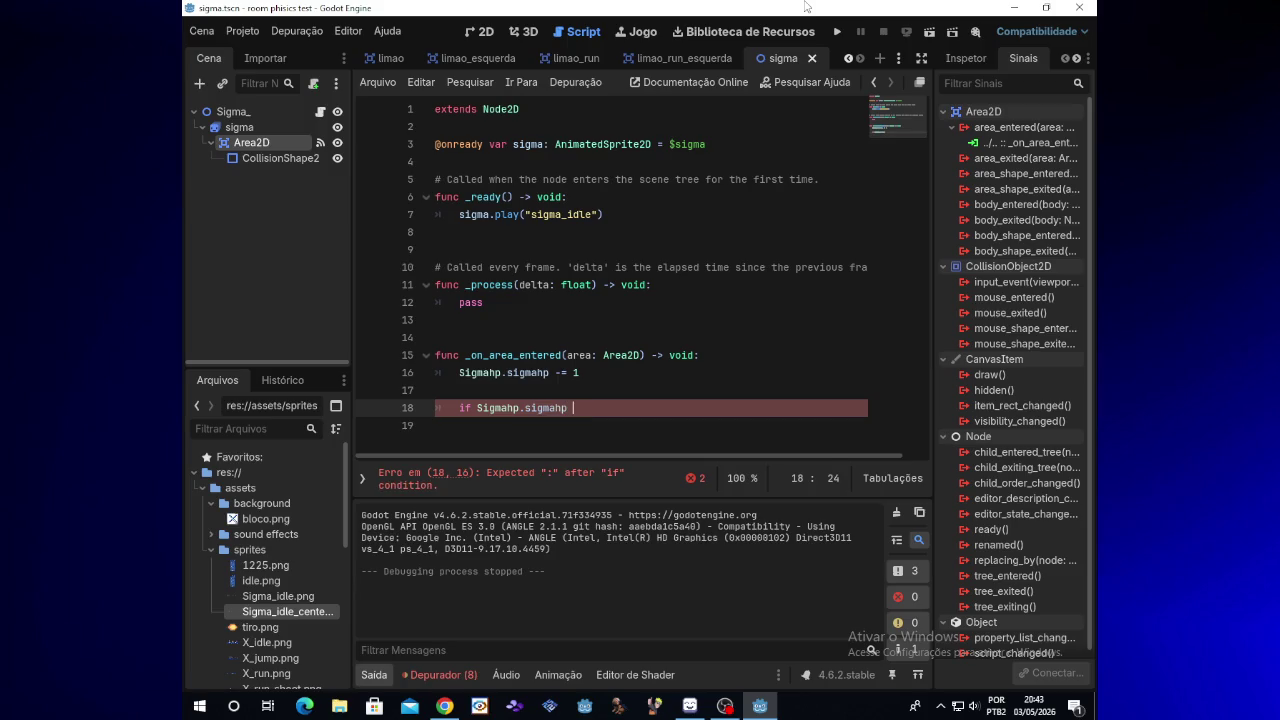
text(= -)
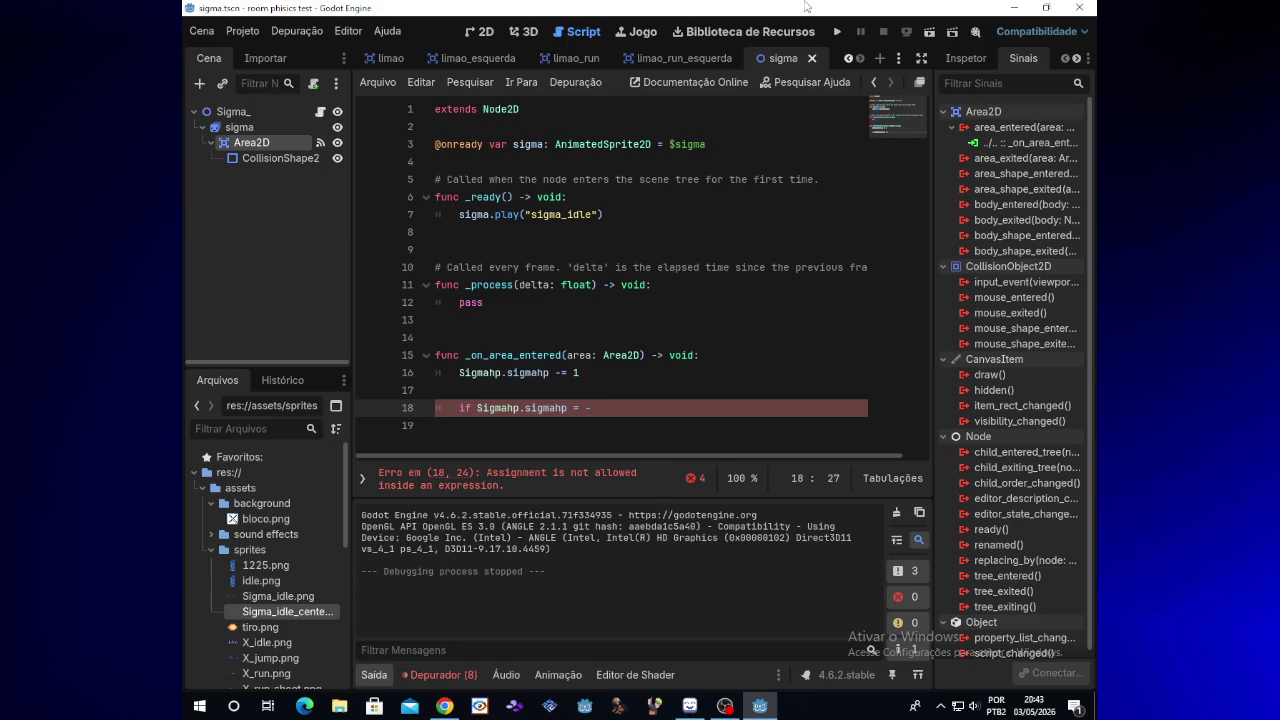
text(0)
text(0)
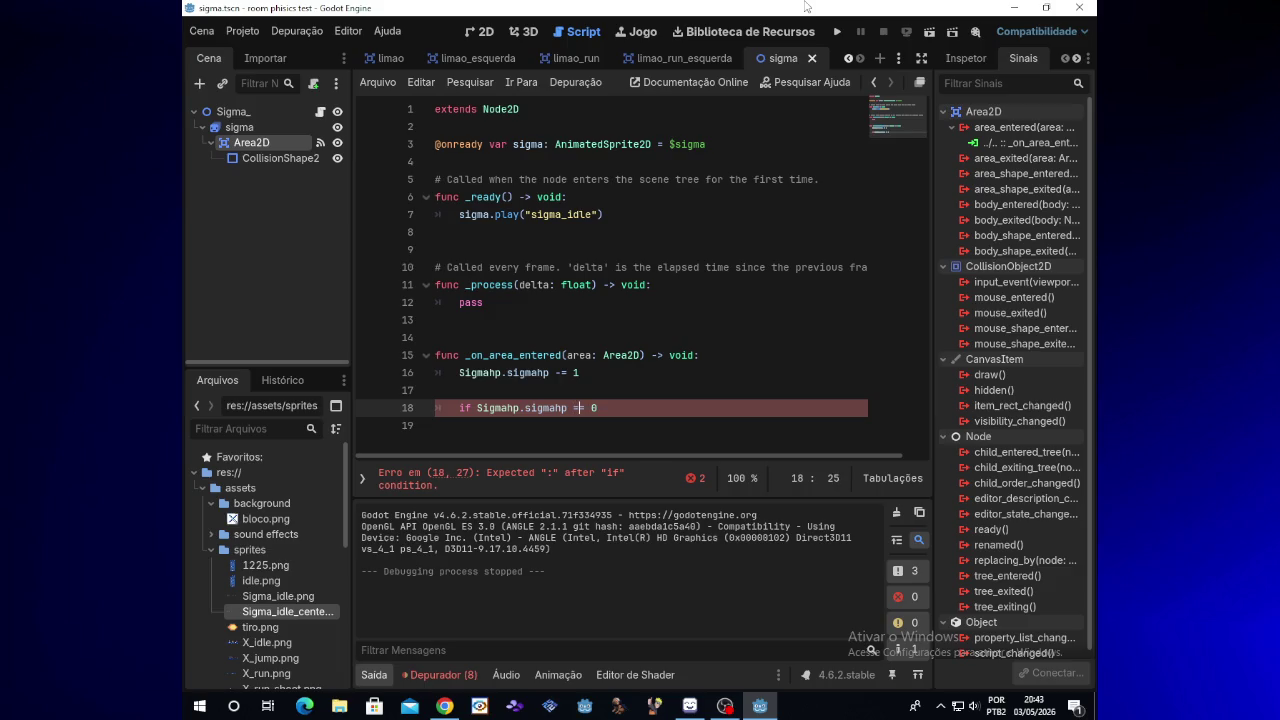
key(End)
text(:)
Add an indented queue_free() call under the if and launch the game
key(Return)
text(queue)
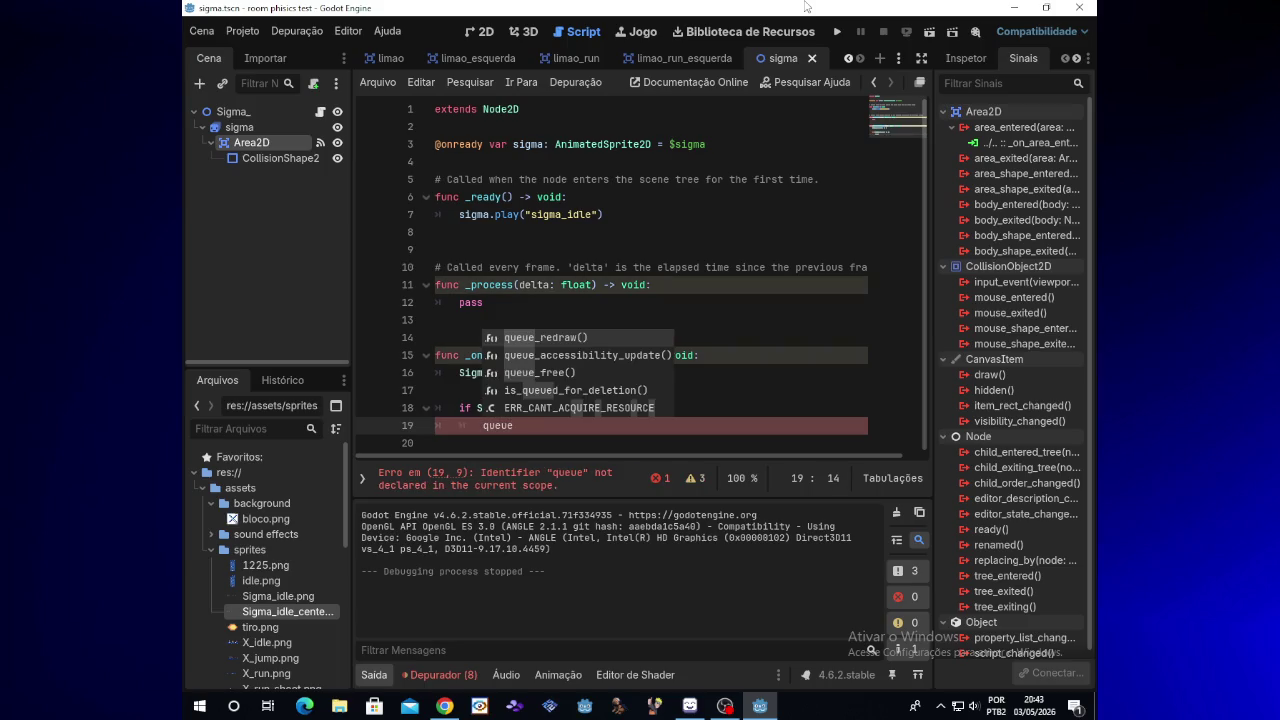
text(_free)
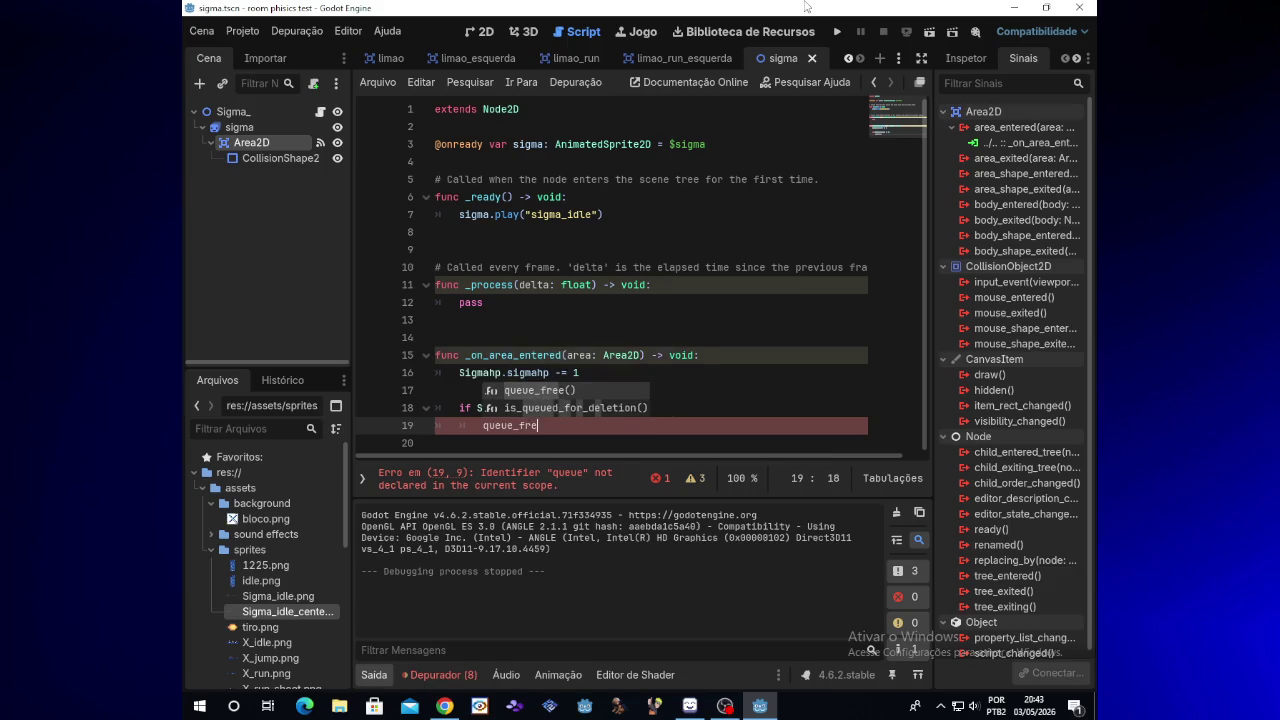
key(Return)
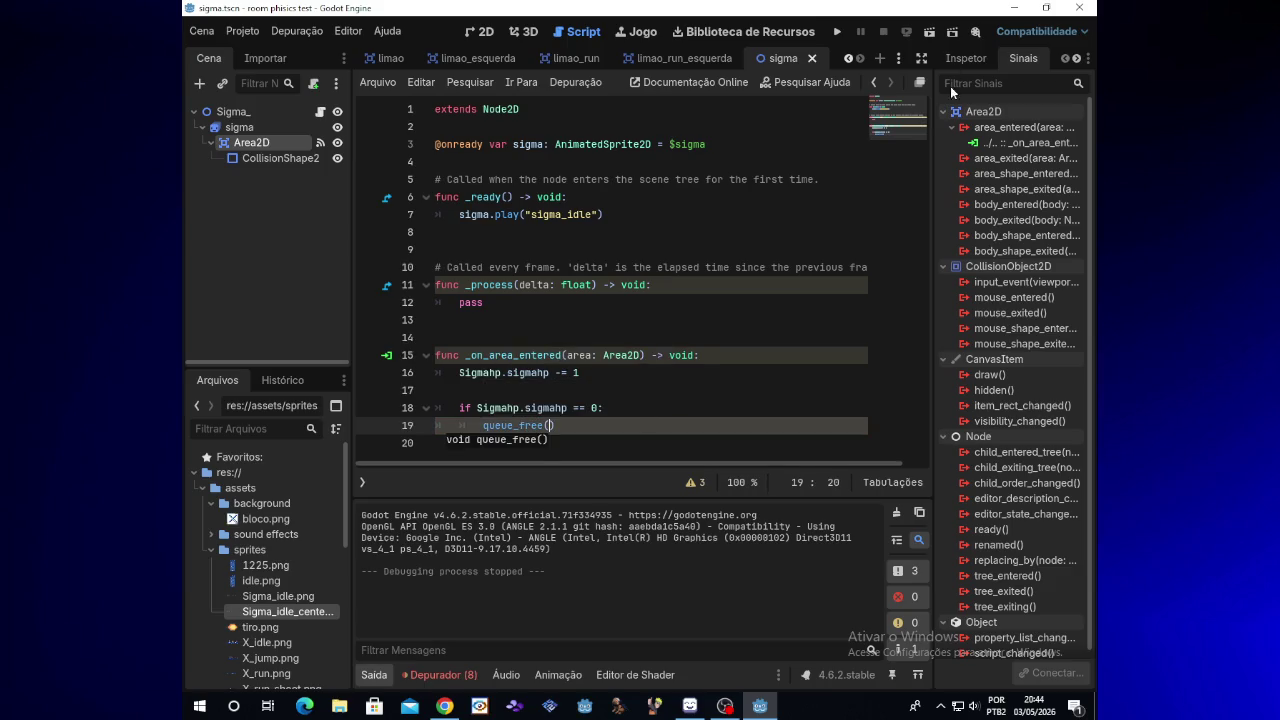
click(837, 32)
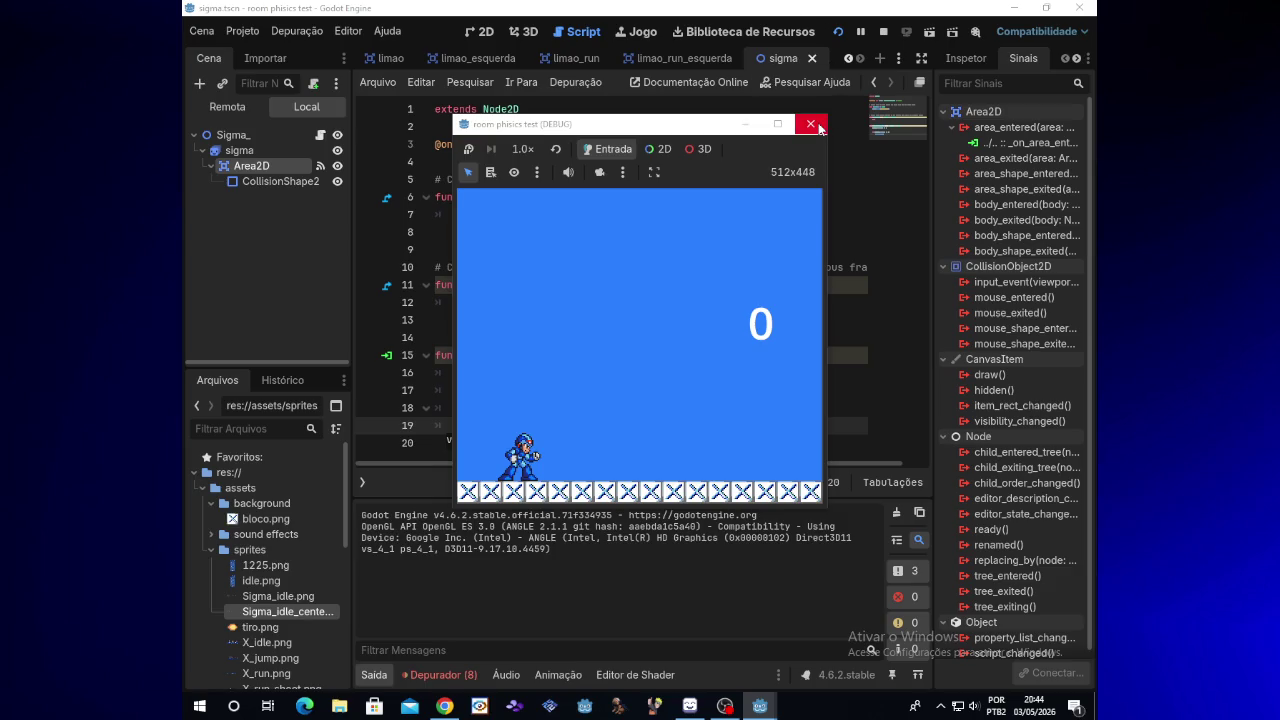
Re-run the game and shoot Sigma until its HP reaches 0 and it disappears, then stop
click(811, 124)
click(733, 709)
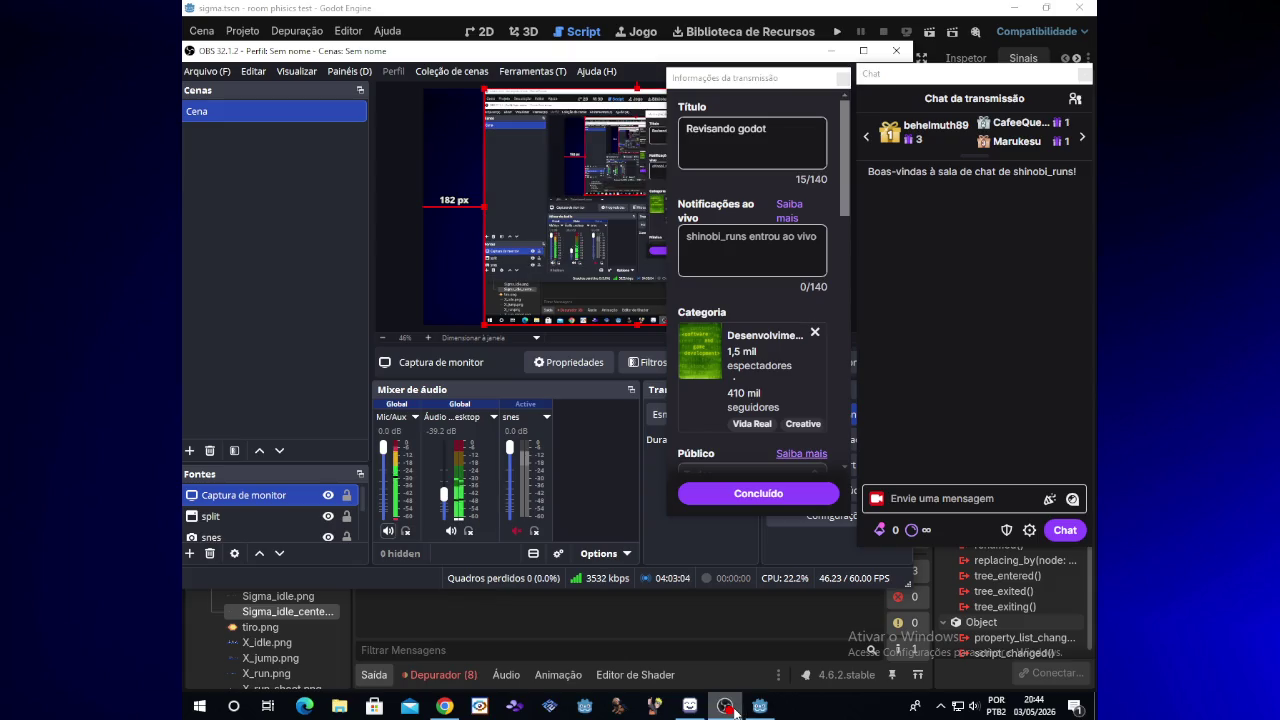
click(733, 709)
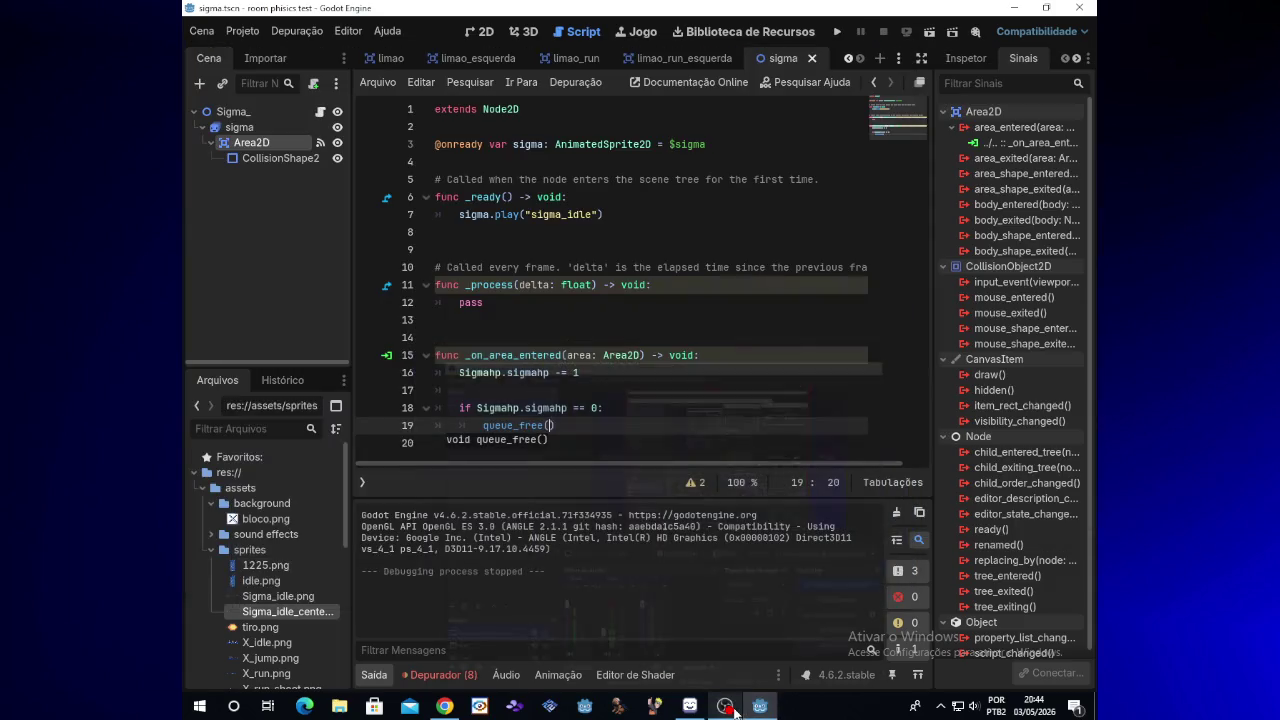
click(841, 32)
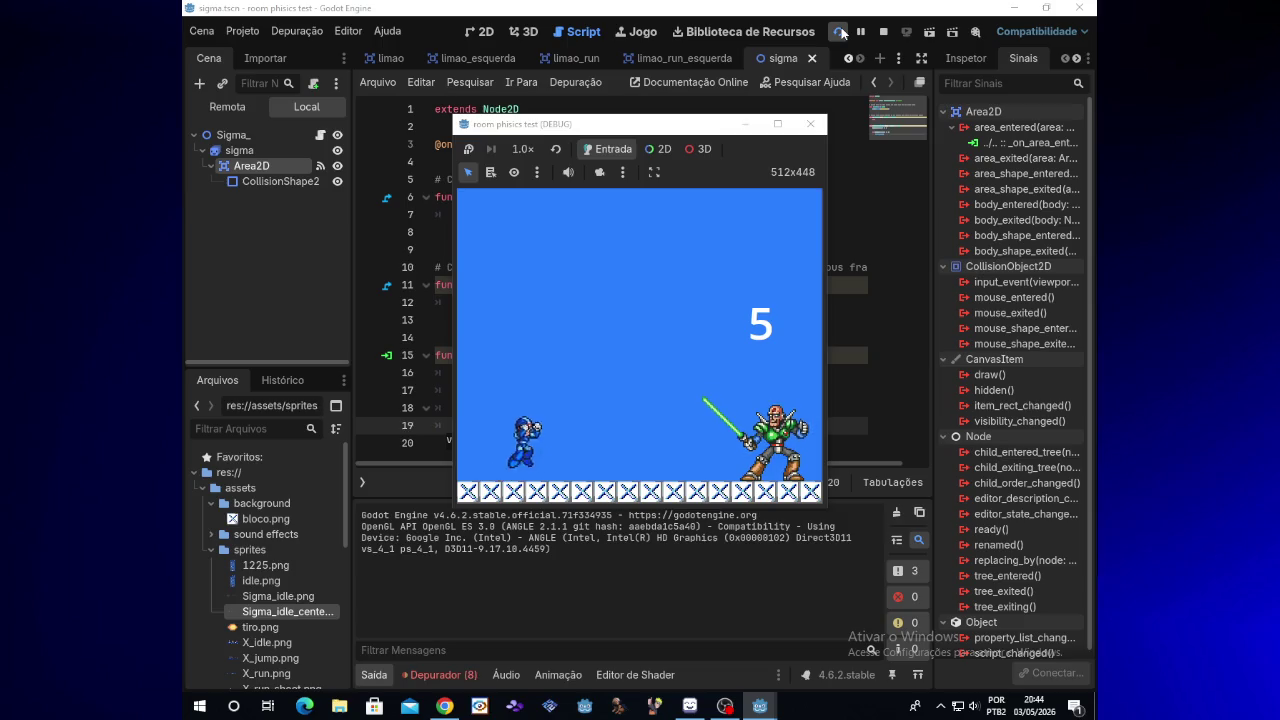
key(Right)
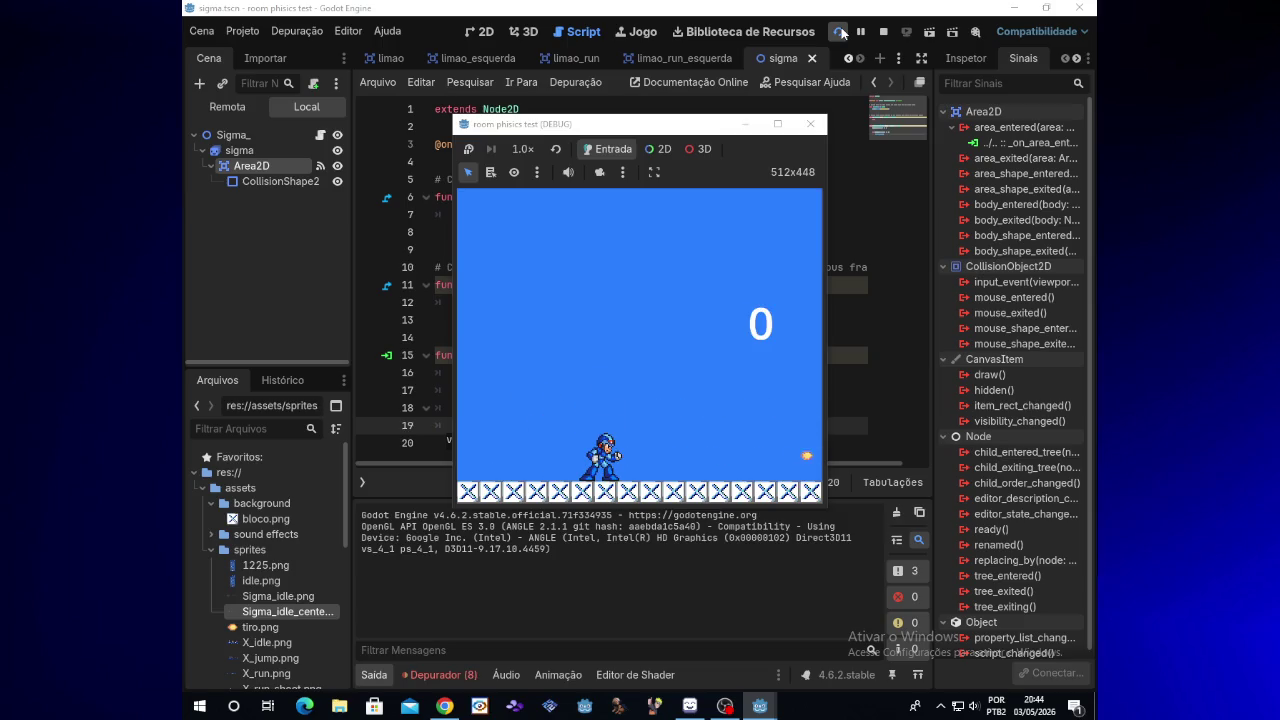
click(810, 123)
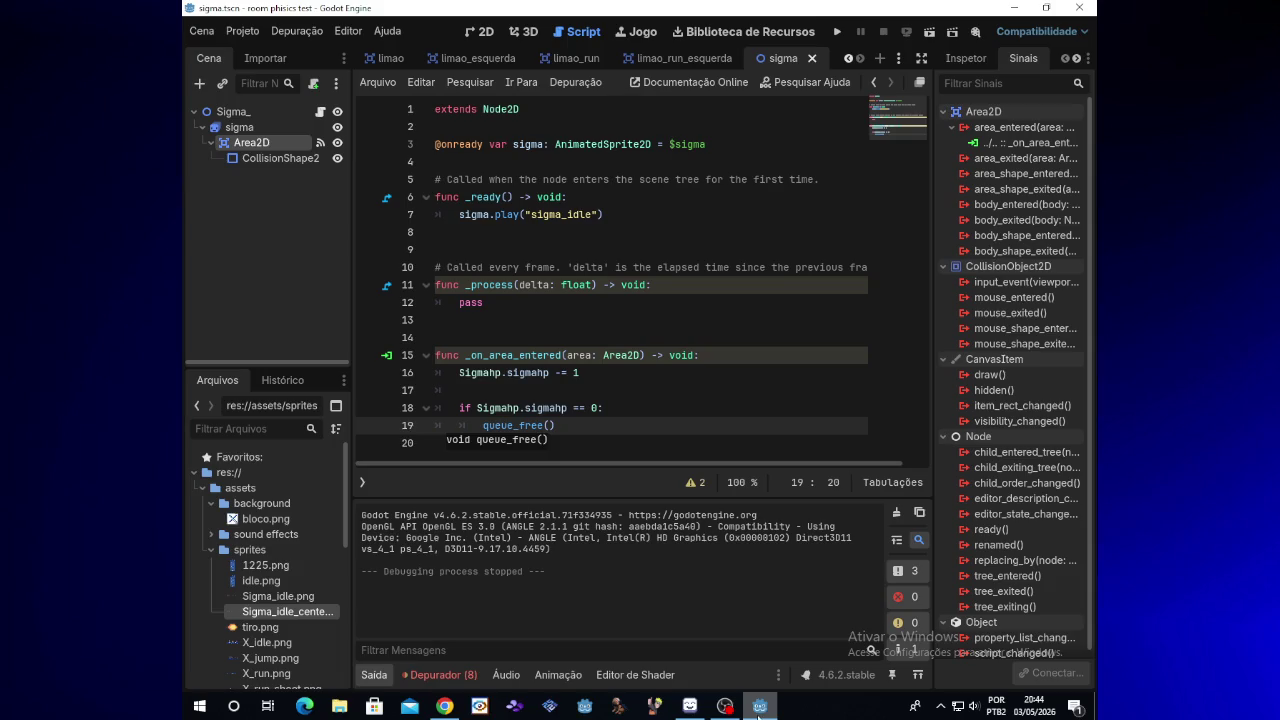
click(837, 32)
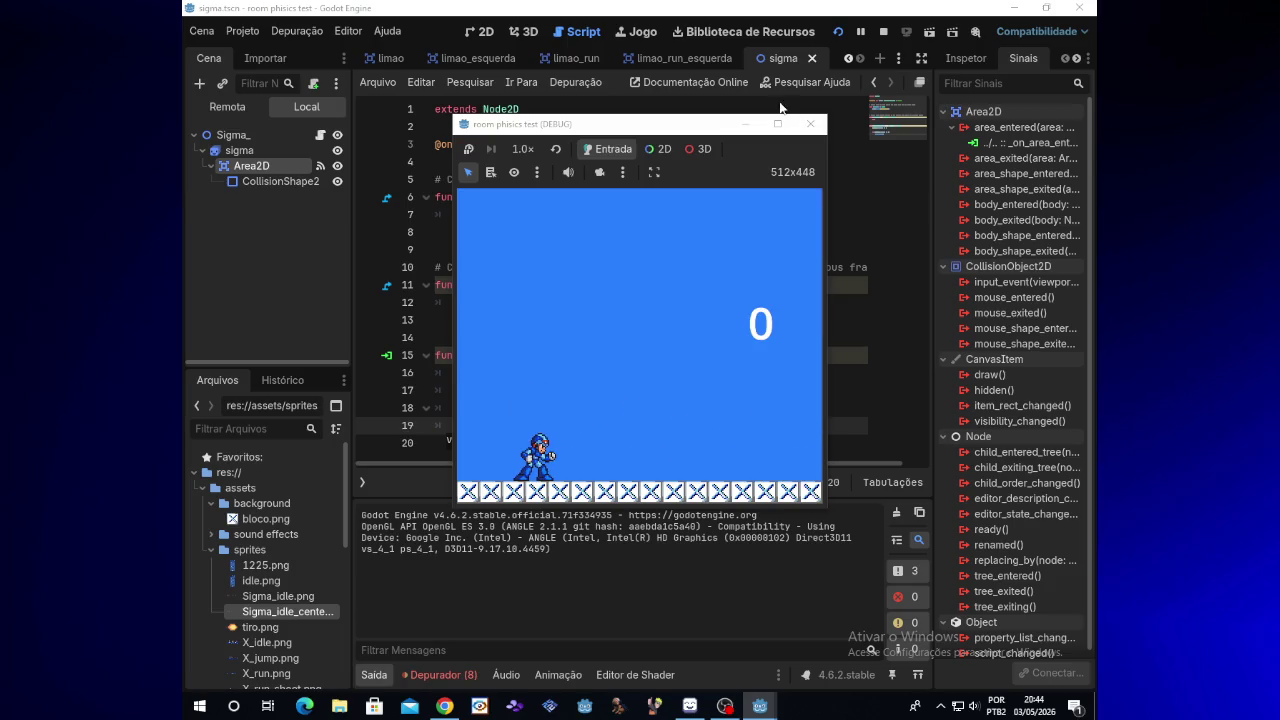
click(810, 124)
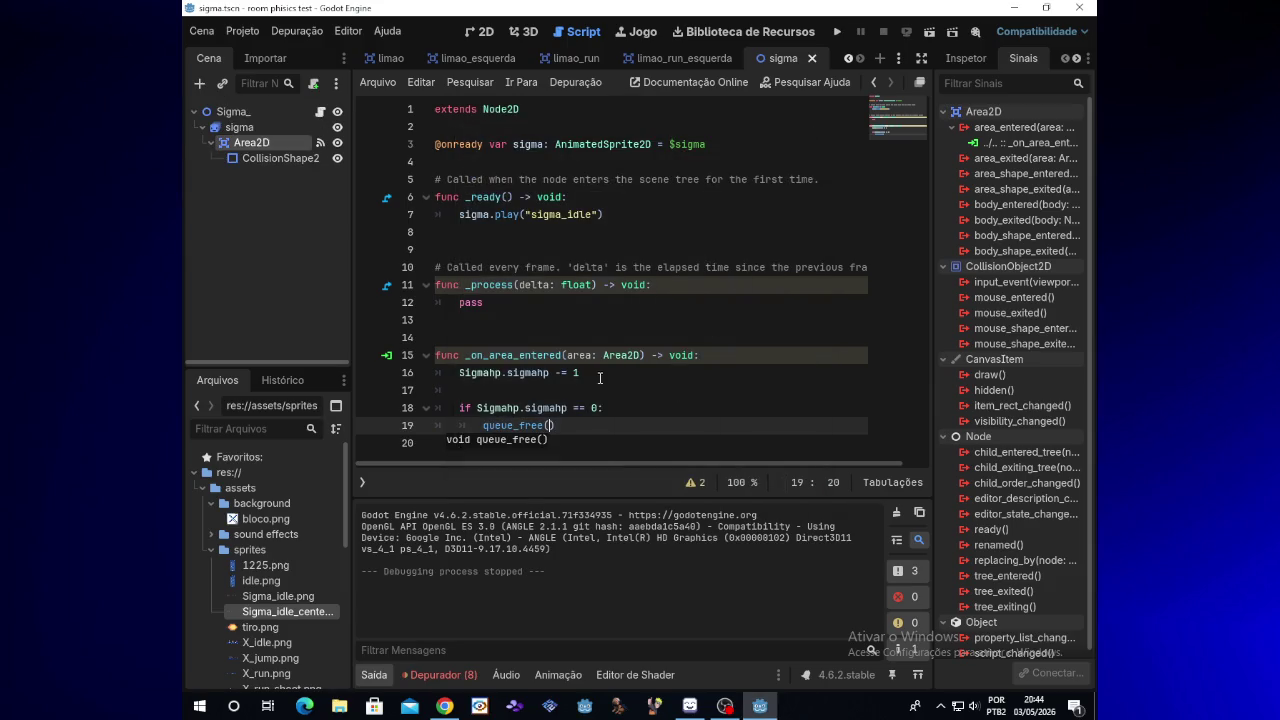
click(579, 356)
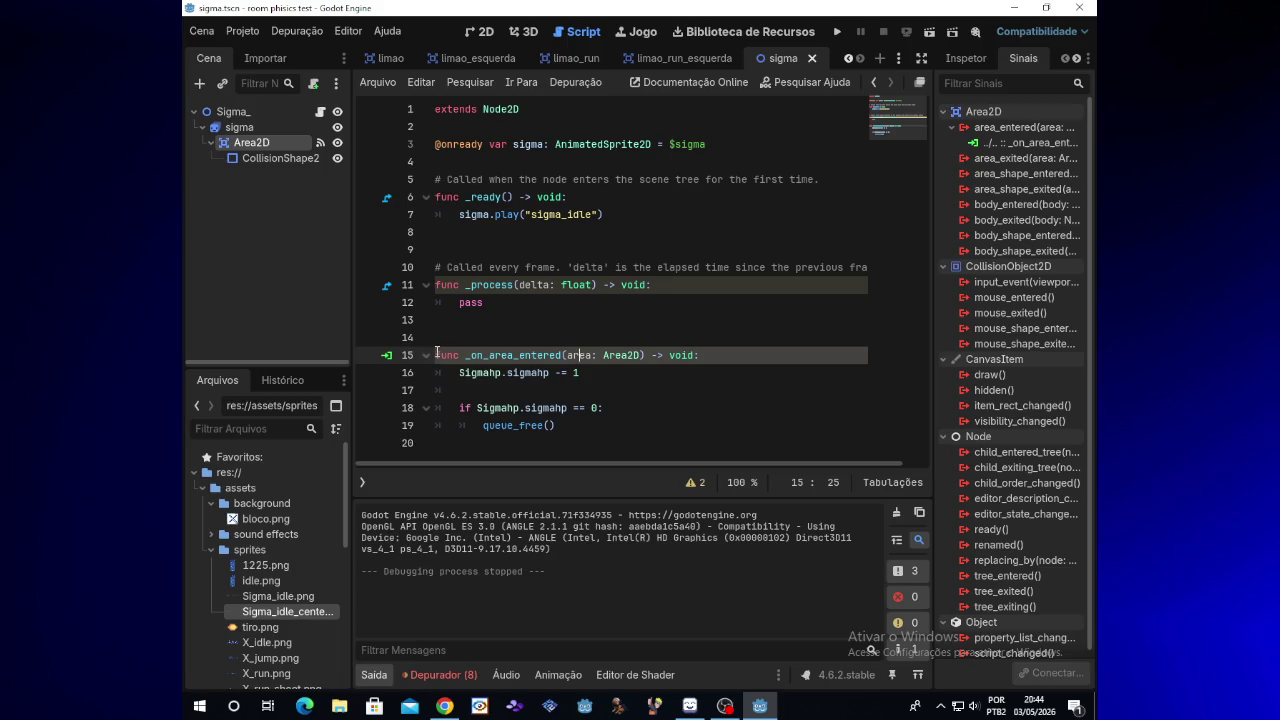
click(437, 355)
Open the limao_esquerda scene and select CollisionShape2D to view its signals
click(473, 58)
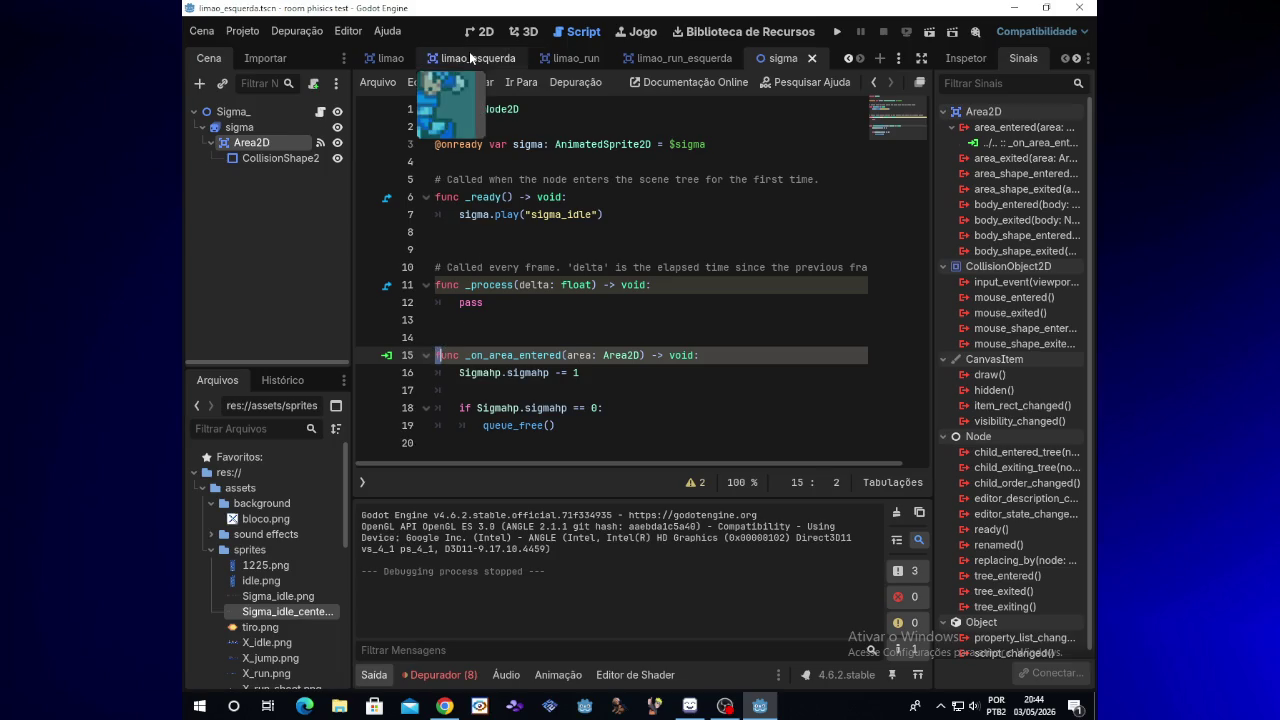
click(312, 213)
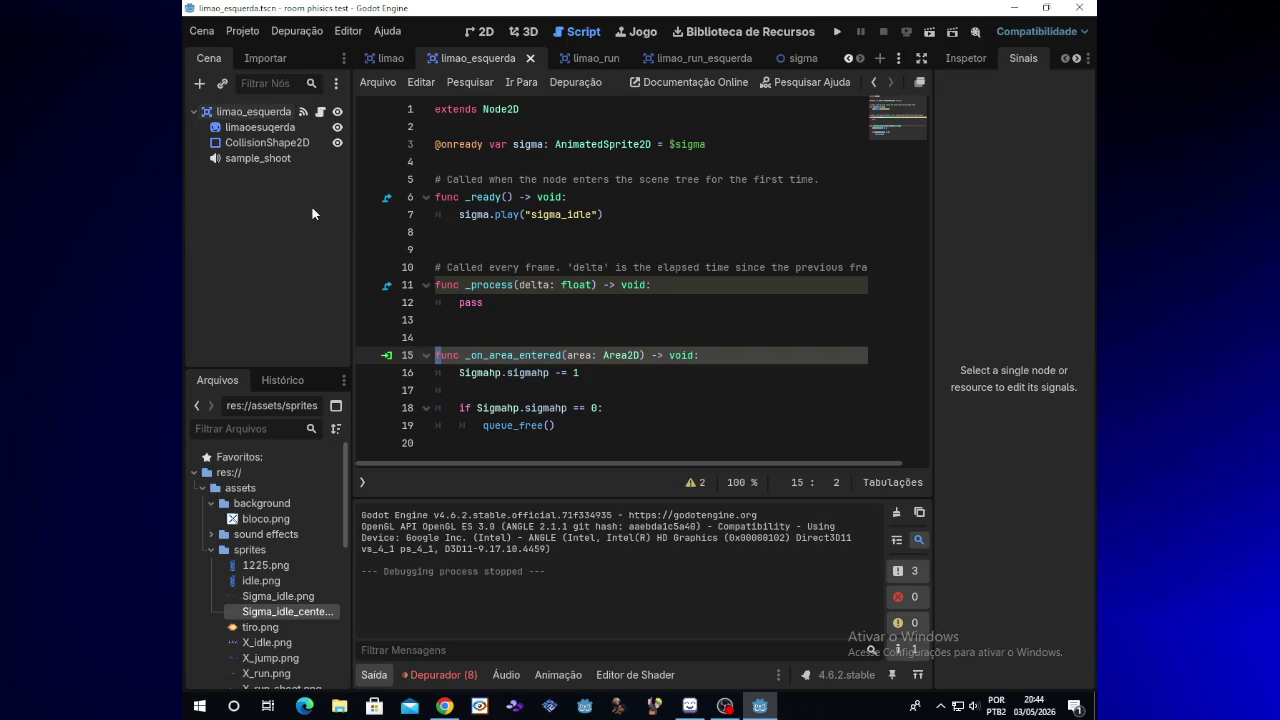
click(299, 140)
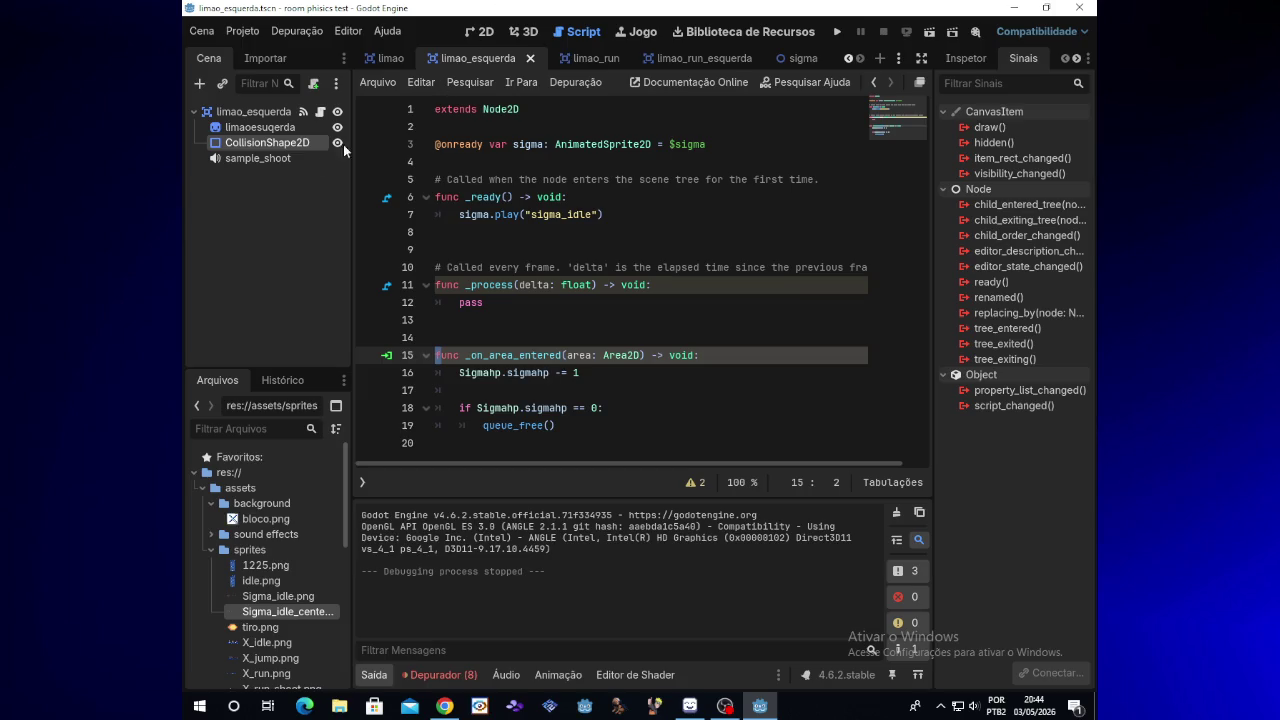
click(725, 706)
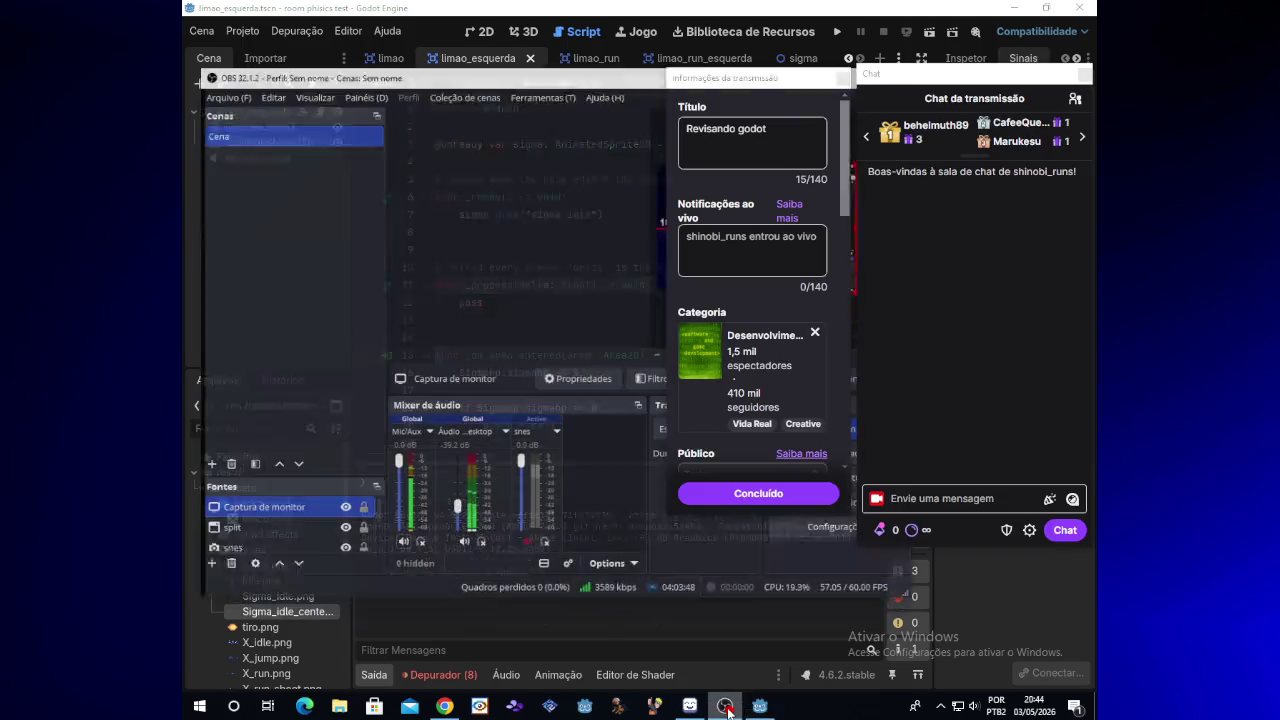
click(725, 706)
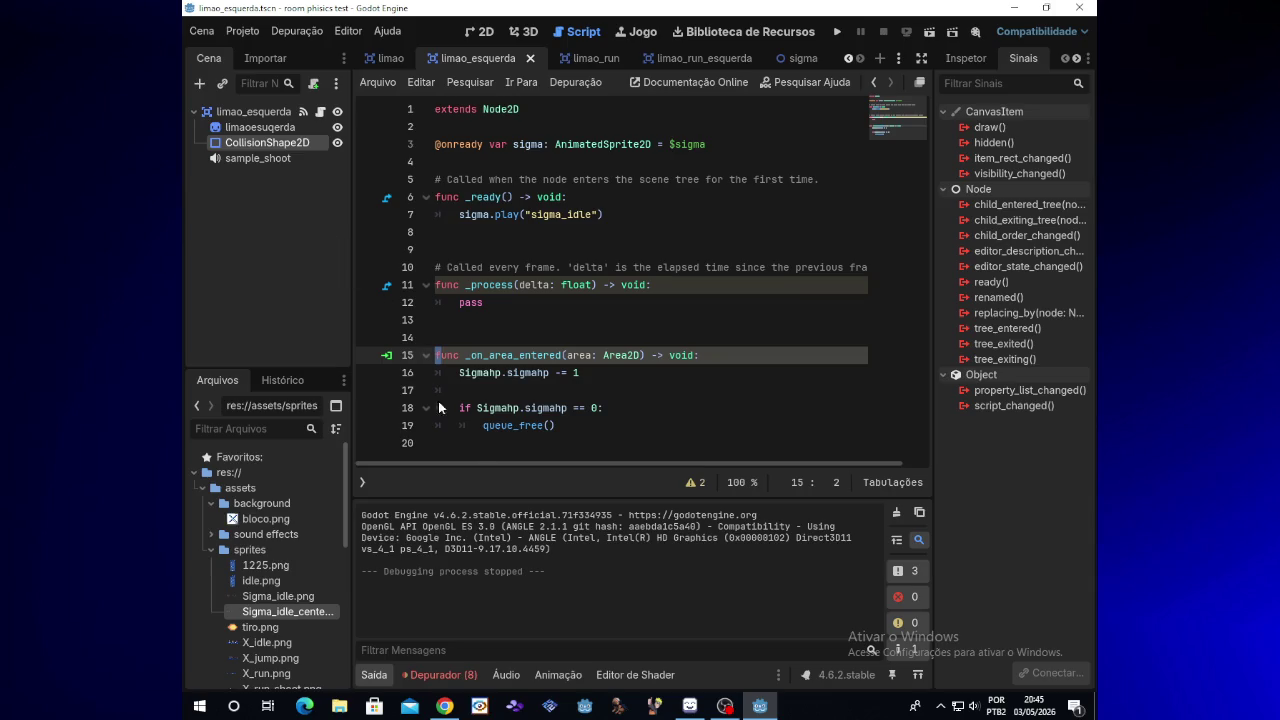
Open the limao_esquerda root node's own script and move to its end
click(565, 425)
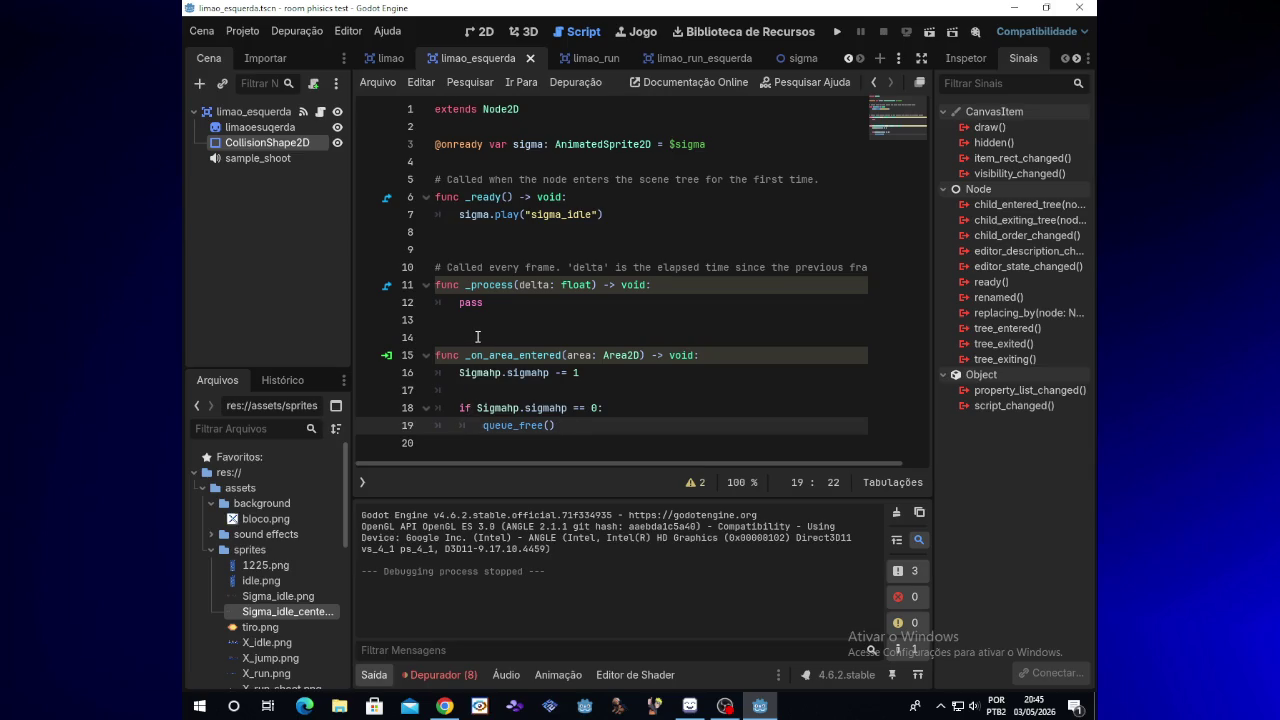
click(603, 215)
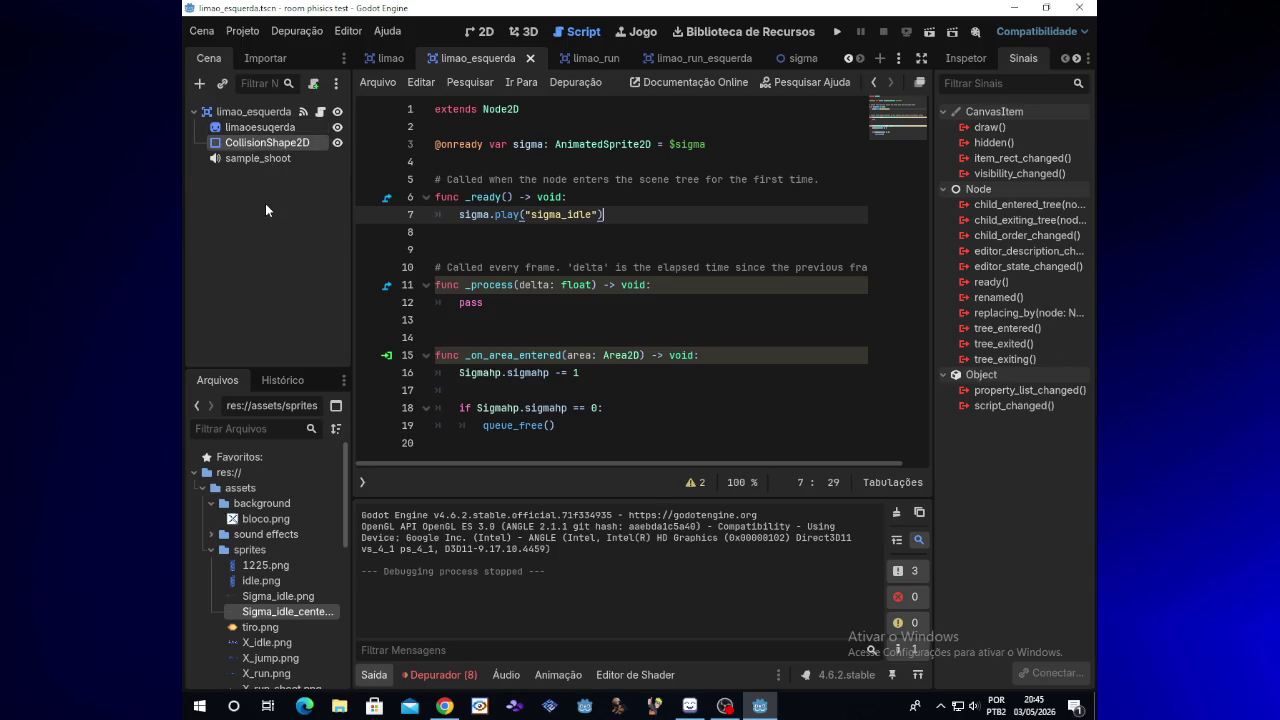
click(274, 113)
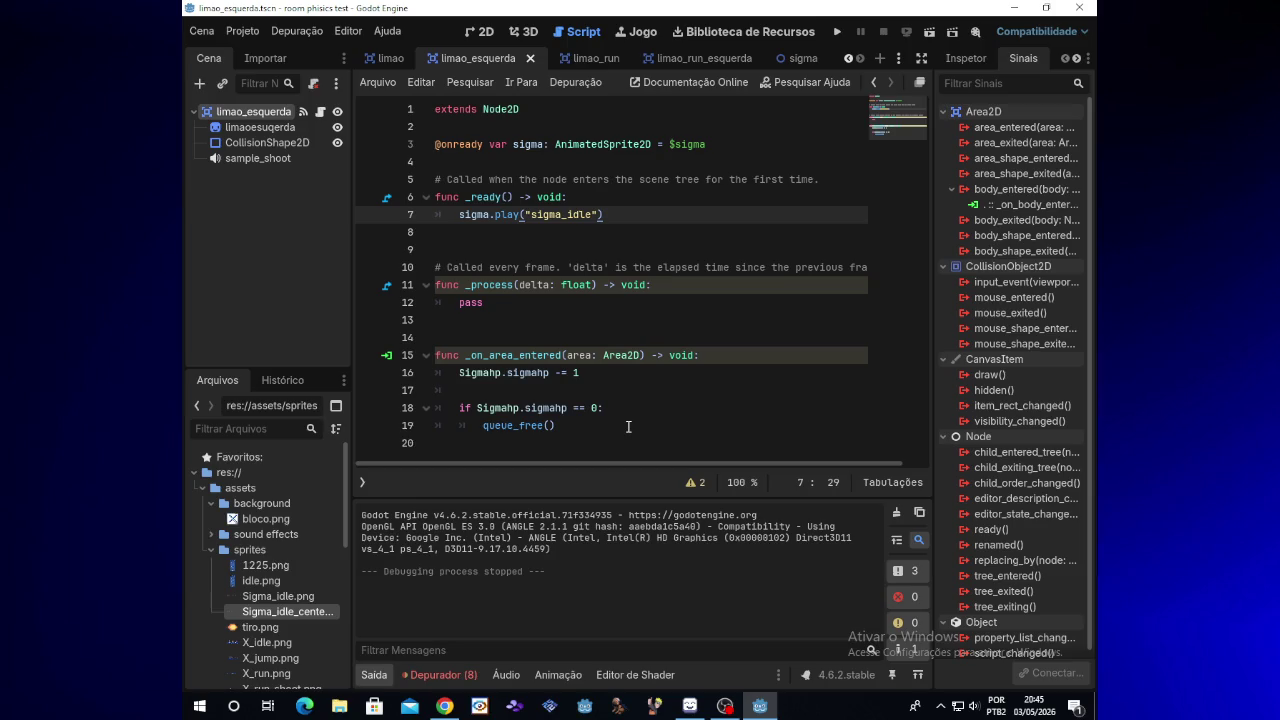
click(317, 116)
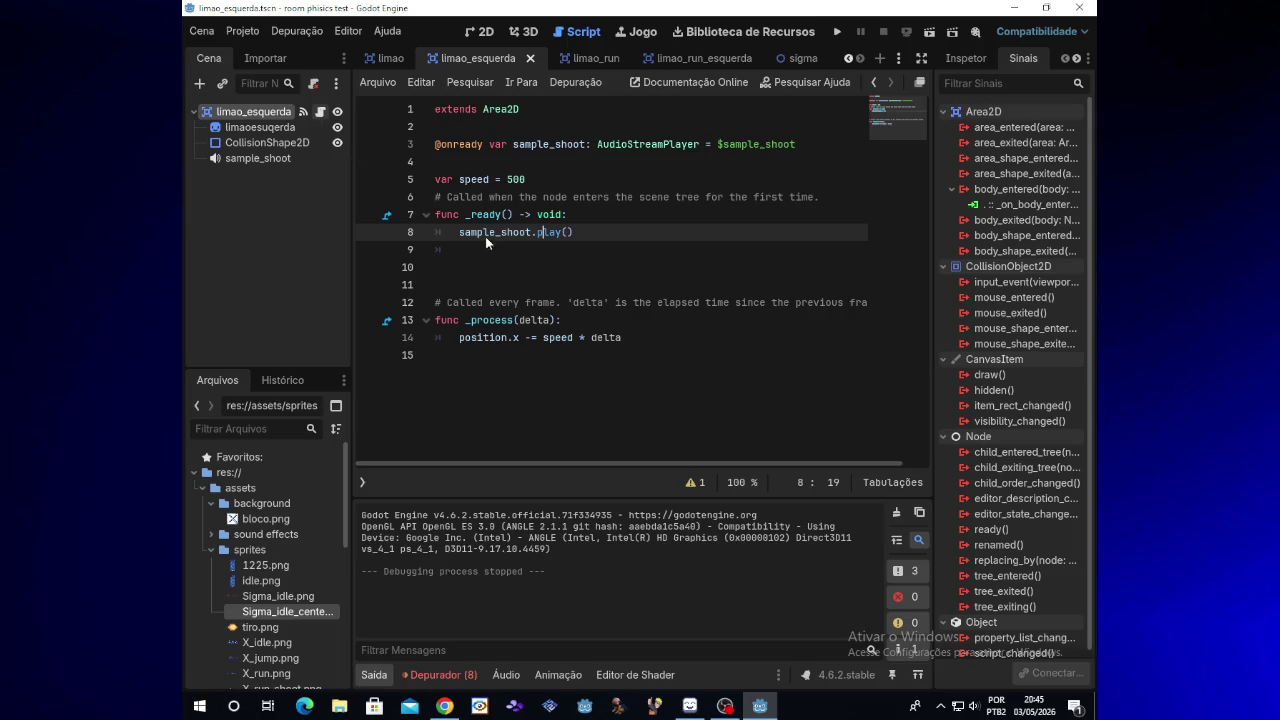
click(541, 392)
Connect limao_esquerda's area_entered to _on_area_entered and replace its pass with queue_free()
key(Return)
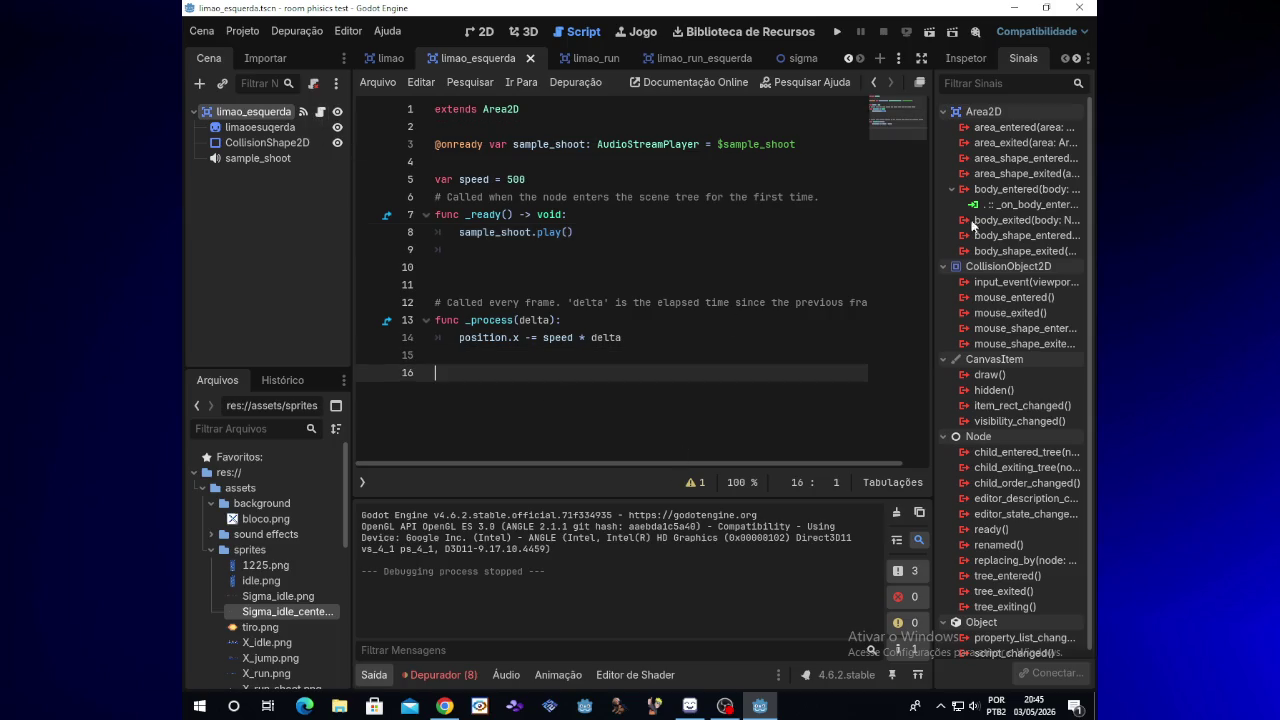
double_click(1026, 125)
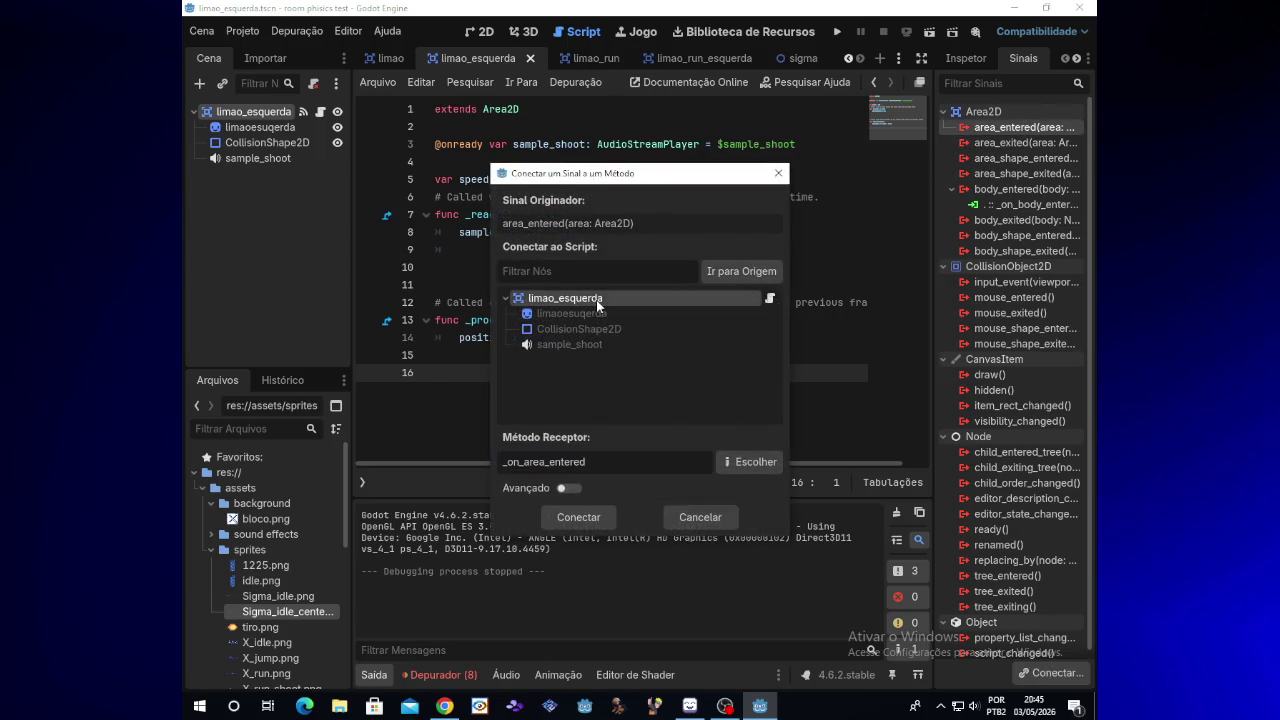
click(578, 517)
drag(662, 425, 458, 430)
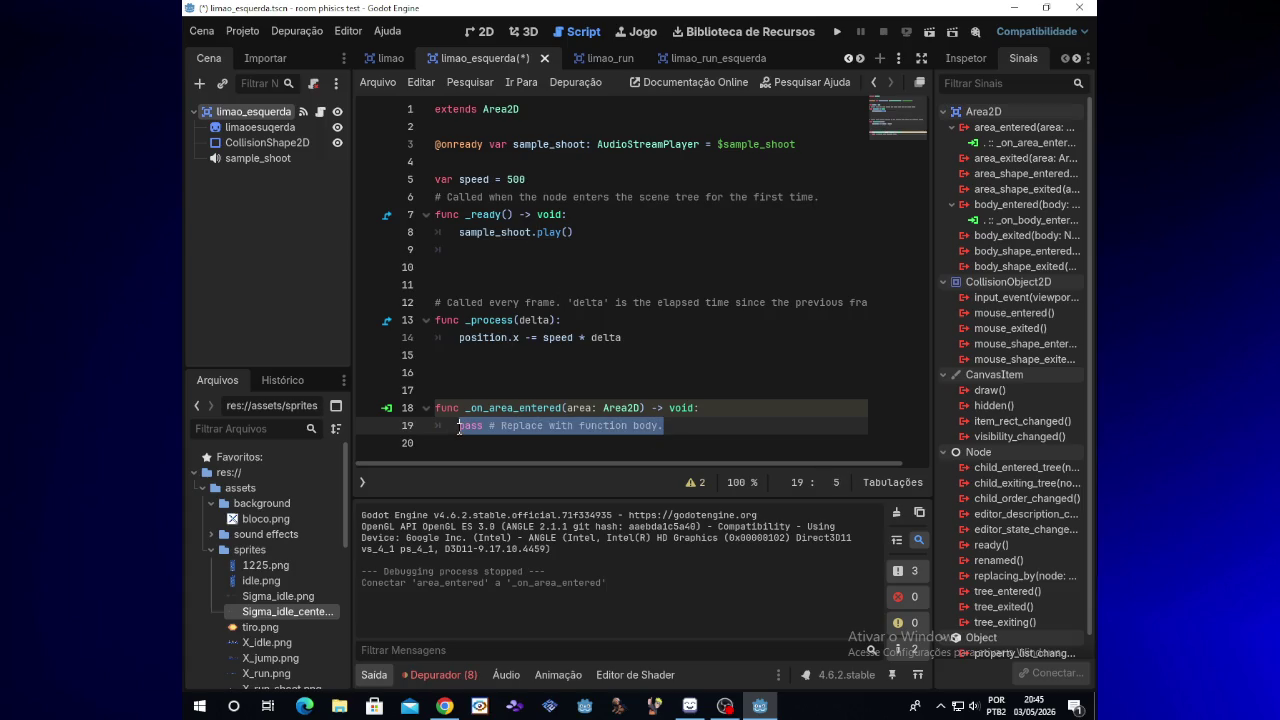
text(qu)
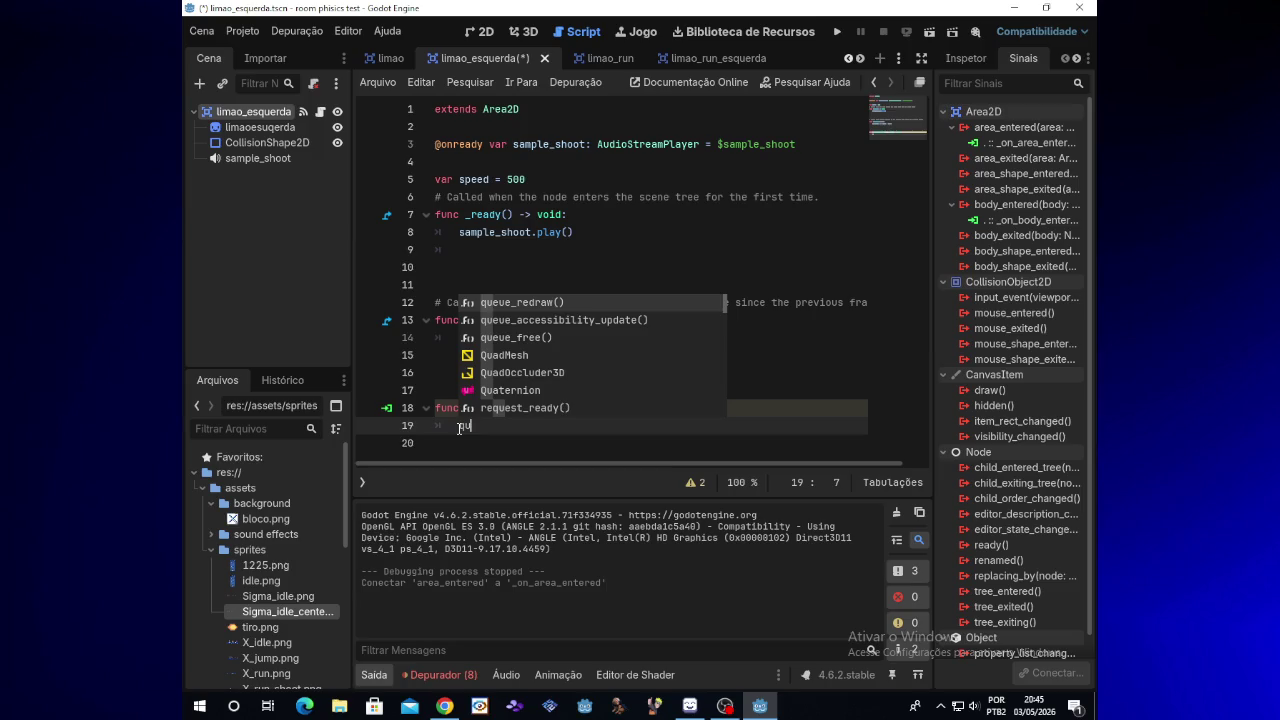
text(eue_free)
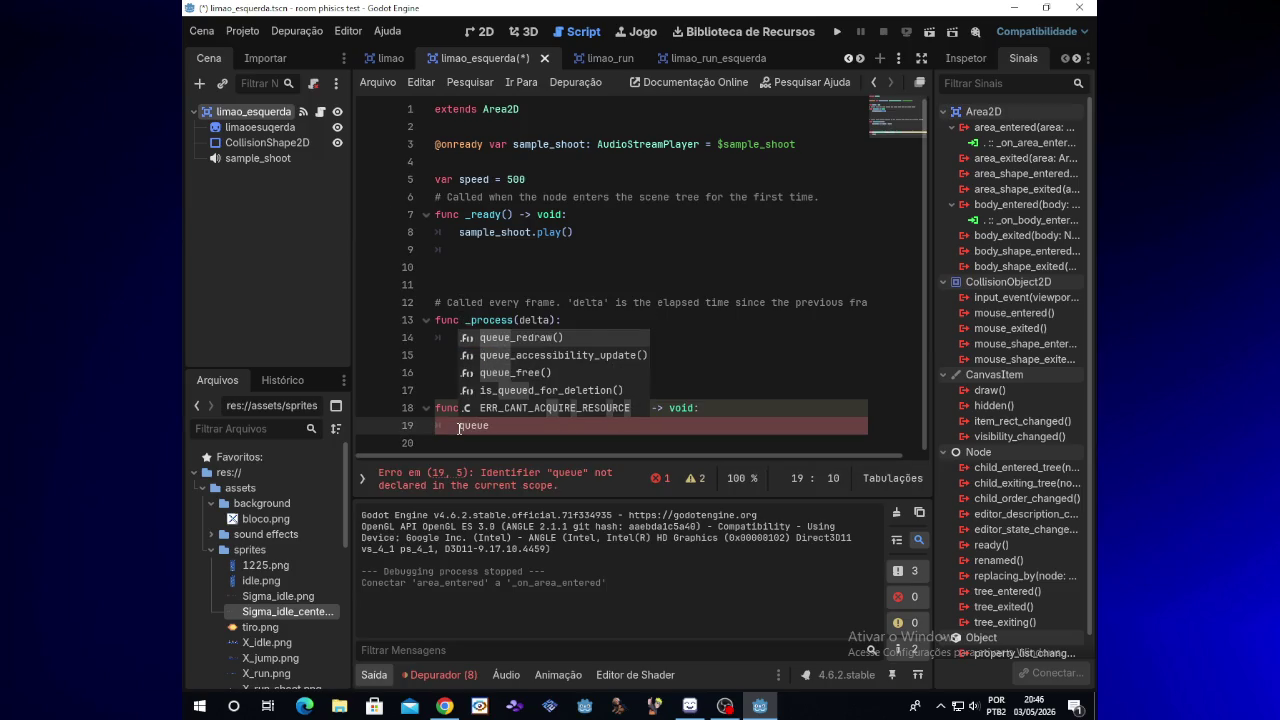
key(Return)
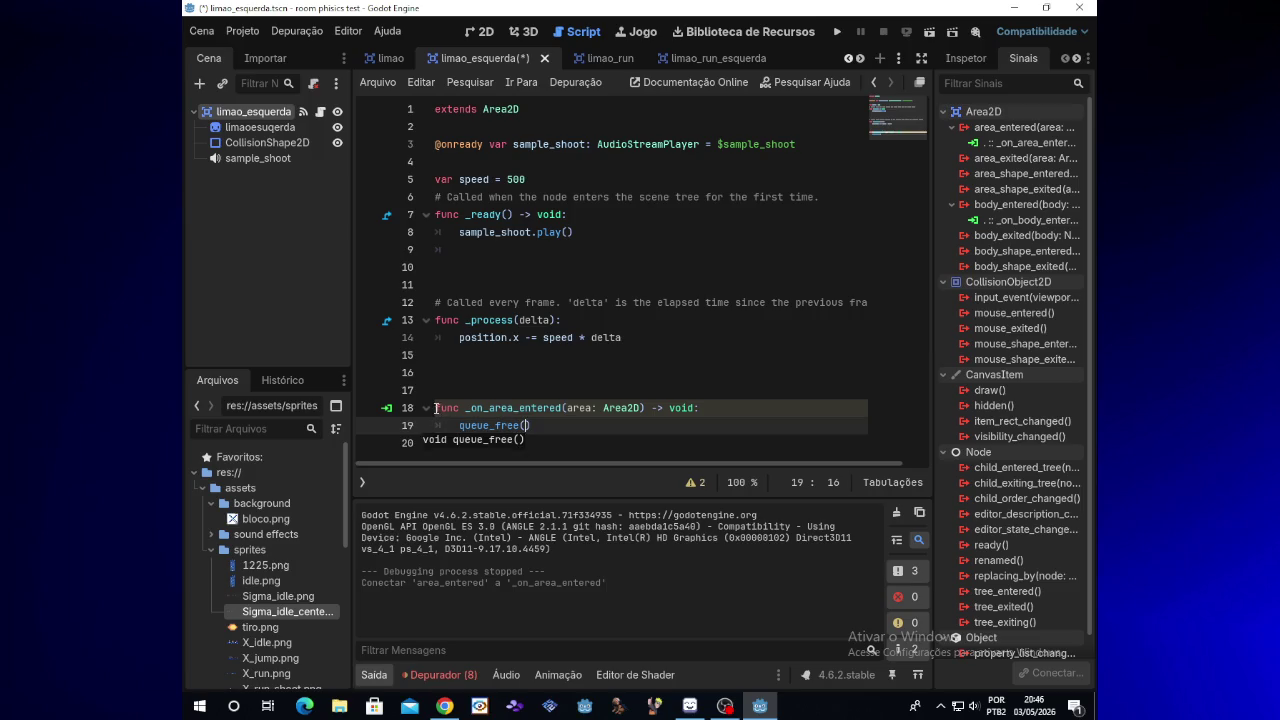
drag(436, 408, 537, 421)
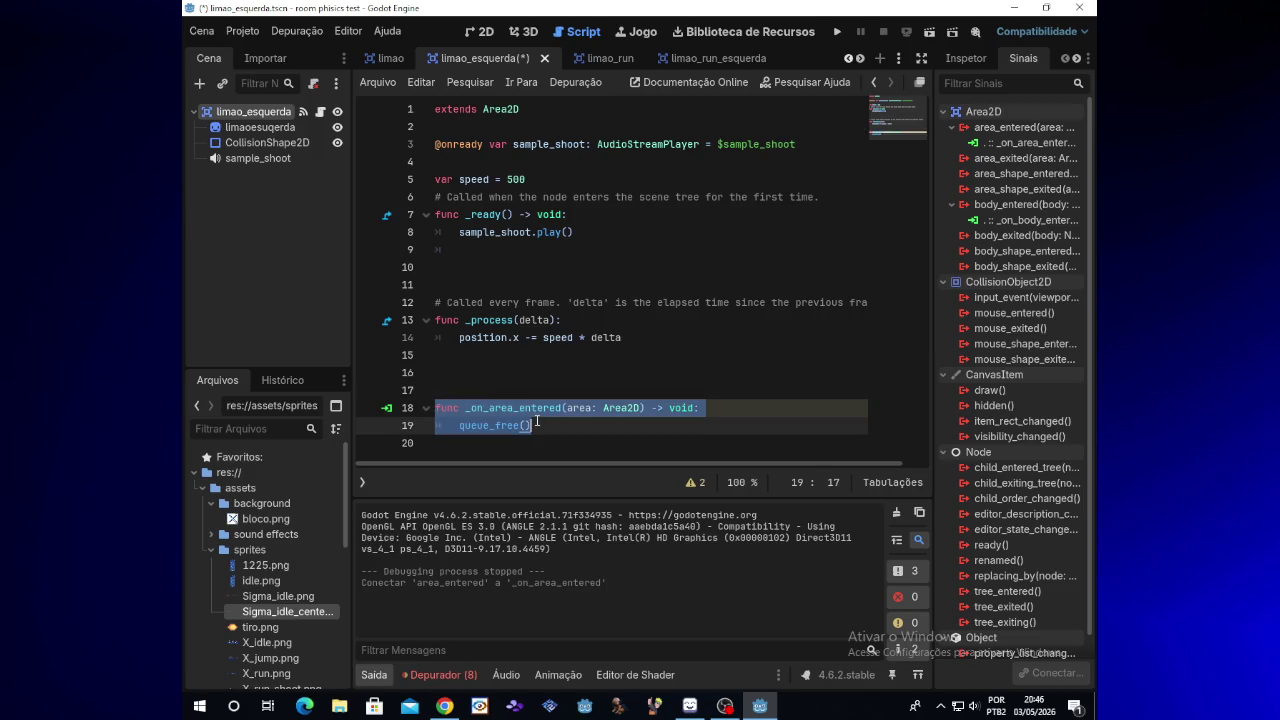
click(555, 421)
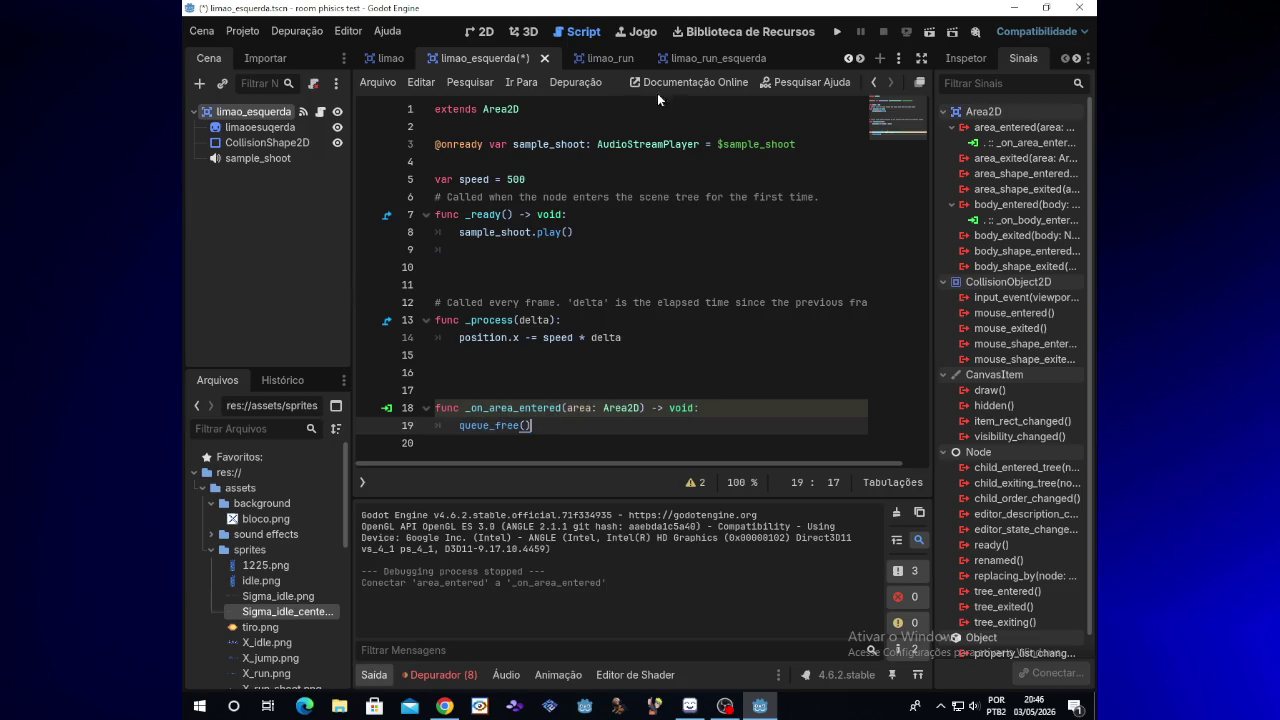
click(594, 66)
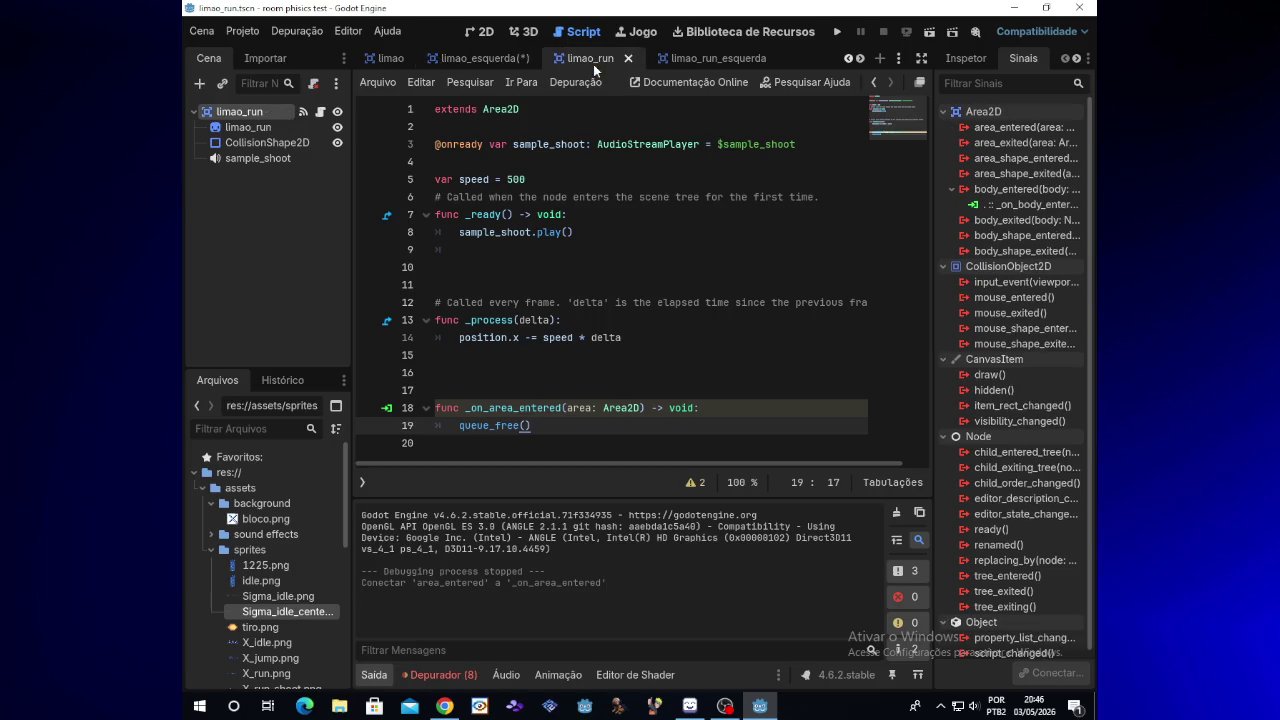
In the limao_run script, connect the area_entered signal to a new _on_area_entered handler
click(474, 62)
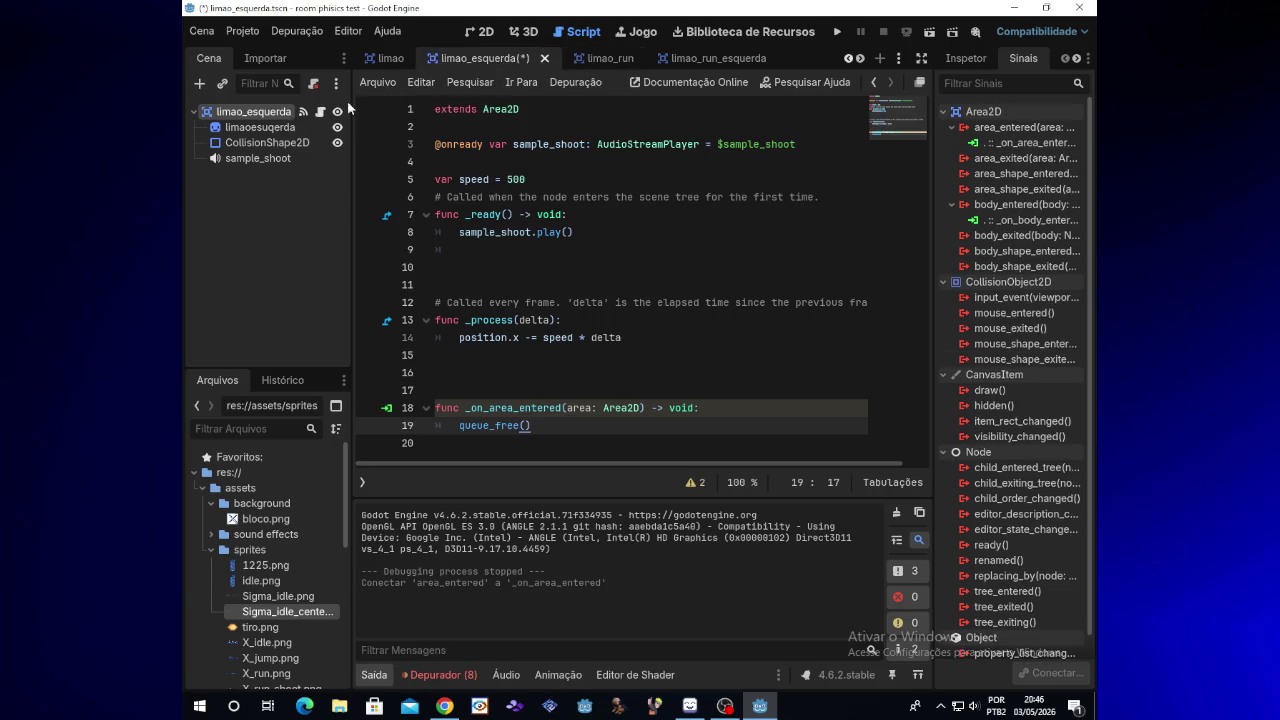
click(602, 60)
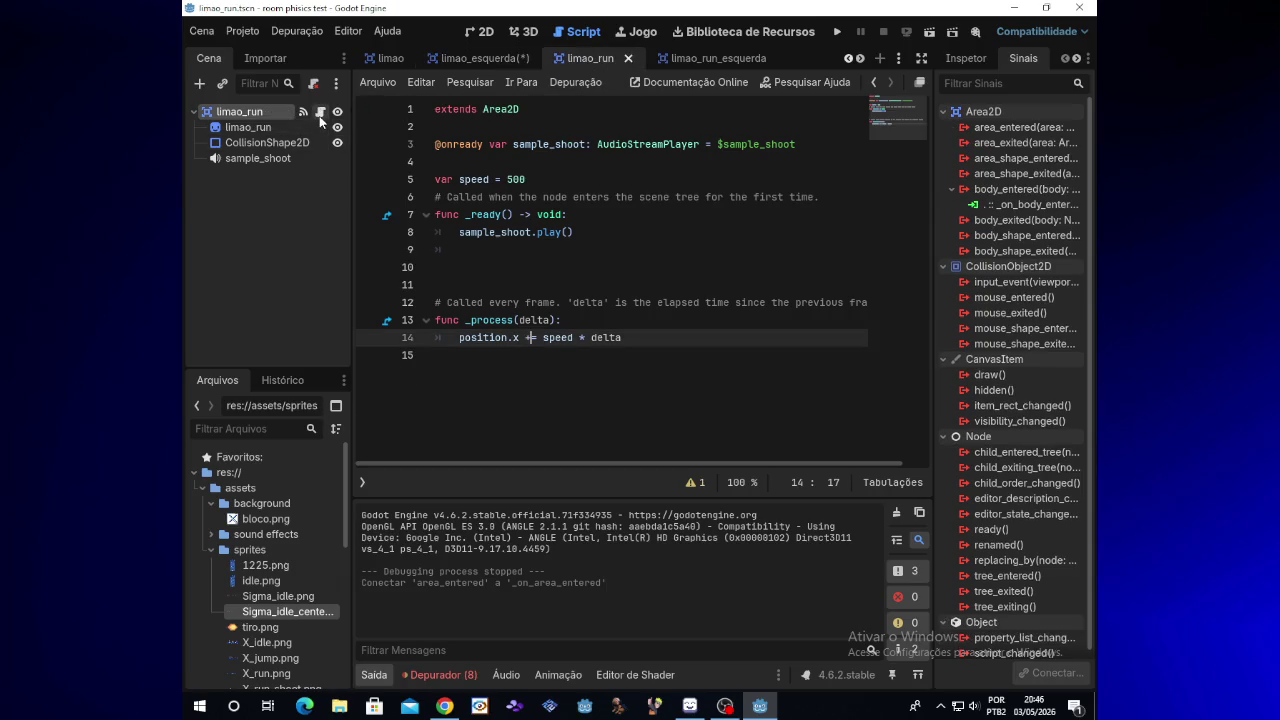
click(456, 360)
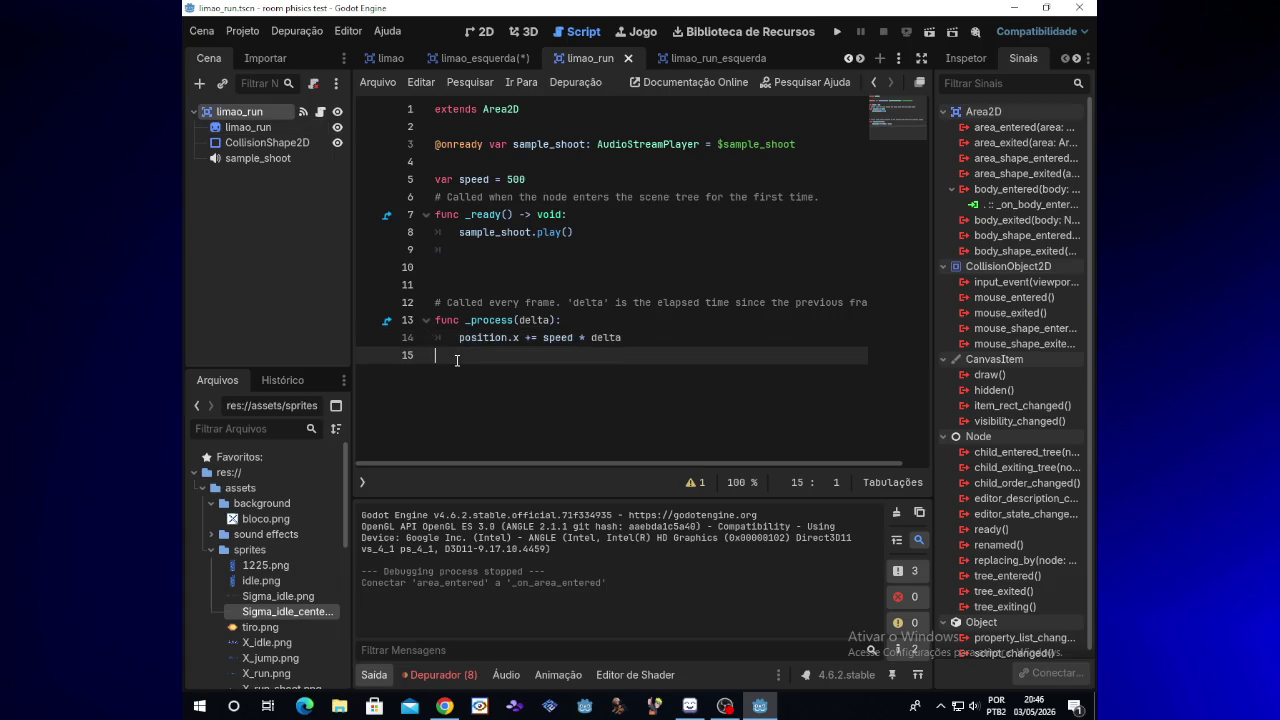
key(Return)
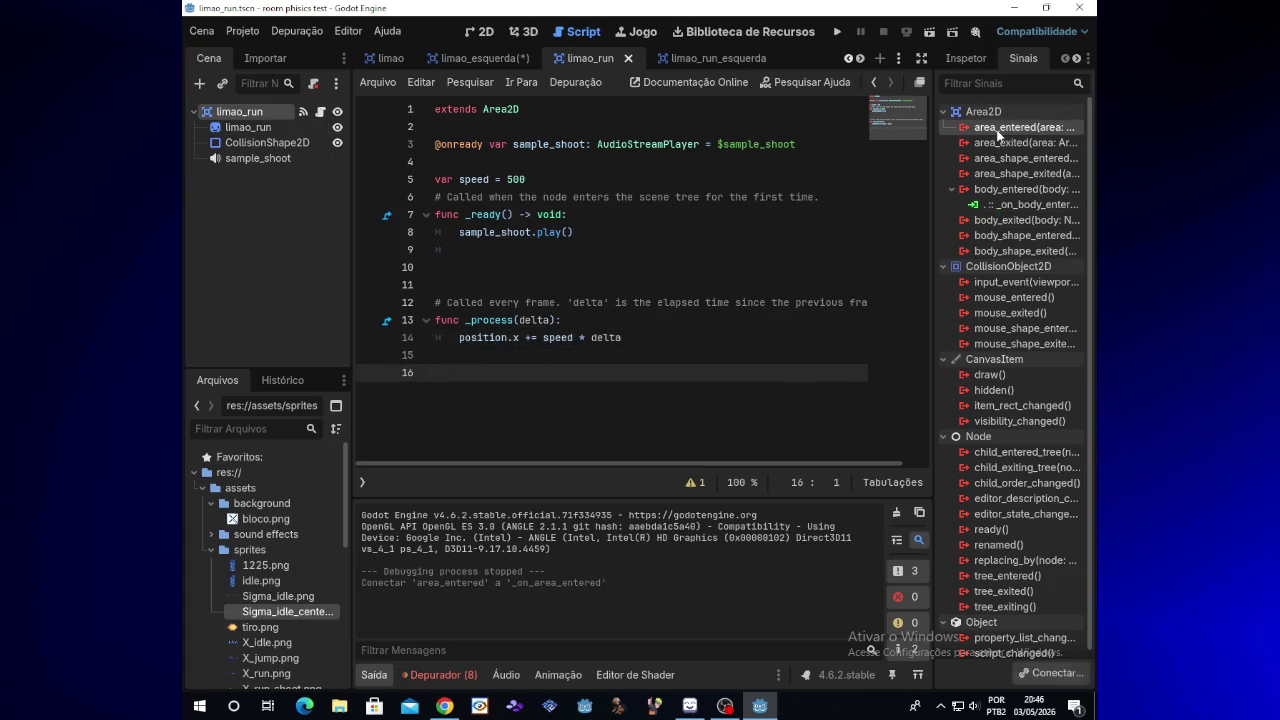
double_click(997, 128)
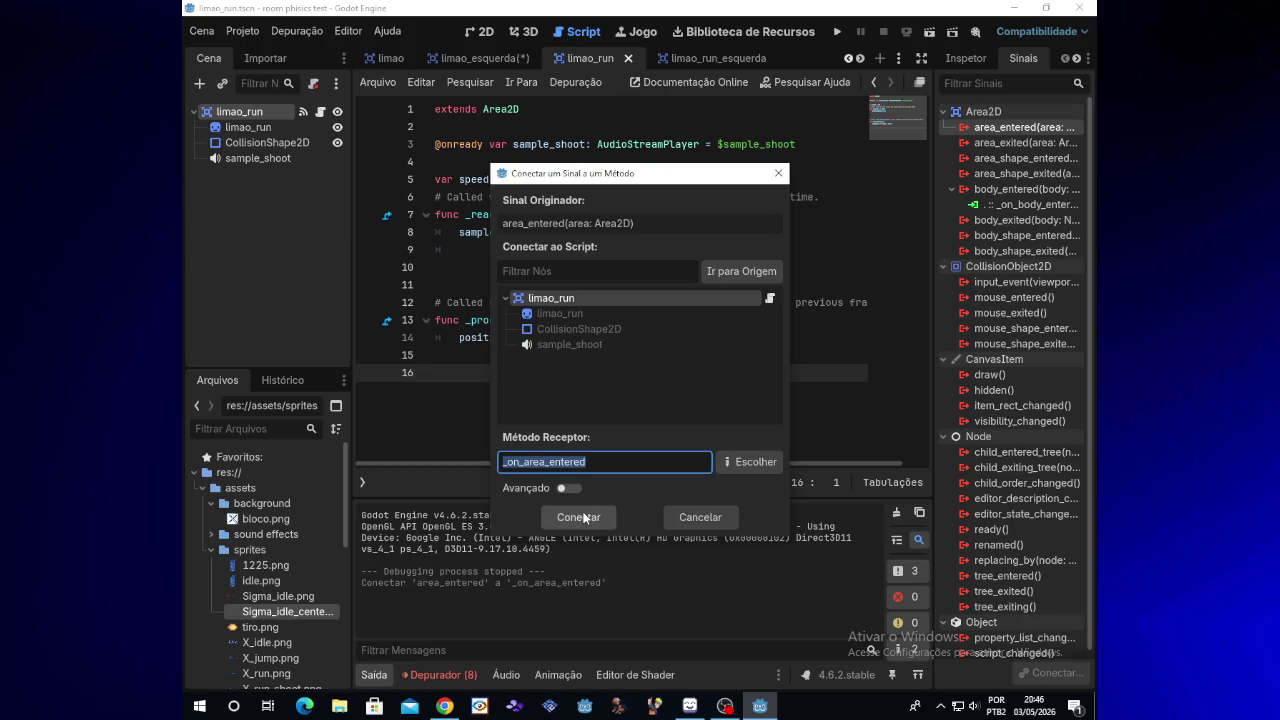
click(586, 517)
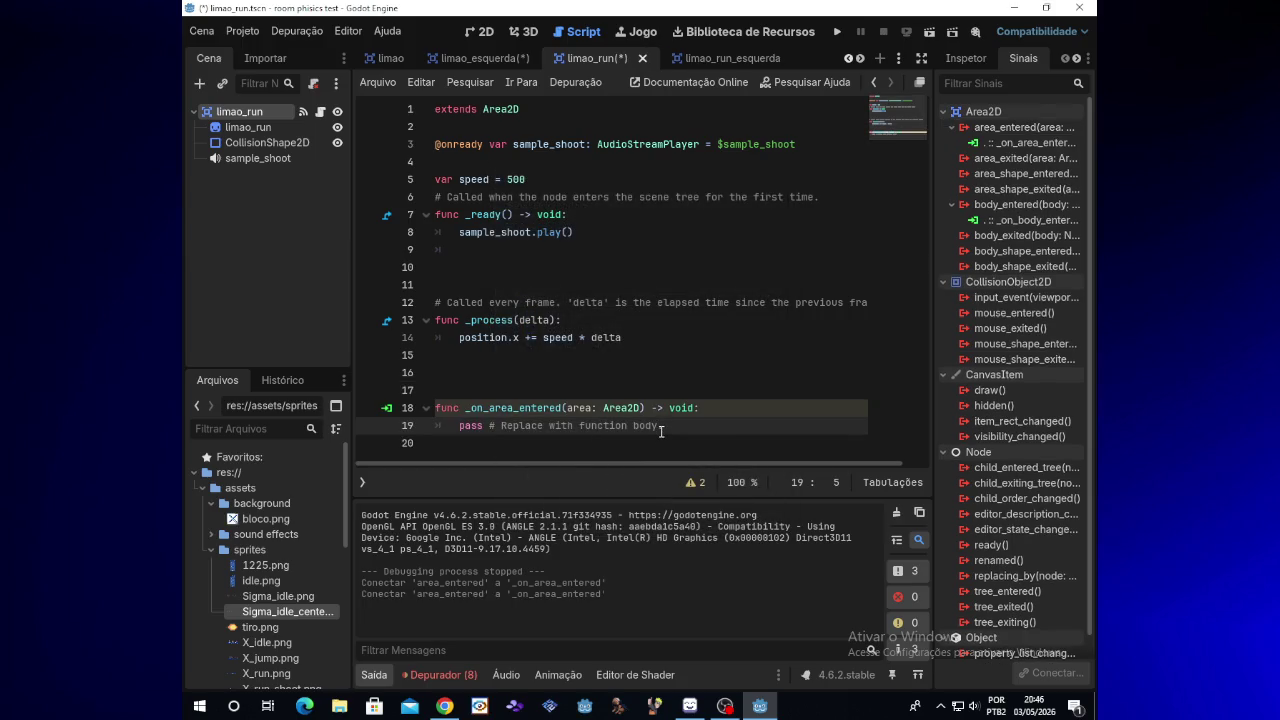
Replace the handler's placeholder pass line with queue_free()
drag(661, 430, 458, 428)
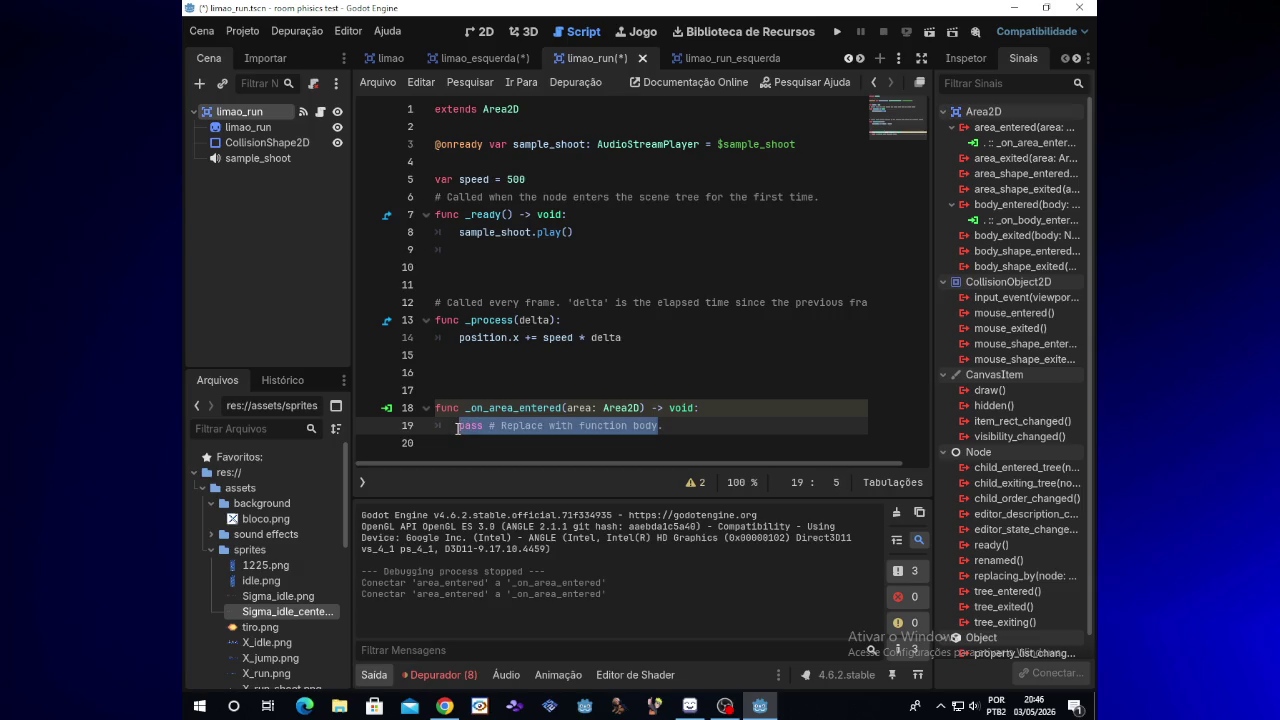
text(queue.)
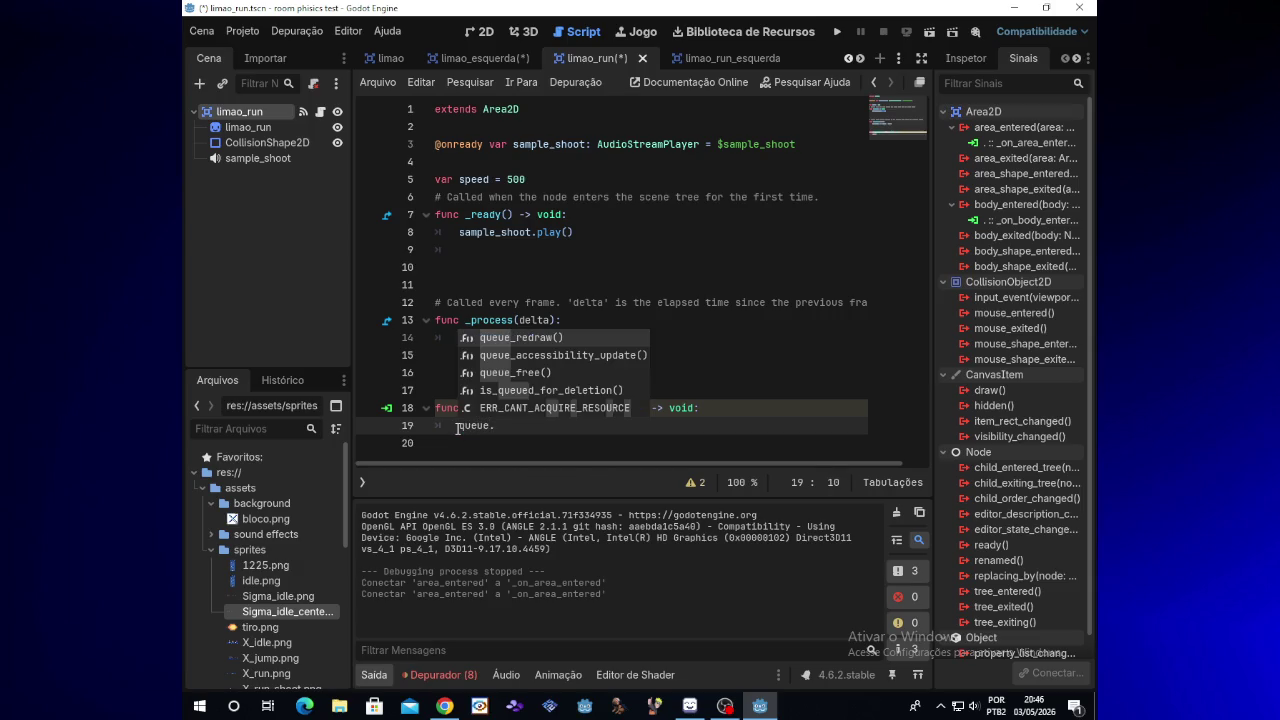
key(BackSpace)
text(_fr)
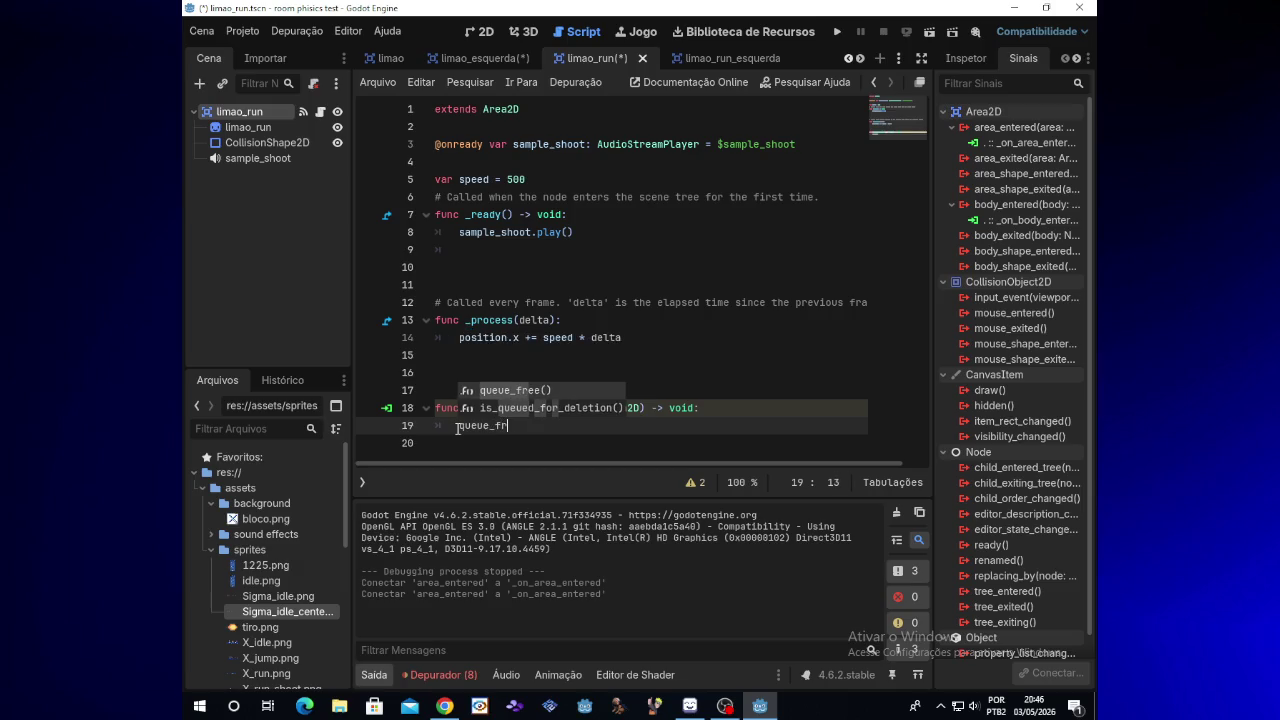
text(ee()
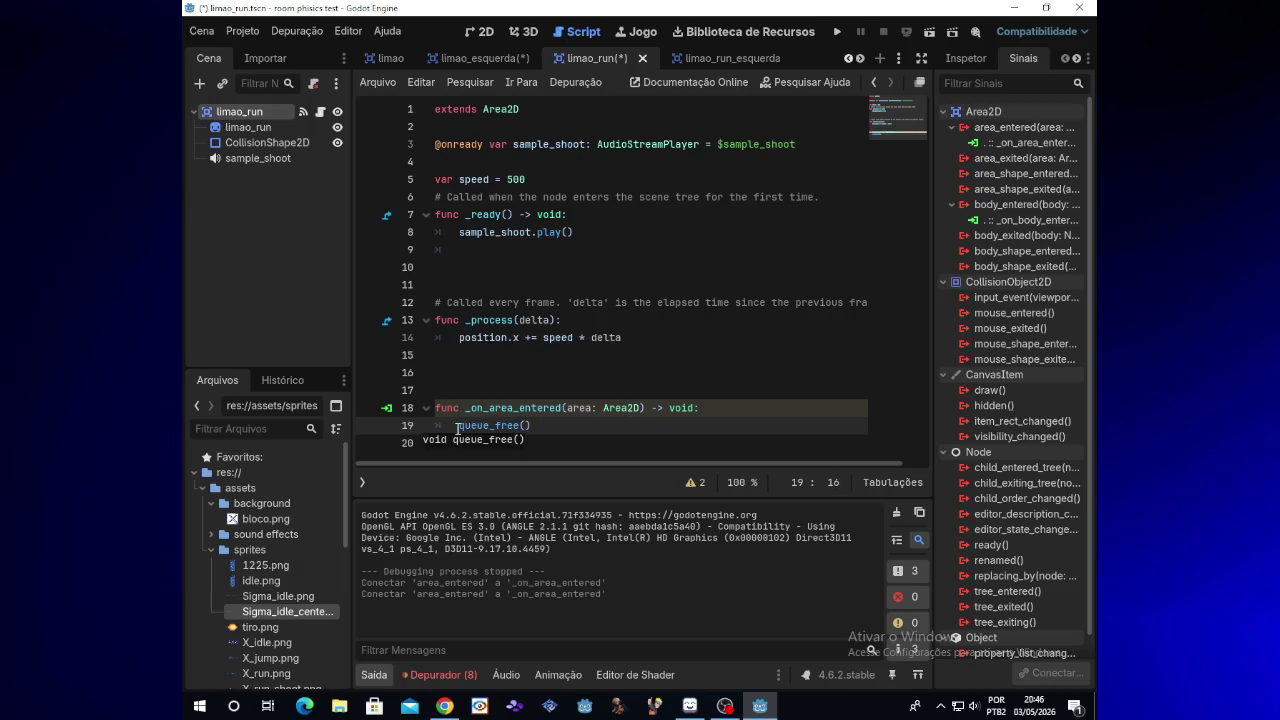
drag(459, 426, 535, 426)
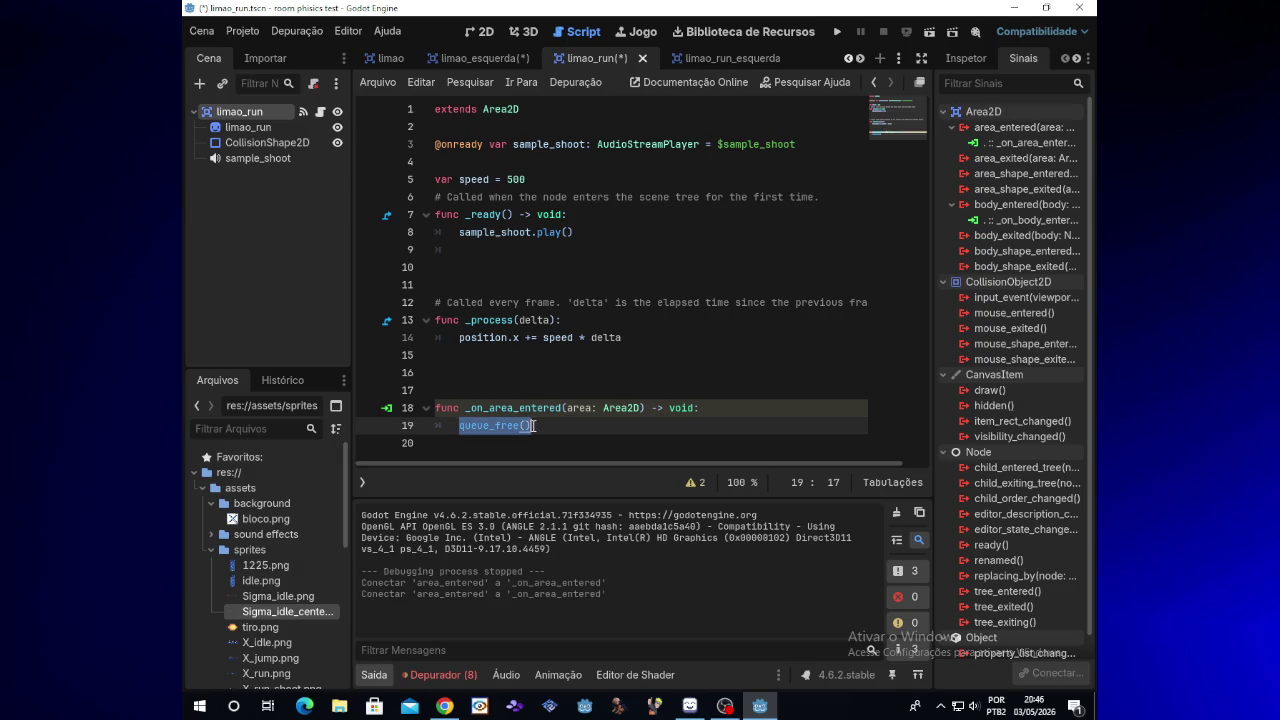
Go to the limao_run_esquerda scene and open its script, adding a blank line at the end
click(494, 56)
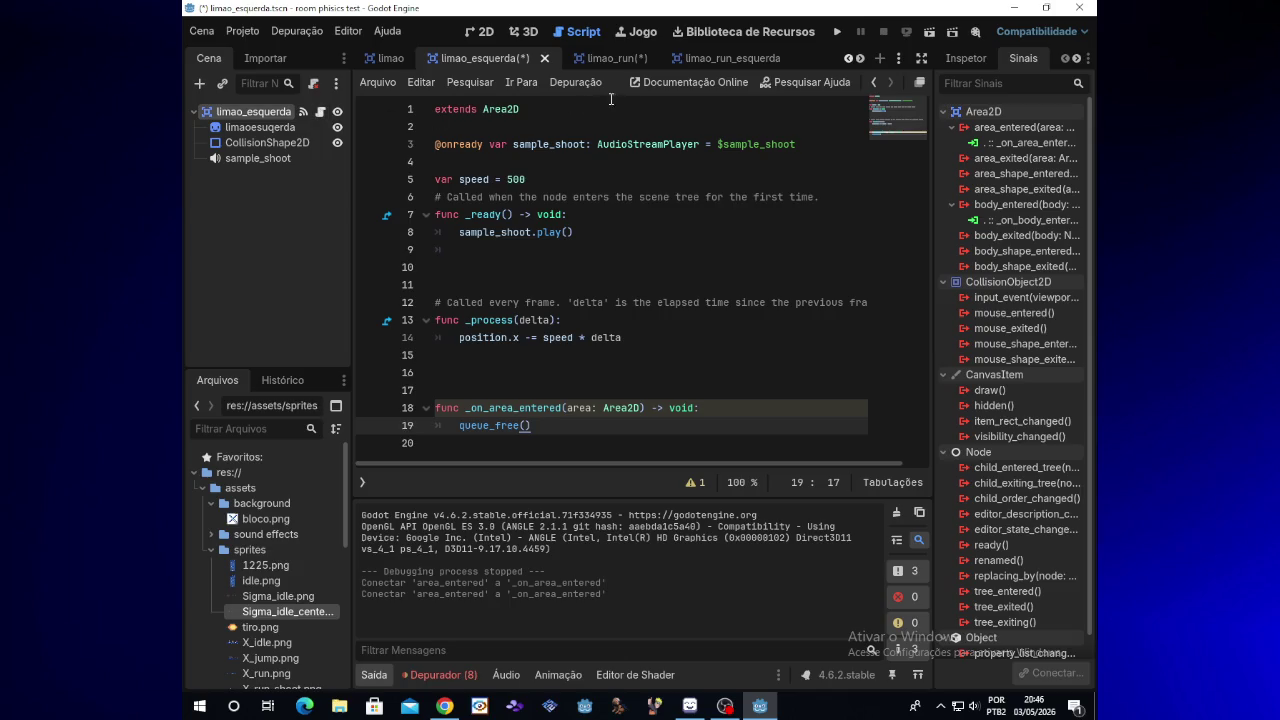
click(610, 58)
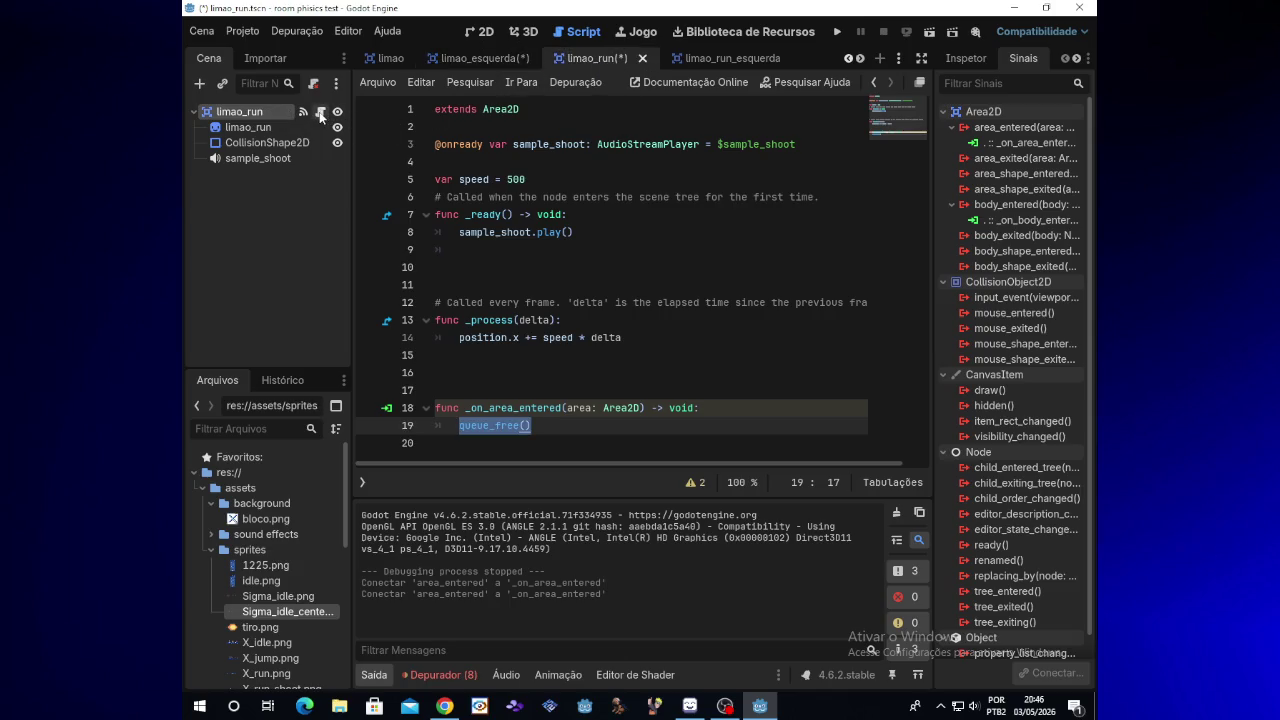
click(716, 66)
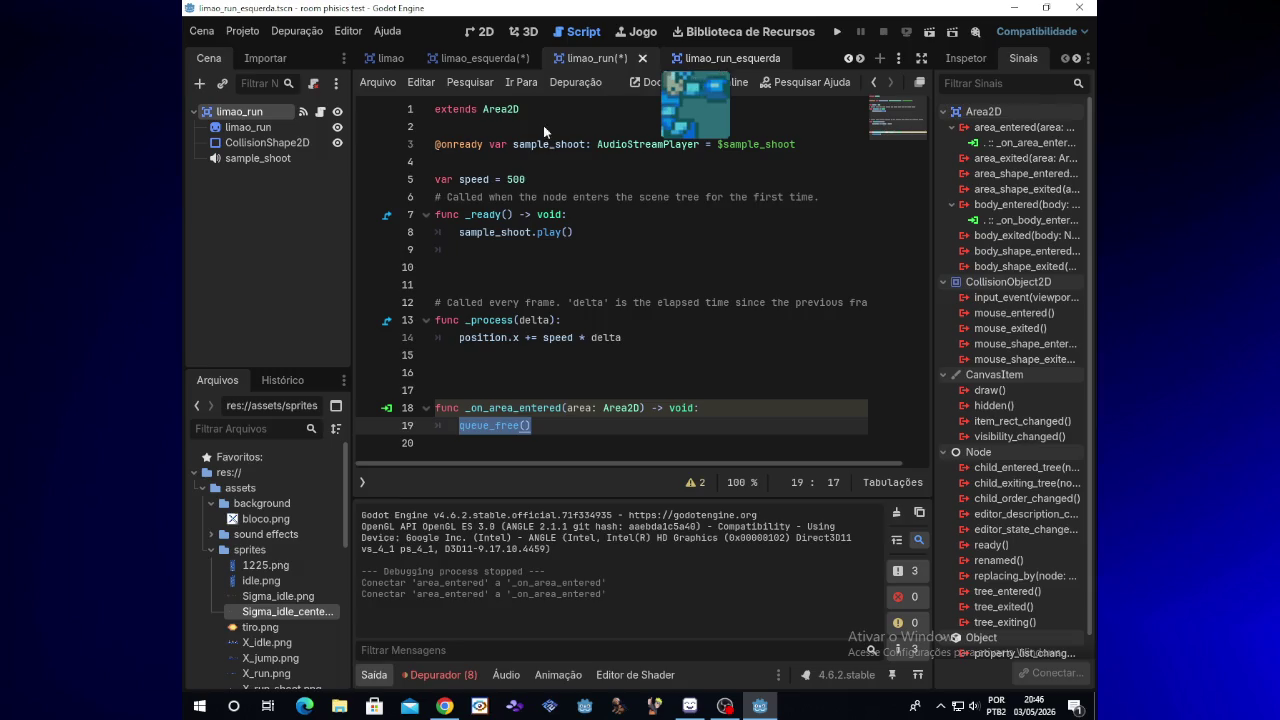
click(320, 113)
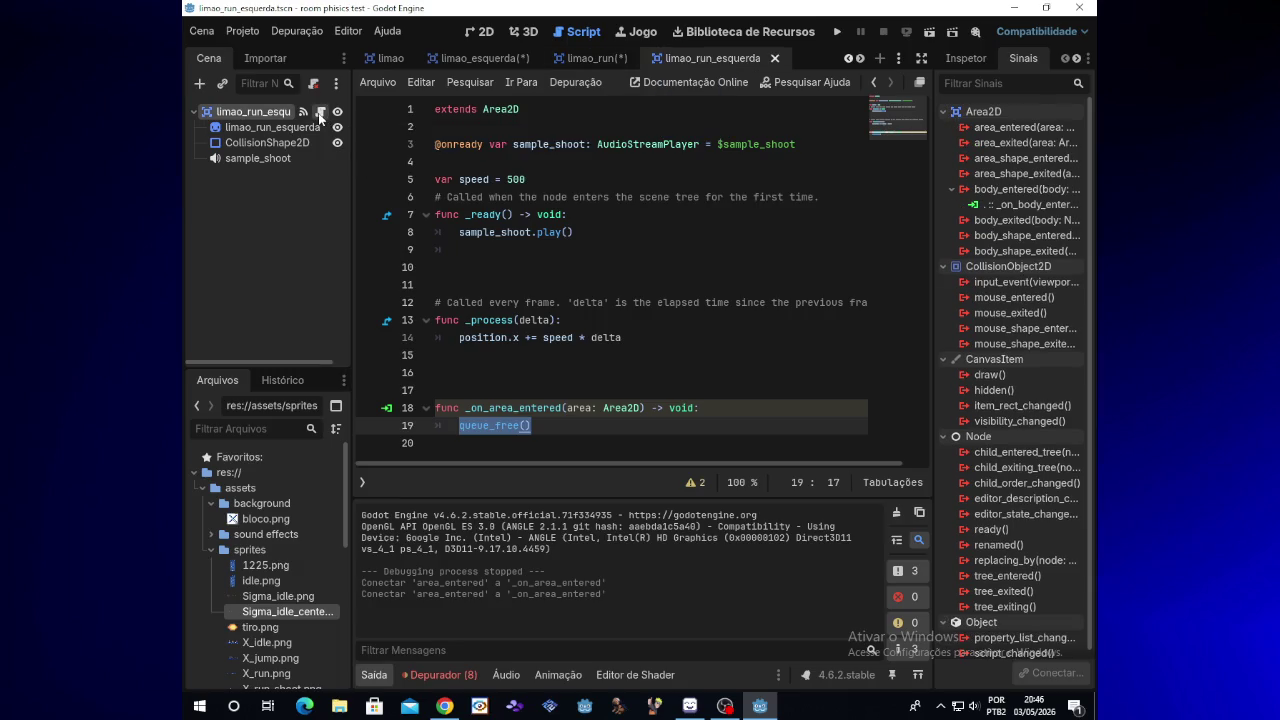
click(451, 360)
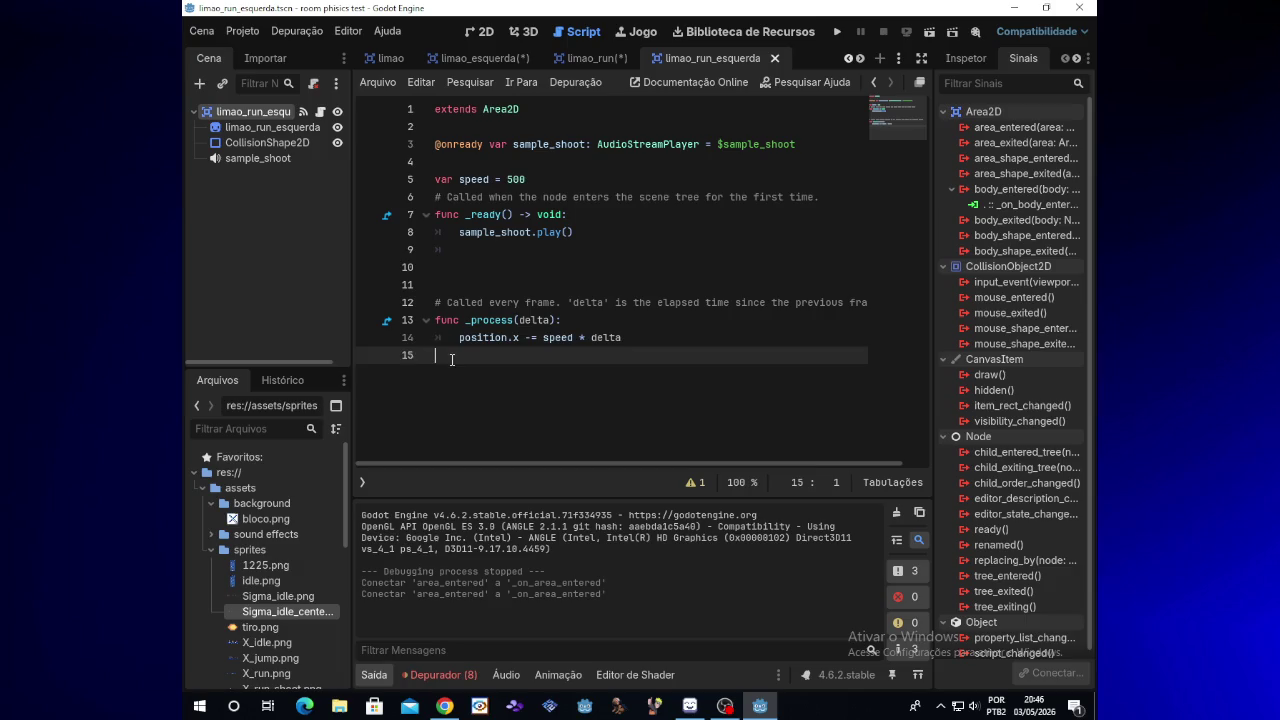